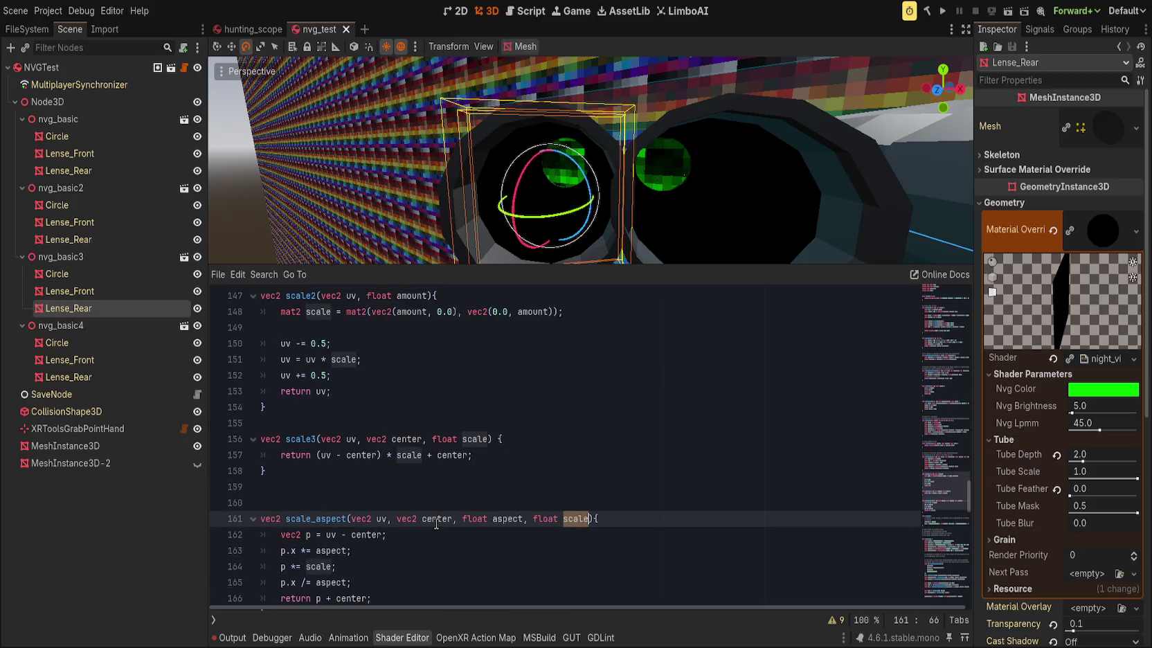
- Look up the scale_uv function and search the shader for its other uses
scroll(436, 524, up, 7)
scroll(436, 524, up, 7)
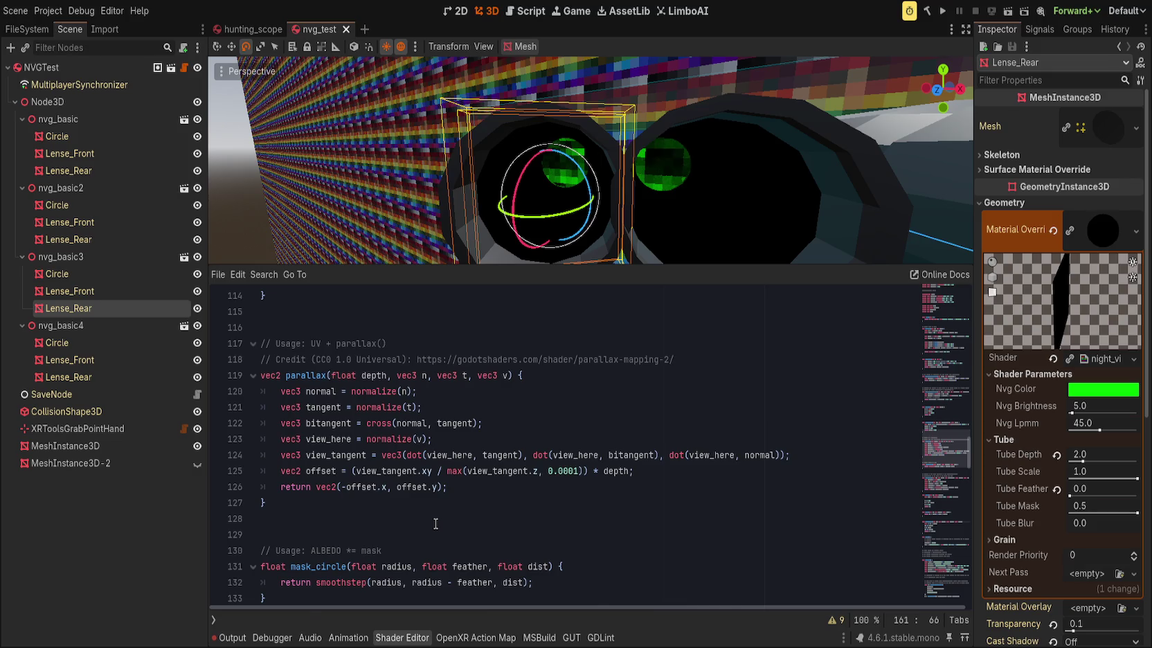
scroll(436, 523, up, 2)
scroll(422, 520, down, 1)
scroll(401, 518, up, 4)
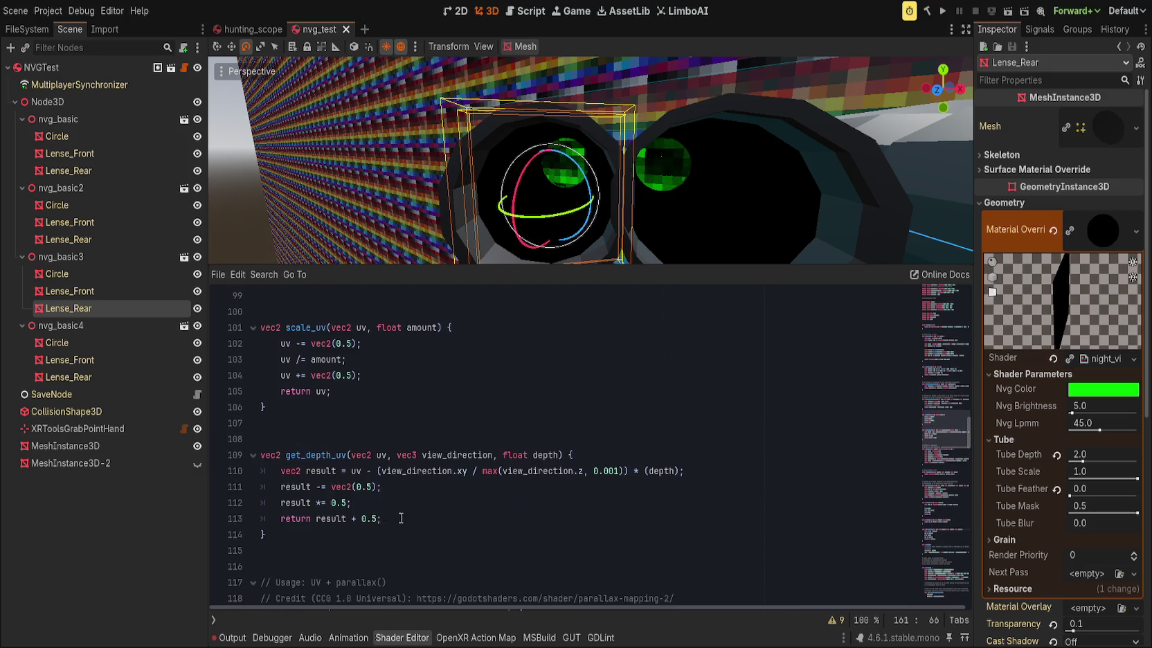
scroll(303, 489, up, 2)
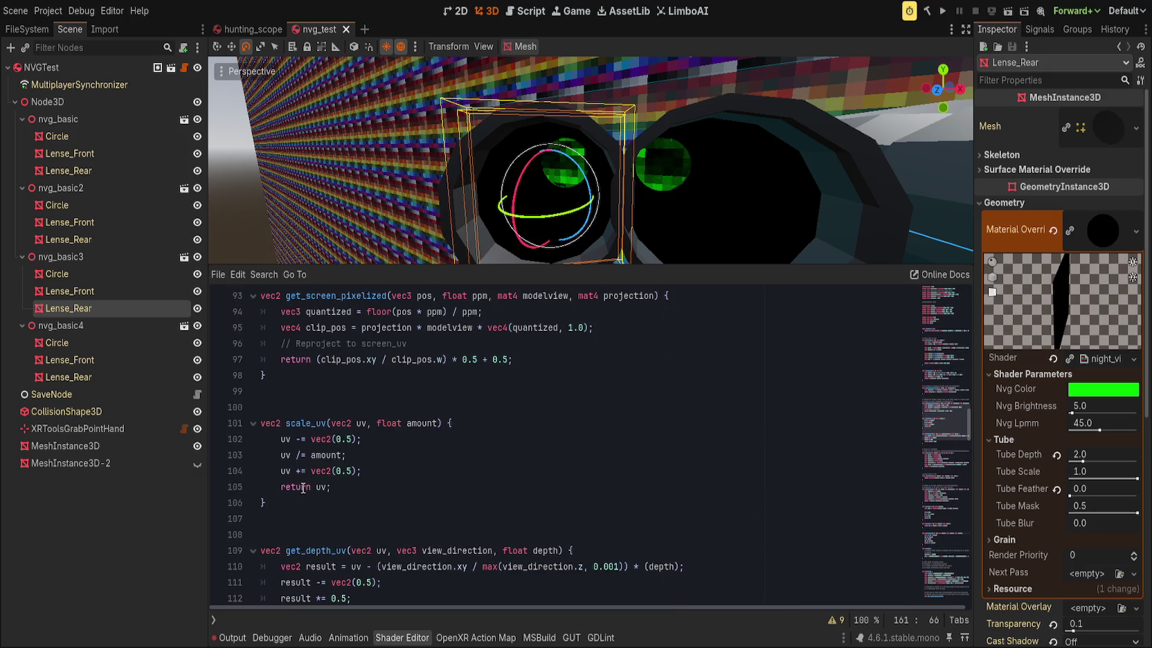
double_click(301, 423)
key(ctrl+f)
key(Escape)
click(462, 439)
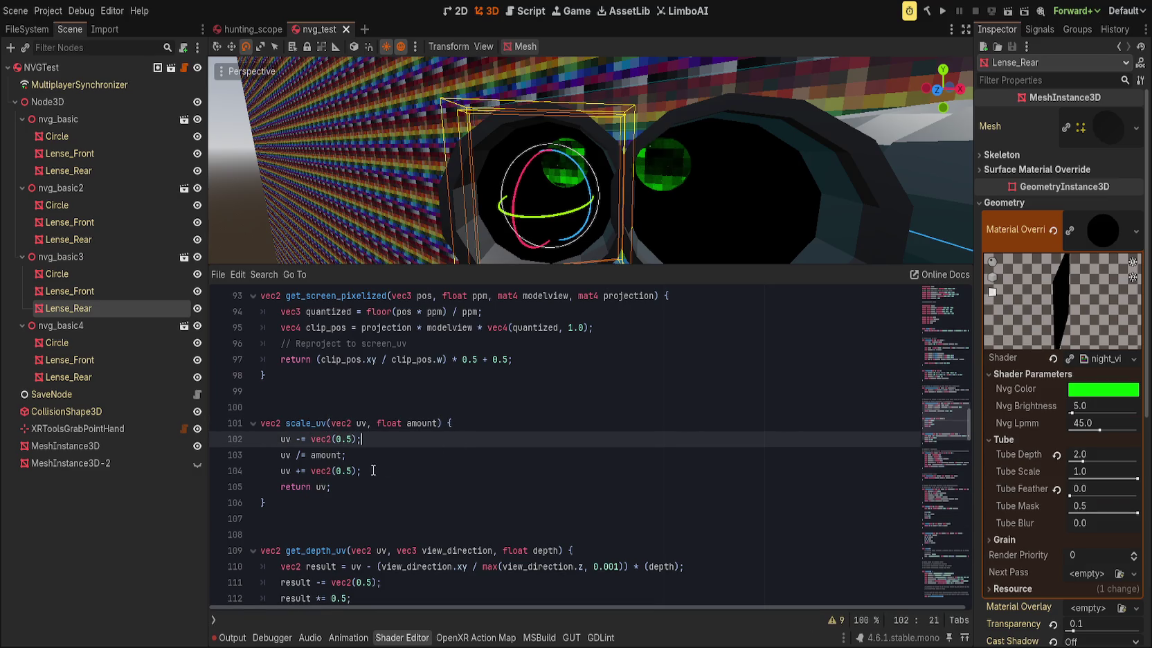
- Find the depth term on line 110 of get_depth_uv, just after the multiply sign
scroll(418, 472, down, 1)
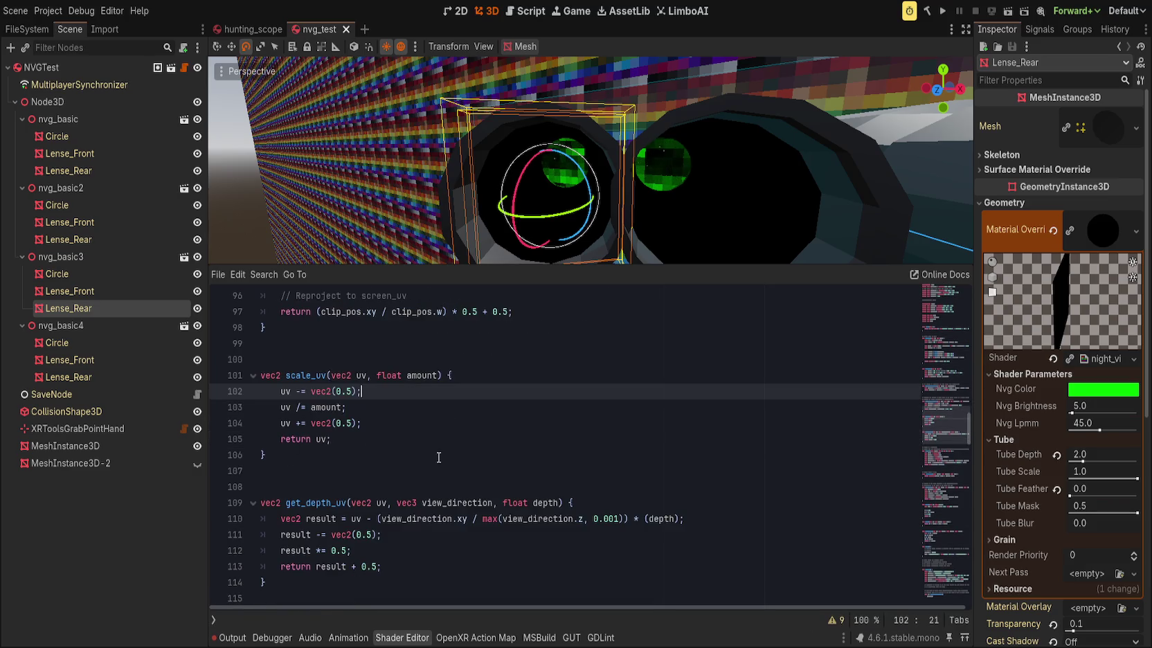
double_click(324, 498)
click(553, 503)
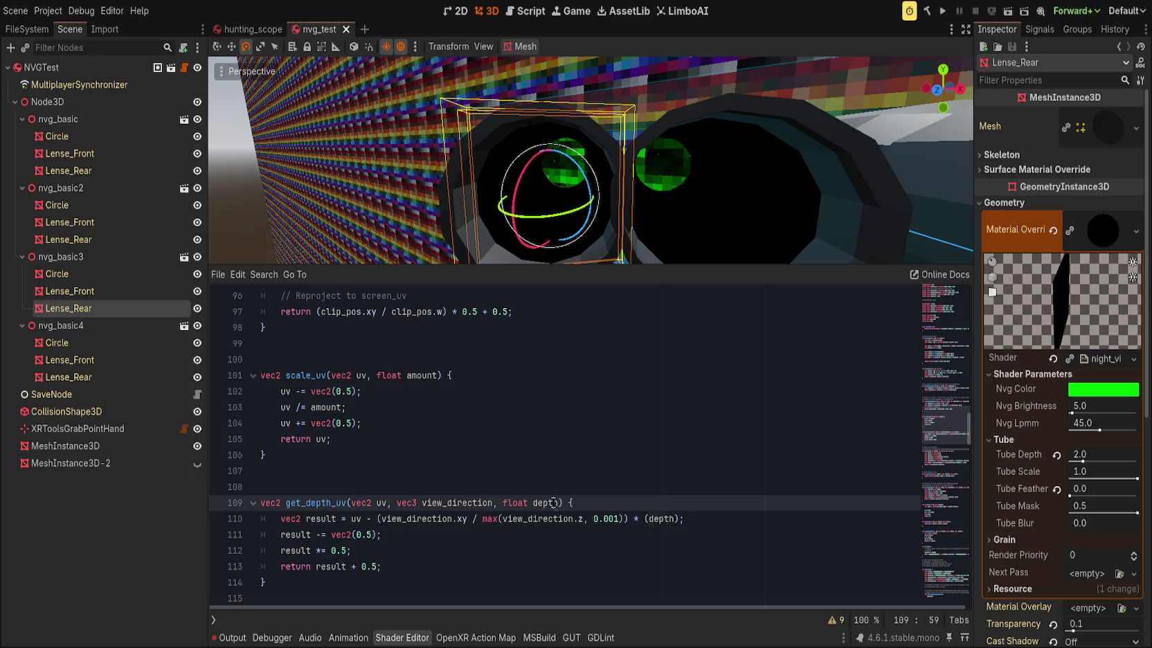
click(647, 519)
key(Left)
key(Left)
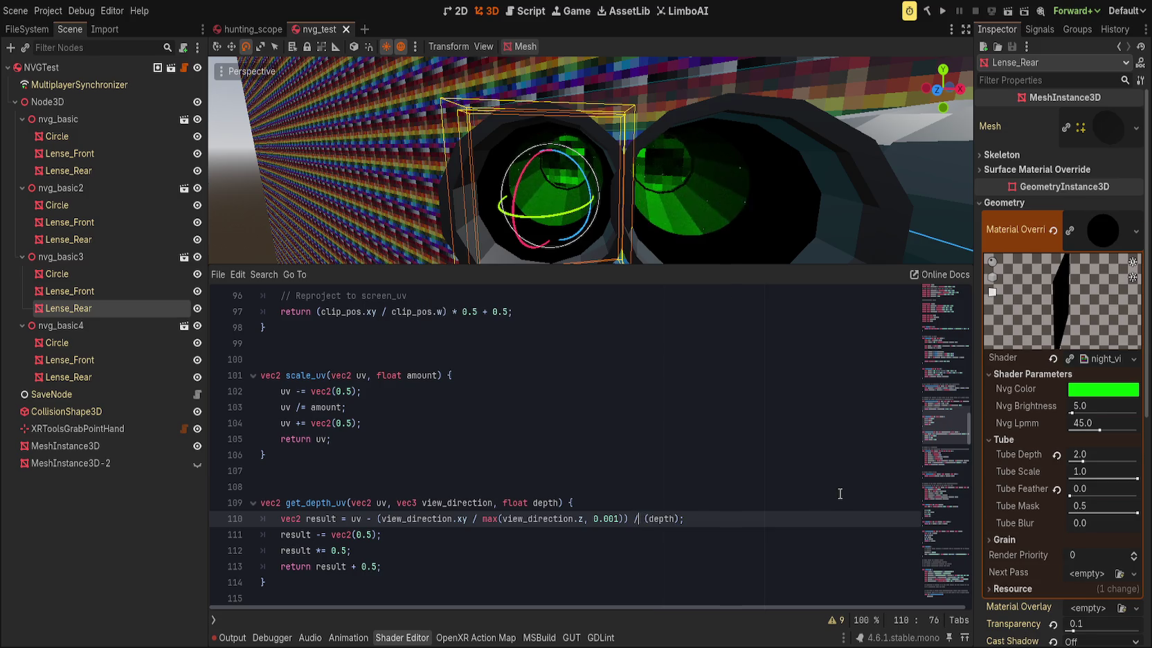
- Test Tube Depth near 9.6 and Tube Scale near 0.5, then return Tube Scale to 1.0
mouse_move(1065, 461)
mouse_down()
mouse_move(1136, 460)
mouse_move(1074, 459)
mouse_up()
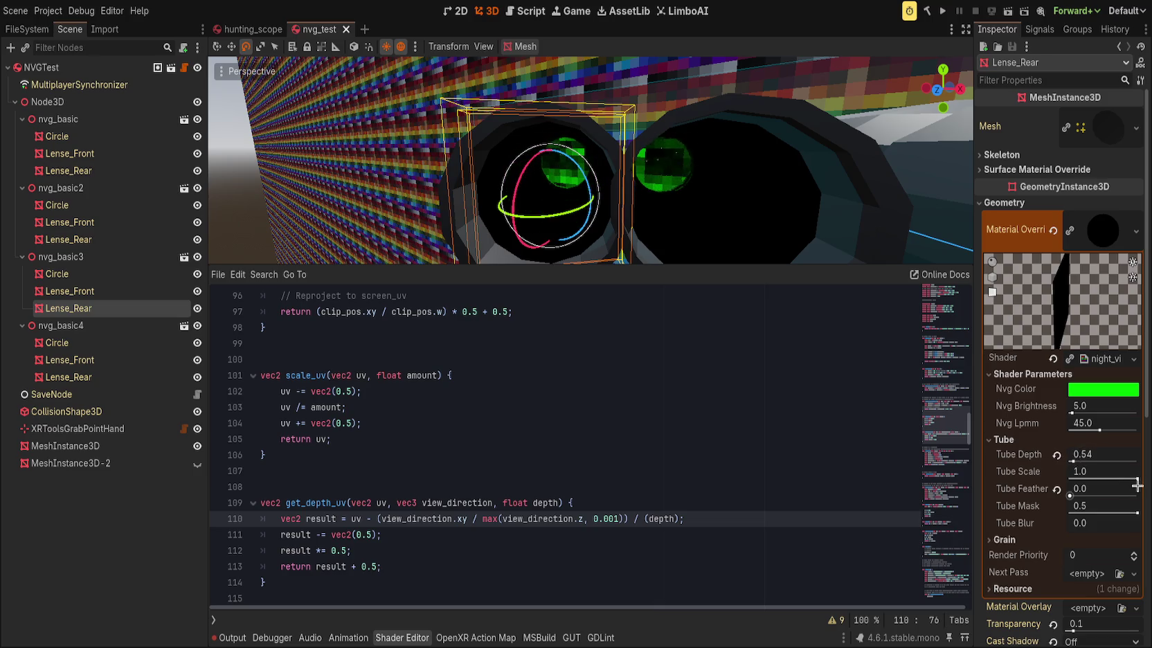
mouse_move(1137, 478)
mouse_down()
mouse_move(1094, 476)
mouse_move(1138, 476)
mouse_up()
click(769, 471)
- Change line 110 to '* depth;' and save so the shader recompiles
key(ctrl+z)
key(Delete)
key(Delete)
text(*)
key(ctrl+Right)
key(Delete)
key(Right)
key(ctrl+s)
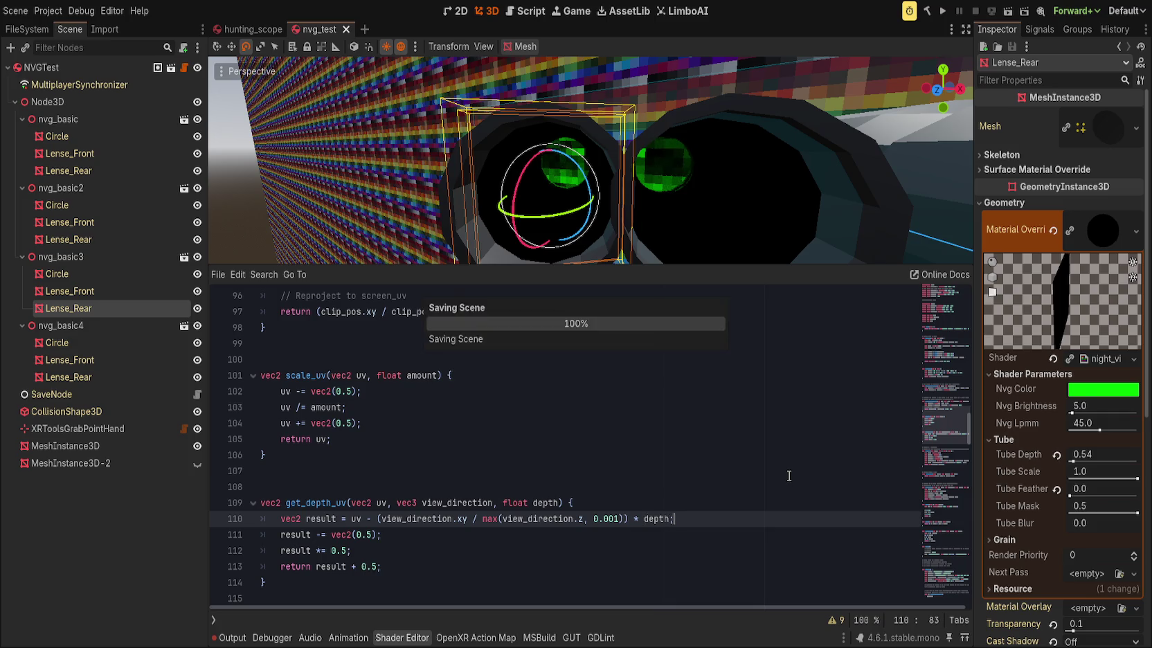
- Set Tube Depth to 2 and lower Tube Scale to about 0.73
click(1080, 454)
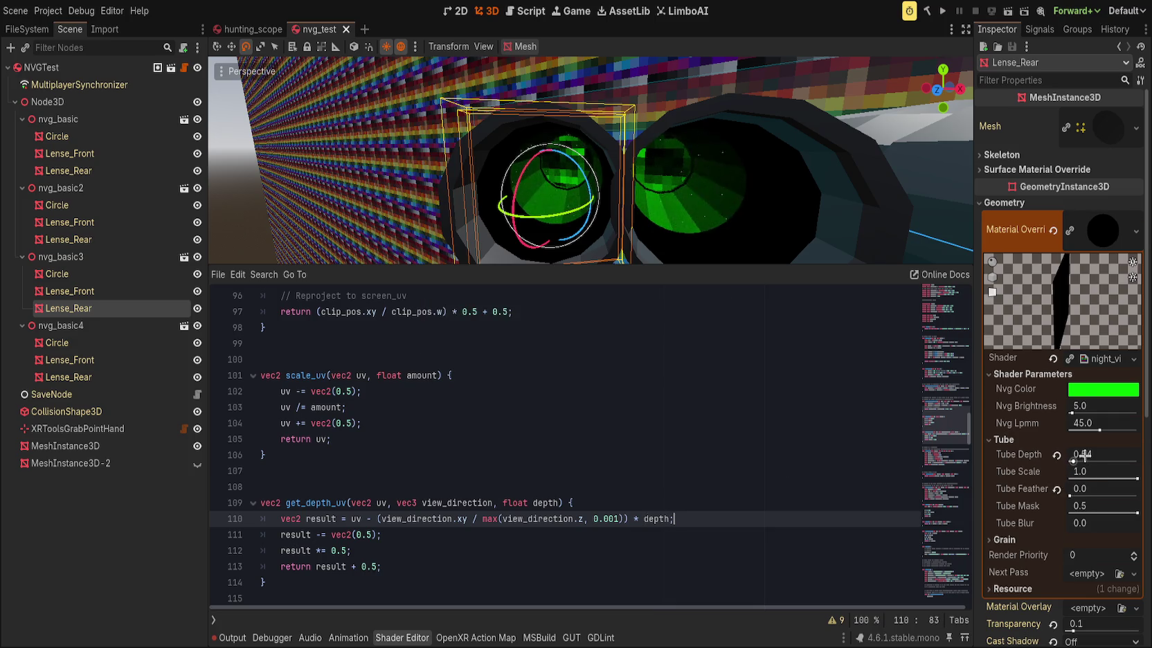
text(2)
key(Return)
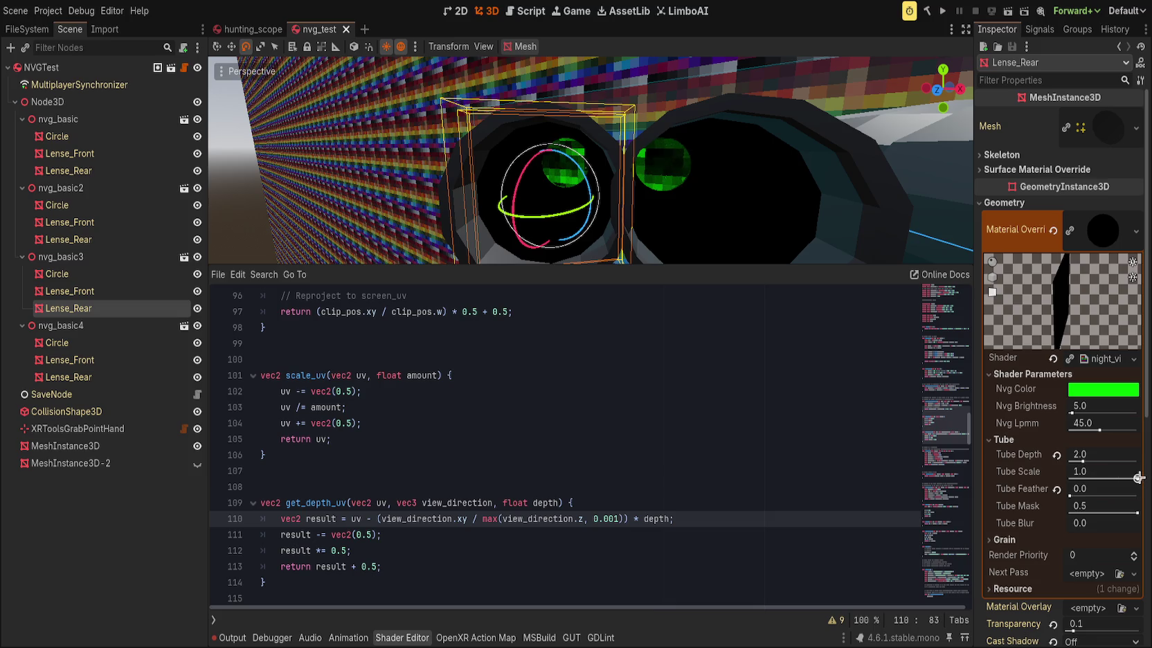
mouse_move(1135, 477)
mouse_down()
mouse_move(1103, 476)
mouse_move(1149, 476)
mouse_up()
- Review the parallax() function's credit link, header, depth offset line and result scaling line
scroll(754, 464, down, 1)
scroll(749, 464, down, 4)
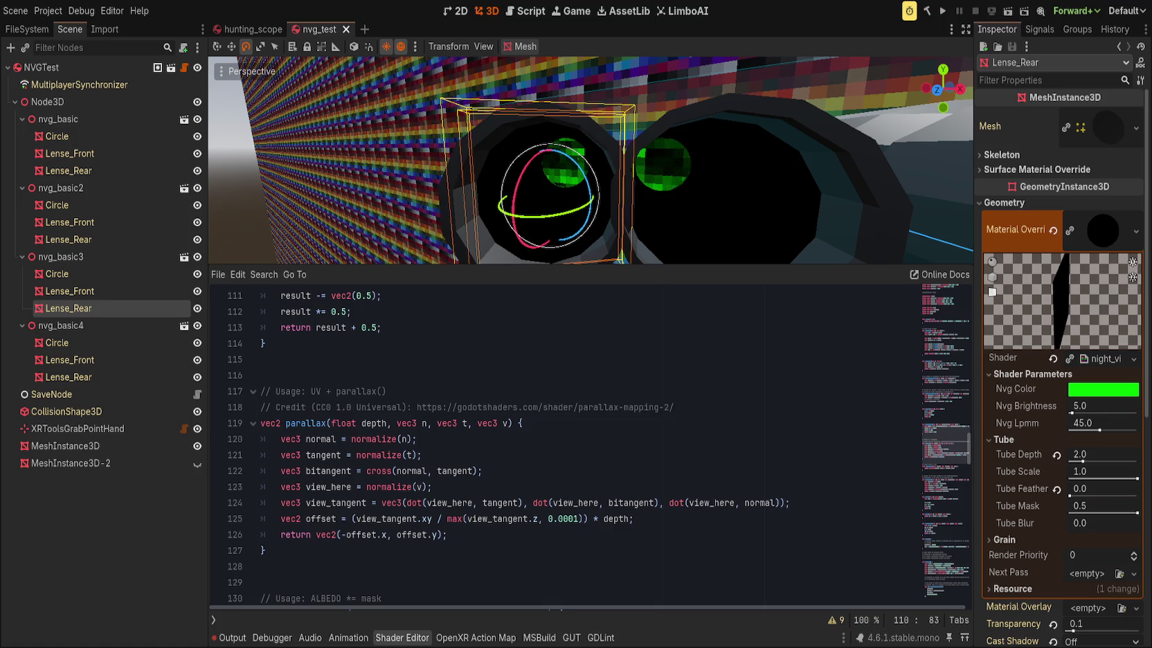
click(660, 407)
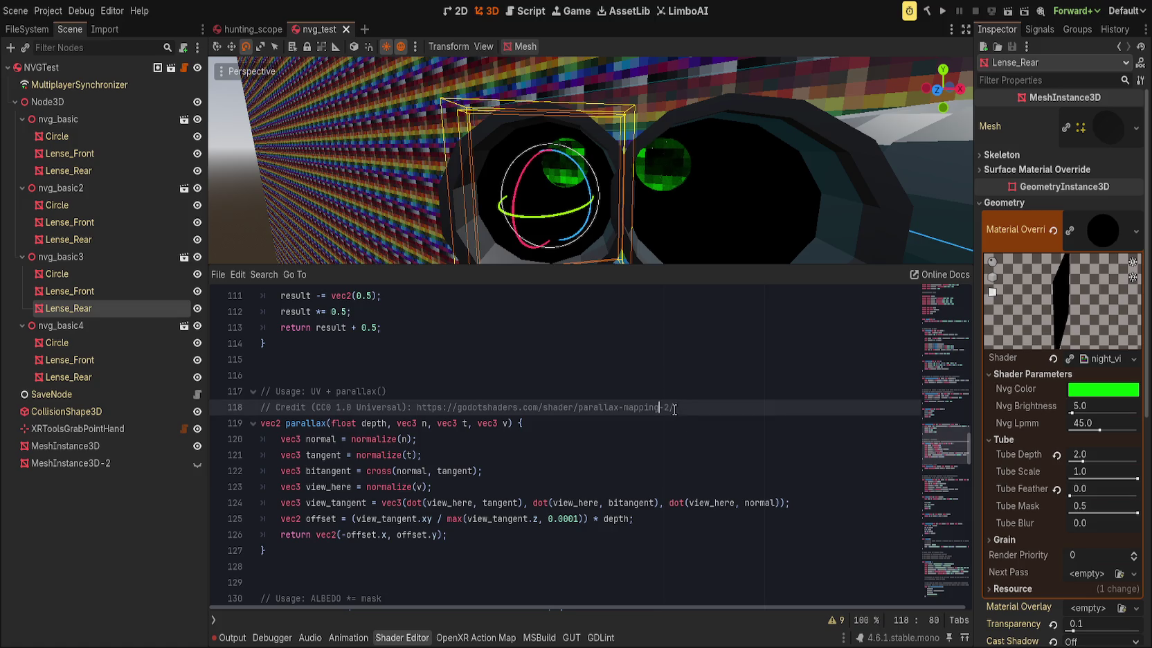
click(644, 424)
scroll(607, 416, up, 1)
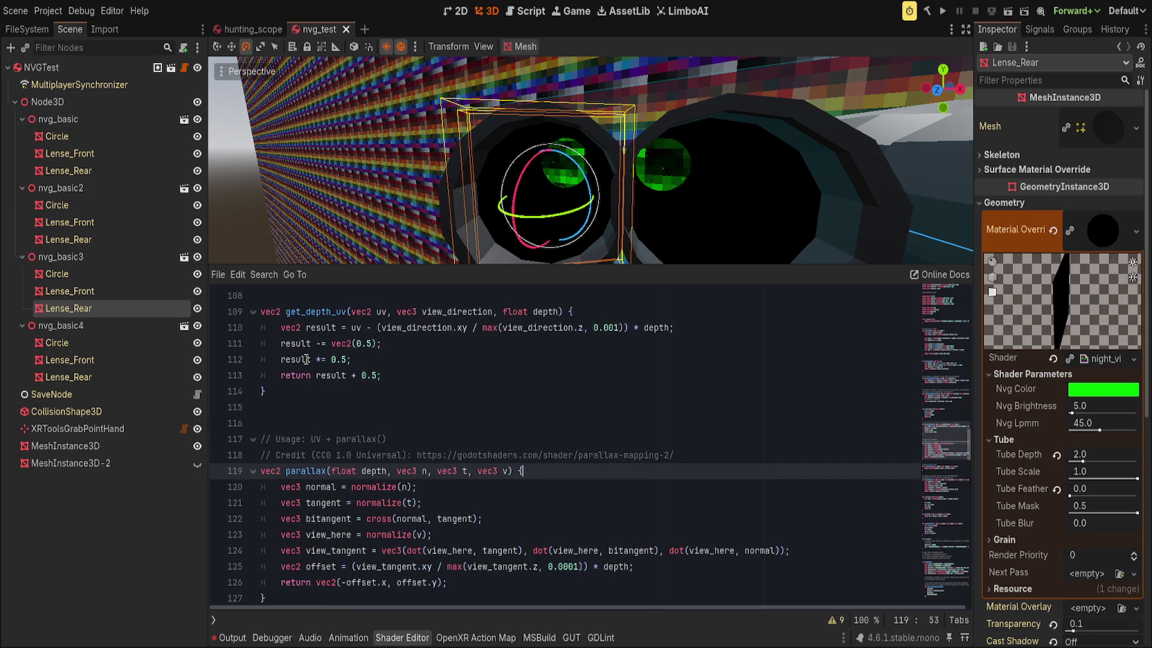
click(674, 330)
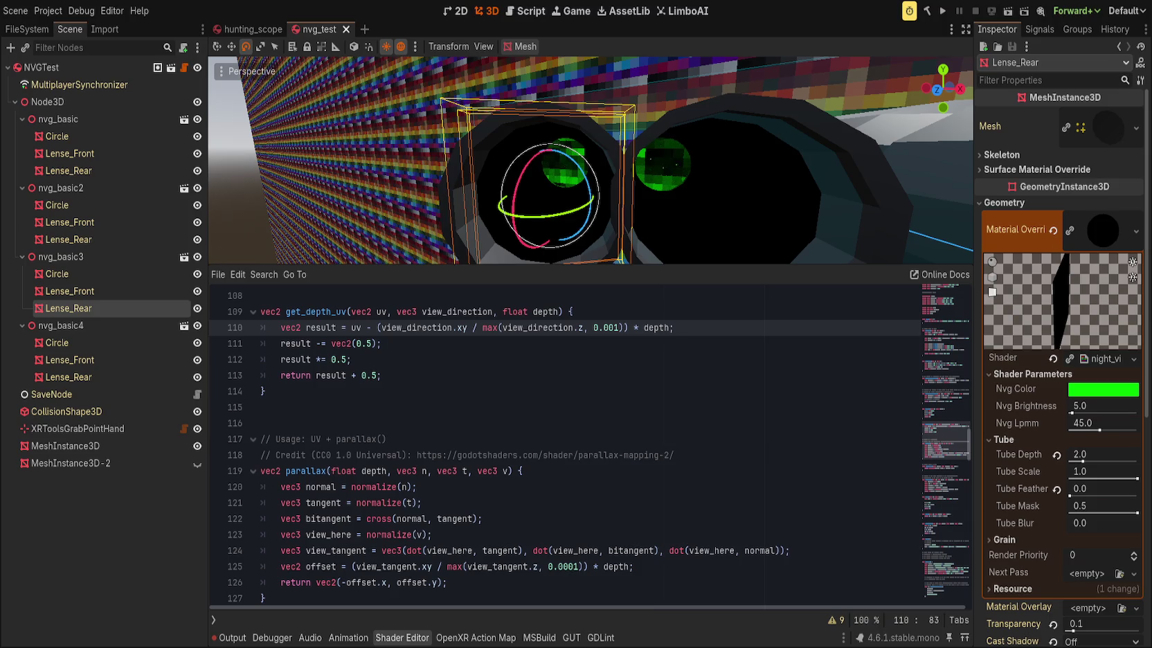
key(Down)
key(Down)
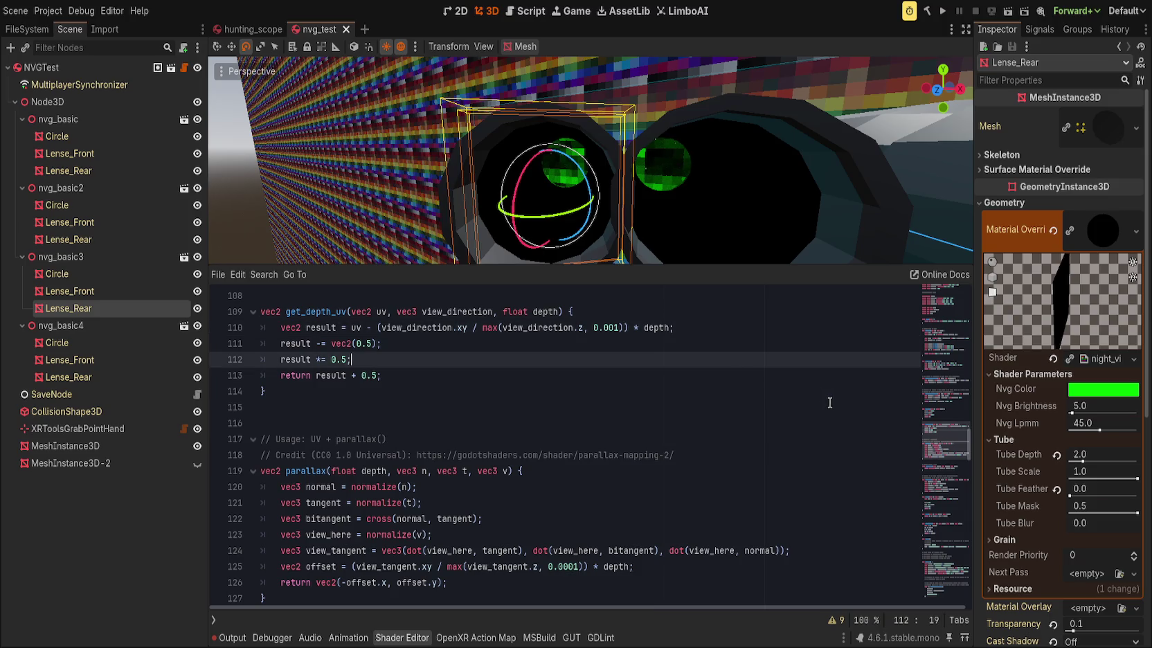
scroll(770, 409, down, 4)
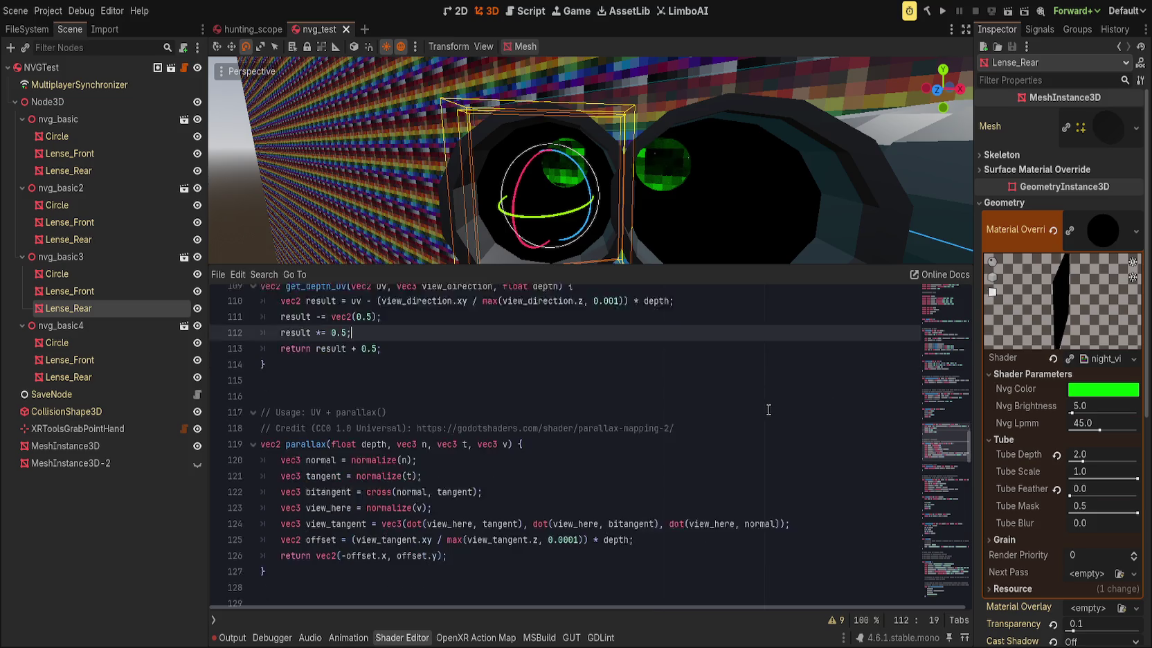
click(546, 436)
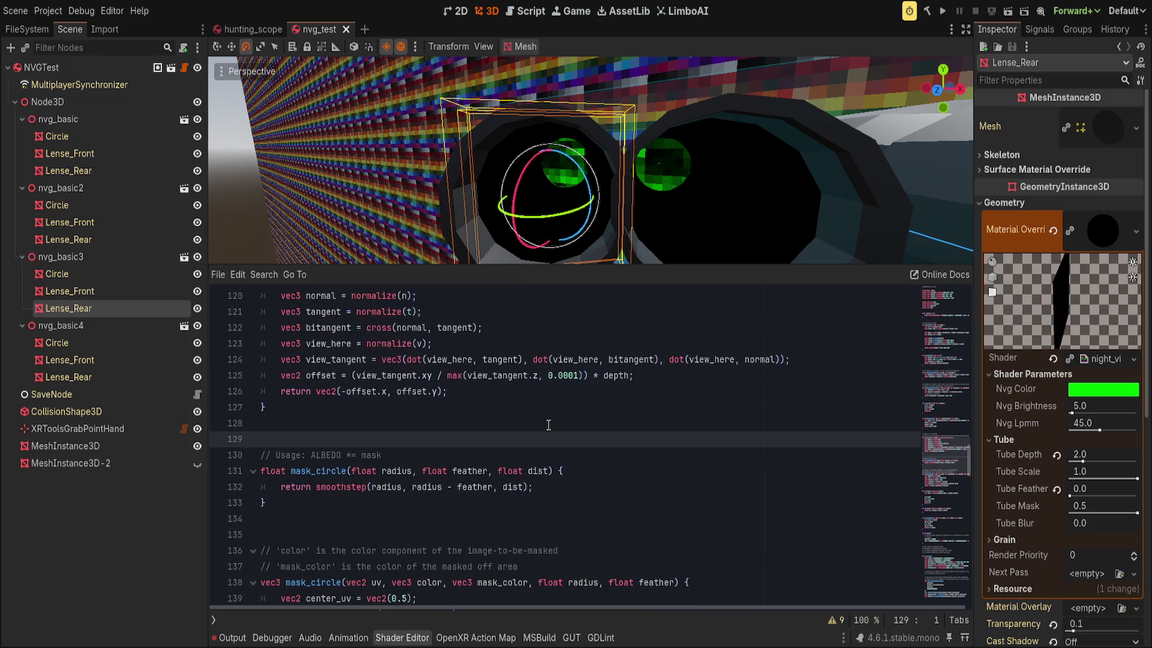
mouse_move(1136, 478)
mouse_down()
mouse_move(1091, 477)
mouse_move(1139, 477)
mouse_up()
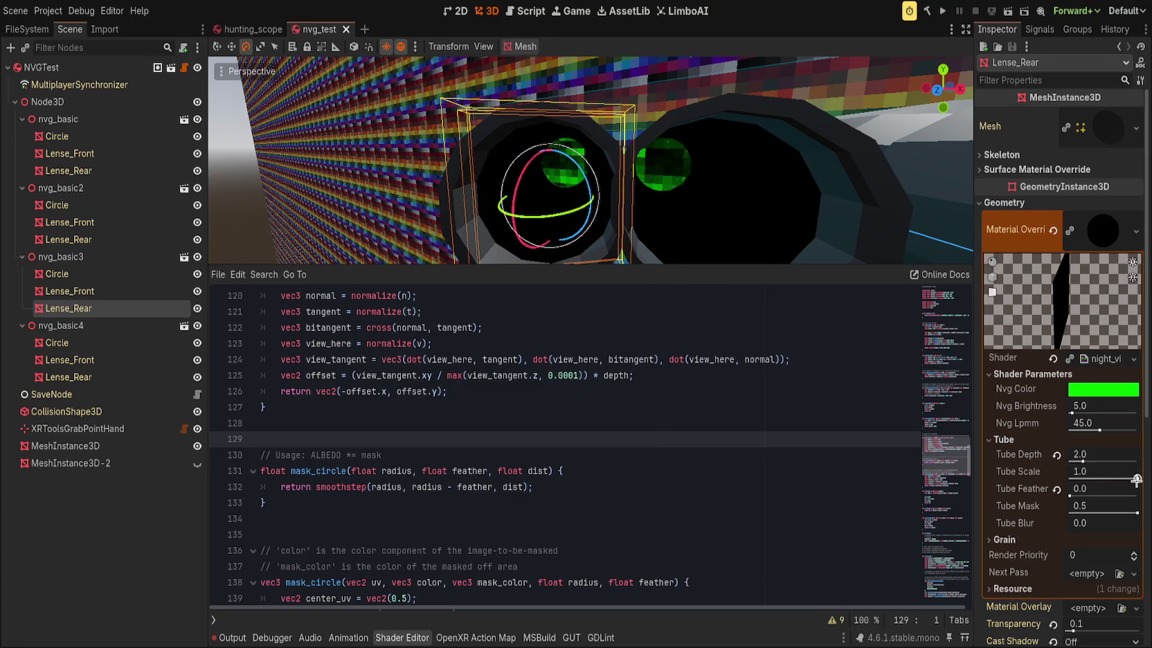
click(800, 493)
scroll(803, 499, down, 6)
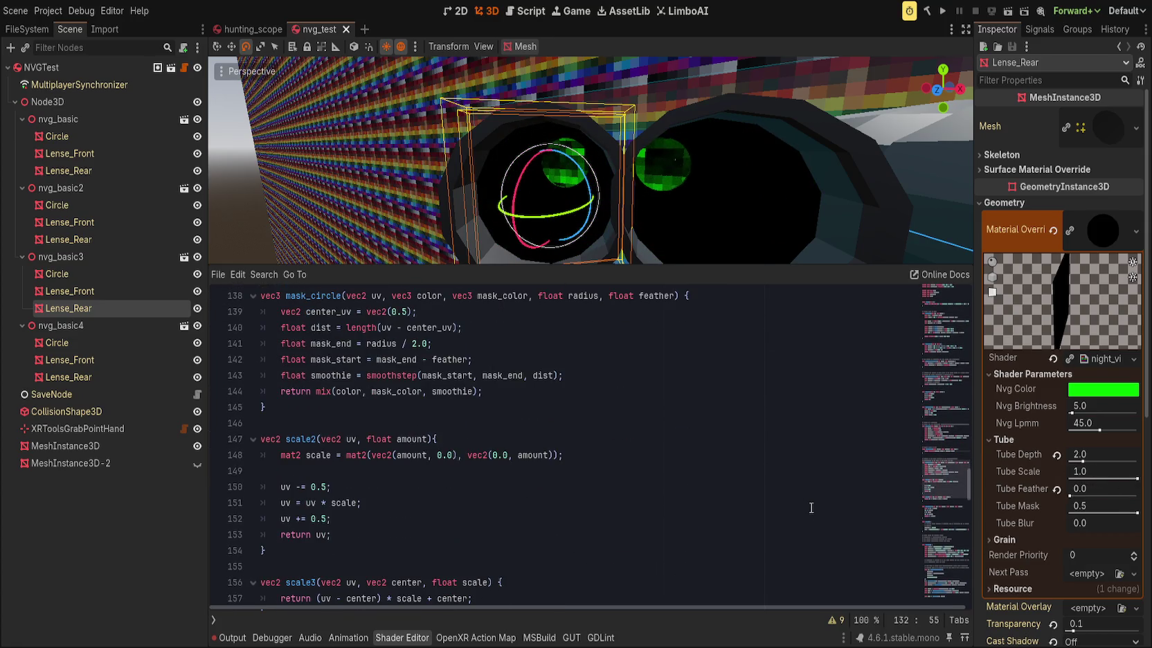
click(612, 408)
key(ctrl+s)
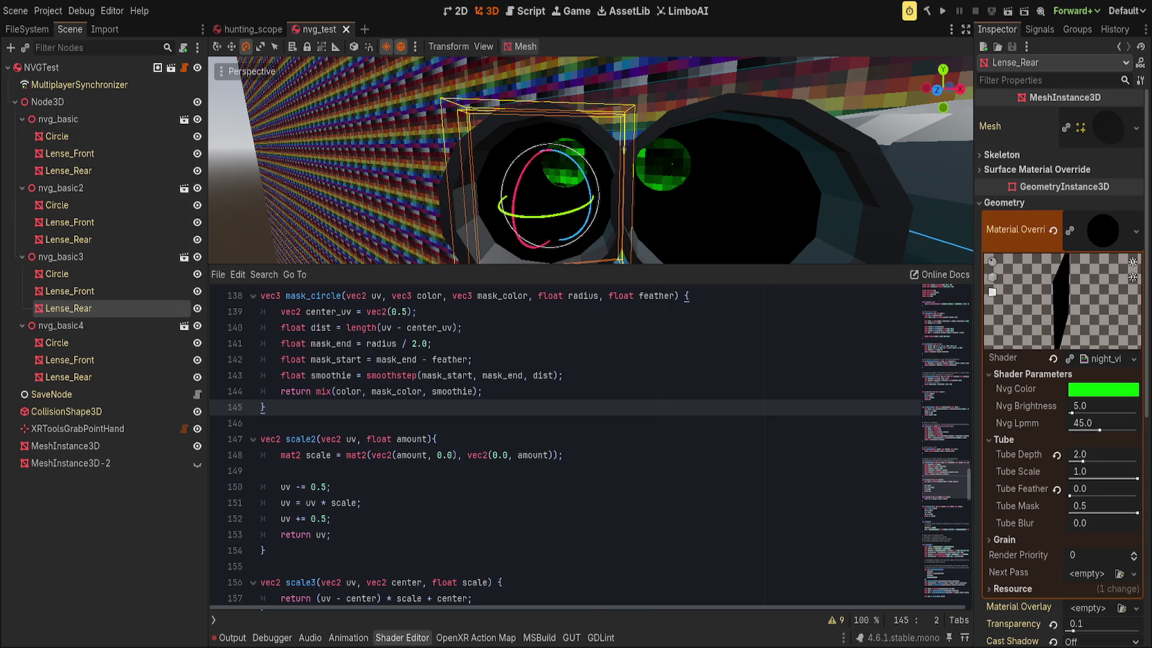
scroll(477, 454, down, 13)
click(477, 455)
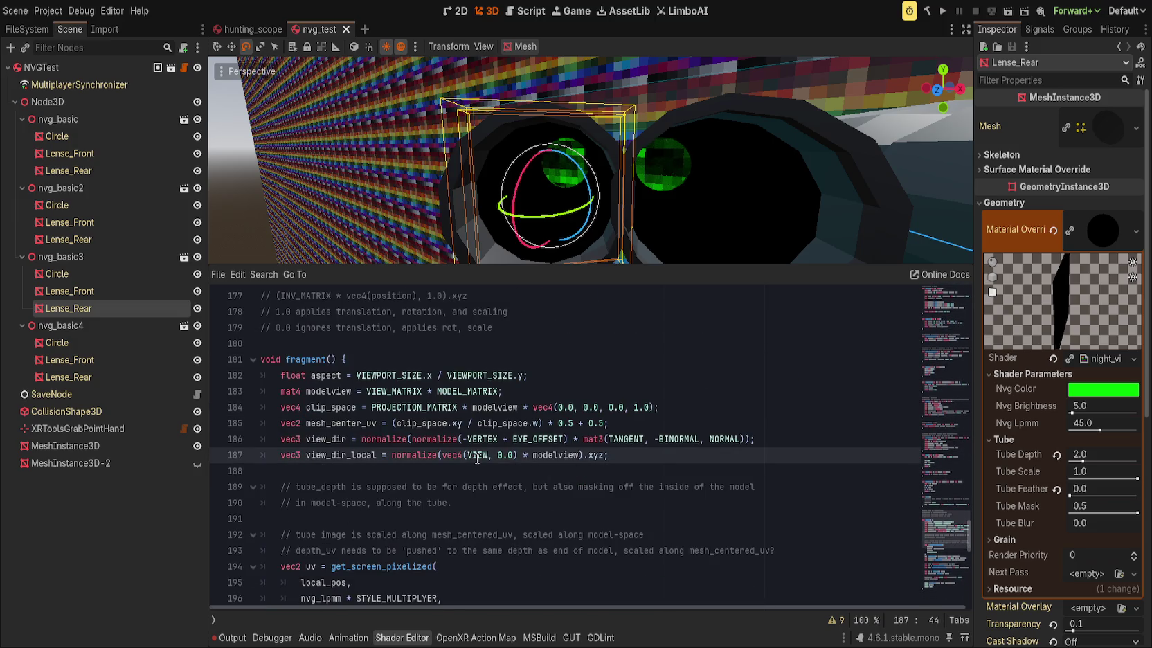
- Add ' / max(tube_scale, 0.001)' after tube_depth on line 202, save, and test Tube Scale near 0.62
scroll(475, 455, down, 4)
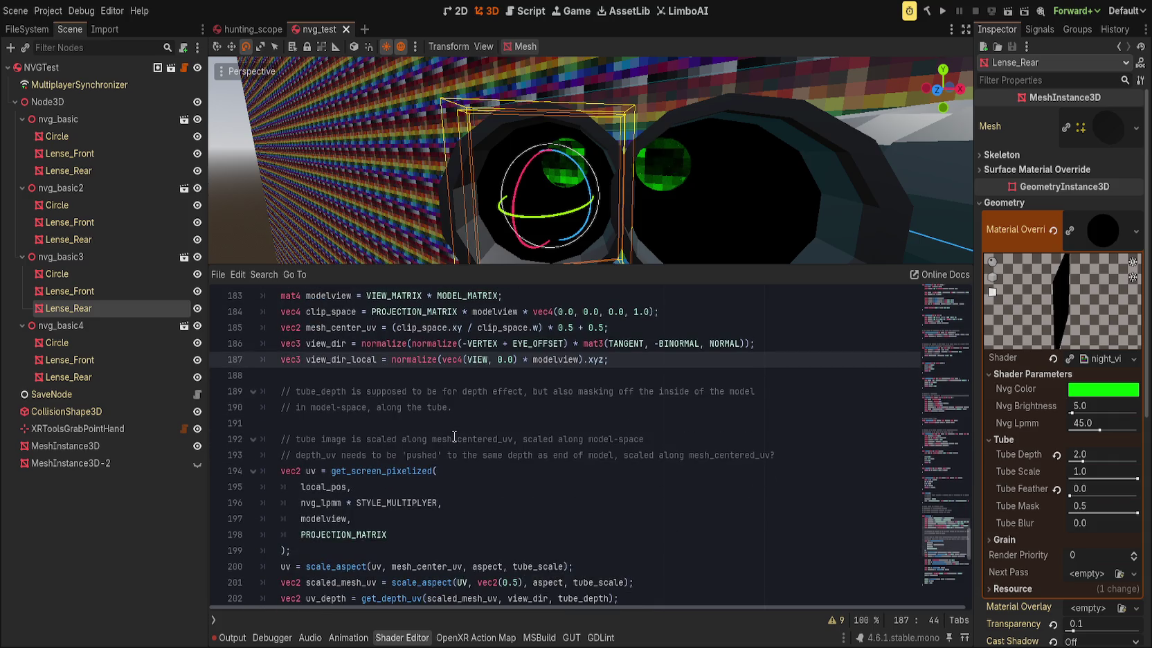
click(708, 486)
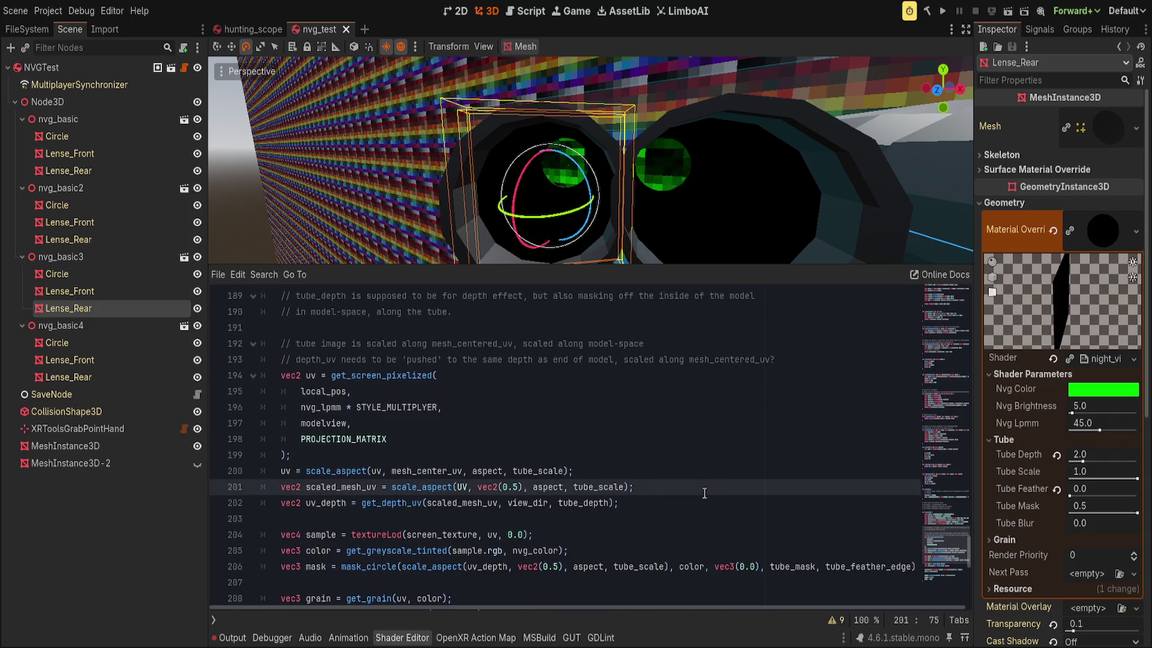
click(702, 502)
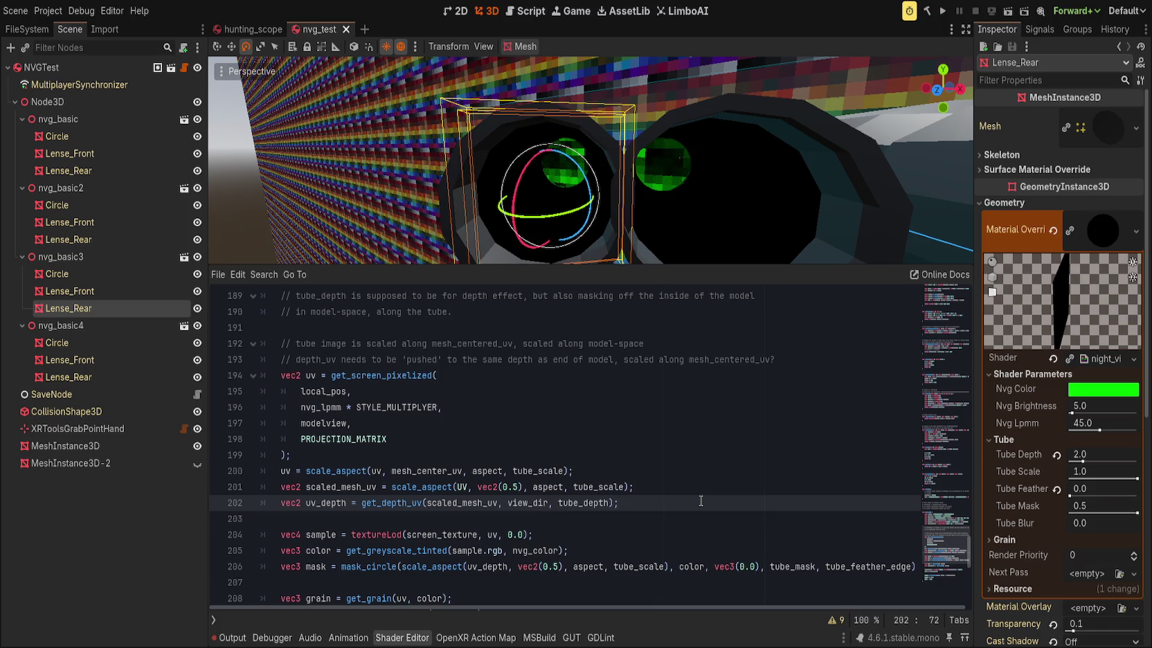
key(Left)
key(Left)
text(/ max(tube_scale, 0.0001)
key(BackSpace)
key(BackSpace)
text(1)
key(ctrl+s)
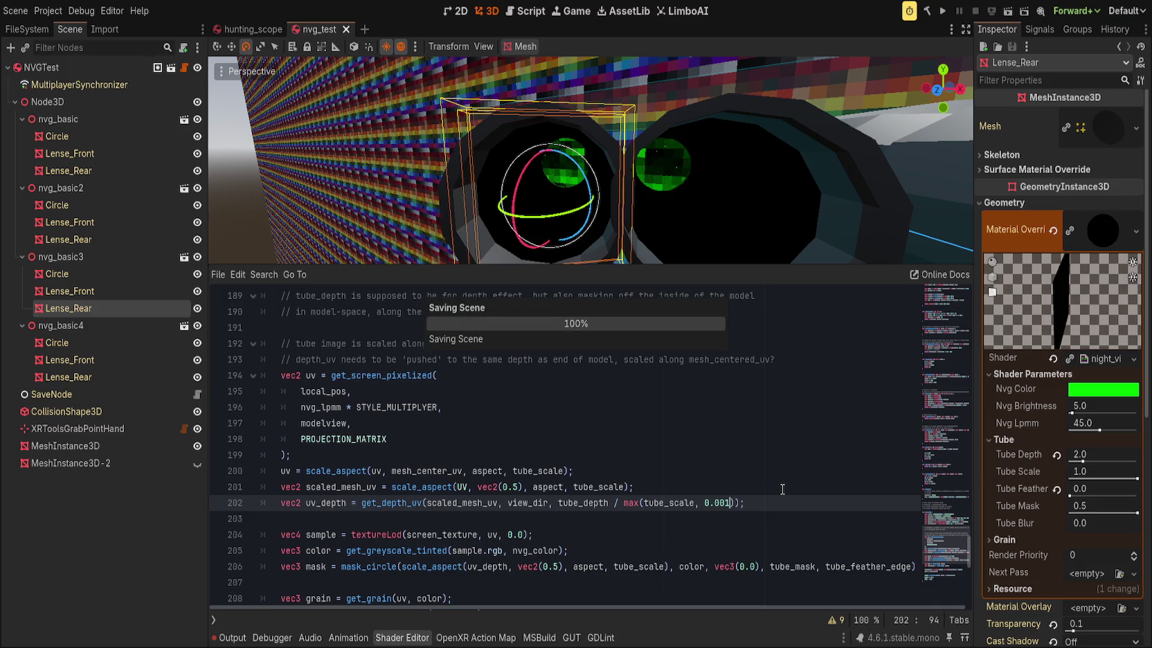
key(End)
mouse_move(1135, 478)
mouse_down()
mouse_move(1070, 476)
mouse_move(1137, 477)
mouse_up()
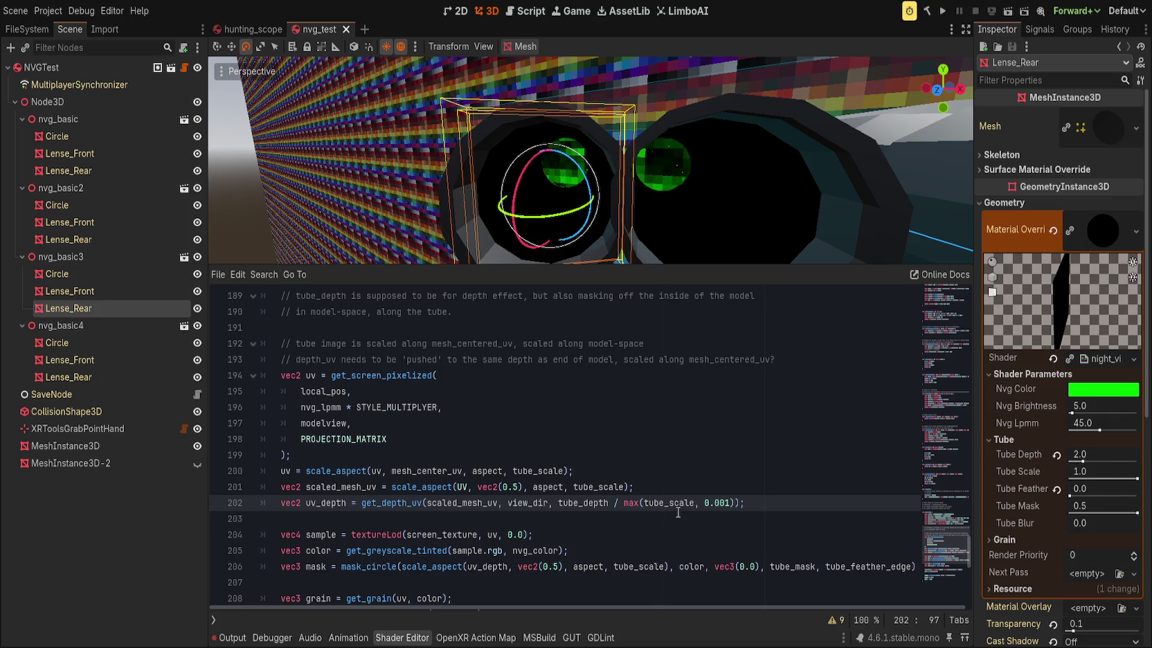
- Replace the tube_scale division on line 202 with pow(tube_depth, 2.0) and save
drag(613, 504, 732, 504)
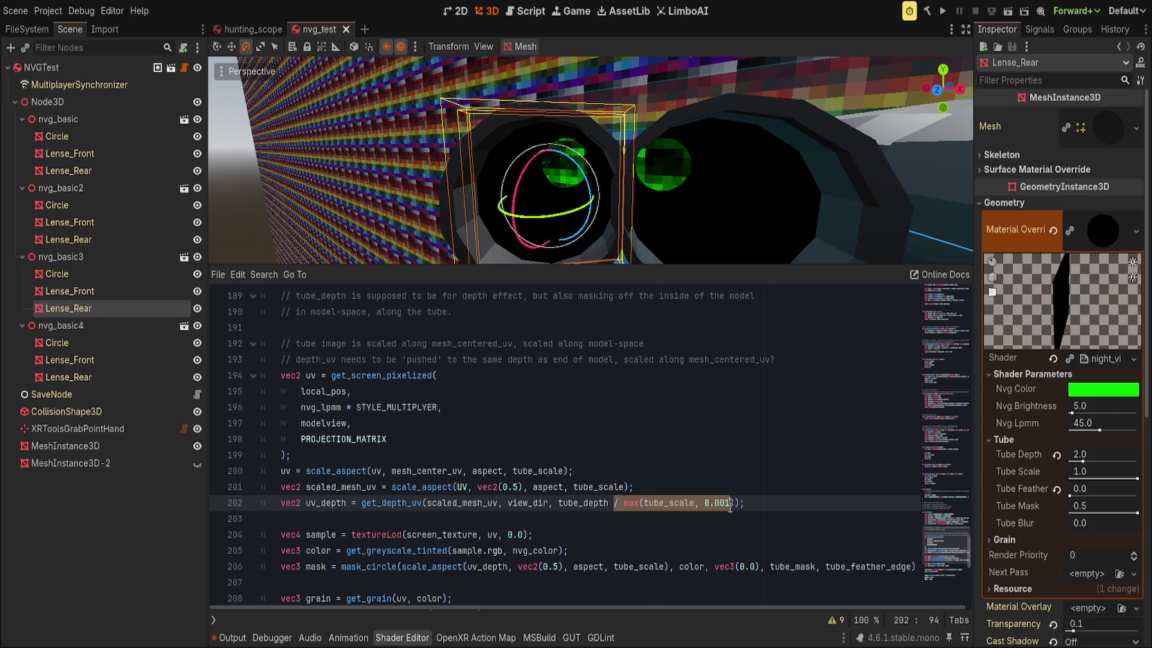
key(Delete)
key(Delete)
key(ctrl+Left)
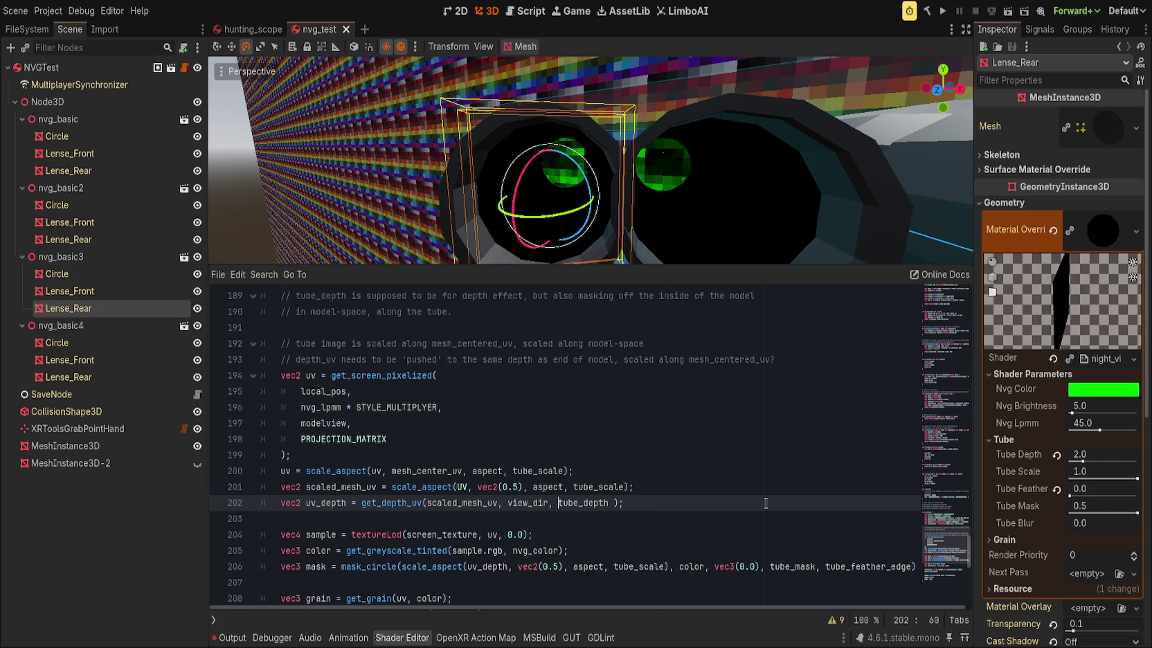
text(pow()
key(ctrl+Right)
text(, 2.0))
key(ctrl+s)
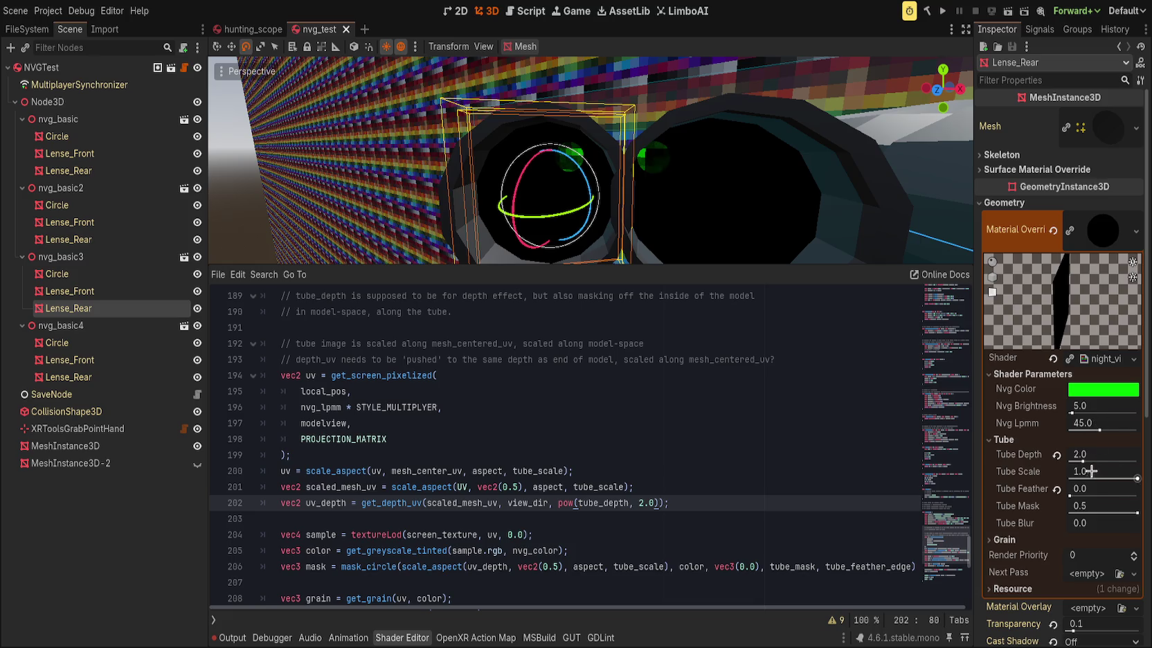
- Test Tube Scale near 0.22 and 0.53, try a 444444 exponent, undo it and save
mouse_move(1135, 478)
mouse_down()
mouse_move(1089, 476)
mouse_move(1118, 477)
mouse_up()
mouse_move(1127, 475)
mouse_down()
mouse_move(1135, 472)
mouse_move(1091, 467)
mouse_up()
click(642, 502)
text(444444)
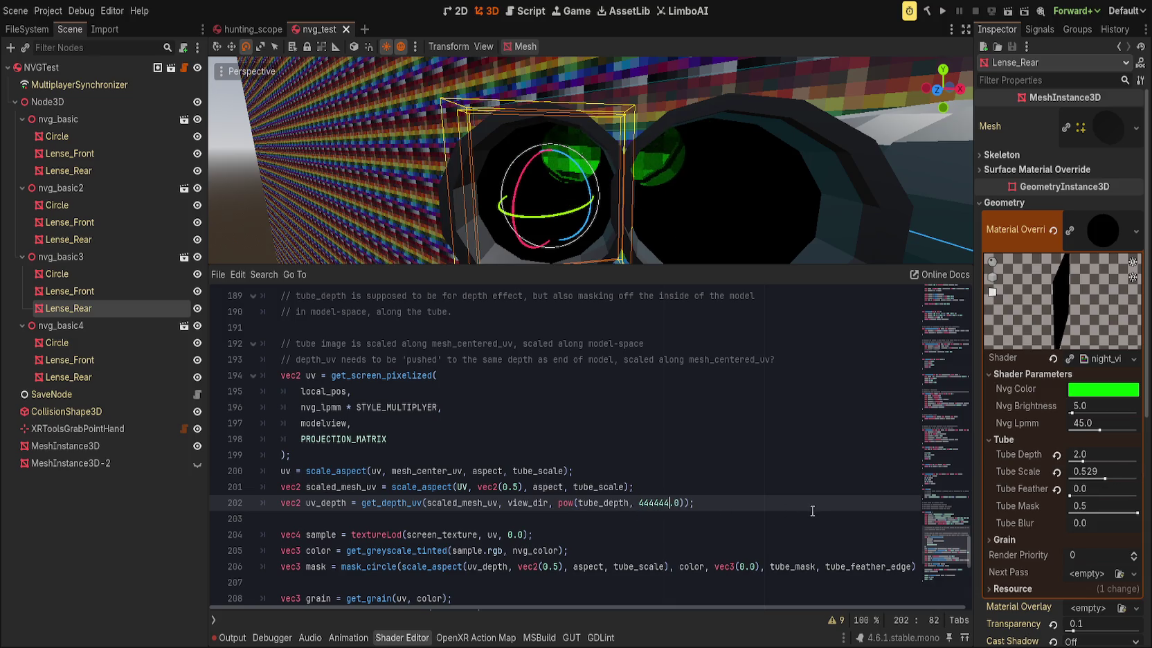
key(ctrl+z)
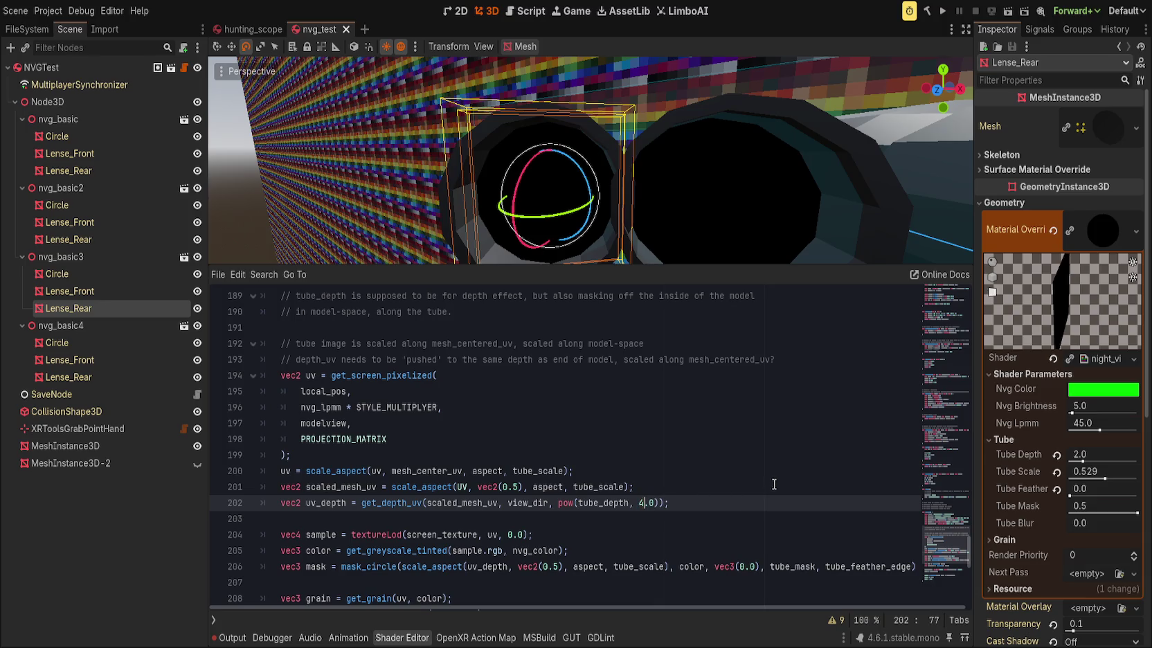
click(774, 484)
key(ctrl+s)
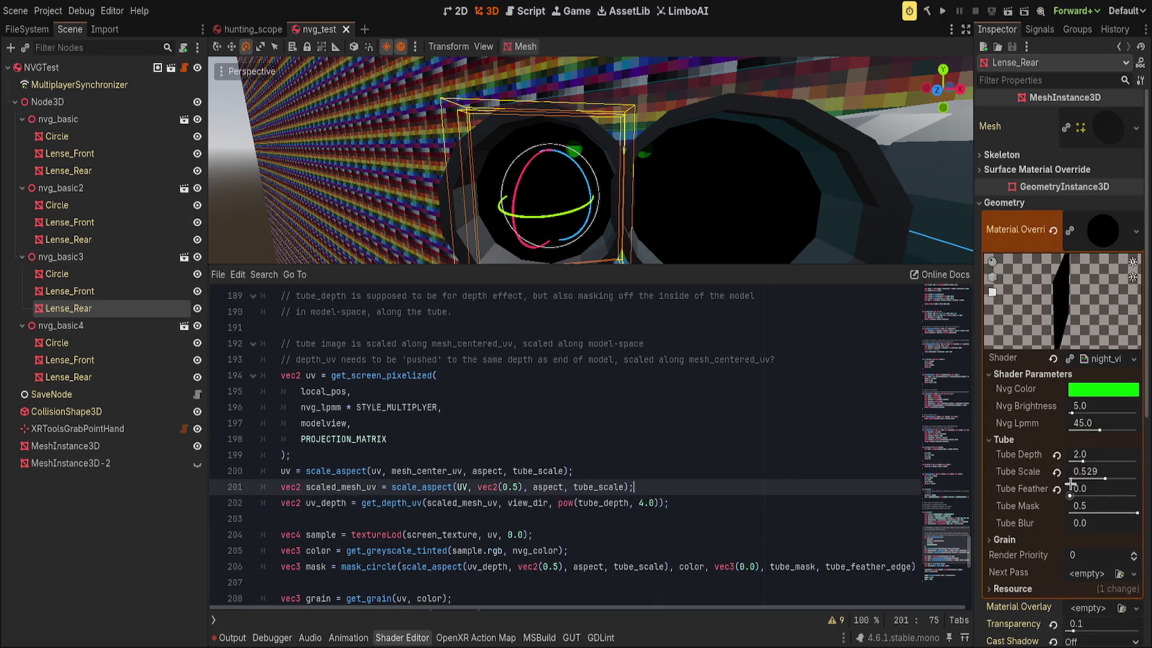
- Set the exponent to 2, reset Tube Scale to 1.0, then lower it to about 0.325
mouse_move(1105, 478)
mouse_down()
mouse_move(1137, 479)
mouse_move(1070, 479)
mouse_up()
key(ctrl+shift+z)
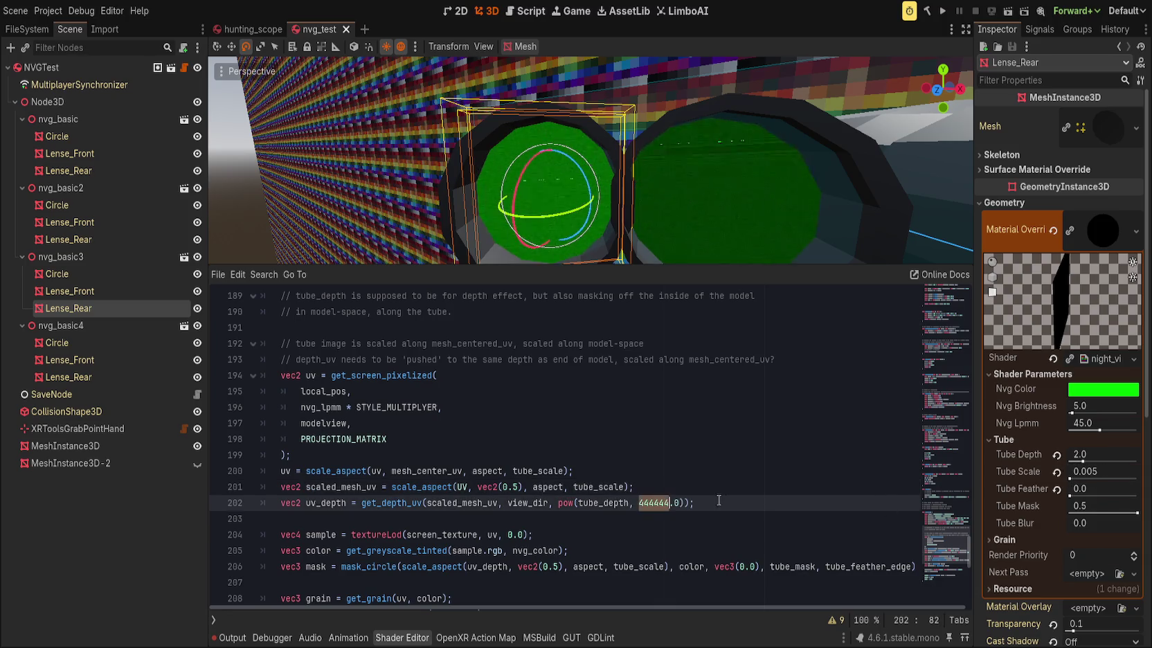
text(2)
click(756, 497)
click(1057, 489)
click(1056, 471)
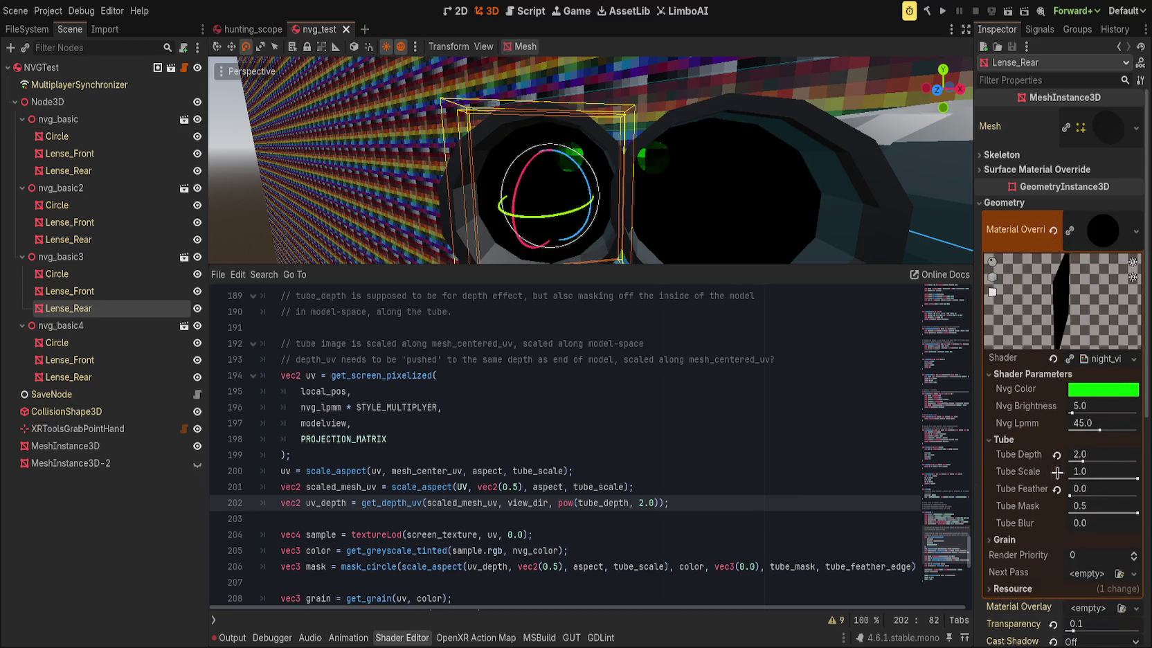
drag(1138, 476, 1091, 476)
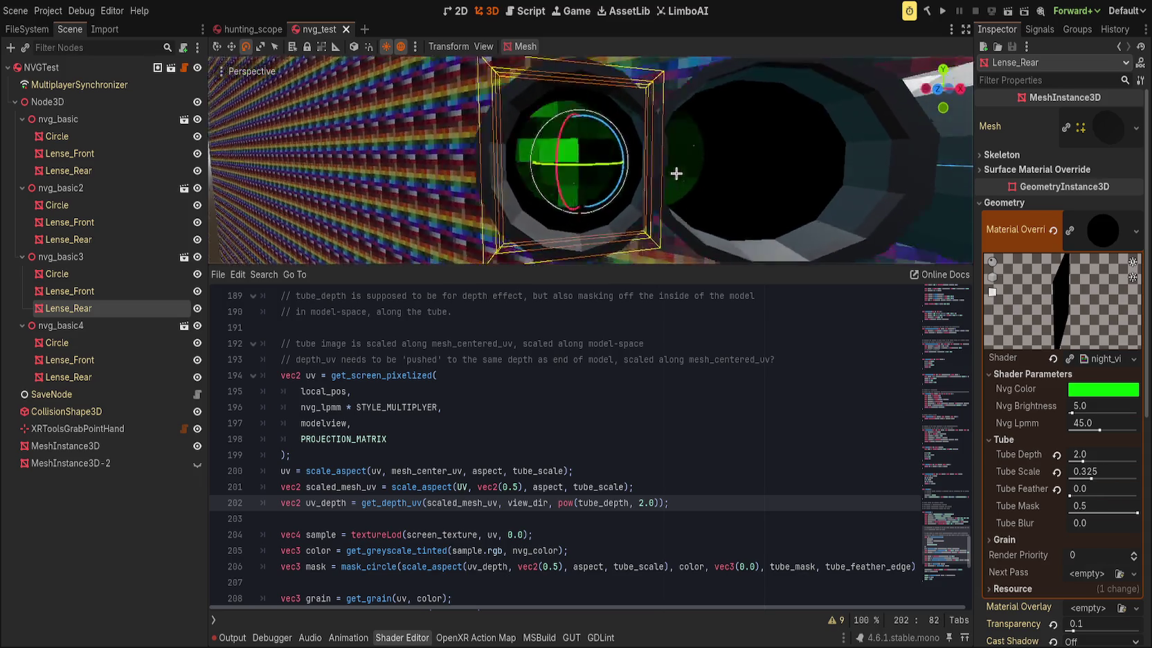
- Reset Tube Depth to 0.0, wrap the 2.0 term on line 110 in parentheses, and save
mouse_move(678, 171)
mouse_down()
mouse_move(663, 154)
mouse_move(663, 175)
mouse_move(672, 172)
mouse_move(635, 133)
mouse_up()
click(1057, 456)
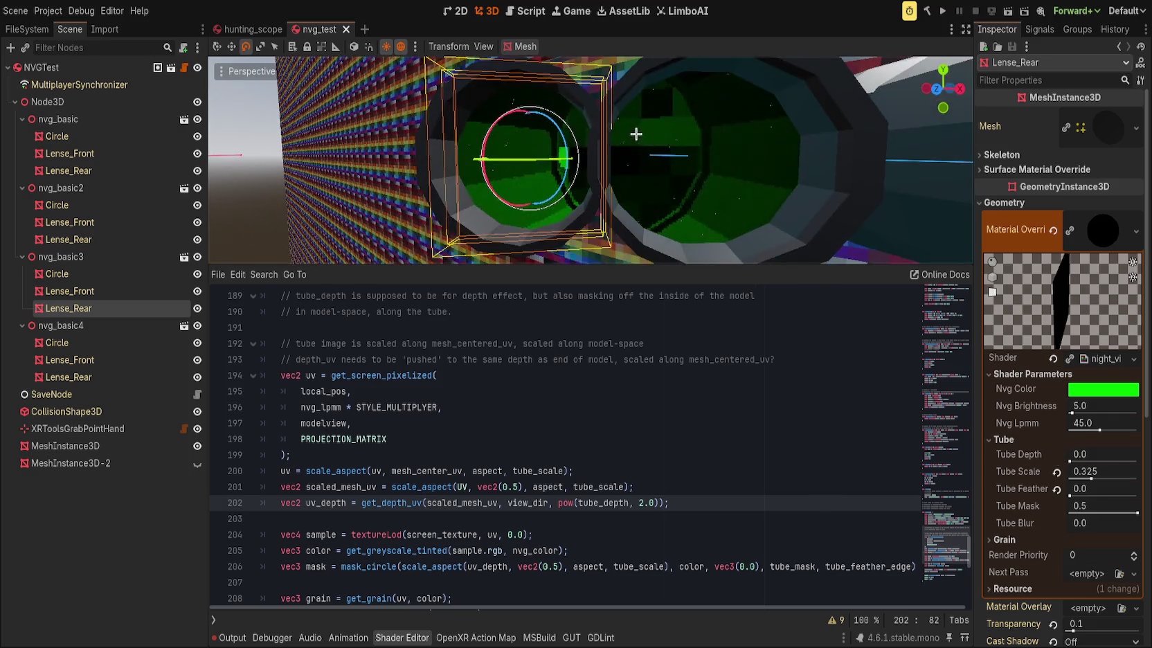
scroll(552, 453, up, 15)
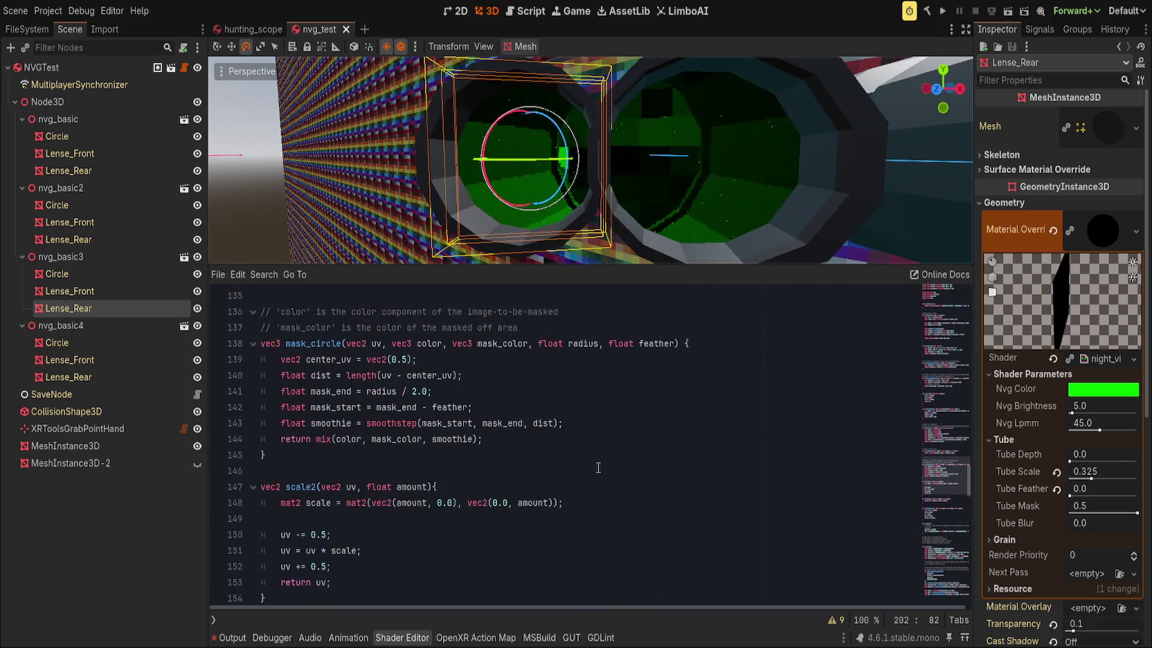
scroll(447, 340, up, 1)
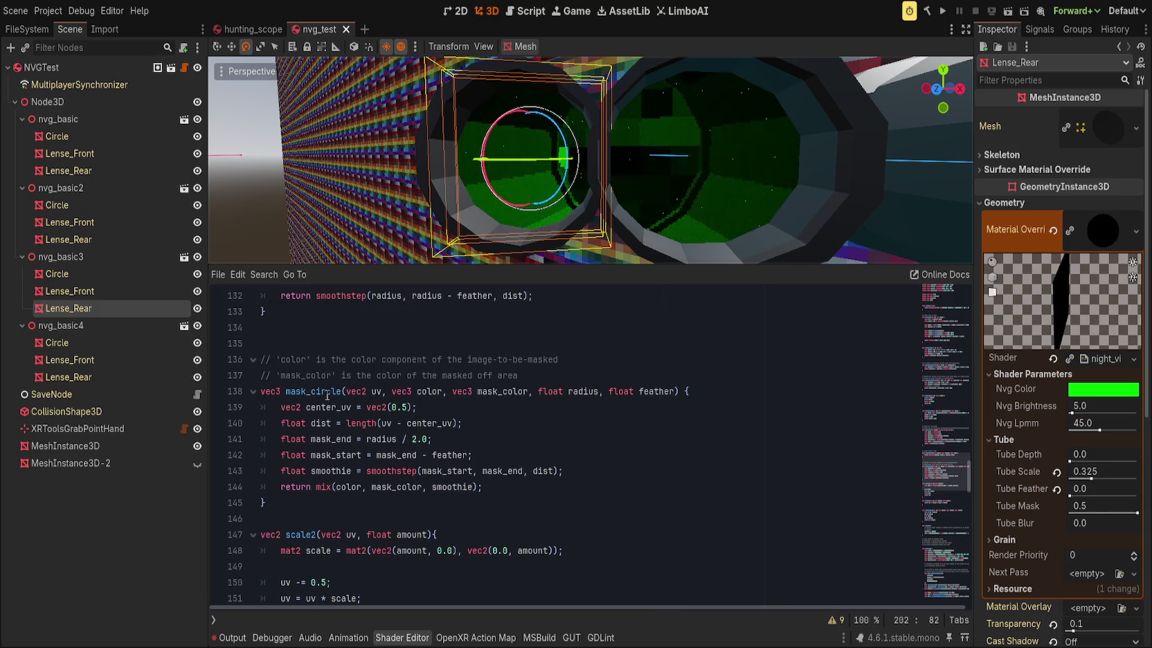
scroll(328, 396, up, 11)
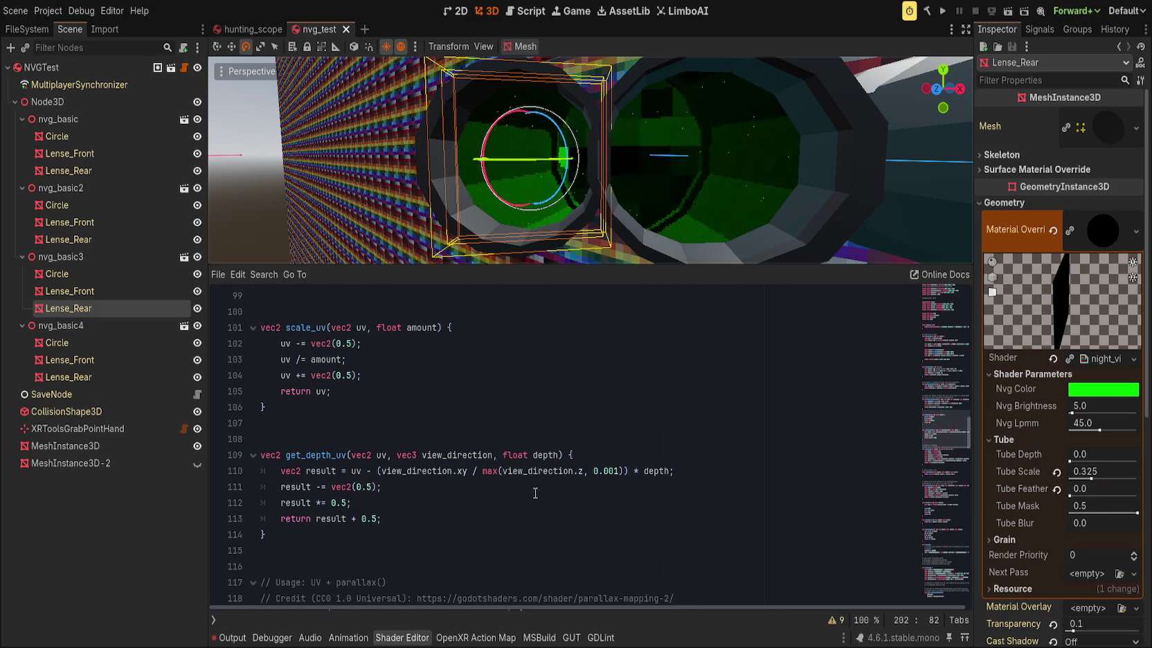
click(668, 471)
text(* 2.0)
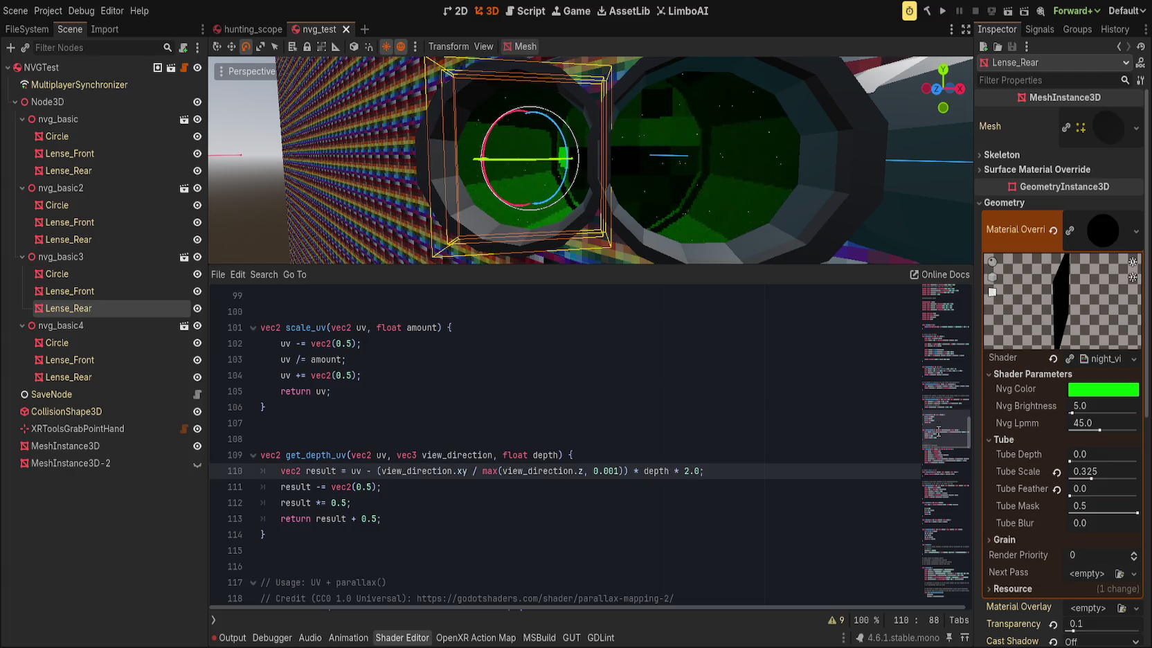
mouse_move(699, 471)
mouse_down()
mouse_move(601, 471)
mouse_move(670, 470)
mouse_move(644, 471)
mouse_up()
text(()
key(ctrl+s)
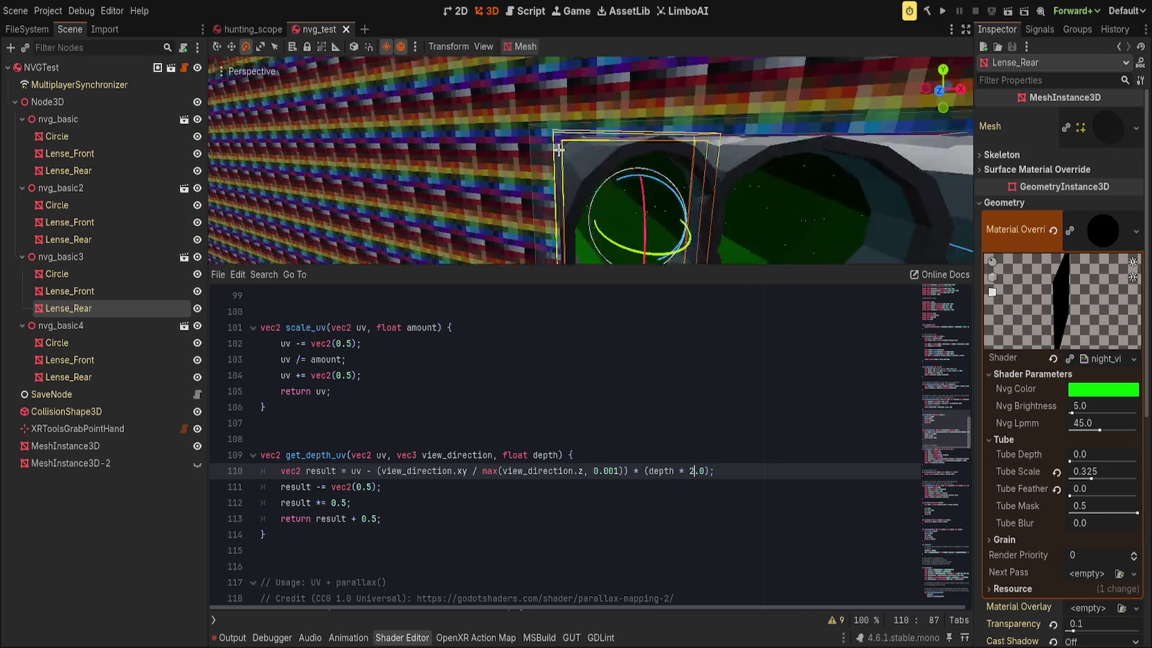
- Change line 110 to '* (depth / 2.0)', with Tube Scale 1.0 and Tube Depth near 1.04
click(1056, 472)
mouse_move(1108, 457)
mouse_down()
mouse_move(1135, 457)
mouse_move(1103, 471)
mouse_up()
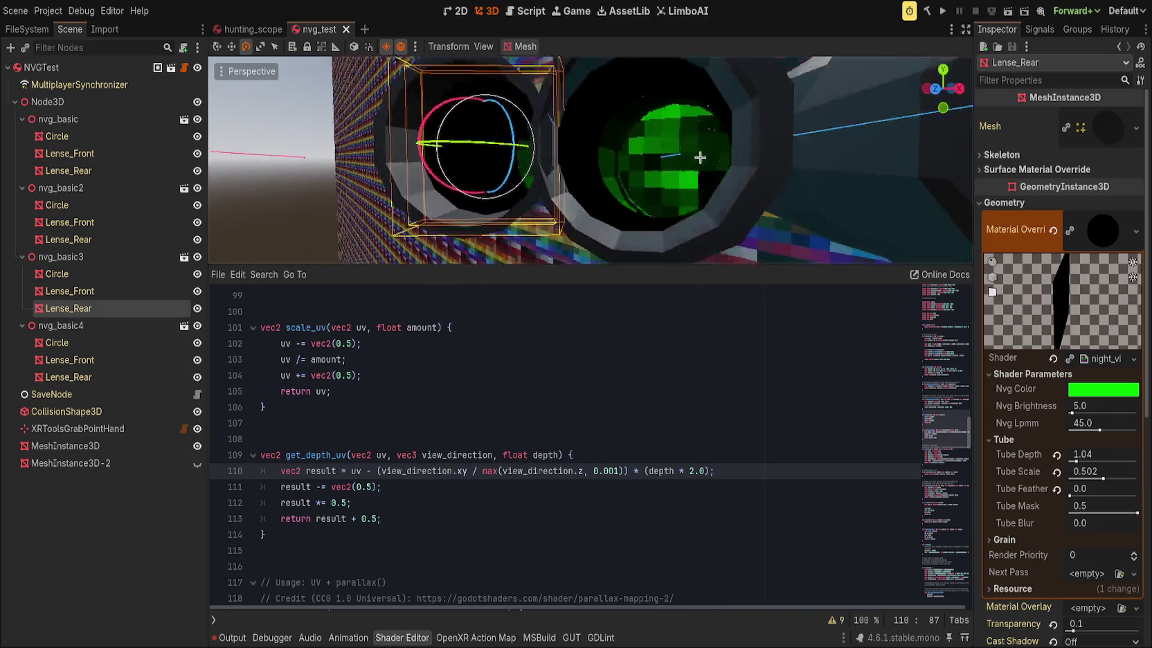
key(Left)
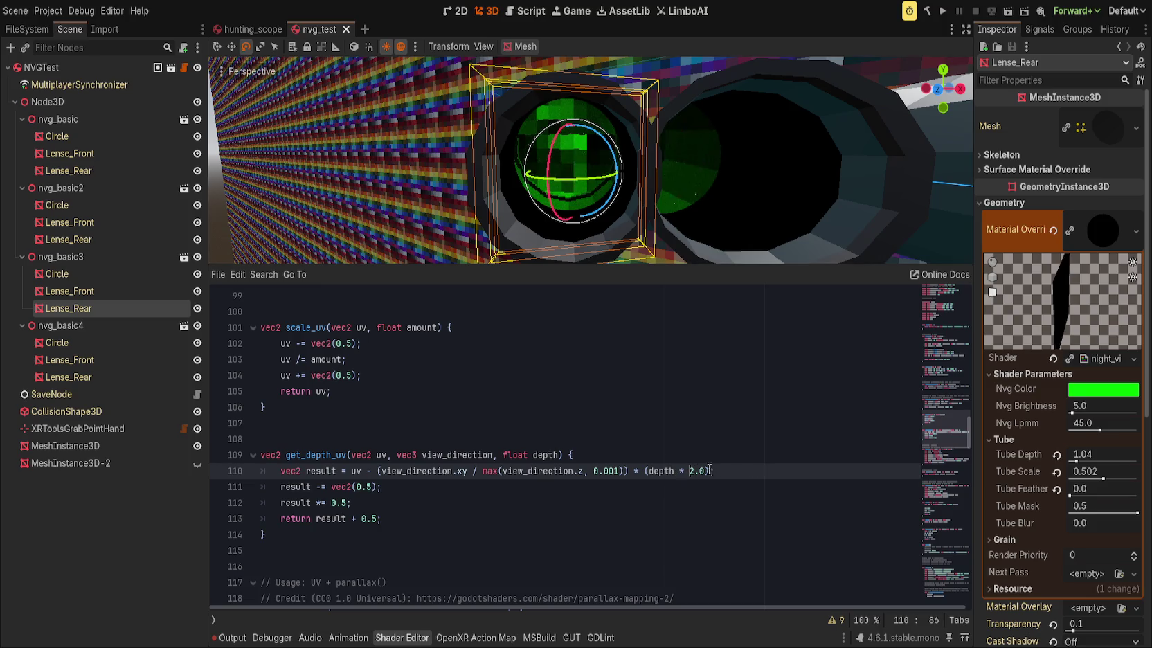
key(BackSpace)
text(/)
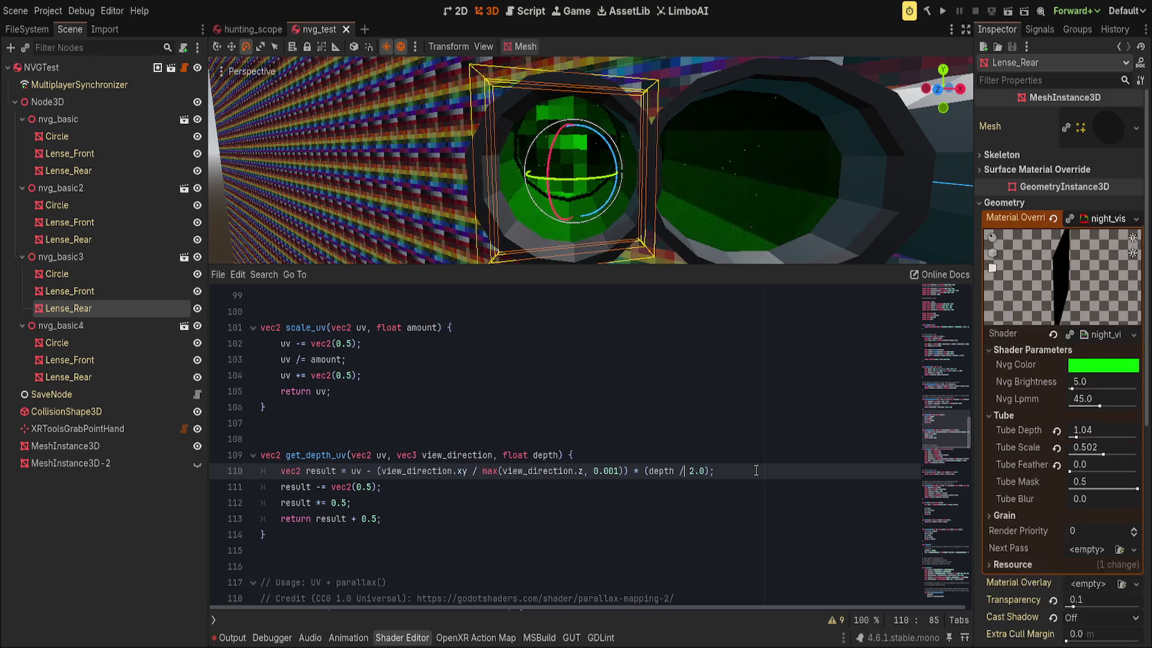
- Test Tube Depth near 2.3 and a smaller Tube Scale, then settle both at 1.0
drag(1074, 460, 1121, 461)
drag(831, 208, 765, 263)
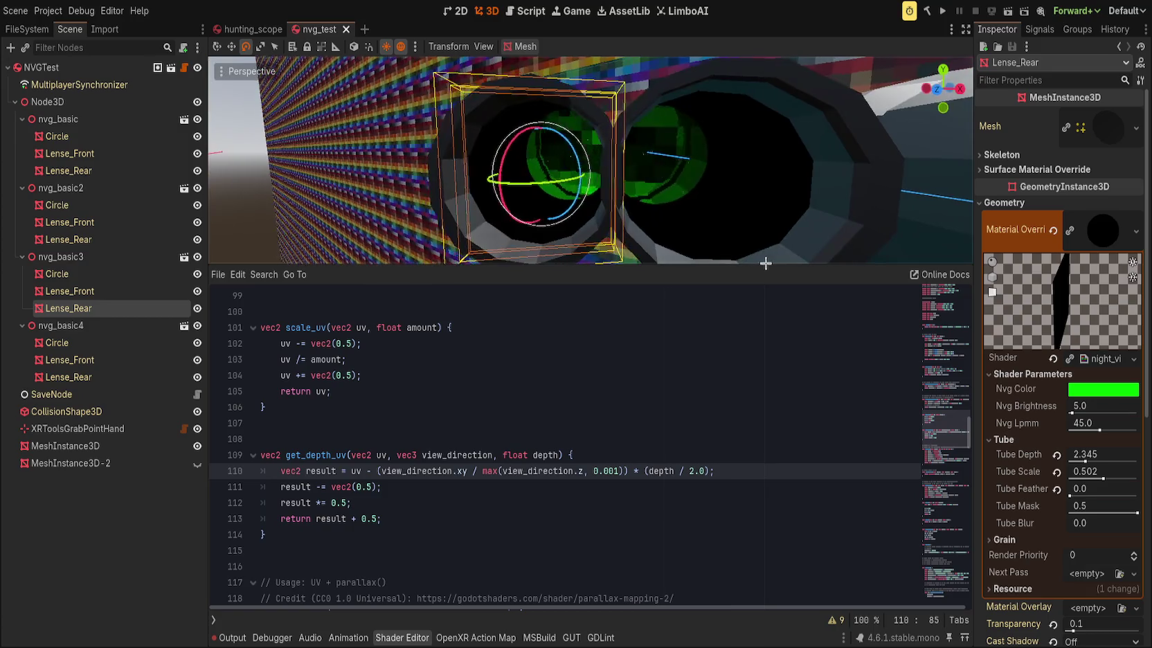
drag(1100, 475, 1084, 475)
drag(686, 145, 712, 162)
key(ctrl+z)
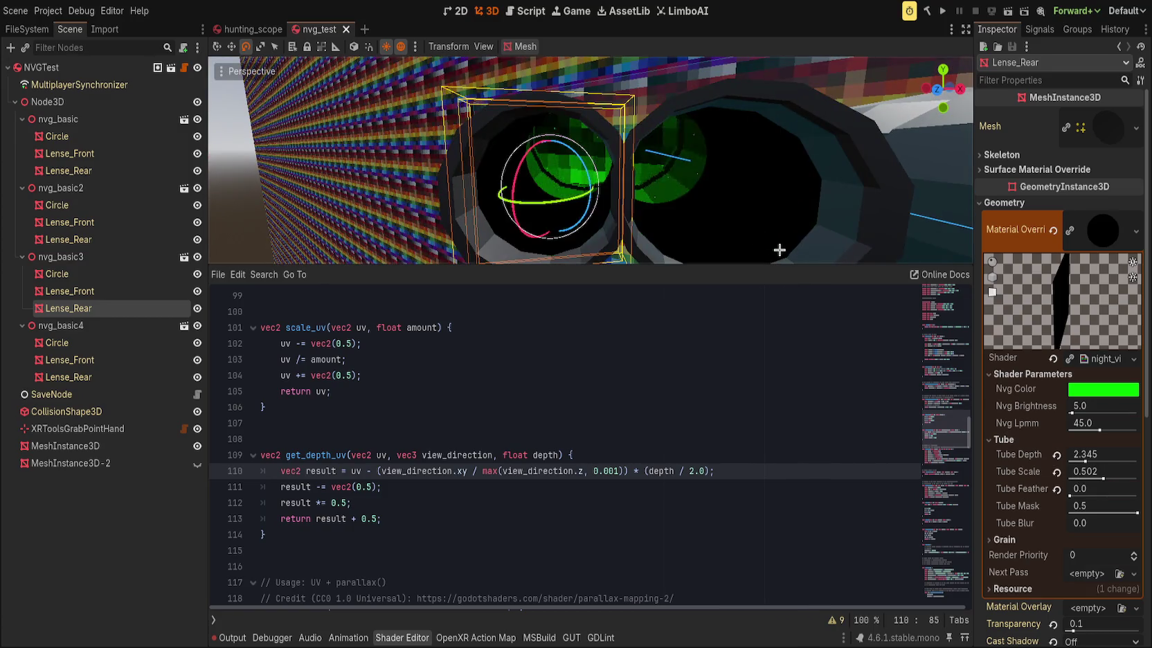
key(ctrl+z)
click(1056, 472)
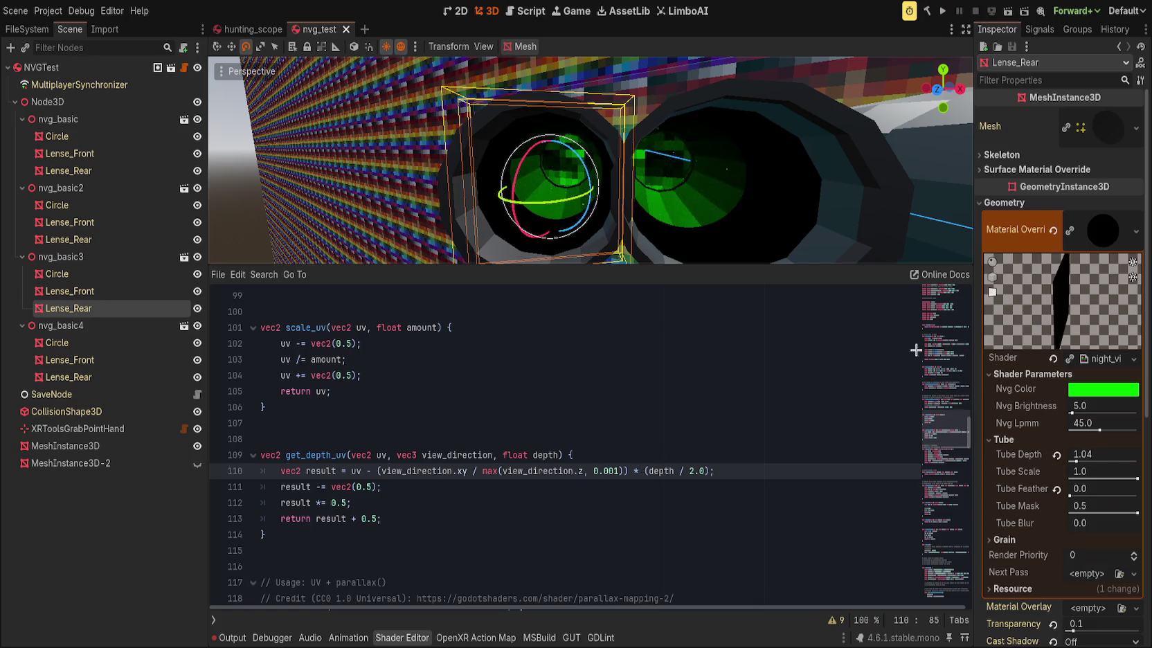
click(1056, 455)
click(1056, 455)
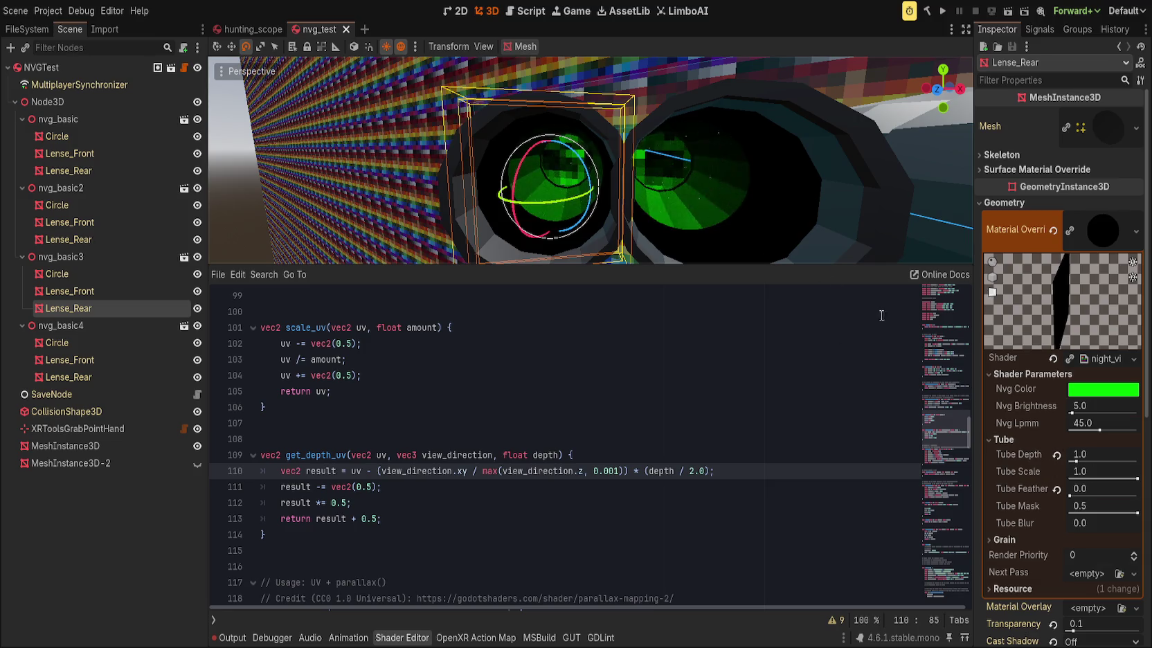
click(751, 471)
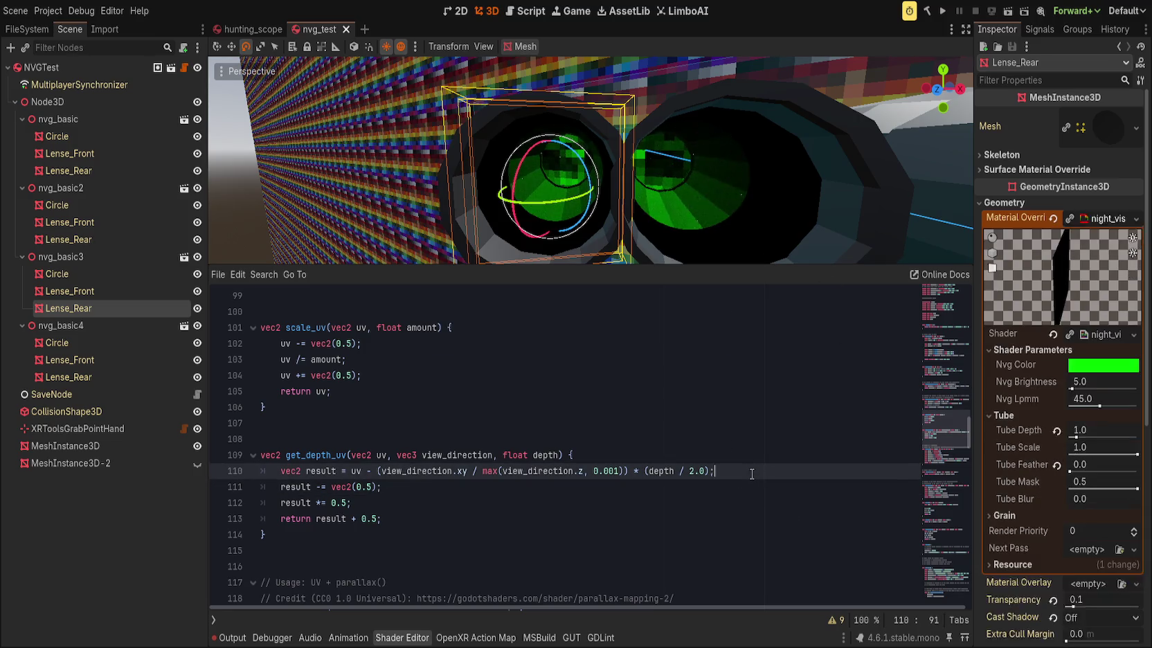
- On line 202, replace pow(tube_depth, 2.0) with plain tube_depth followed by tube_scale
scroll(796, 457, down, 10)
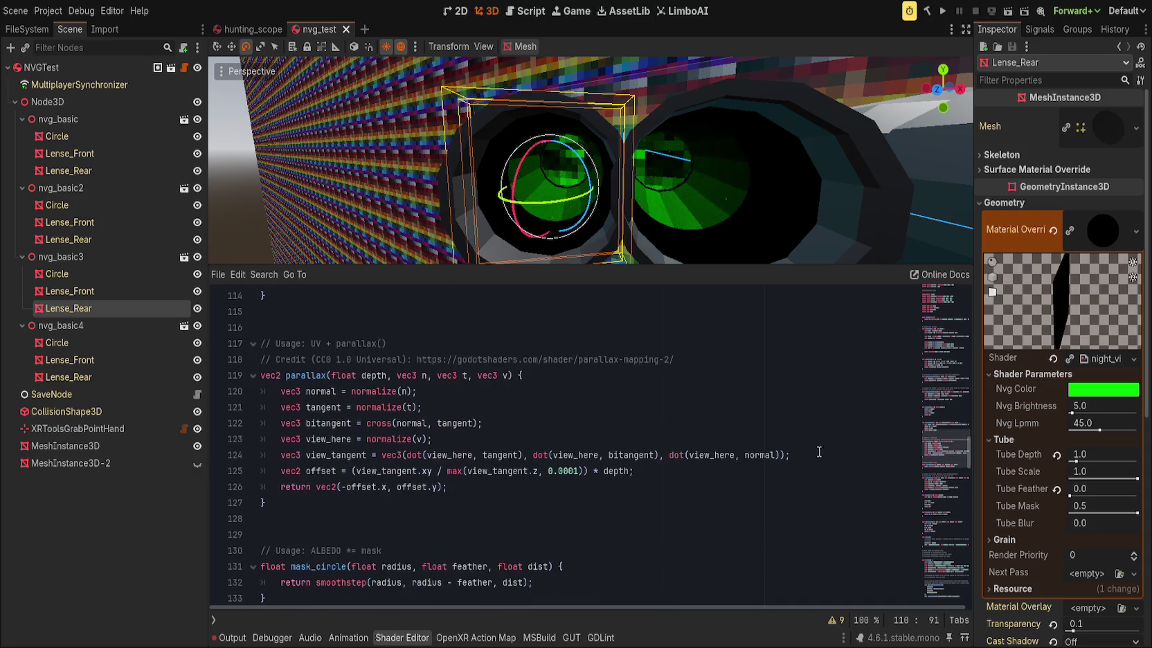
scroll(825, 452, down, 16)
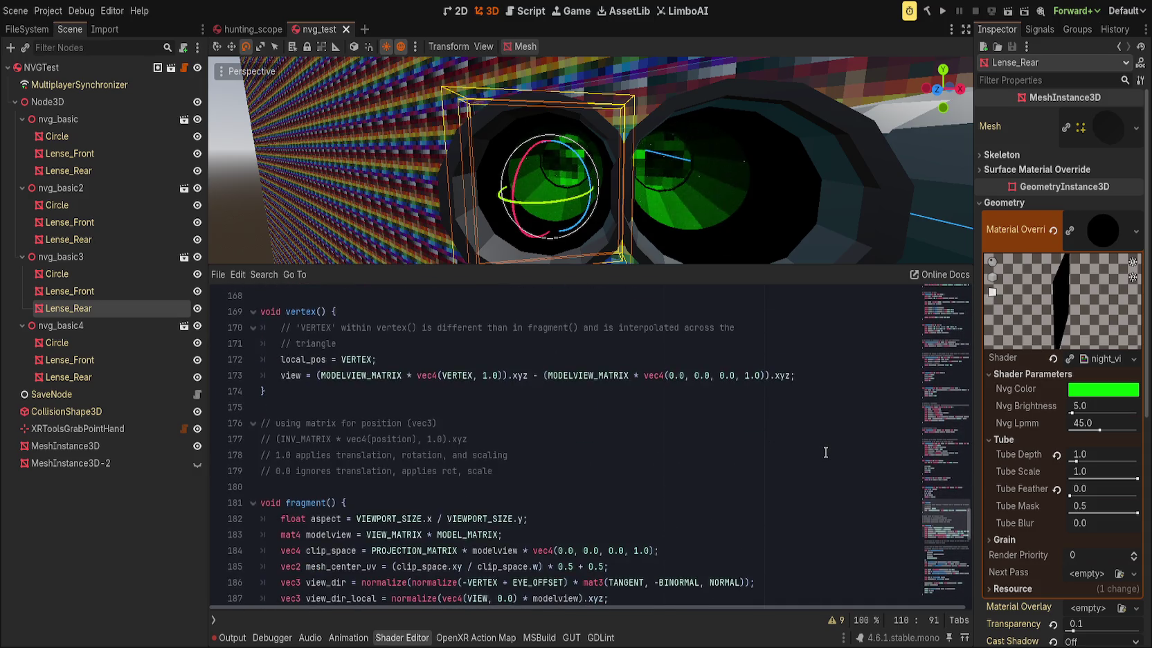
scroll(824, 457, down, 3)
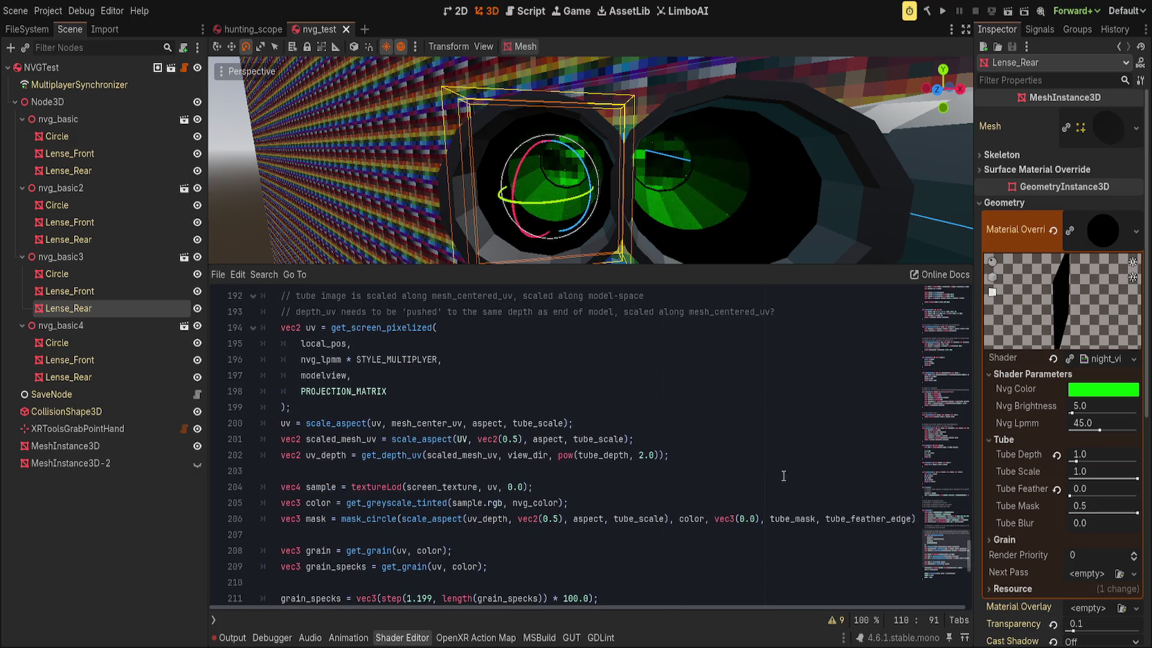
drag(558, 455, 659, 454)
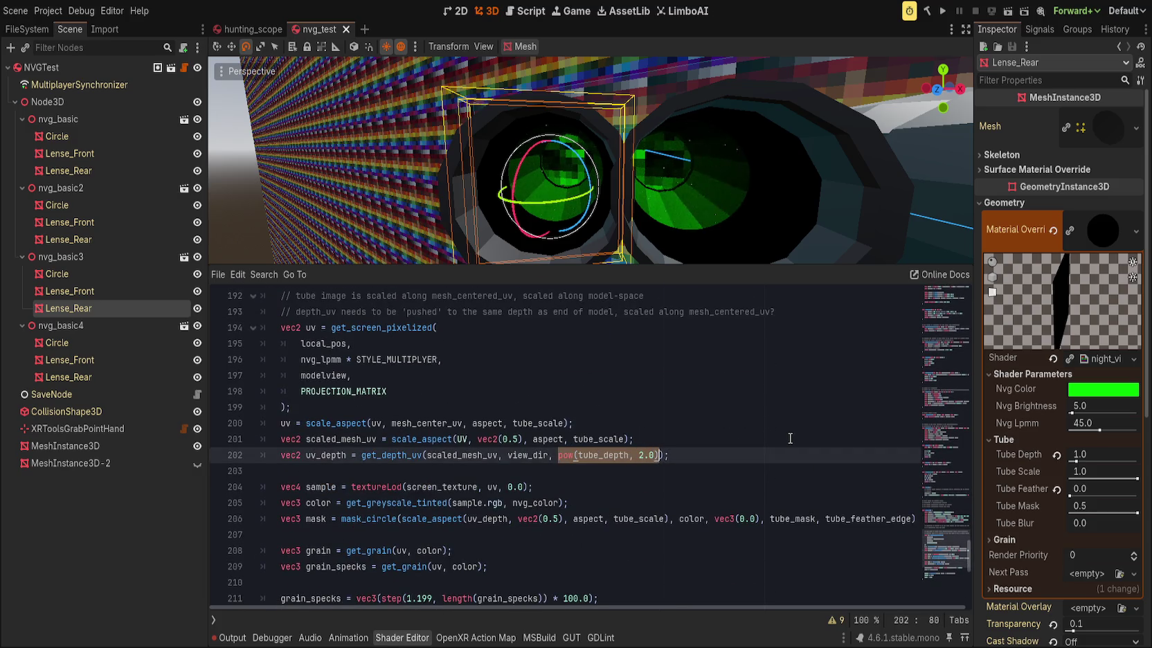
text(tube_depth)
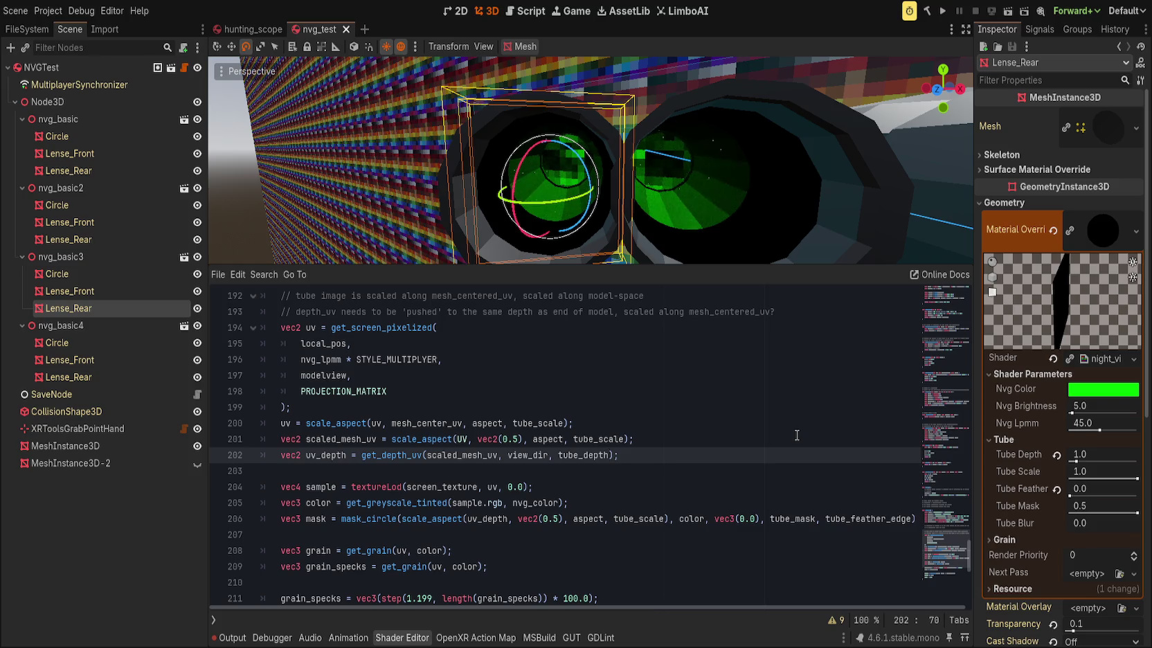
text(ube_scale)
- Test Tube Scale near 0.67 and Tube Depth near 5.6, then enter Tube Depth 1
mouse_move(1138, 478)
mouse_down()
mouse_move(1090, 460)
mouse_move(1132, 477)
mouse_move(1070, 478)
mouse_move(1096, 478)
mouse_up()
mouse_move(687, 174)
mouse_down()
mouse_move(697, 160)
mouse_move(686, 166)
mouse_up()
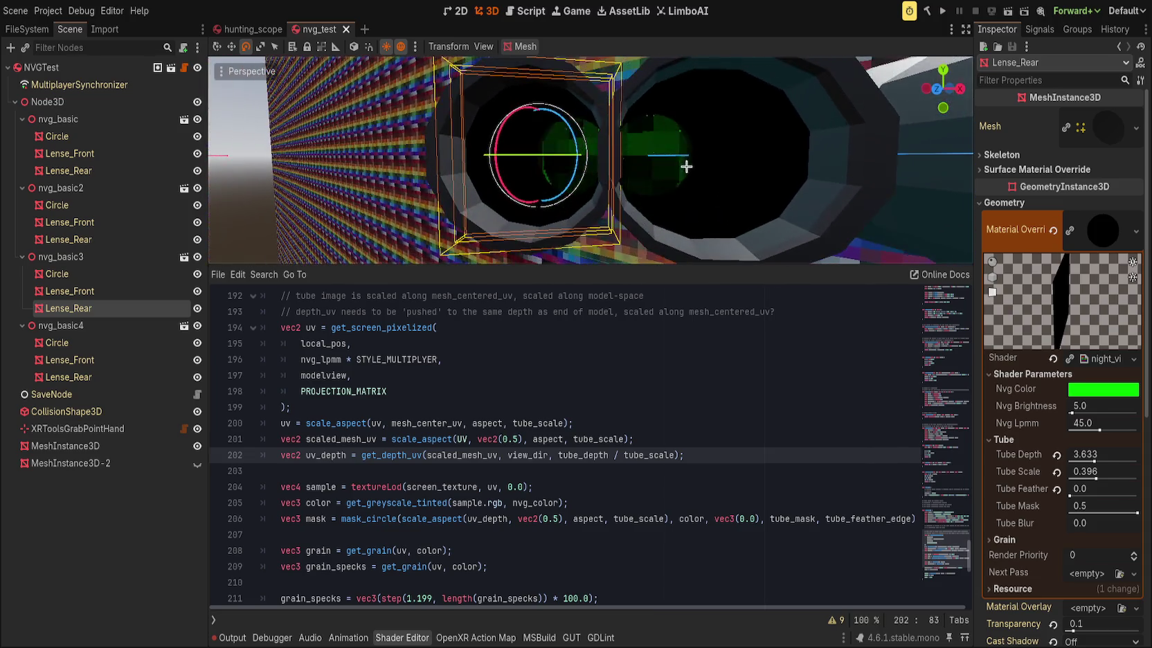
click(1057, 472)
mouse_move(1097, 461)
mouse_down()
mouse_move(1135, 478)
mouse_move(1101, 476)
mouse_move(1137, 478)
mouse_up()
click(1081, 453)
text(1)
key(Return)
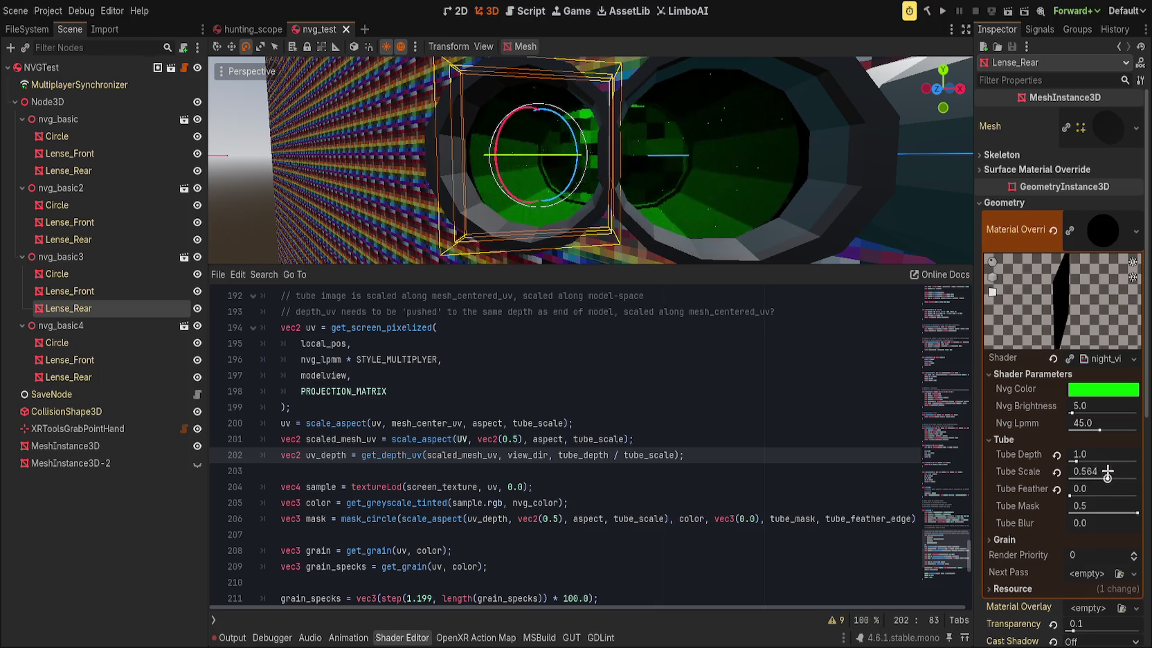
- Raise Tube Depth to about 4.075 and save the scene with Tube Scale at 1.0
scroll(670, 203, up, 1)
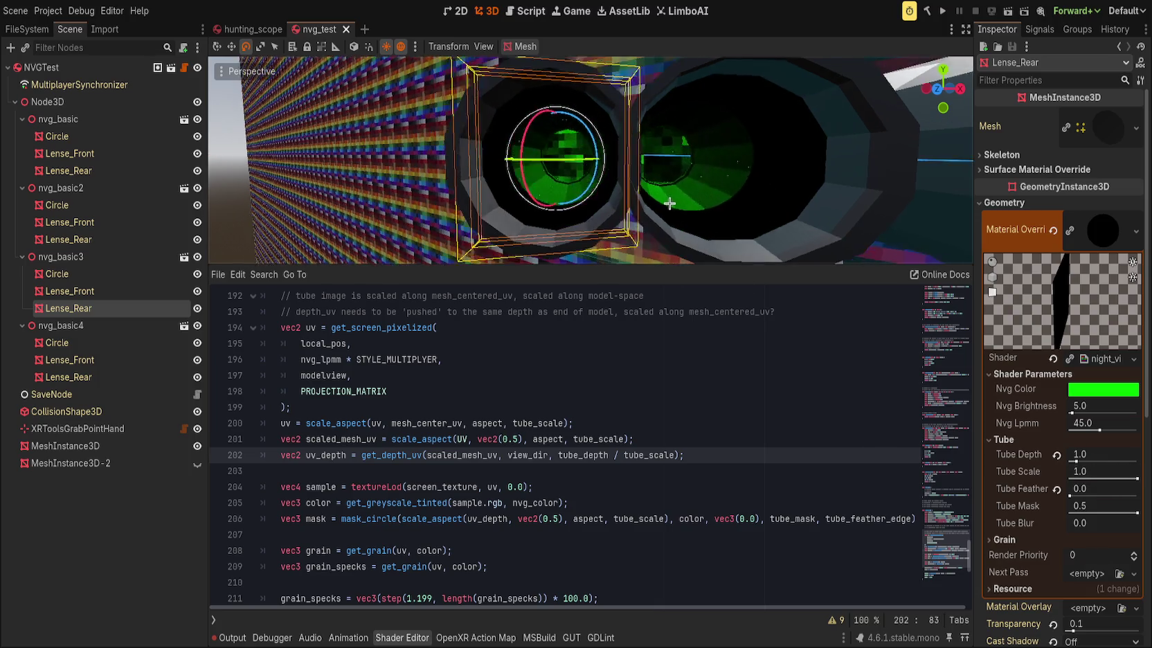
mouse_move(670, 203)
mouse_down()
mouse_move(709, 205)
mouse_move(613, 194)
mouse_up()
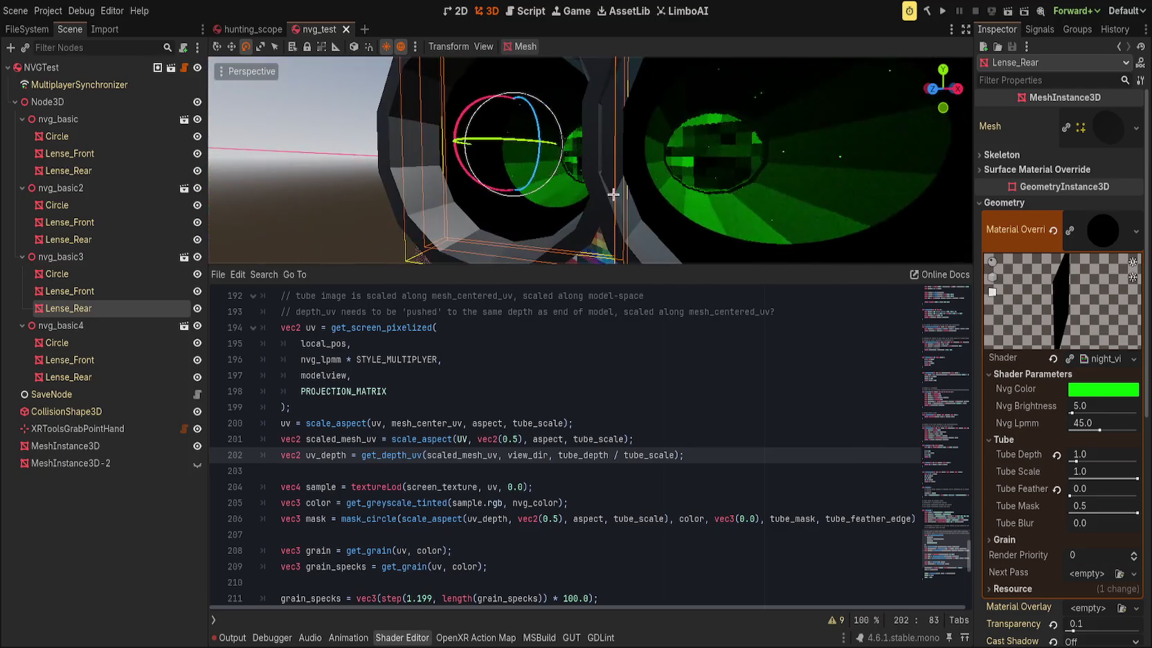
scroll(670, 230, down, 2)
scroll(689, 230, up, 2)
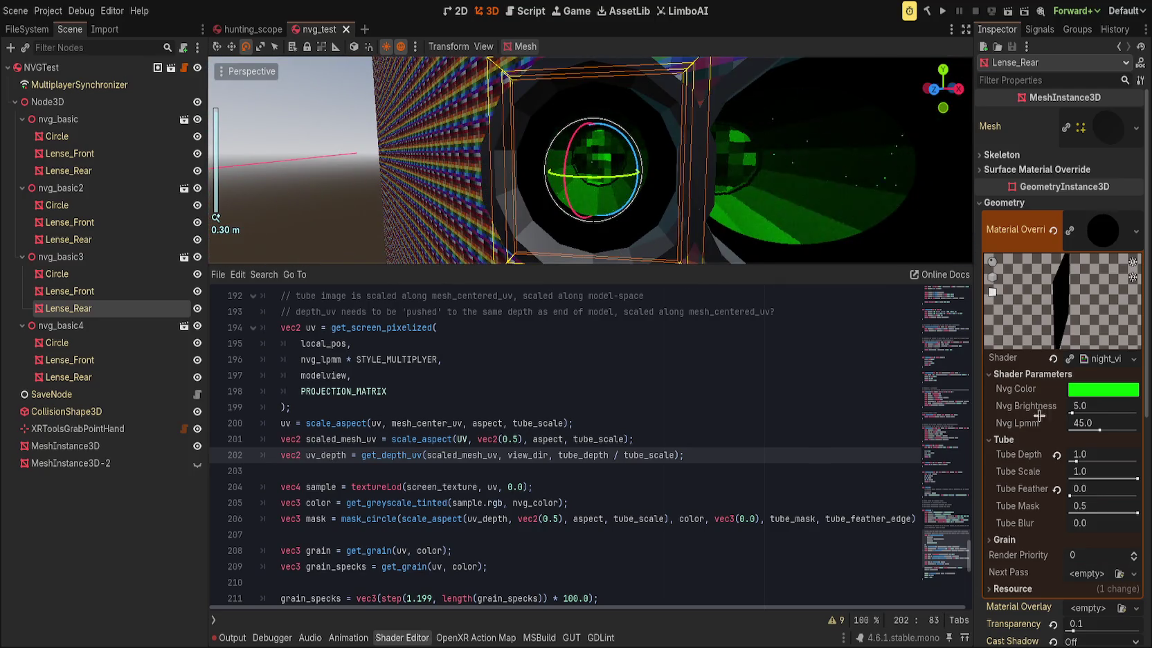
drag(1078, 455, 1139, 476)
key(ctrl+s)
click(623, 497)
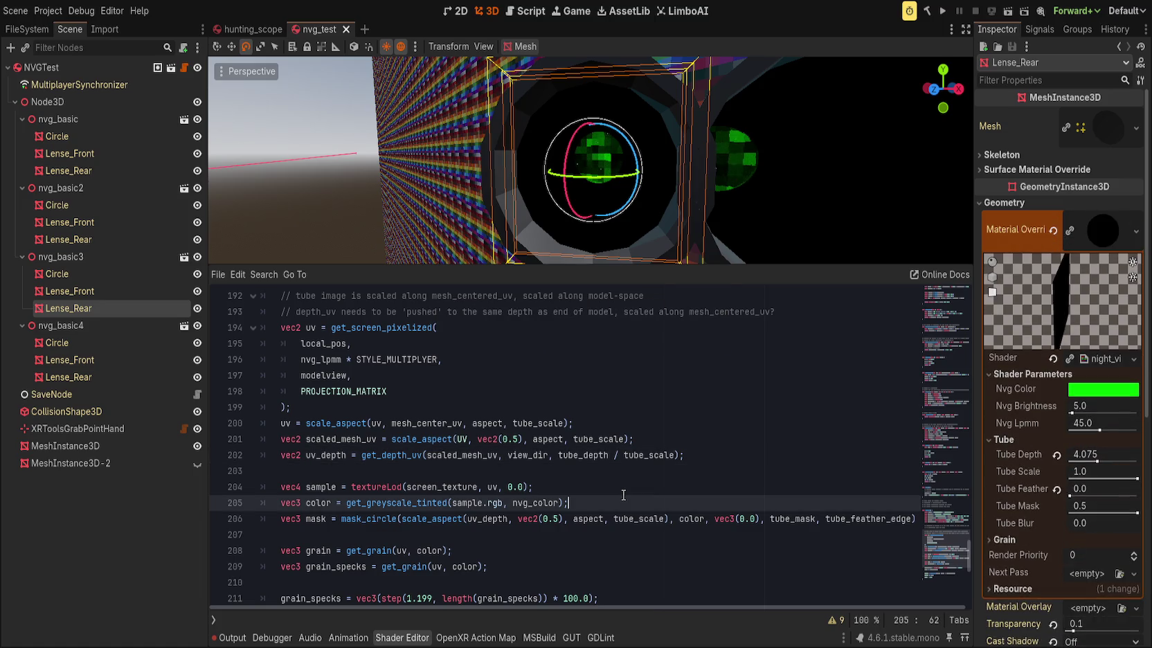
- Trace where tube_scale is used in the shader, checking line 145 and scale_aspect
double_click(649, 454)
click(677, 455)
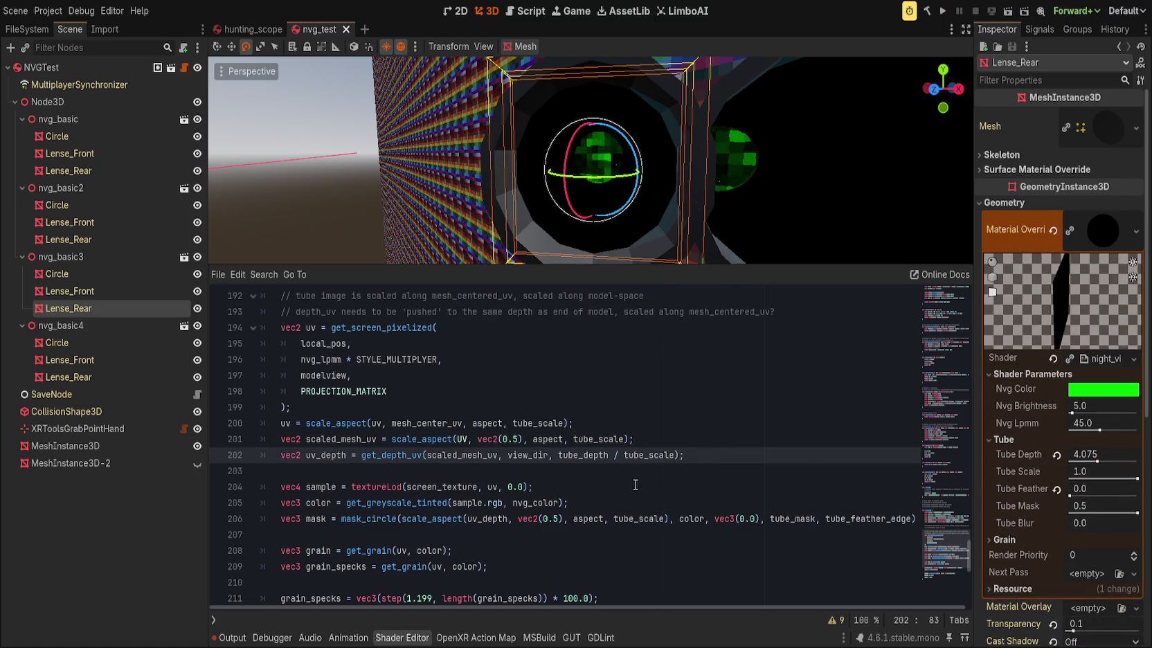
scroll(635, 484, up, 10)
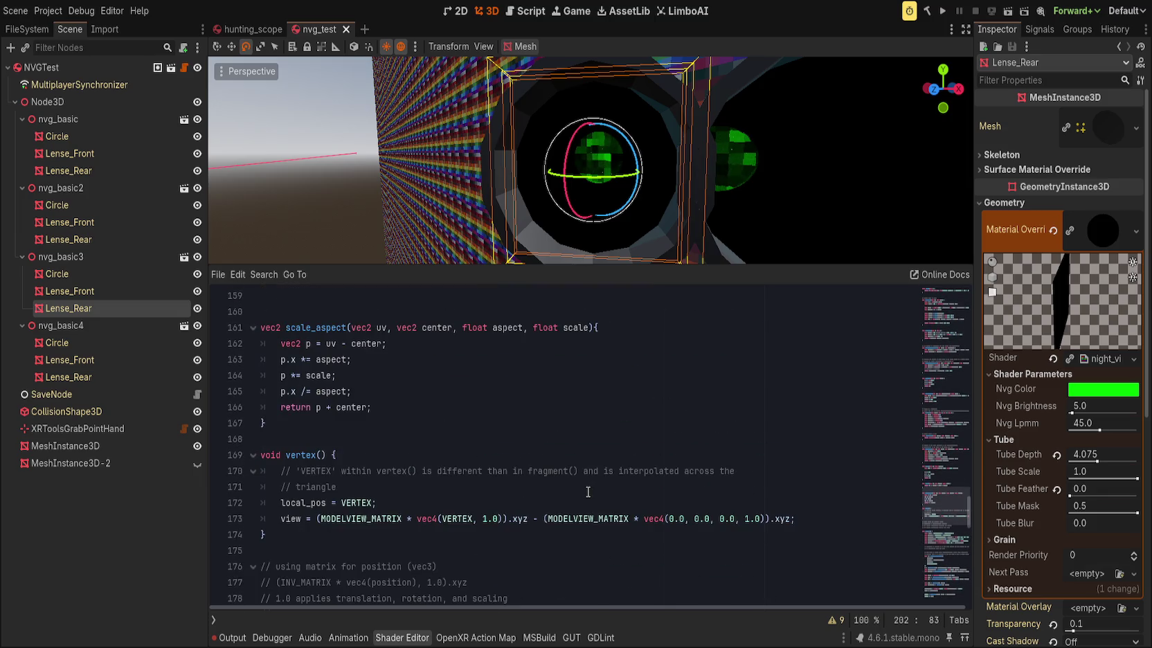
scroll(588, 492, up, 18)
scroll(584, 493, up, 15)
scroll(582, 495, up, 7)
scroll(589, 495, down, 20)
scroll(591, 495, down, 8)
click(591, 496)
scroll(591, 497, down, 5)
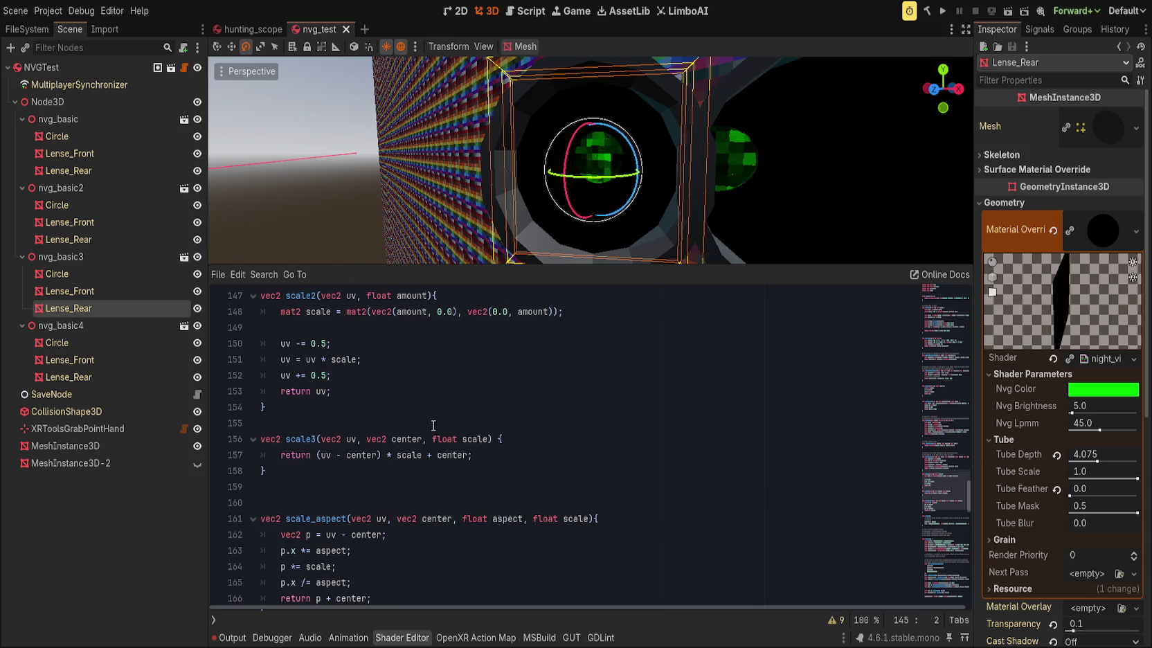
scroll(424, 456, down, 3)
click(490, 421)
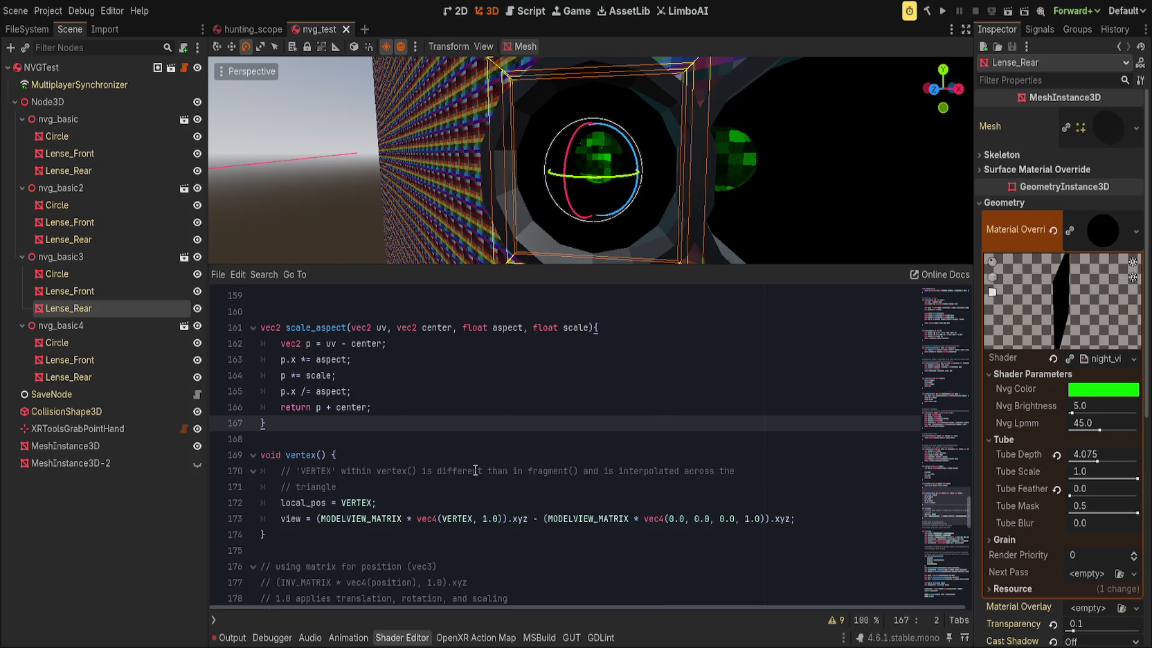
- Change line 110's (depth / 2.0) to (depth * 2.0)
scroll(474, 471, up, 8)
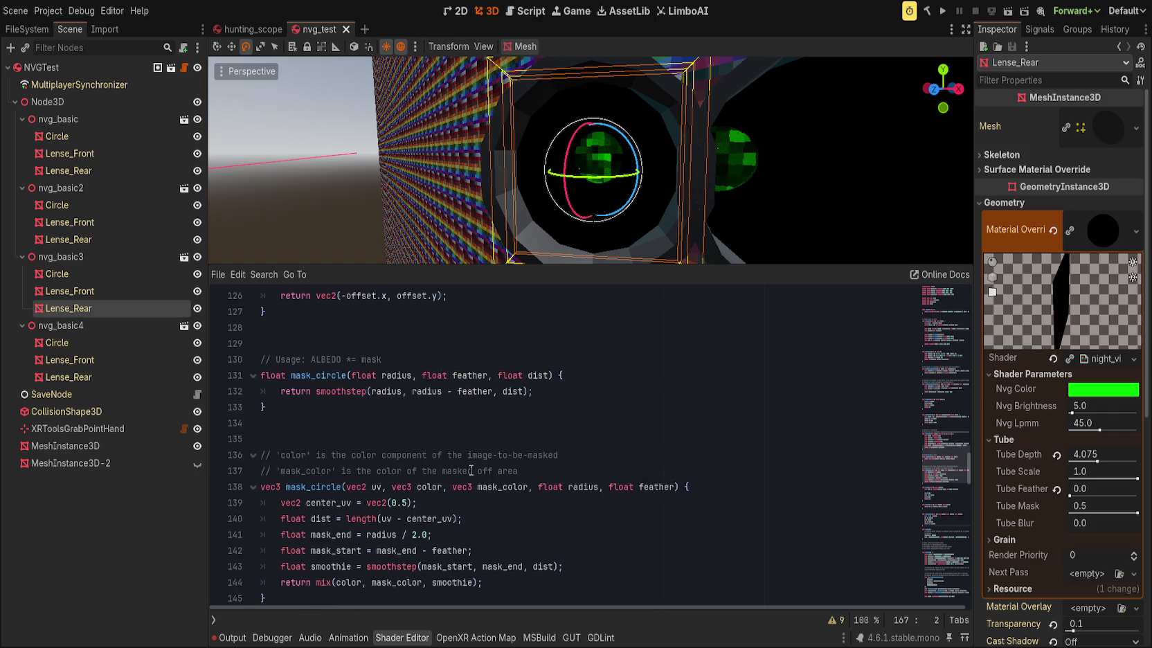
scroll(471, 470, up, 3)
scroll(471, 470, up, 4)
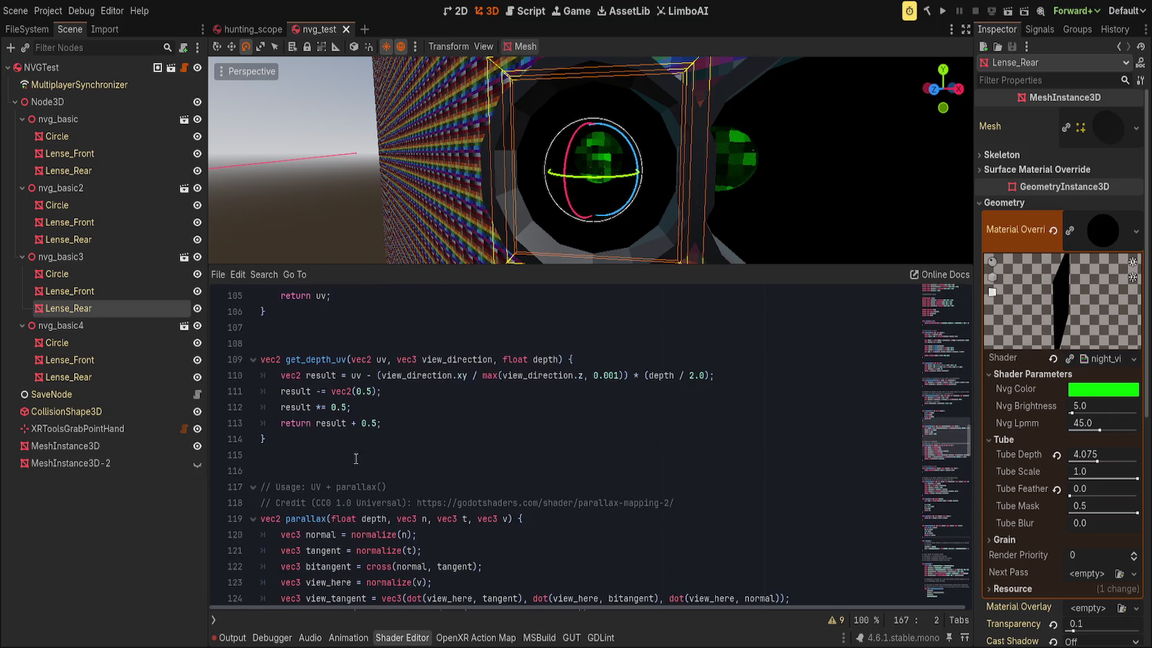
click(683, 379)
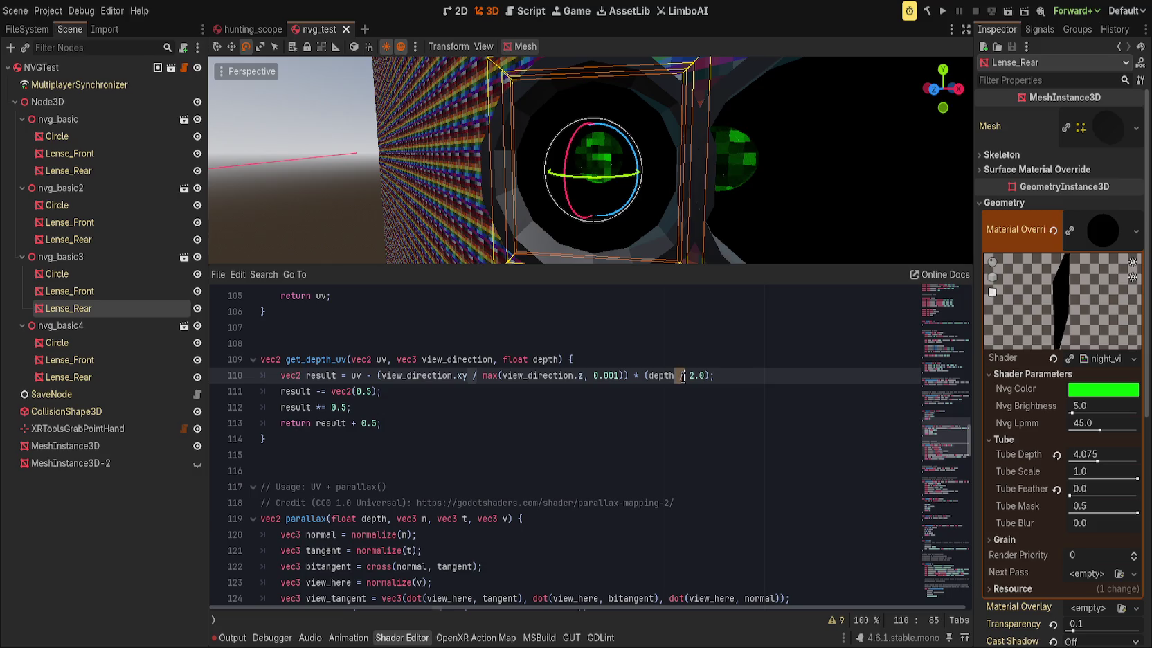
key(BackSpace)
text(*)
- Test Tube Depth at 1.0 and higher, then revert Tube Depth to 0.0 and Tube Scale to 1.0
click(1056, 455)
mouse_move(1068, 457)
mouse_down()
mouse_move(1079, 455)
mouse_move(1071, 477)
mouse_move(1090, 477)
mouse_up()
scroll(732, 149, up, 3)
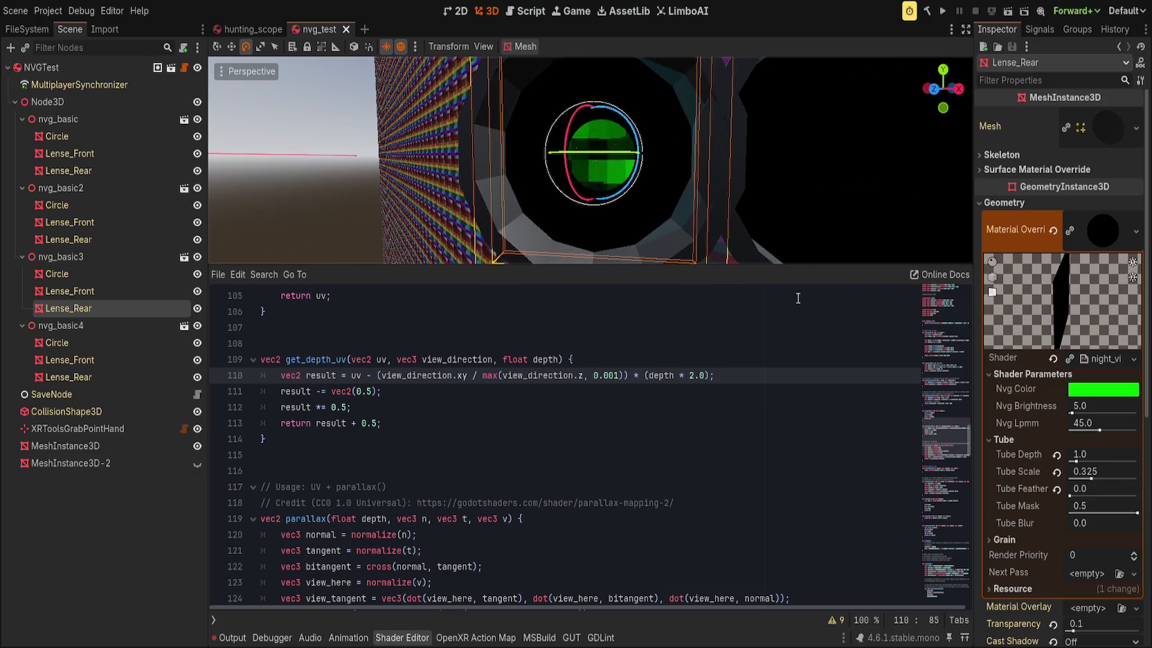
click(1056, 471)
click(1056, 454)
drag(1083, 460, 1094, 459)
click(1057, 455)
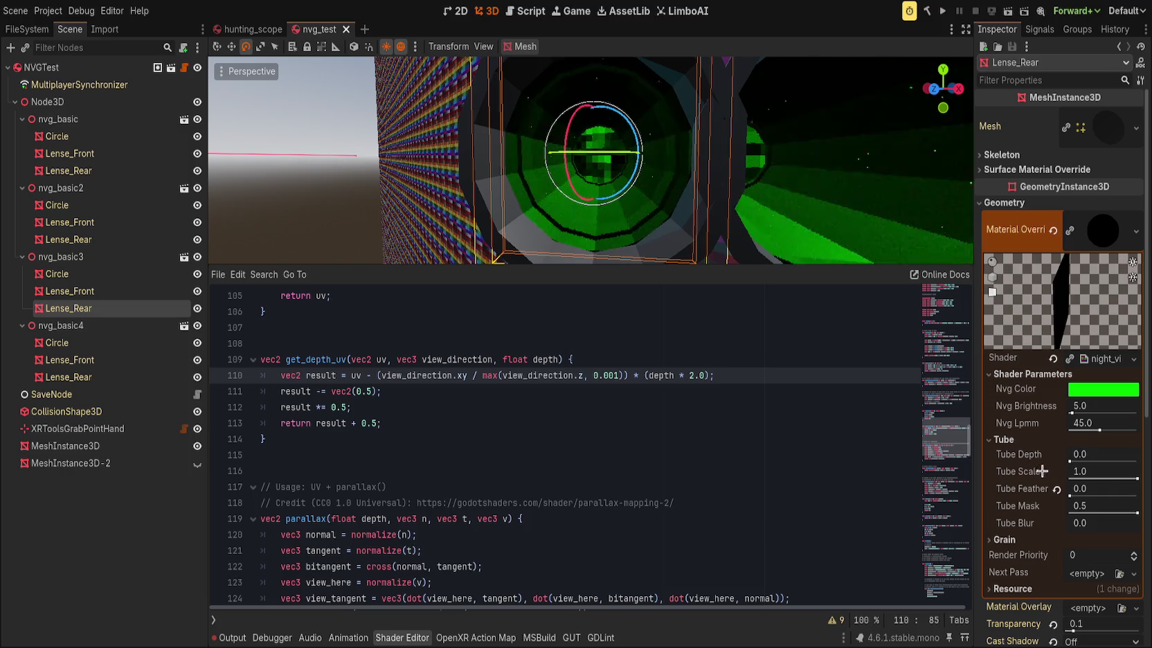
key(Down)
key(Down)
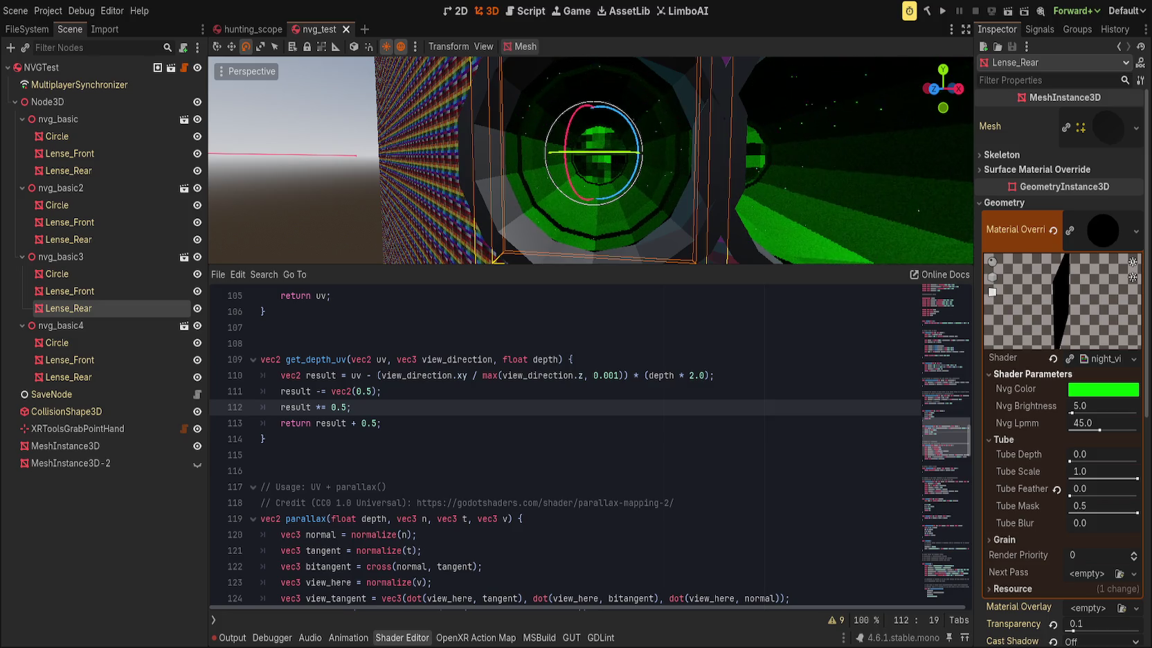
- Shrink Tube Scale to about 0.85 and place the caret after the get_depth_uv function
mouse_move(1136, 478)
mouse_down()
mouse_move(1082, 477)
mouse_move(1126, 467)
mouse_up()
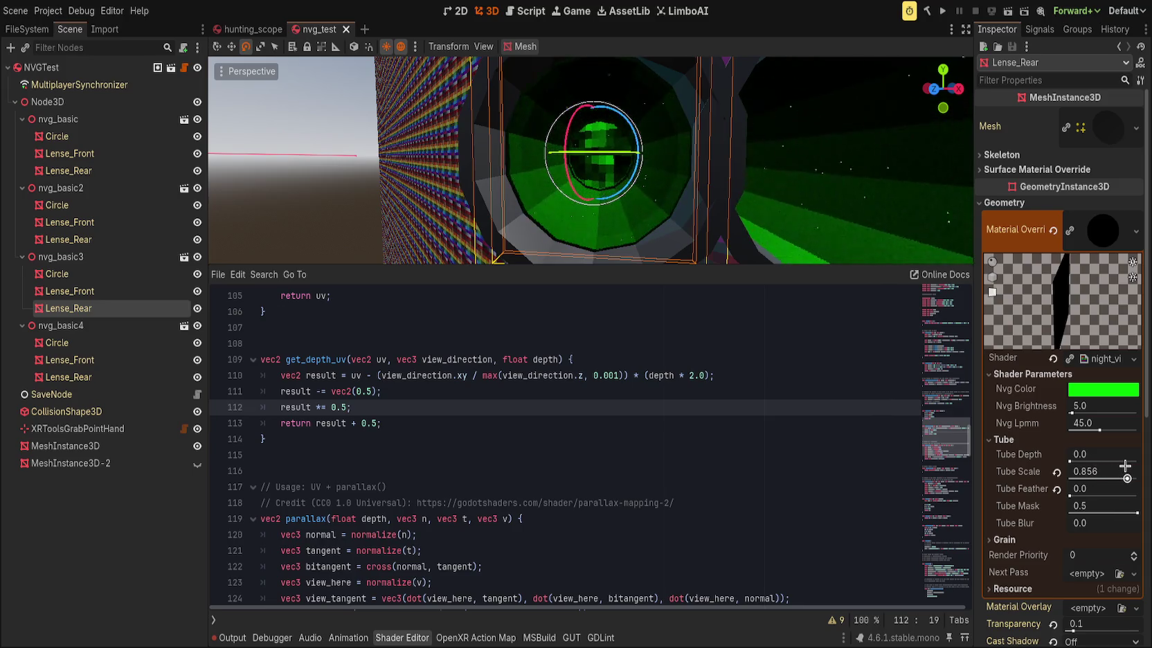
click(406, 465)
click(440, 443)
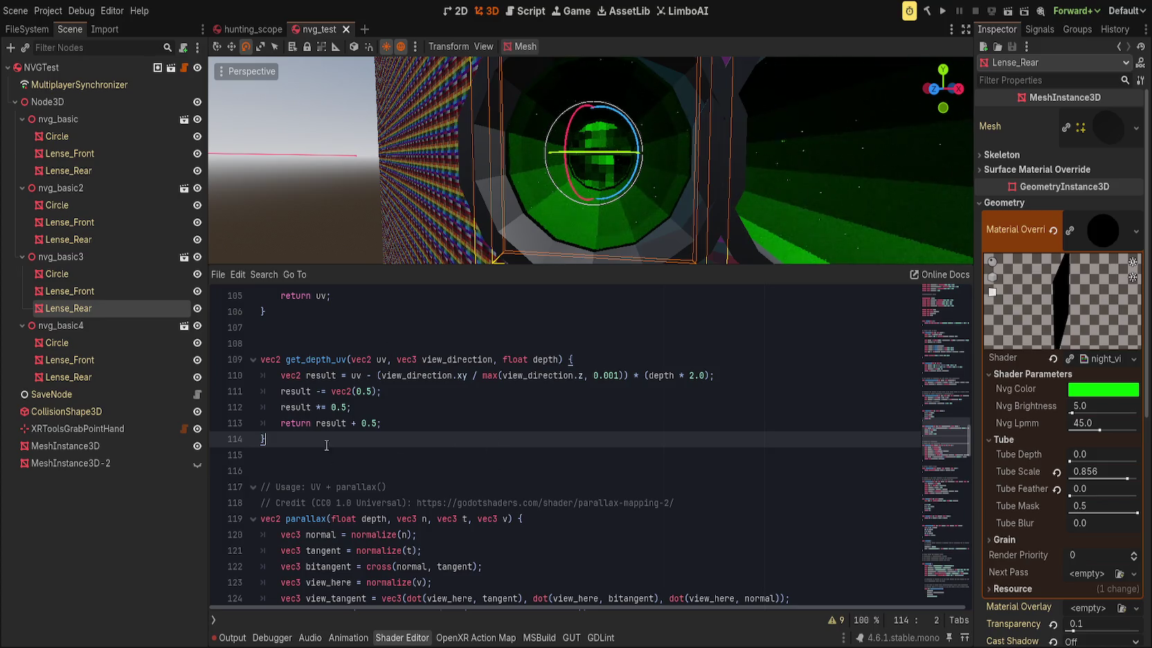
scroll(372, 473, down, 1)
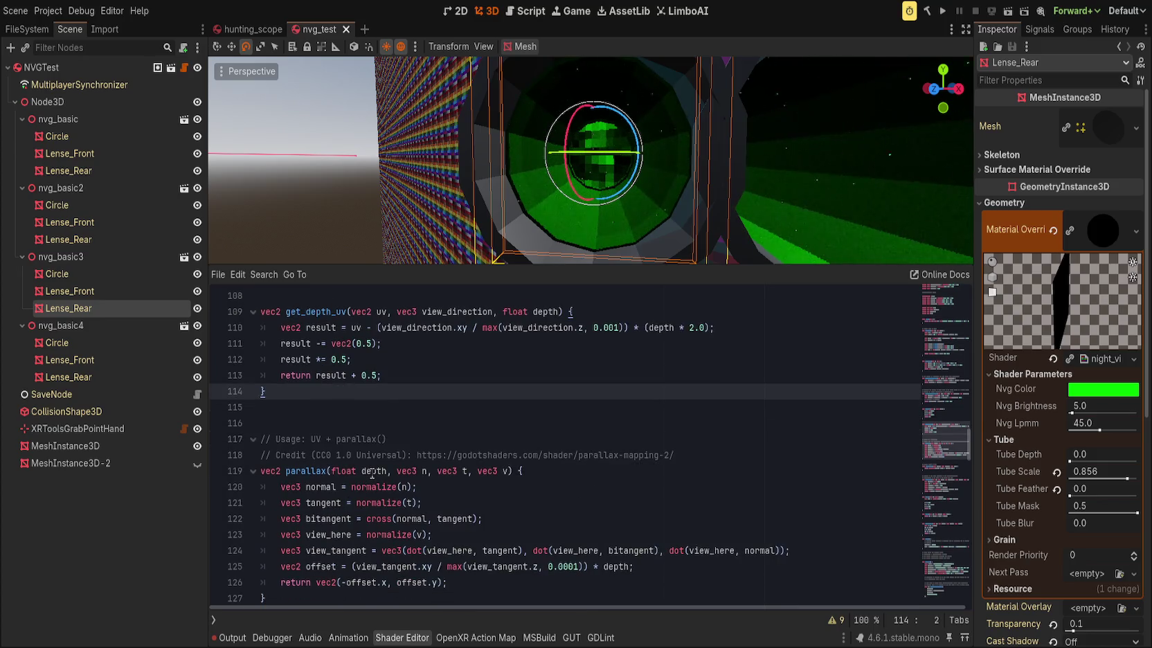
click(421, 411)
scroll(328, 422, up, 1)
shift+click(381, 359)
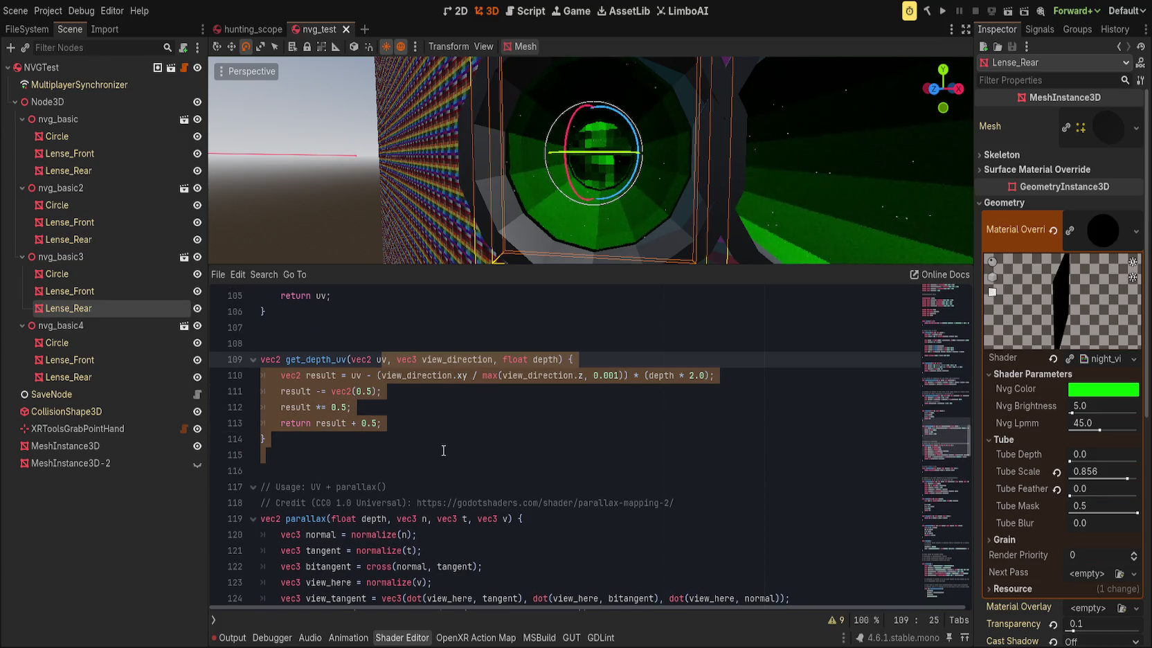
scroll(485, 456, down, 2)
scroll(580, 472, up, 1)
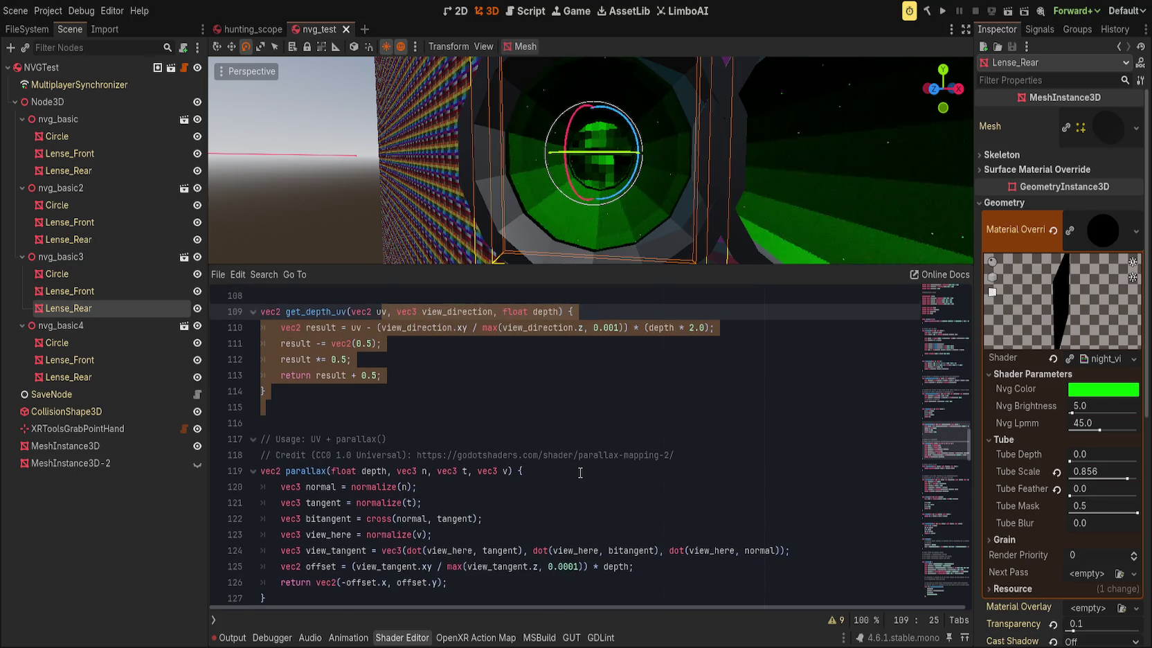
click(504, 412)
- Start parallax2(float depth, view_dir) with offset = view_dir.xy / max(view_dir.z, 0.001) * depth
key(Return)
text(vec2 p)
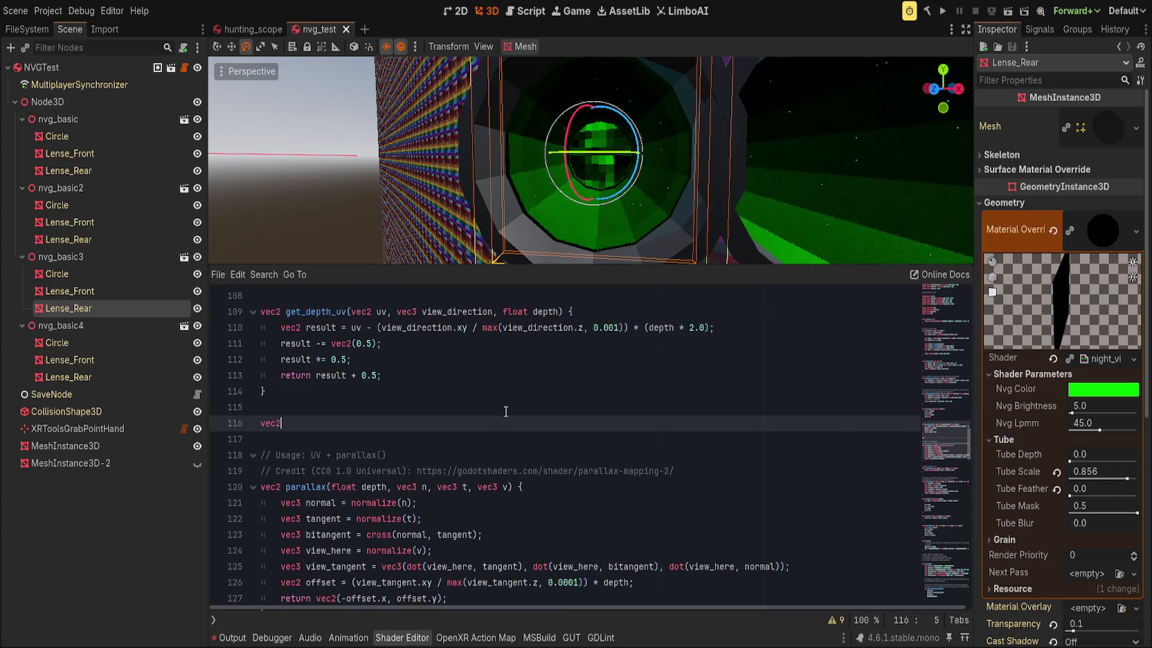
text(arallax2(fl)
text(oa)
text(t depth, view)
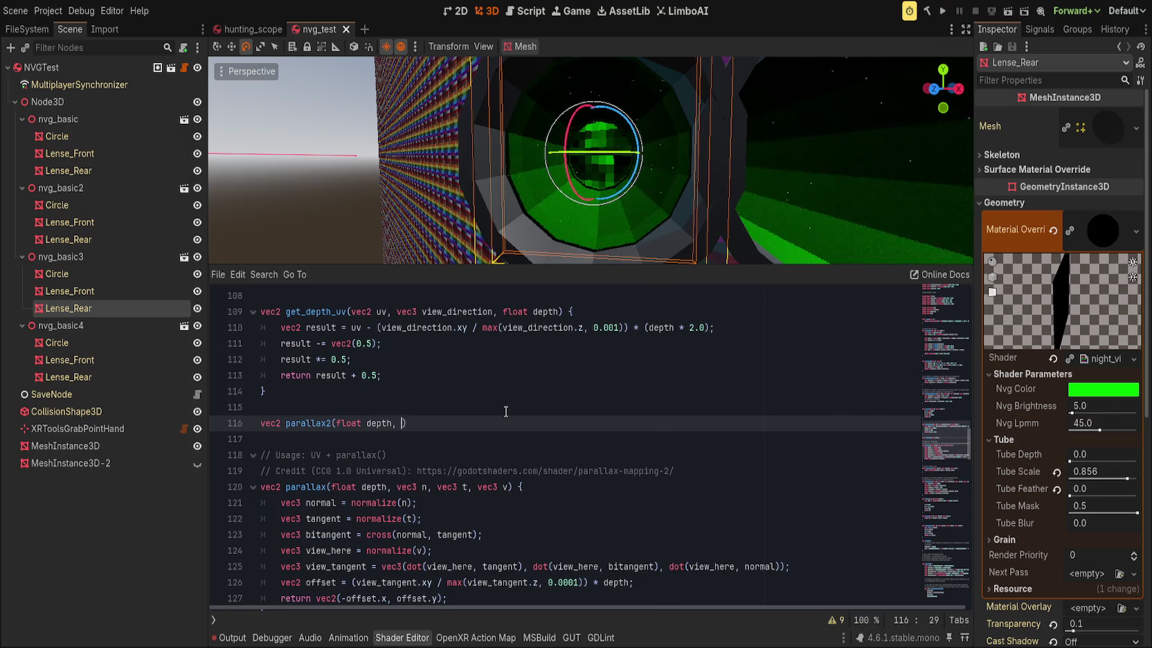
text(_dir) )
text({)
key(Return)
scroll(509, 410, down, 1)
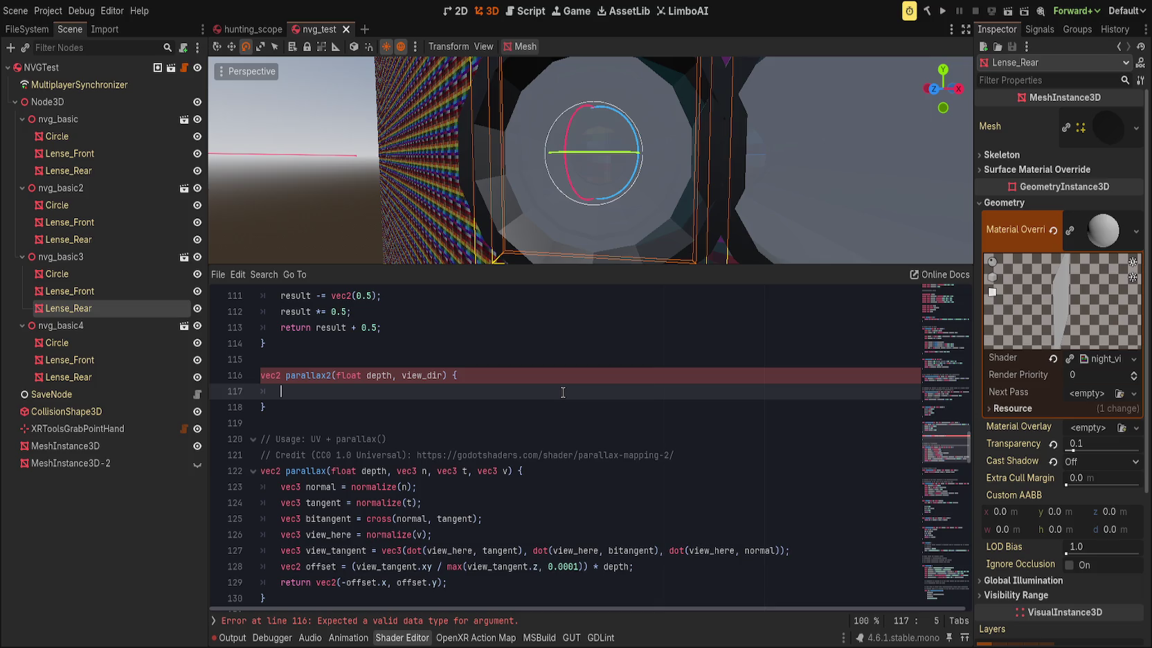
text(retu)
text(rn)
key(BackSpace)
key(BackSpace)
key(BackSpace)
text(vec2 offs)
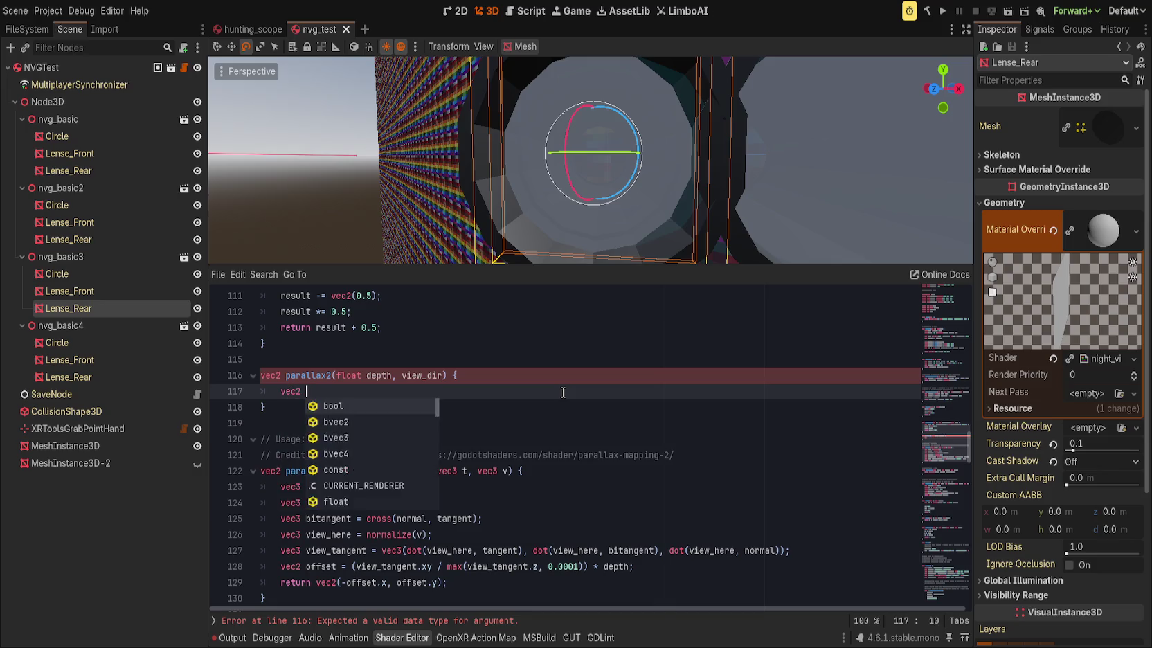
text(et = (view)
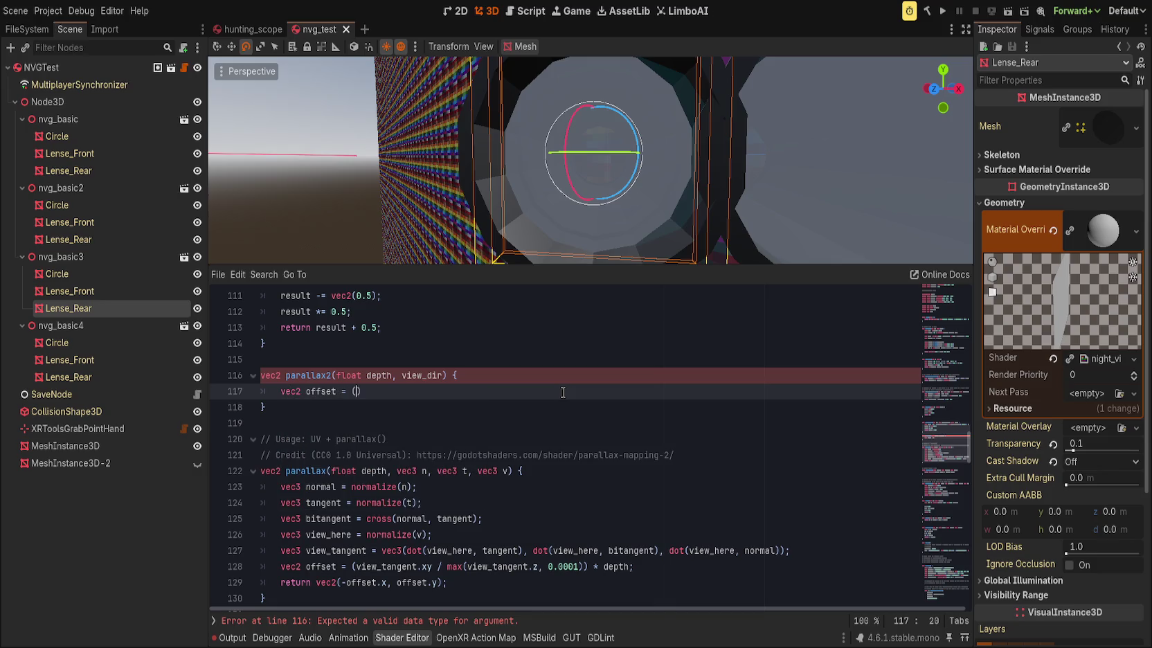
text(_dir.xy)
text( / max(v)
text(iew)
text(_dir)
text(.z, 0.0)
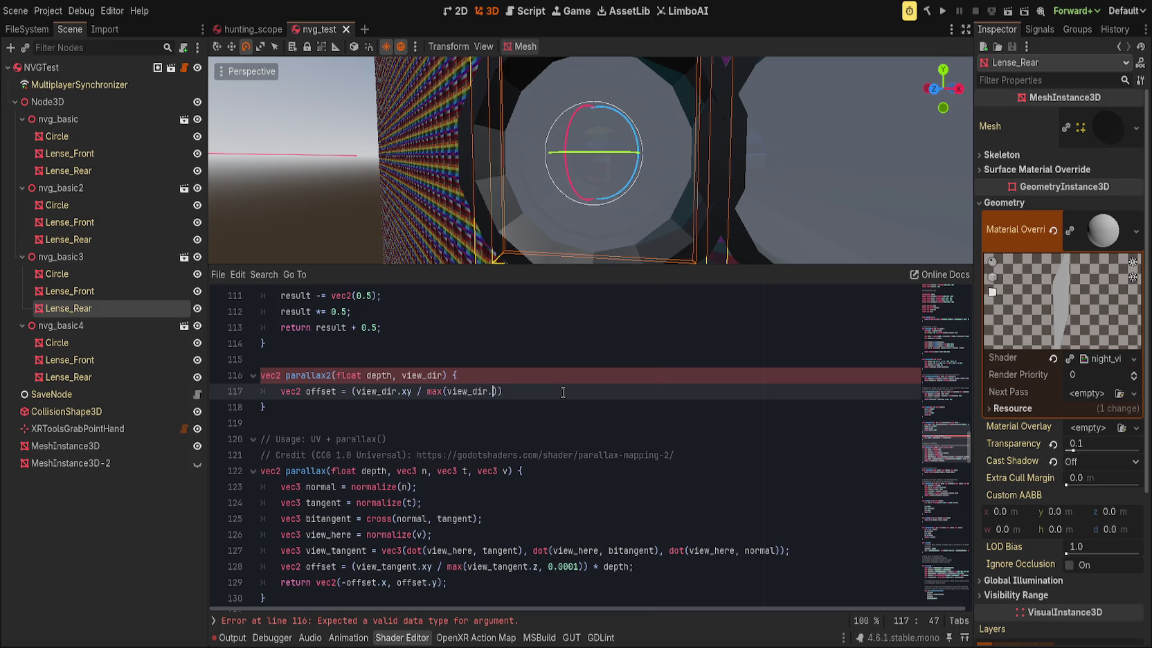
text(01))
text() * )
text((depth*)
text(2)
key(BackSpace)
key(BackSpace)
key(BackSpace)
text(de)
text(pth;)
key(Return)
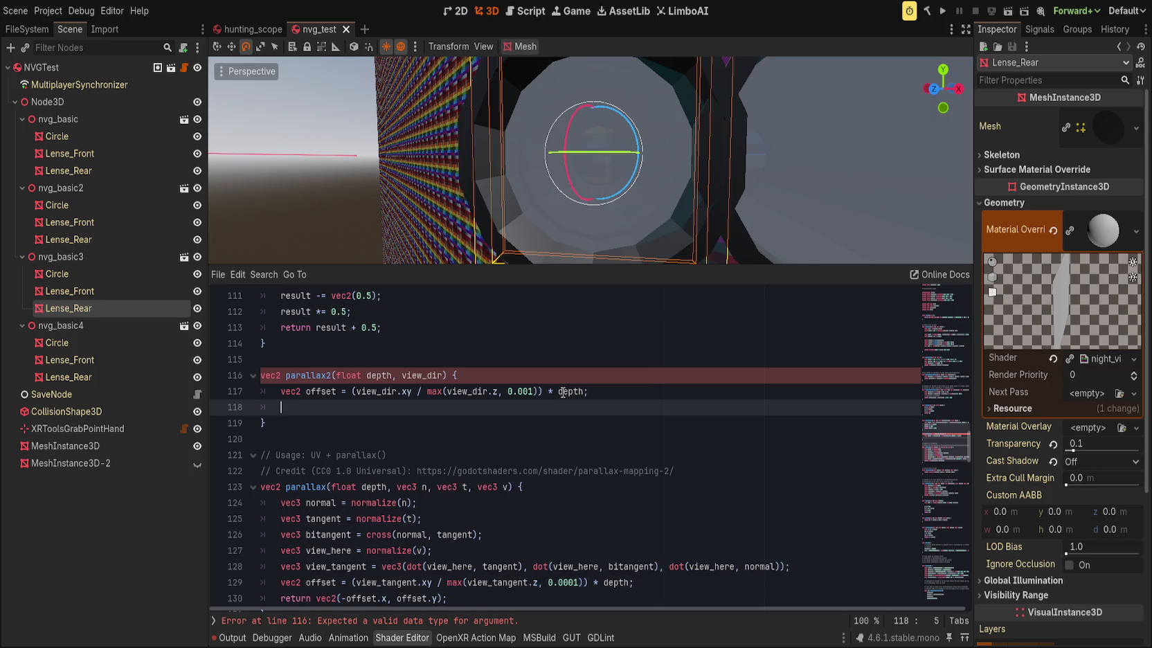
text(vec)
key(BackSpace)
key(BackSpace)
key(BackSpace)
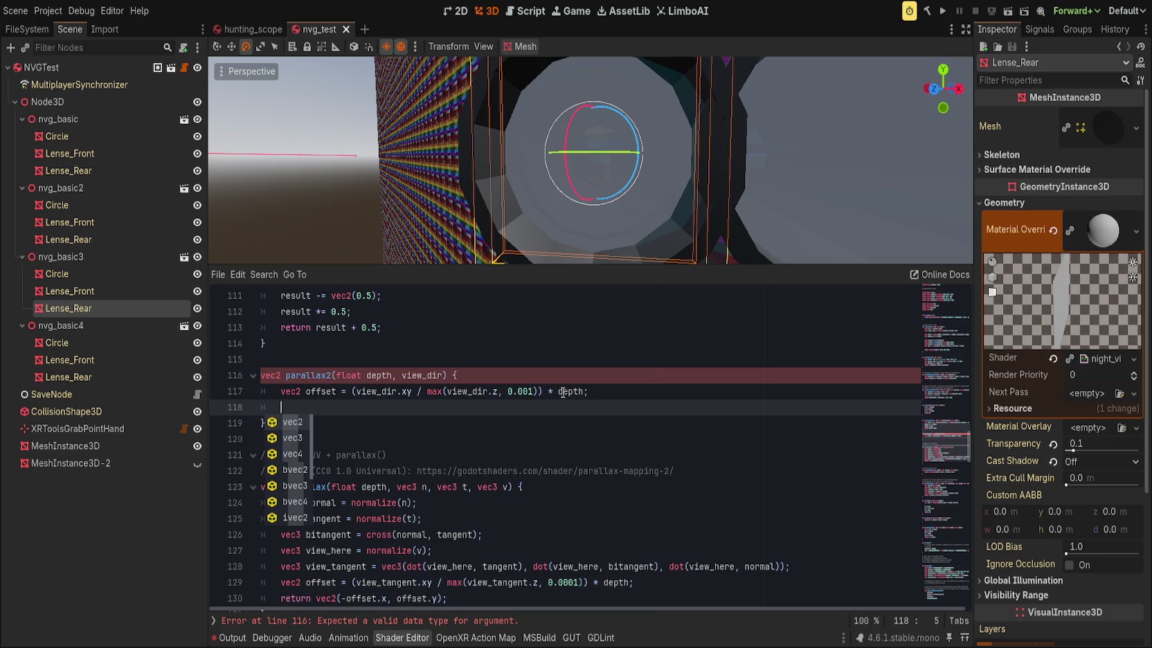
- Add draft lines 'uv = scale(uv)' and a paralax2(uv) call above parallax2
click(473, 372)
key(ctrl+shift+Return)
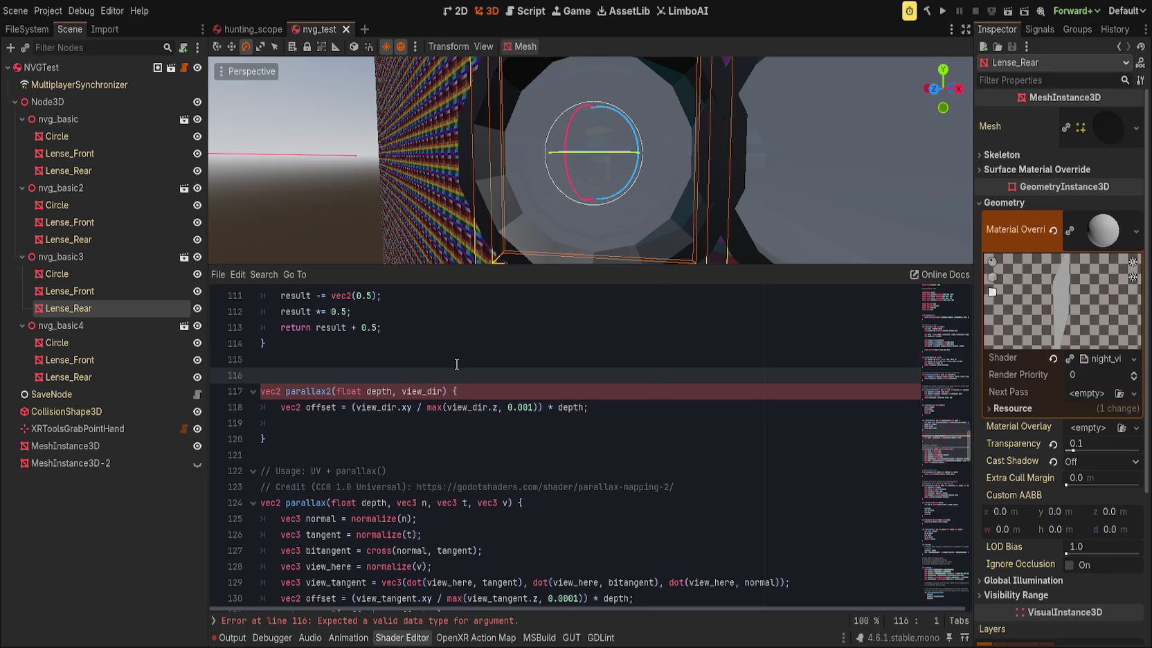
text(//uv = )
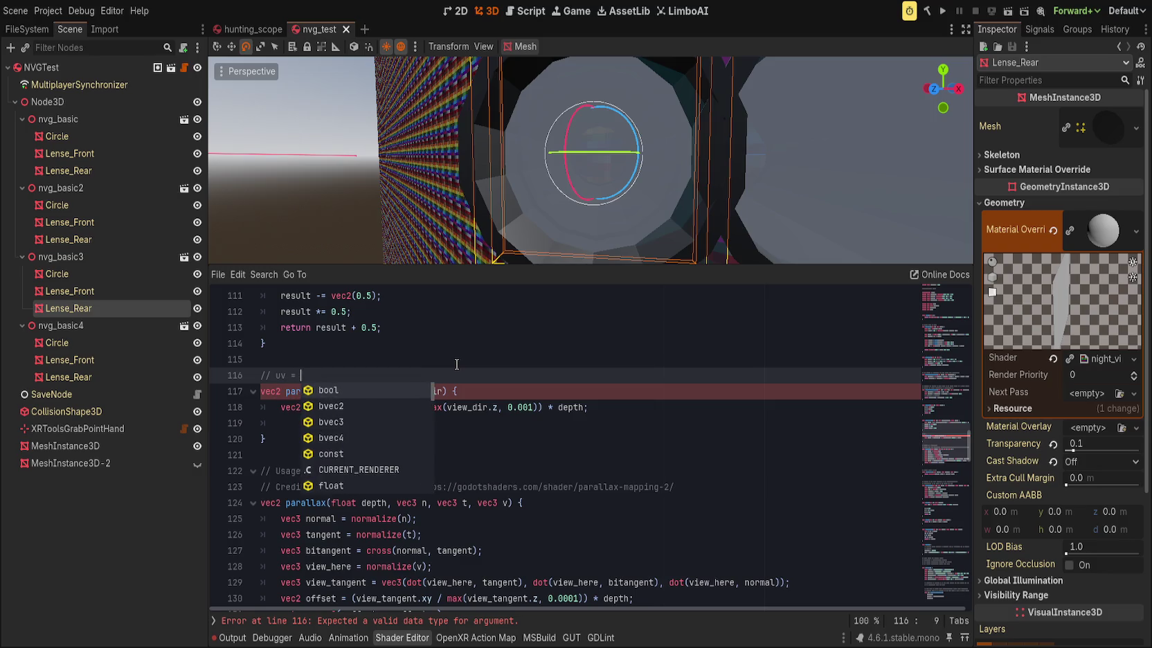
text(scale(uv)
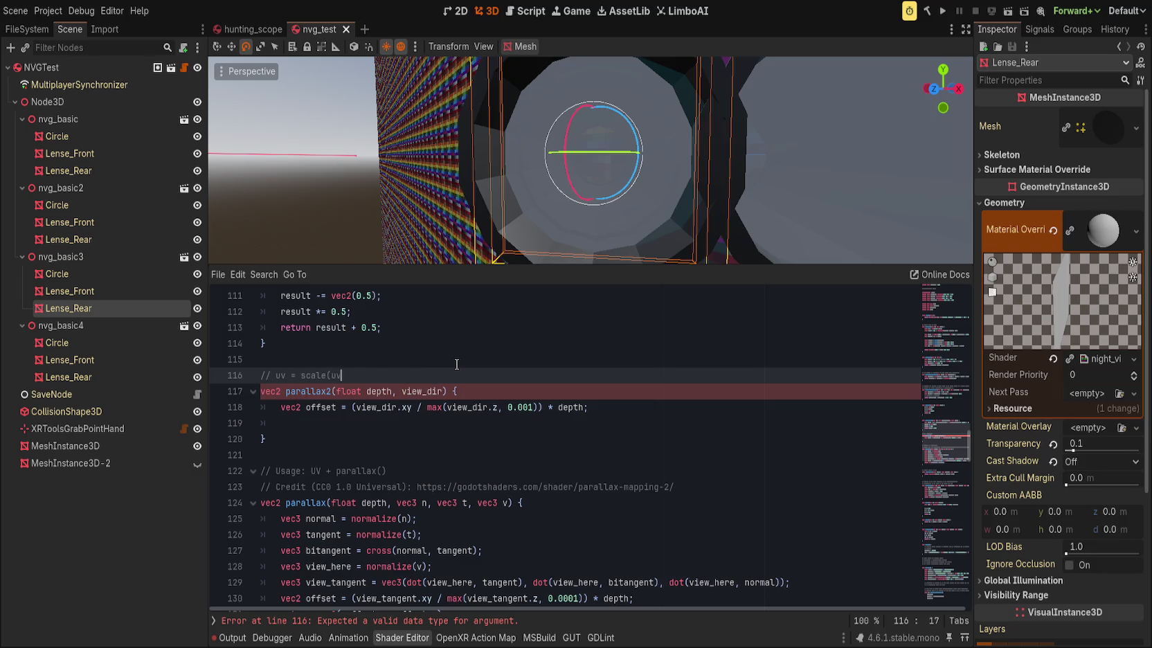
text())
key(Return)
text(uv )
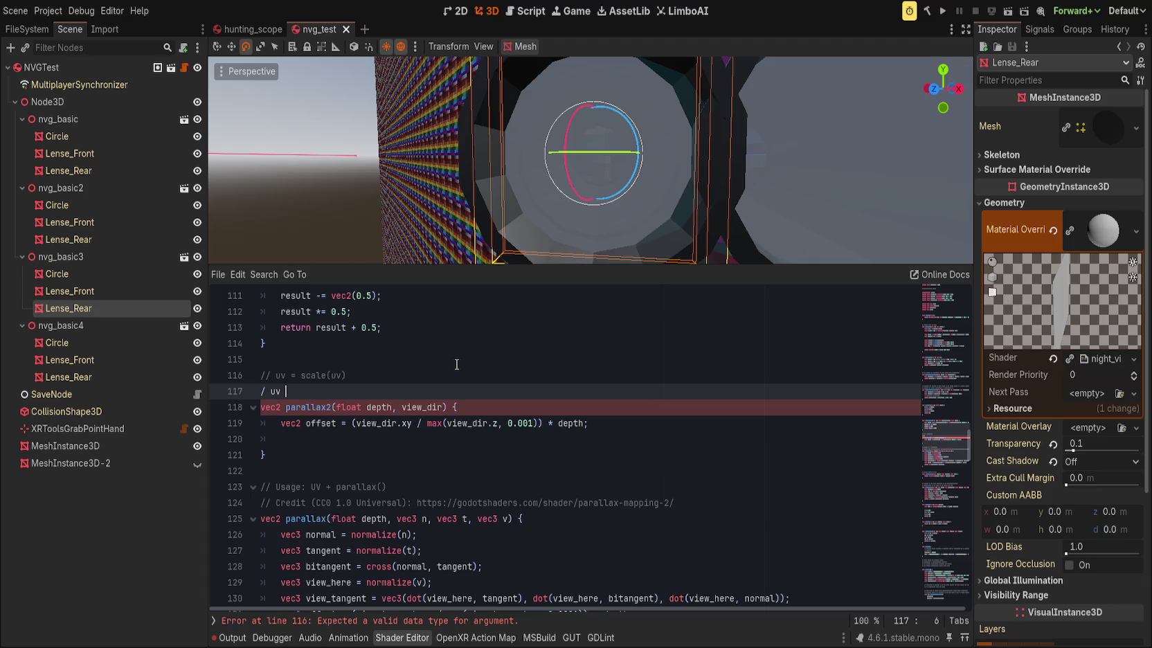
text(/ uv)
key(ctrl+space)
text(paralax2()
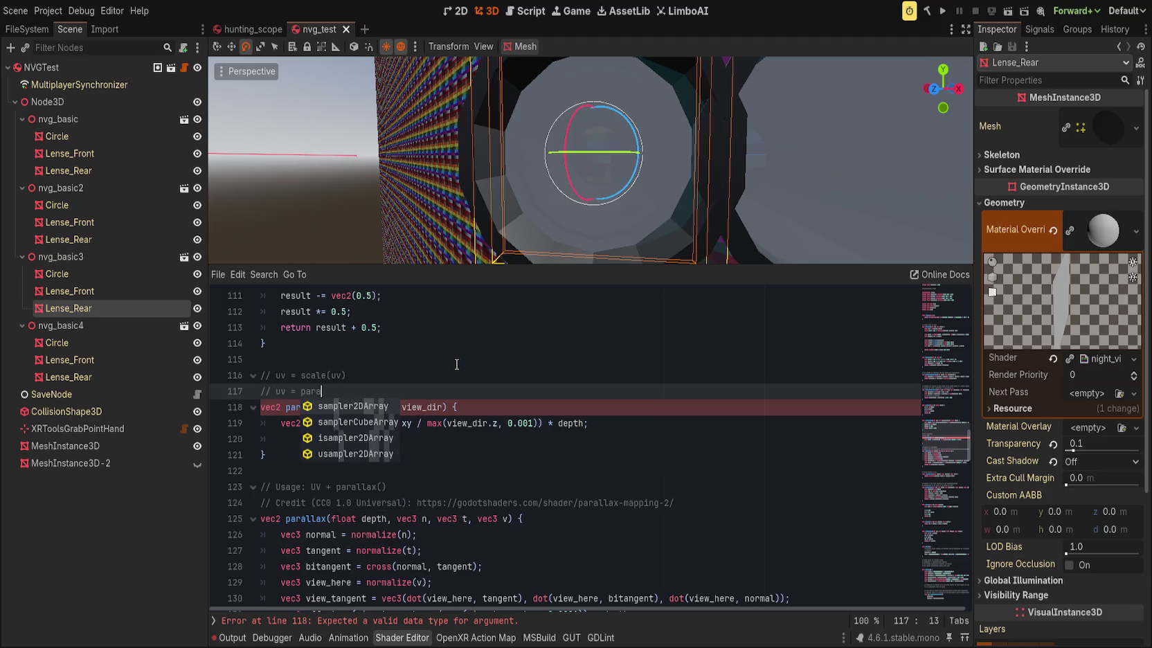
text(uv))
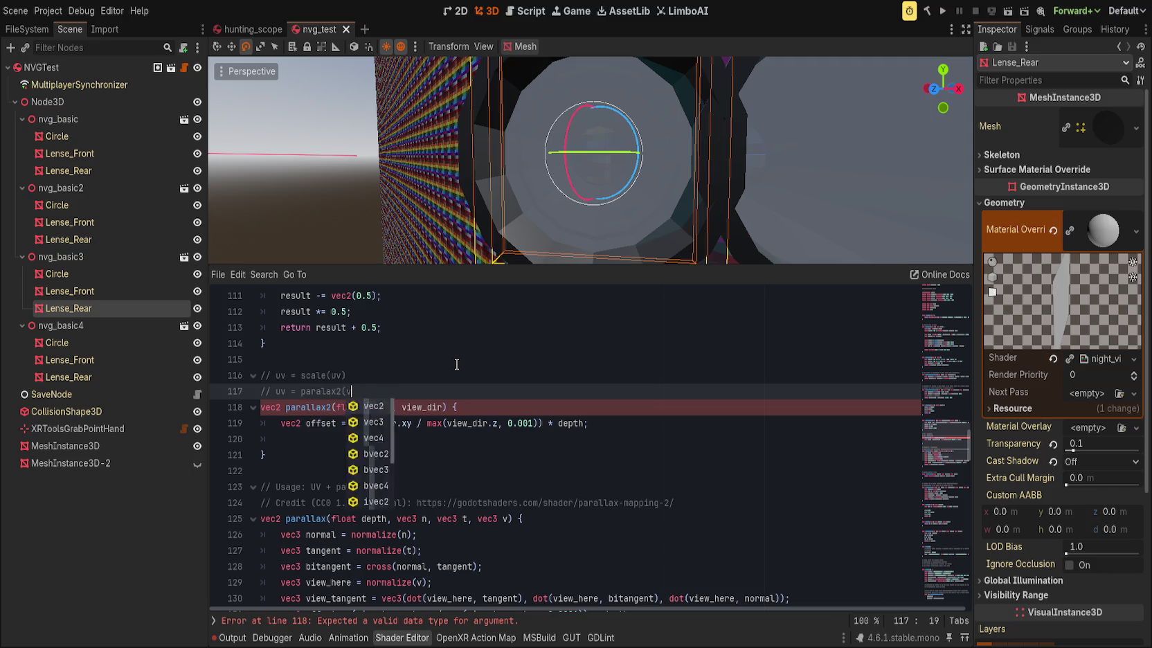
- Make parallax2 return vec2(-offset.x, offset.y)
click(423, 441)
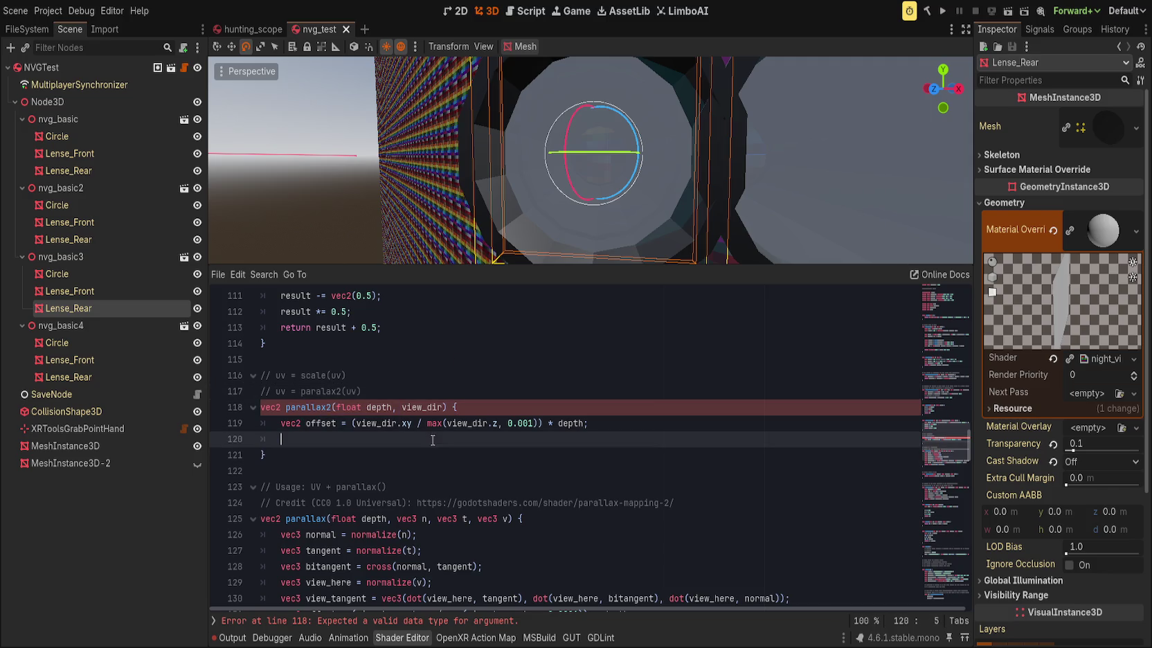
text(return)
scroll(401, 424, down, 1)
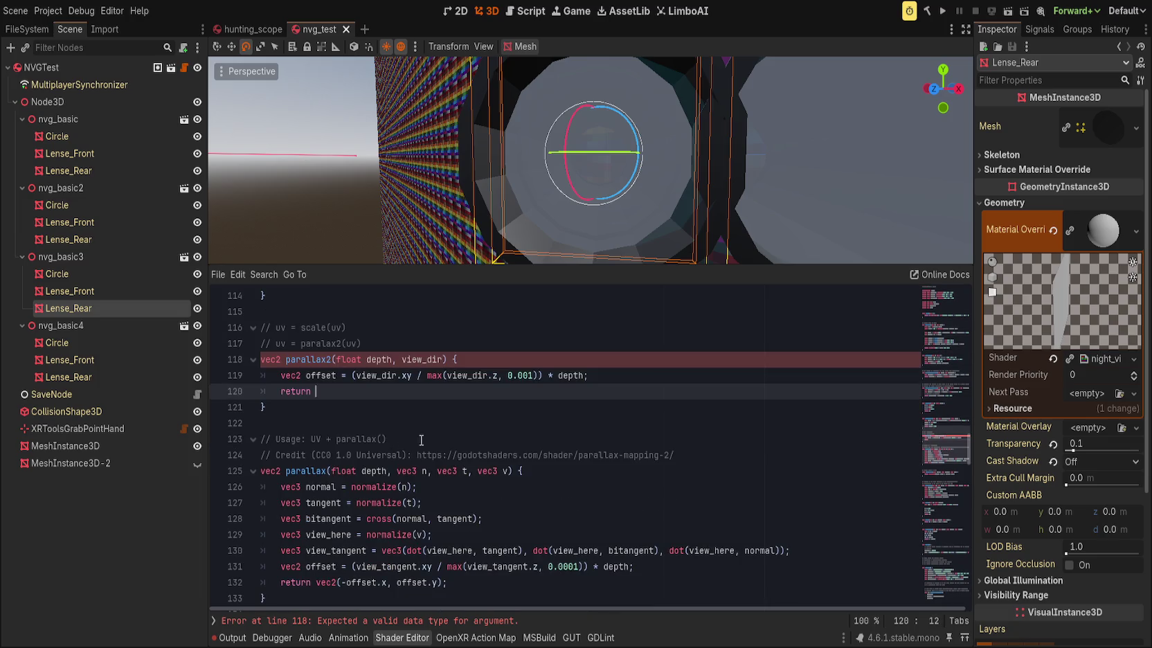
text(ec2(-)
text(offset.x, offset.y)
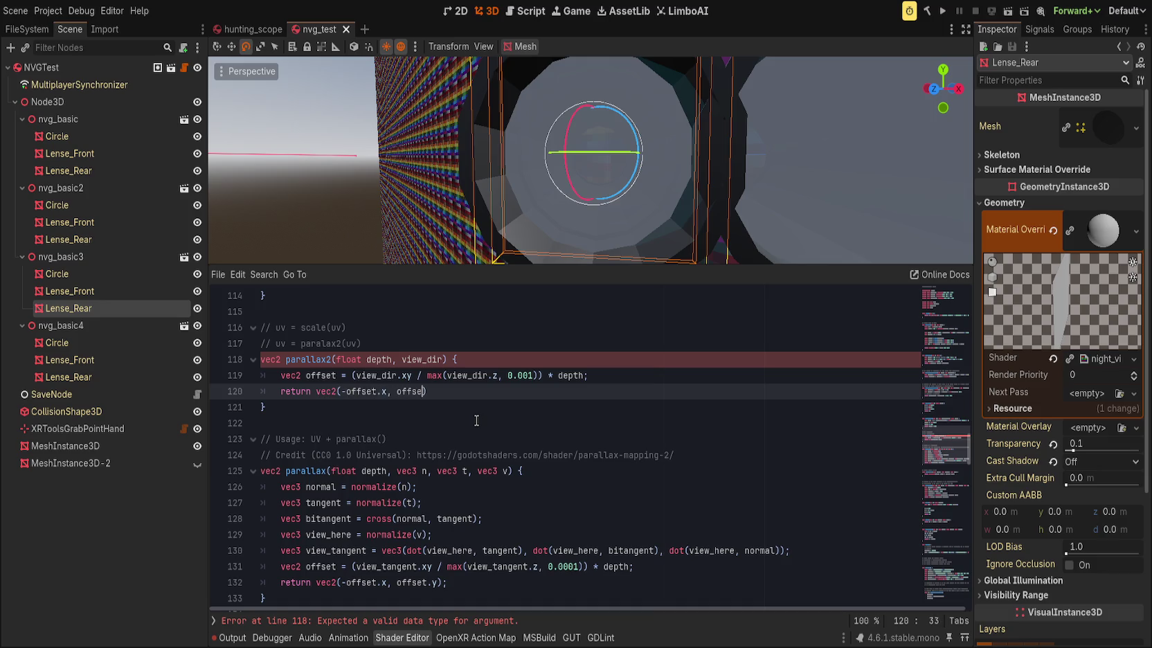
text();)
- Declare view_dir as vec3 in the parallax2 signature and save to recompile
click(402, 360)
text(vec3)
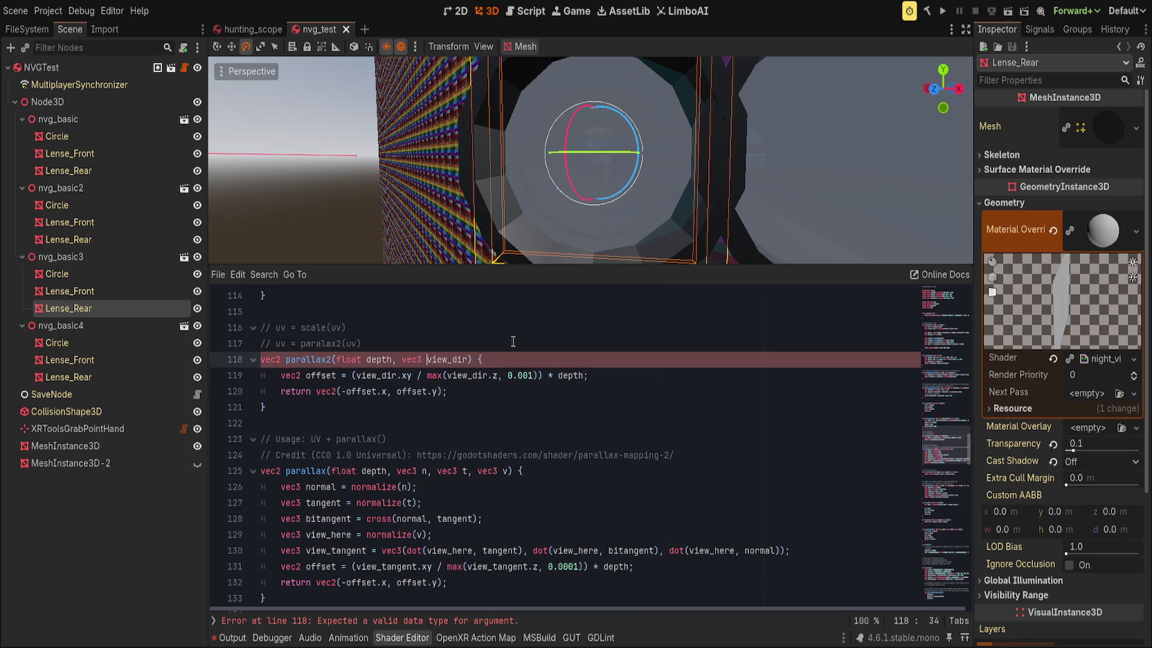
click(483, 408)
key(ctrl+s)
scroll(454, 439, down, 3)
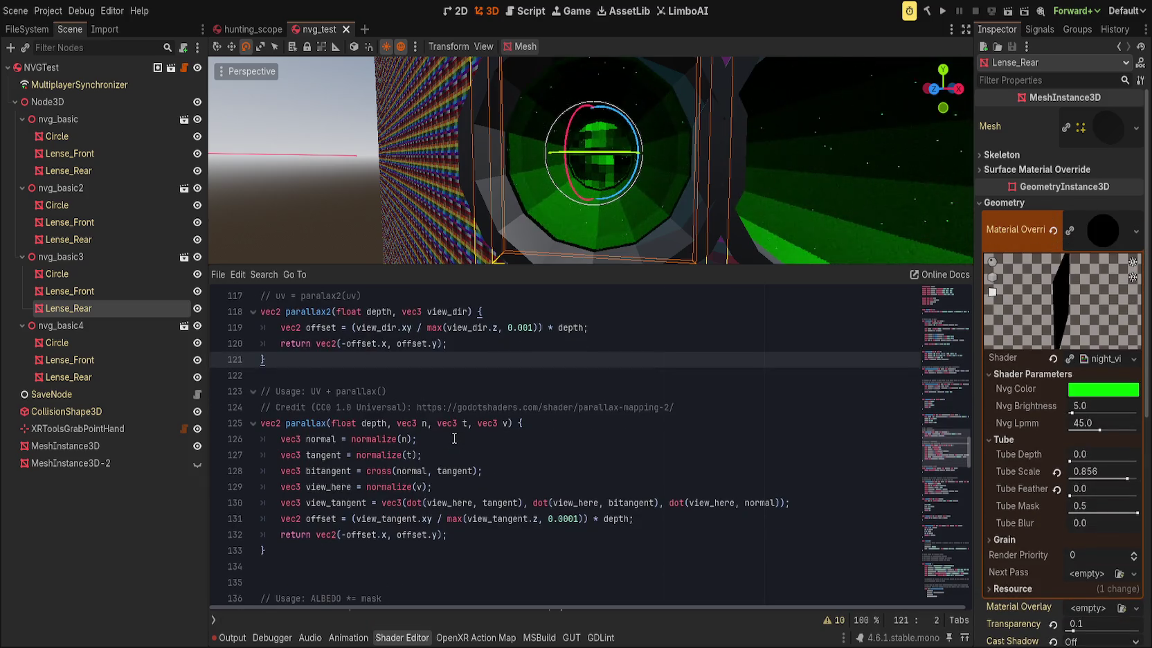
- Accidentally rename parallax2 to depth, then restore the parallax2 name on line 118
scroll(454, 438, up, 3)
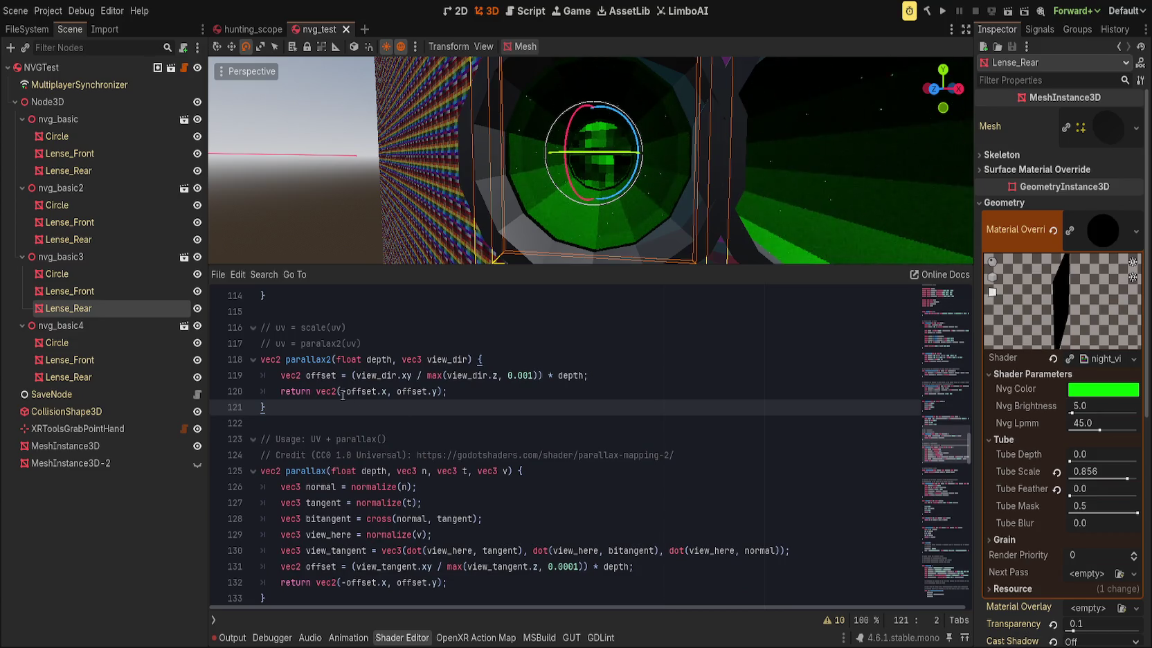
double_click(314, 359)
text(depth)
double_click(314, 359)
text(parallax2)
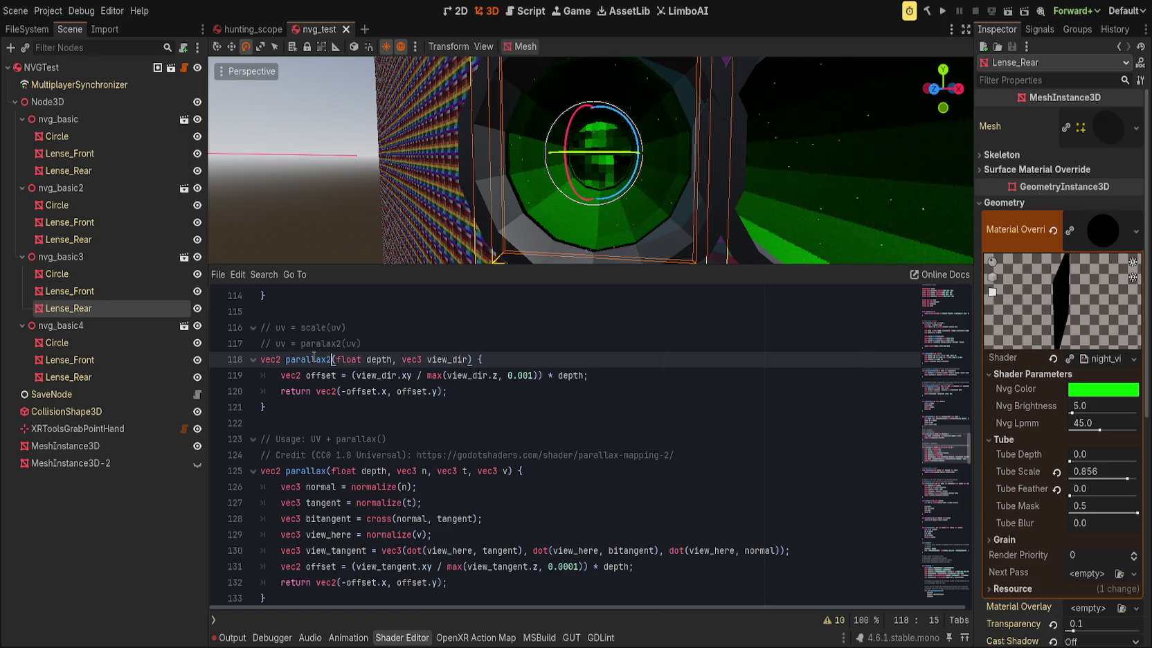
key(Down)
key(Down)
key(End)
scroll(309, 385, down, 5)
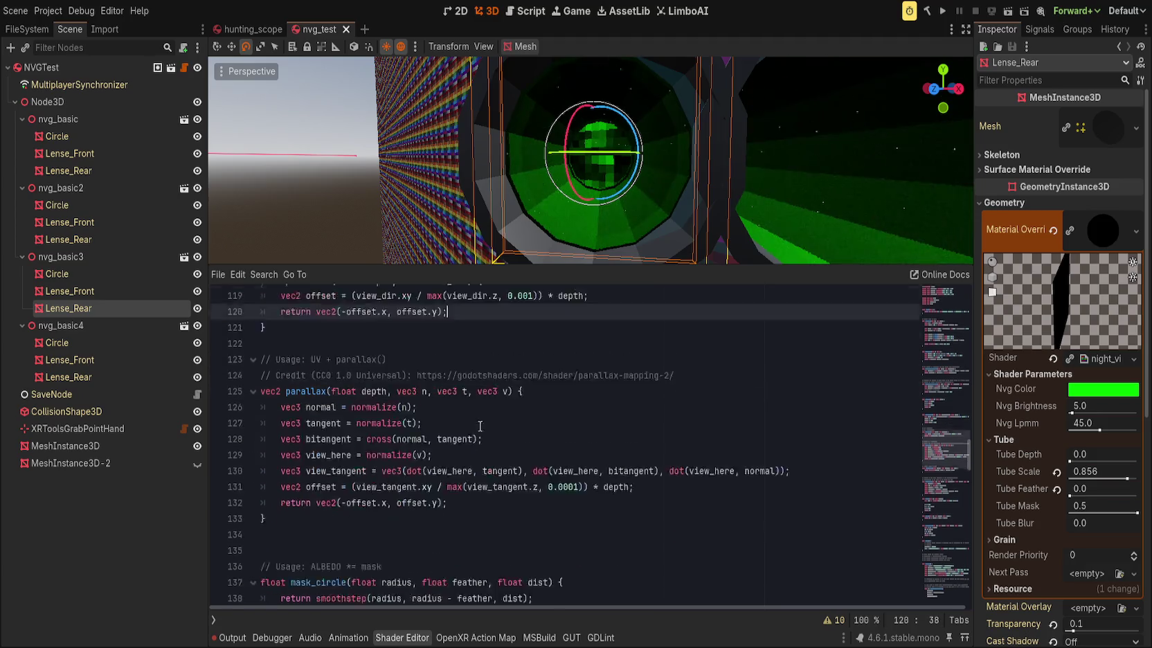
scroll(308, 385, down, 10)
scroll(370, 497, up, 17)
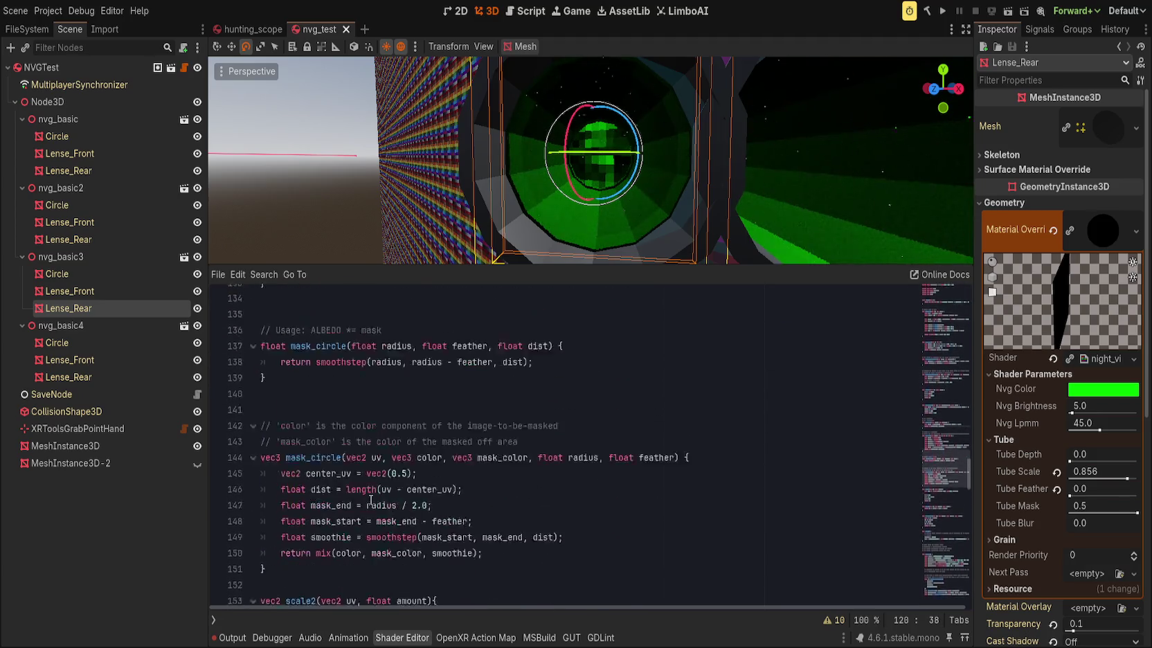
scroll(369, 497, up, 3)
- Select the get_depth_uv function on lines 108–114 and delete it
click(312, 409)
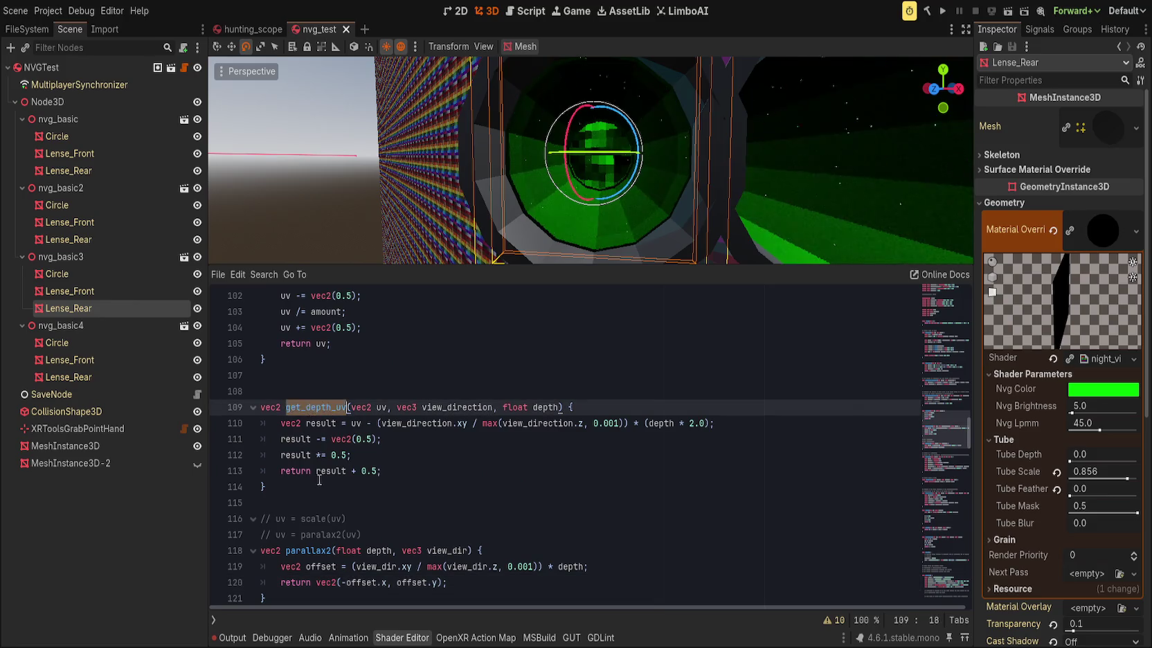
drag(319, 485, 347, 407)
shift+click(428, 386)
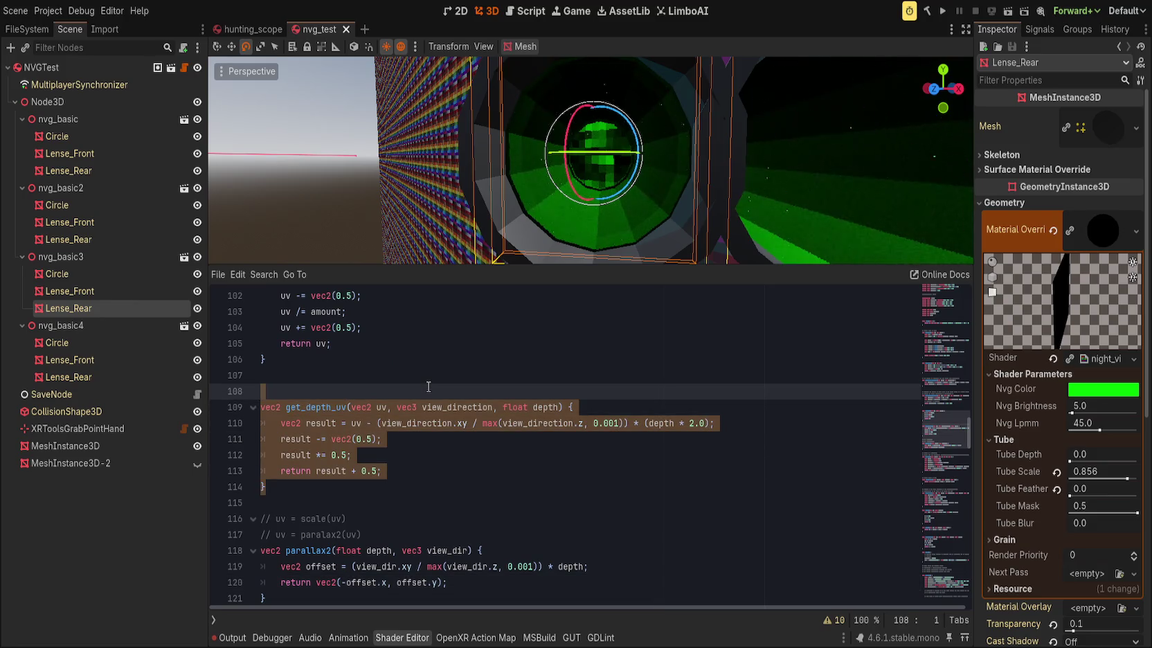
key(ctrl+l)
key(Delete)
scroll(422, 415, down, 10)
scroll(416, 432, down, 15)
click(387, 425)
- On line 208, replace get_depth_uv with 'scaled_mesh_uv + parallax2()'
double_click(389, 439)
text(parallax2)
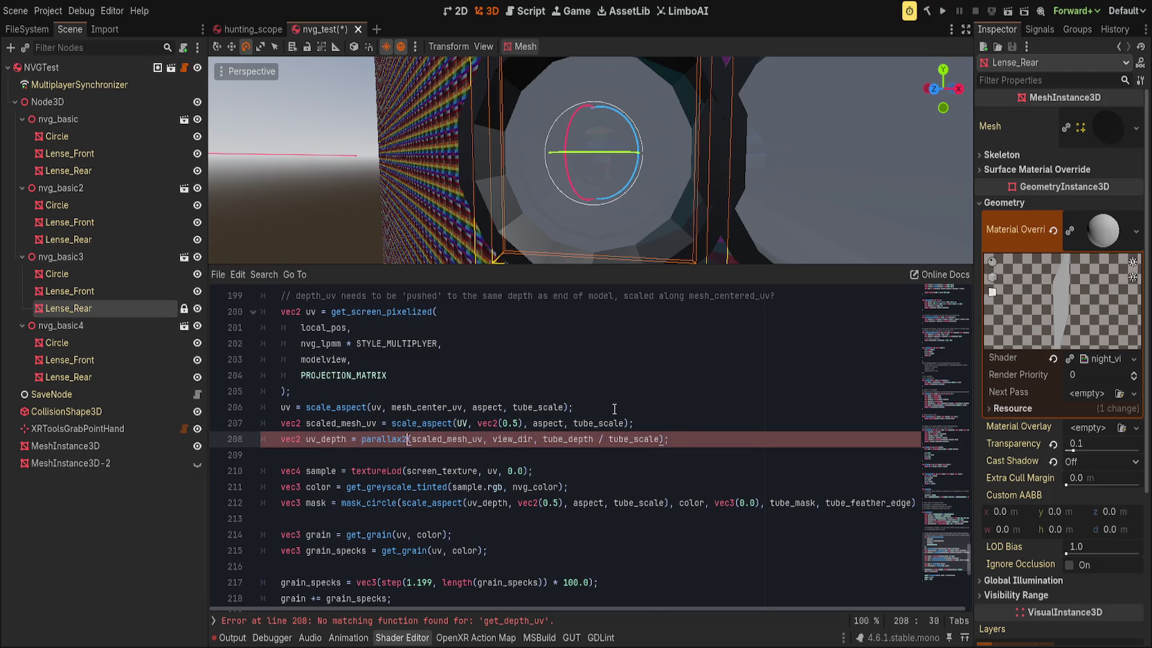
double_click(415, 439)
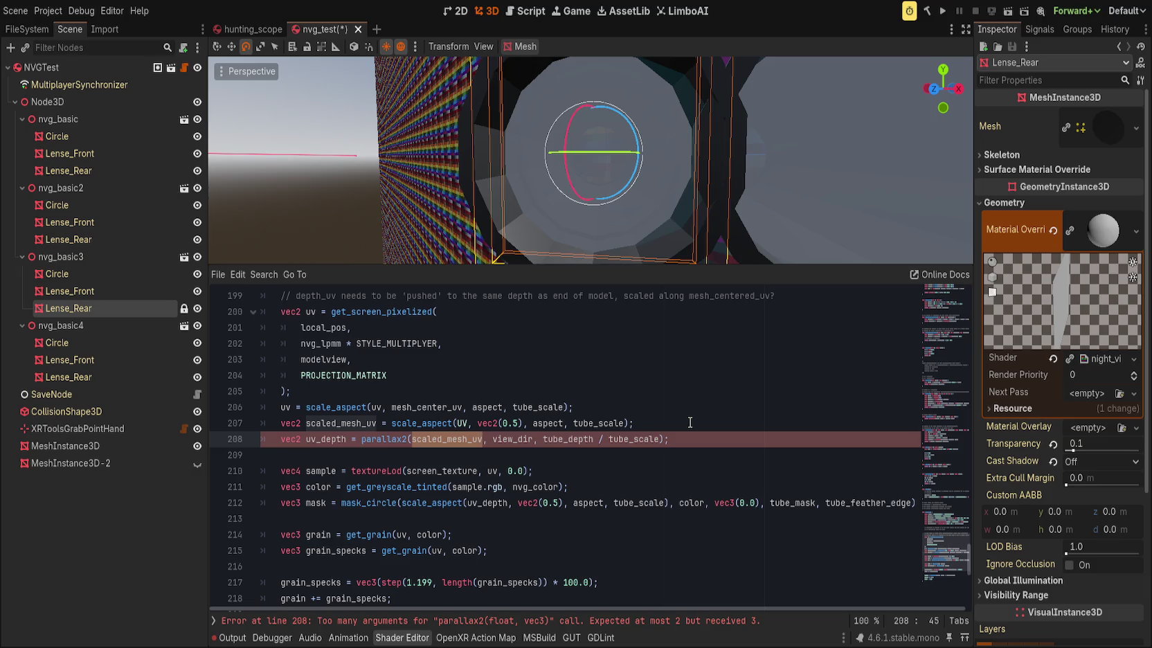
key(ctrl+Left)
key(ctrl+Left)
text(scaled_mesh)
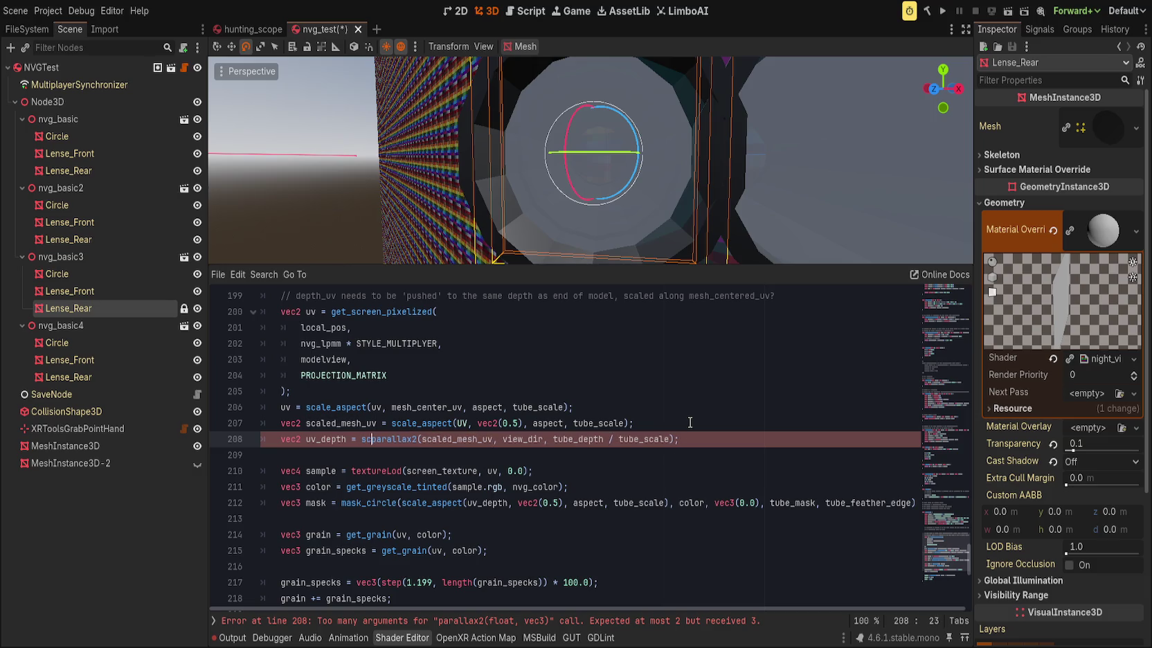
text(_uv)
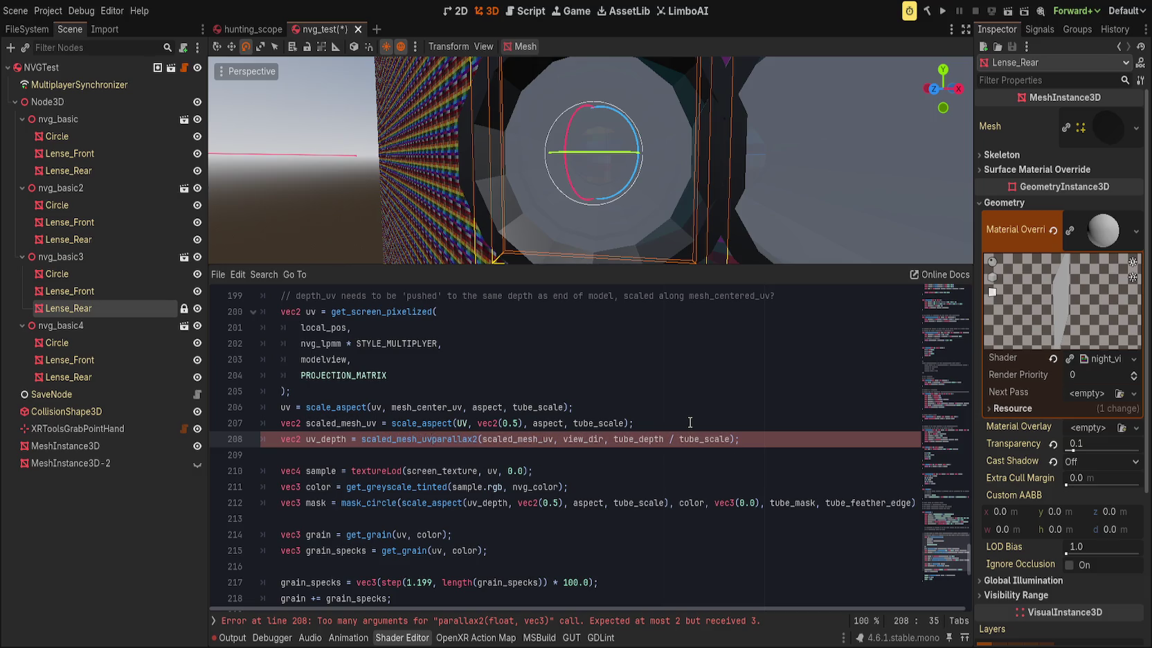
text( +)
key(ctrl+Right)
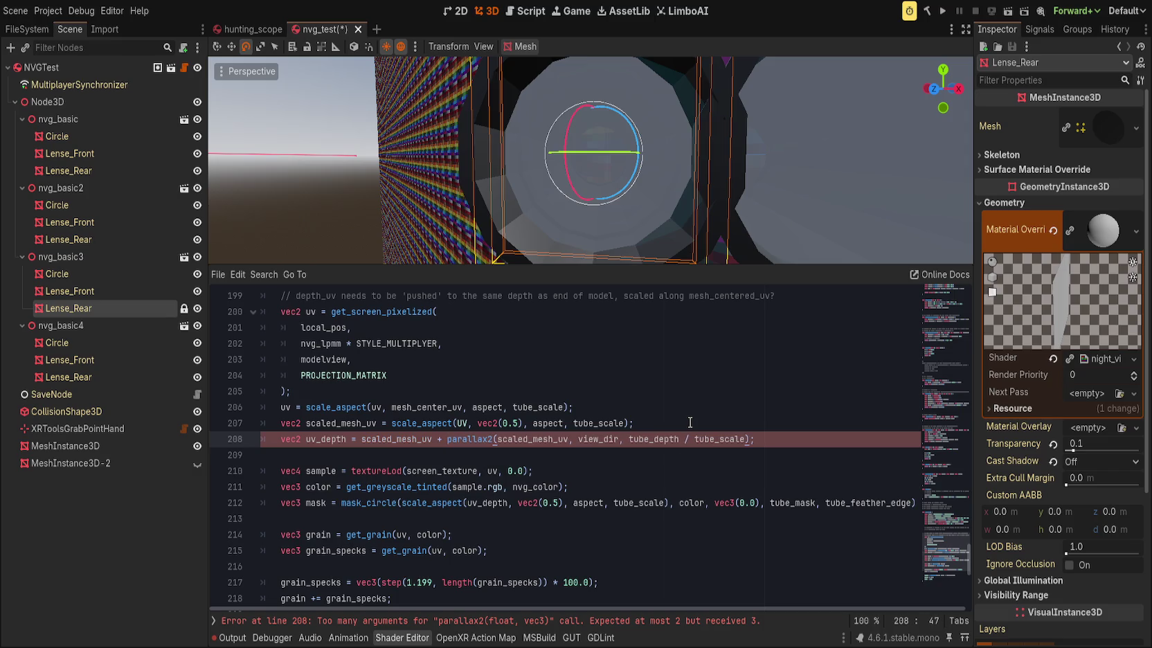
key(Right)
key(ctrl+Delete)
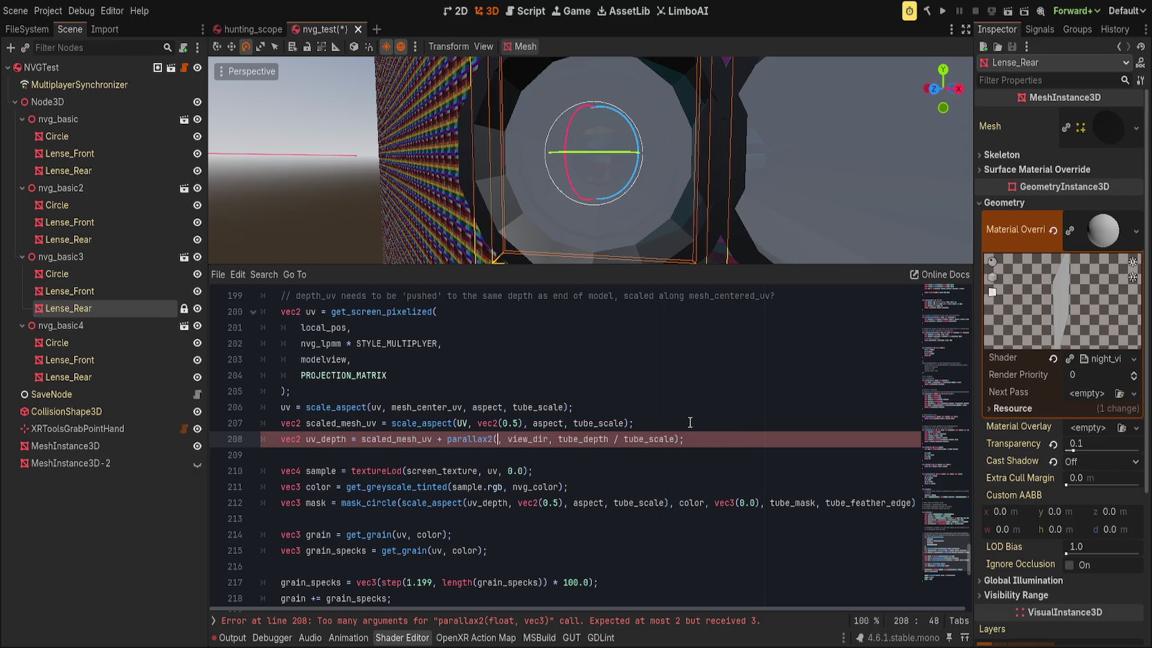
key(Escape)
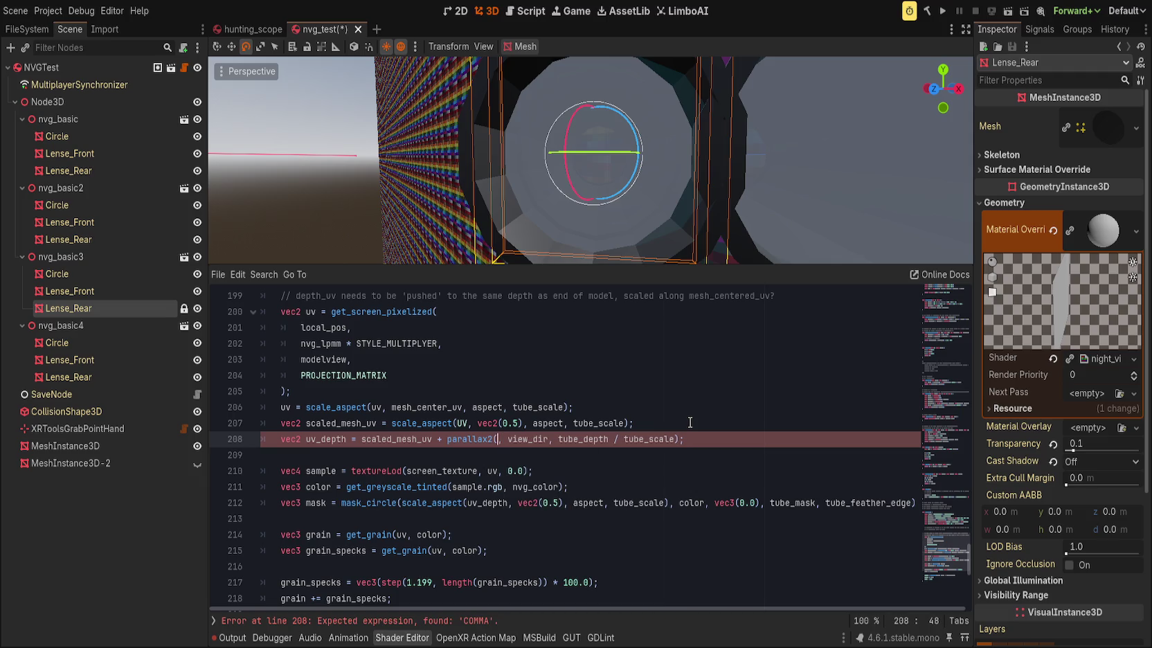
key(shift+End)
text())
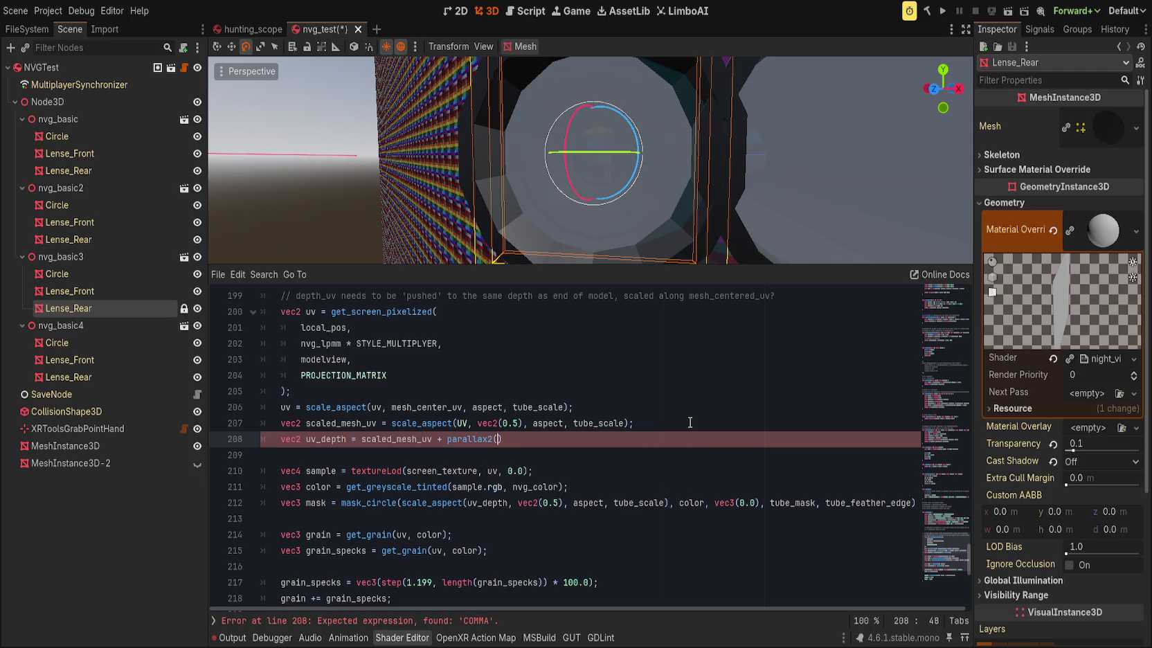
- Pass view_dir and tube_depth as the parallax2 arguments on line 208
key(ctrl+space)
key(Escape)
key(ctrl+space)
key(Escape)
key(ctrl+space)
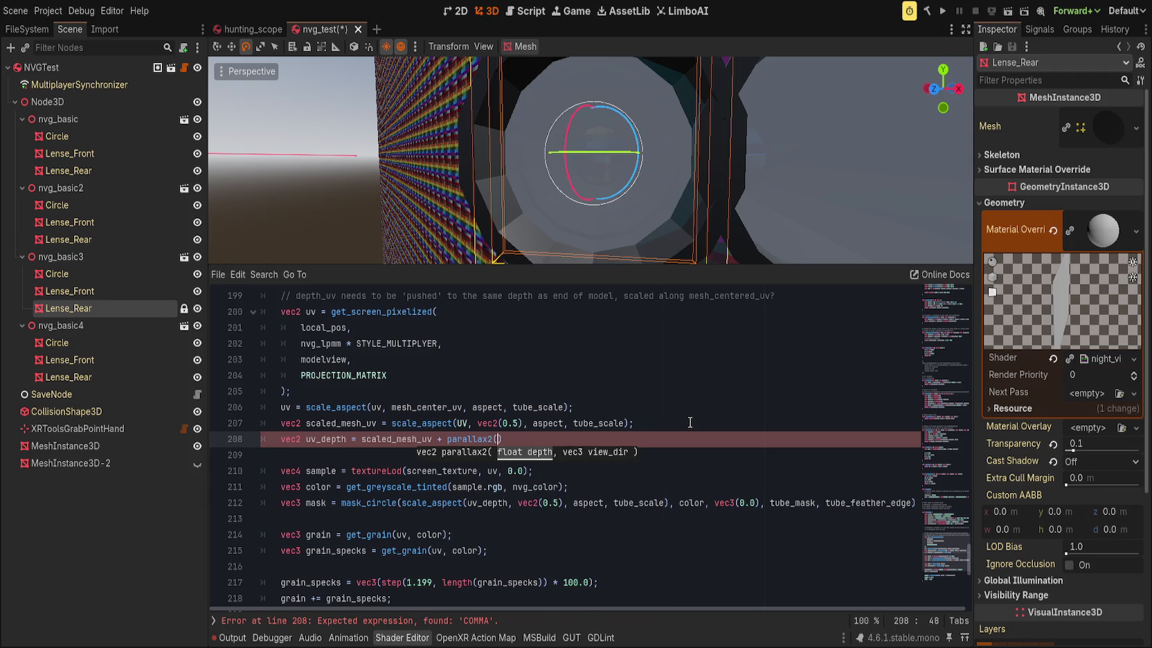
text(tube_depth,)
text( view)
key(ctrl+z)
text(view_dir, dep)
key(BackSpace)
key(BackSpace)
key(BackSpace)
text(tube_de)
key(Return)
text();)
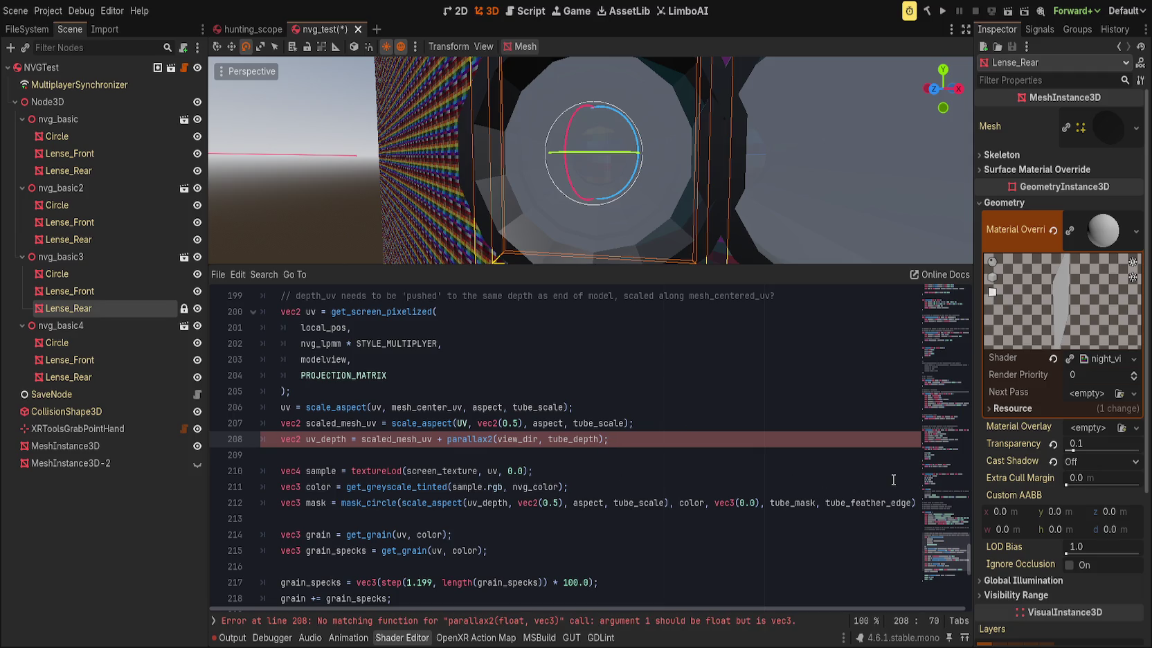
- Reorder the parallax2 signature to take view_dir first, then float depth, and save
double_click(470, 441)
key(ctrl+f)
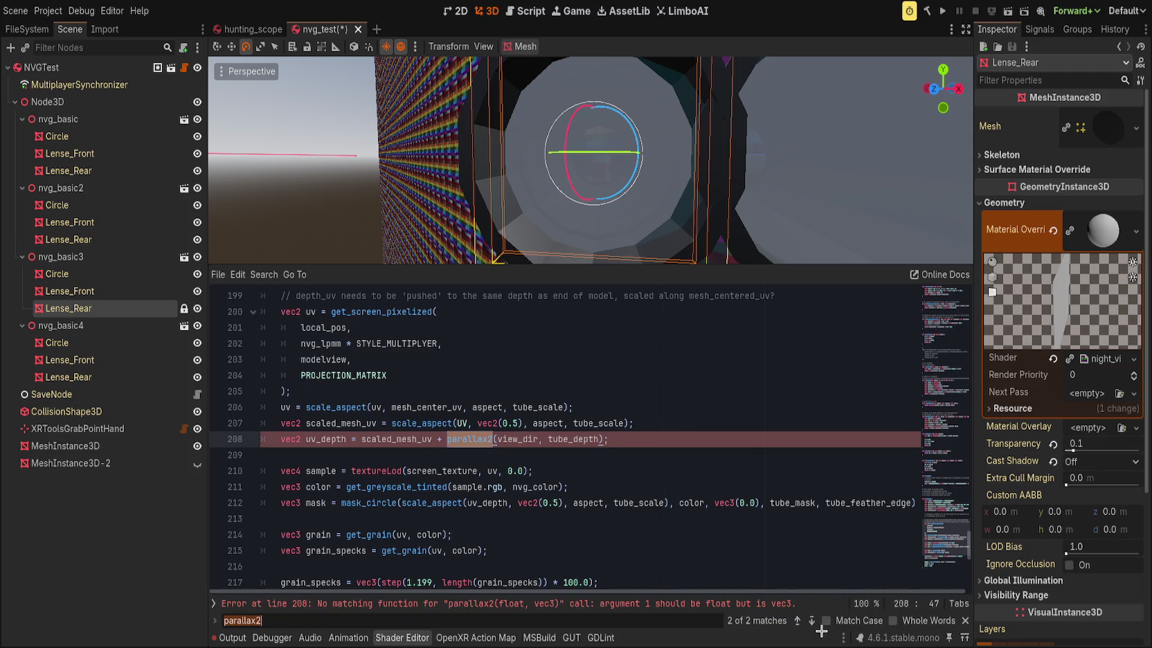
key(Return)
drag(336, 439, 387, 439)
key(Delete)
key(End)
key(Left)
key(Left)
key(Left)
text(, float depth)
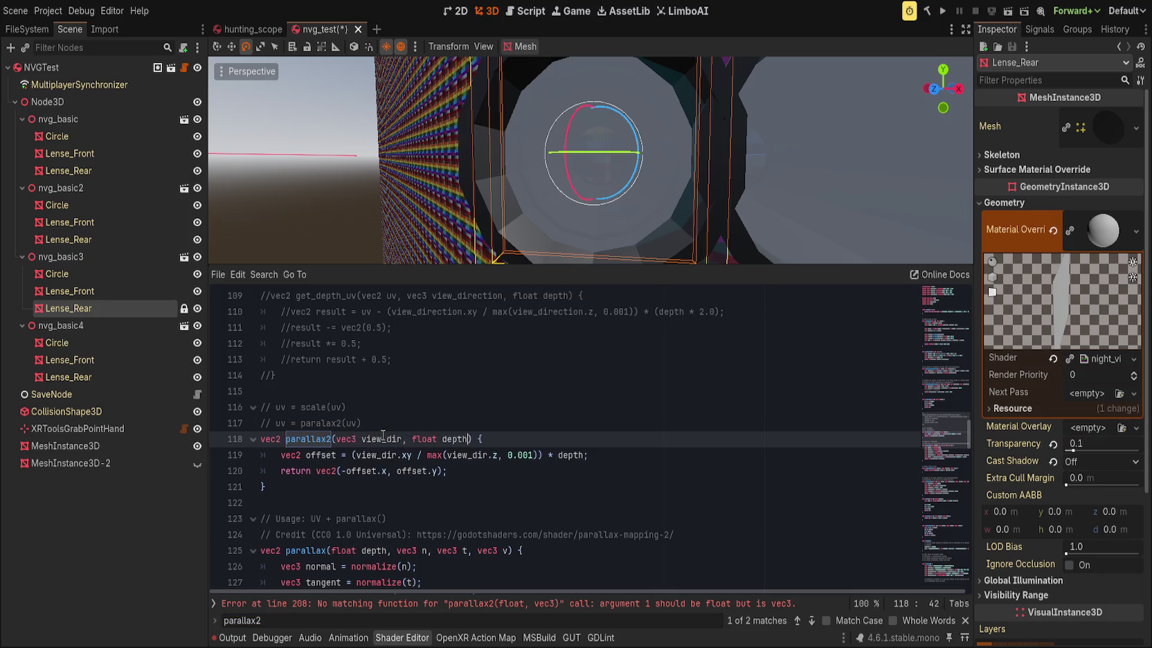
key(ctrl+s)
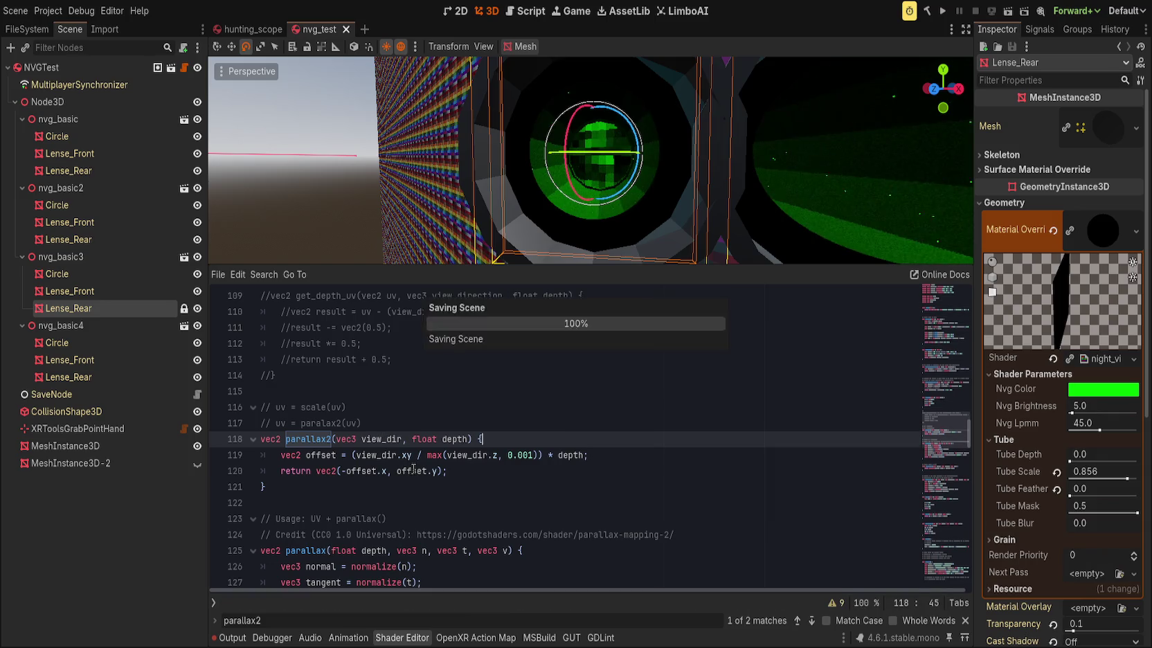
scroll(746, 480, down, 13)
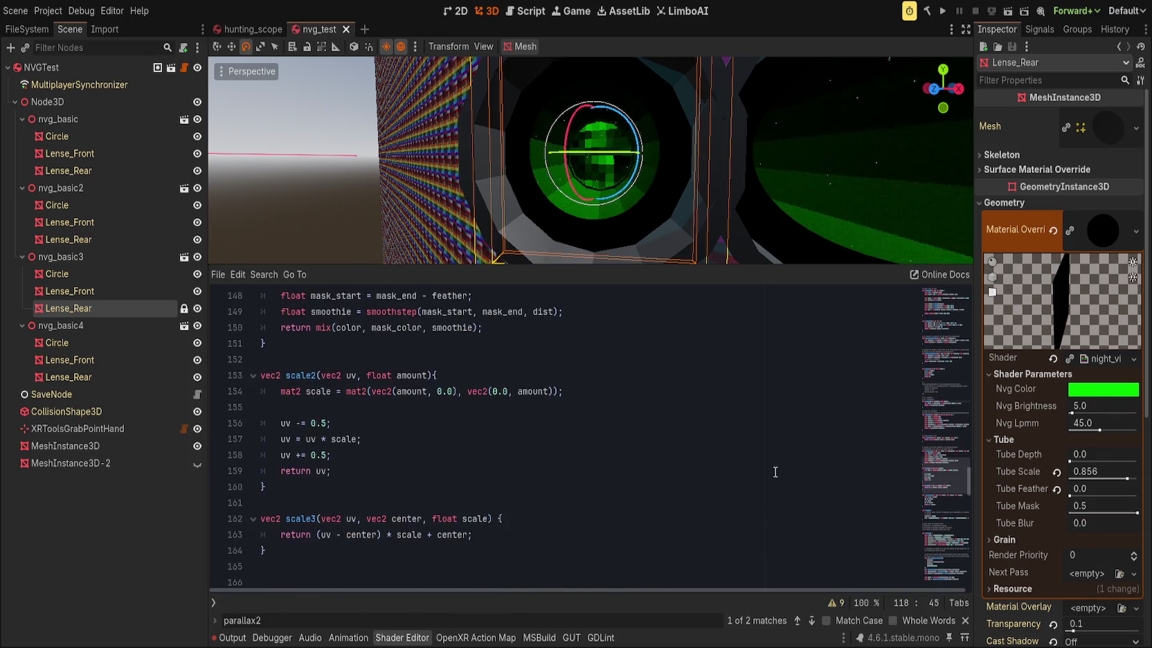
click(1115, 462)
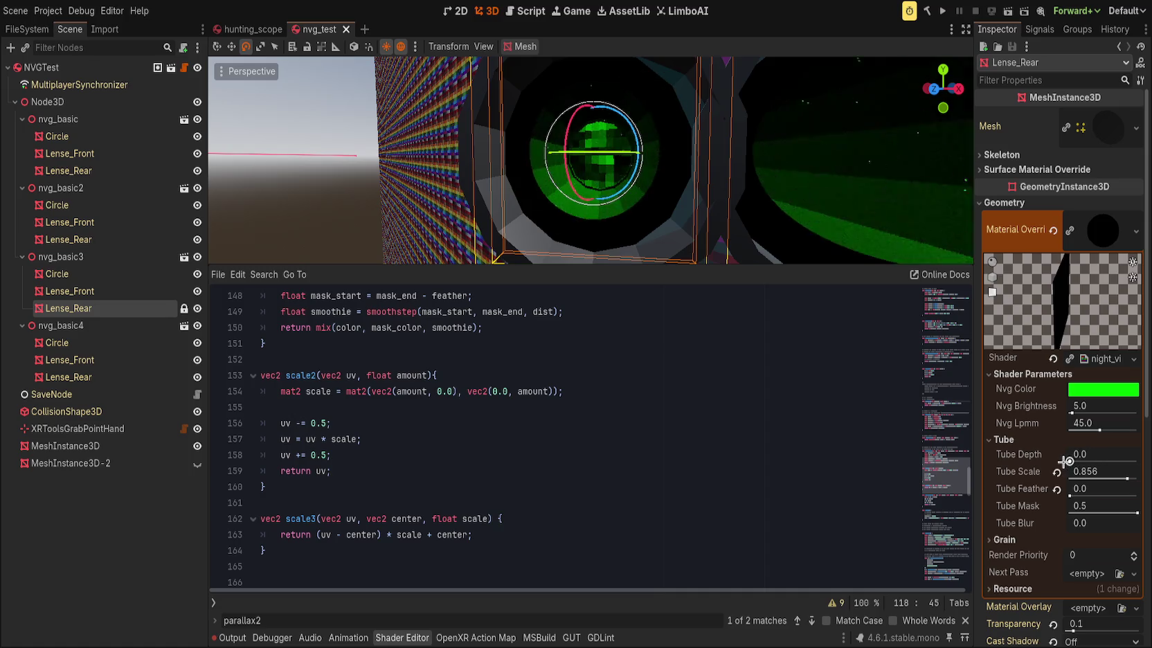
drag(1114, 462, 1069, 460)
scroll(527, 478, up, 5)
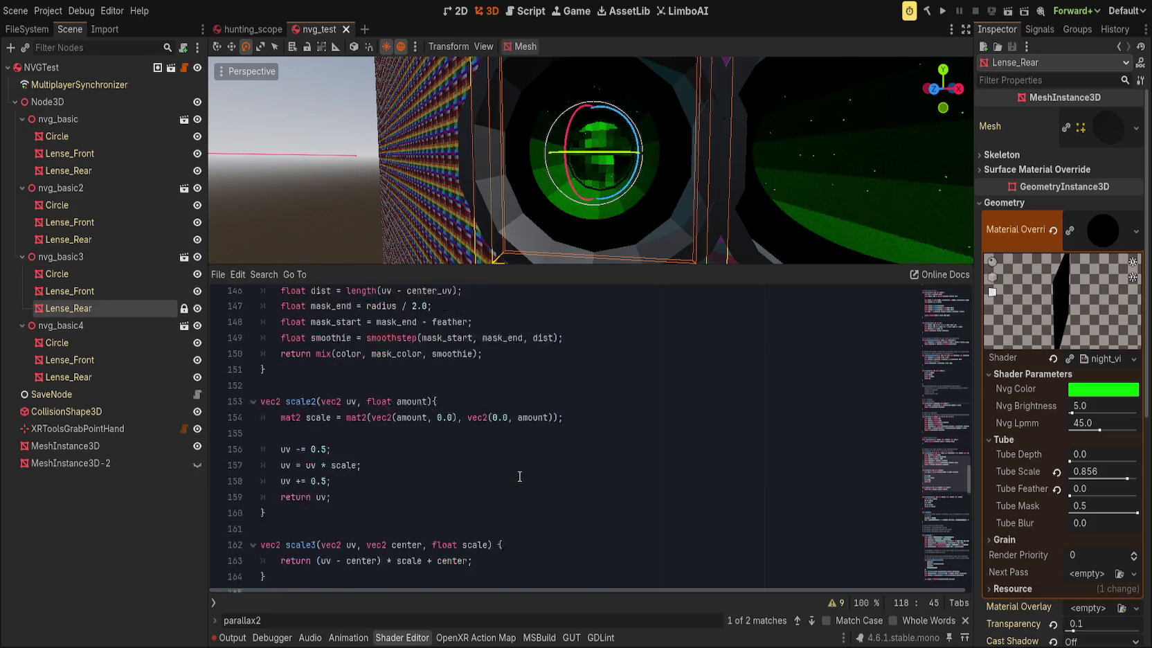
scroll(528, 480, up, 4)
double_click(307, 359)
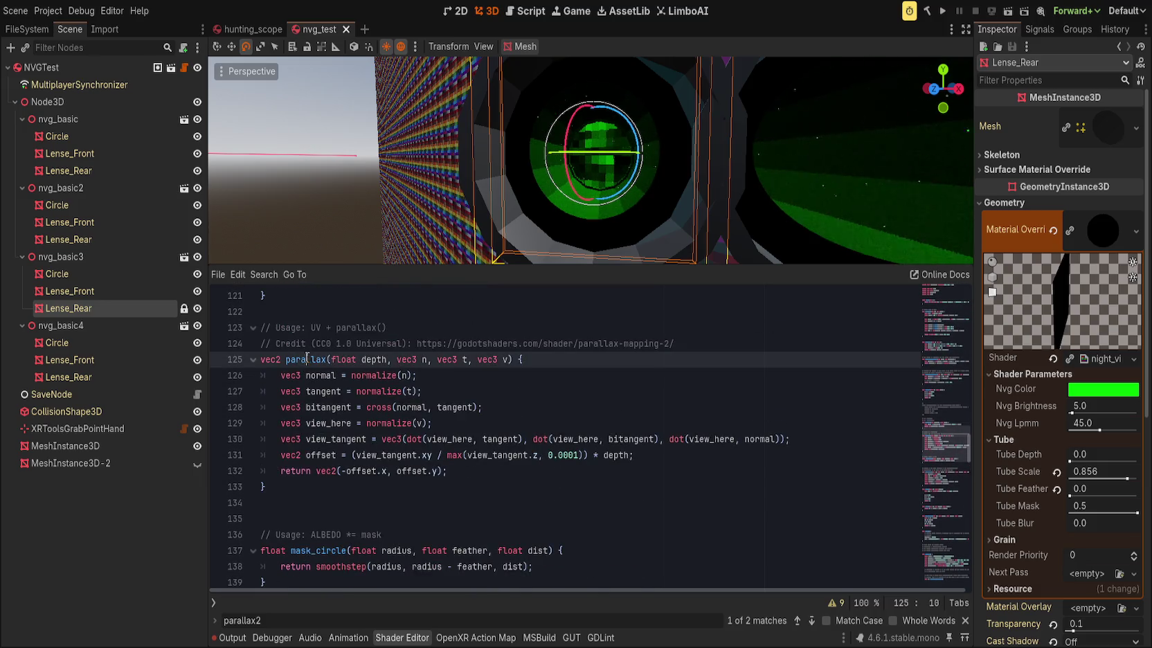
scroll(497, 462, up, 2)
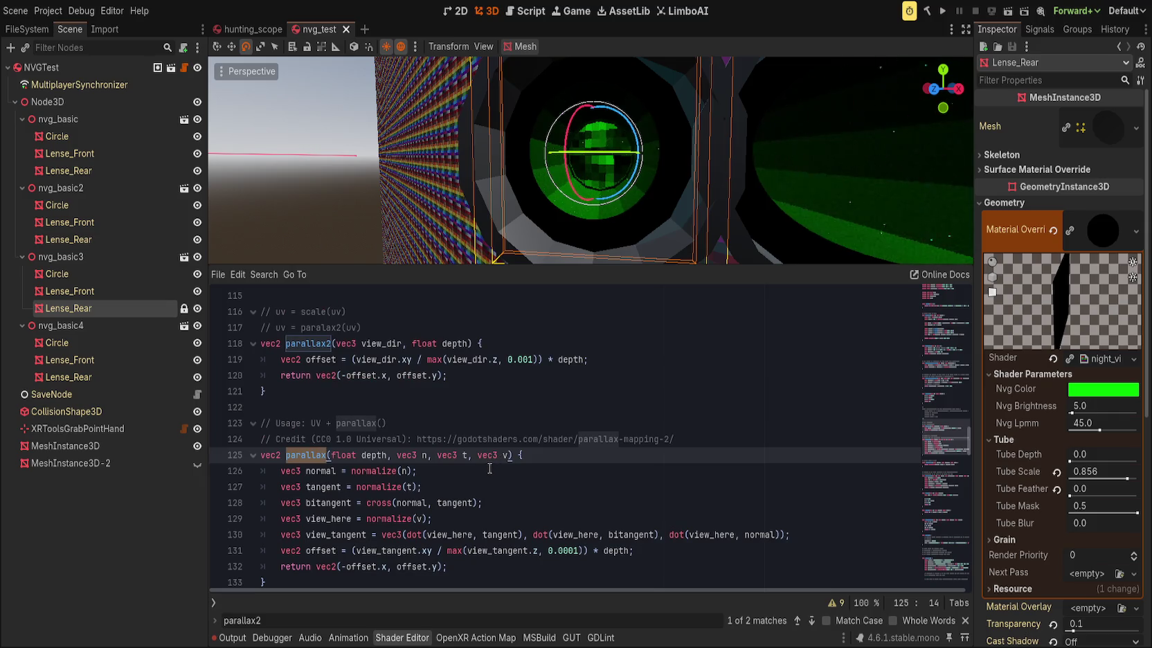
scroll(489, 468, up, 3)
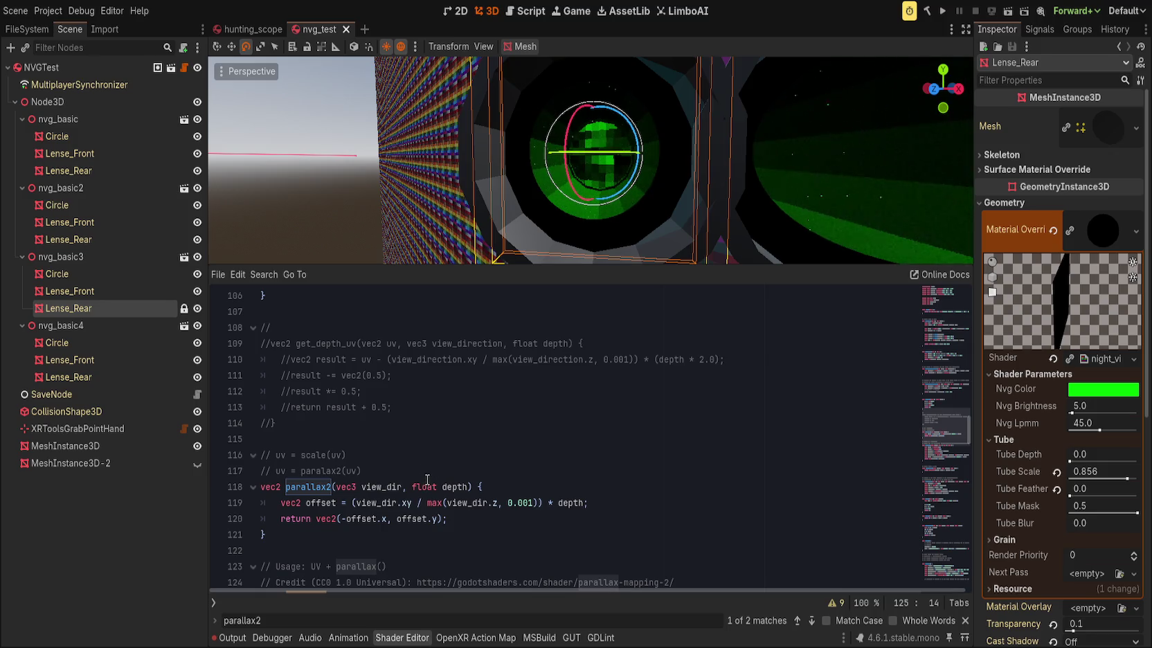
scroll(399, 510, down, 1)
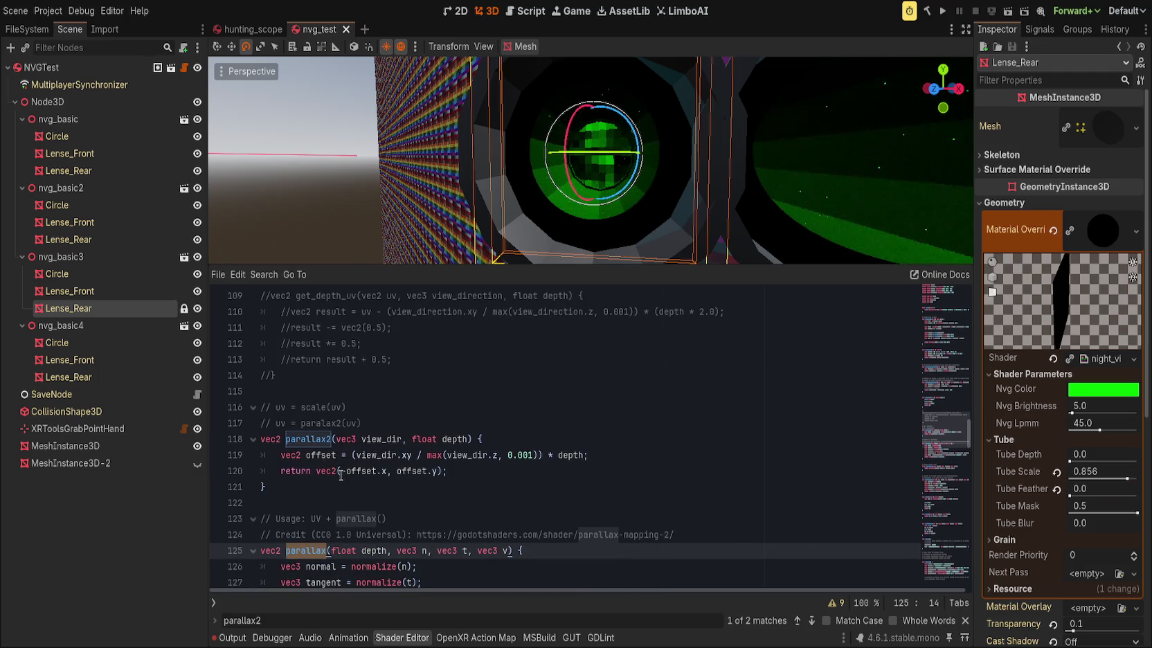
click(601, 456)
- Add a plain 'return offset;' line, comment out the flipped return, and save
key(Return)
text(urn offset;)
key(Down)
key(Home)
key(ctrl+k)
key(ctrl+s)
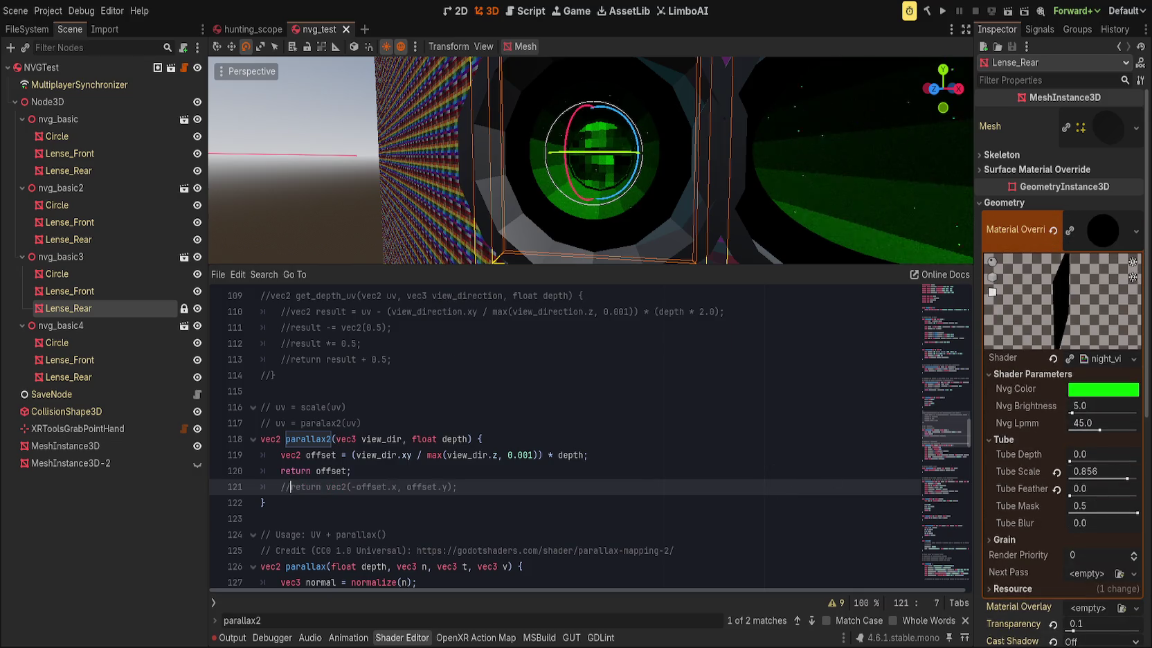
- Test Tube Scale 1.0 and Tube Depth 1.26, then reset Tube Depth to 0.0
drag(1127, 478, 1139, 479)
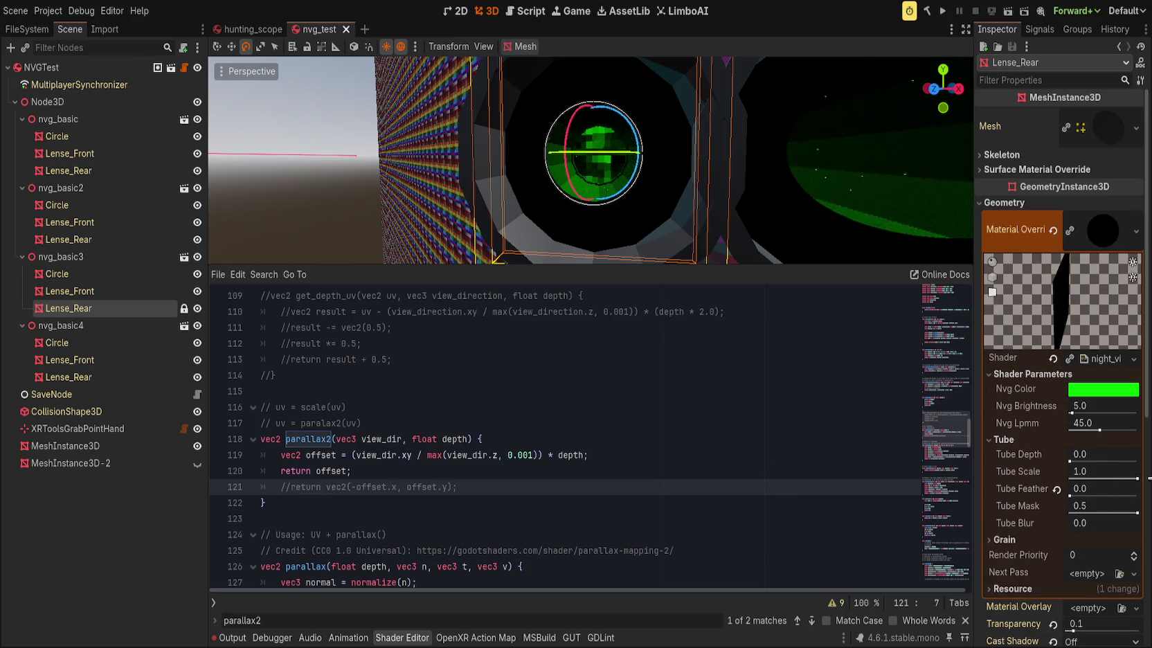
mouse_move(1069, 457)
mouse_down()
mouse_move(1094, 461)
mouse_move(1031, 457)
mouse_move(1077, 460)
mouse_up()
click(551, 312)
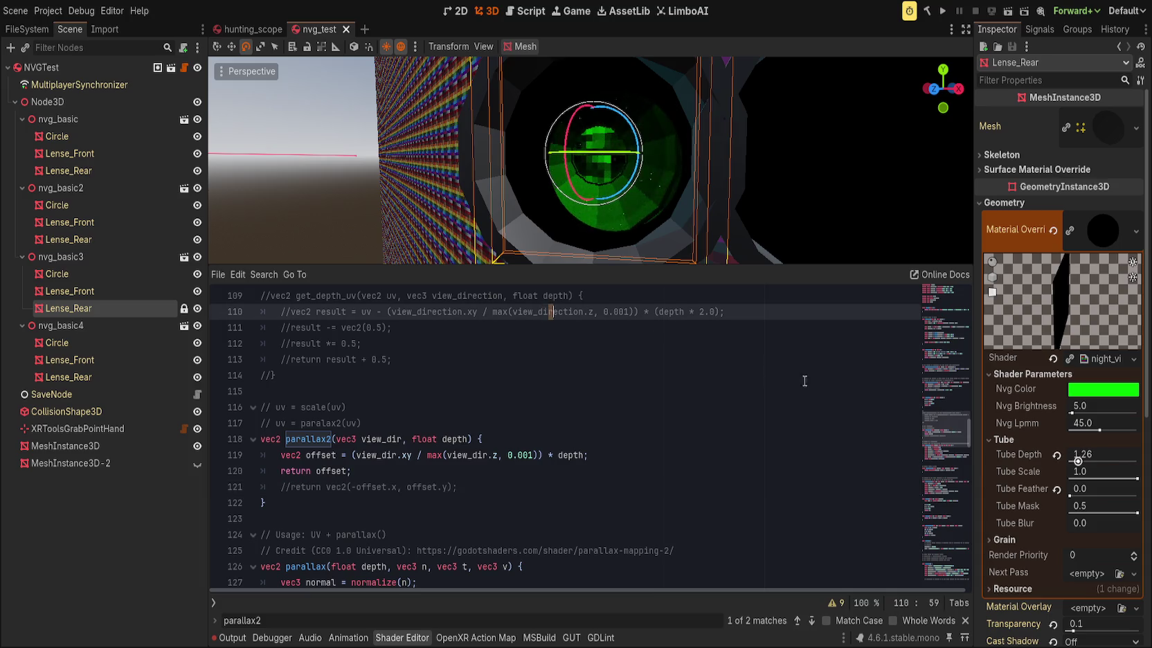
click(1056, 455)
click(644, 472)
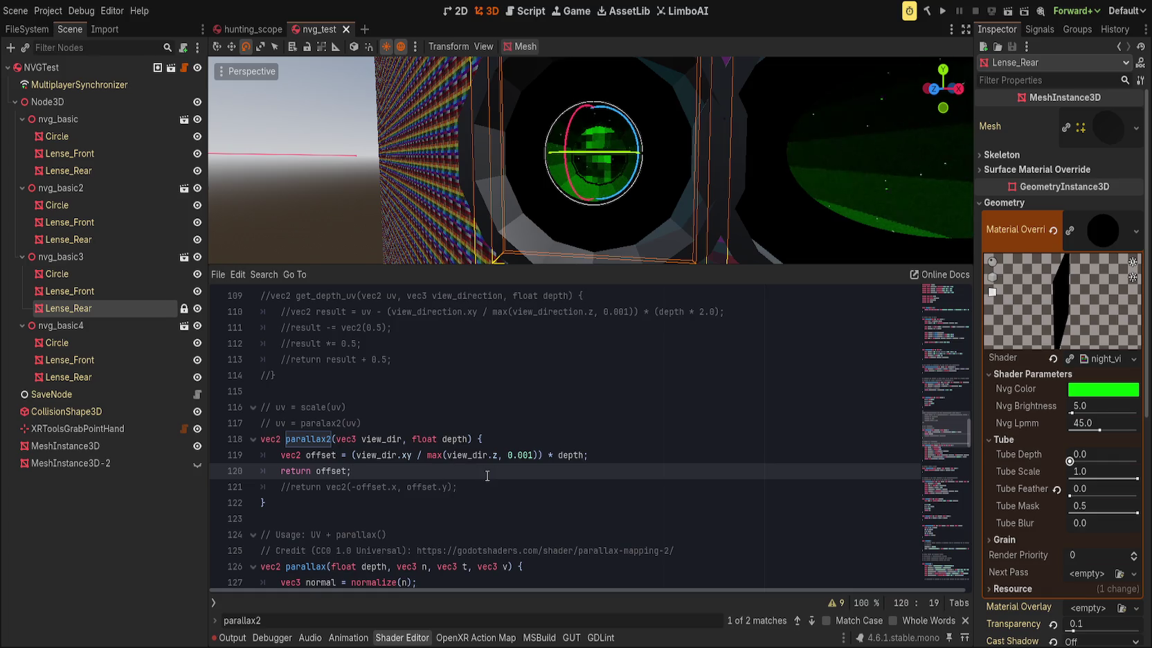
- Delete 'return offset;' and uncomment 'return vec2(-offset.x, offset.y);'
key(ctrl+shift+k)
key(ctrl+k)
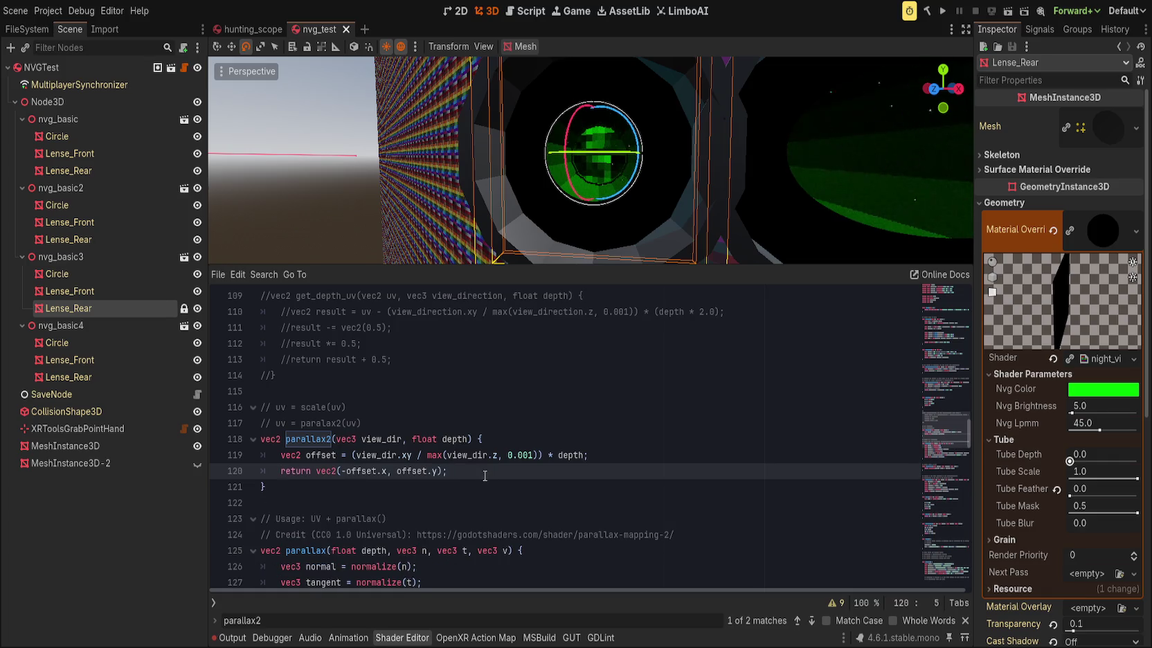
scroll(403, 516, down, 5)
scroll(404, 516, down, 20)
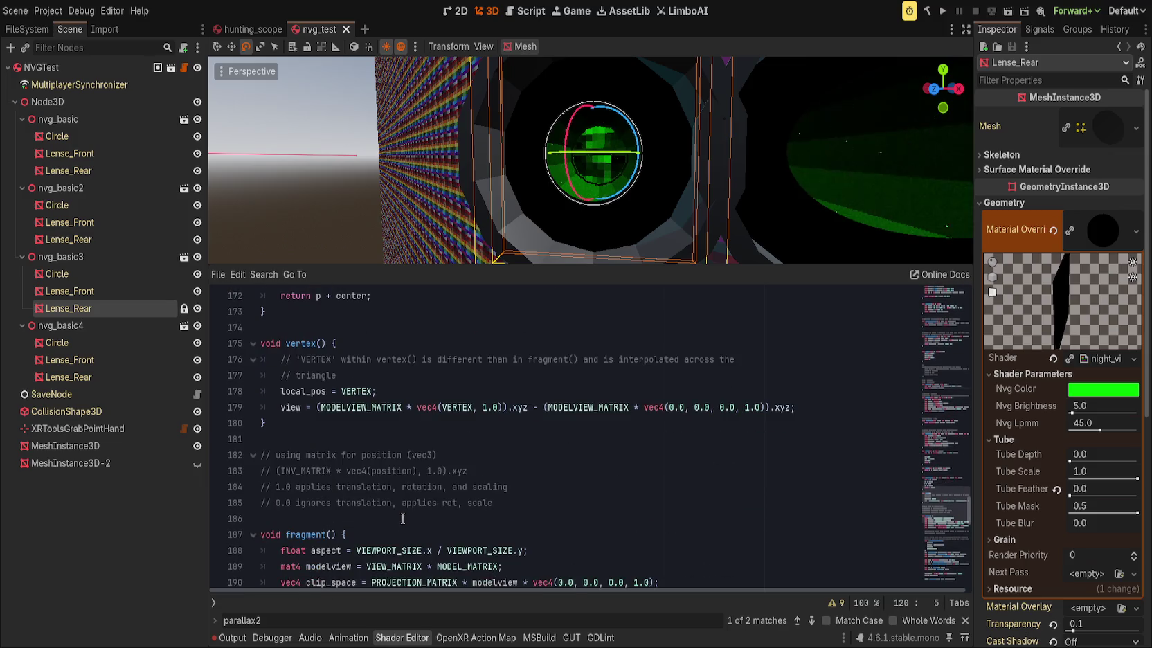
- Change the minus before parallax2 on line 208 to plus and raise Tube Depth to 0.385
scroll(361, 447, down, 3)
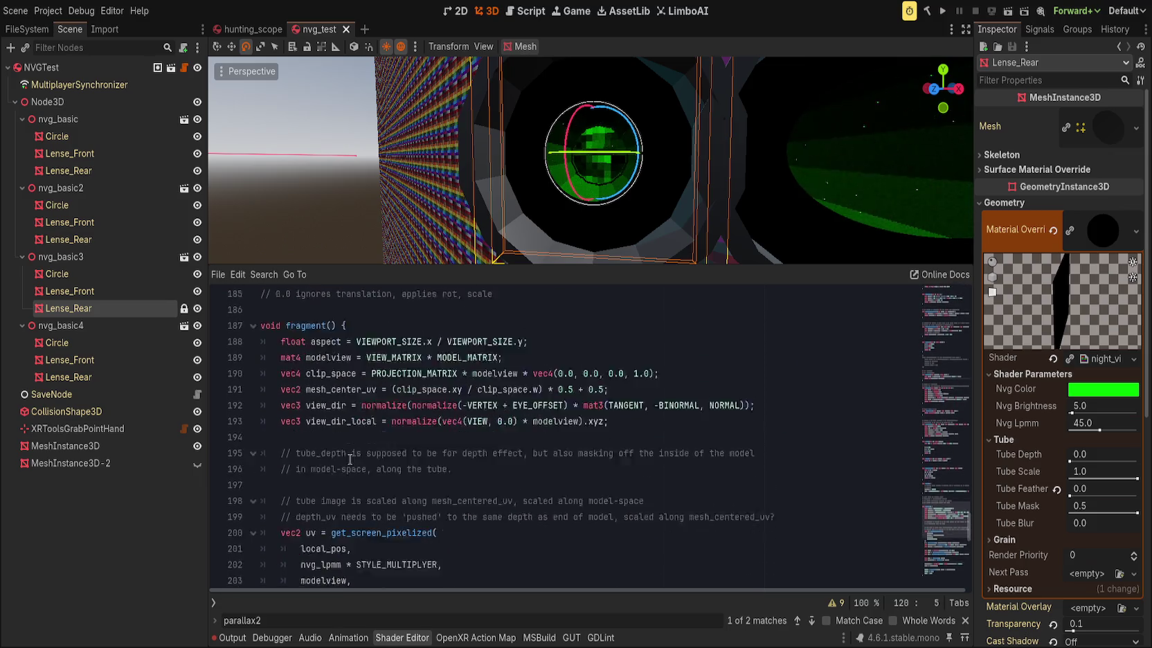
click(441, 487)
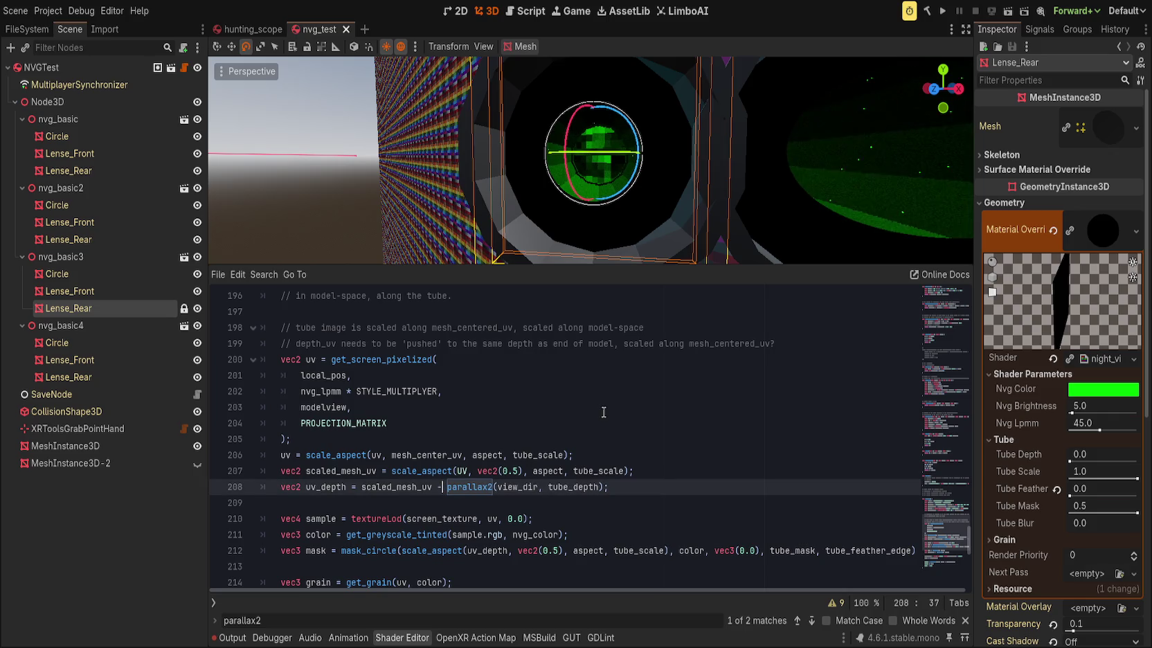
mouse_move(1077, 457)
mouse_down()
mouse_move(1107, 458)
mouse_move(1091, 458)
mouse_up()
double_click(419, 488)
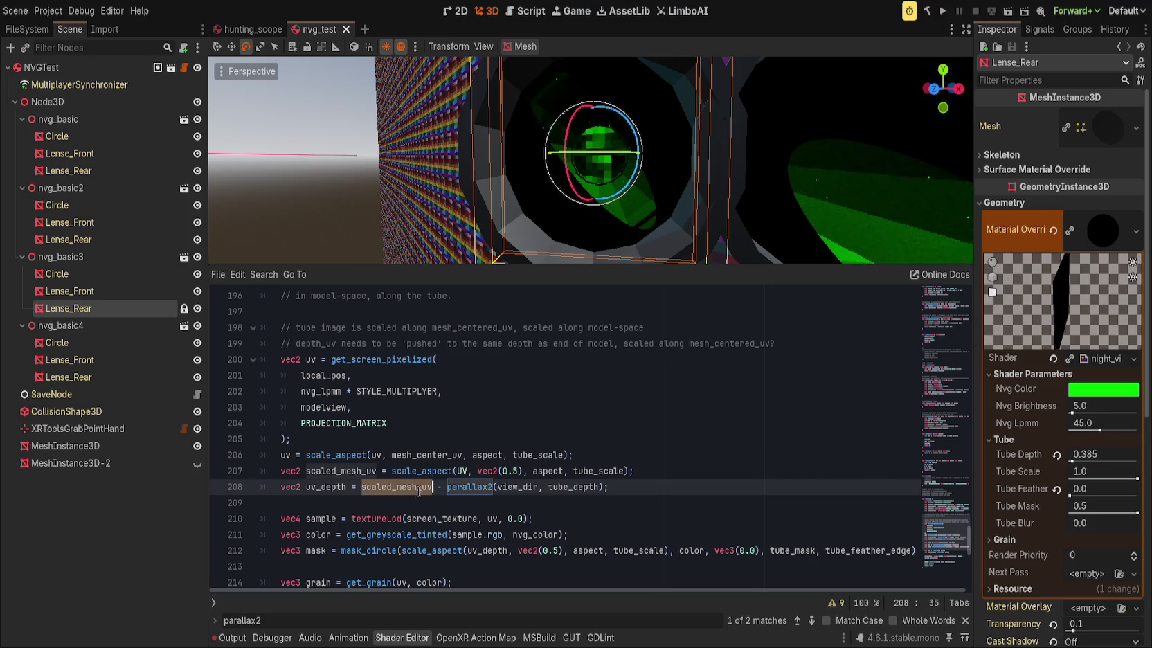
text(UV)
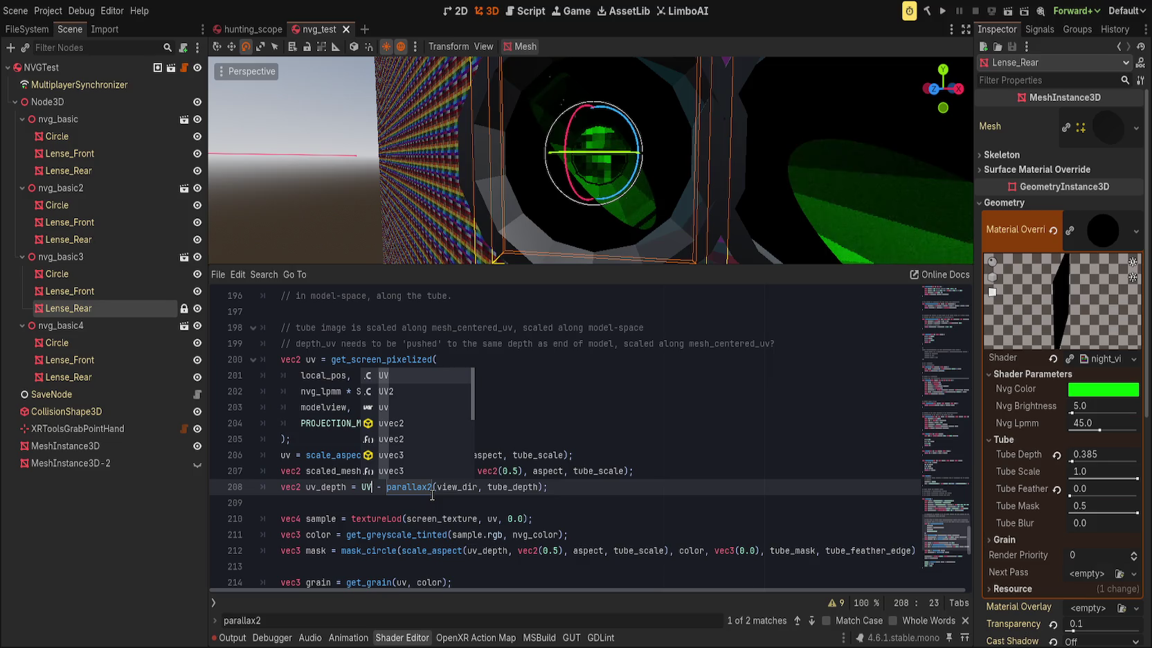
key(Delete)
key(Delete)
text(+)
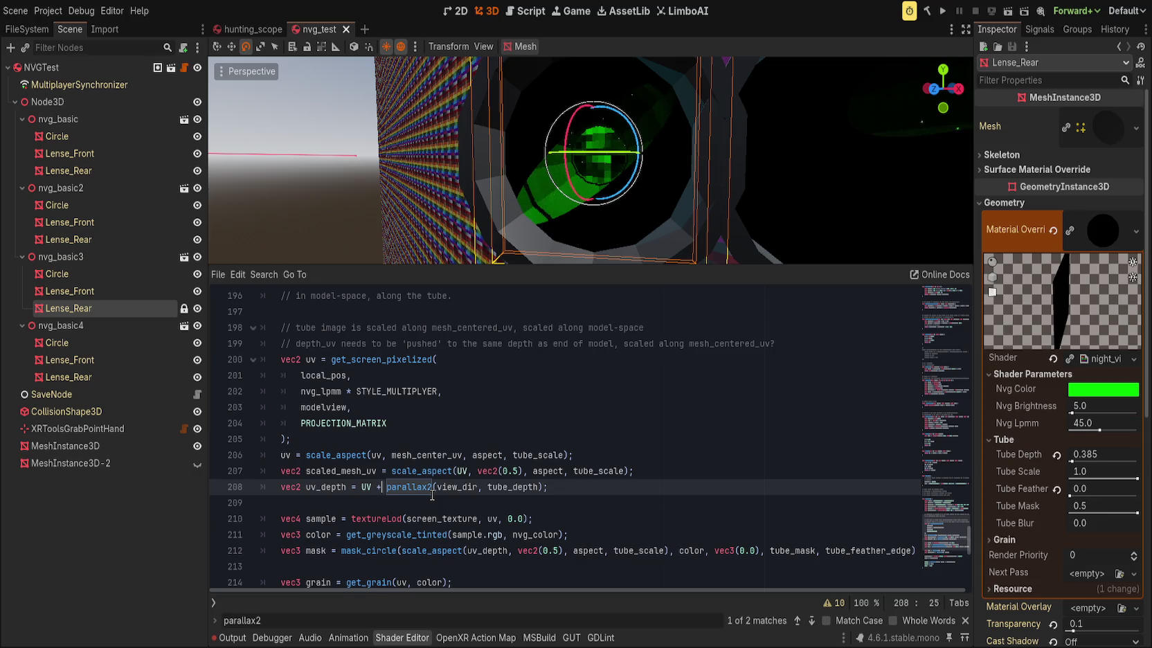
key(ctrl+z)
key(ctrl+z)
key(ctrl+z)
key(Right)
key(Right)
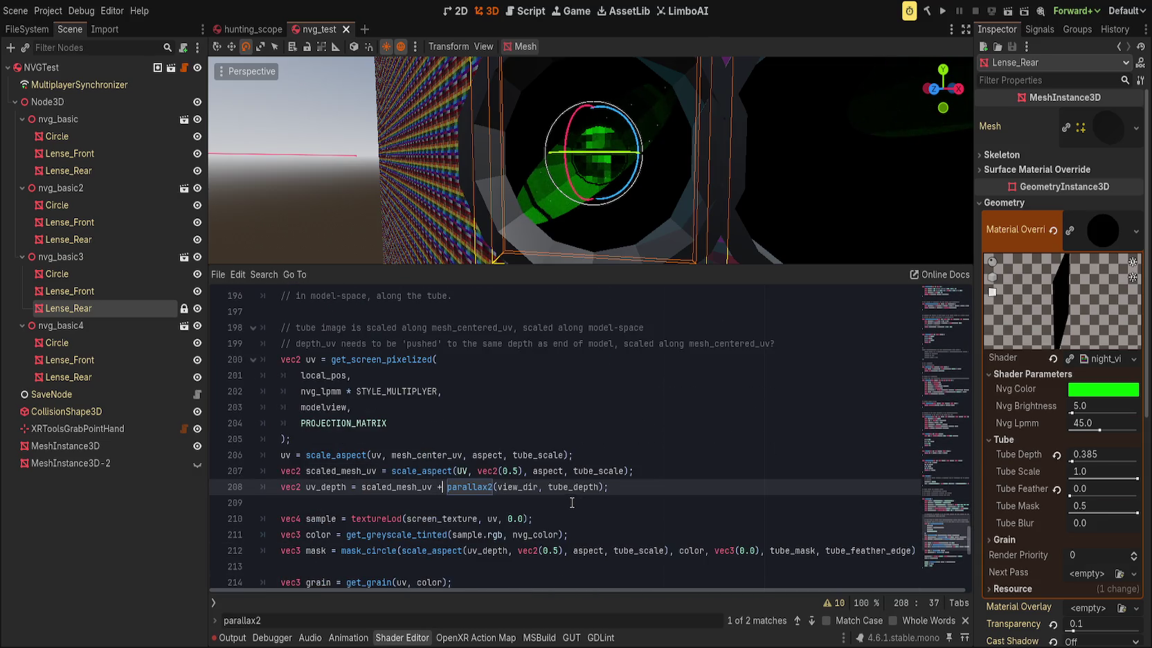
scroll(571, 501, up, 10)
scroll(566, 497, up, 10)
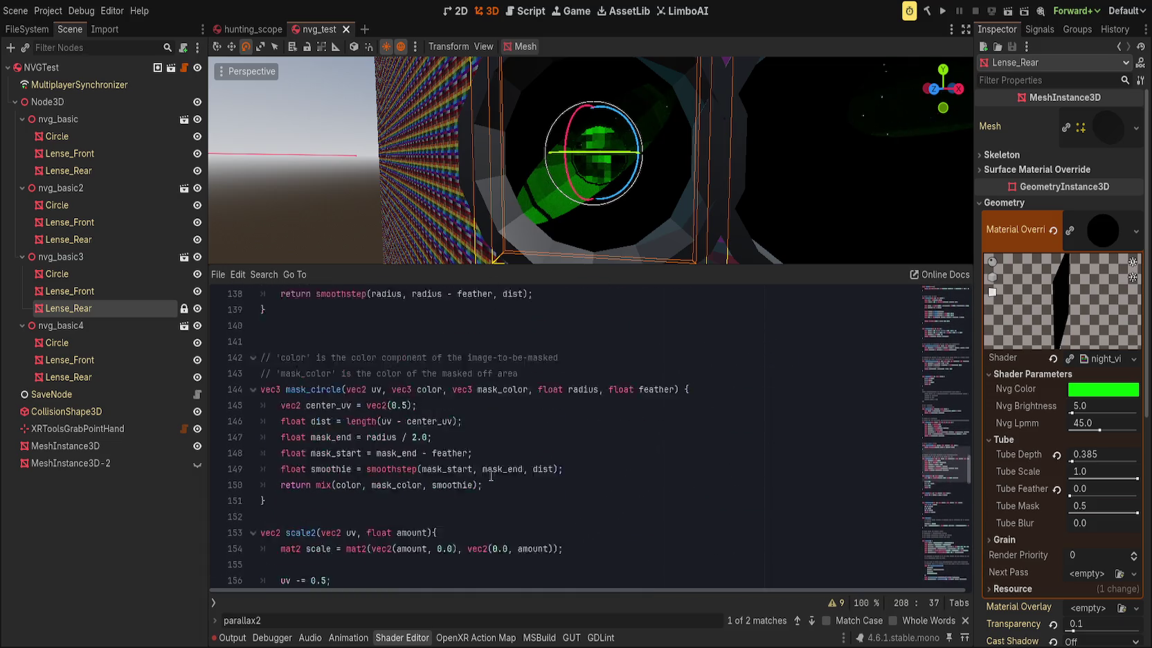
- In the parallax function, move the view_here line above the bitangent line
scroll(498, 474, up, 1)
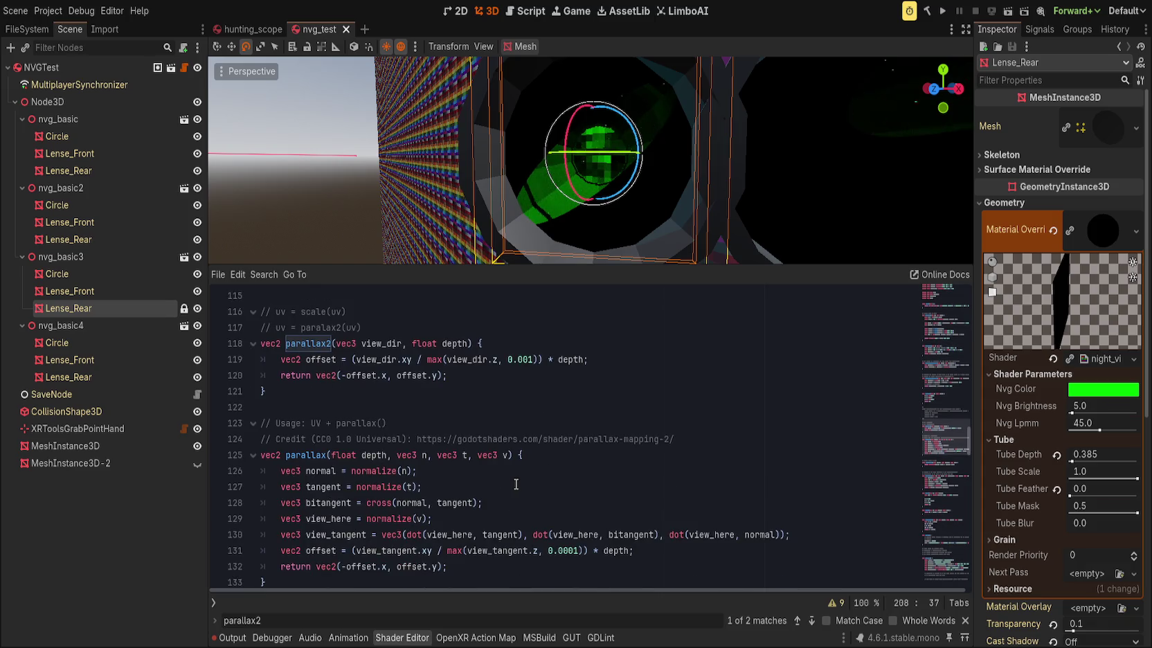
click(419, 457)
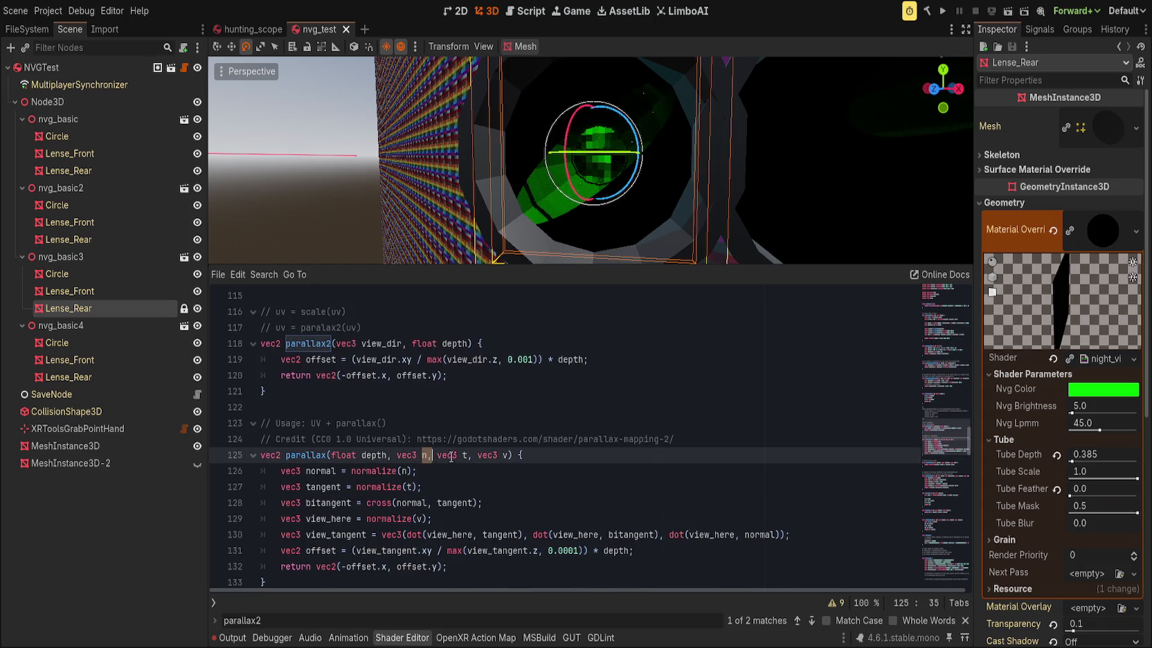
click(498, 455)
key(Down)
key(Down)
key(Down)
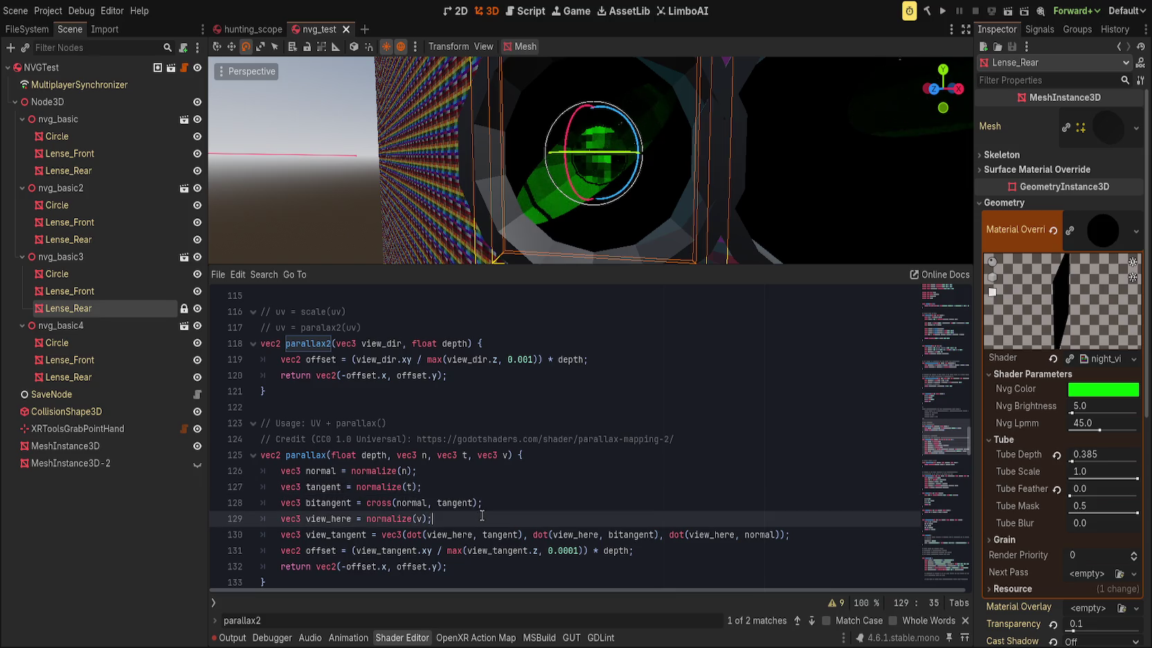
key(alt+Up)
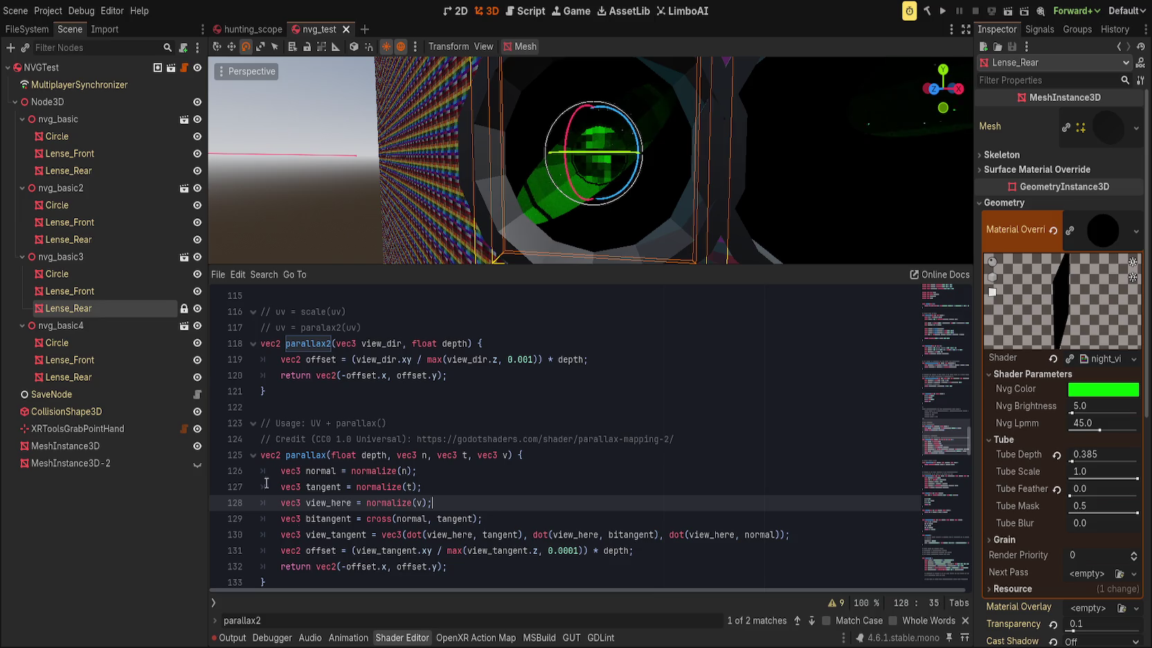
- Replace the vec3 normal, tangent and view_here declarations with normalized n, t and v
drag(337, 471, 280, 471)
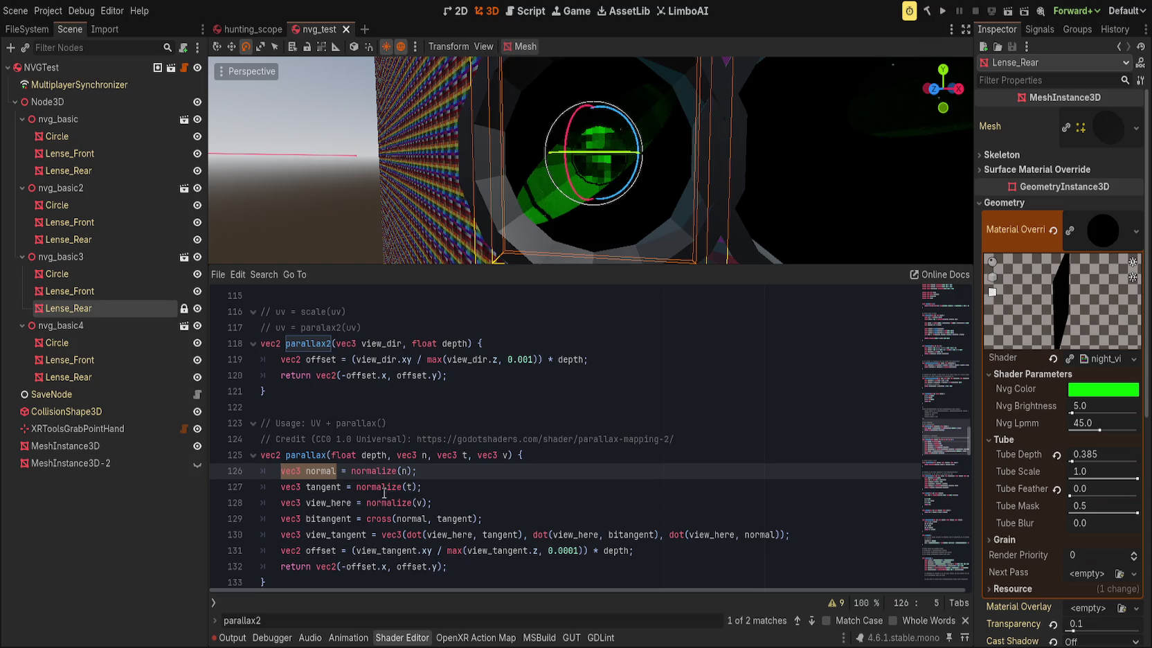
text(n)
click(299, 487)
key(shift+Home)
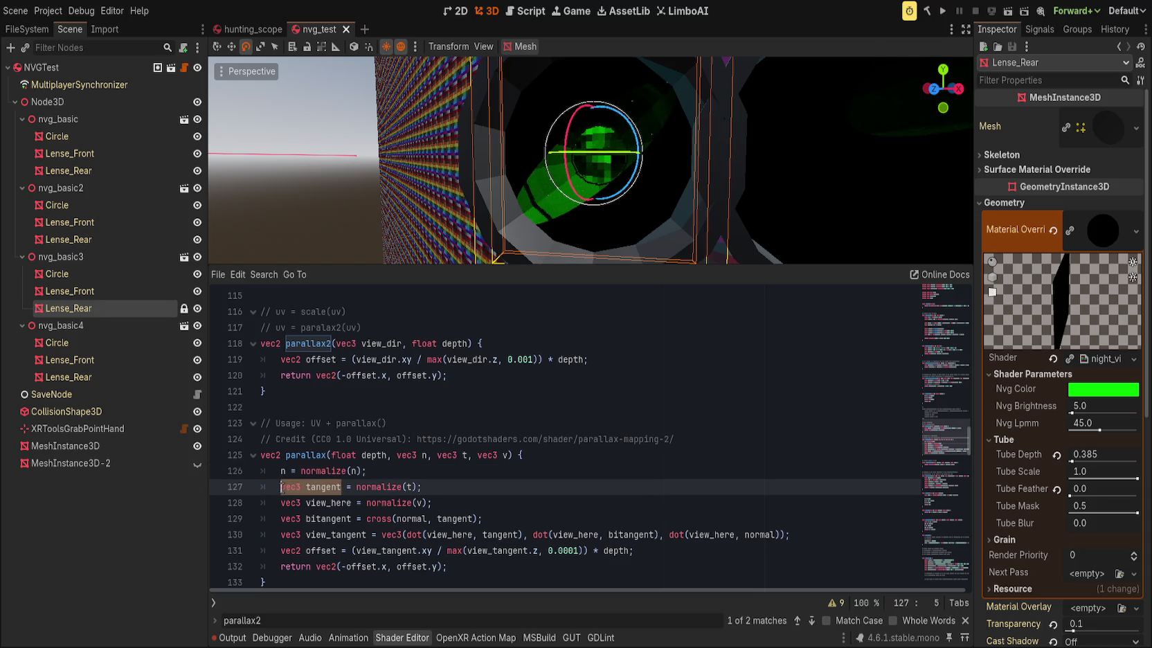
key(ctrl+shift+Right)
text(t)
key(Down)
key(Home)
key(ctrl+shift+Right)
key(ctrl+shift+Right)
text(v)
click(443, 484)
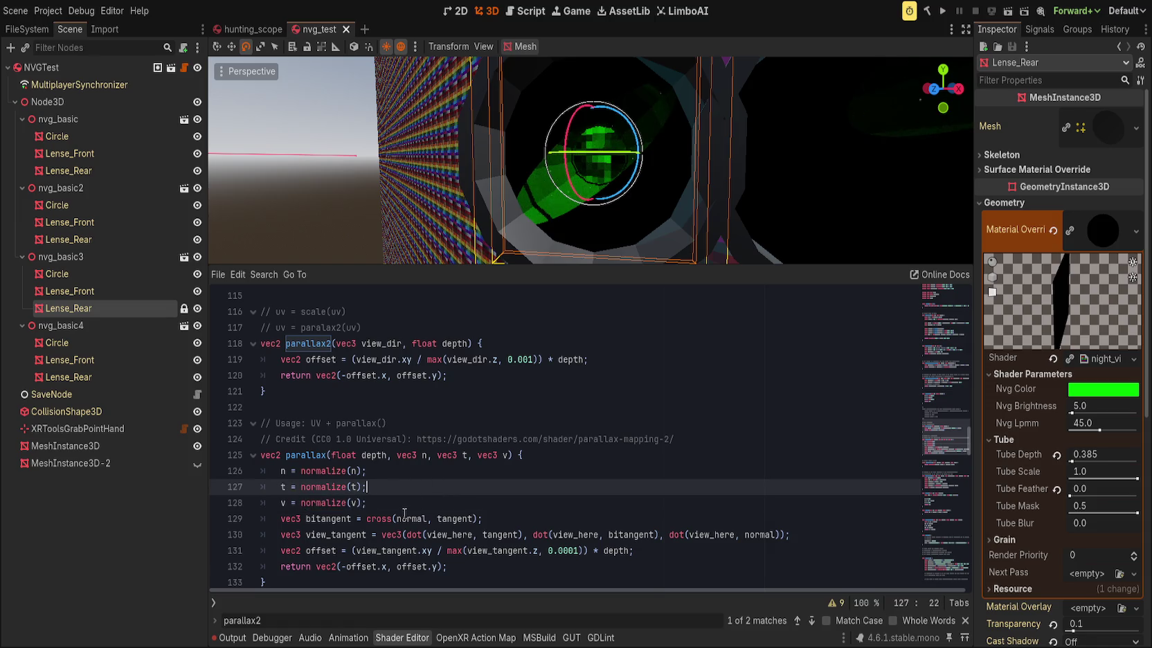
click(520, 506)
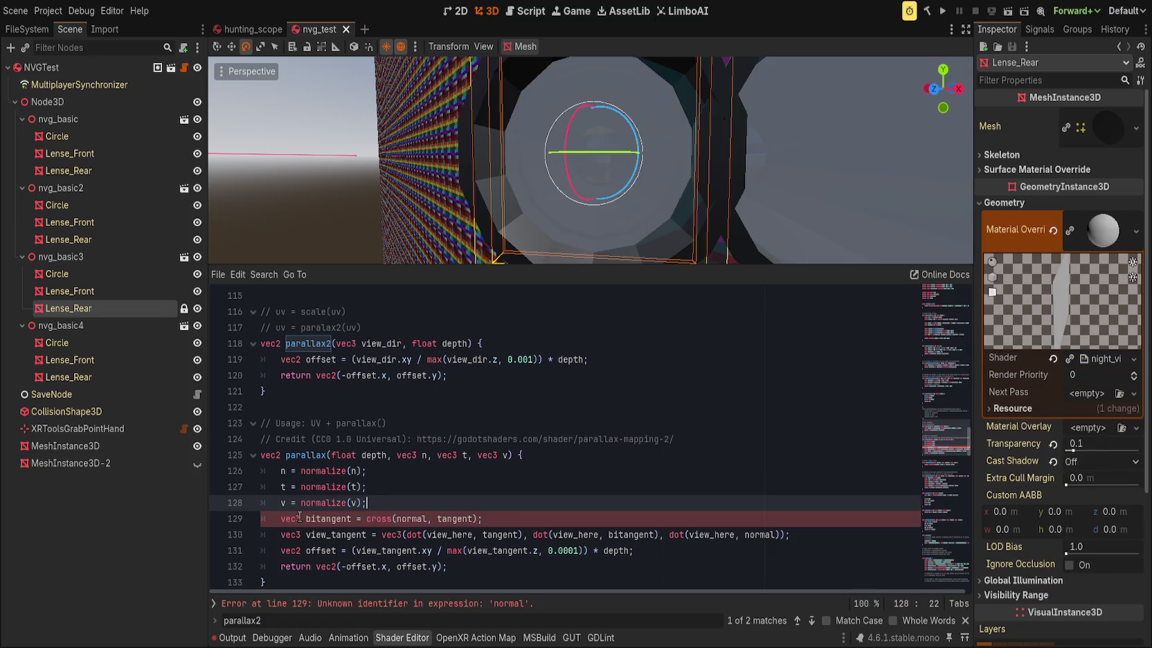
- Rename normal, tangent and view_here to n, t and v in the cross and dot calls
double_click(413, 519)
text(n)
double_click(428, 519)
text(t)
double_click(450, 534)
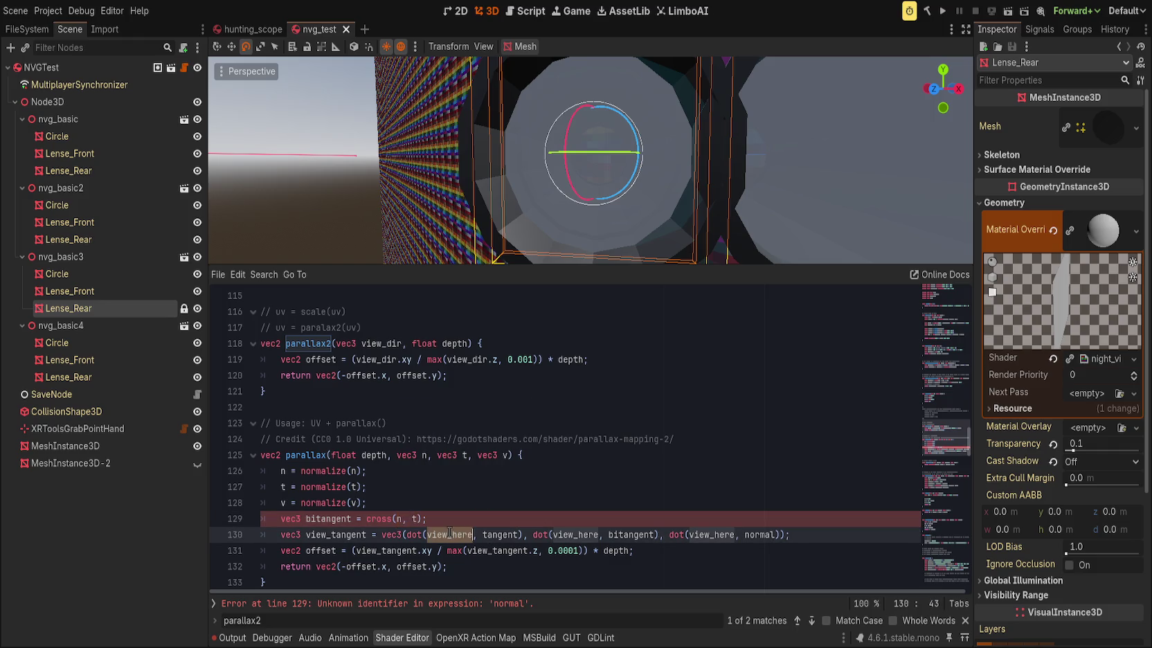
text(v)
double_click(500, 534)
text(t)
click(508, 534)
double_click(508, 534)
text(v)
double_click(625, 534)
text(v)
double_click(625, 534)
text(n)
click(544, 473)
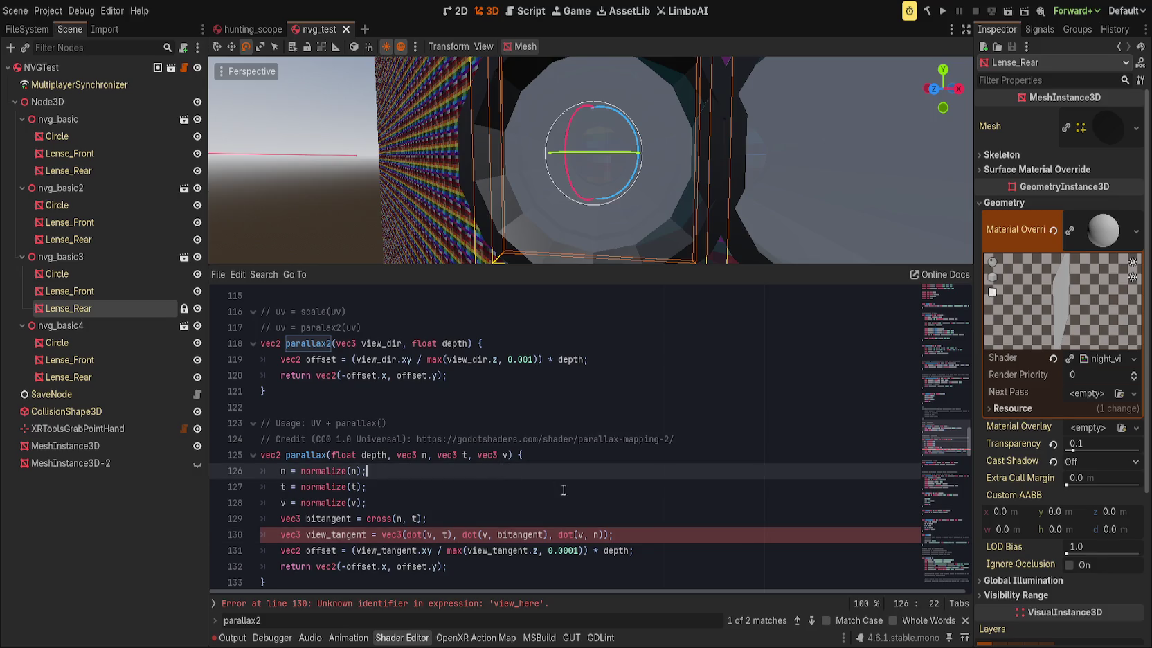
click(711, 444)
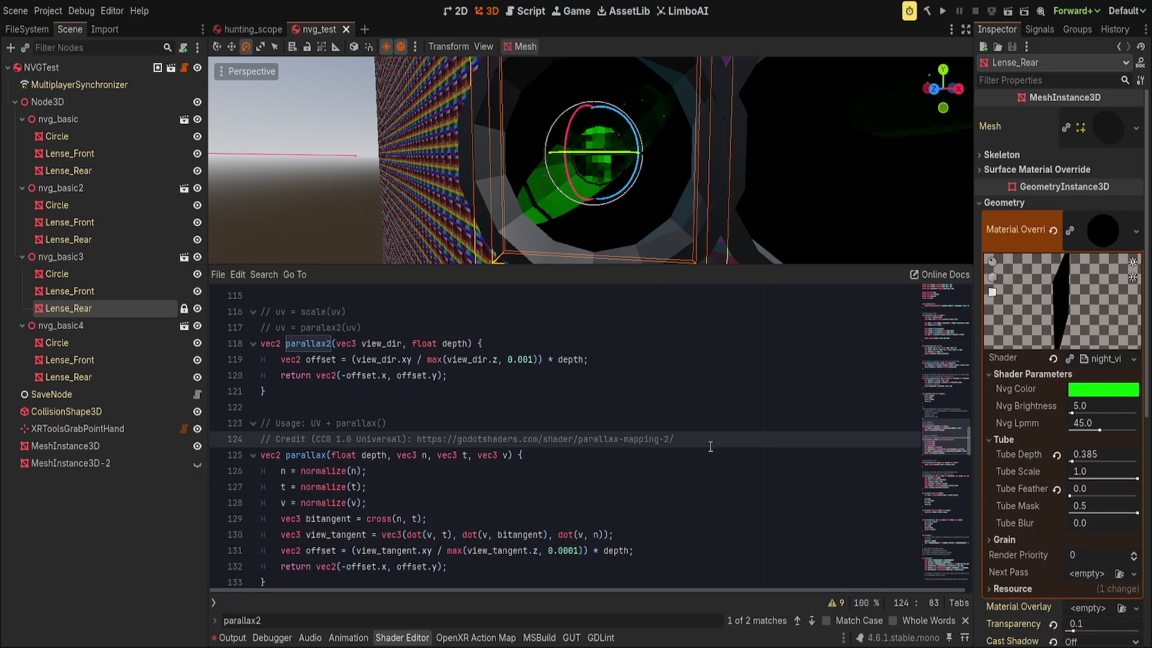
- Add the comment '// params: depth, normal, tangent, view' below the credit line
key(Return)
text(// normal, tang)
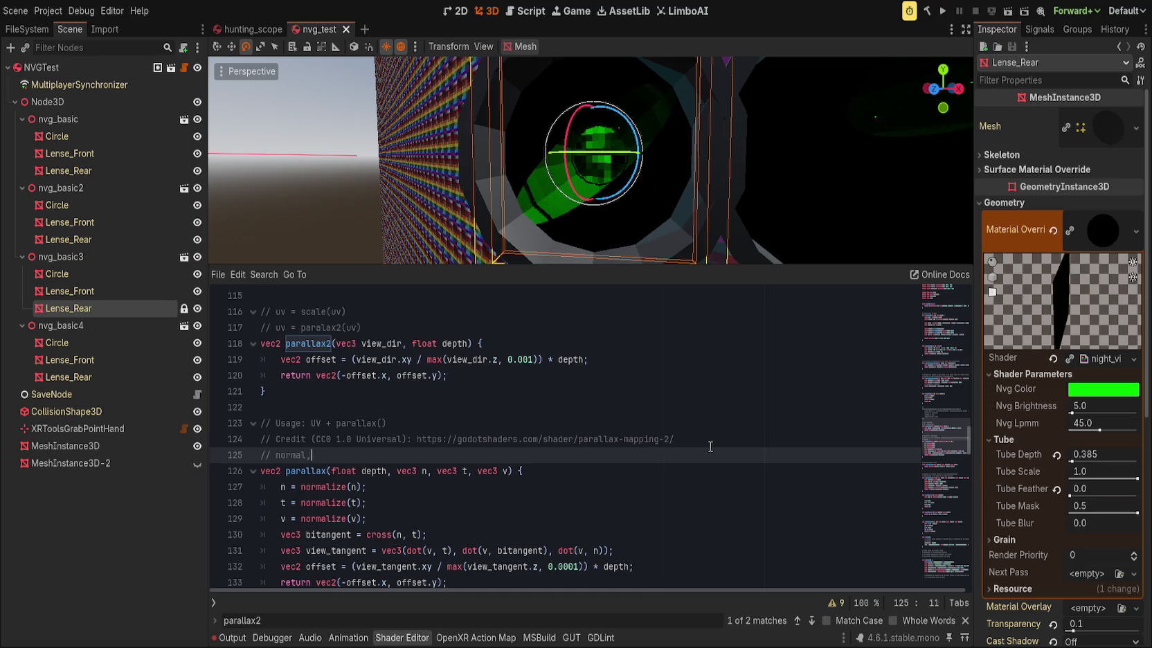
text(ent, view)
key(ctrl+Left)
key(ctrl+Left)
key(ctrl+Left)
text(params: )
text(depth,)
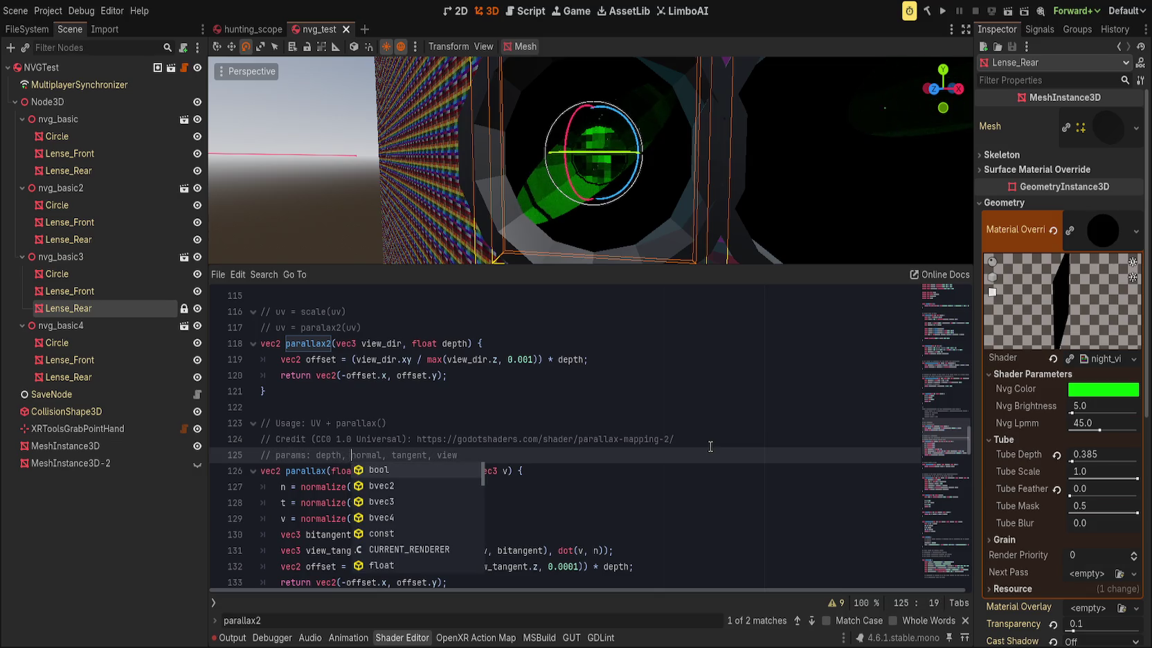
key(Escape)
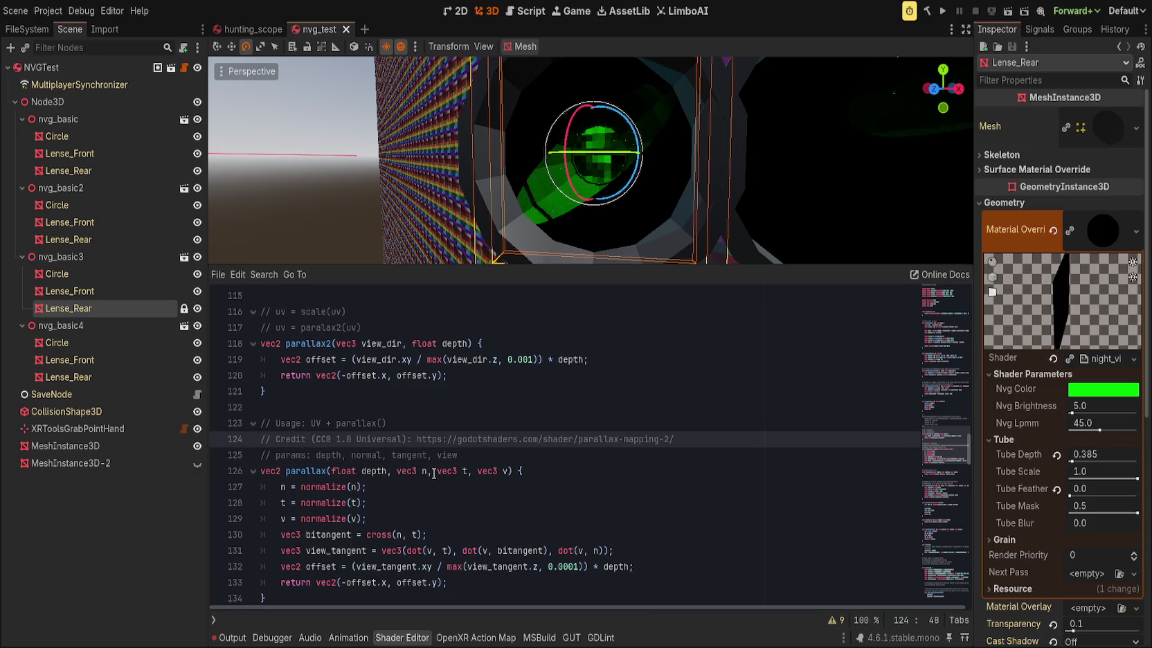
- Replace whole-word n with normal within the selected parallax function lines
click(424, 470)
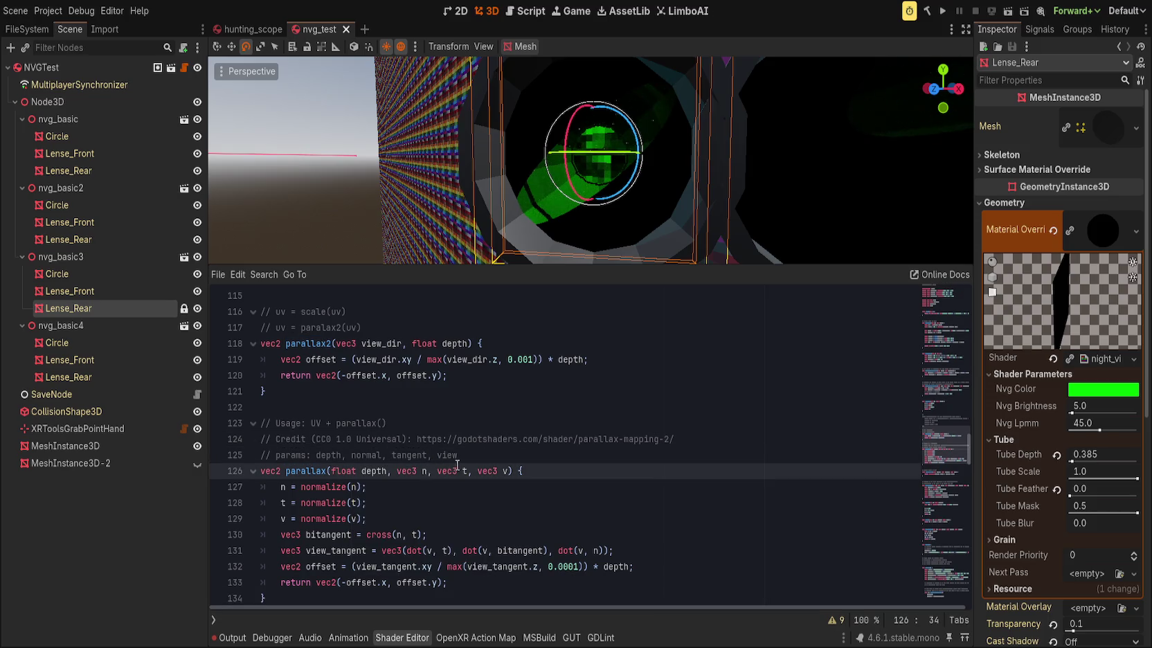
key(ctrl+r)
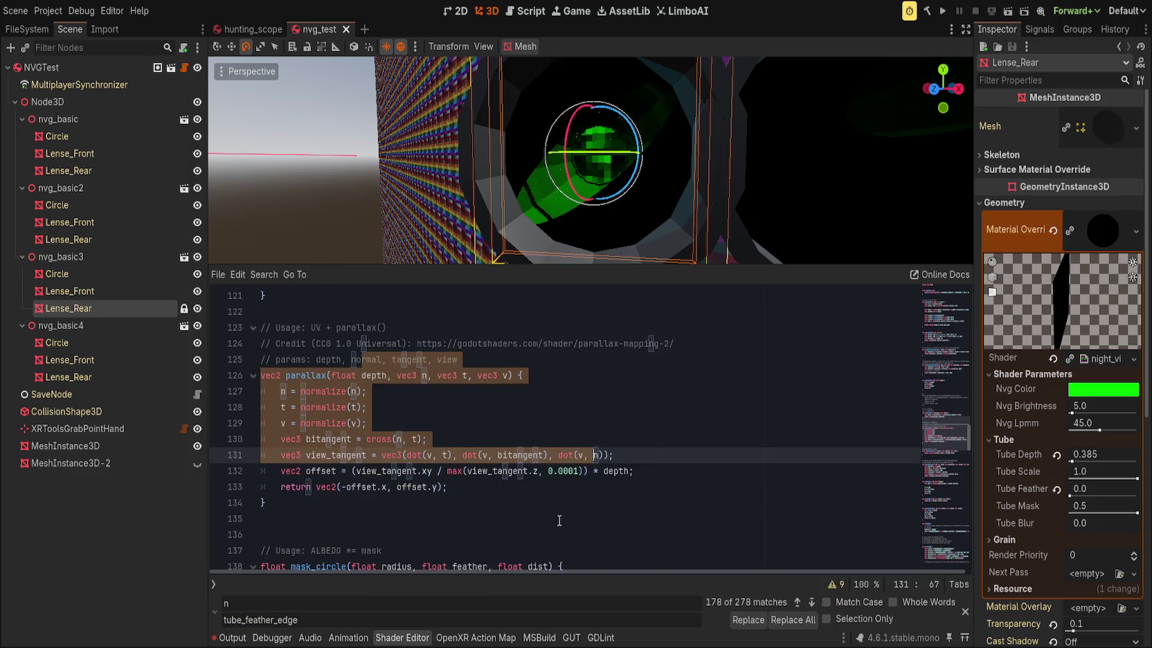
click(914, 601)
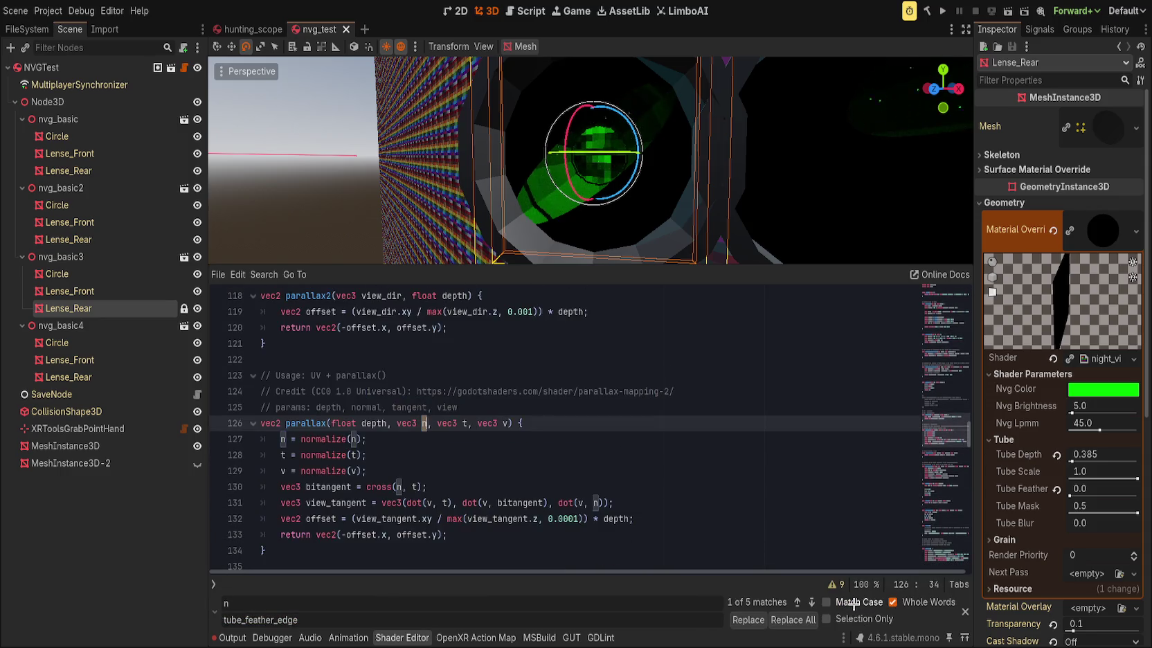
mouse_move(358, 407)
mouse_down()
mouse_move(602, 503)
mouse_move(448, 535)
mouse_up()
click(839, 618)
triple_click(348, 620)
text(normal)
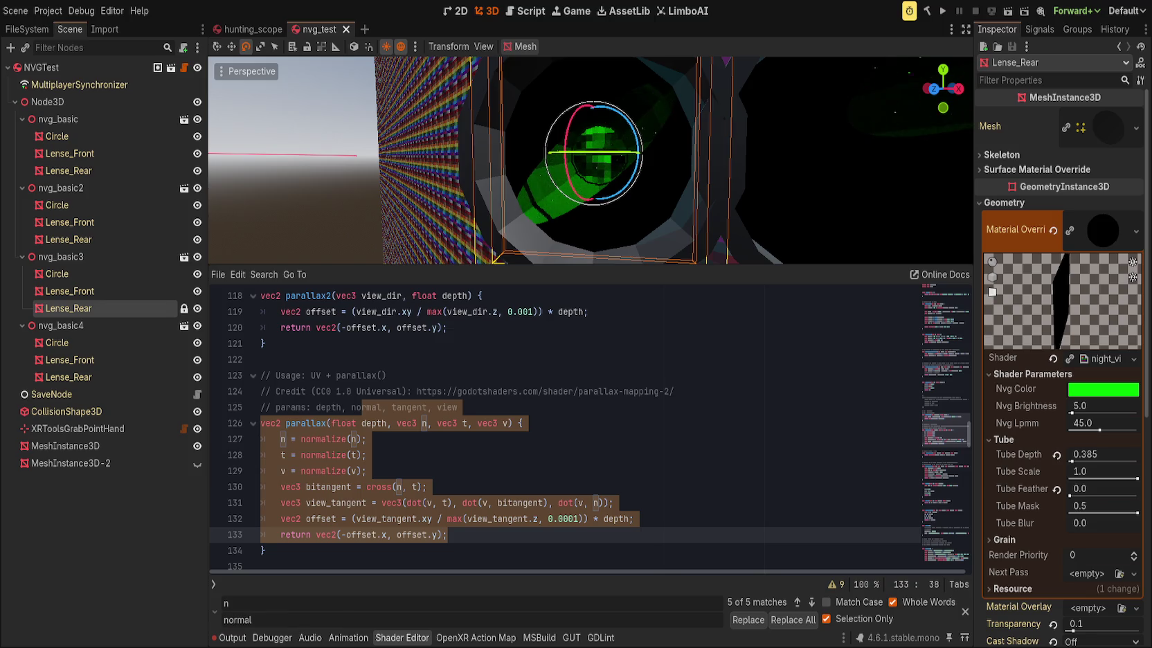
click(794, 620)
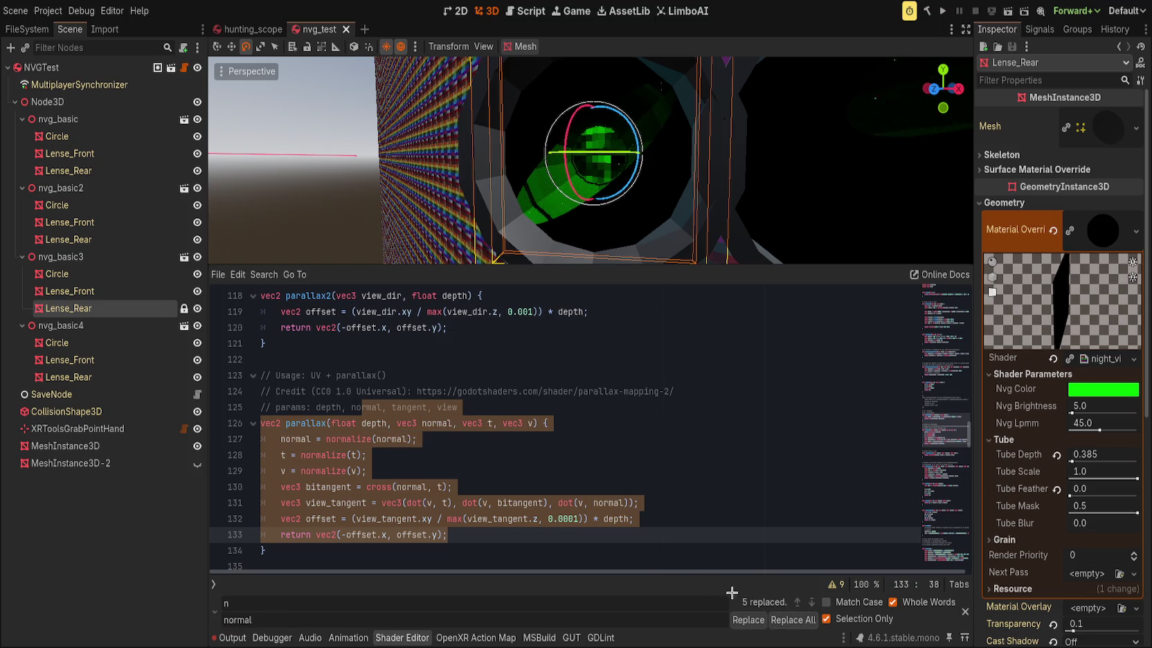
click(490, 427)
- Replace whole-word t with tangent within the parallax function lines
mouse_move(295, 407)
mouse_down()
mouse_move(415, 425)
mouse_move(457, 534)
mouse_up()
text(t)
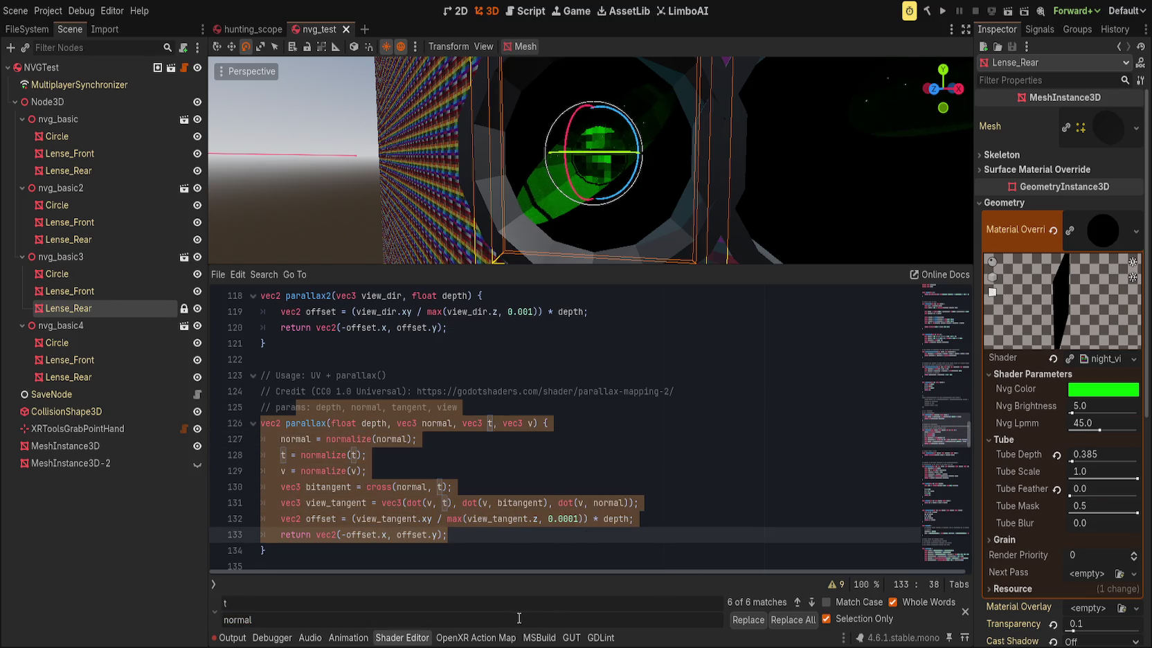
key(ctrl+a)
key(BackSpace)
text(tangent)
click(794, 620)
key(Escape)
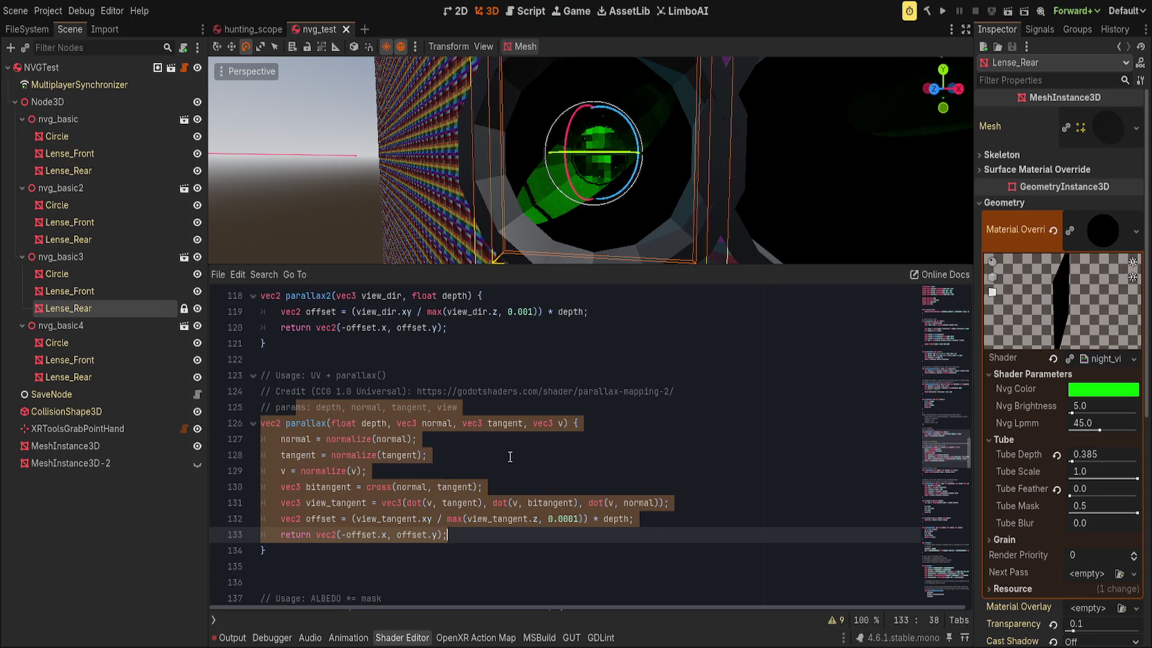
- Set up a selection-only replace of v with view in the parallax function
click(510, 457)
click(562, 423)
key(ctrl+r)
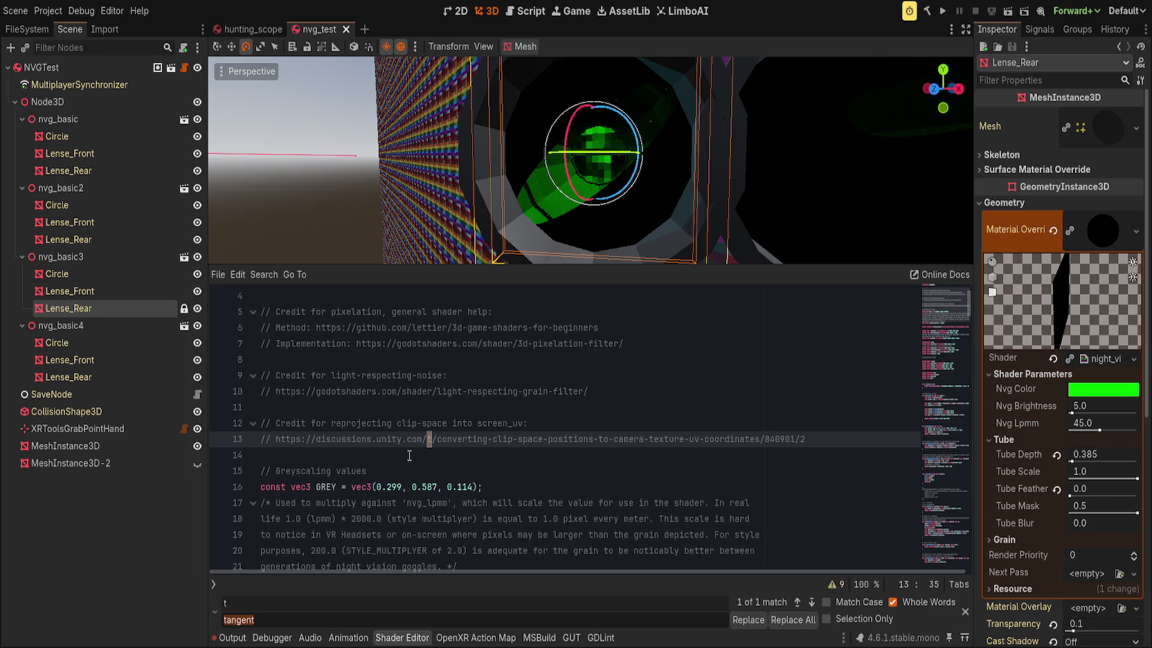
key(Escape)
scroll(554, 519, down, 10)
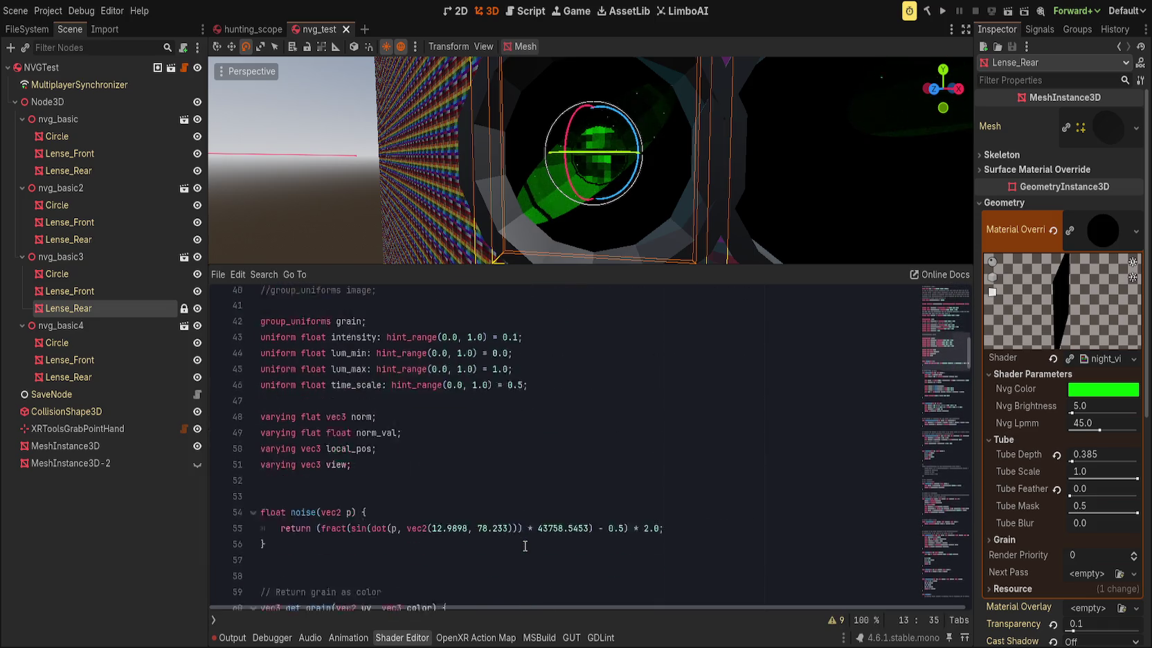
scroll(533, 541, down, 15)
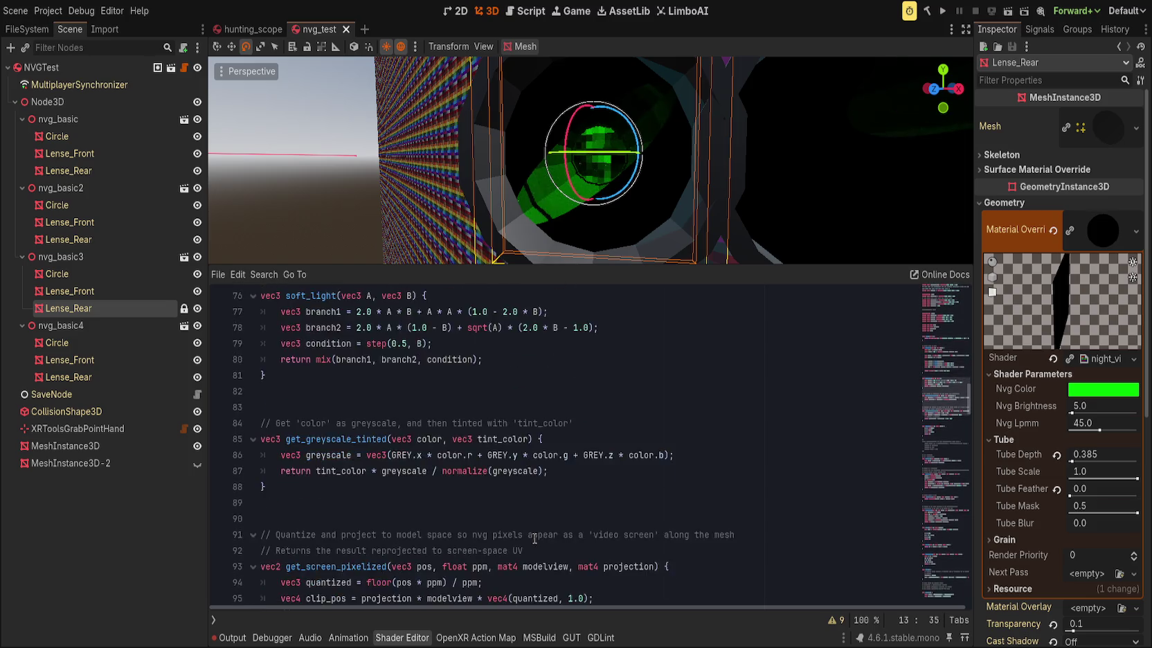
scroll(534, 538, down, 5)
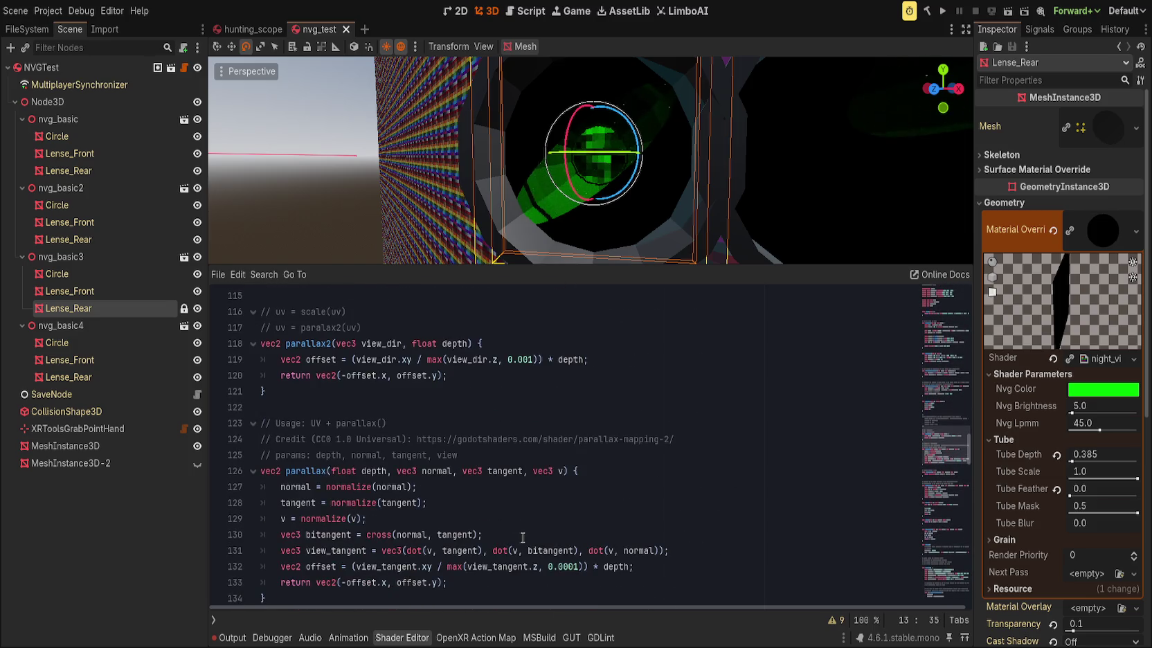
click(558, 471)
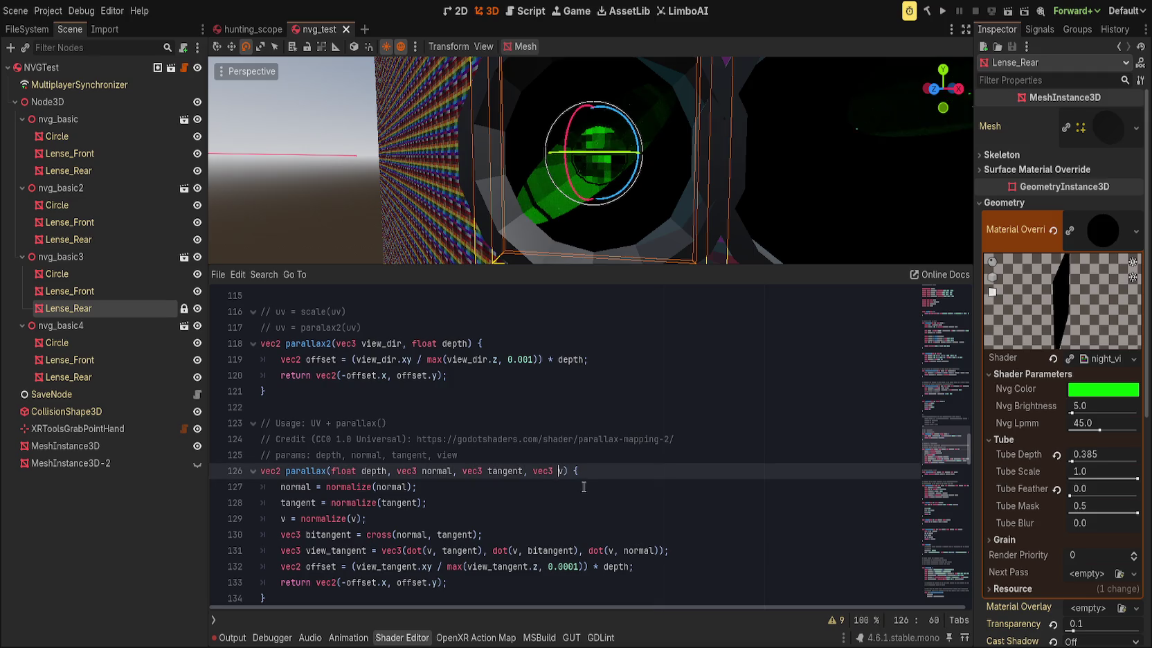
key(ctrl+r)
mouse_move(371, 455)
mouse_down()
mouse_move(512, 564)
mouse_move(510, 436)
mouse_up()
click(851, 618)
double_click(527, 615)
text(normal)
key(ctrl+BackSpace)
text(view)
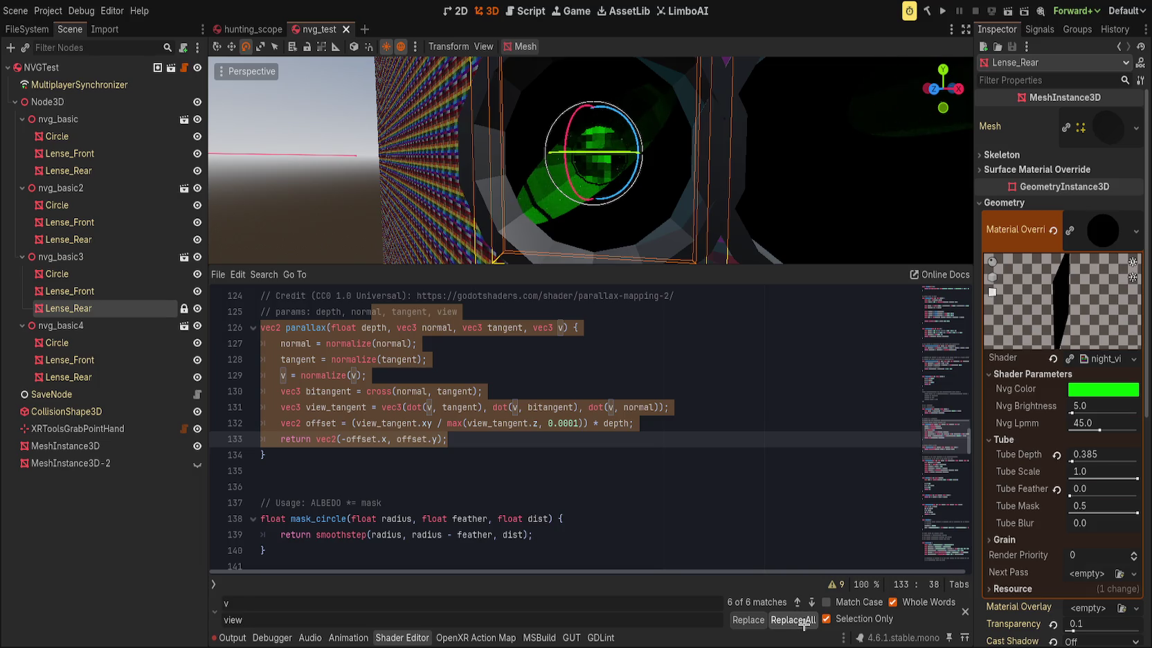
click(466, 495)
- Search case-sensitively for view and locate its assignment on line 180
key(ctrl+f)
text(vi)
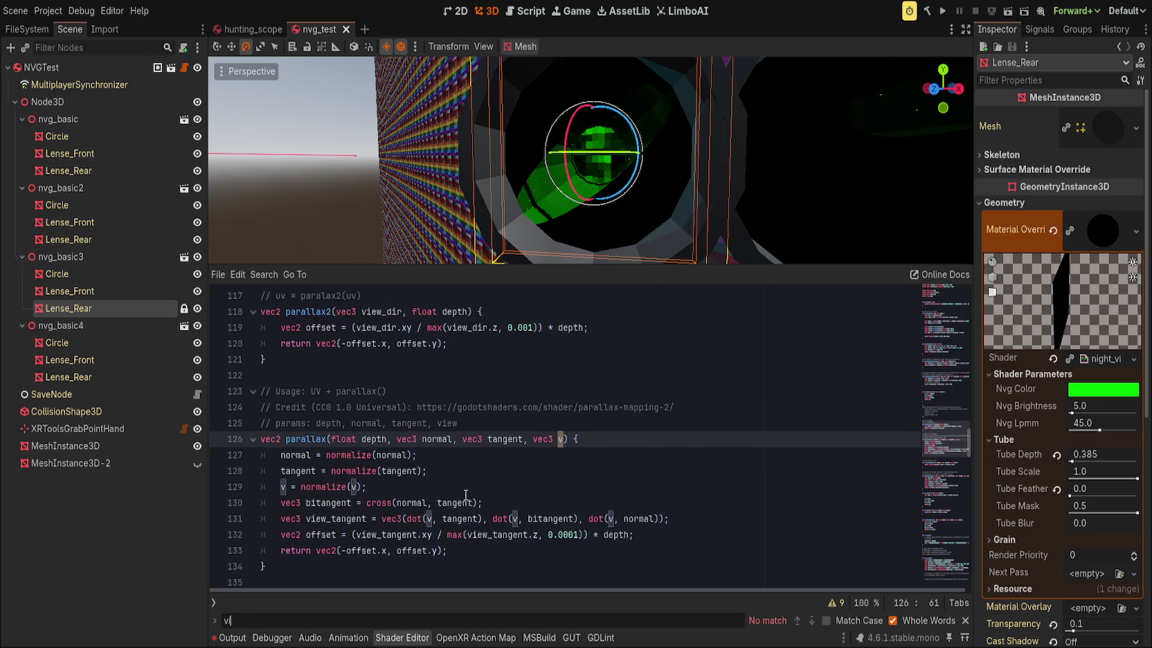
text(ew)
click(834, 620)
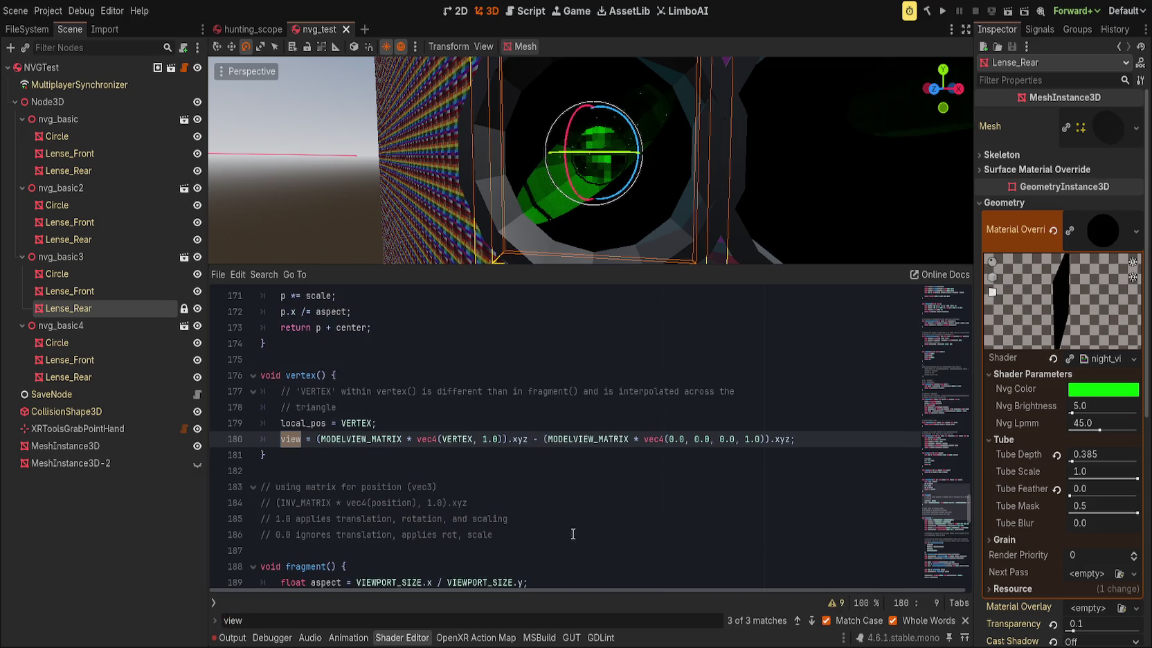
click(286, 439)
double_click(291, 439)
scroll(554, 526, up, 9)
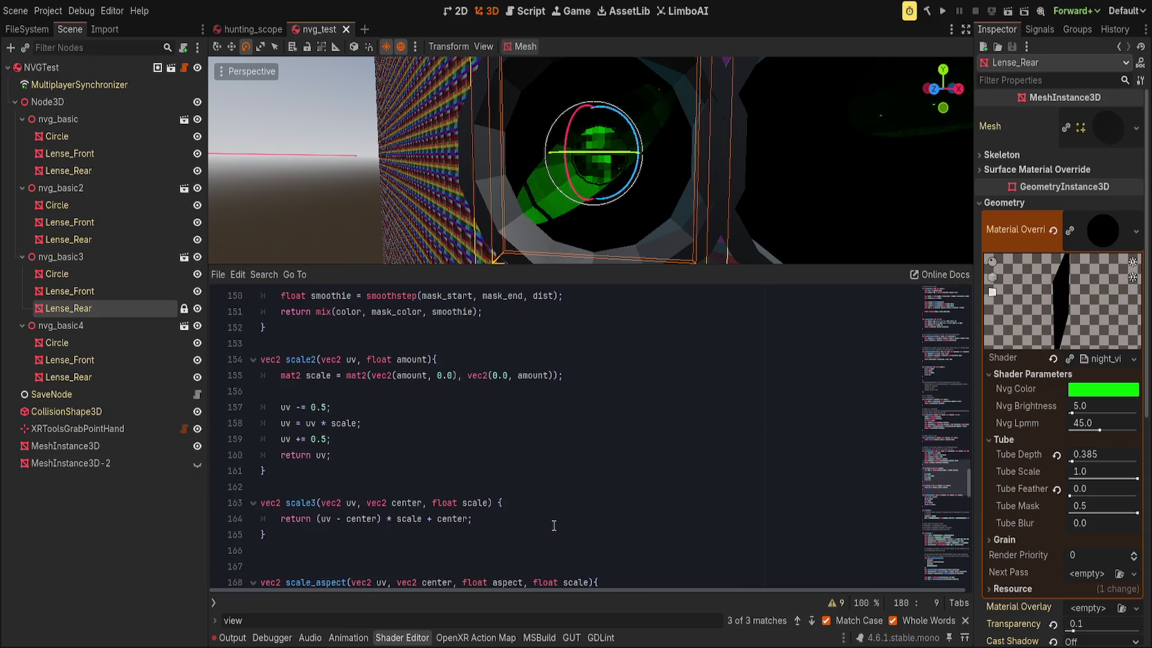
scroll(553, 526, down, 7)
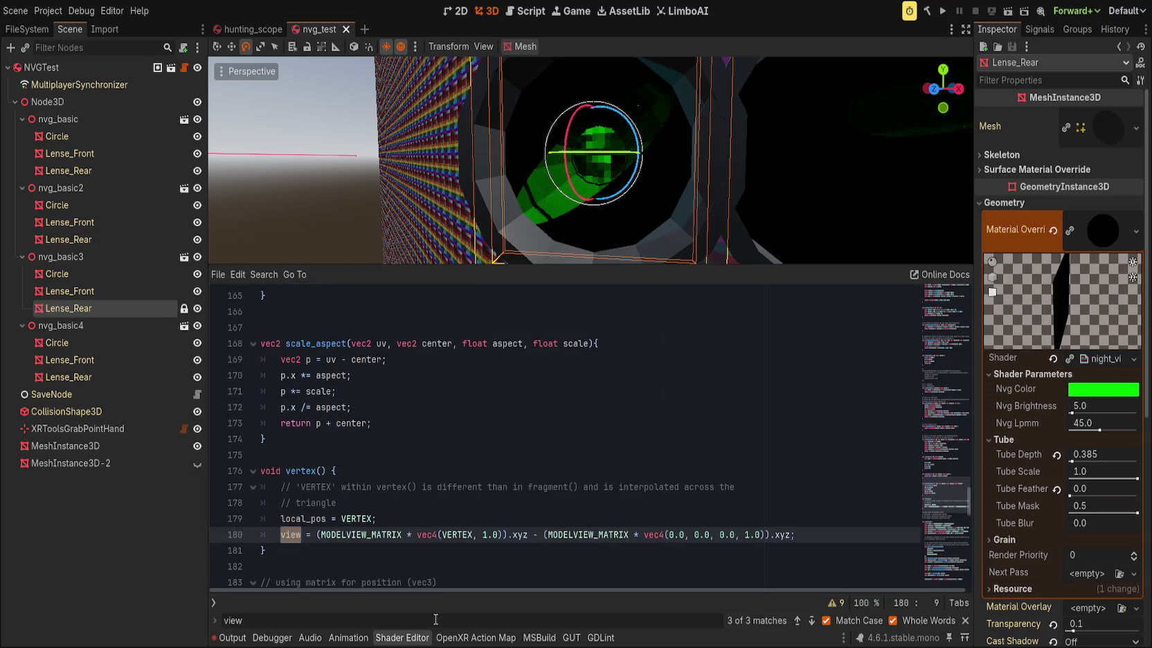
text(_)
key(Return)
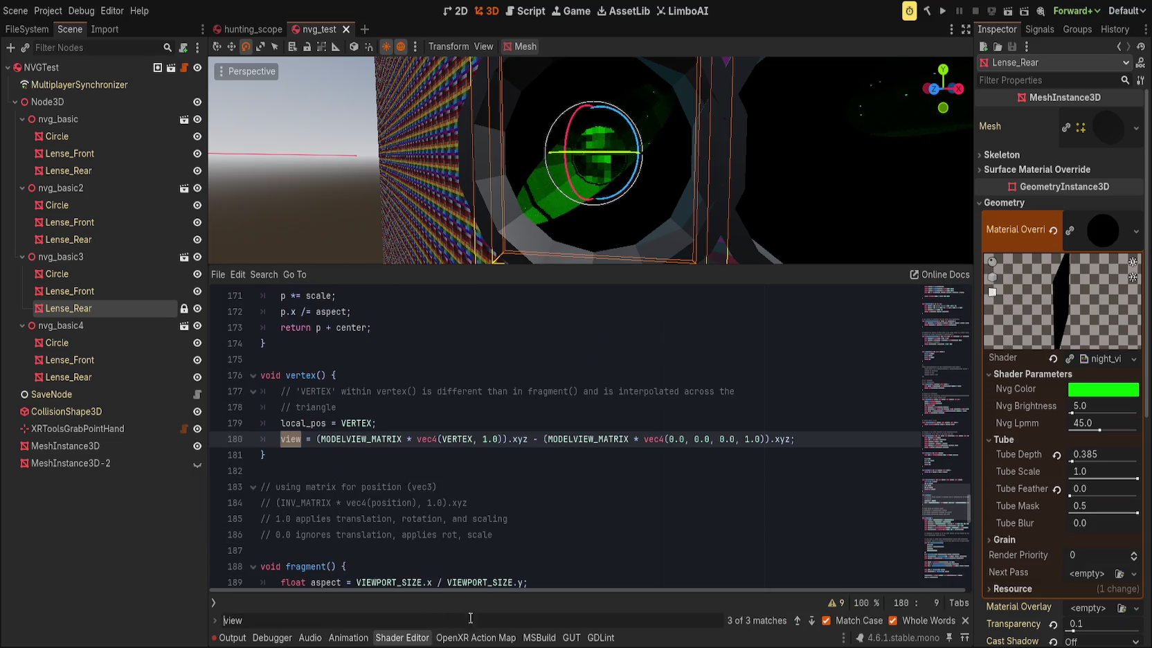
scroll(598, 443, up, 8)
scroll(427, 565, down, 2)
scroll(427, 565, down, 5)
- Replace all occurrences of view with local_view
triple_click(293, 492)
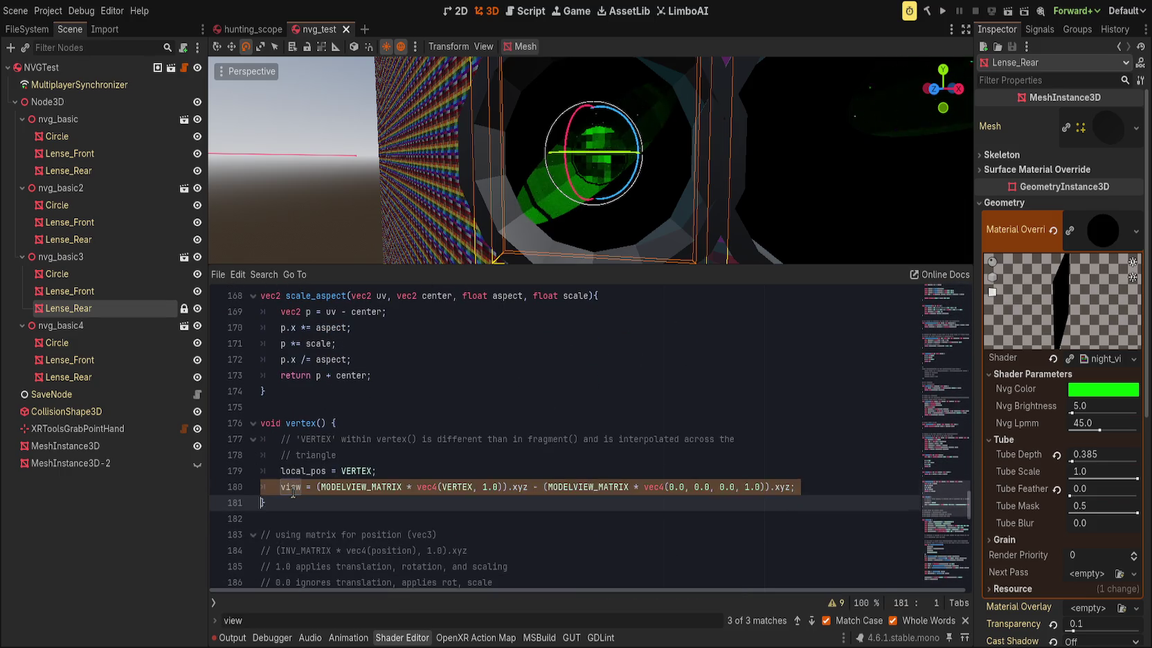
key(ctrl+r)
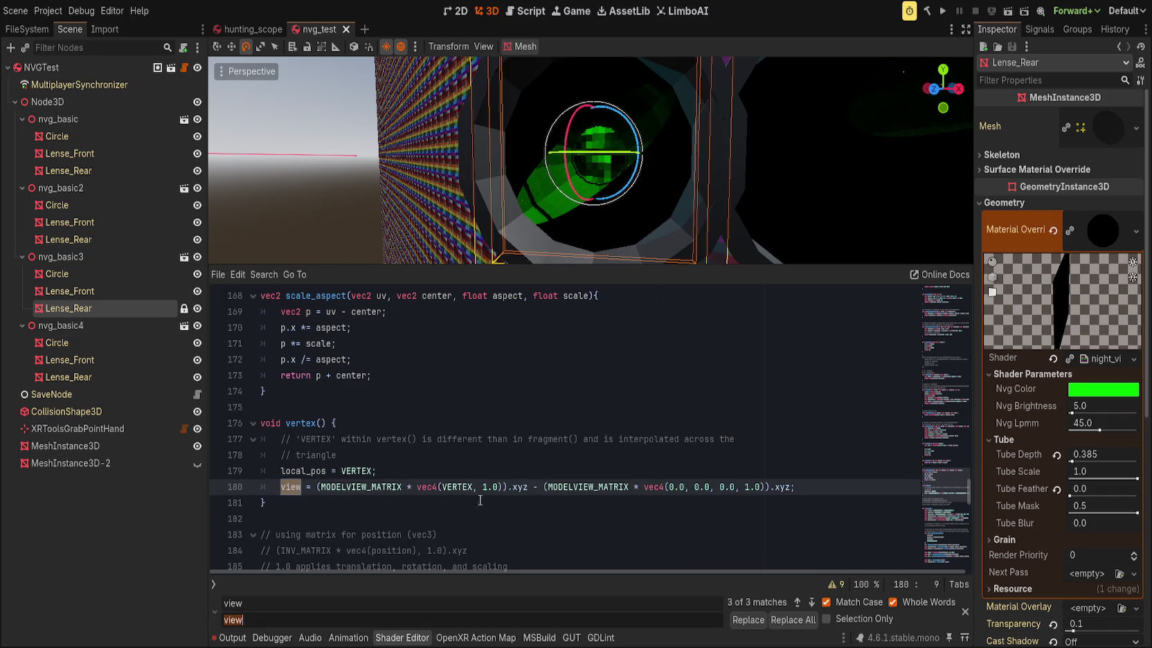
text(local_view)
click(792, 619)
key(Escape)
click(554, 470)
scroll(554, 470, down, 5)
scroll(519, 492, up, 8)
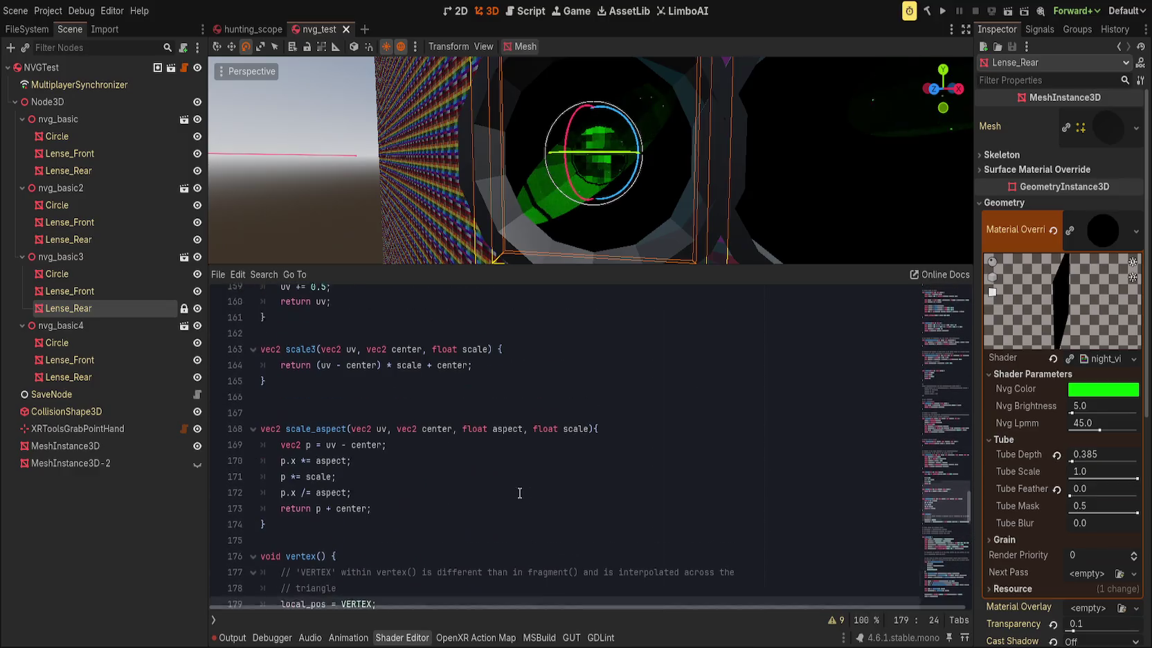
- Replace whole-word v with view across the selected parallax lines 124–133
scroll(520, 493, up, 9)
scroll(519, 493, up, 7)
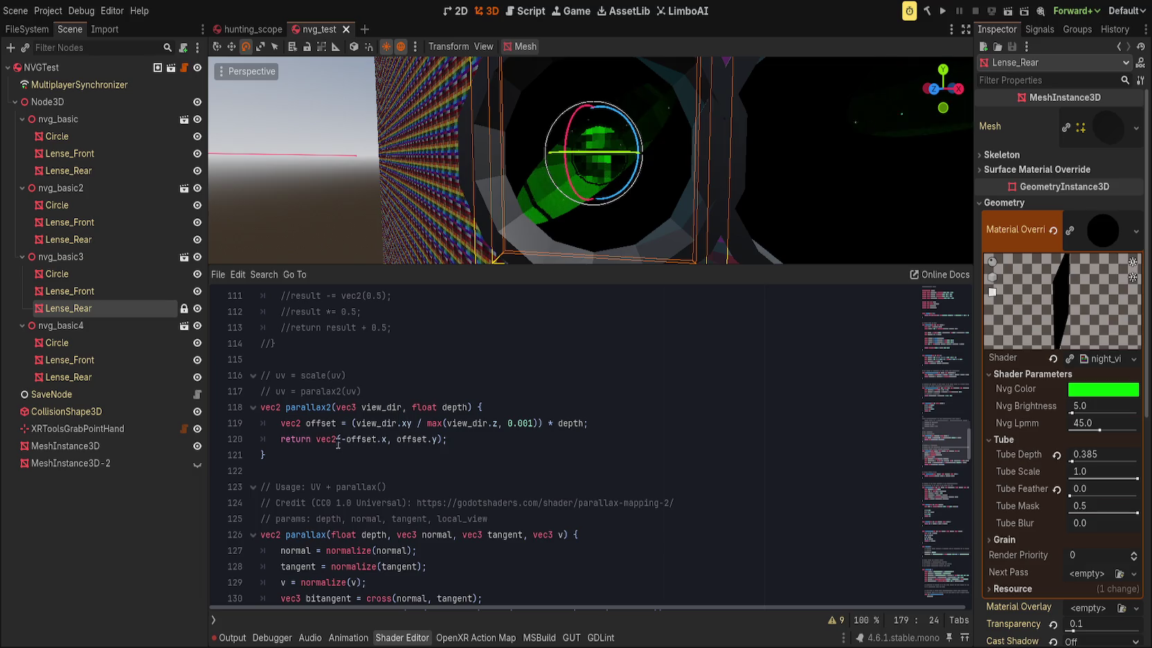
scroll(430, 487, down, 2)
double_click(561, 445)
key(ctrl+r)
mouse_move(413, 407)
mouse_down()
mouse_move(488, 426)
mouse_move(557, 545)
mouse_up()
key(ctrl+r)
click(565, 618)
text(view)
click(792, 619)
key(Escape)
click(571, 479)
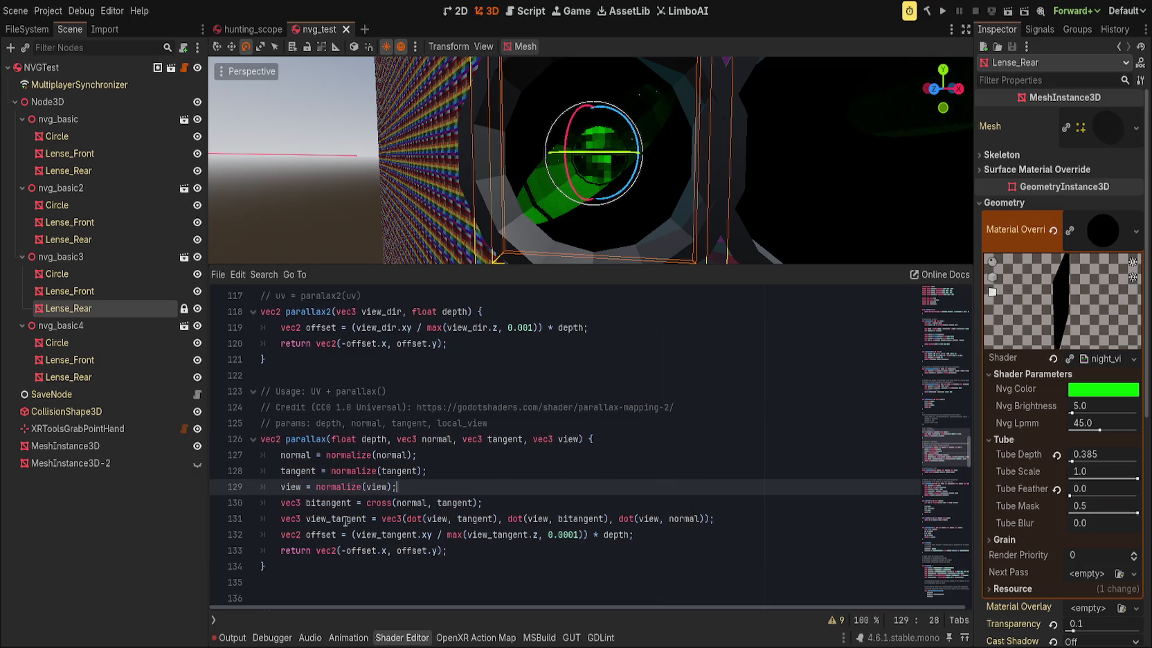
- Review view_tangent and the dot(view, ...) calls on lines 130–132
click(346, 521)
click(492, 504)
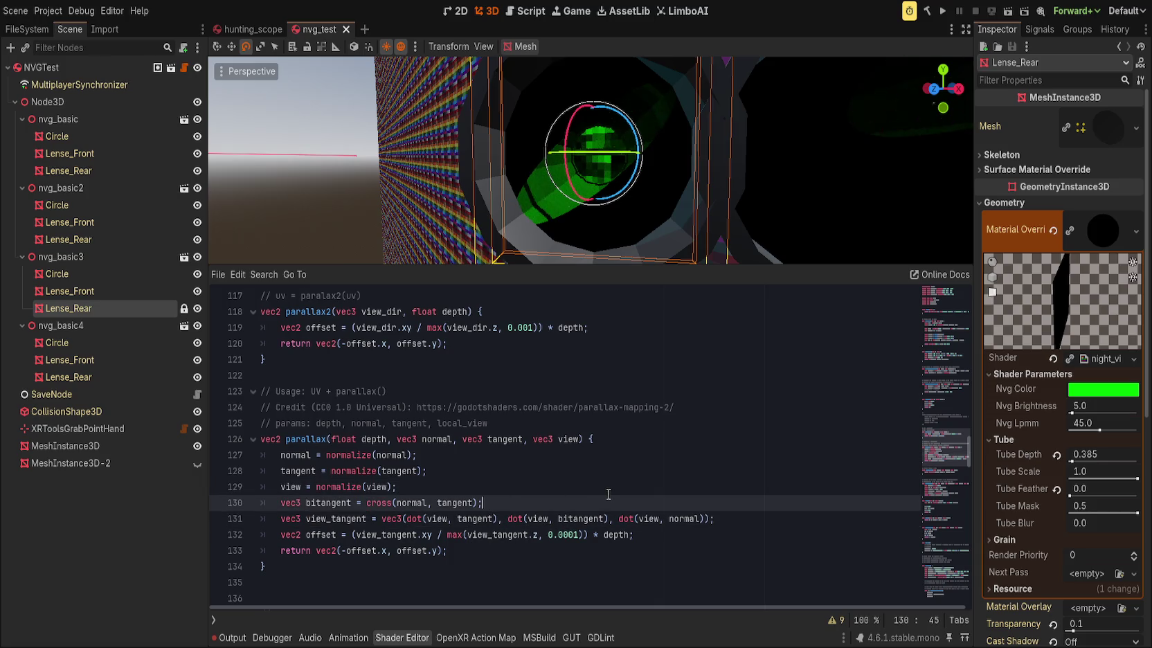
double_click(349, 519)
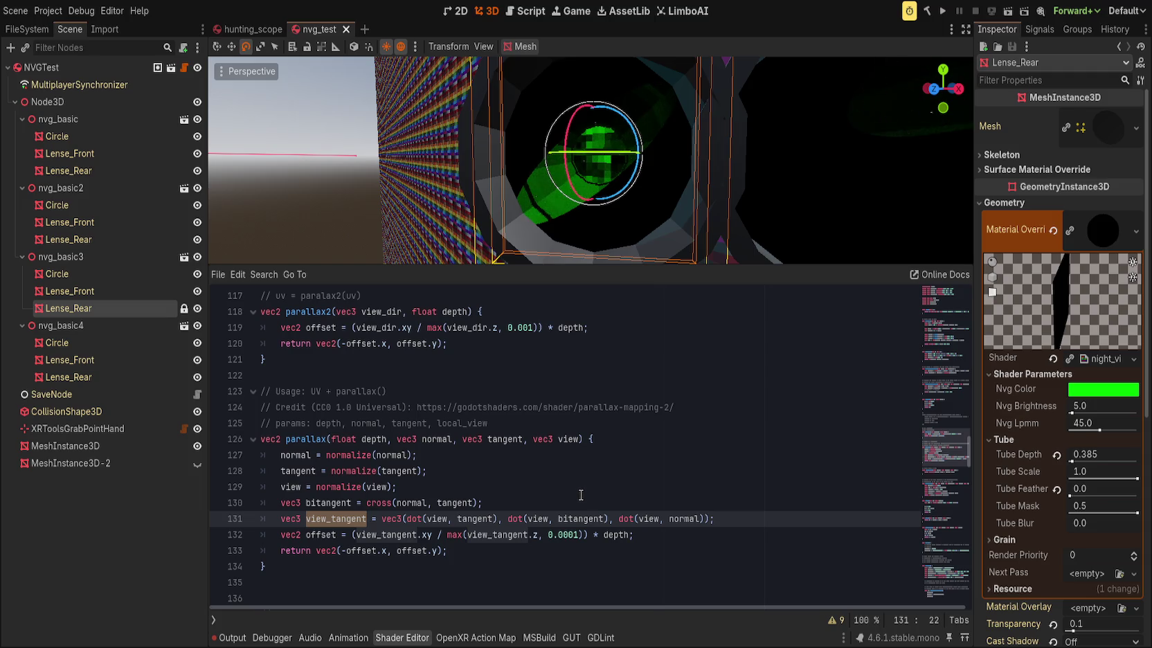
click(628, 535)
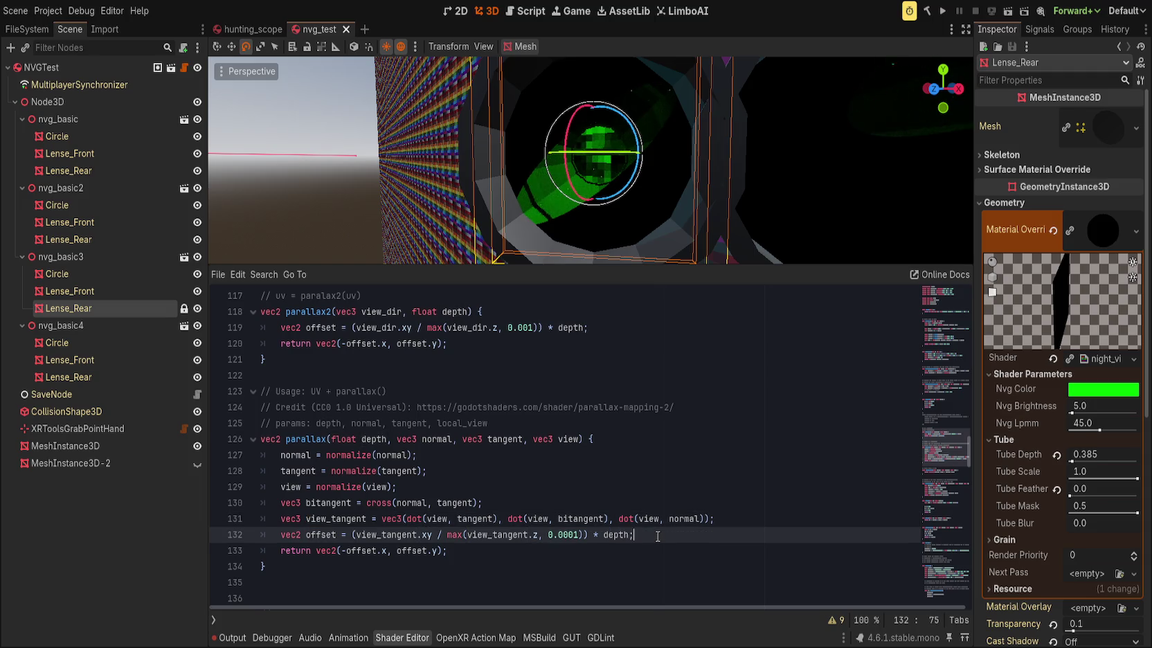
scroll(592, 508, up, 1)
scroll(596, 508, down, 1)
click(377, 526)
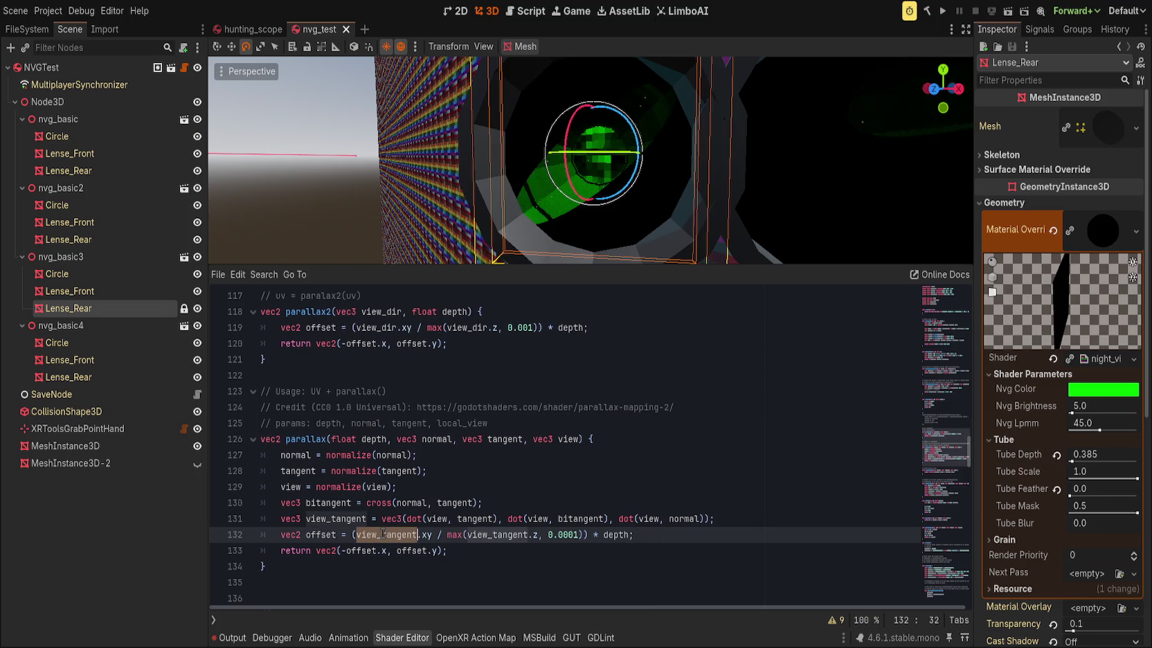
click(448, 519)
click(549, 519)
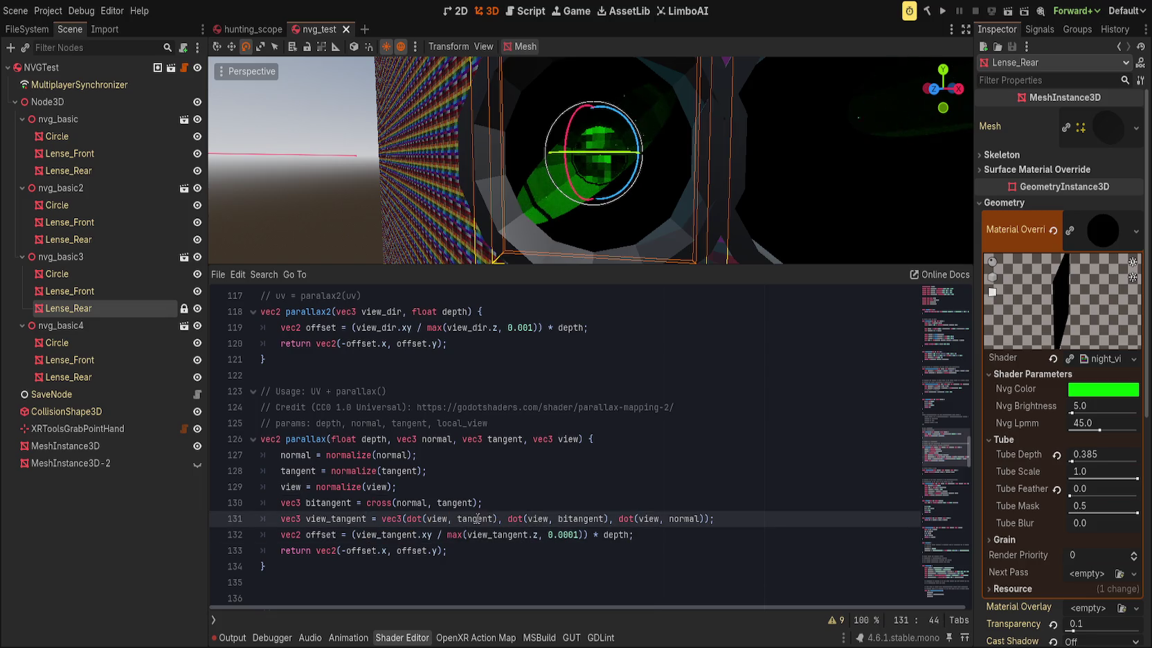
click(399, 538)
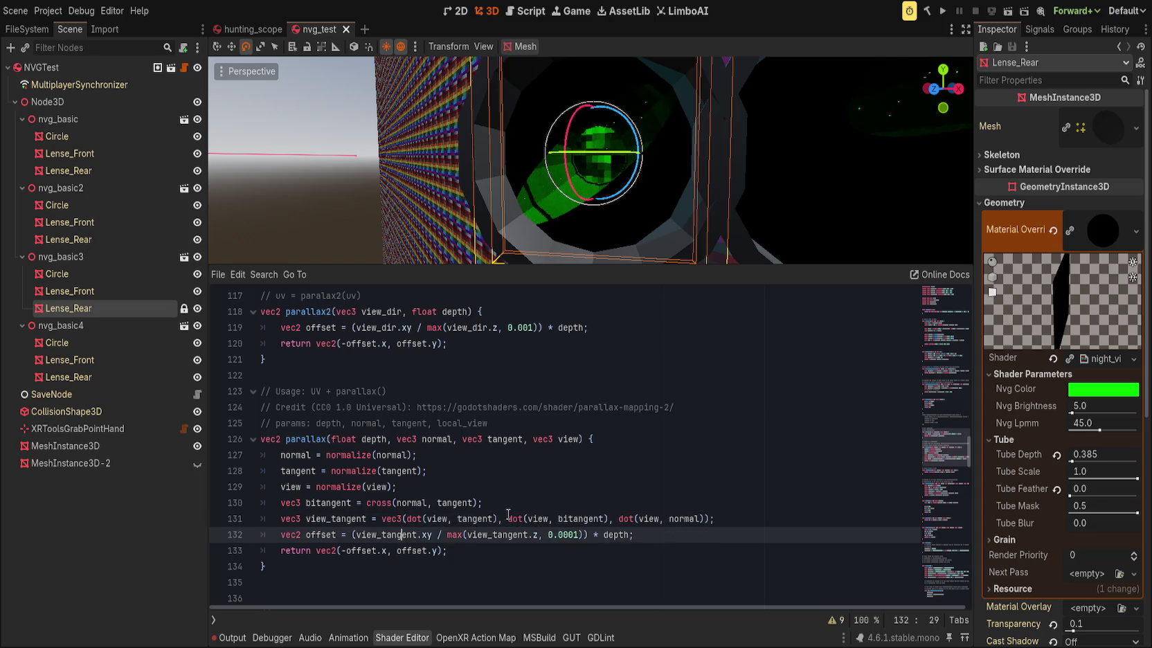
click(578, 501)
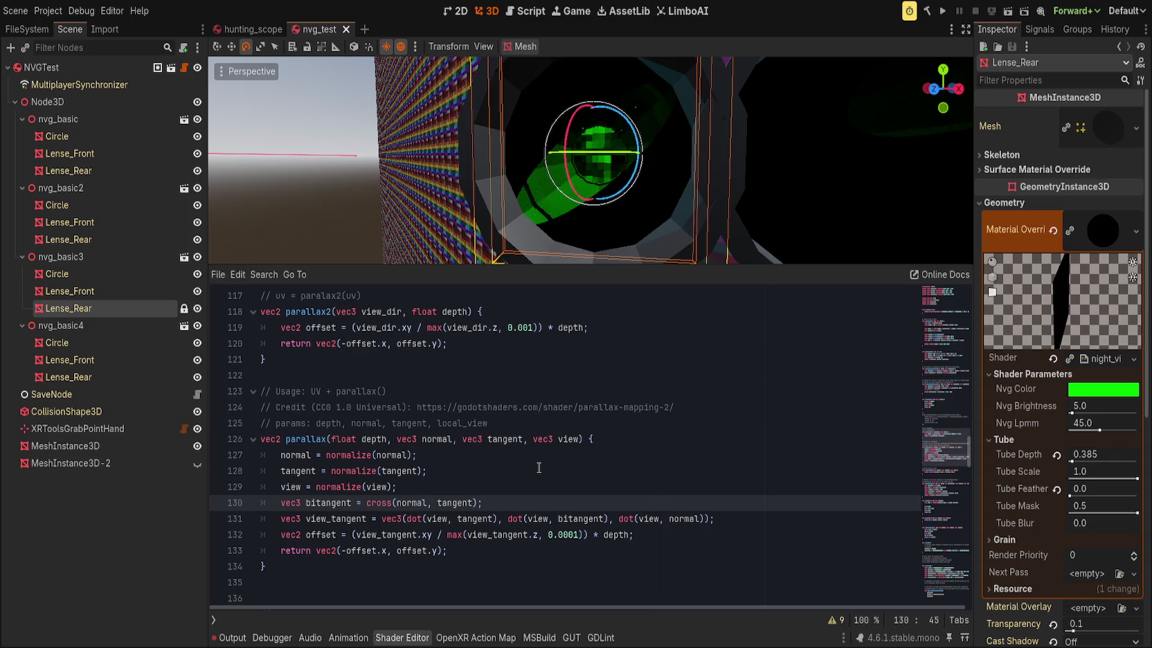
scroll(538, 468, down, 19)
scroll(540, 469, down, 4)
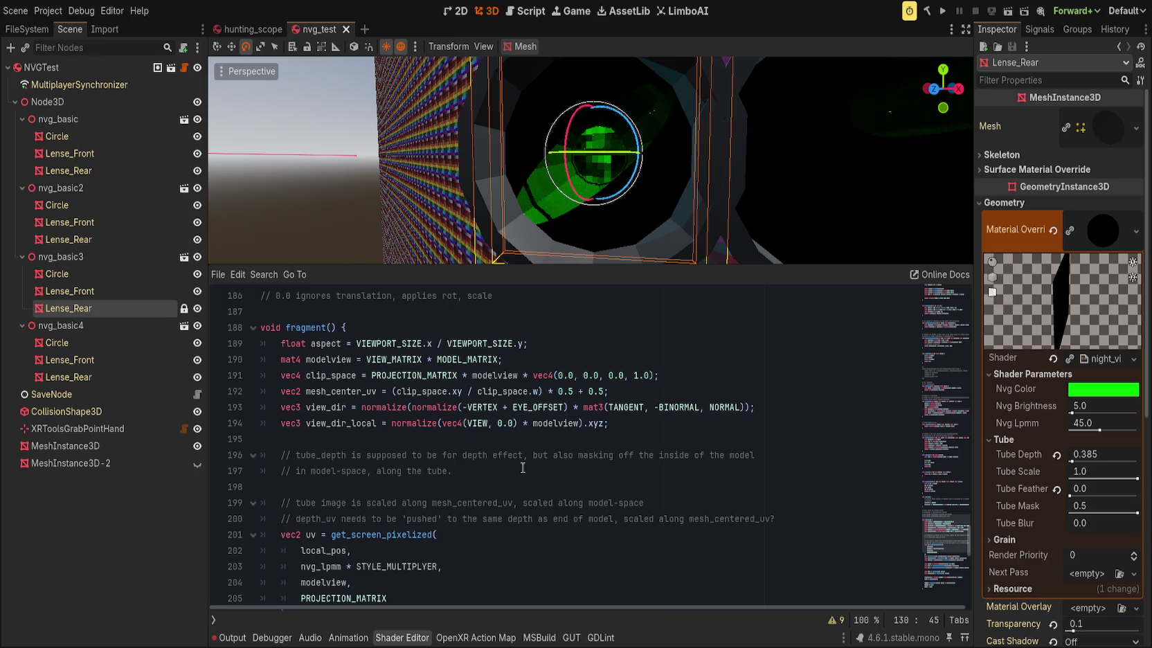
click(326, 407)
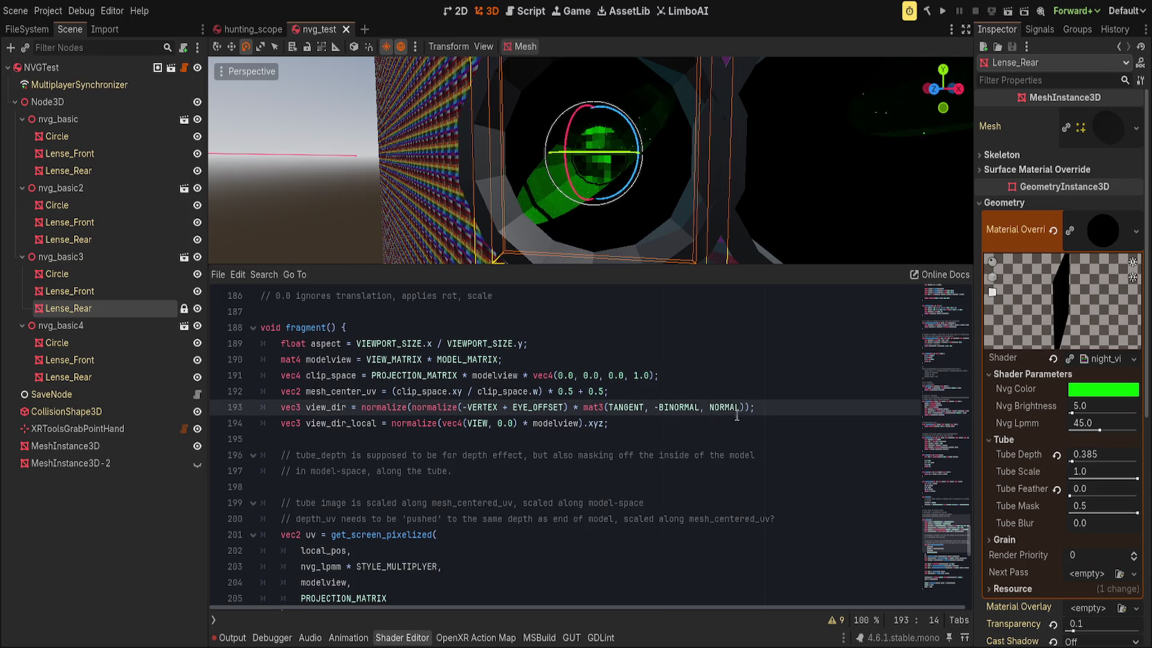
click(781, 409)
key(Return)
text(vec3 view_tangetn)
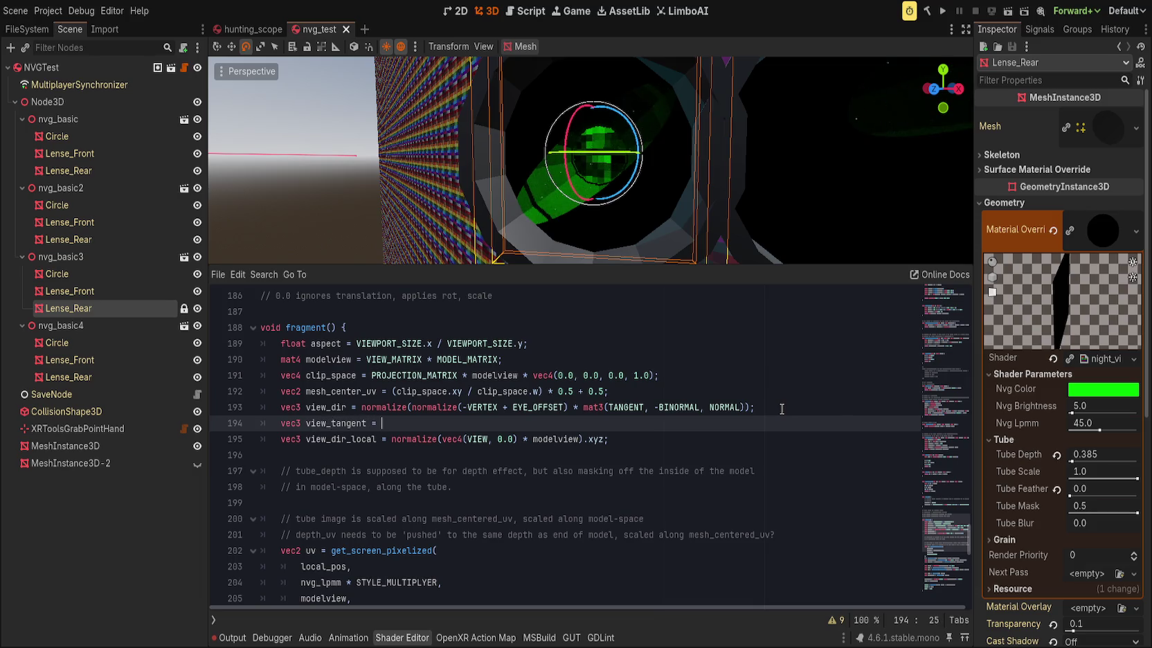
scroll(623, 409, up, 1)
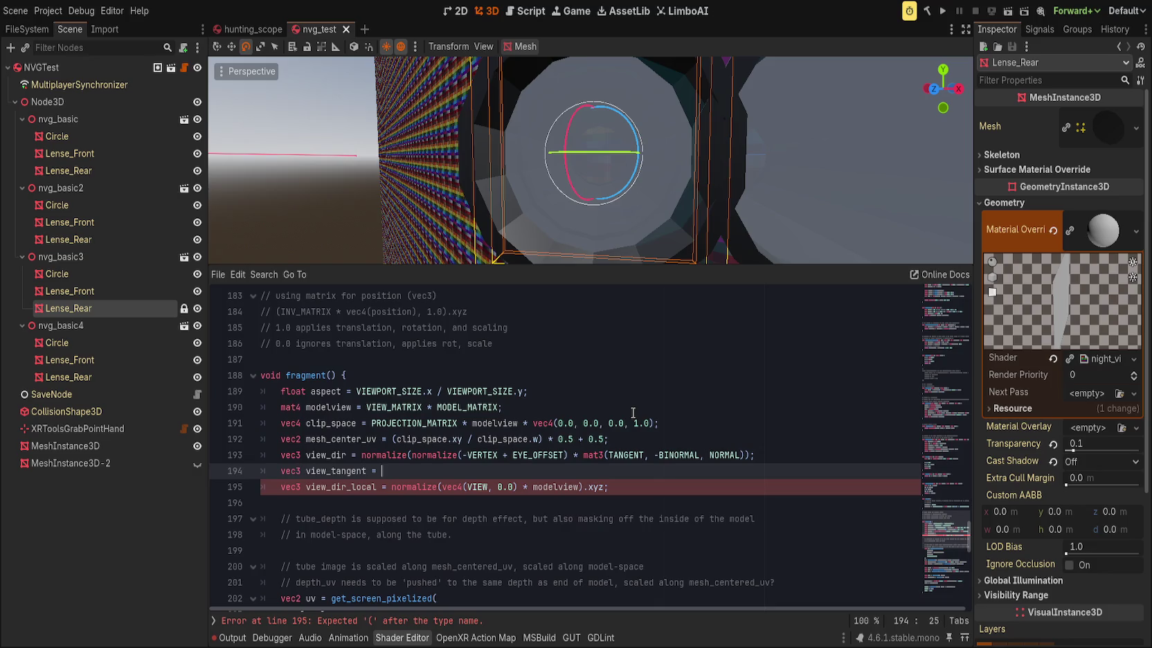
key(ctrl+shift+k)
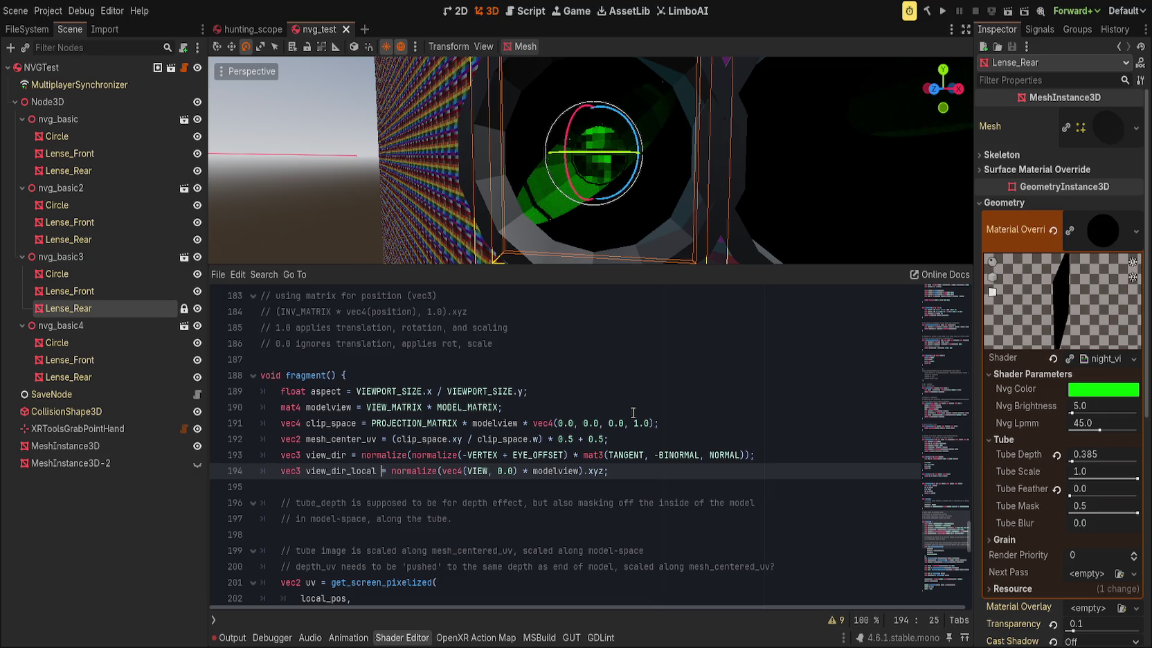
scroll(464, 490, down, 3)
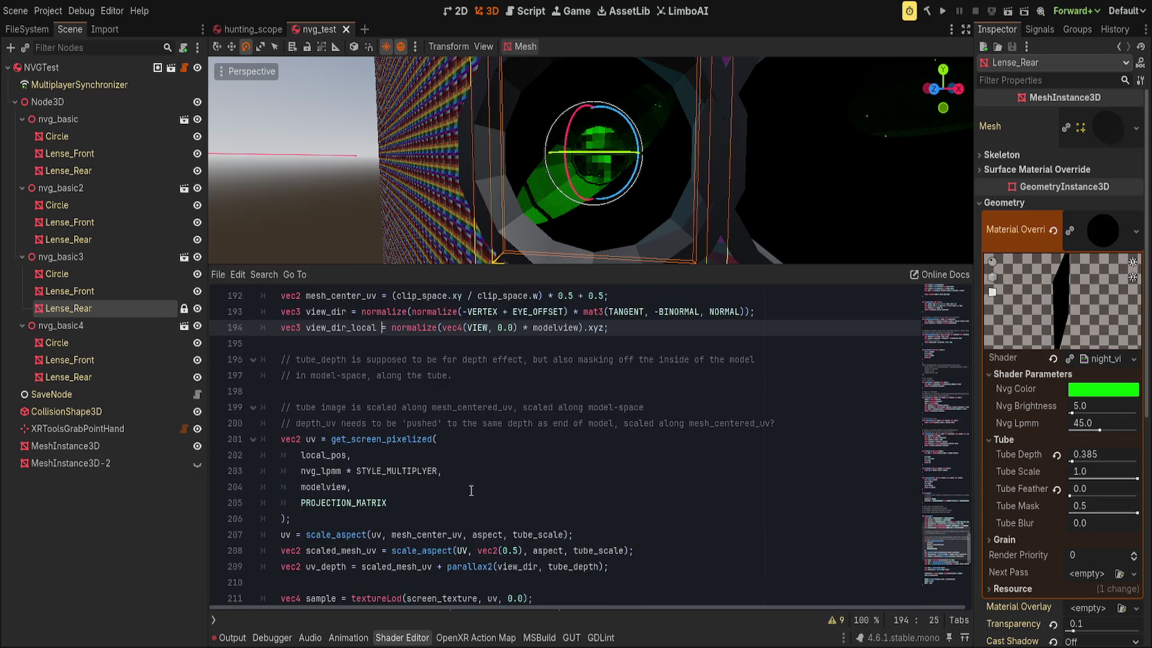
- Change scaled_mesh_uv to UV in the uv_depth line 209
double_click(468, 568)
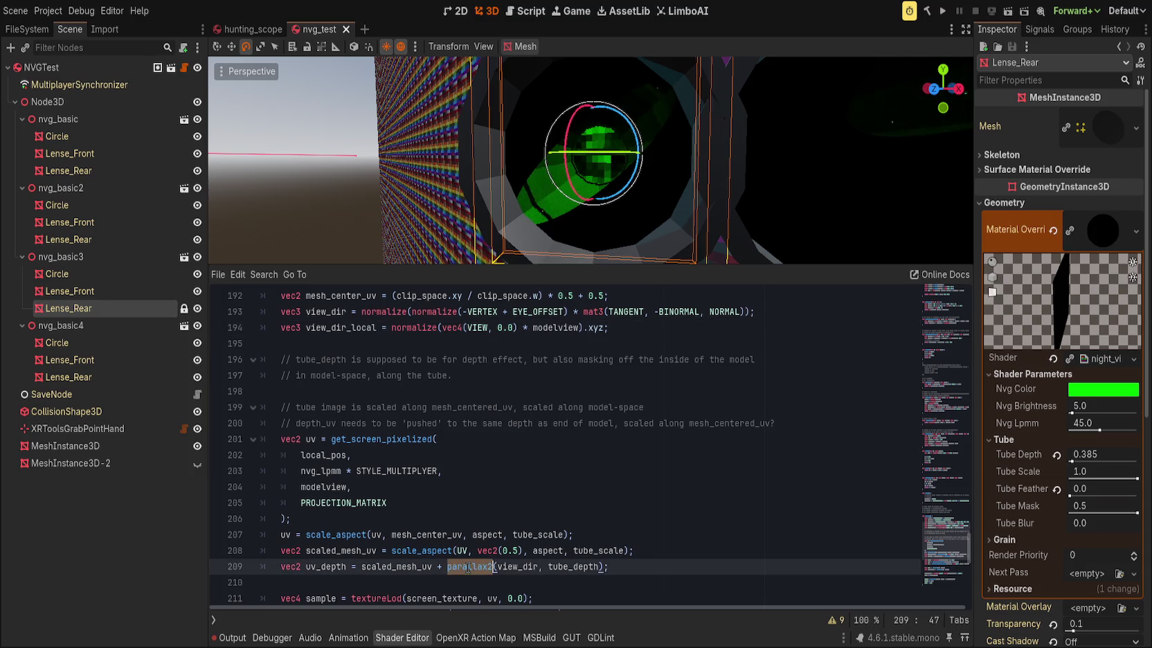
scroll(632, 503, down, 1)
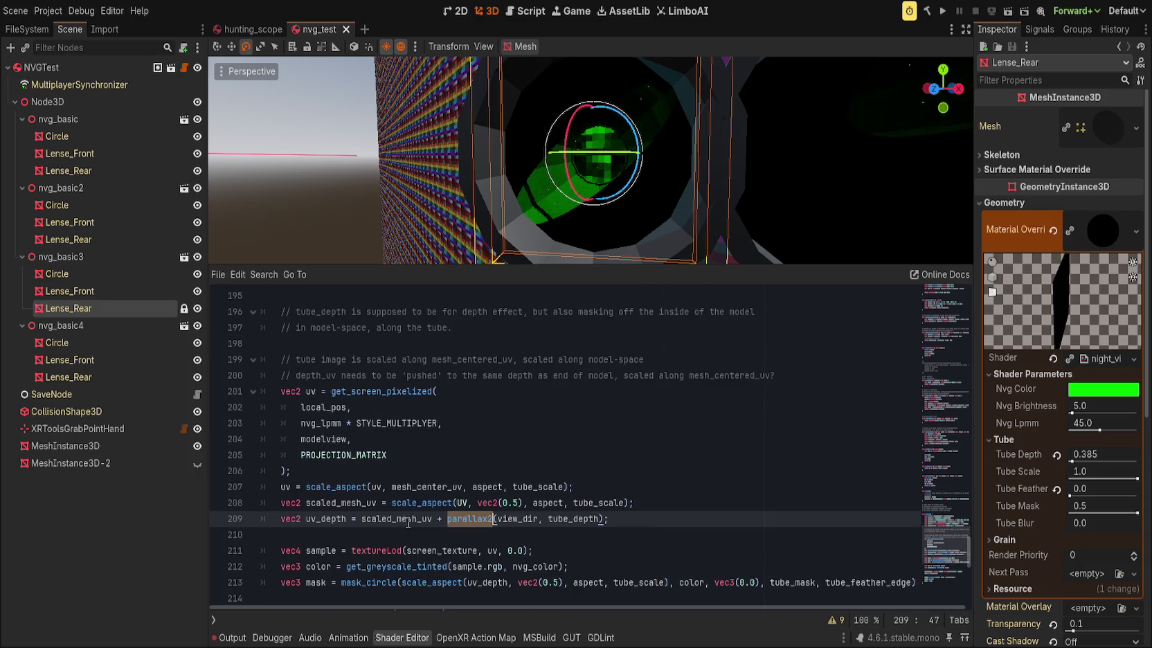
double_click(392, 519)
double_click(334, 520)
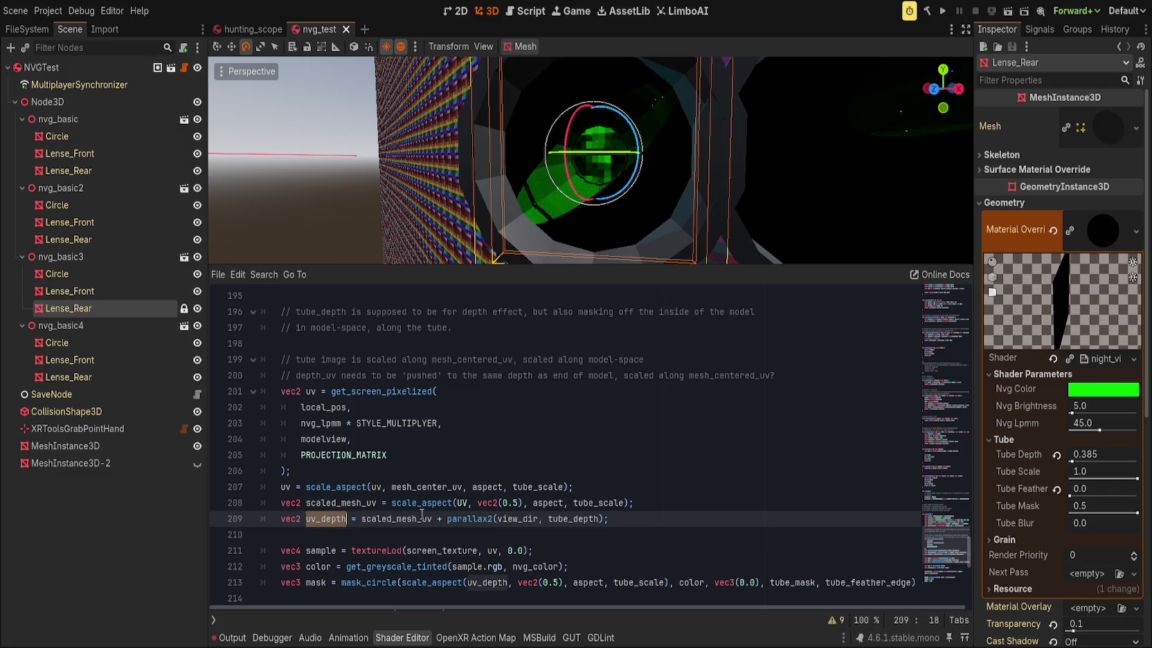
double_click(395, 518)
text(UV)
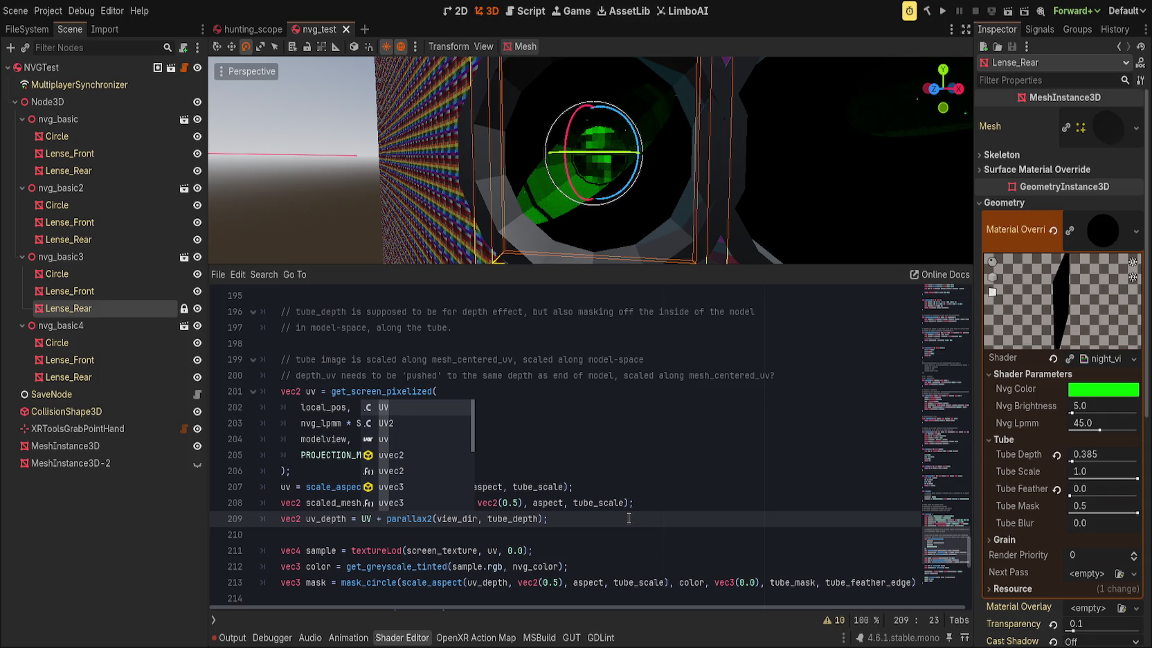
- Reset Tube Depth to 0.0 and compare the render with and without depth
click(1056, 455)
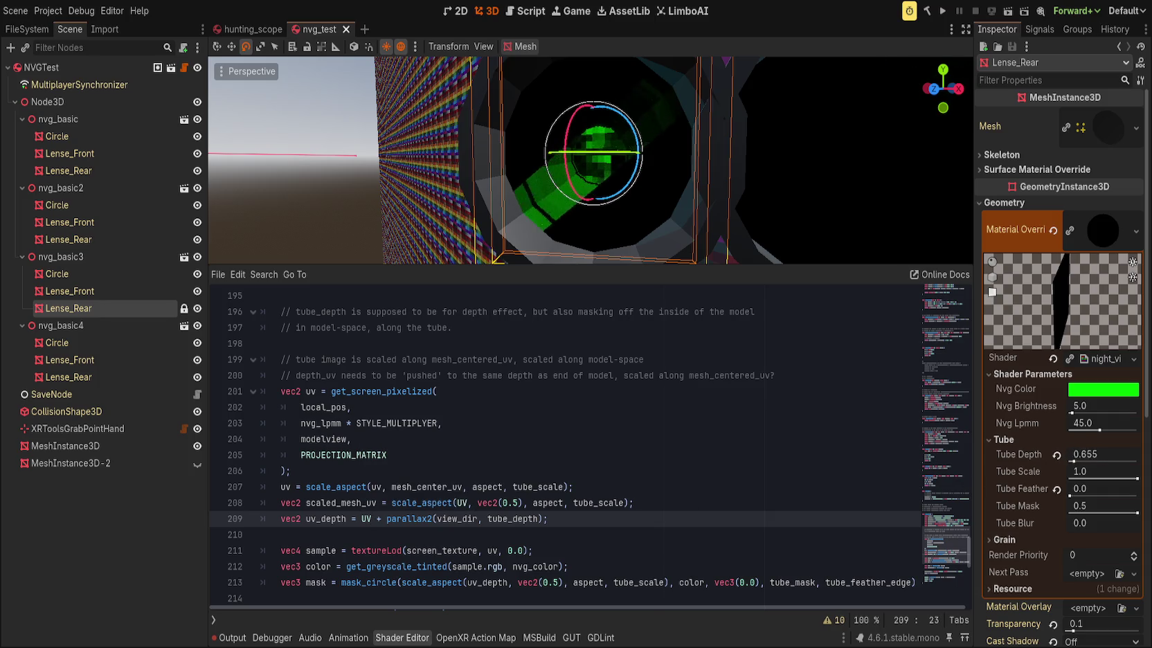
key(ctrl+z)
key(ctrl+shift+z)
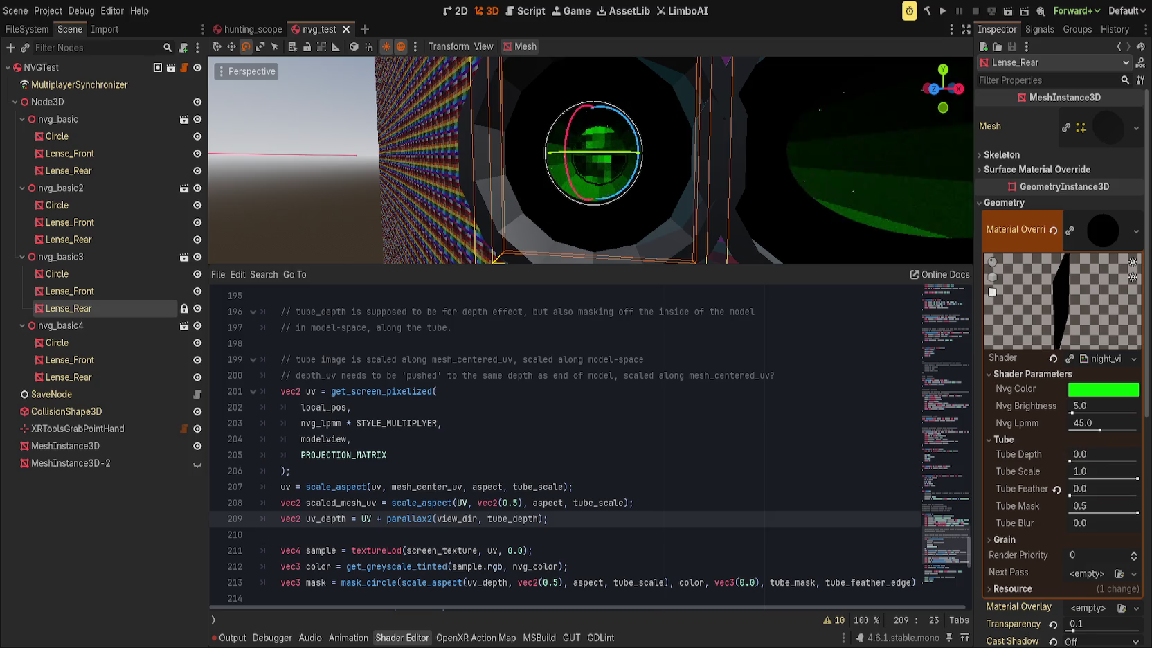
double_click(468, 519)
scroll(470, 515, up, 3)
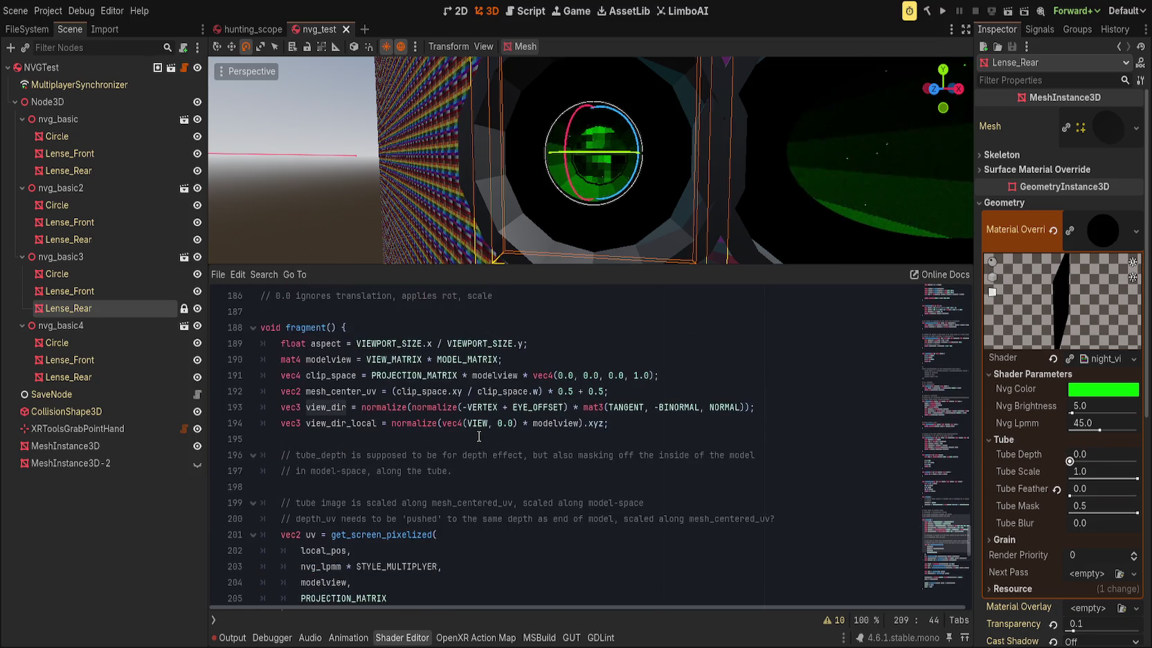
- Paste the copied view_dir line onto empty line 135, below the parallax() function
scroll(548, 458, up, 3)
click(789, 460)
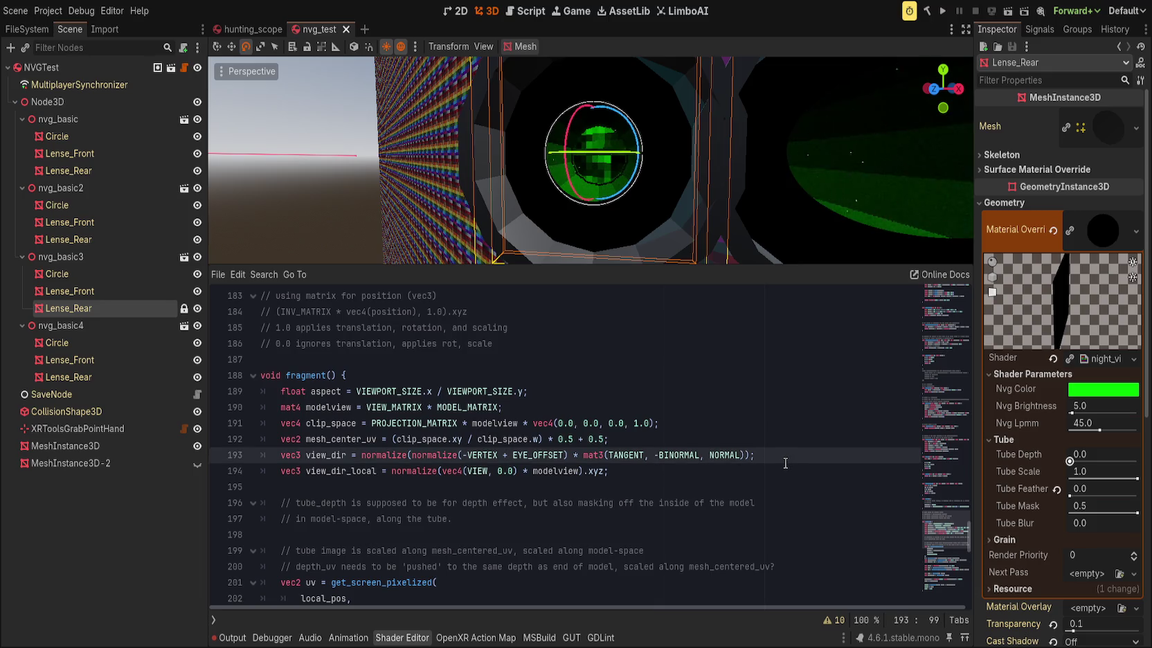
scroll(519, 492, up, 13)
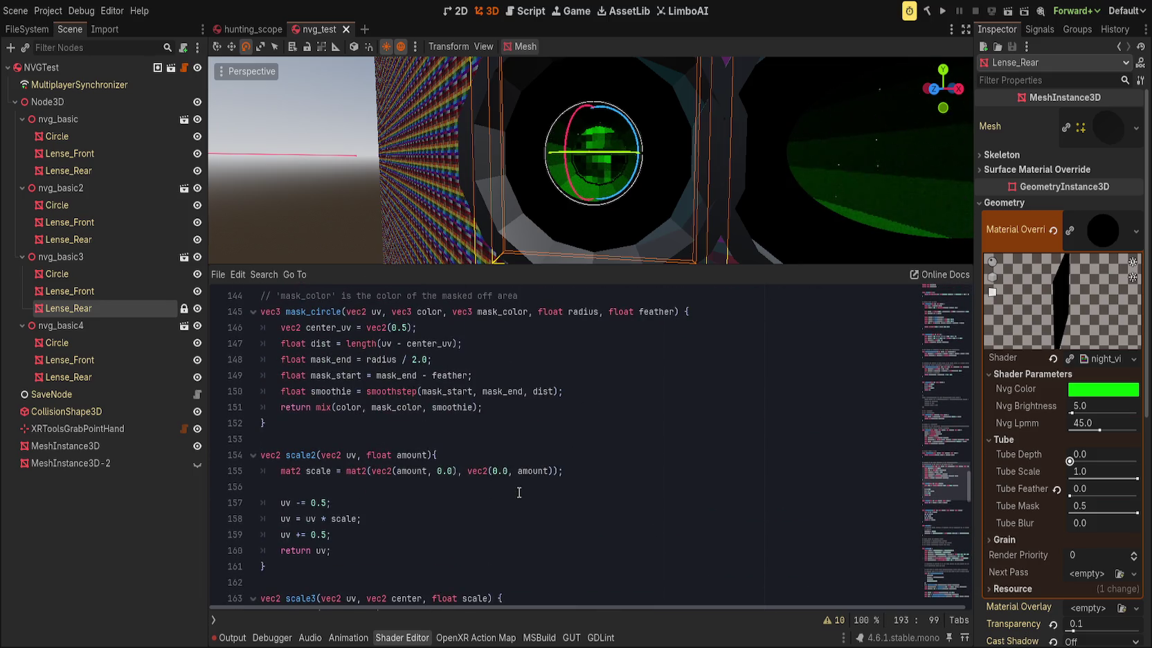
scroll(519, 492, up, 9)
click(412, 580)
text(vec3 view_dir = normalize(normalize(-VERTEX + EYE_OFFSET) * mat3(TANGENT, -BINORMAL, NORMAL));)
scroll(296, 512, down, 2)
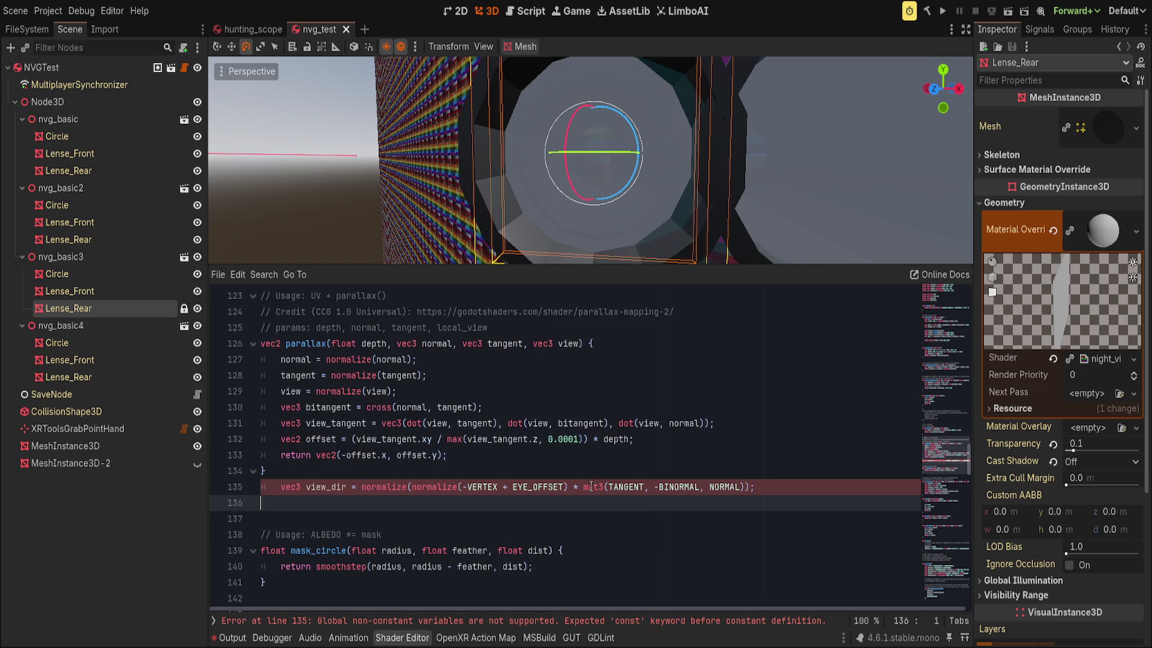
- Compare the pasted TANGENT, BINORMAL, NORMAL arguments with parallax's view, tangent and bitangent on line 131
double_click(634, 488)
double_click(679, 486)
double_click(724, 487)
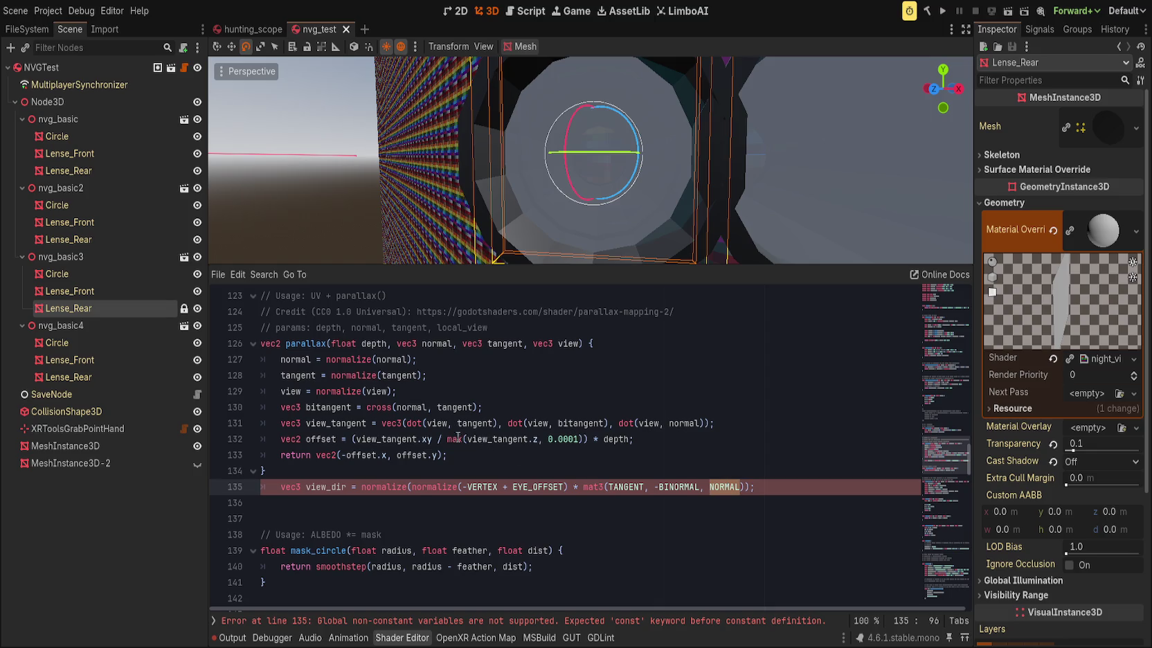
click(409, 422)
double_click(416, 423)
double_click(437, 423)
double_click(476, 423)
double_click(537, 423)
click(584, 423)
double_click(585, 423)
double_click(647, 422)
click(686, 423)
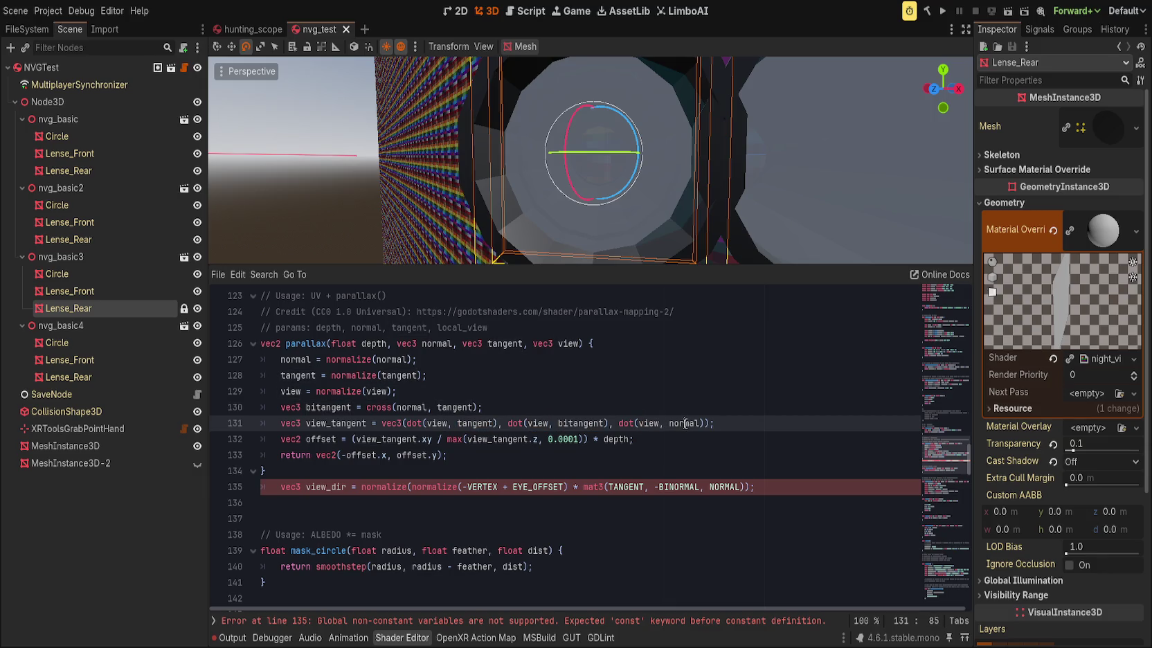
- Return to the old parallax2 block, placing the caret at the end of line 116
click(387, 487)
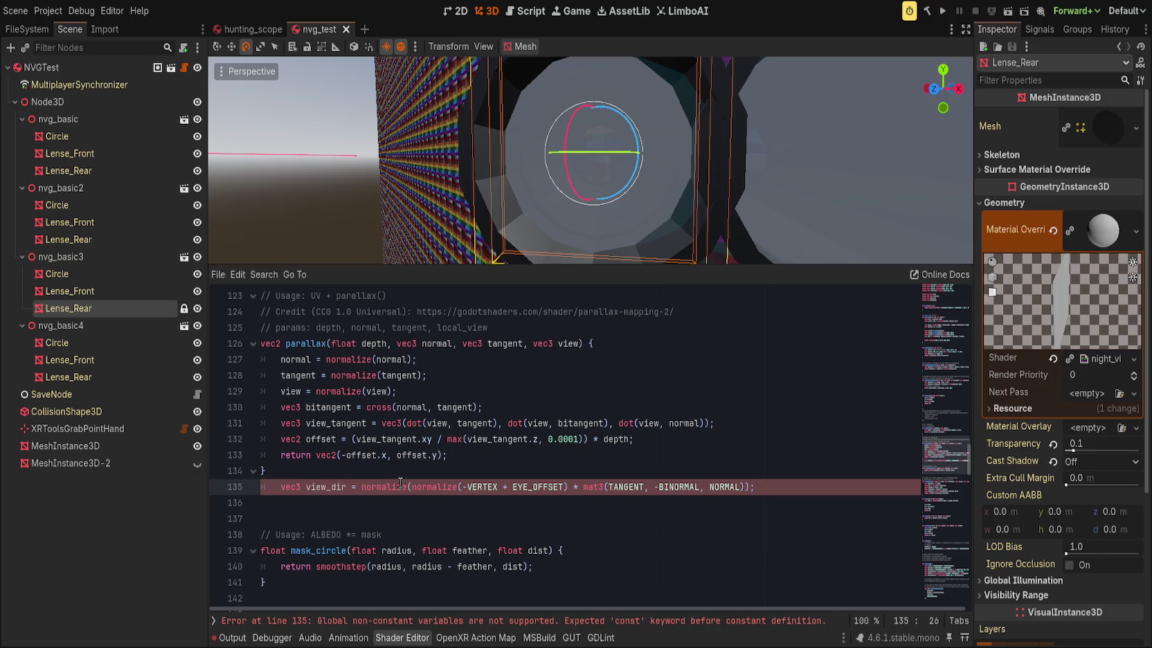
scroll(400, 482, up, 3)
click(396, 337)
click(416, 328)
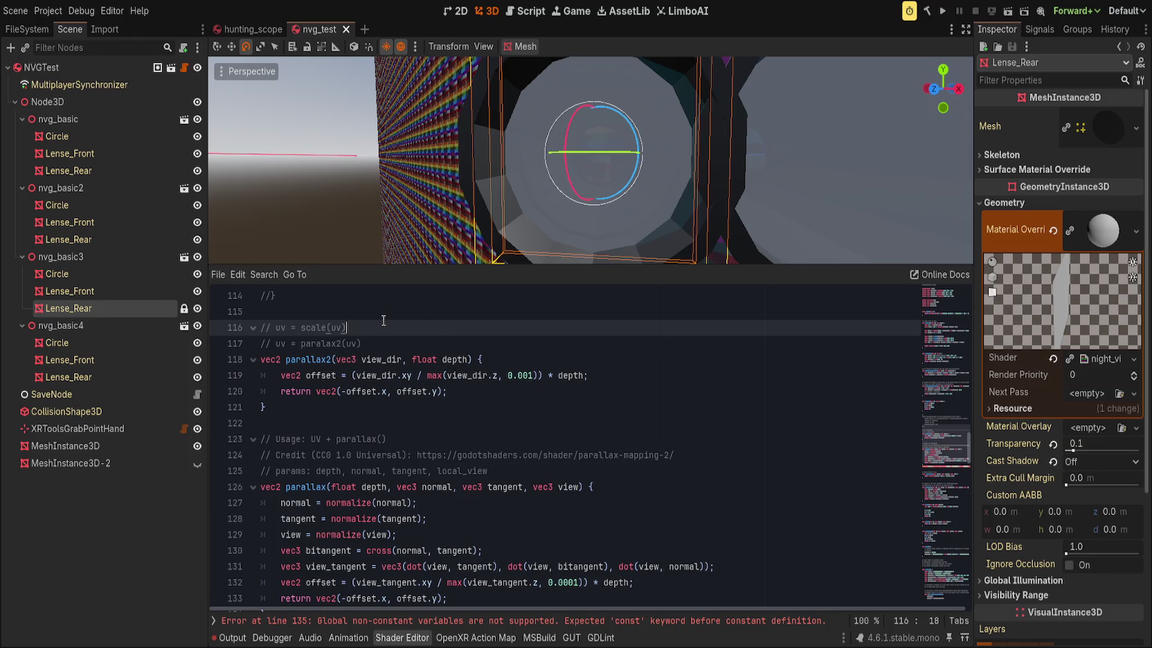
- Delete the old parallax2 function, its closing brace, and the pasted view_dir line
key(ctrl+shift+k)
key(ctrl+shift+k)
key(ctrl+shift+k)
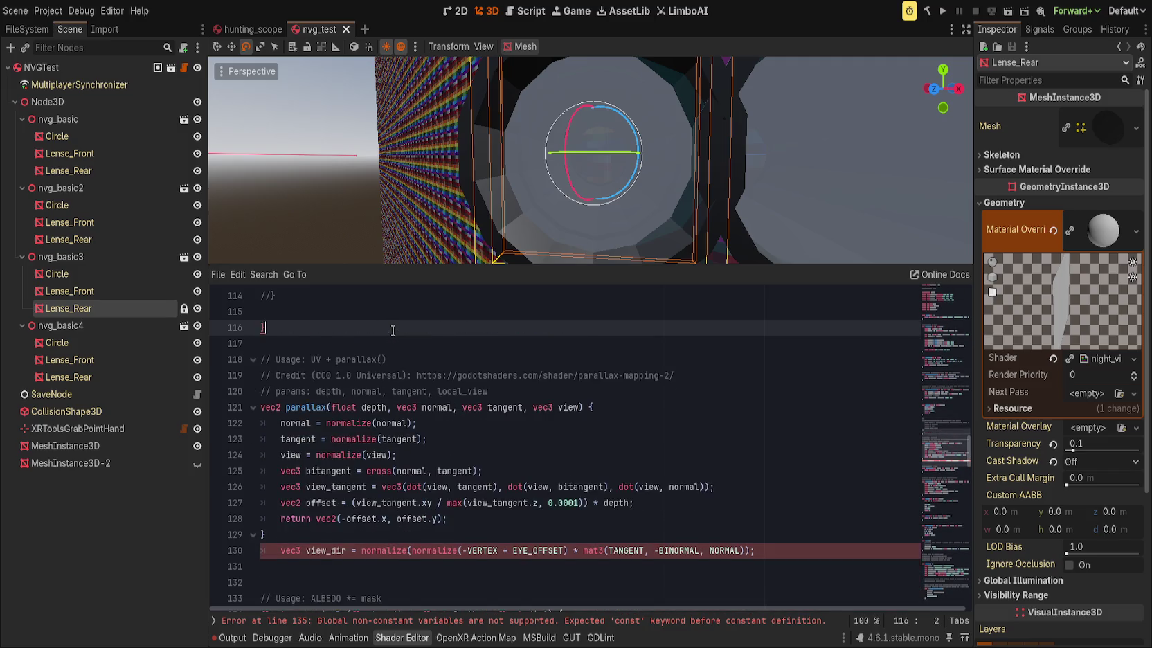
key(ctrl+shift+k)
click(424, 539)
key(ctrl+shift+k)
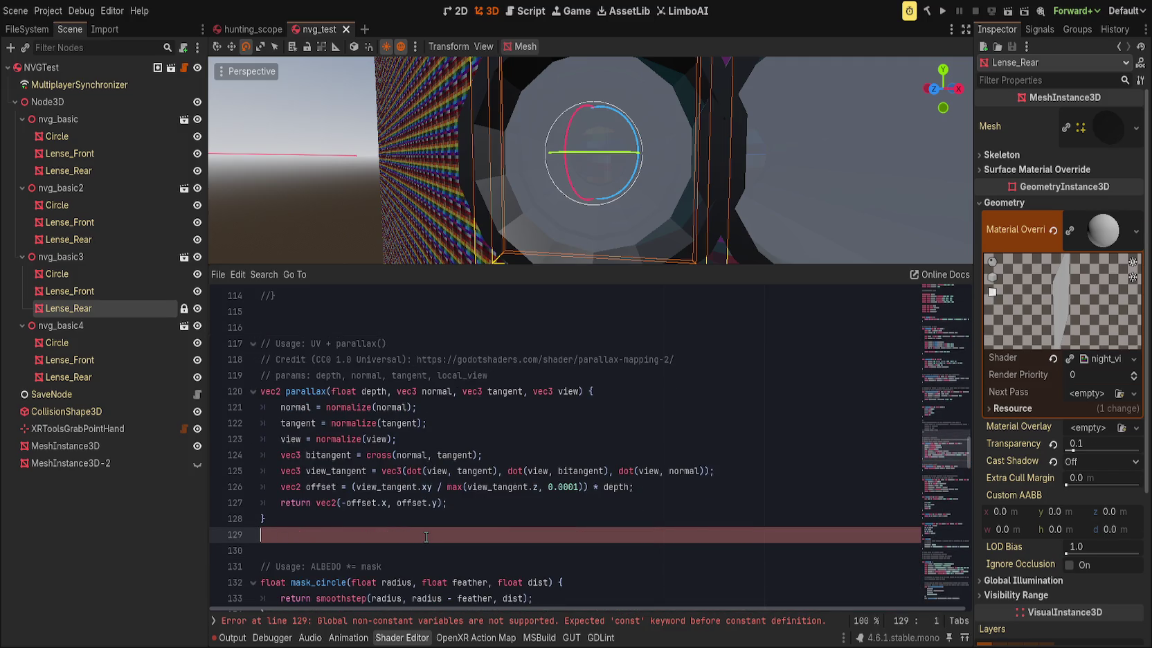
- Rename the failing parallax2 call on line 203 to parallax
scroll(427, 537, down, 15)
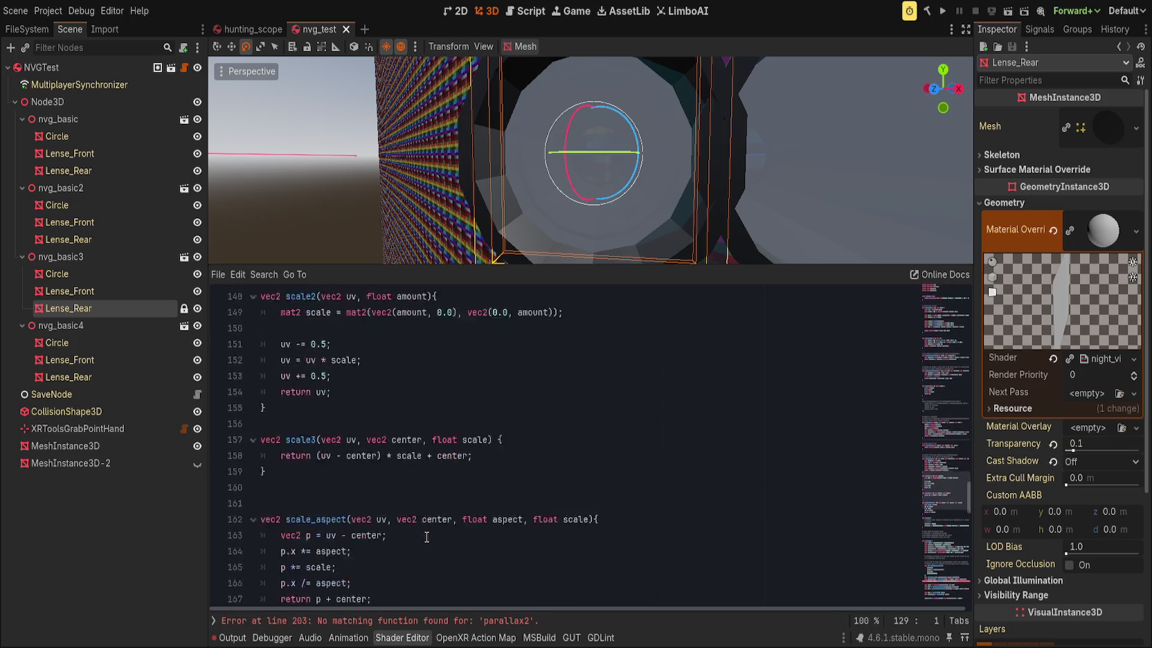
click(438, 620)
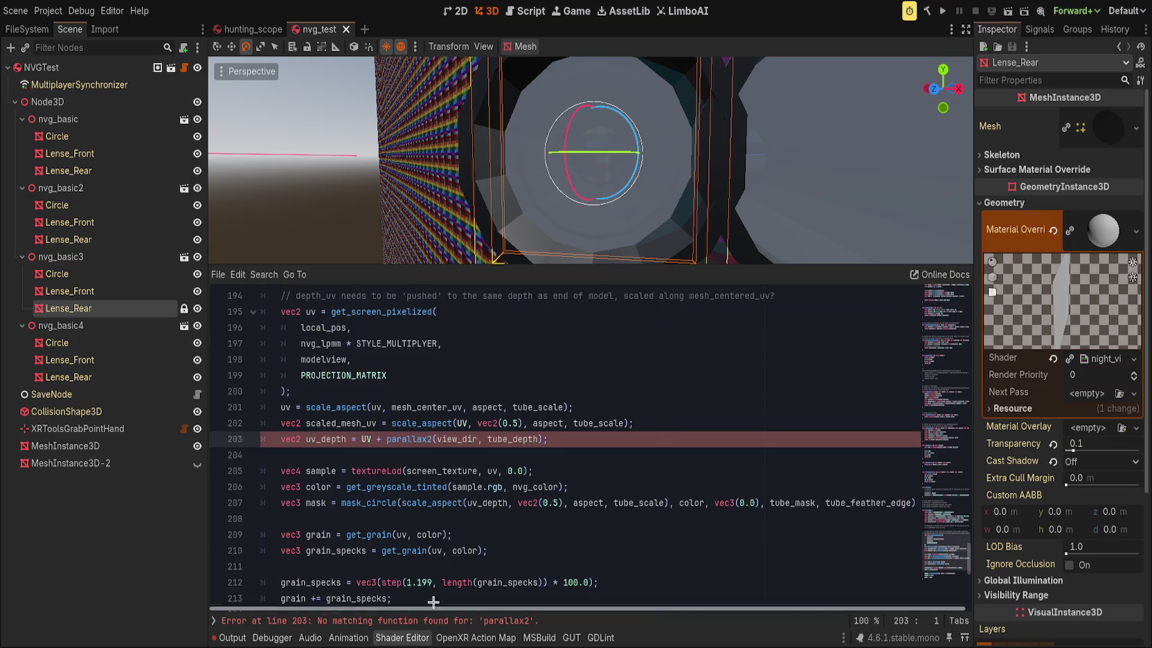
click(432, 487)
key(BackSpace)
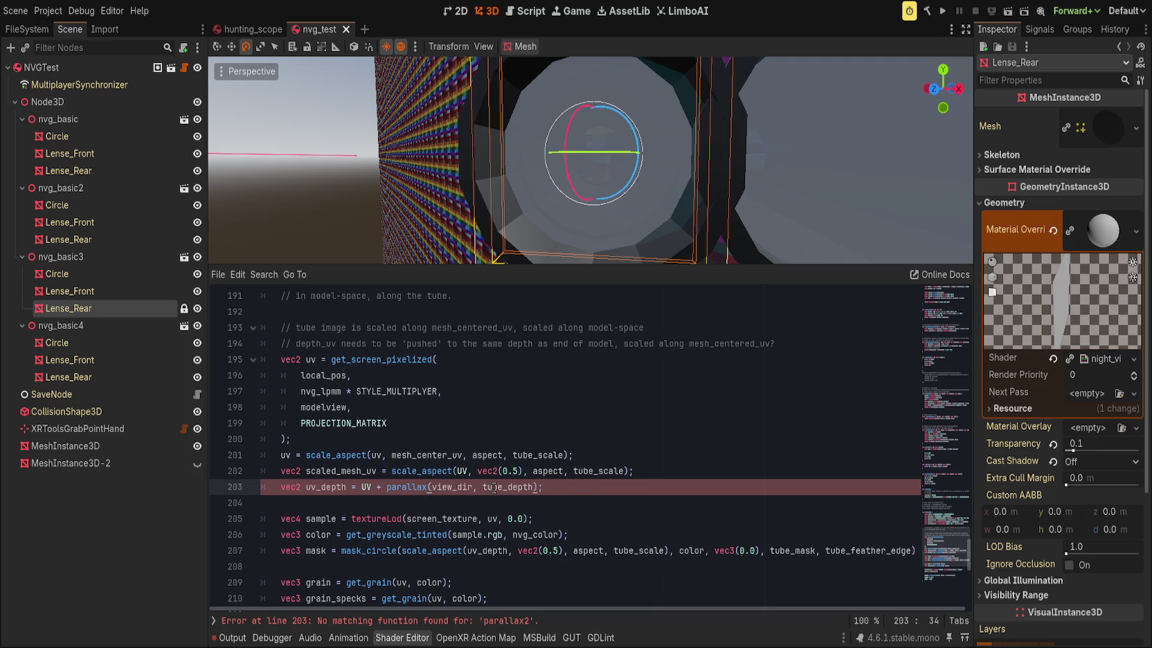
key(Left)
key(Left)
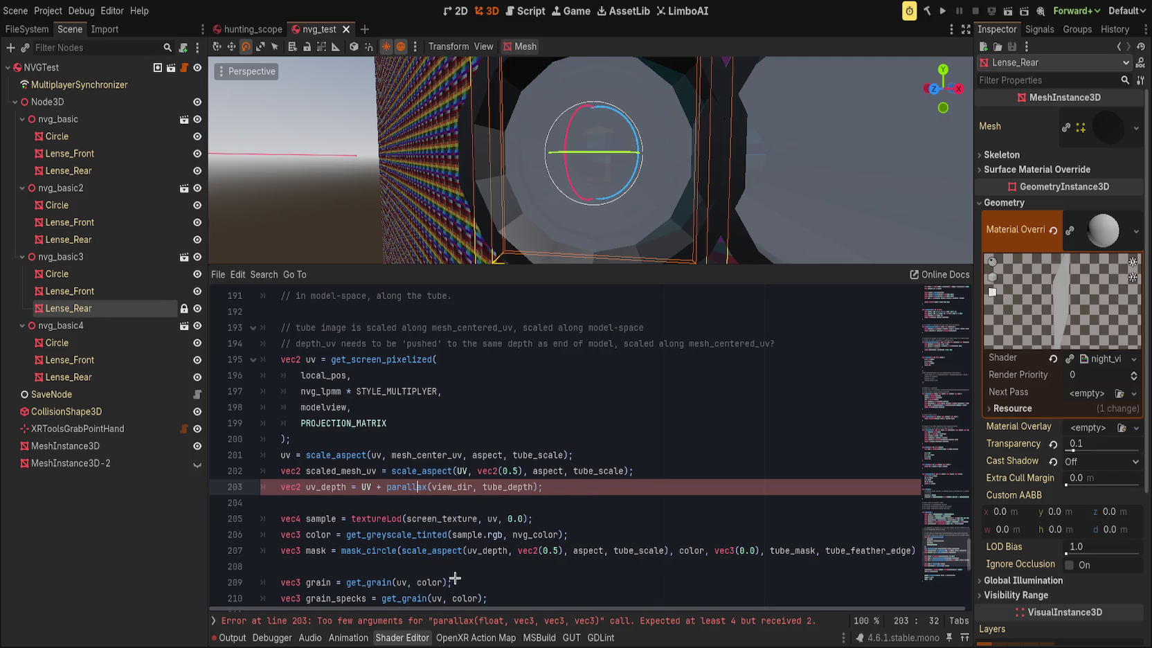
- Move 'float depth' from the front to the end of parallax()'s parameter list
scroll(533, 555, up, 13)
scroll(533, 555, up, 5)
scroll(531, 555, down, 6)
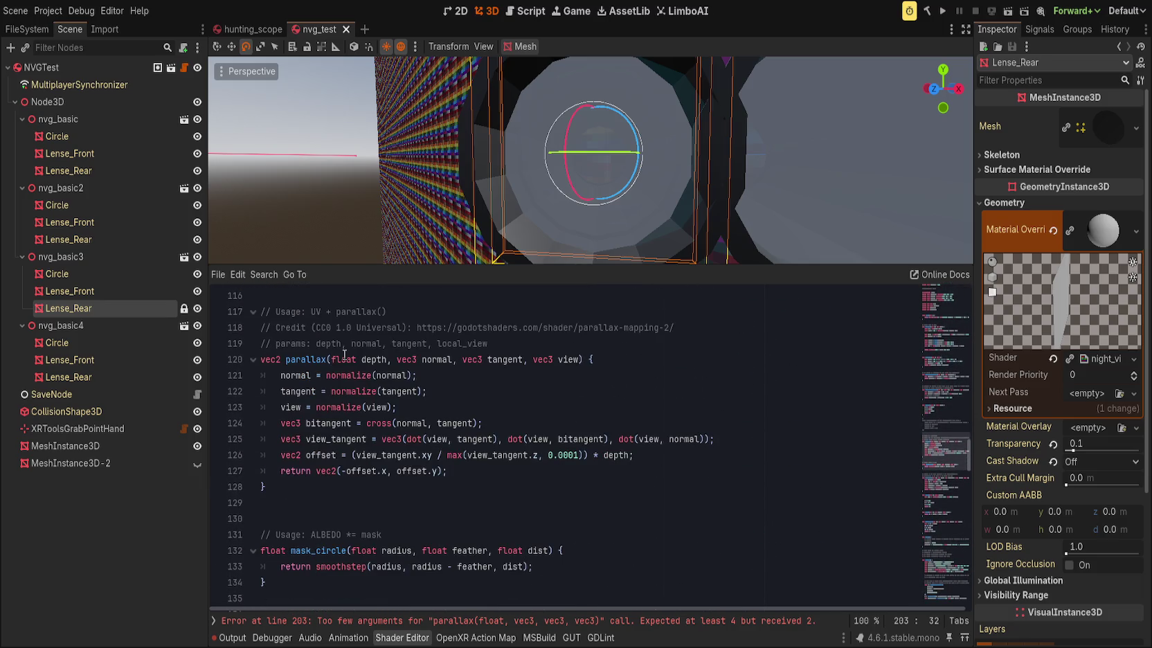
scroll(344, 355, down, 3)
scroll(342, 367, up, 6)
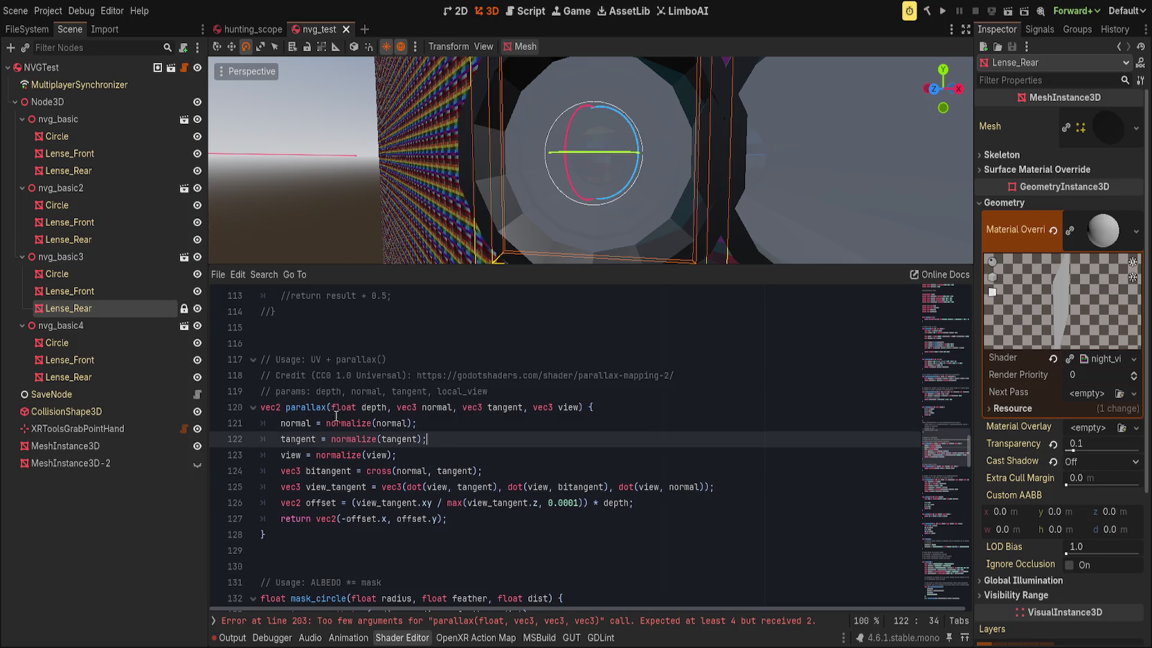
drag(396, 408, 336, 408)
key(BackSpace)
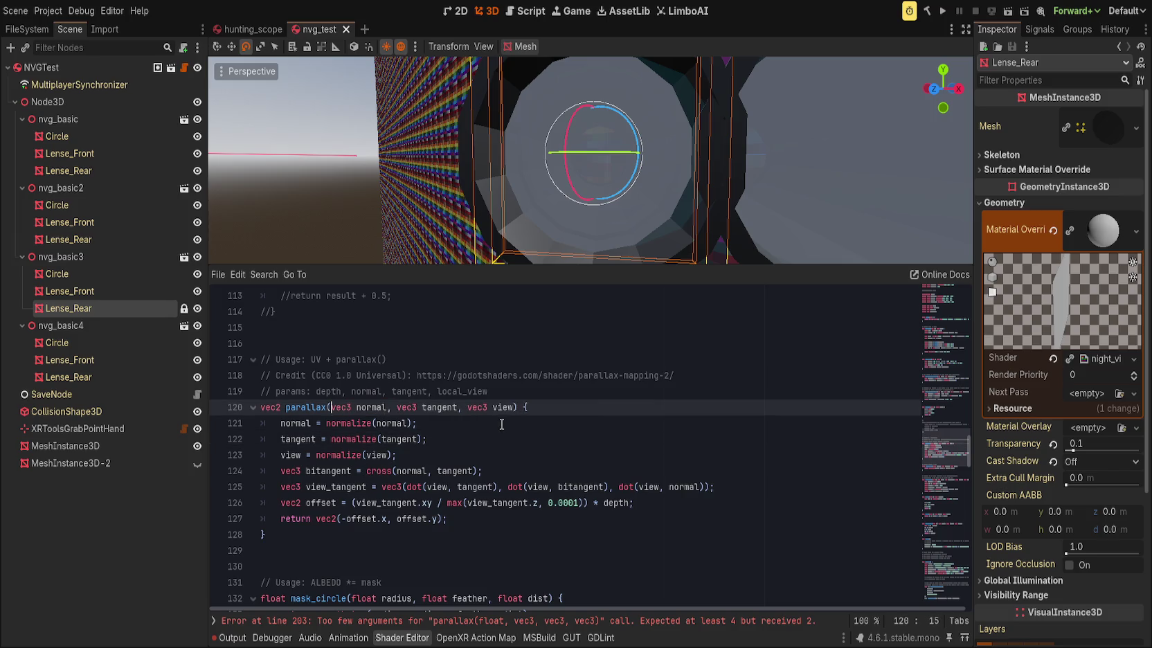
click(513, 408)
text(, float depth)
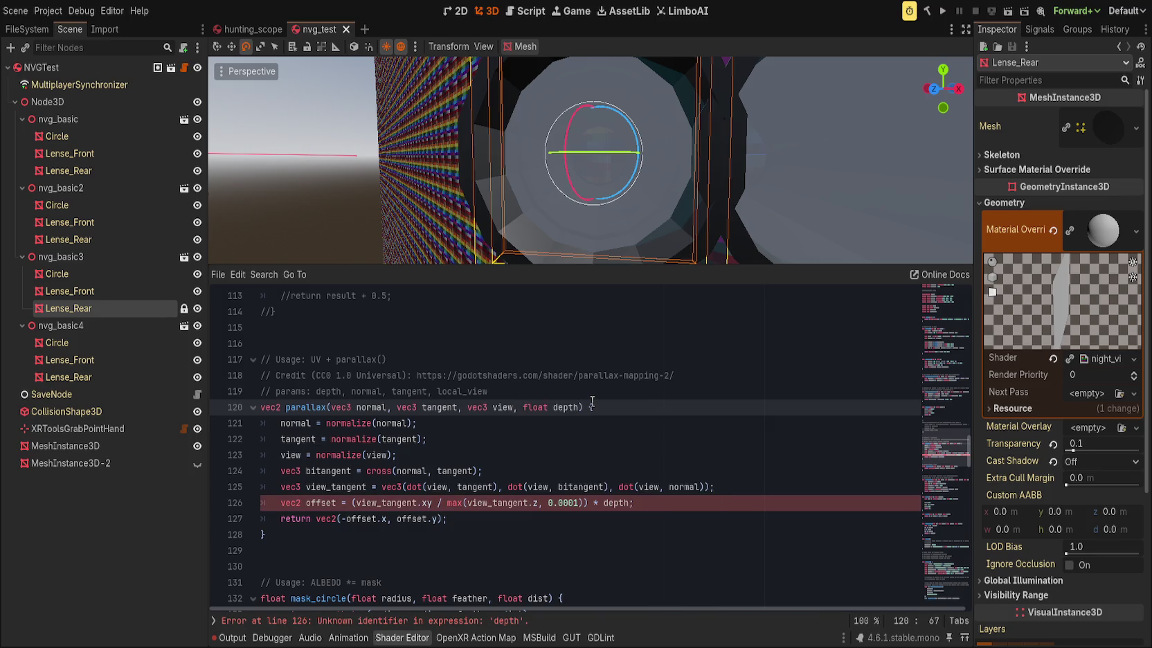
- Rewrite the line 203 call as parallax(NORMAL, TANGENT, VIEW, tube_depth)
scroll(616, 499, down, 10)
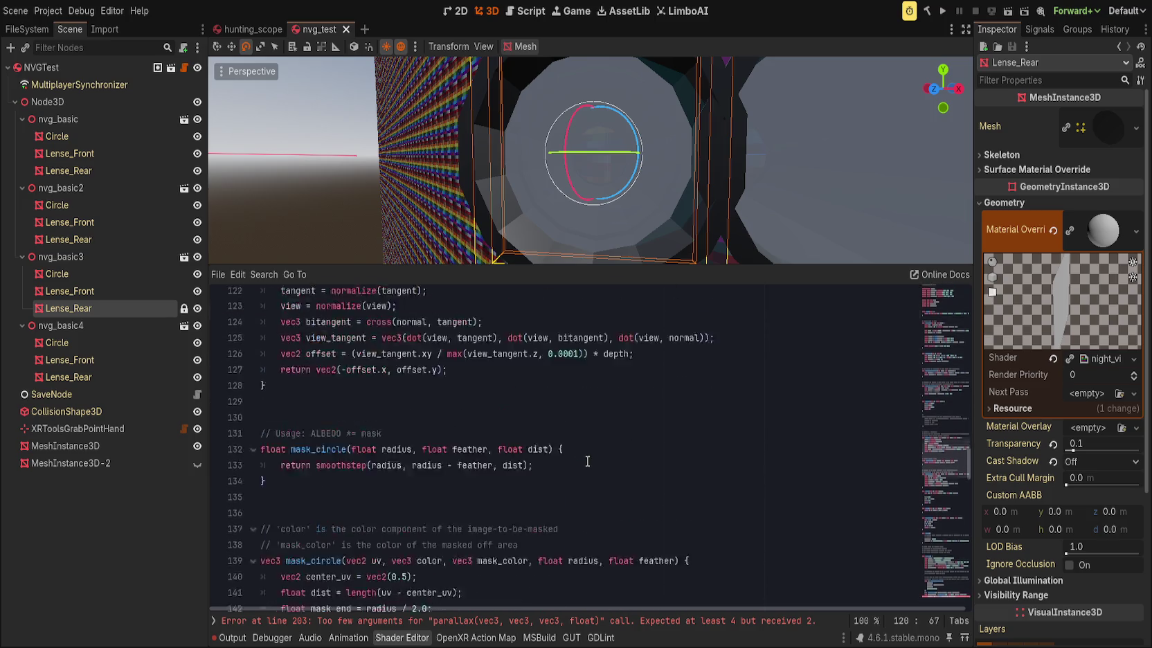
click(602, 621)
double_click(453, 440)
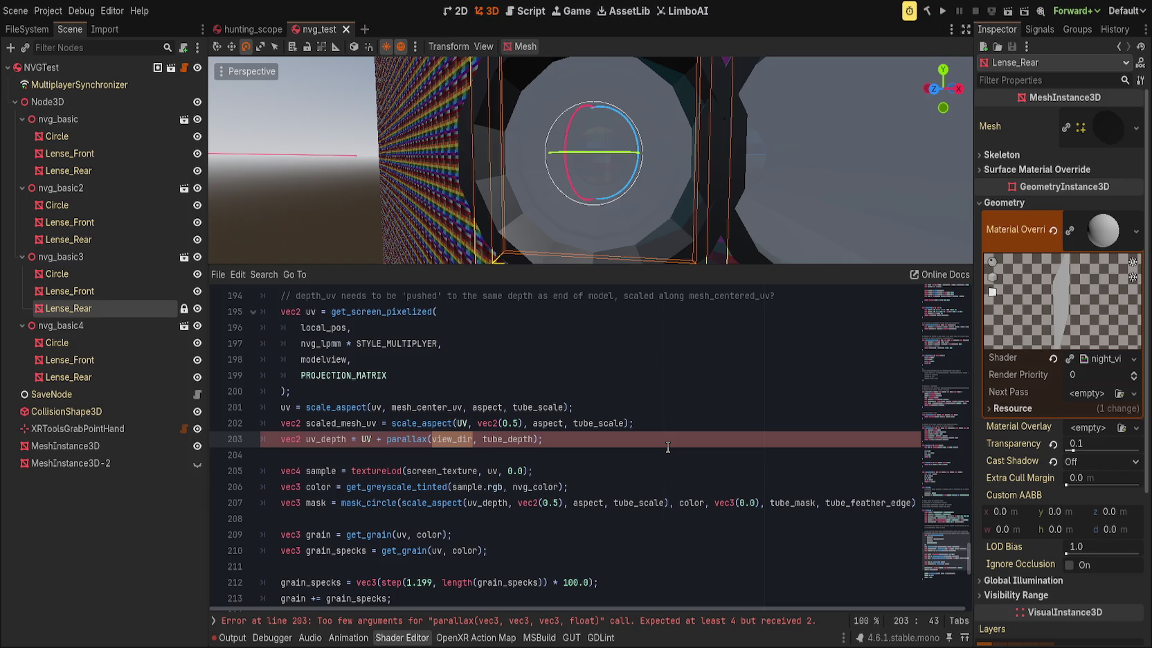
key(BackSpace)
key(Escape)
key(Delete)
key(Delete)
key(Delete)
key(ctrl+space)
key(Escape)
text(NORMAL, TANGEN)
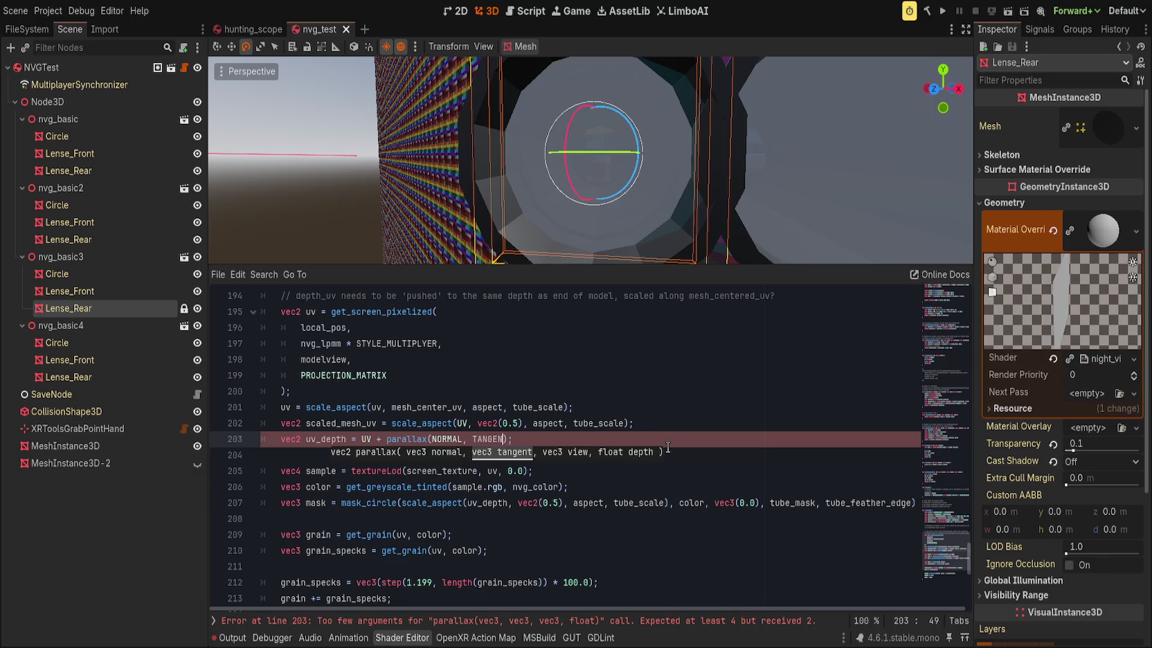
text(T, VIEW,)
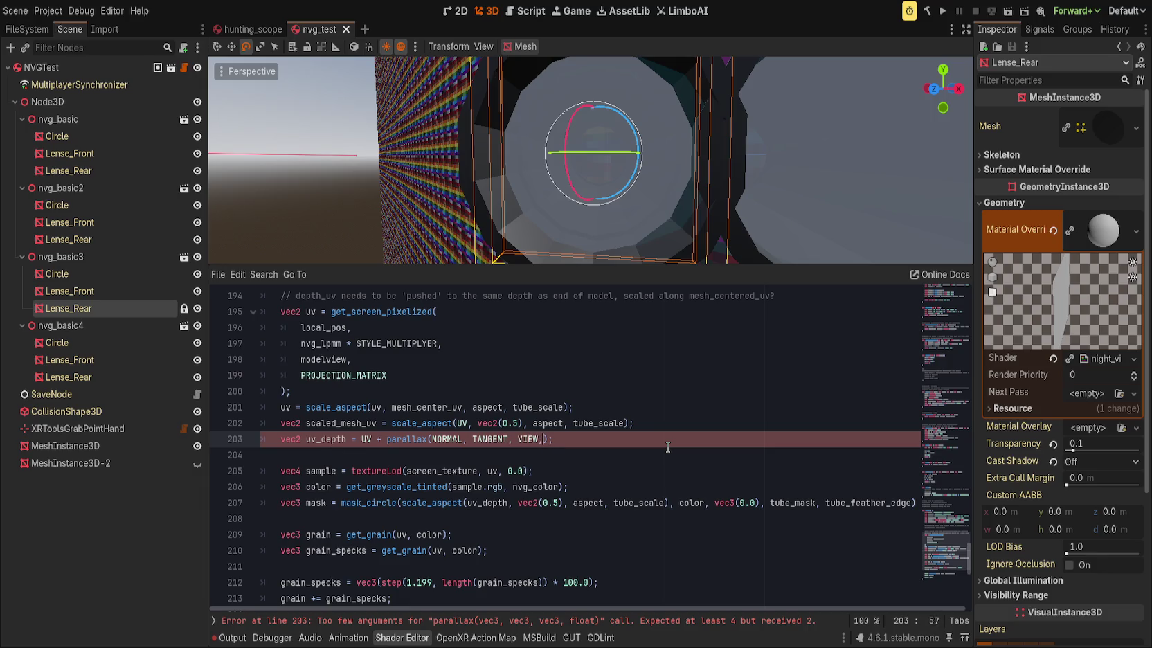
text( tube_depth)
key(End)
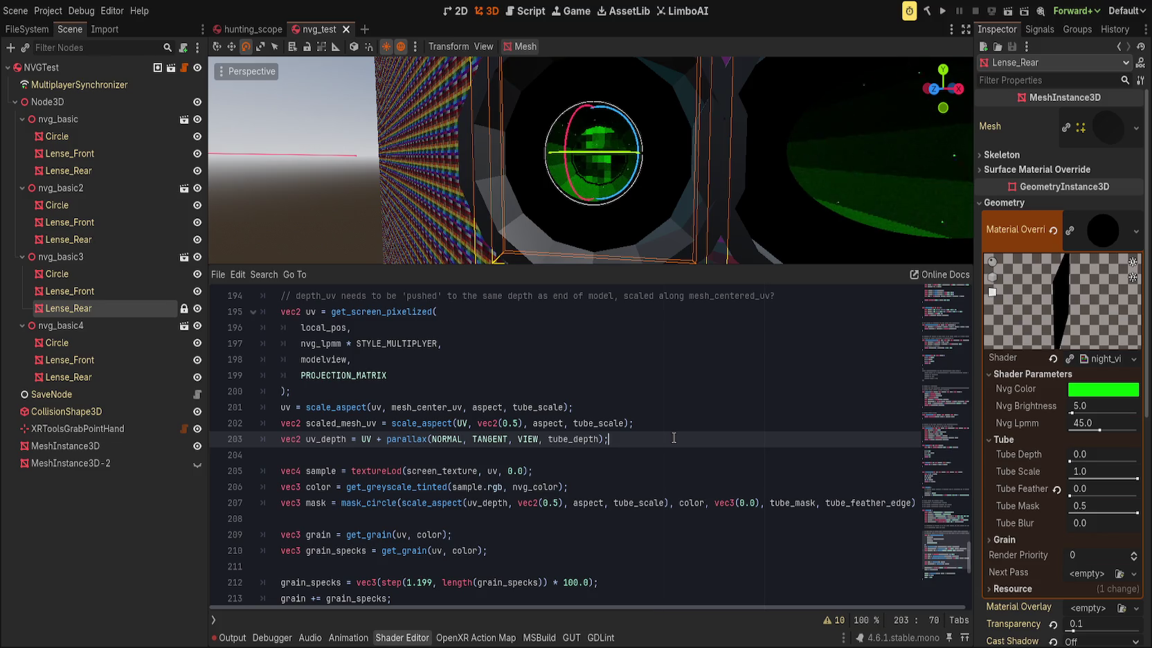
- Reset Tube Feather Edge, briefly raise Tube Depth, then revert it to 0.0
click(1057, 490)
drag(1061, 493, 1072, 461)
click(1056, 454)
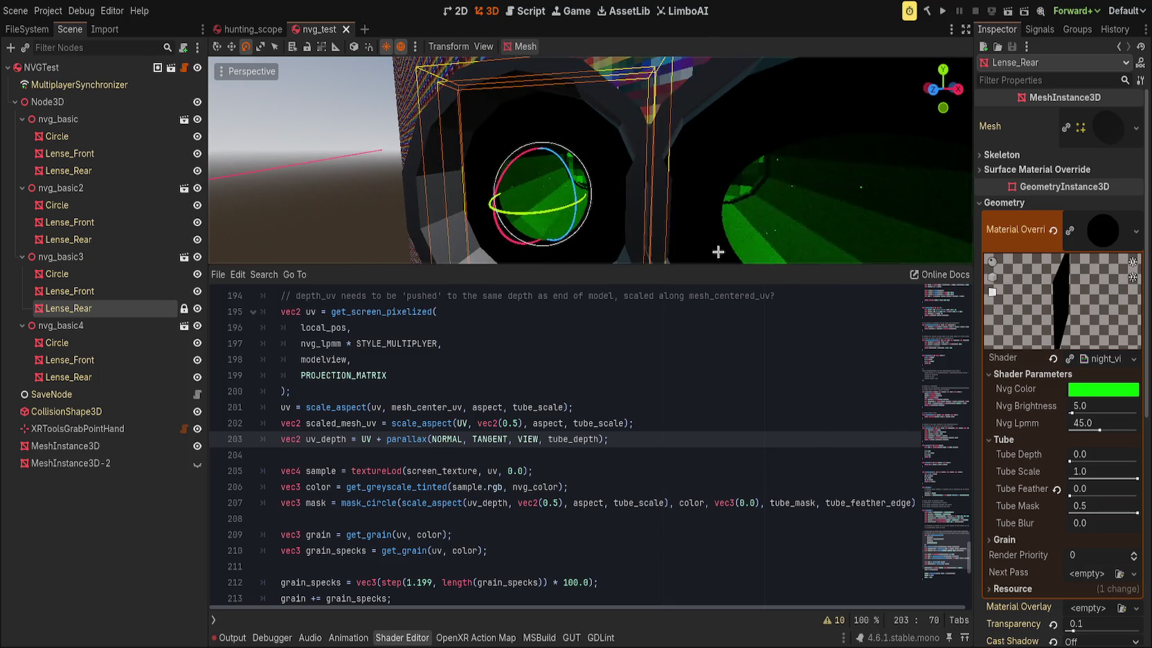
- Check the parallax call on line 203 with an undo and redo
click(622, 451)
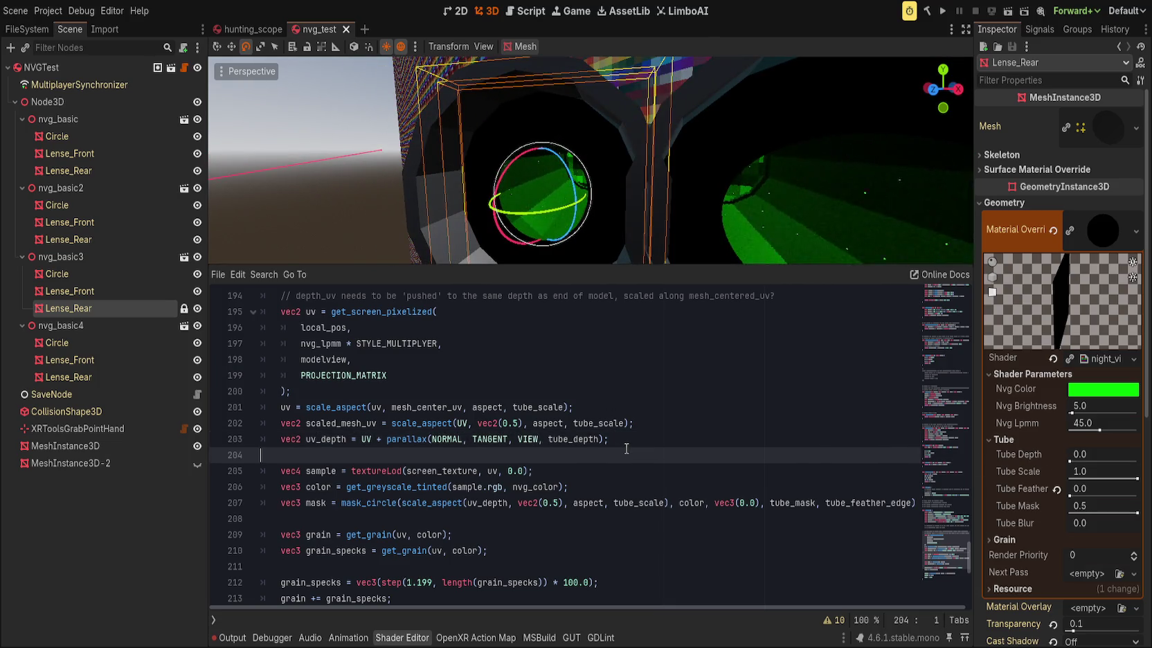
key(ctrl+z)
key(ctrl+shift+z)
double_click(407, 439)
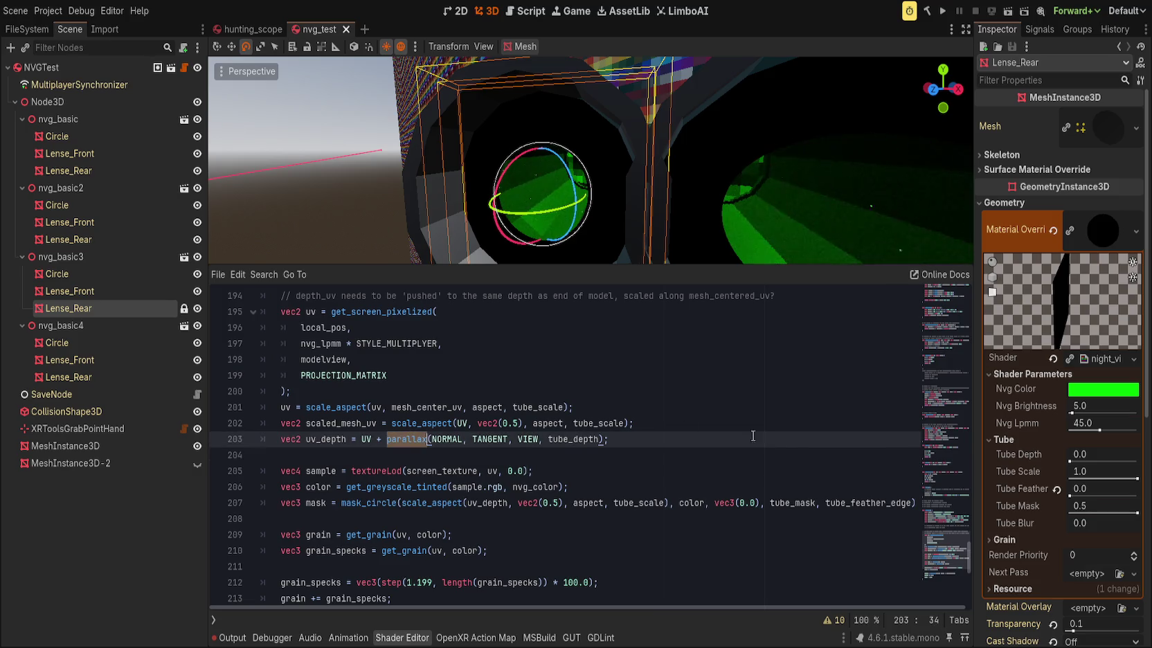
click(658, 436)
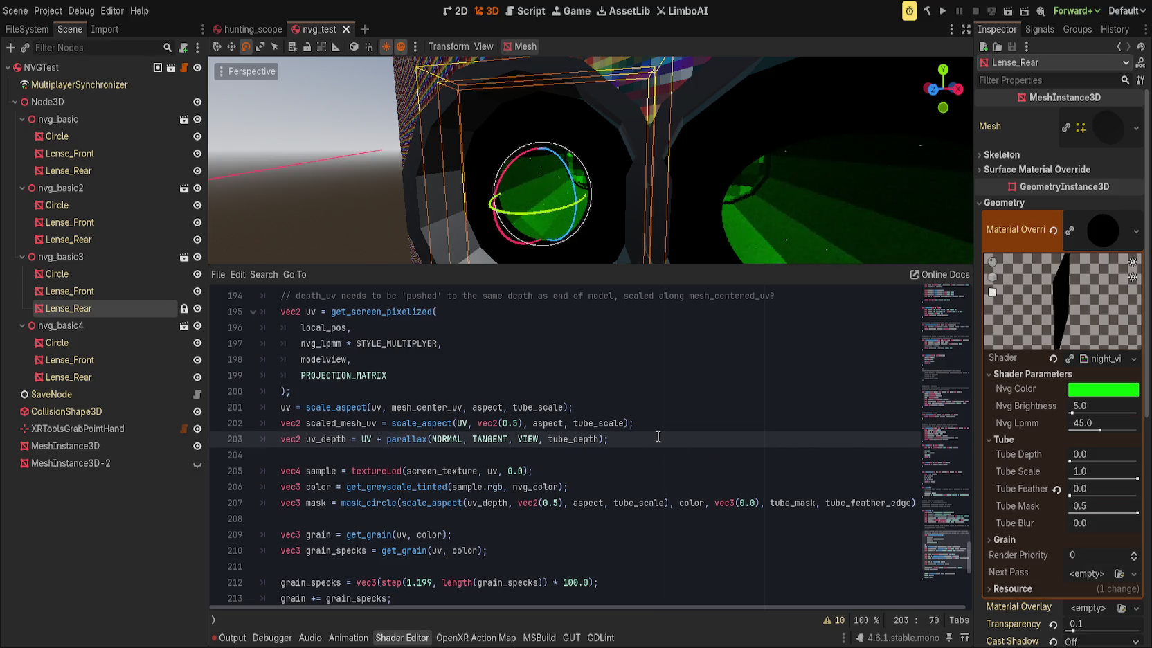
- Try Tube Depth at about 1.2, then frame the rear lens and set depth to 0.863
drag(1082, 454, 1105, 455)
mouse_move(718, 206)
mouse_down()
mouse_move(696, 206)
mouse_move(727, 212)
mouse_up()
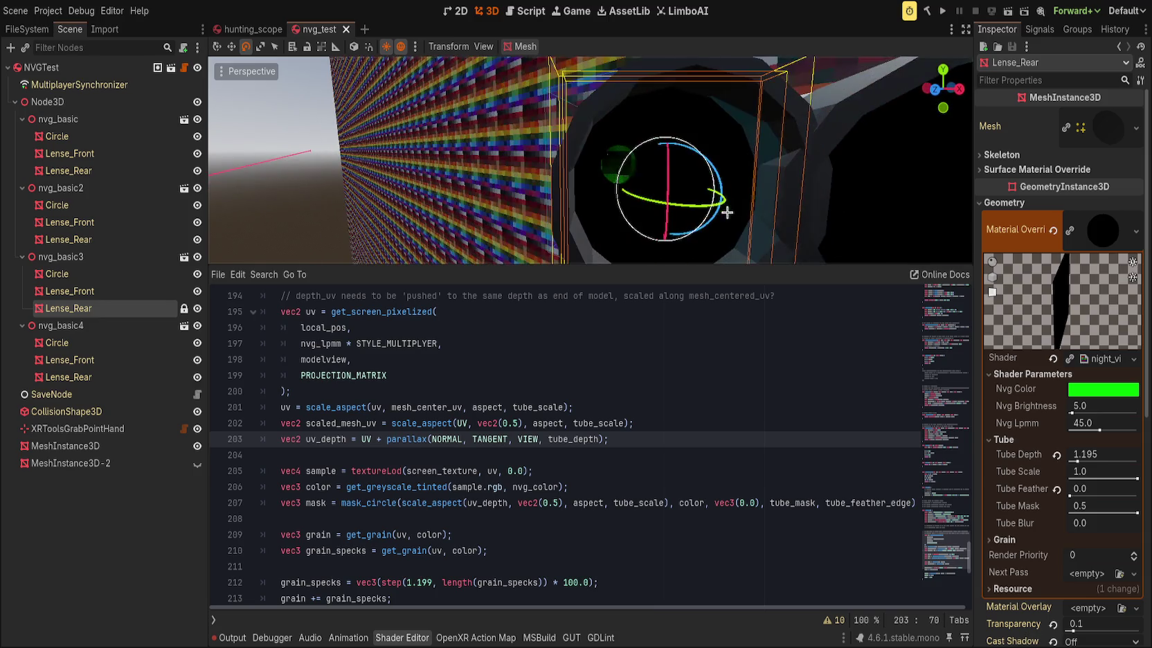
click(1055, 455)
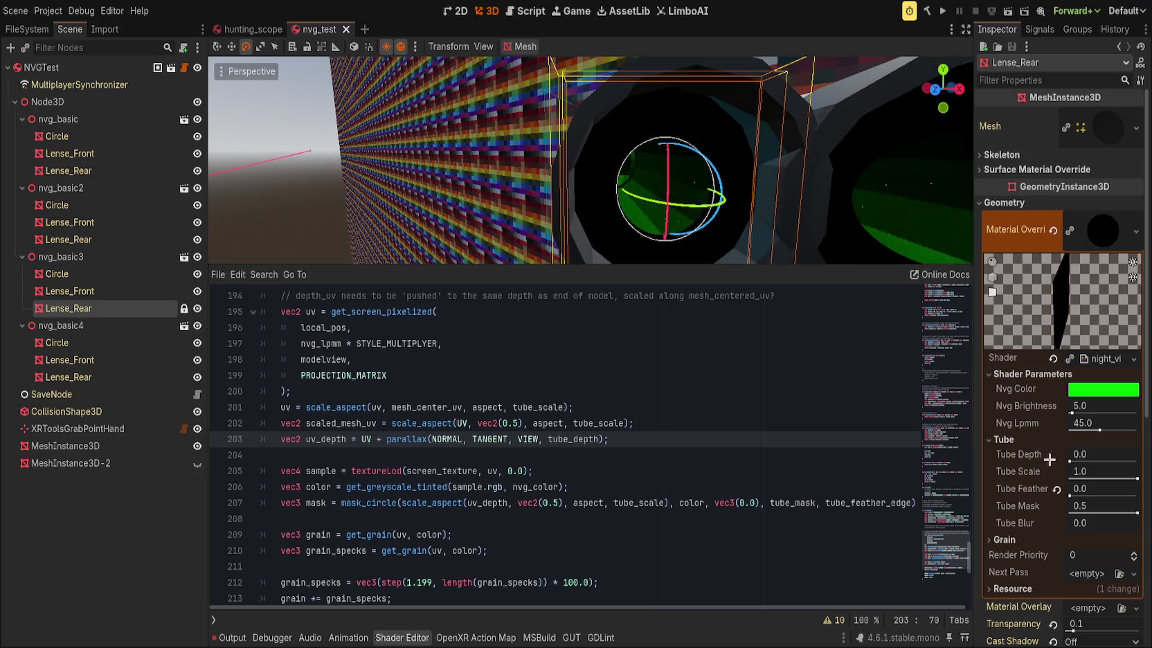
key(f)
drag(1075, 458, 1100, 458)
mouse_move(789, 218)
mouse_down()
mouse_move(781, 173)
mouse_move(761, 224)
mouse_move(778, 219)
mouse_up()
- Bring the caret back to the end of line 203
click(632, 460)
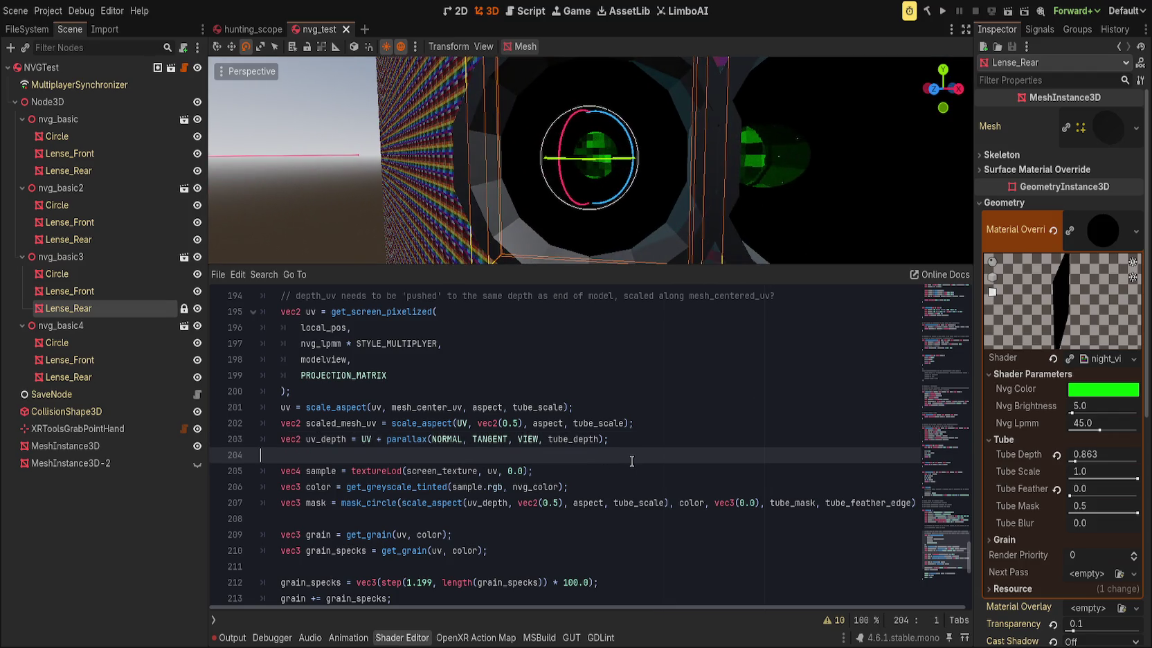
scroll(629, 459, up, 10)
scroll(629, 458, down, 10)
click(622, 443)
- Append ', tube_scale' to the parallax call on line 203
key(Left)
text(, )
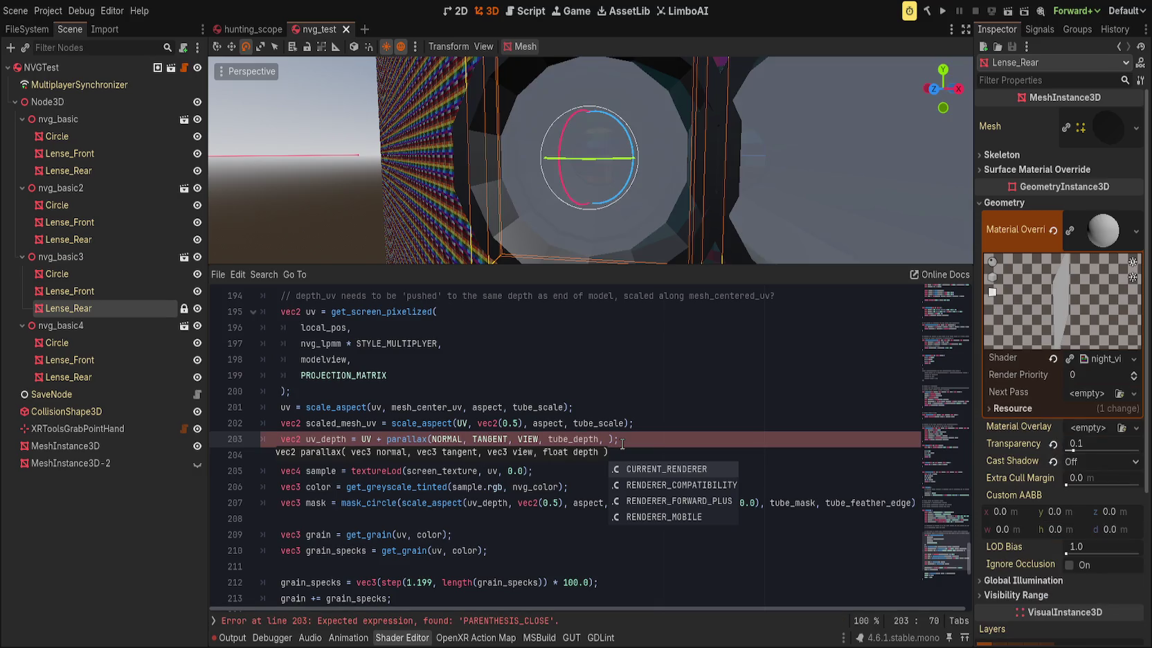
text(tube_scale)
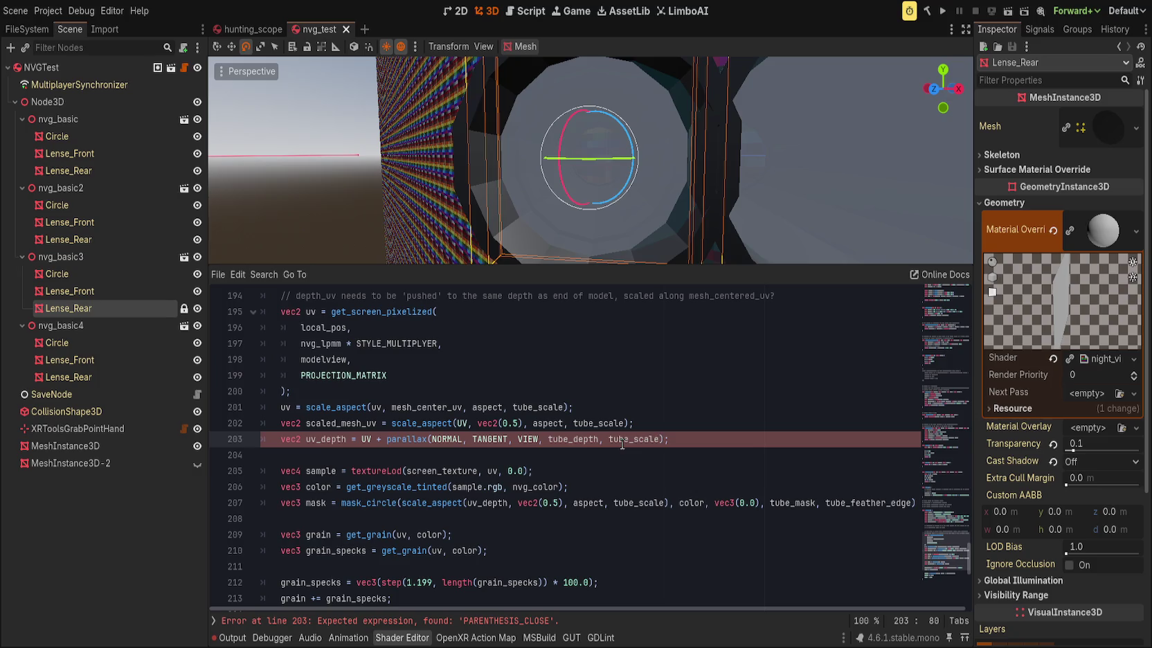
scroll(588, 484, up, 10)
click(492, 619)
- Add a 'float scale' parameter after depth in parallax()'s signature on line 120
scroll(555, 490, up, 8)
scroll(556, 490, up, 10)
scroll(555, 490, up, 5)
scroll(560, 484, down, 2)
click(580, 468)
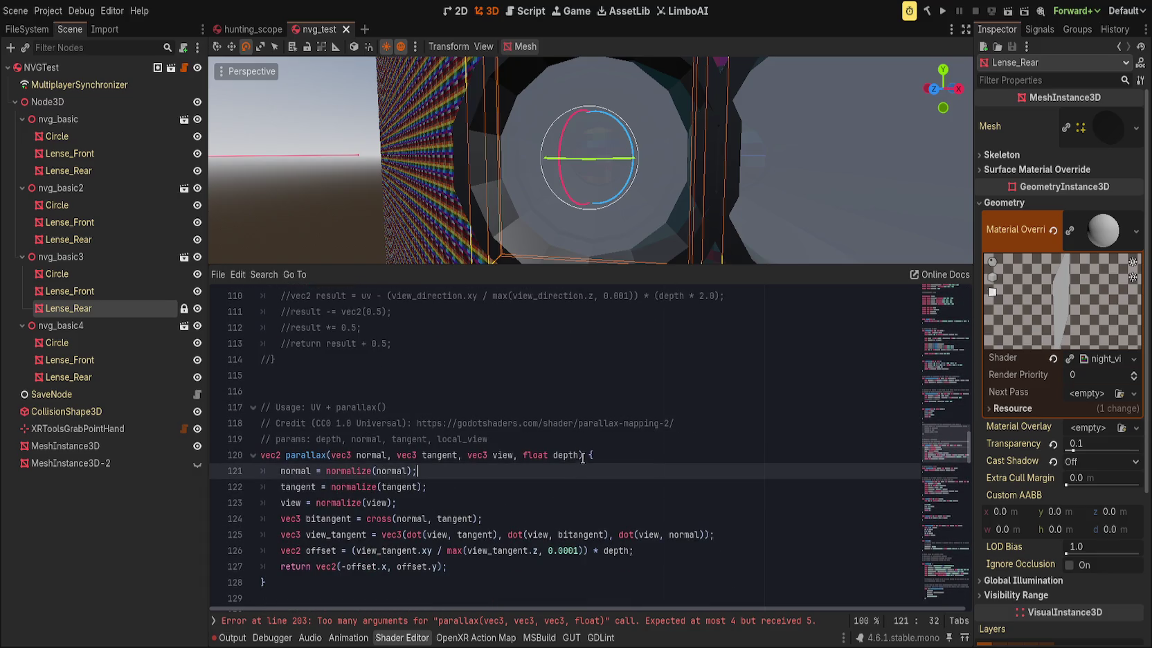
click(582, 456)
text(, tube_scale)
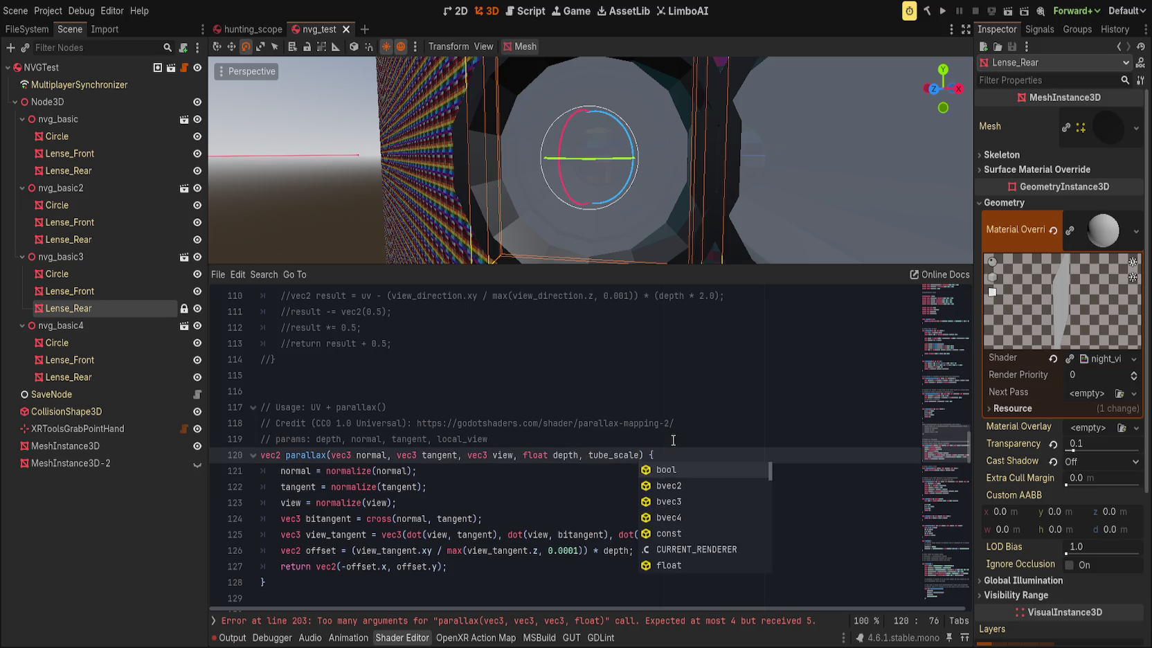
key(BackSpace)
key(BackSpace)
key(BackSpace)
text(float scale)
click(673, 440)
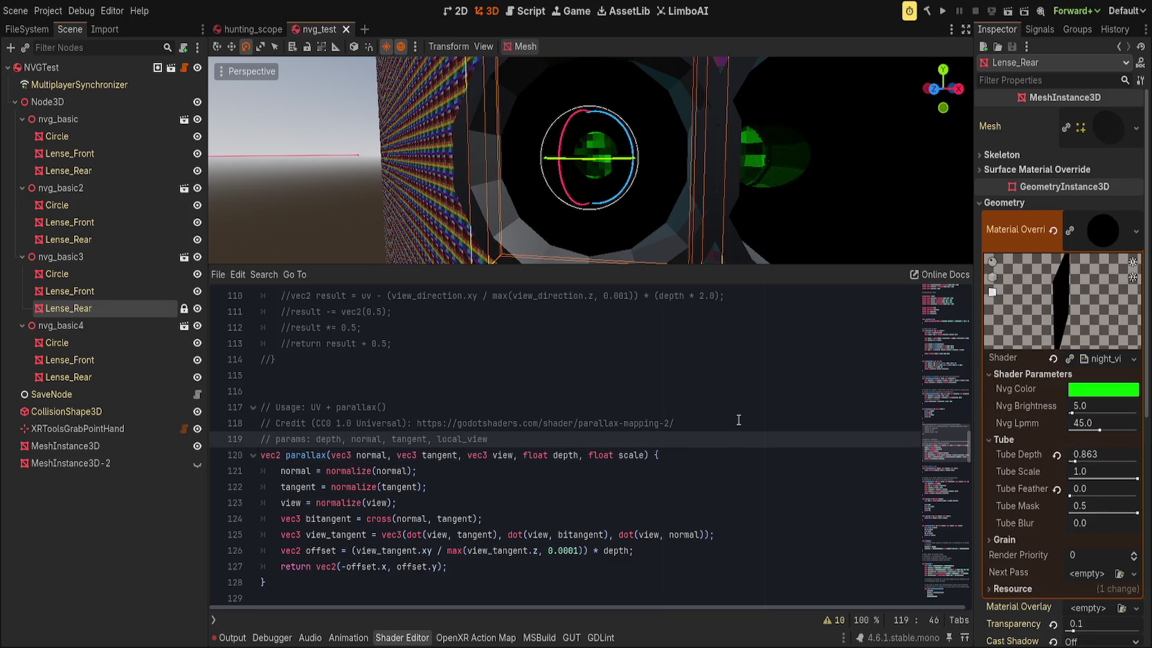
- Delete the trial scale parameter from parallax's signature and select tube_scale on line 203
click(623, 455)
double_click(626, 455)
scroll(779, 454, up, 1)
scroll(780, 454, up, 1)
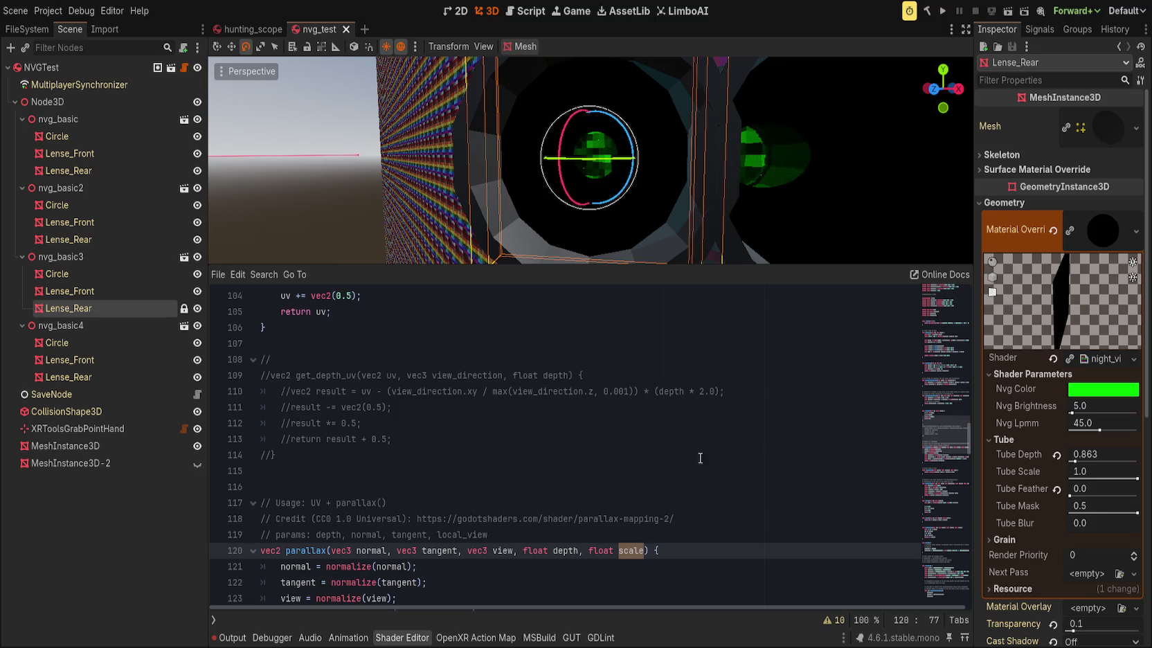
scroll(419, 426, down, 2)
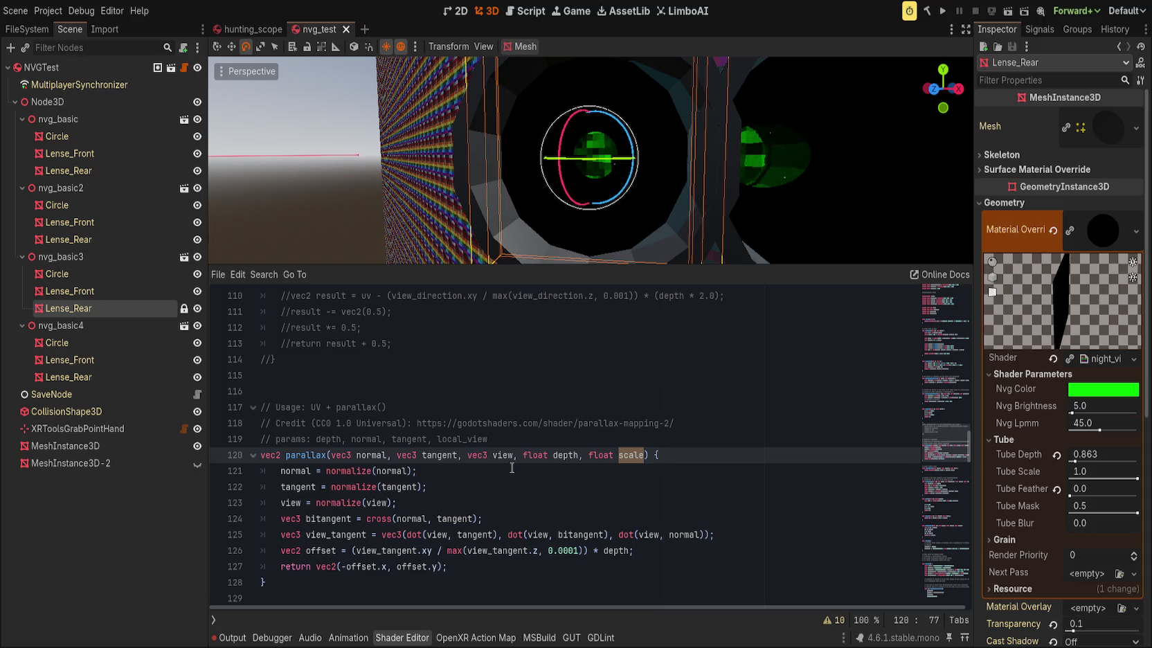
click(702, 548)
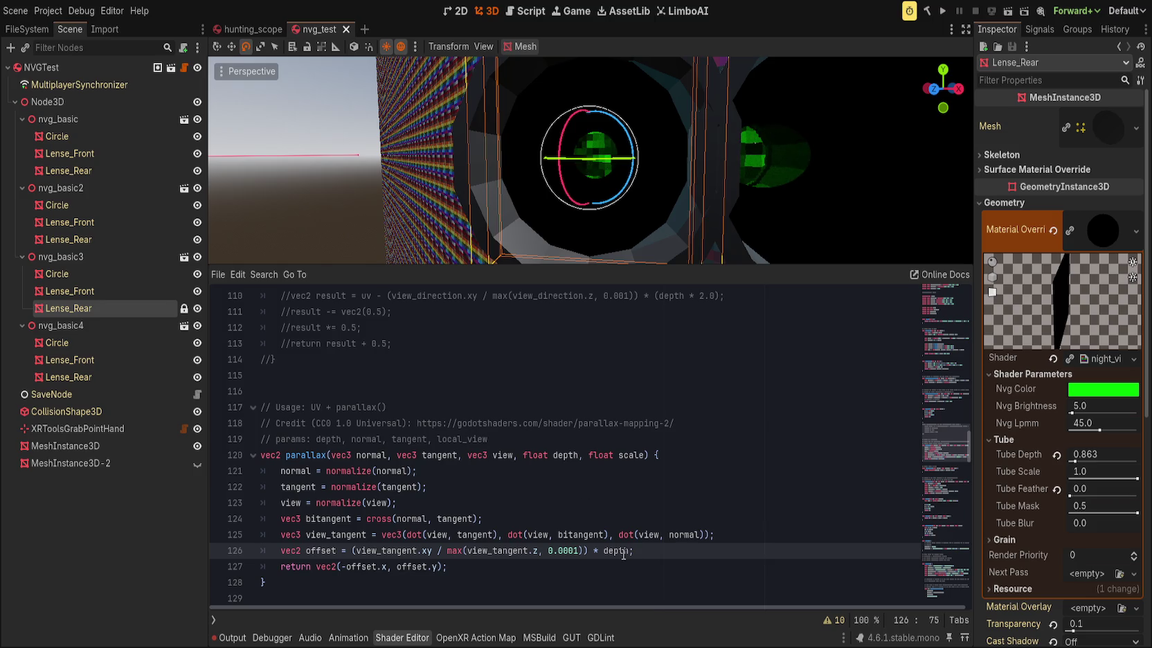
double_click(632, 454)
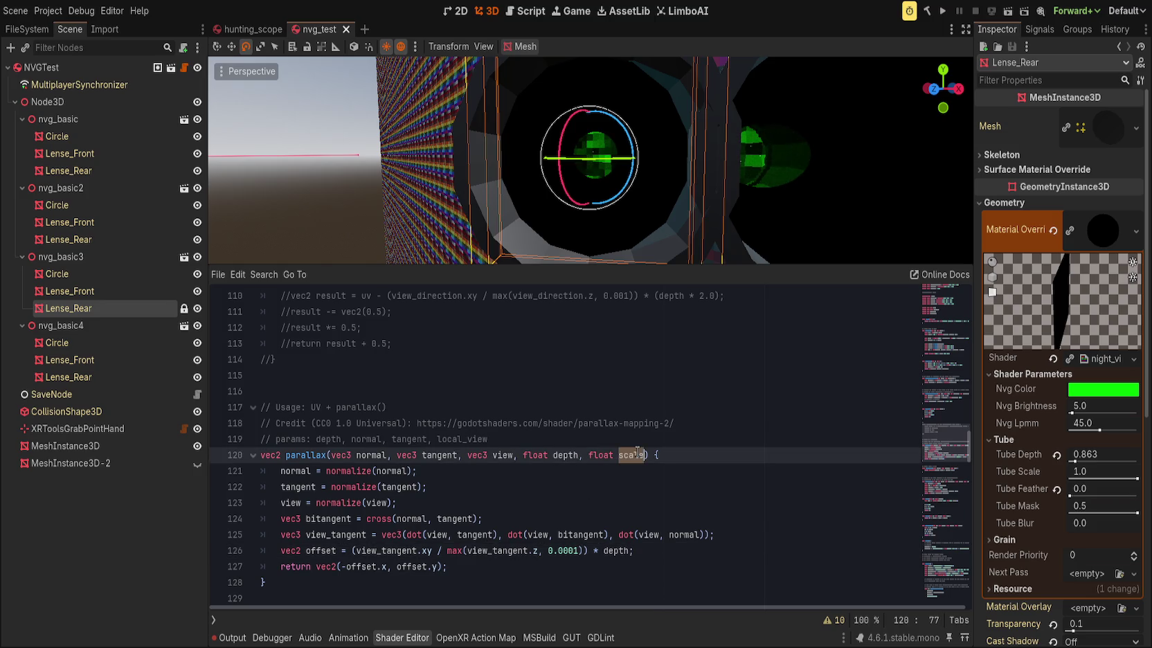
key(BackSpace)
key(BackSpace)
key(BackSpace)
scroll(662, 453, down, 5)
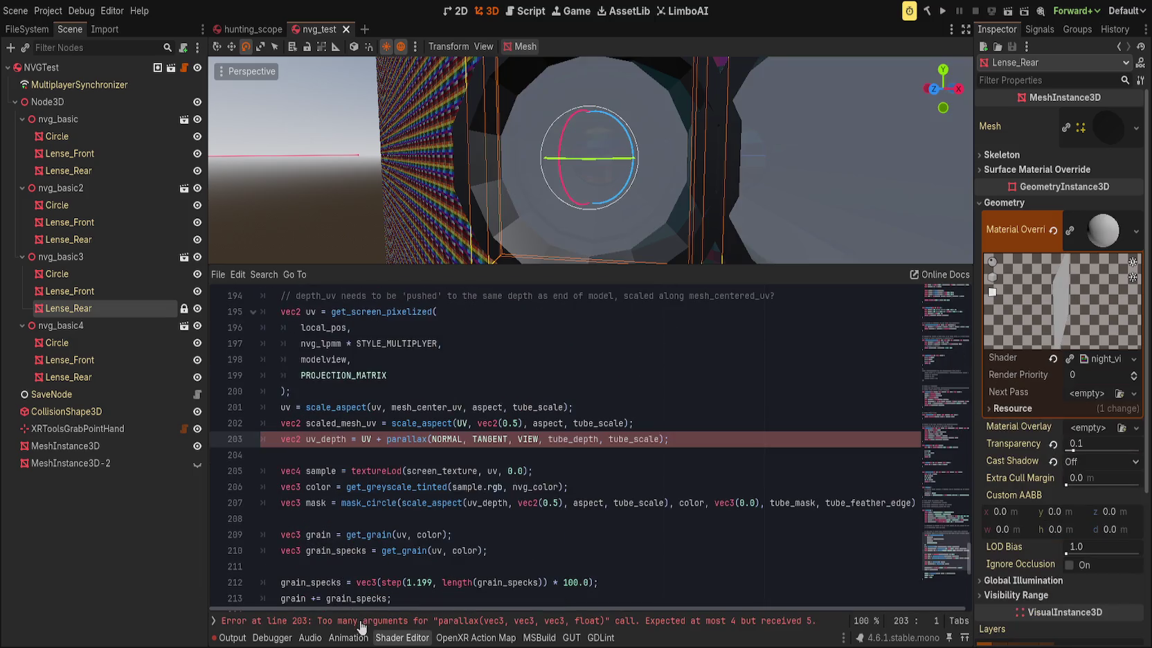
double_click(640, 438)
- Remove tube_scale from the line 203 parallax call and start a new line below
key(BackSpace)
key(BackSpace)
key(BackSpace)
click(646, 437)
key(Return)
- Write 'uv_depth = scale_aspect(uv_depth, vec2(0.5), aspect, tube_scale);' on line 204
text(uv)
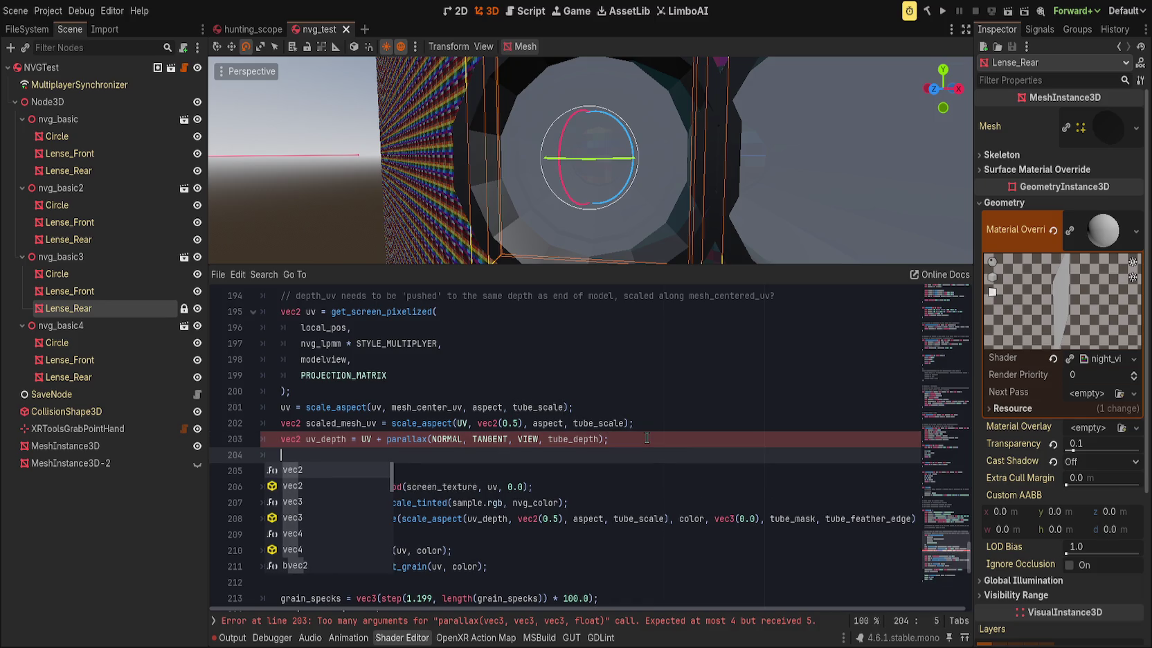
text(_depth = )
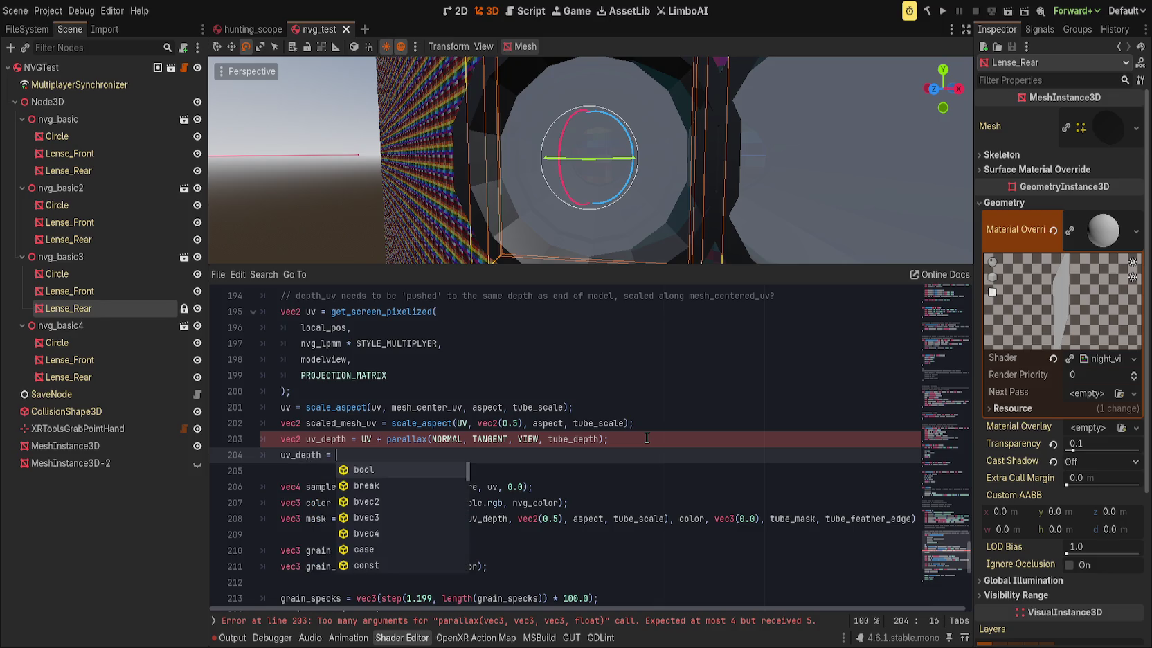
text(scale_a)
key(Return)
text(uv_depth,)
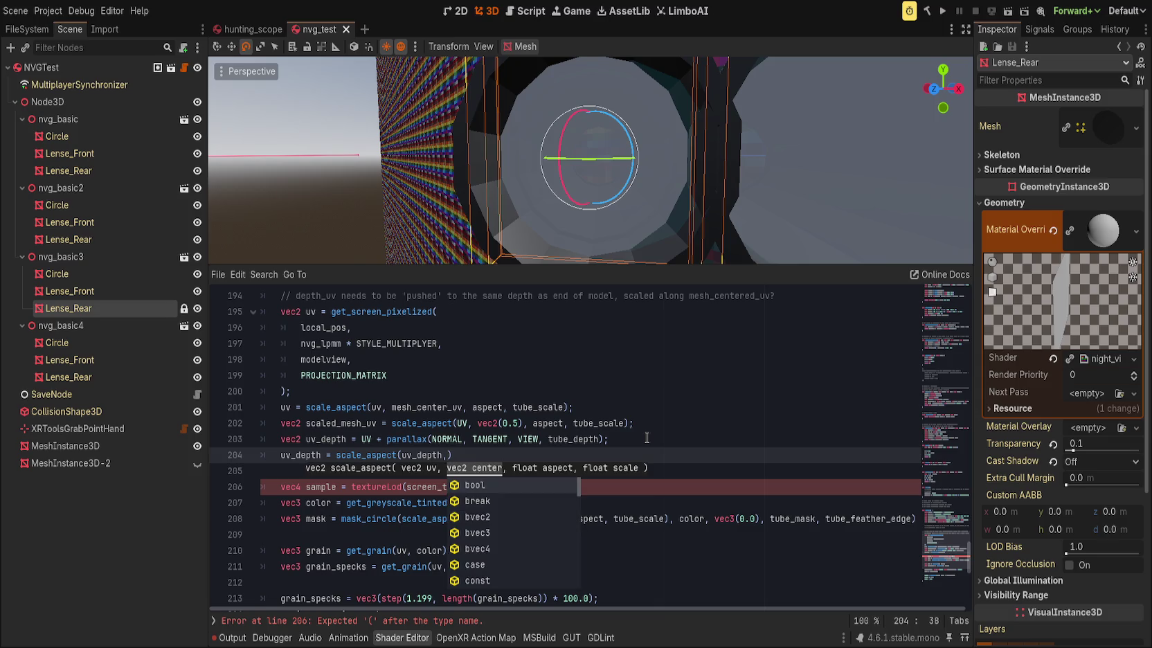
text( vec)
key(Return)
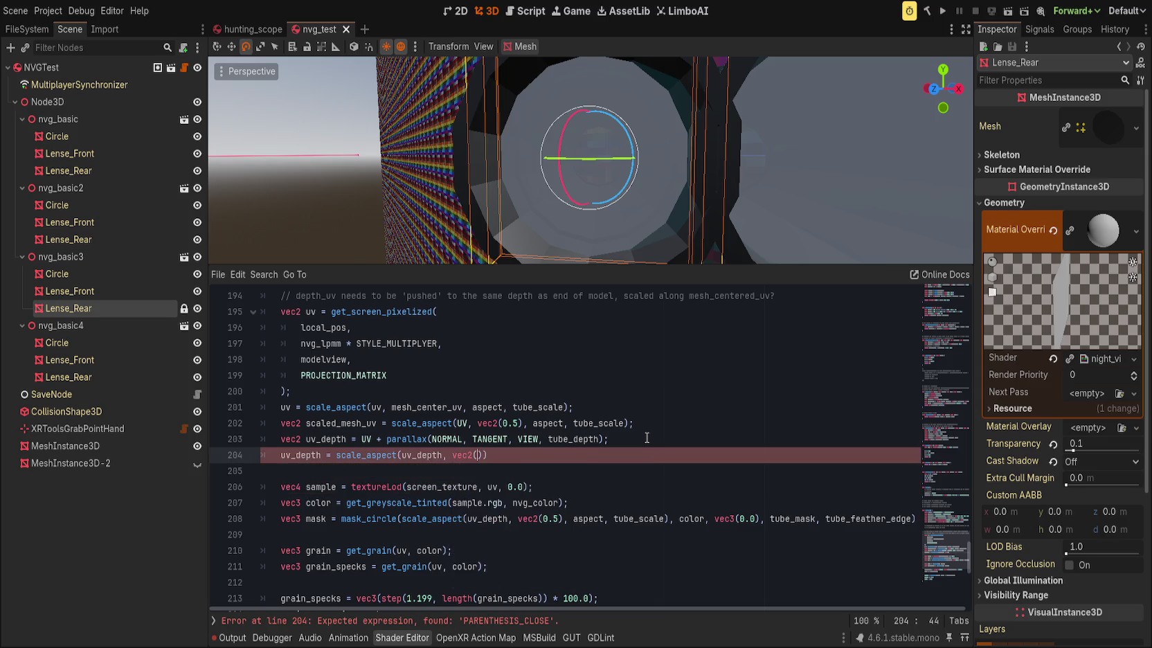
text(.5)
key(BackSpace)
key(BackSpace)
text(0.5)
text(, )
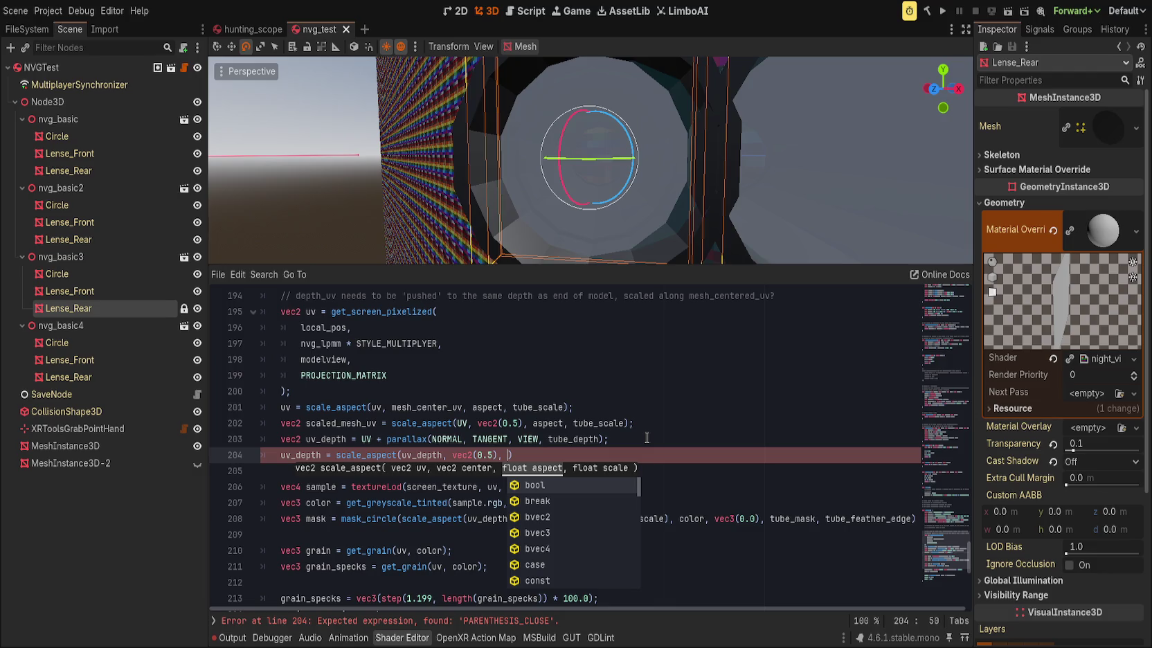
text( aspect,)
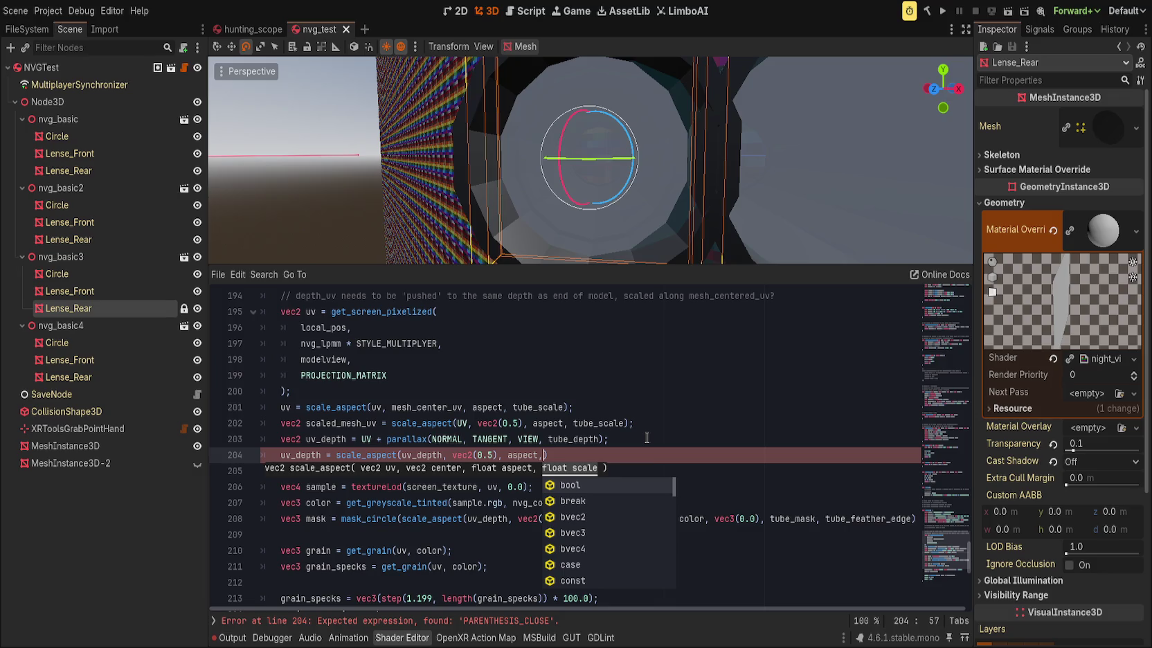
text( tube_scale);)
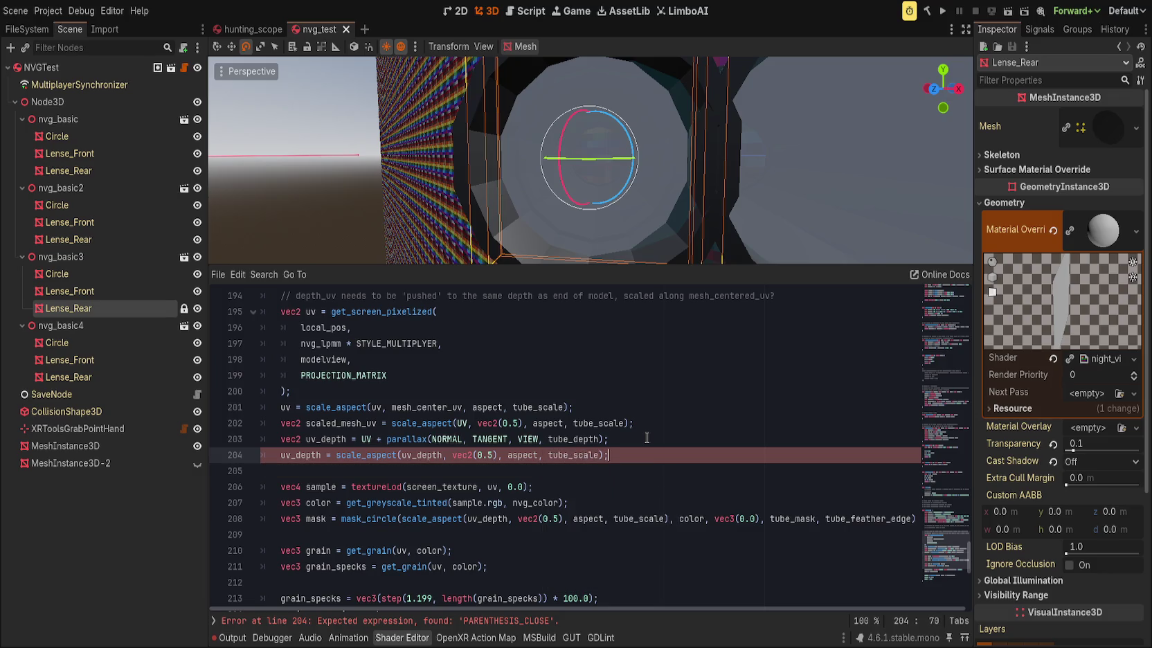
key(Left)
key(Left)
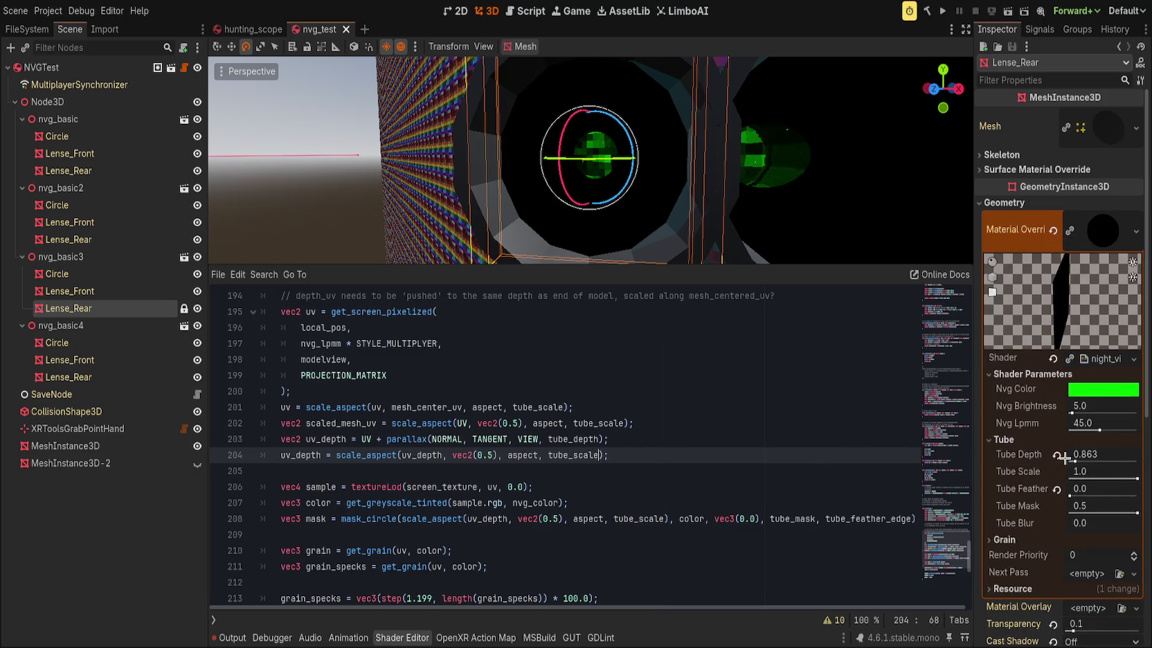
- Try Tube Scale at 0.396 and 0.5 and Tube Depth near 7.4, ending at scale 1.0, depth 0.0
drag(1074, 460, 1071, 462)
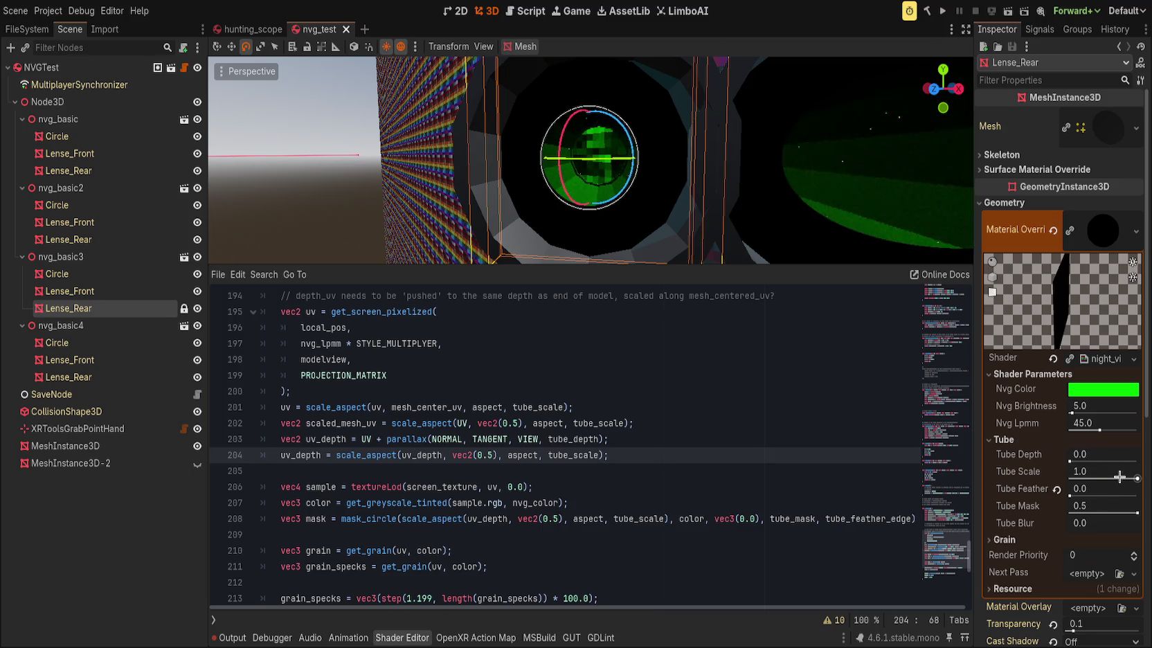
mouse_move(1138, 478)
mouse_down()
mouse_move(1093, 478)
mouse_move(1138, 477)
mouse_up()
drag(1073, 459, 1142, 476)
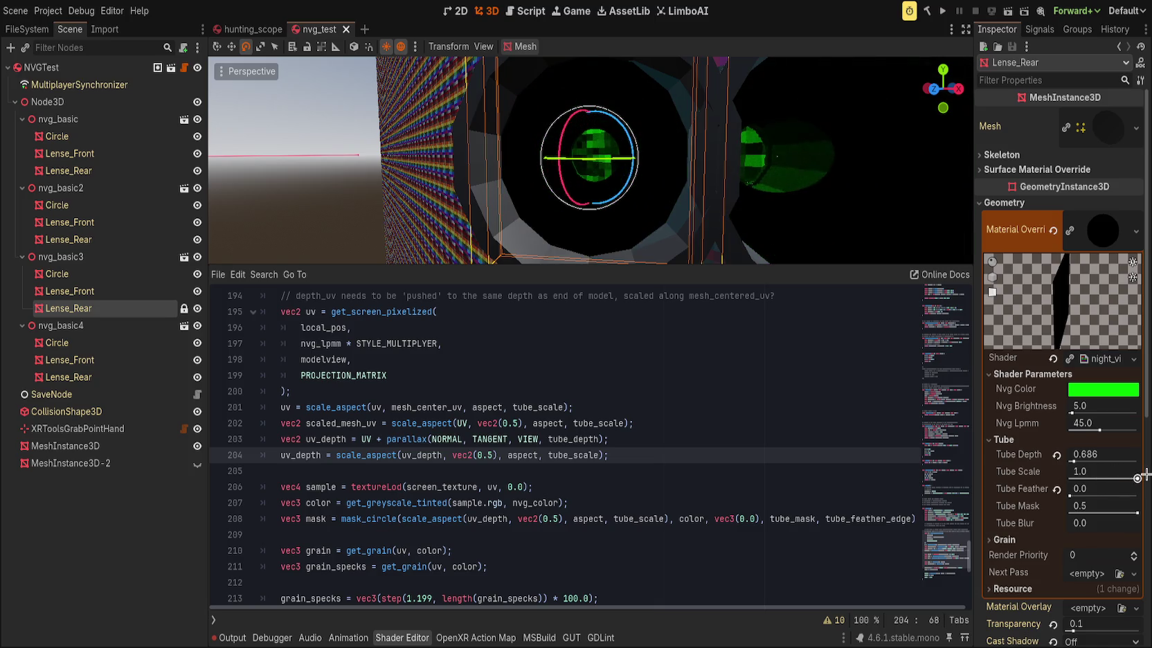
click(1106, 472)
key(Return)
scroll(689, 186, up, 3)
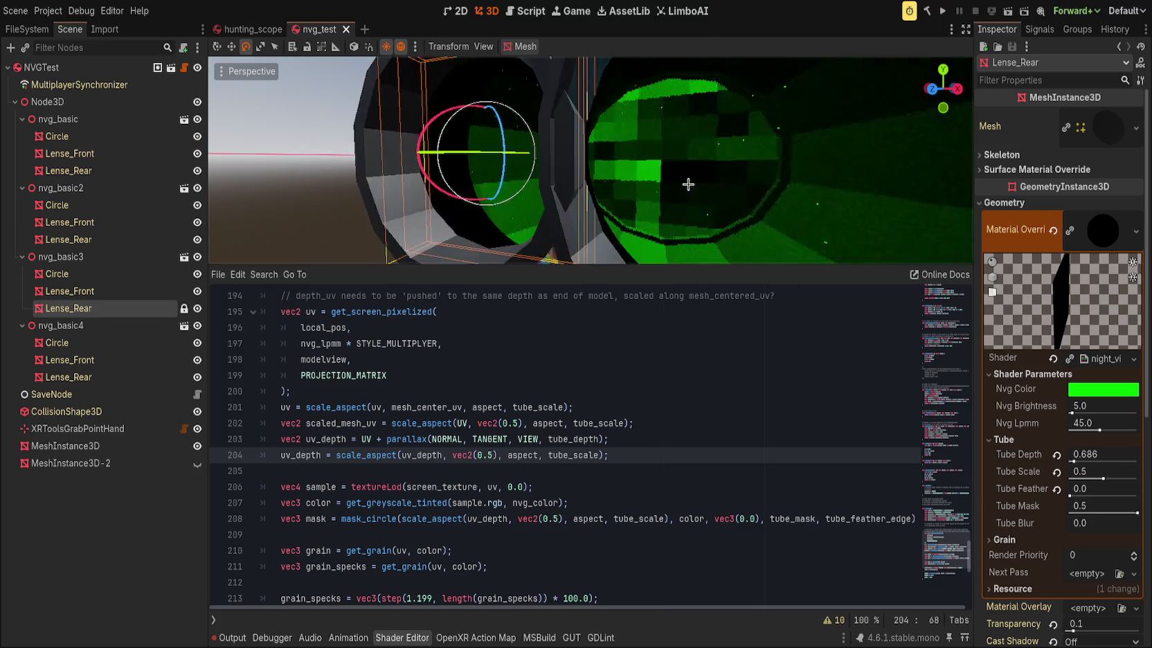
drag(1053, 477, 1137, 478)
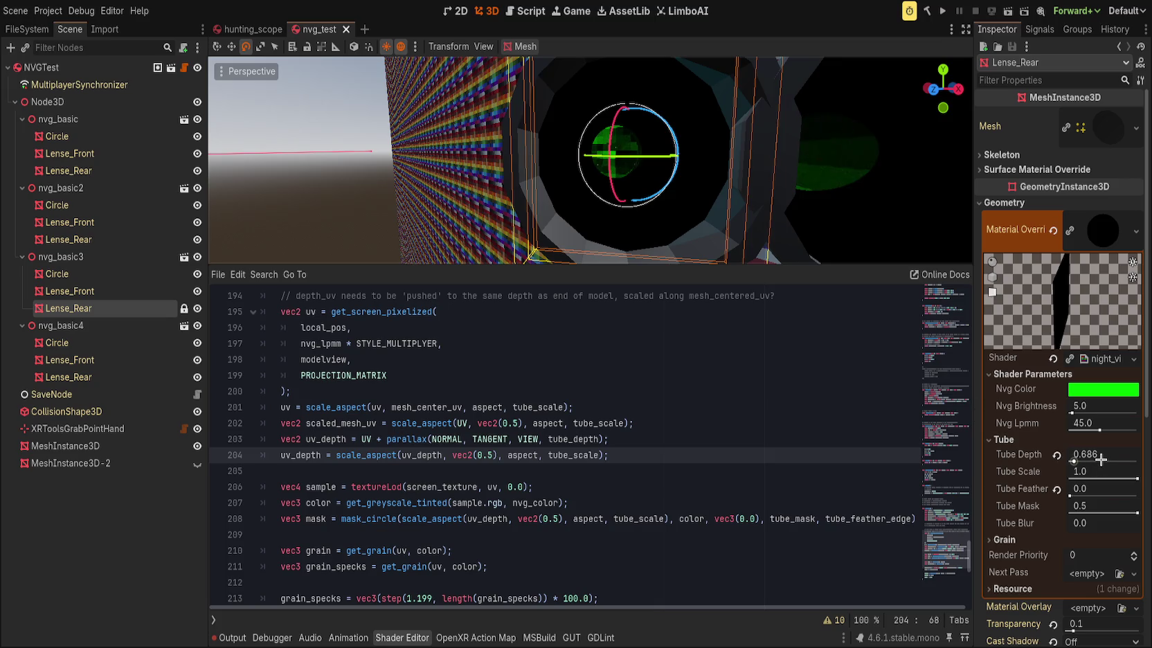
mouse_move(1071, 457)
mouse_down()
mouse_move(1120, 462)
mouse_move(1052, 462)
mouse_move(1149, 475)
mouse_up()
click(1056, 454)
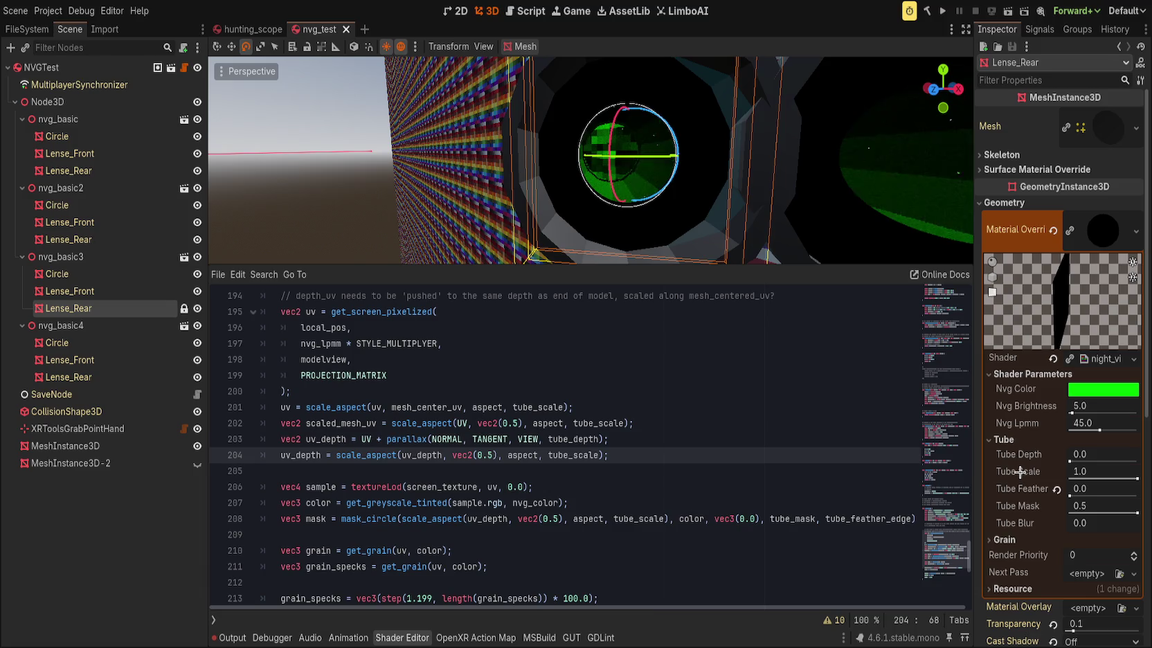
- On line 204, scale the depth UV by pow(tube_scale, 0.2)
click(580, 504)
double_click(590, 456)
click(613, 455)
text(2.0)
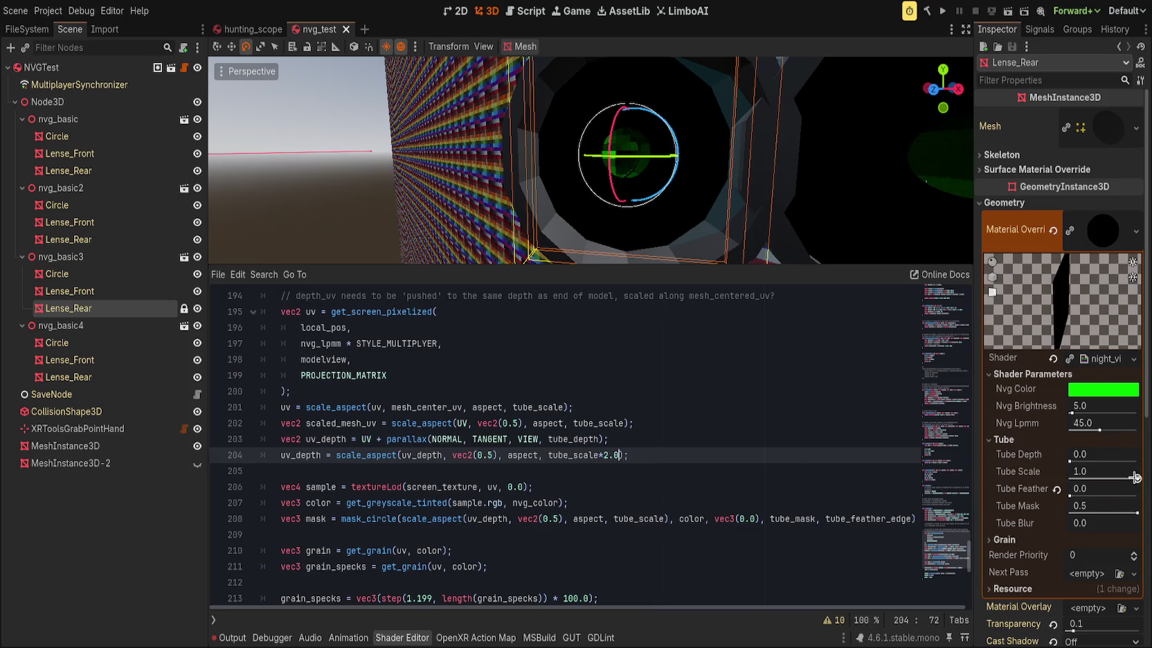
- Try Tube Scale and Tube Depth values, reset both, then set Tube Depth to 0.48
drag(1135, 477, 1103, 475)
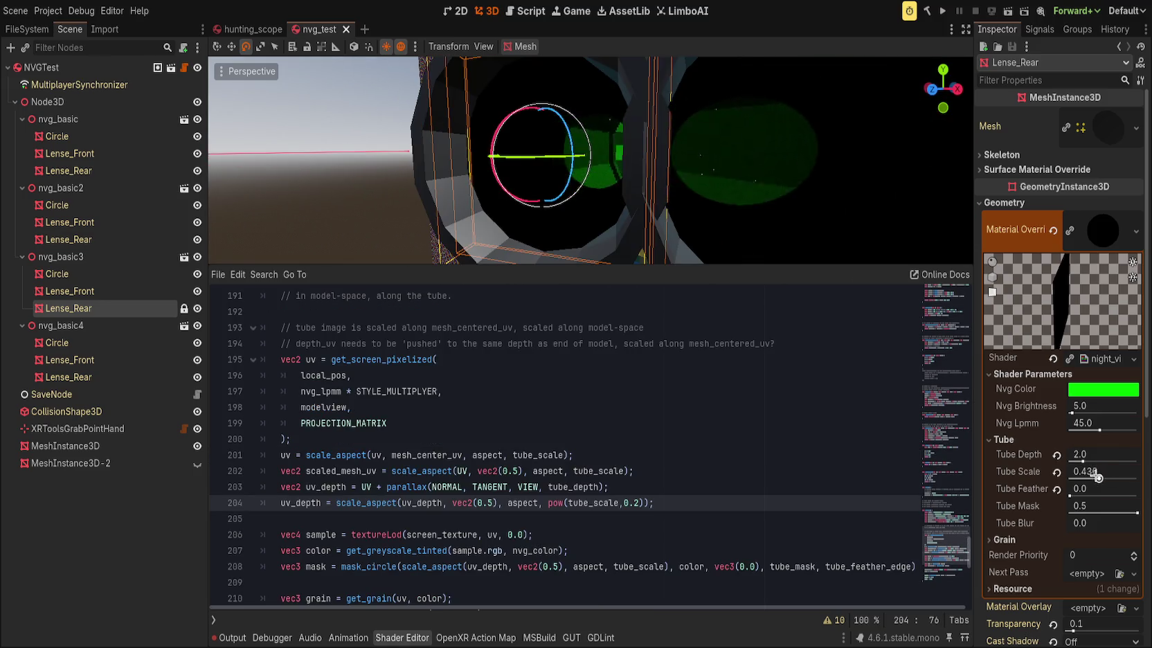
click(1055, 473)
click(1057, 455)
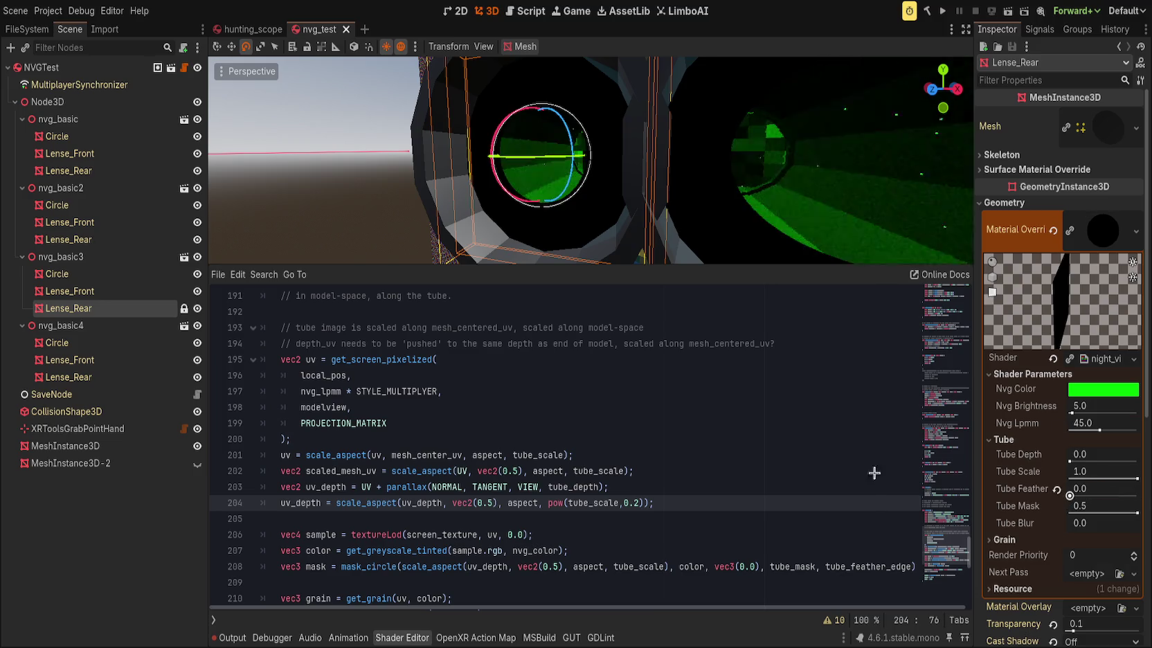
mouse_move(1070, 455)
mouse_down()
mouse_move(1122, 455)
mouse_move(1091, 455)
mouse_move(1085, 470)
mouse_move(1136, 478)
mouse_up()
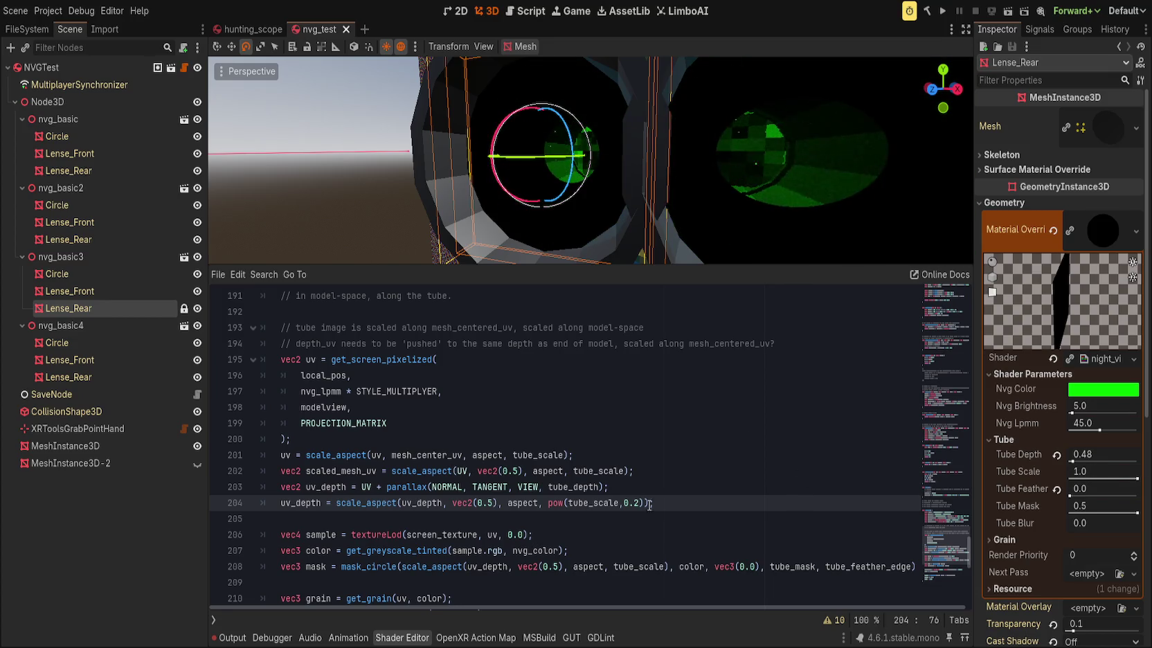
scroll(643, 510, up, 13)
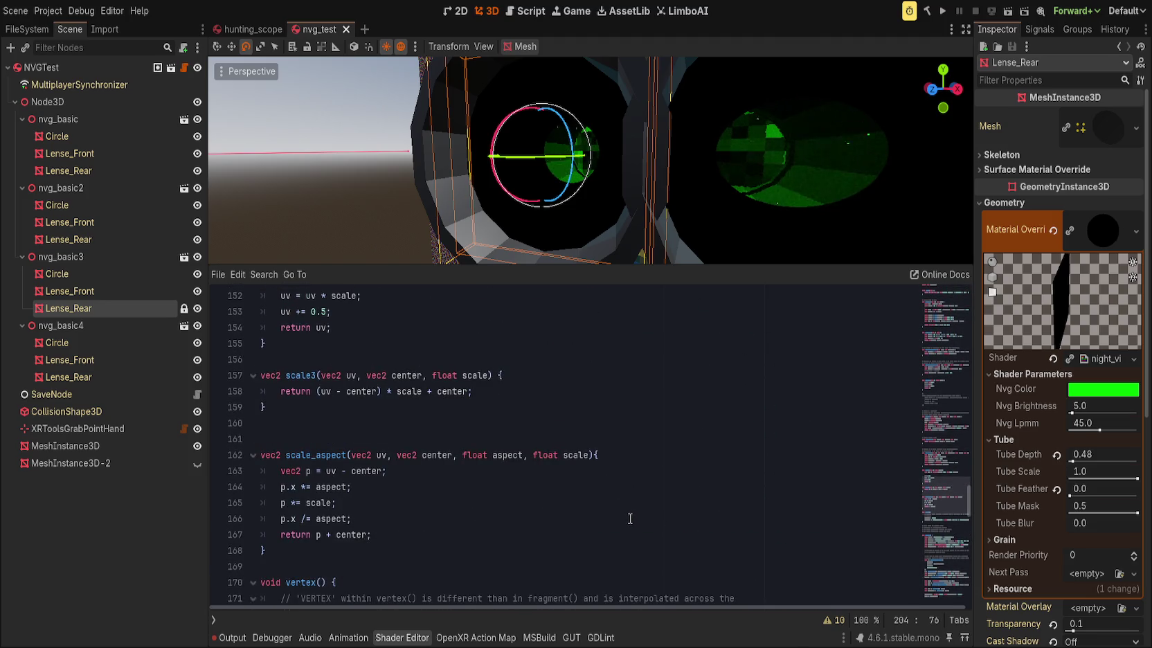
- Uncomment the get_depth_uv function on lines 109–114 with Ctrl+K
scroll(629, 518, up, 13)
scroll(630, 518, up, 9)
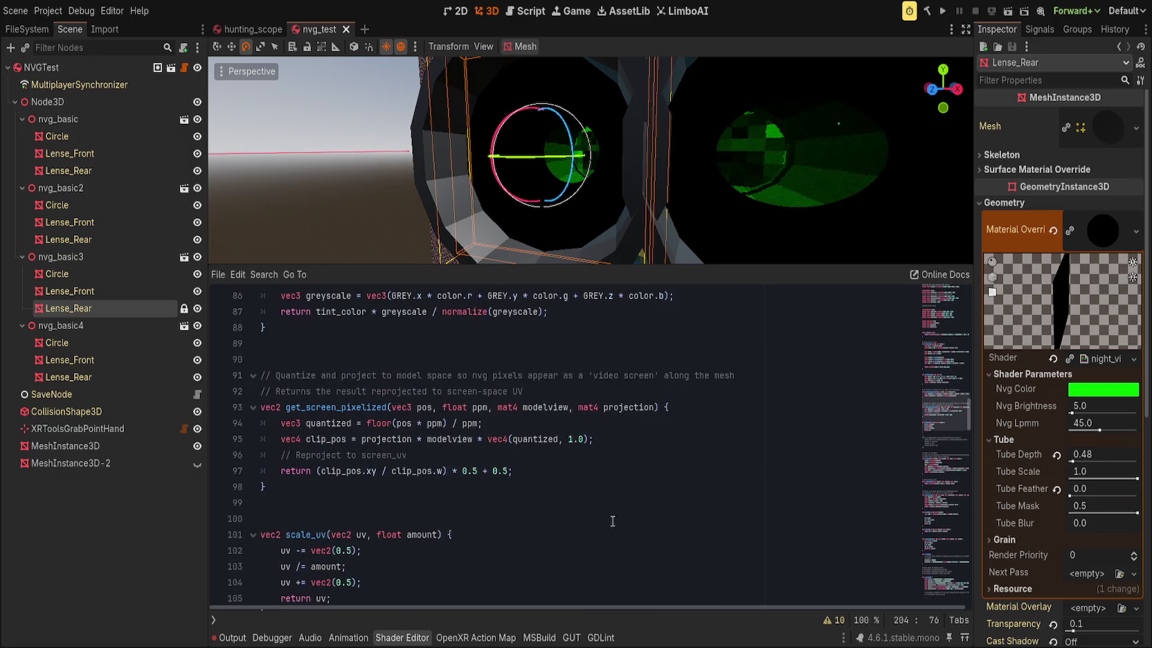
scroll(668, 519, down, 4)
drag(277, 552, 252, 464)
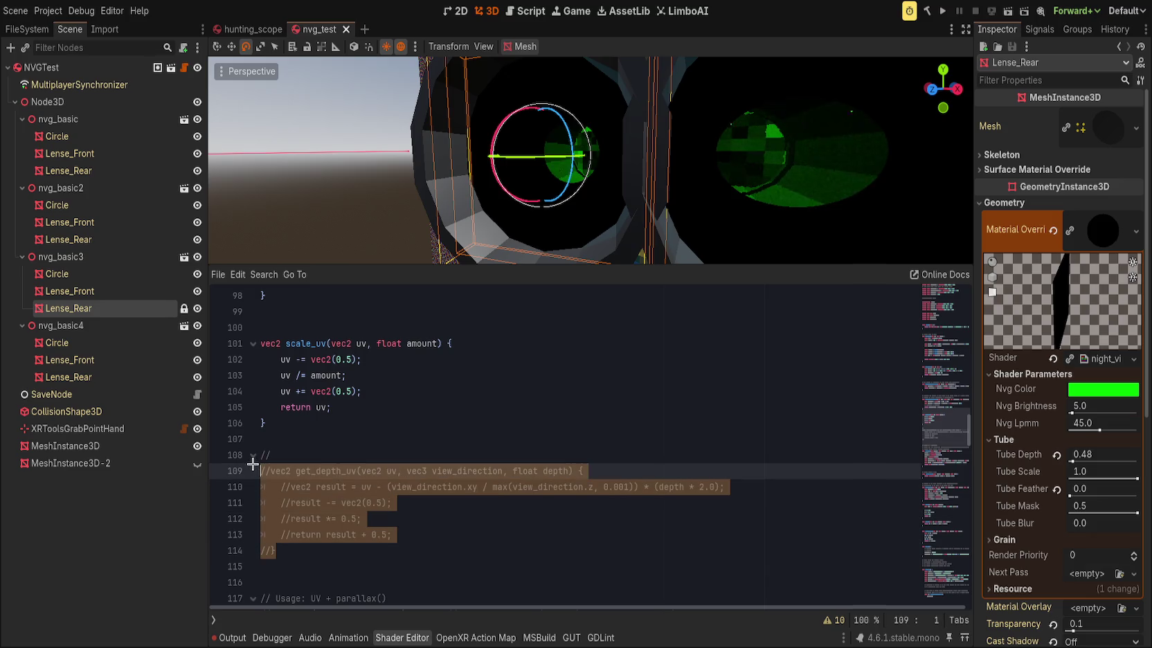
key(ctrl+k)
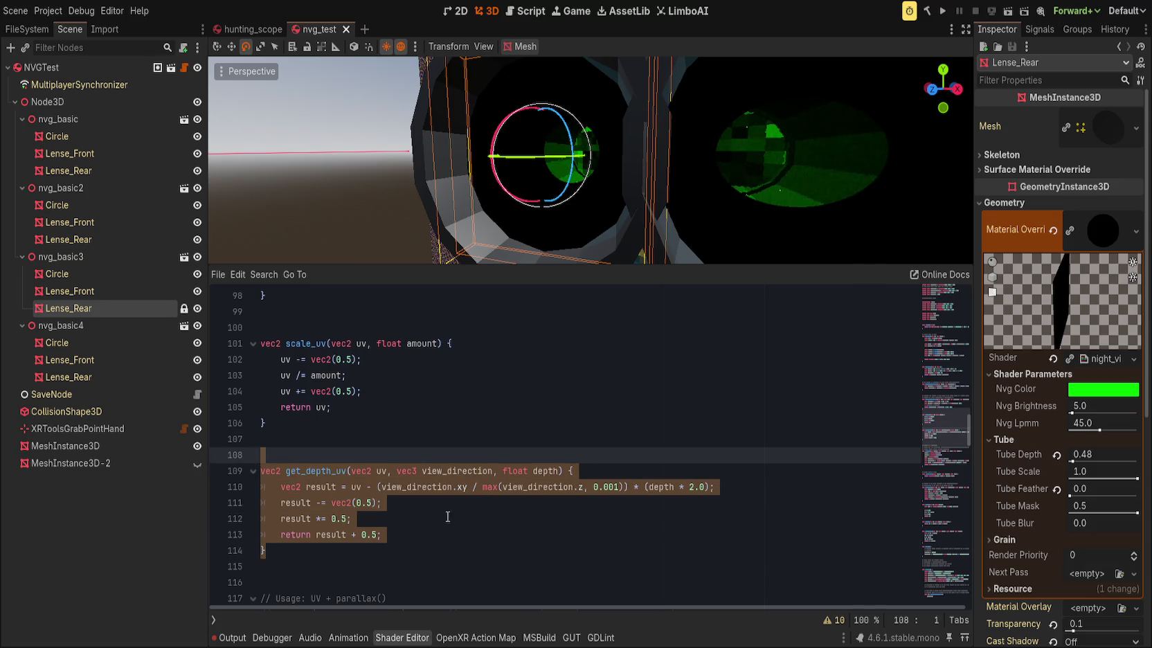
- Return to line 203 and select the parallax call for replacement
scroll(466, 530, down, 8)
scroll(466, 530, down, 20)
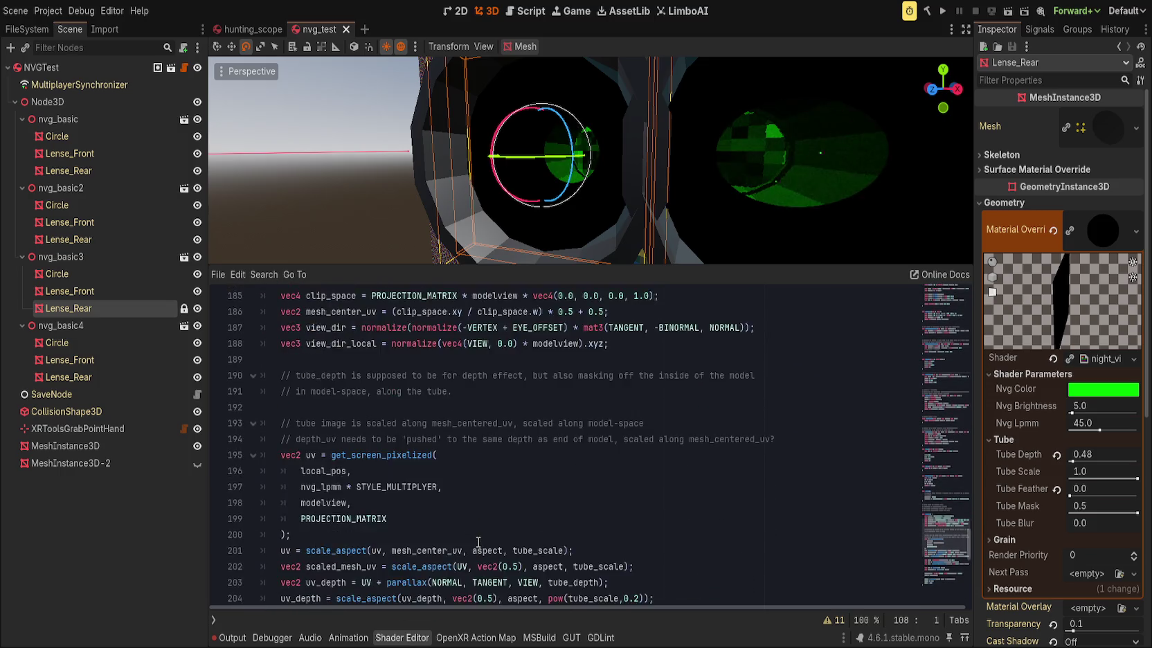
scroll(479, 533, down, 1)
double_click(409, 437)
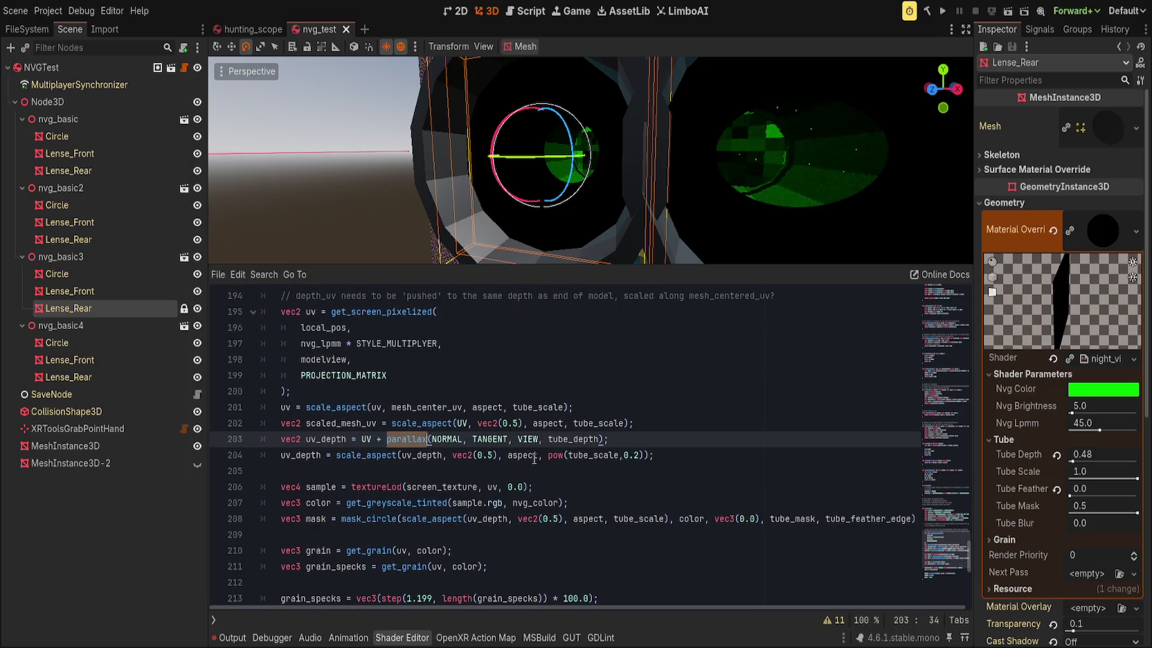
- Replace line 203's parallax call with get_depth_uv(scaled_mesh_uv, view_dir, tube_depth) and save
key(BackSpace)
key(BackSpace)
key(BackSpace)
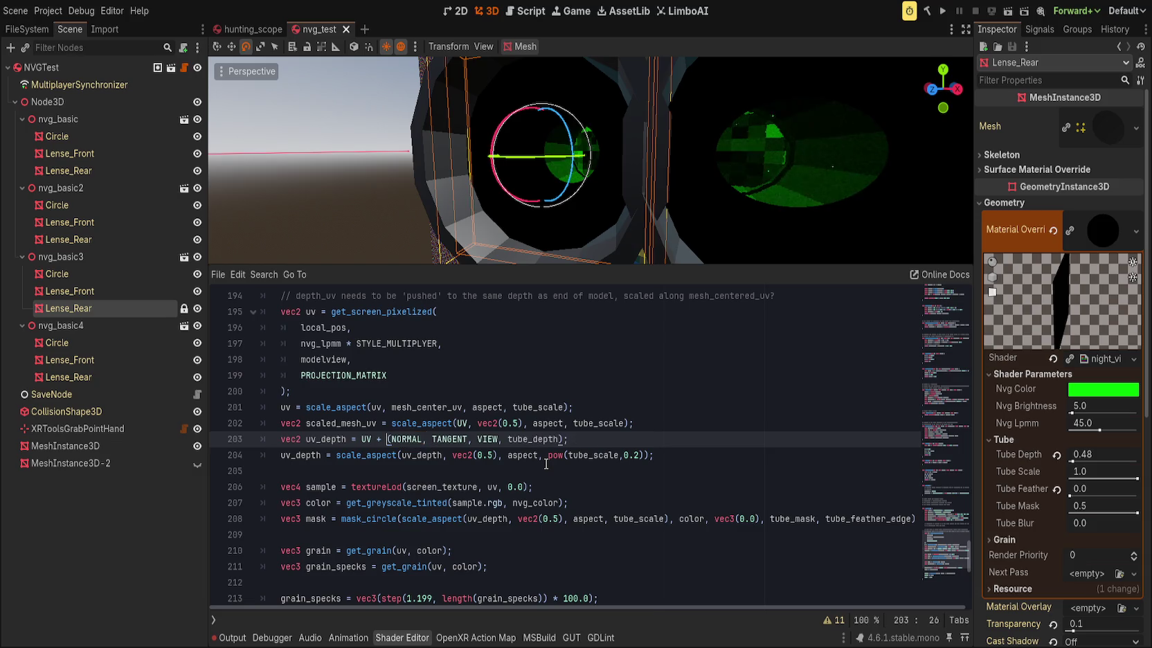
text(get_depth)
key(Return)
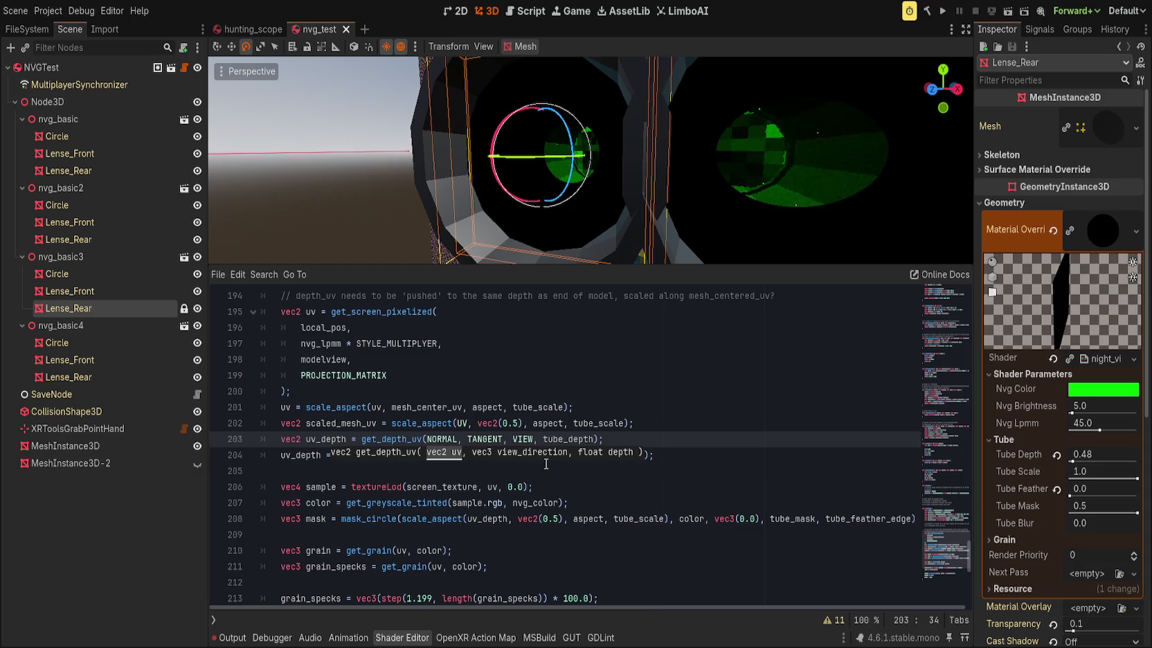
text(UV)
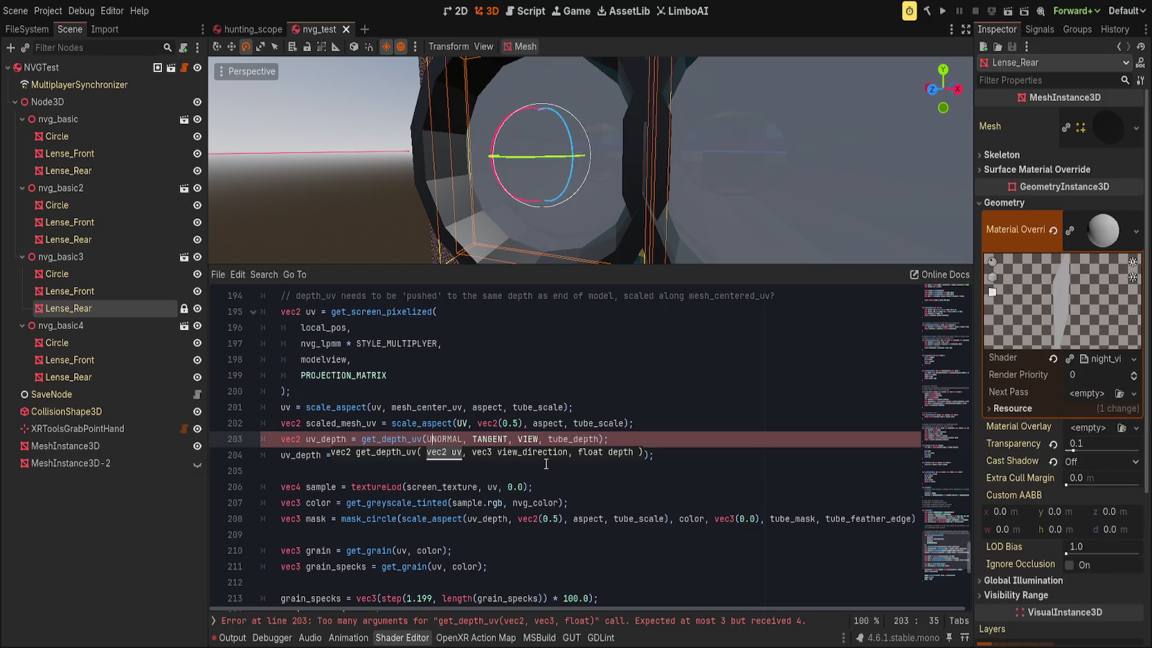
key(BackSpace)
key(BackSpace)
text(scaled)
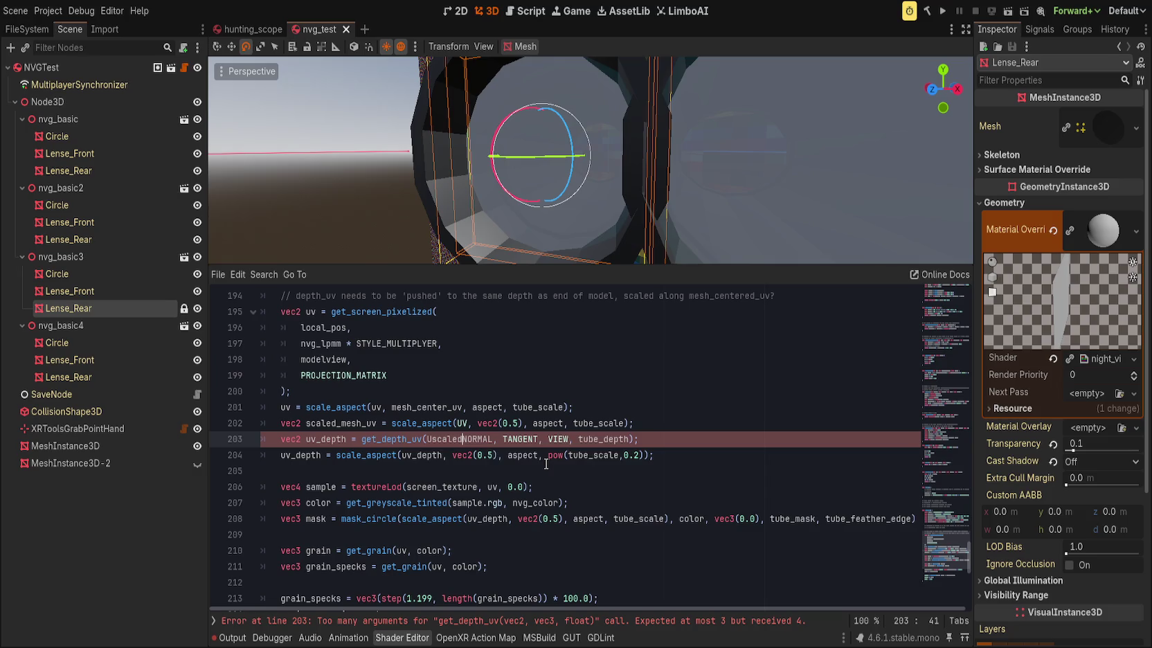
text(_mesh_uv,)
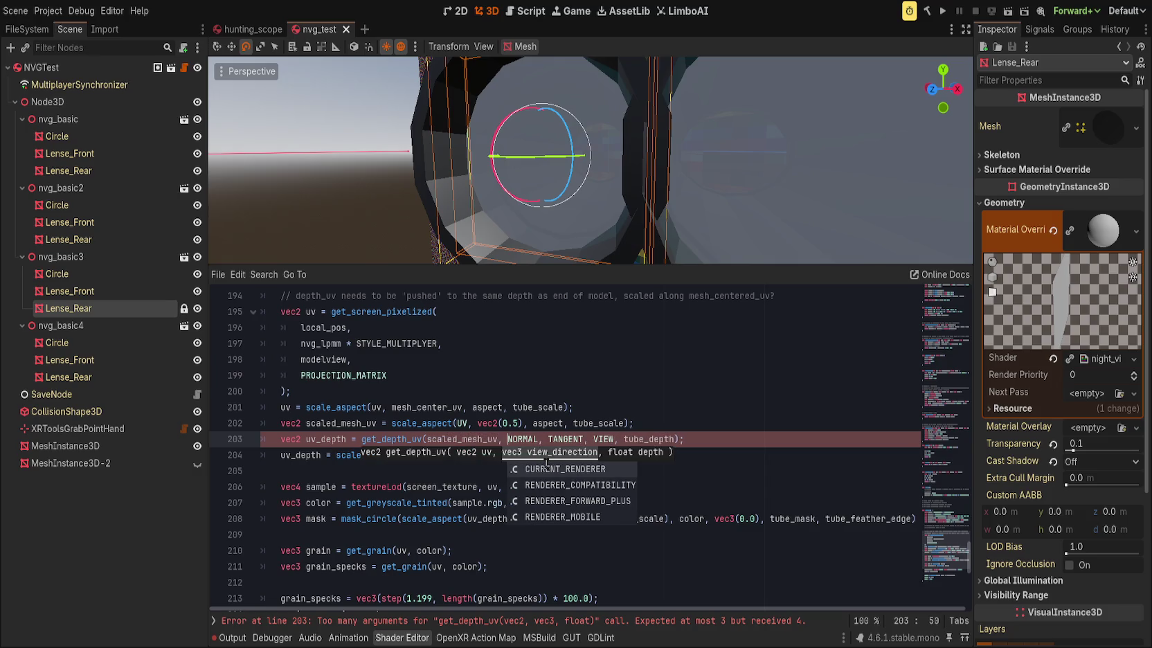
key(shift+End)
text(view)
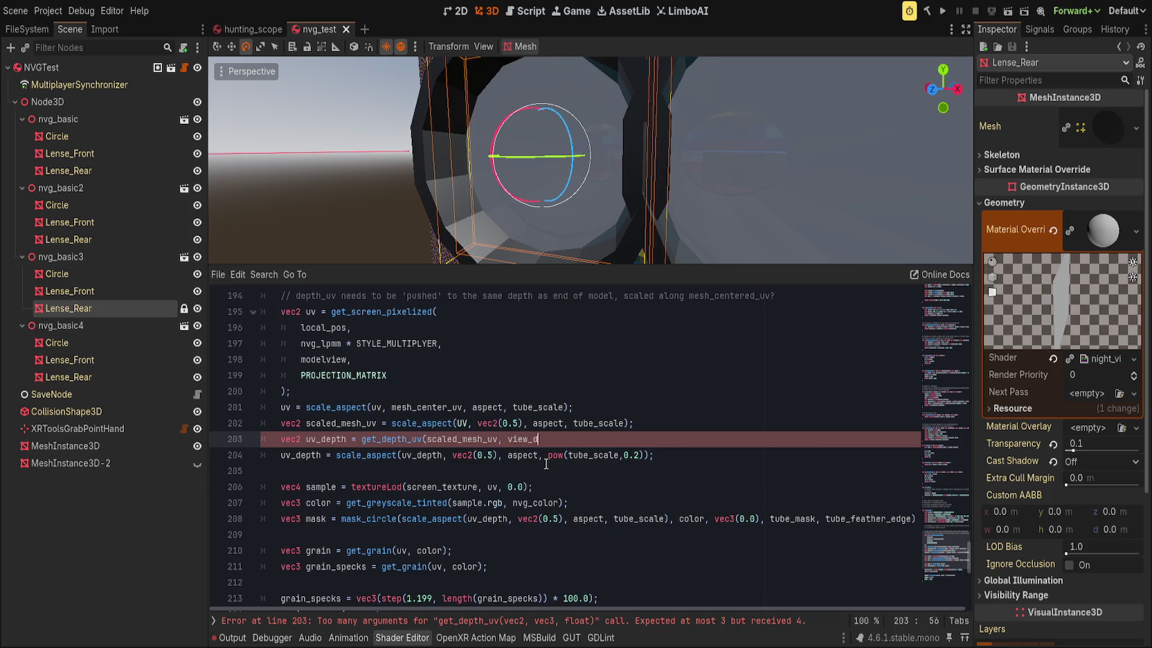
text(ir)
text())
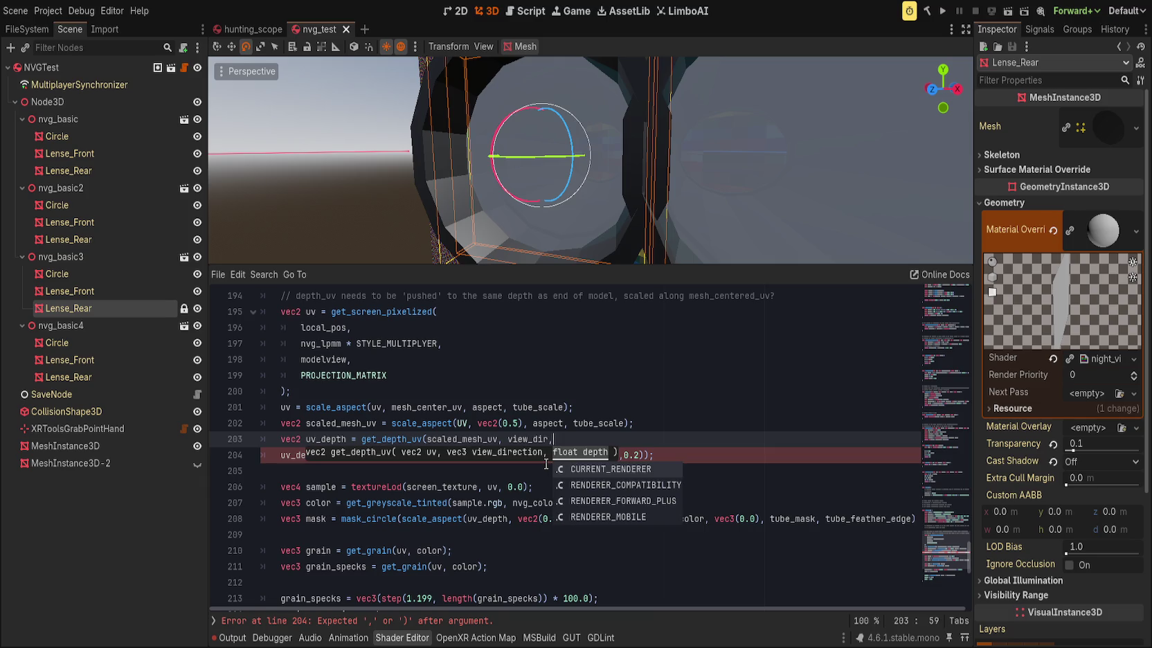
text( tube_depth);)
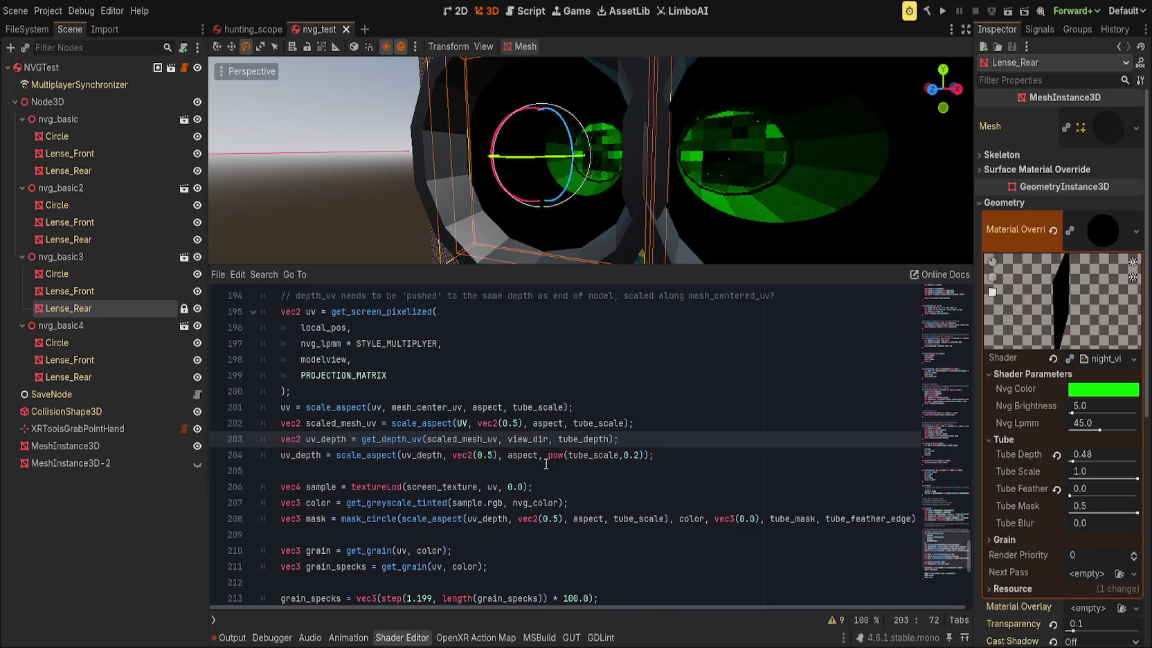
key(ctrl+s)
- Reset Tube Depth, set it to 1.0, and lower Tube Scale to 0.476
click(1056, 455)
drag(1083, 455, 1094, 454)
drag(605, 167, 609, 166)
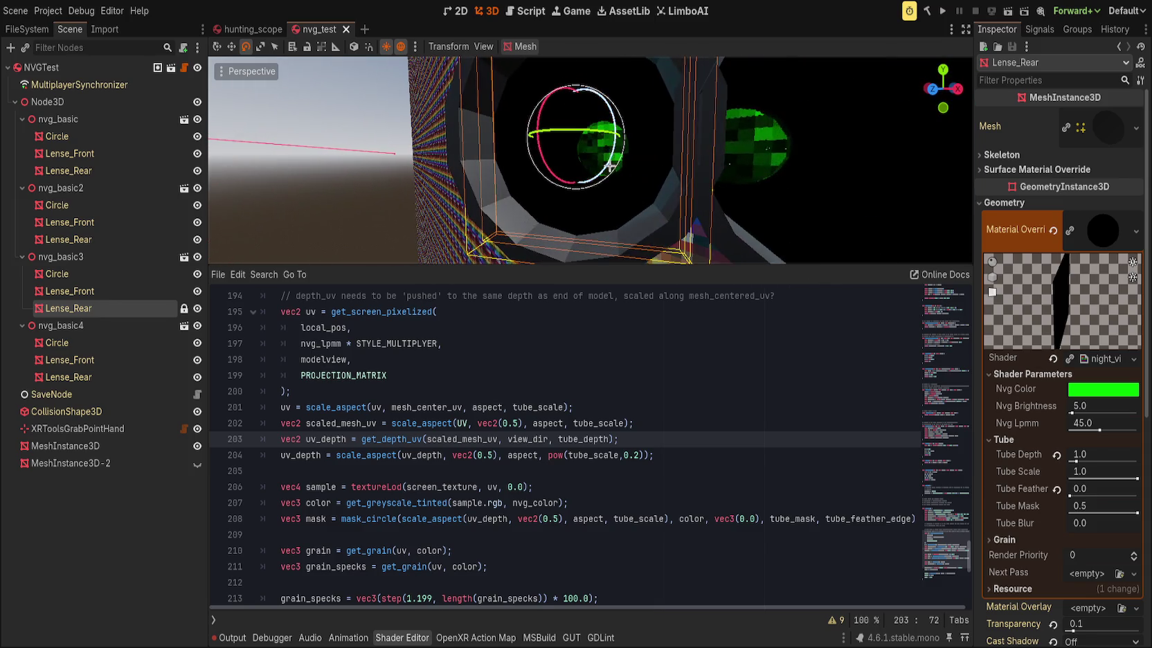
drag(1135, 478, 1100, 479)
mouse_move(760, 247)
mouse_down()
mouse_move(772, 245)
mouse_move(744, 252)
mouse_up()
scroll(754, 245, down, 3)
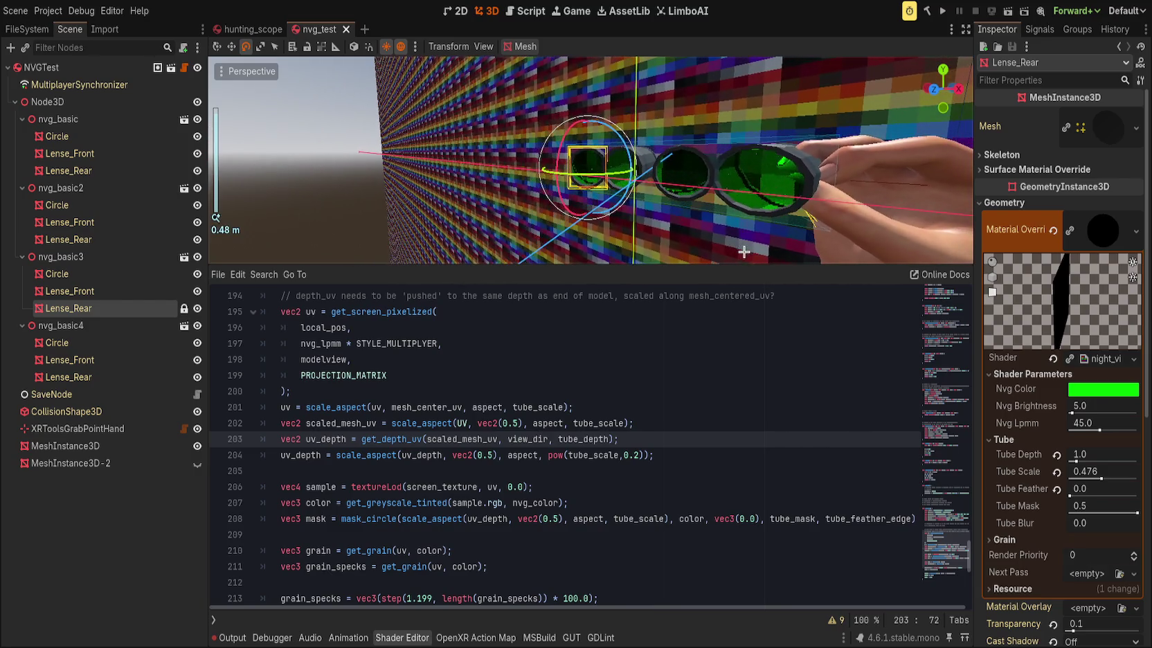
- Raise Tube Depth to 2.633 while orbiting, then hide the shader panel with Ctrl+J
drag(1090, 457, 1124, 457)
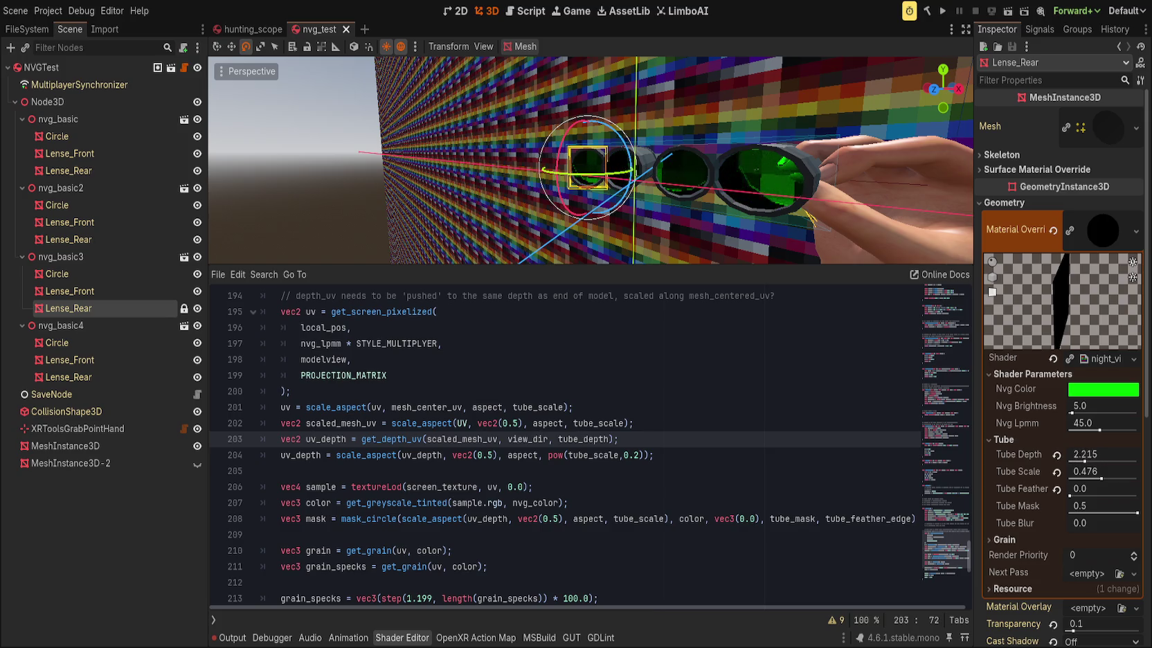
drag(422, 152, 368, 133)
scroll(388, 141, up, 5)
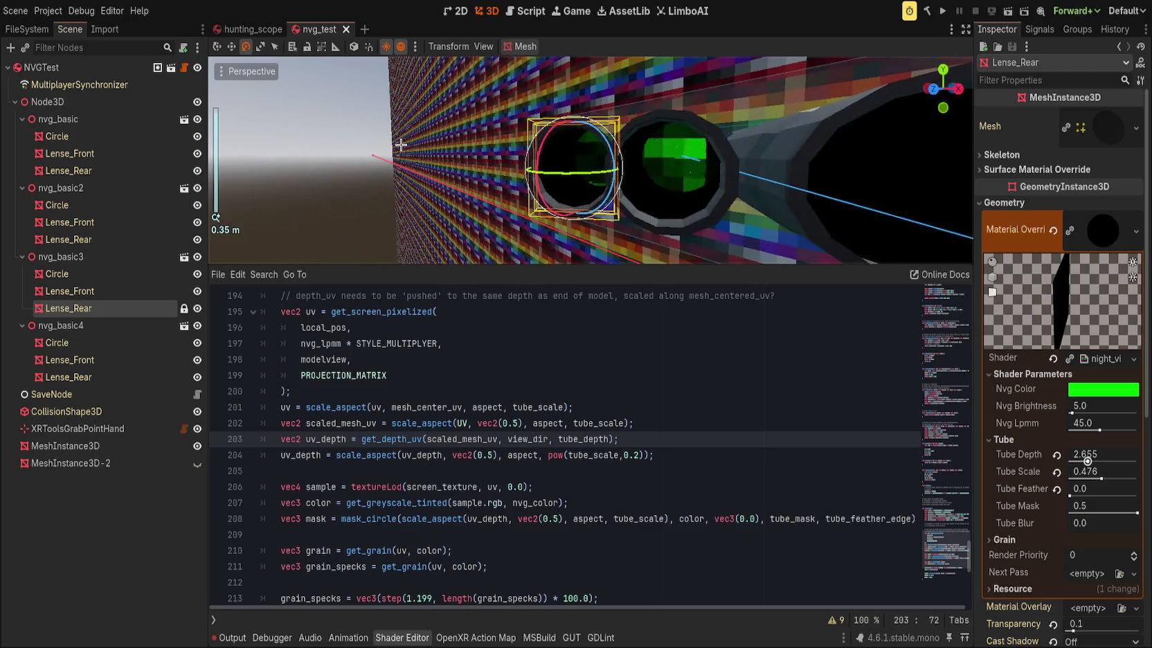
mouse_move(404, 138)
mouse_down()
mouse_move(424, 162)
mouse_move(455, 142)
mouse_move(455, 160)
mouse_up()
scroll(432, 158, down, 2)
scroll(458, 171, up, 2)
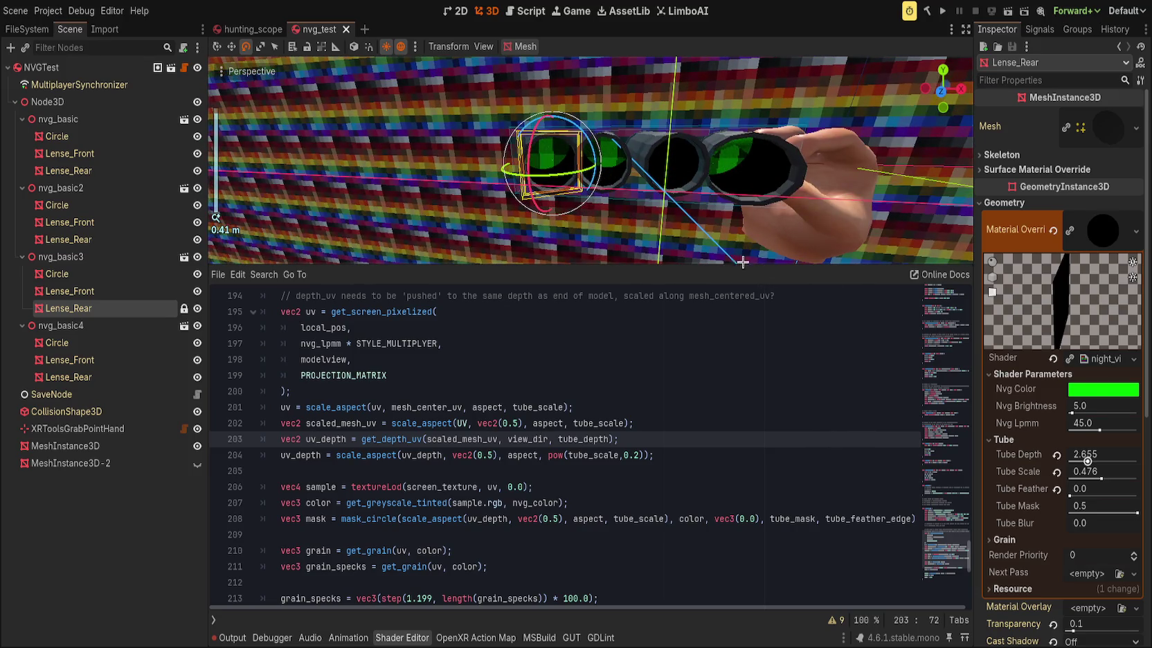
drag(1088, 460, 1086, 460)
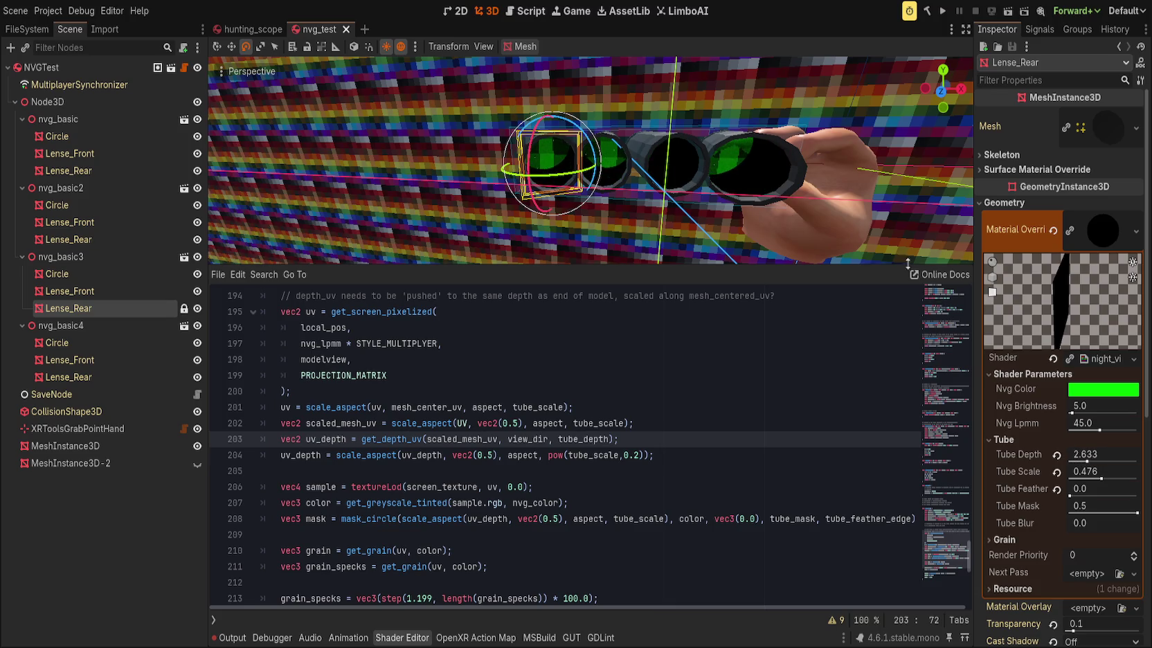
key(ctrl+j)
scroll(761, 283, up, 3)
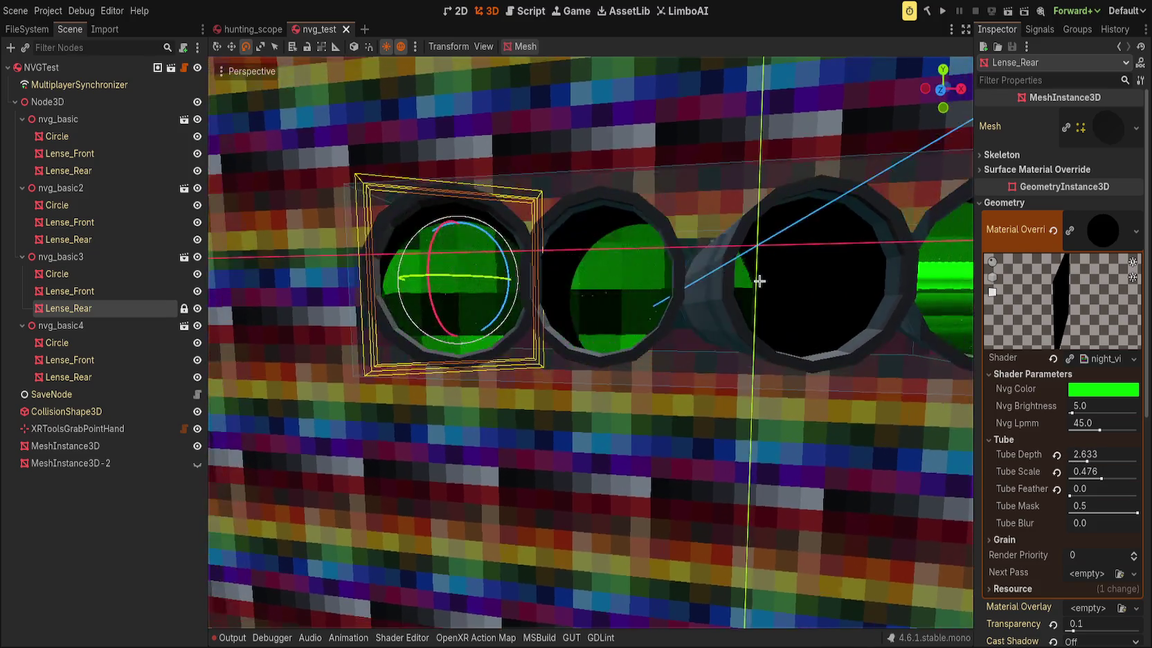
- Nudge the lens Tube Scale up to 0.6
drag(1100, 478, 1114, 479)
click(1094, 468)
key(BackSpace)
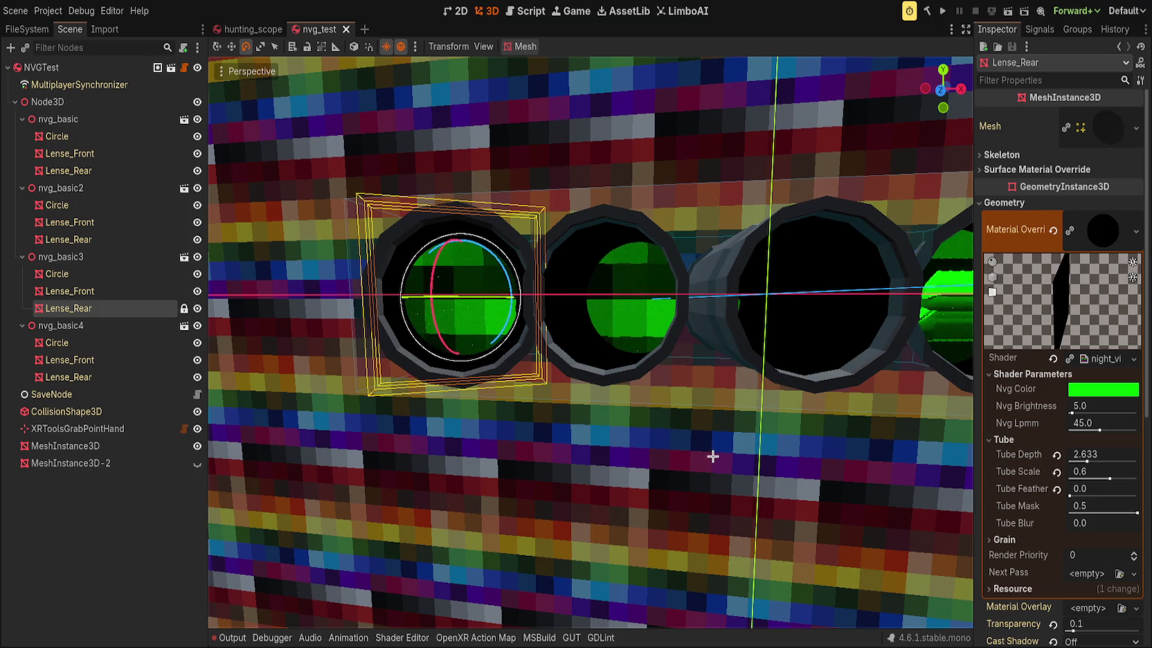
- Click through the scene meshes and select nvg_basic3's Lense_Rear
click(717, 453)
scroll(738, 450, down, 5)
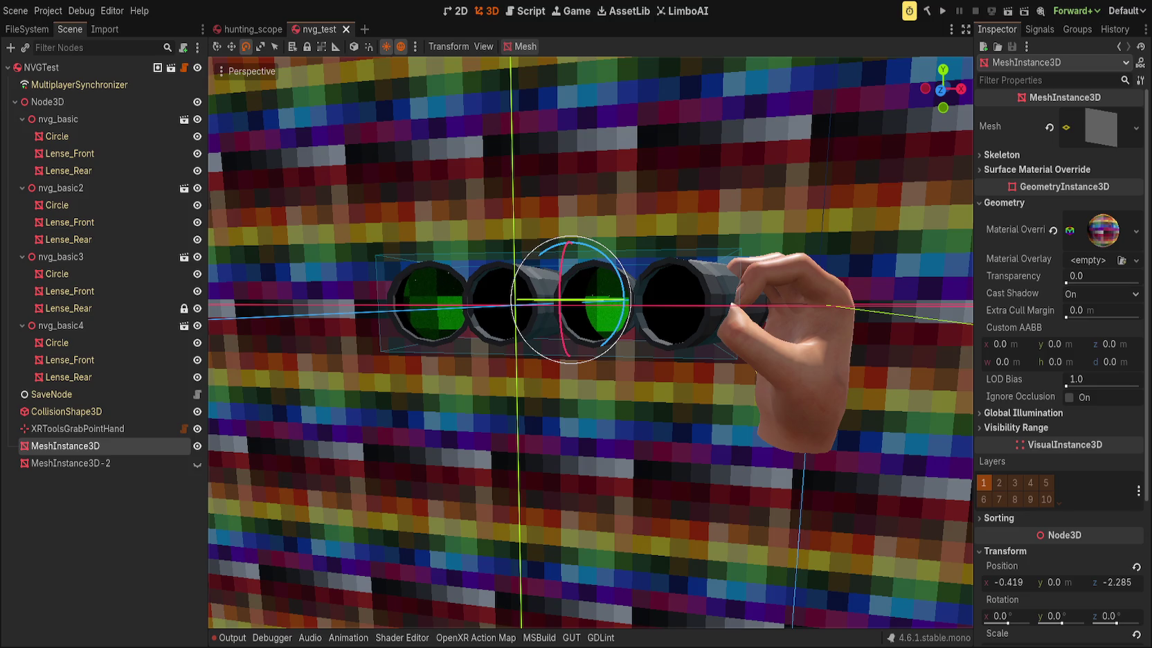
drag(498, 355, 485, 351)
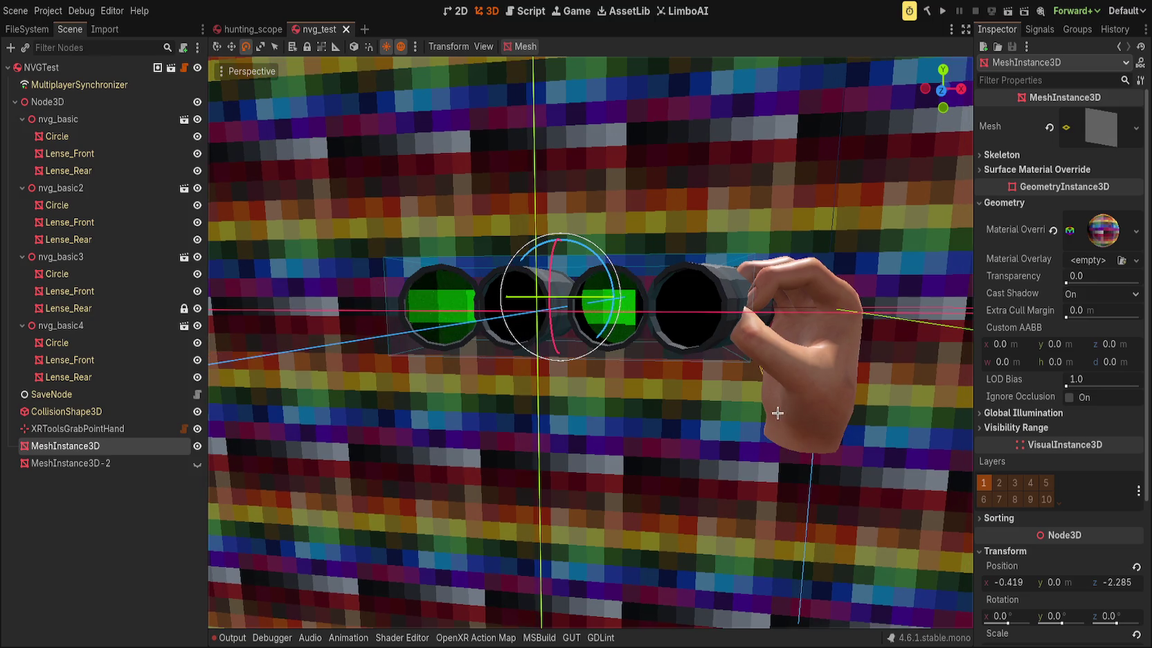
click(69, 463)
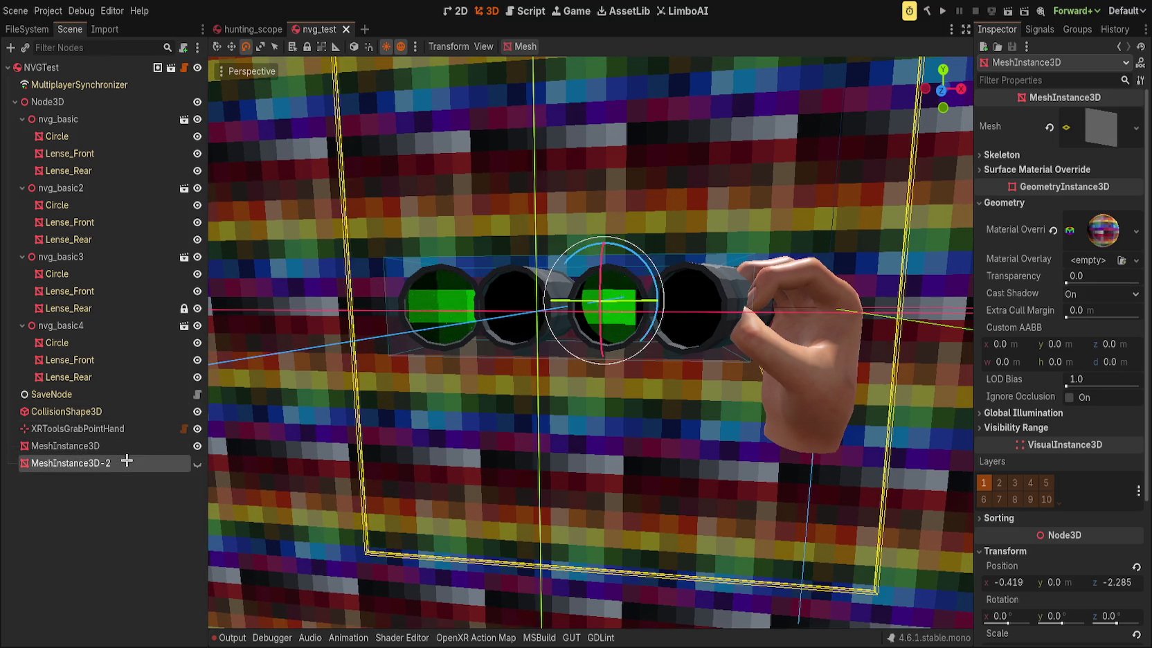
click(418, 301)
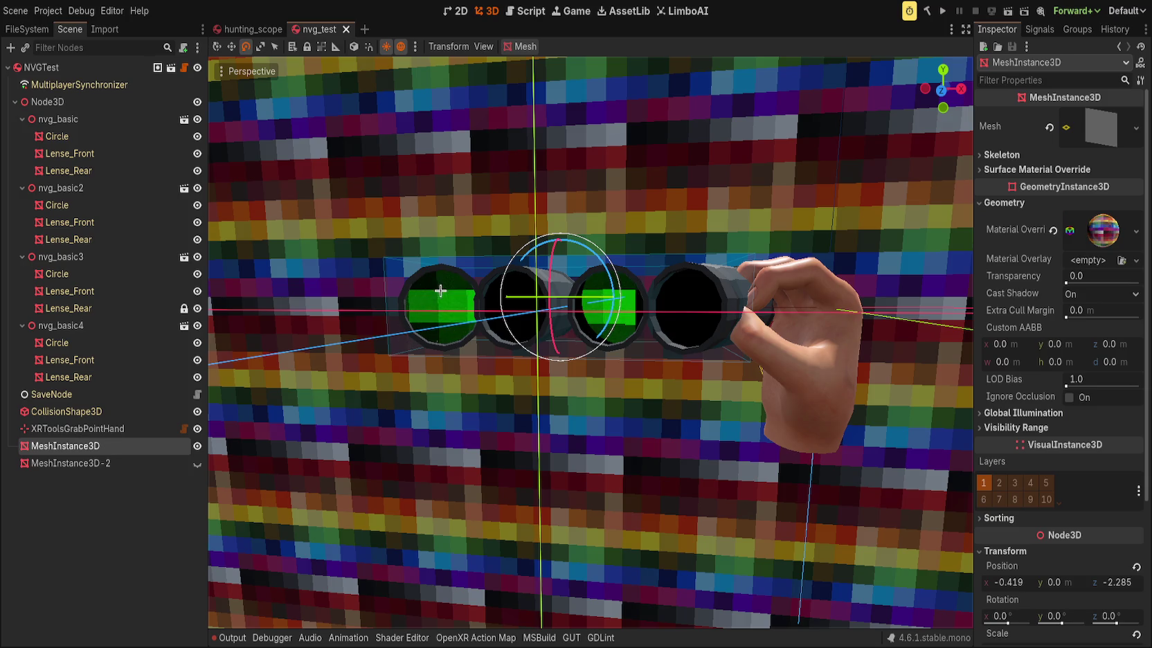
drag(498, 332, 502, 334)
mouse_move(424, 290)
mouse_down()
mouse_move(468, 360)
mouse_move(622, 334)
mouse_move(617, 313)
mouse_move(637, 334)
mouse_up()
click(468, 359)
click(111, 310)
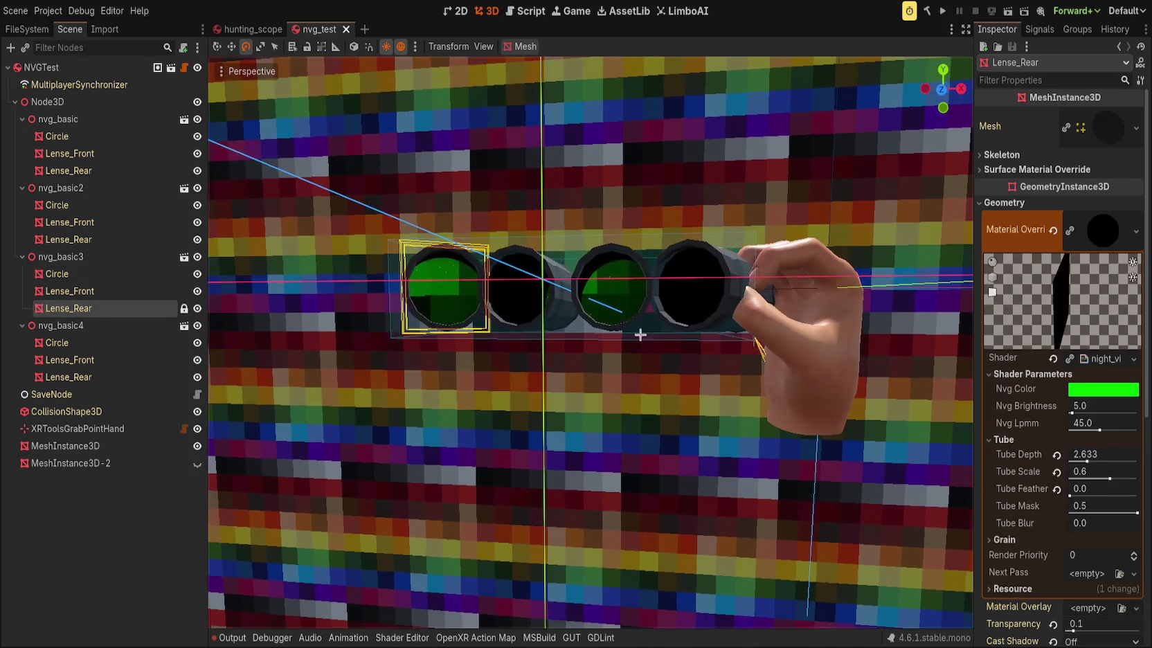
- Lower Tube Depth to 1.018 and view the tubes from above
scroll(854, 396, up, 2)
mouse_move(849, 399)
mouse_down()
mouse_move(861, 439)
mouse_move(869, 417)
mouse_up()
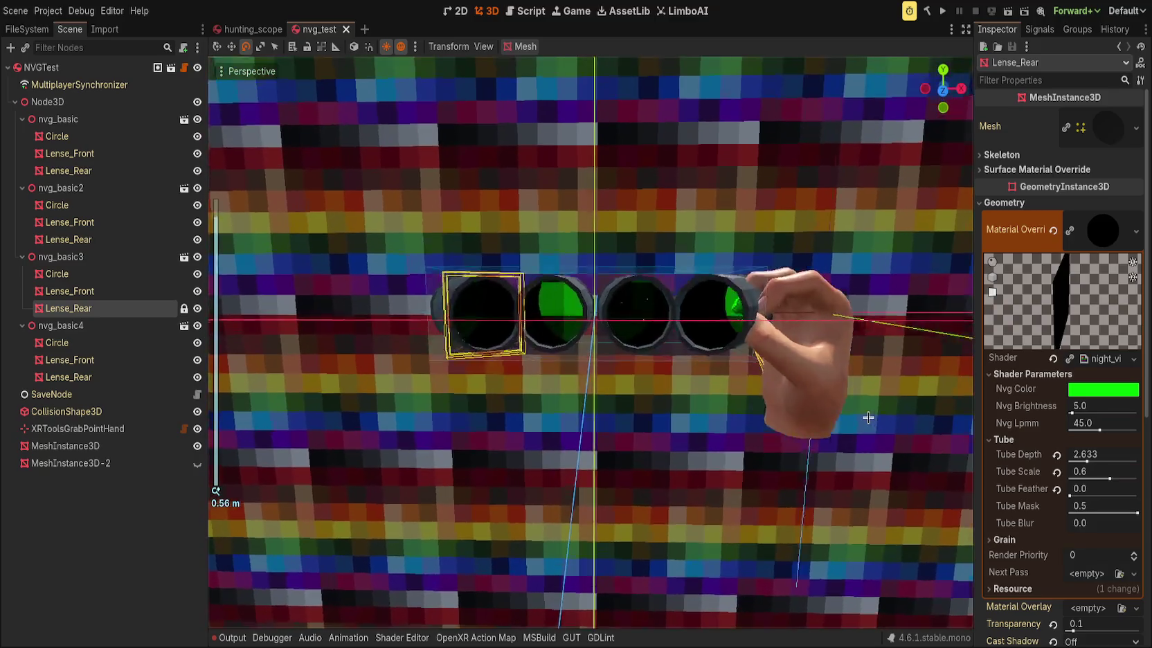
scroll(868, 417, up, 5)
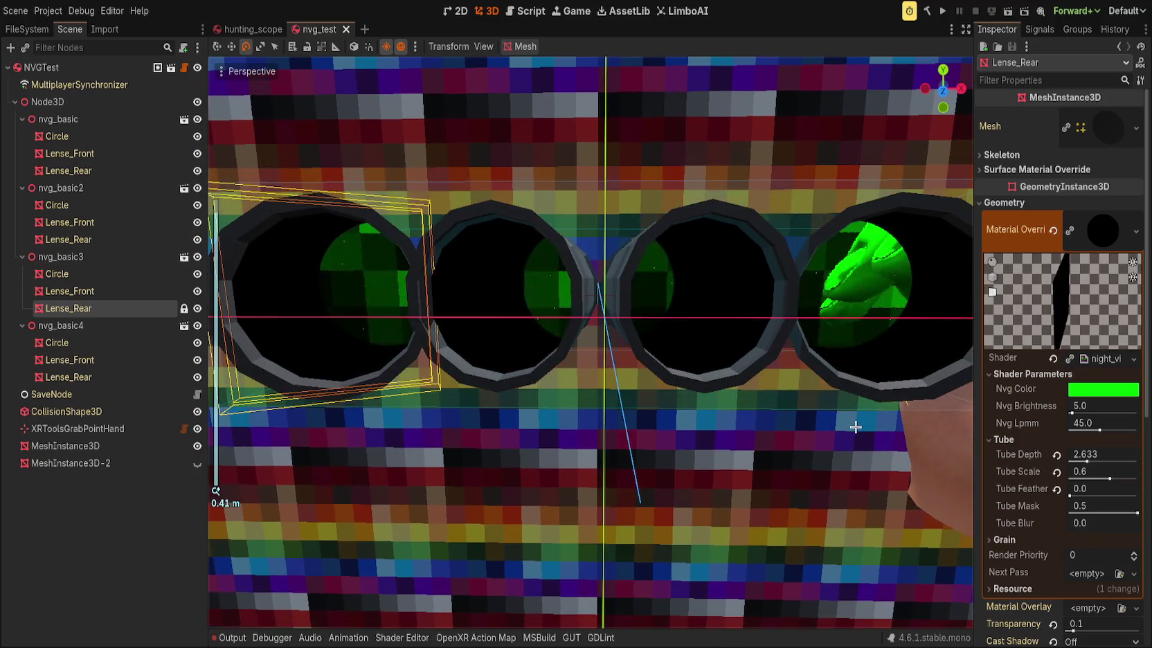
drag(1088, 461, 1076, 461)
drag(692, 324, 712, 392)
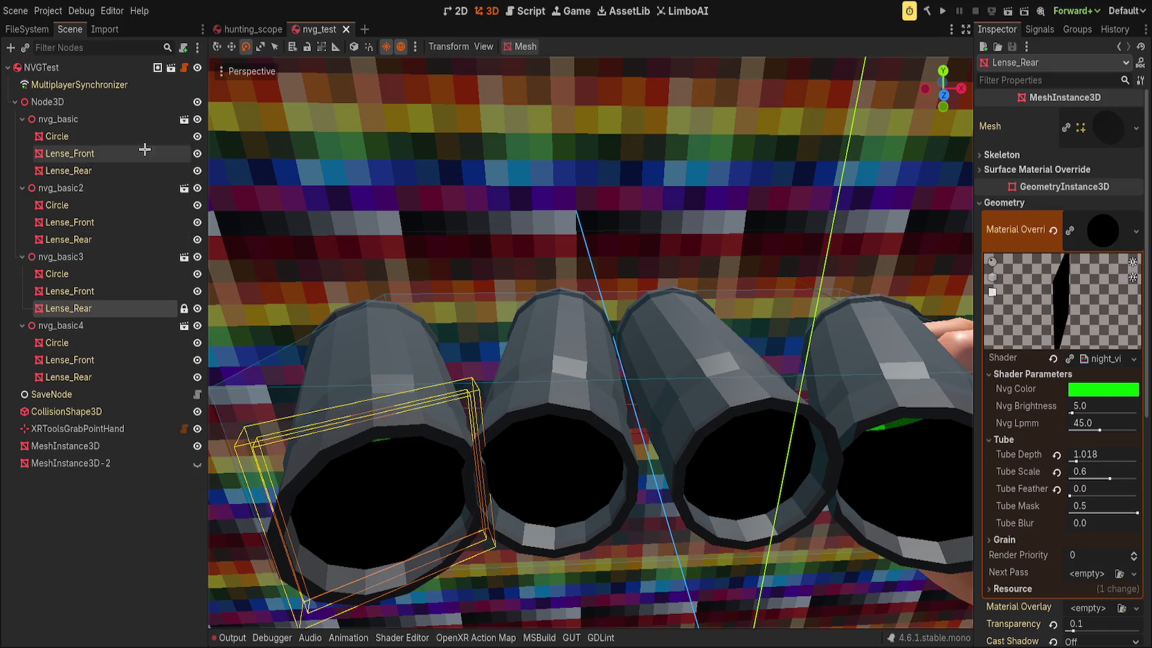
- Orbit around the tubes to inspect the lenses, ending in a straight front view
mouse_move(291, 277)
mouse_down()
mouse_move(396, 393)
mouse_move(419, 319)
mouse_move(425, 361)
mouse_up()
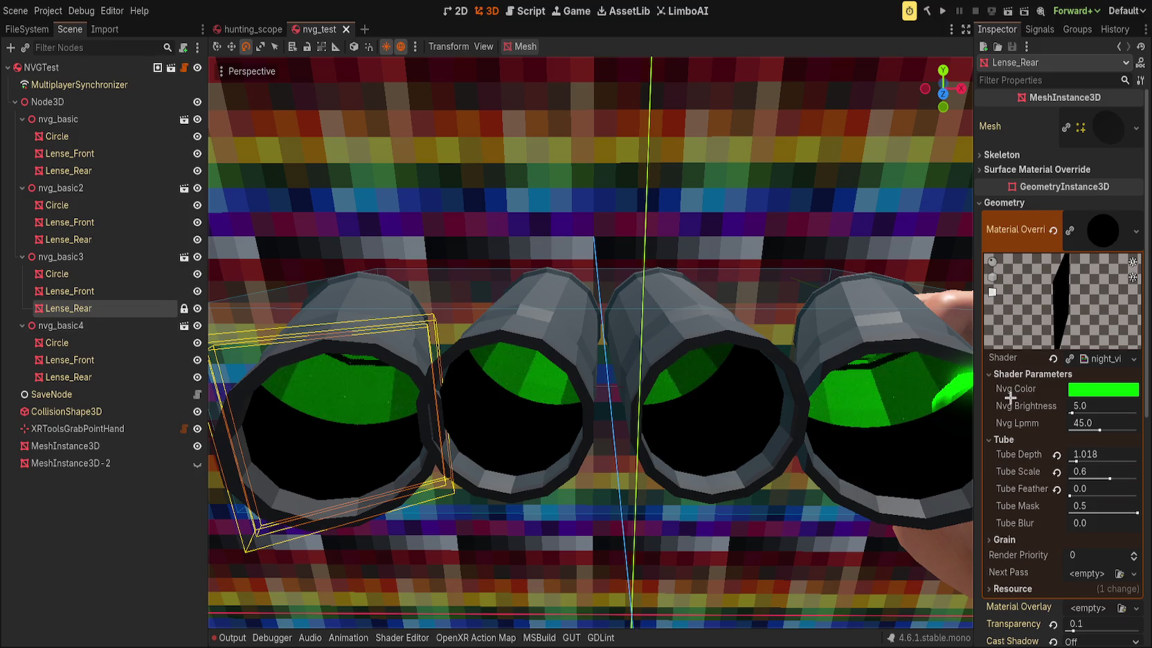
mouse_move(737, 324)
mouse_down()
mouse_move(725, 288)
mouse_move(730, 312)
mouse_move(737, 295)
mouse_move(761, 311)
mouse_move(816, 312)
mouse_up()
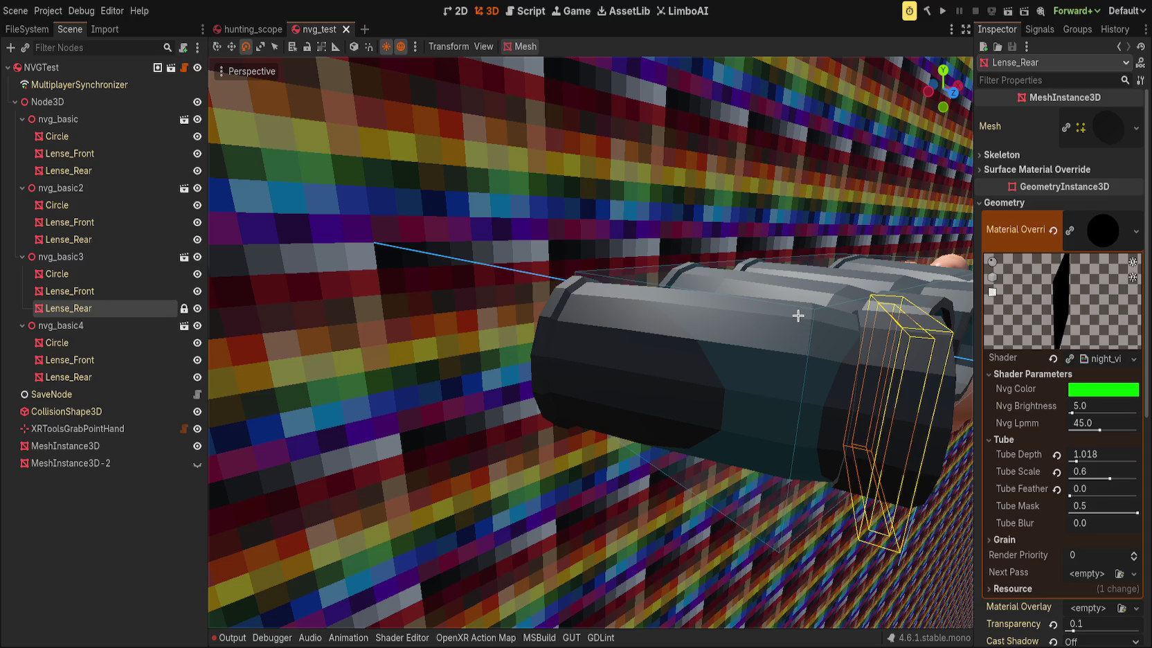
mouse_move(661, 309)
mouse_down()
mouse_move(573, 284)
mouse_move(682, 355)
mouse_move(551, 373)
mouse_move(569, 374)
mouse_up()
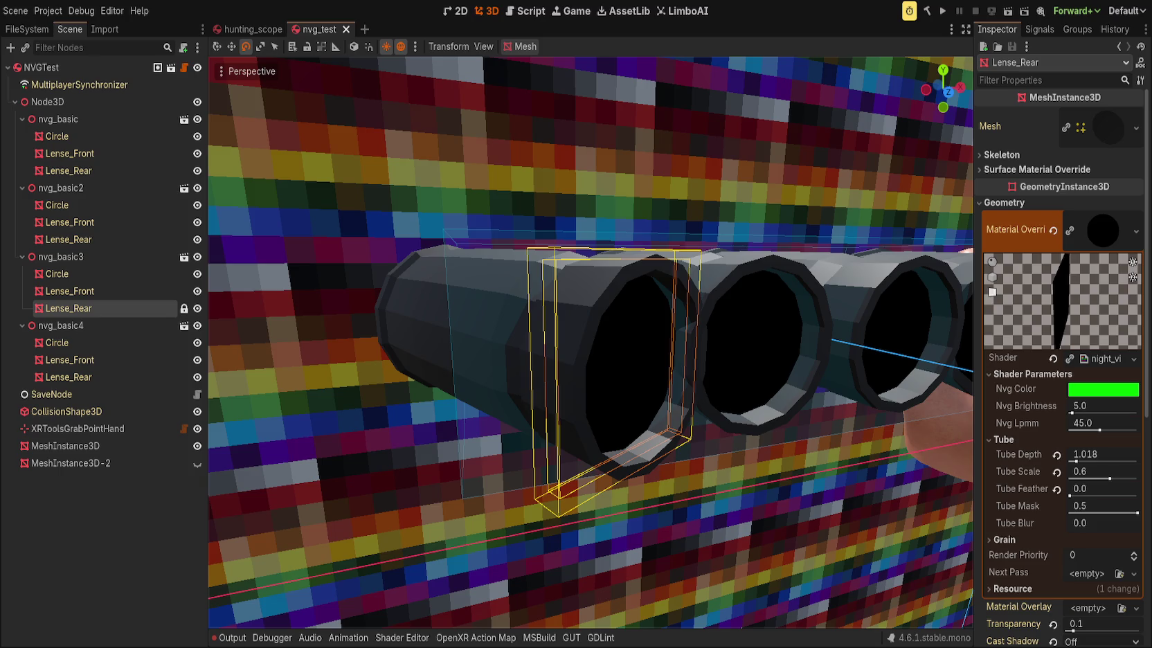
key(KP_1)
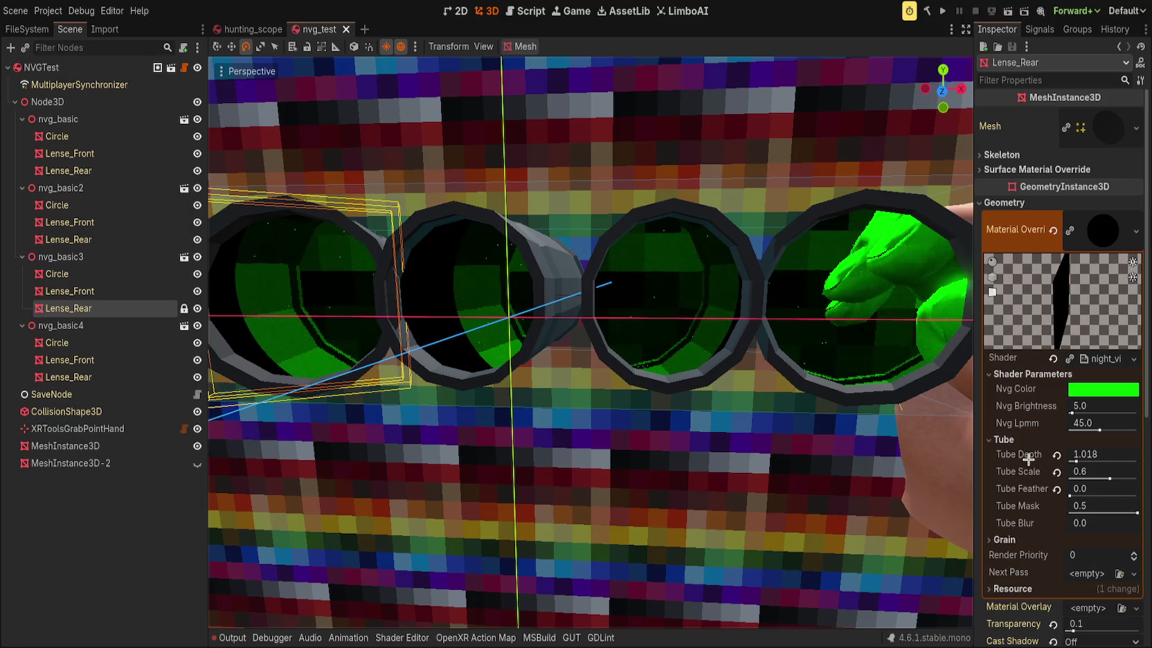
- Reset Tube Scale to 1.0 and check the lenses from several numpad-orbit angles
click(1057, 473)
key(KP_8)
key(KP_6)
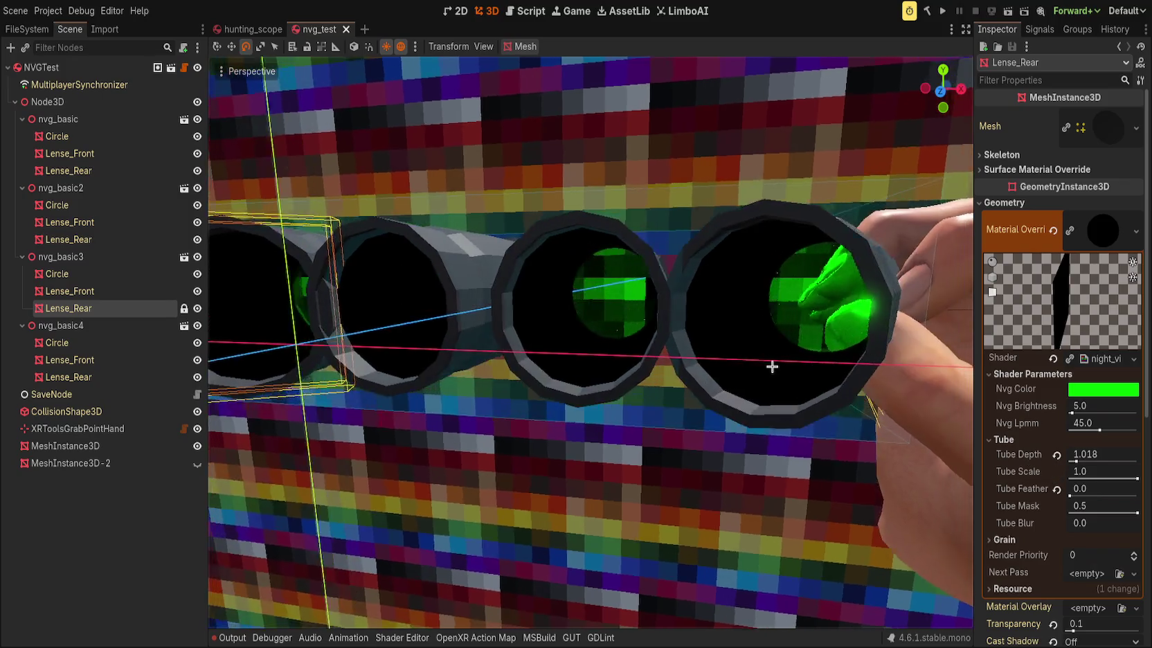
key(KP_2)
key(KP_6)
key(KP_6)
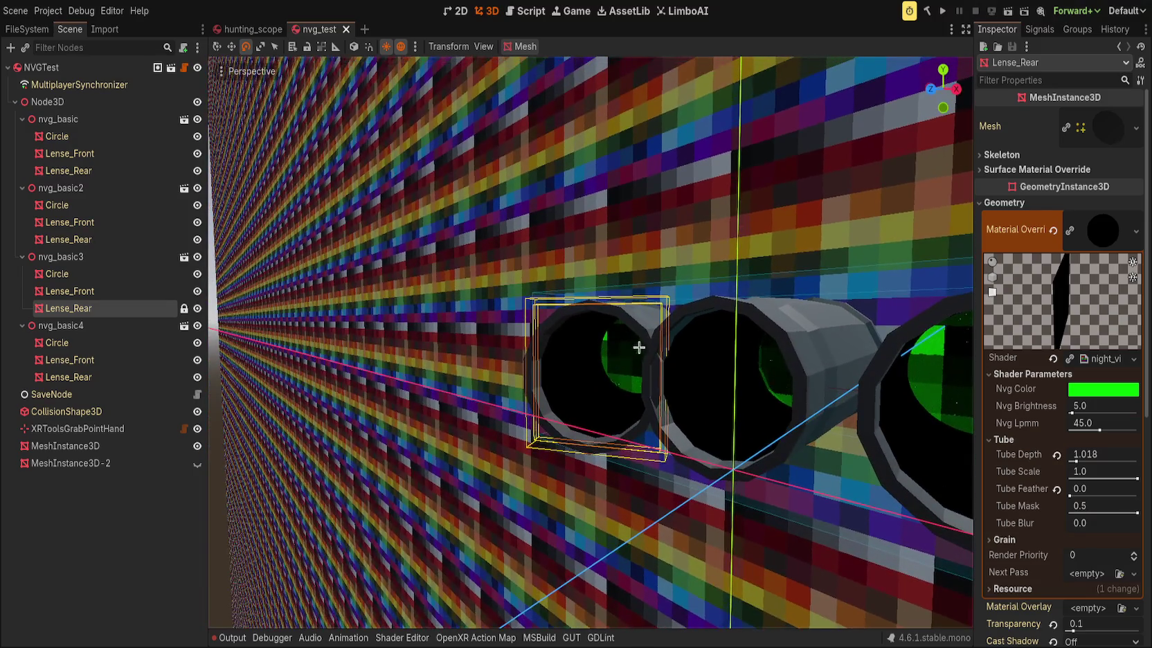
key(KP_4)
key(KP_4)
key(KP_4)
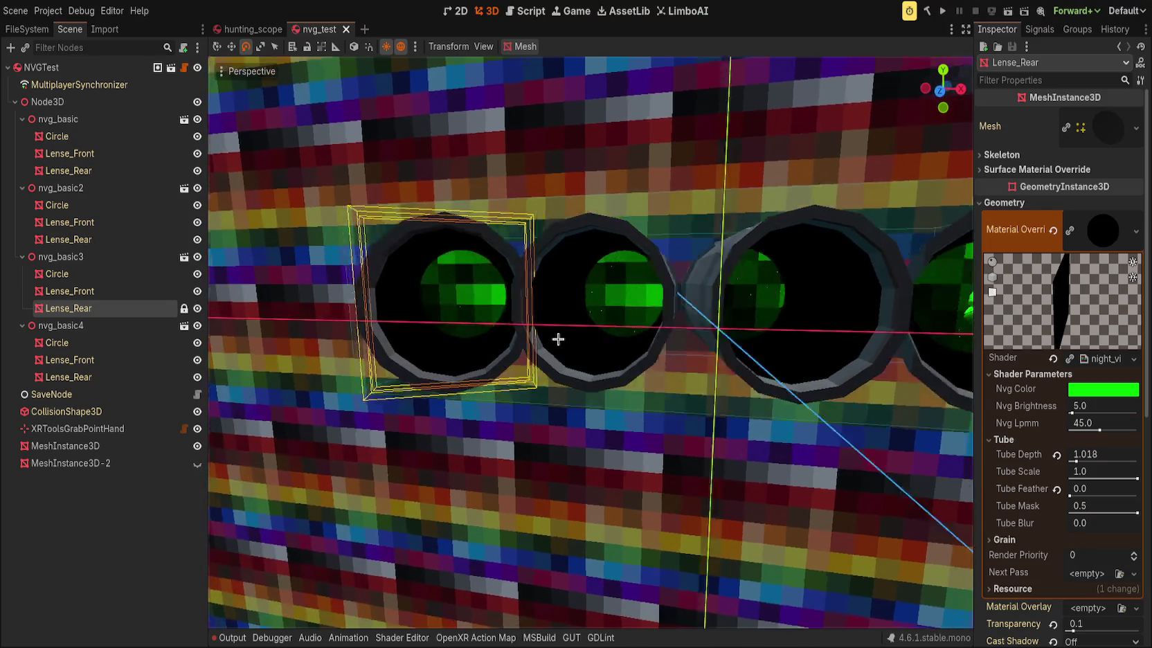
key(KP_4)
key(KP_8)
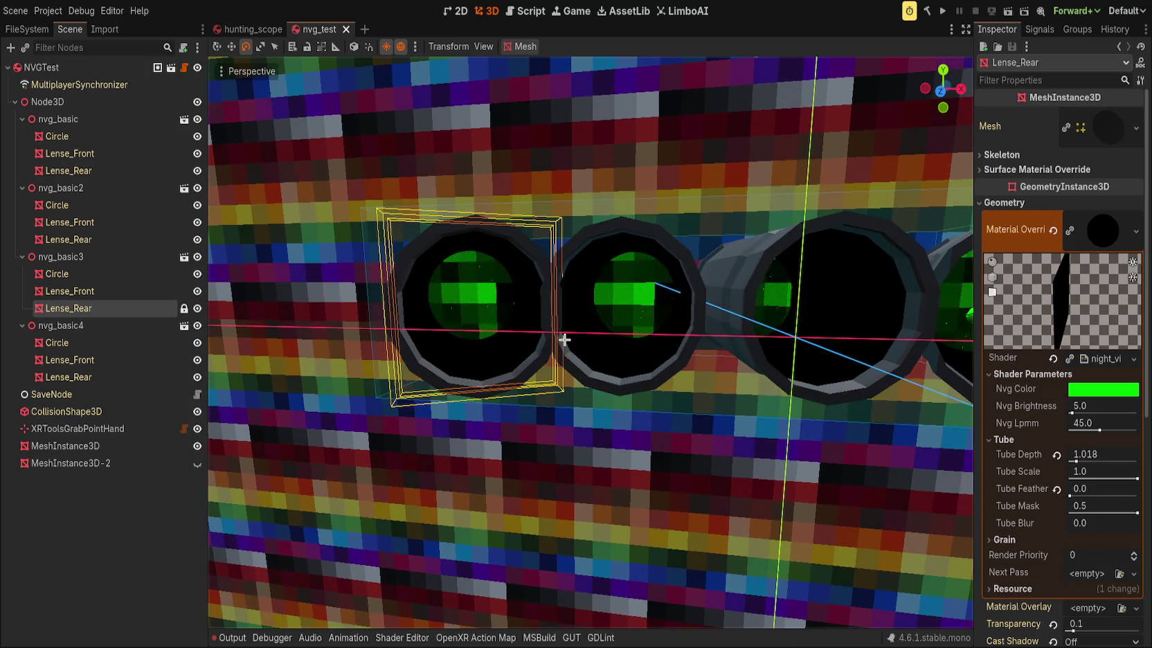
key(KP_6)
key(KP_6)
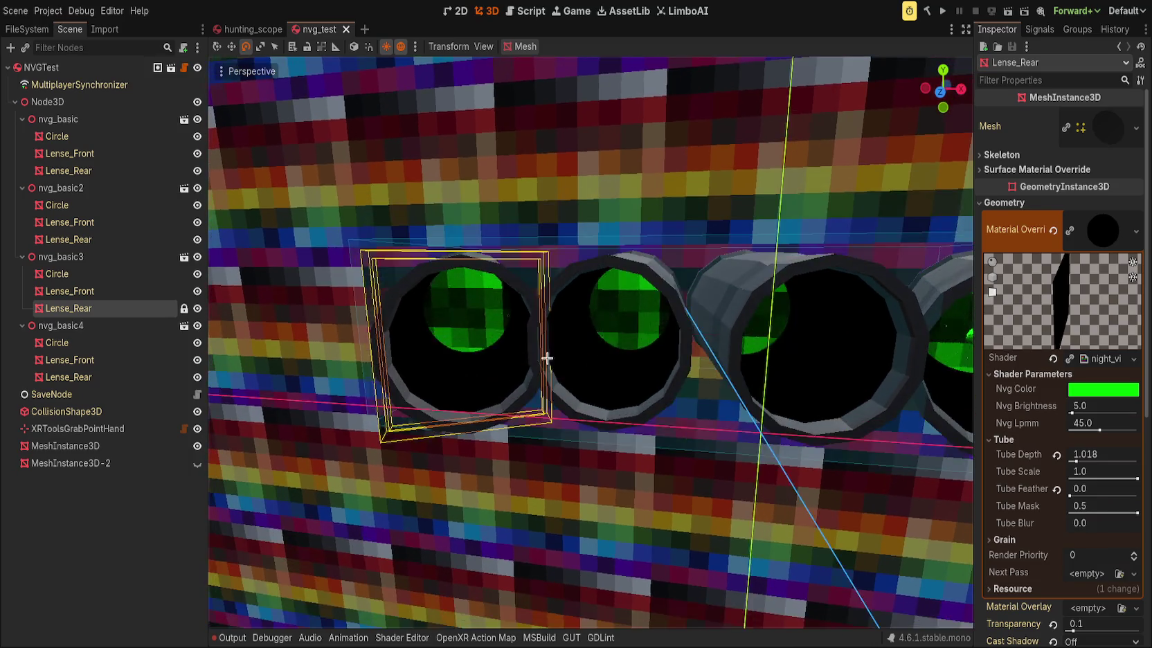
key(KP_4)
key(KP_4)
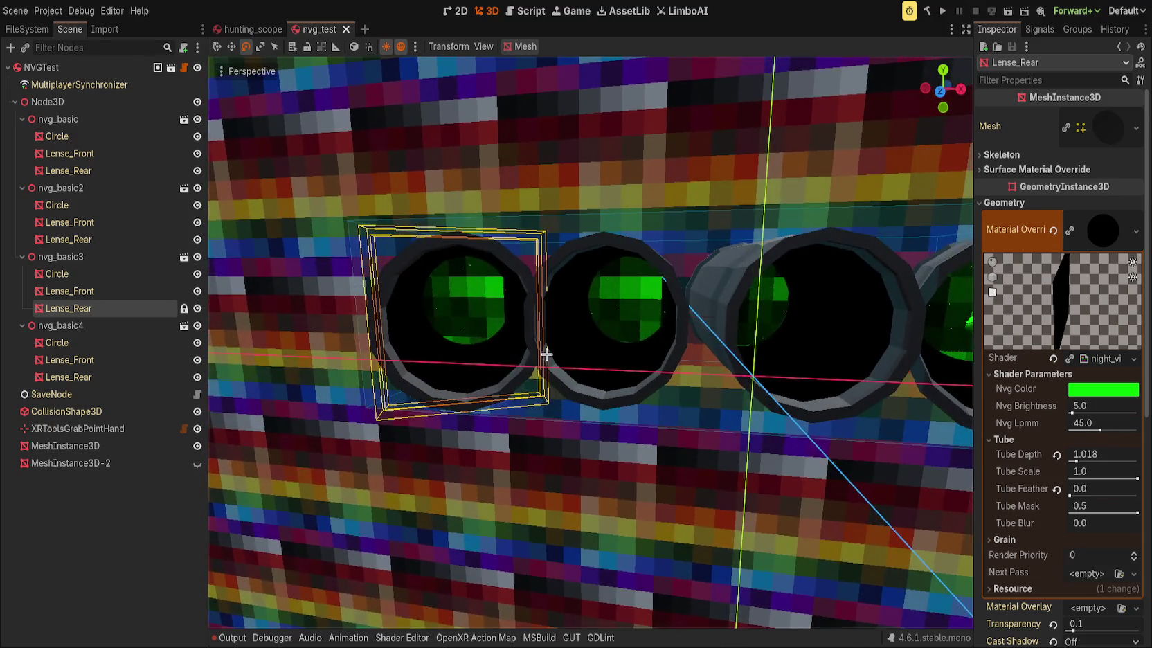
key(KP_6)
key(KP_6)
key(KP_4)
key(KP_4)
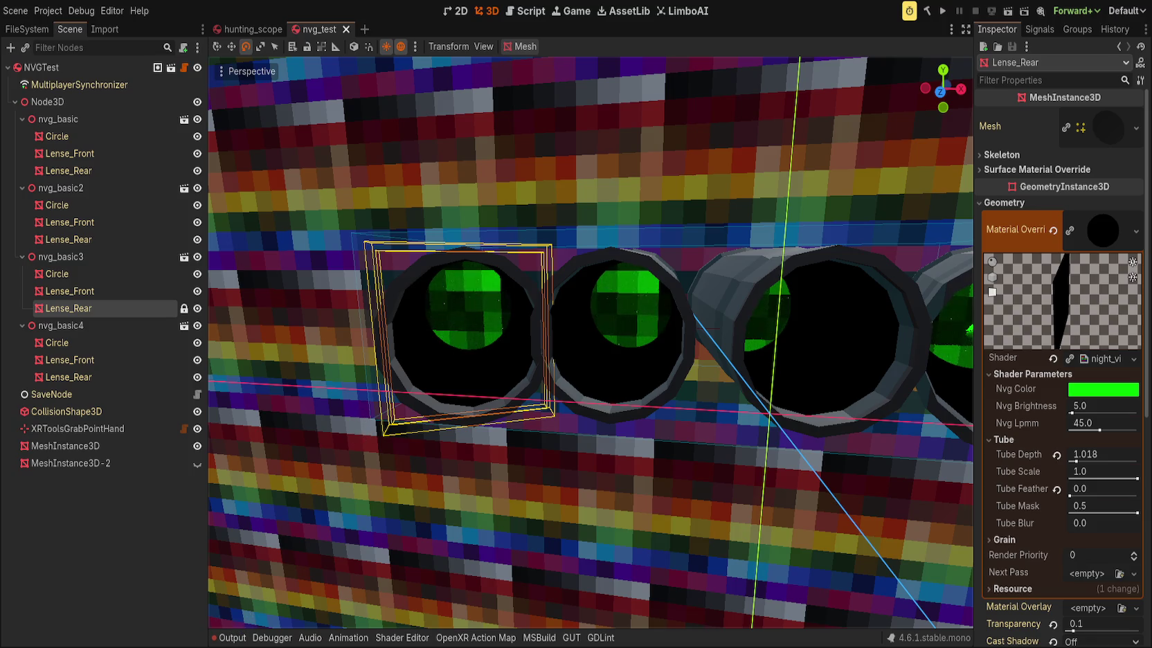
- Set the lens Tube Depth to exactly 1.0
click(401, 638)
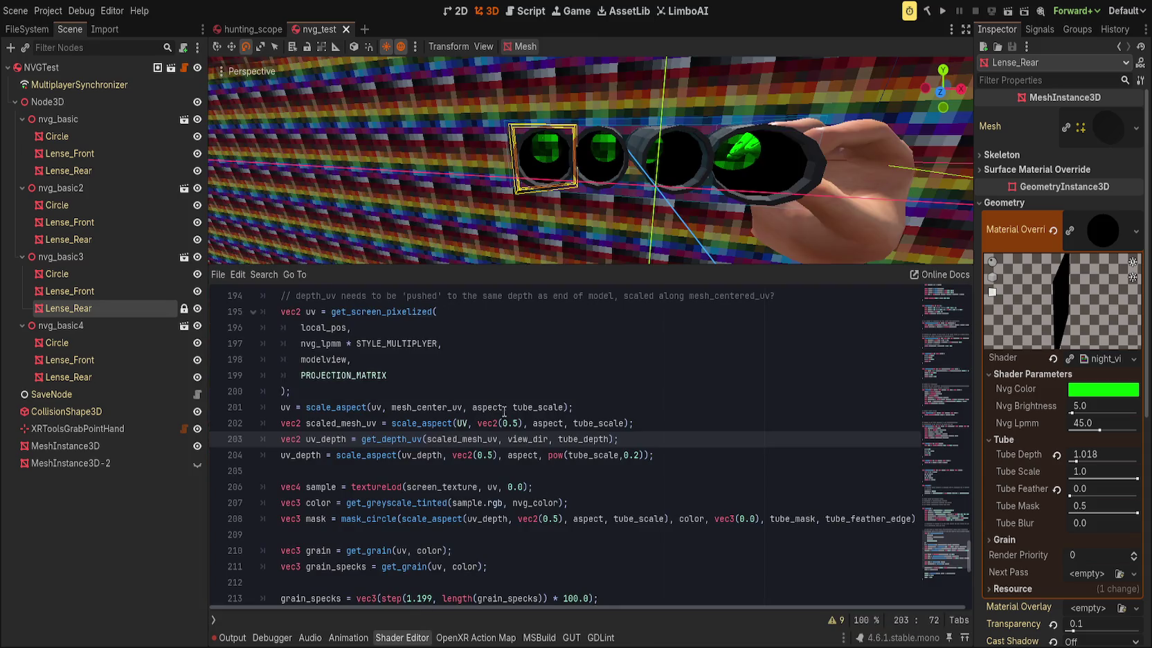
click(1079, 453)
text(1)
key(Return)
- Deselect everything in the scene and reopen the night-vision shader code
scroll(721, 244, up, 3)
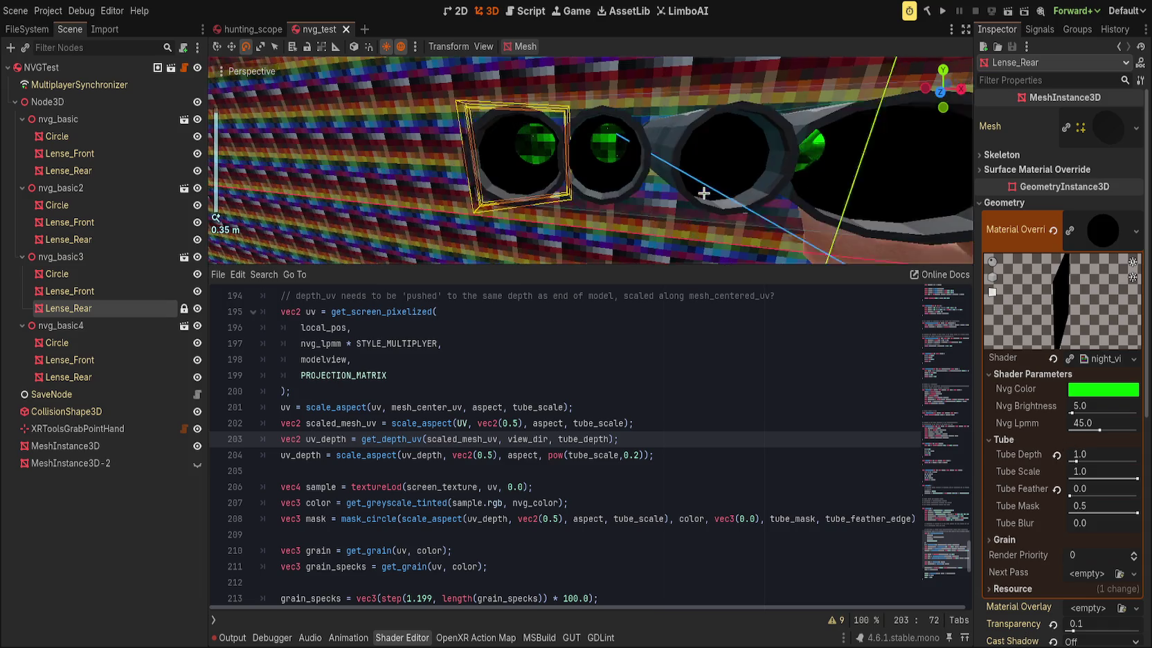
click(711, 194)
scroll(688, 270, down, 6)
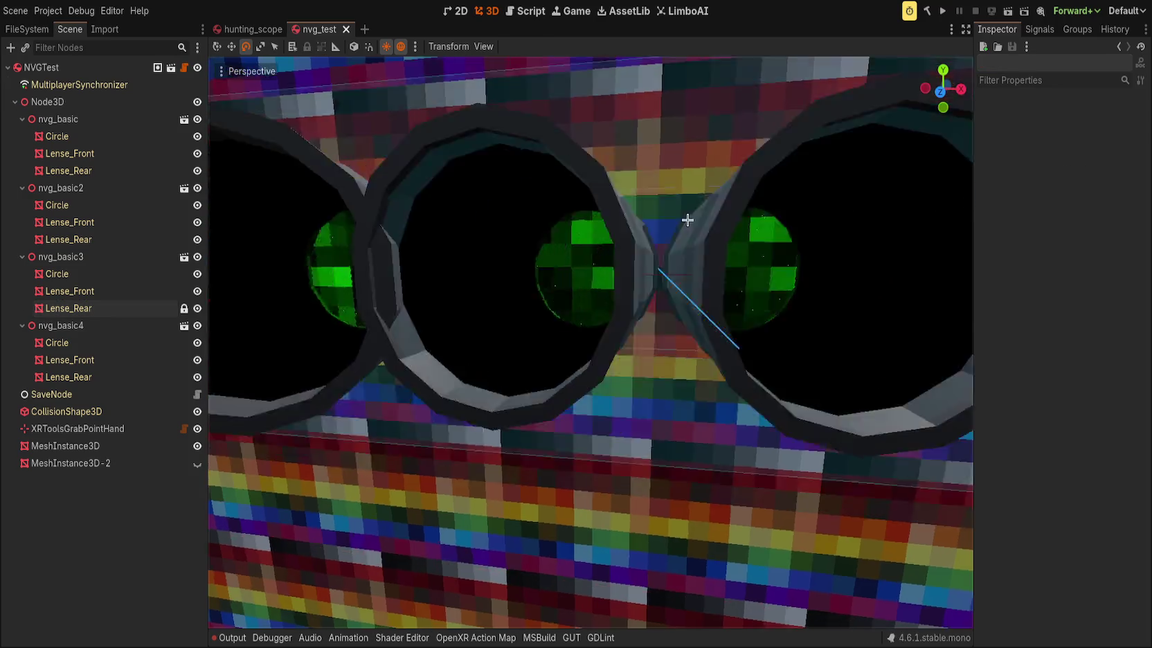
scroll(693, 229, up, 3)
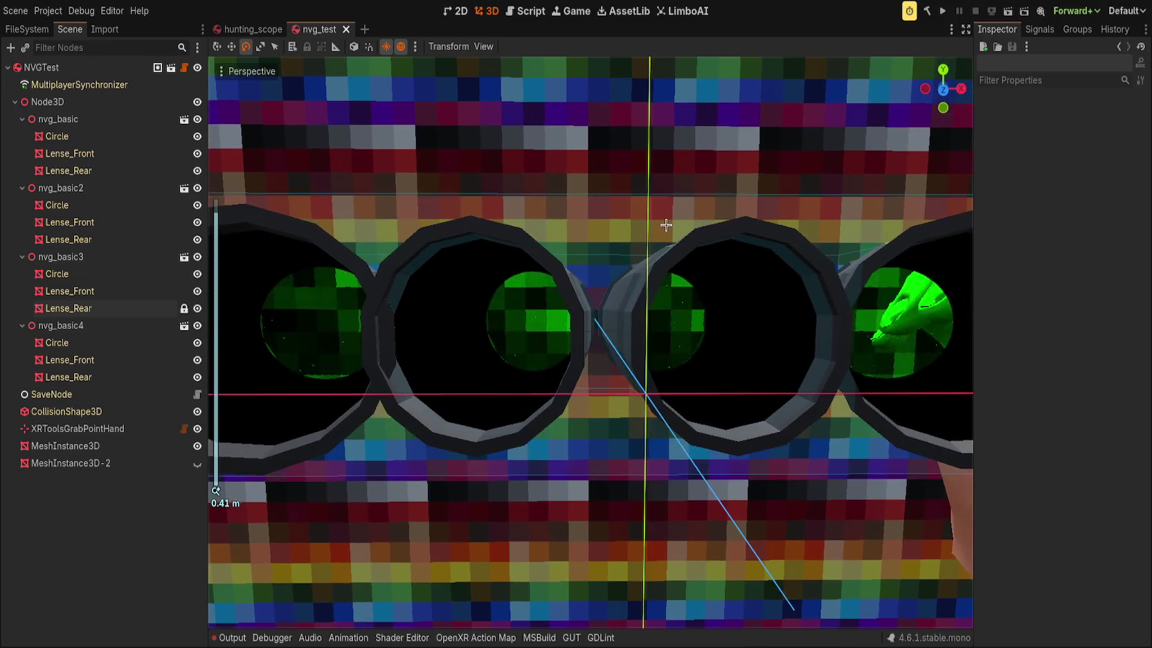
scroll(663, 223, up, 3)
scroll(661, 223, down, 3)
scroll(640, 226, up, 3)
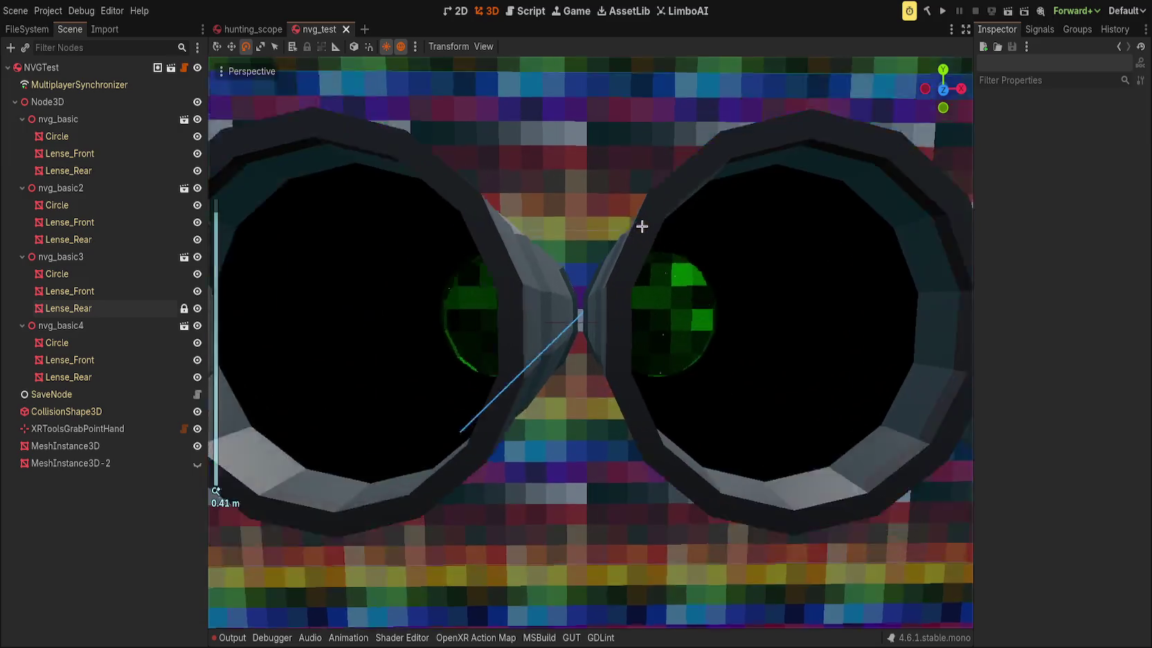
scroll(658, 227, down, 3)
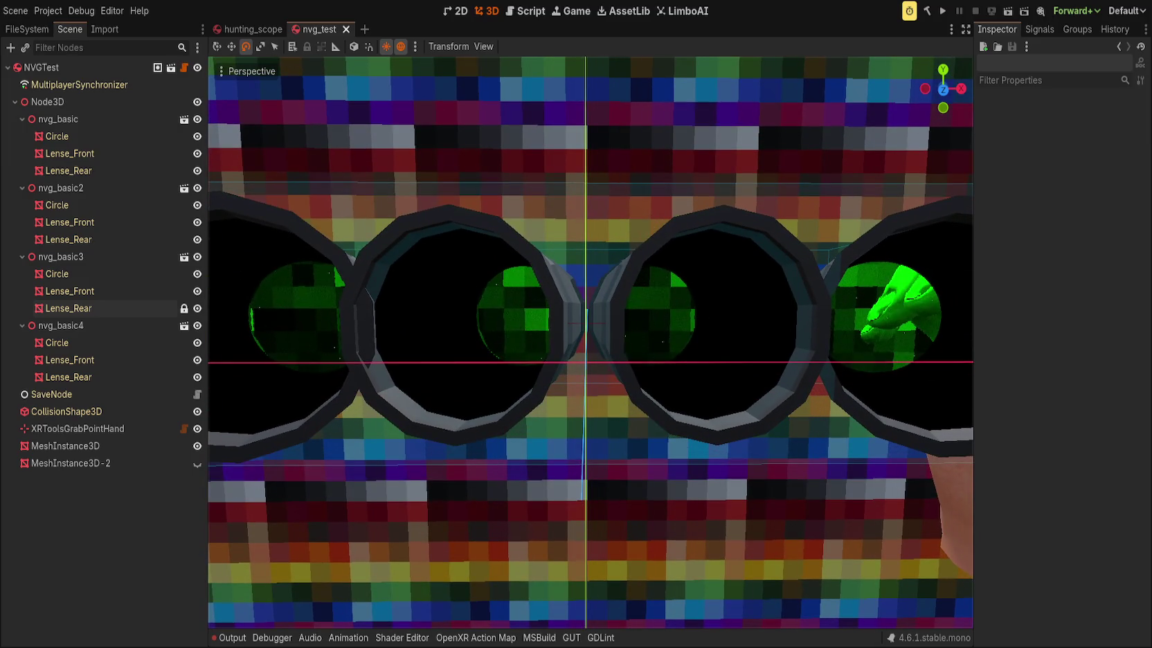
click(402, 638)
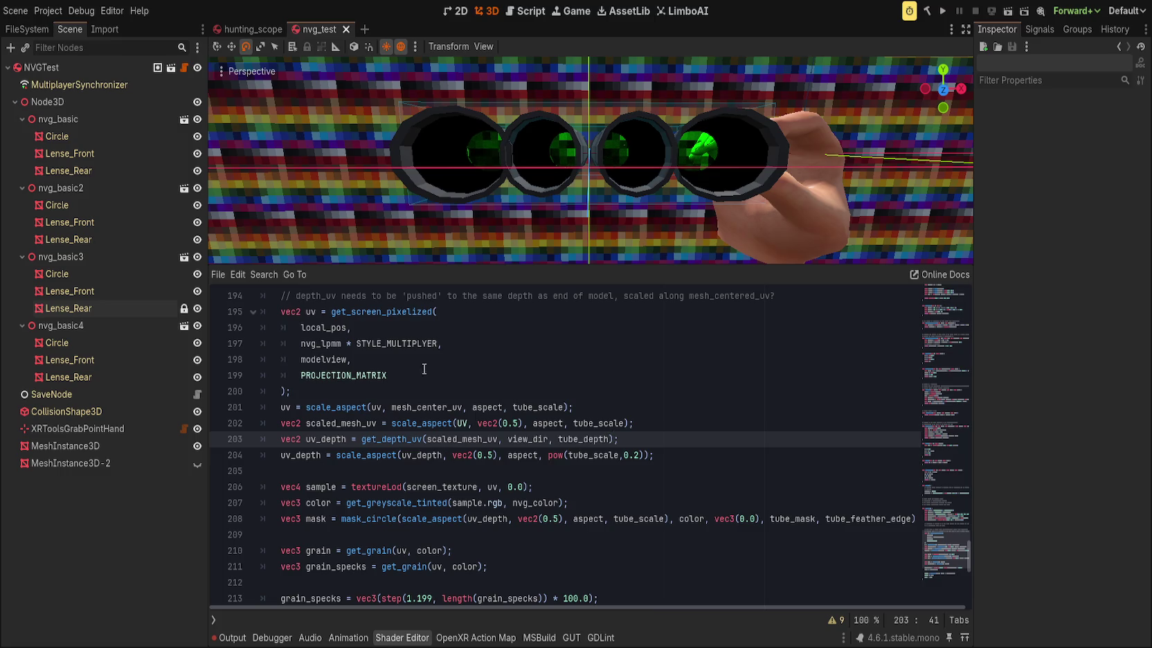
- Pass UV instead of scaled_mesh_uv to get_depth_uv on line 203
double_click(483, 438)
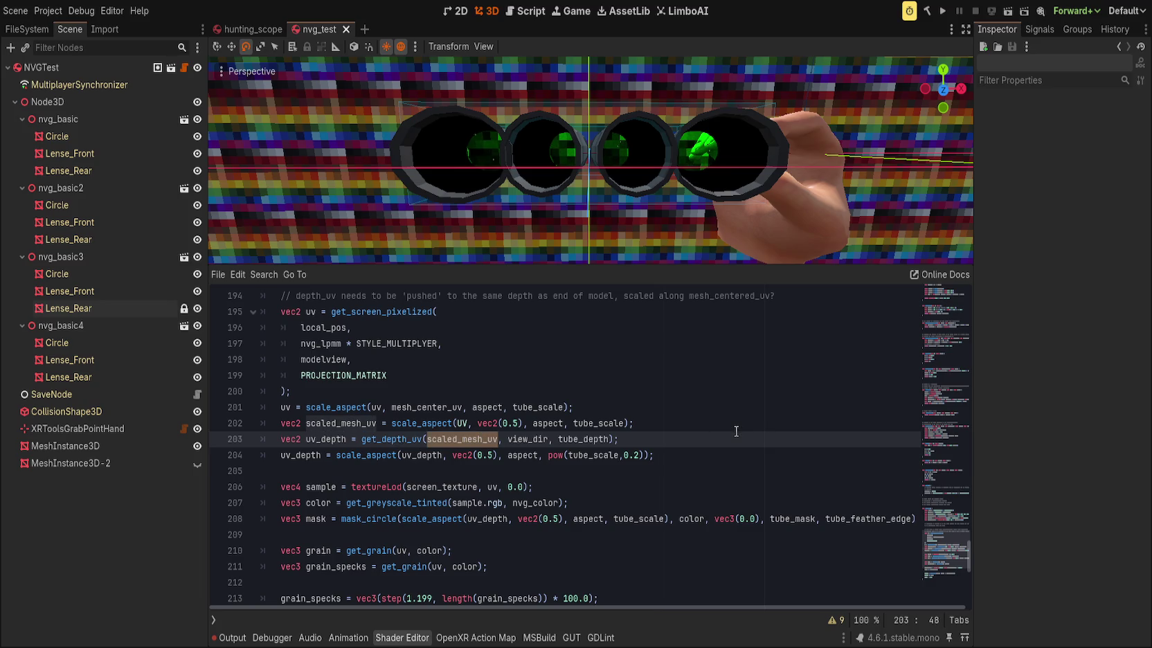
text(UV)
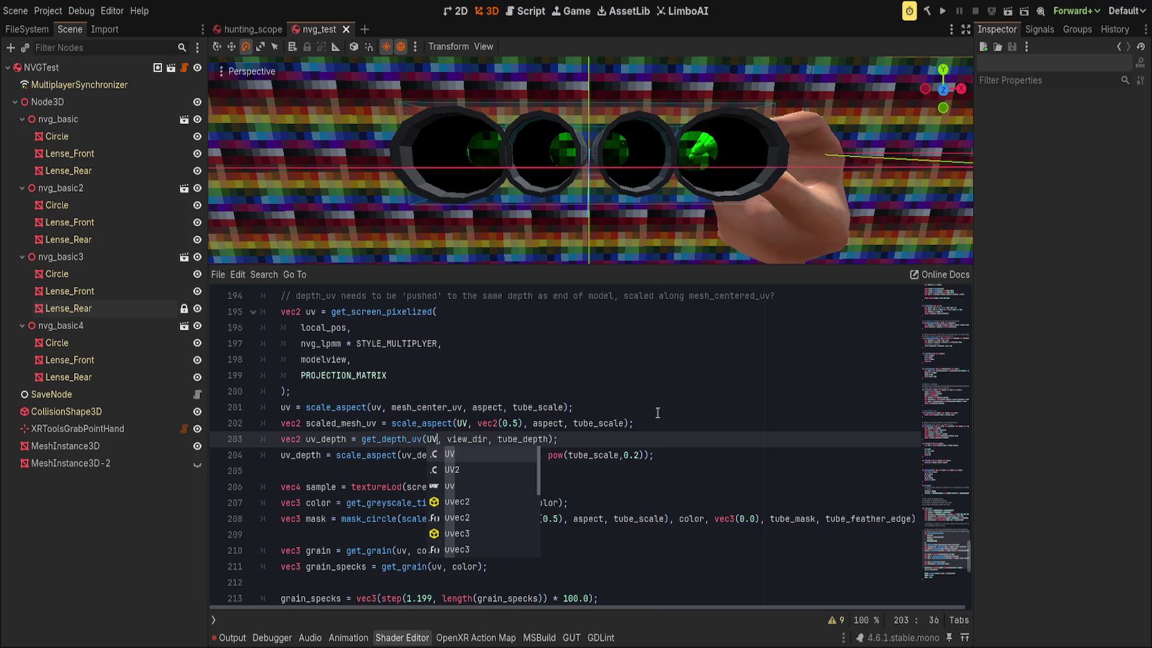
click(658, 413)
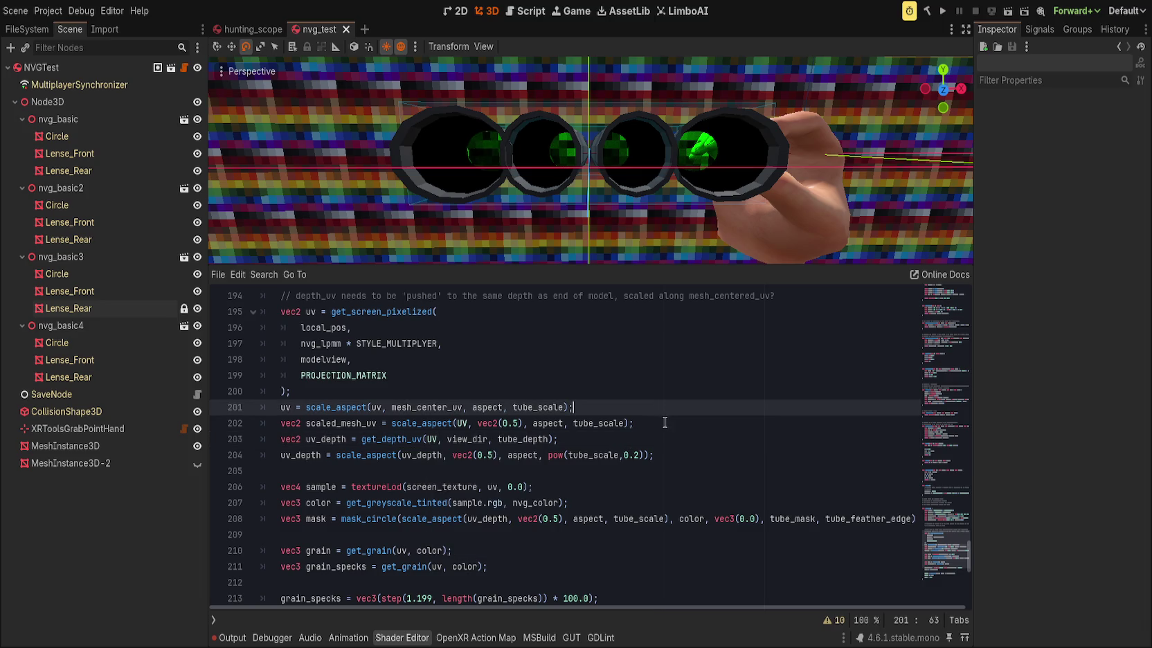
- Delete the unused scaled_mesh_uv line and the uv_depth rescaling line
click(693, 423)
scroll(694, 471, up, 1)
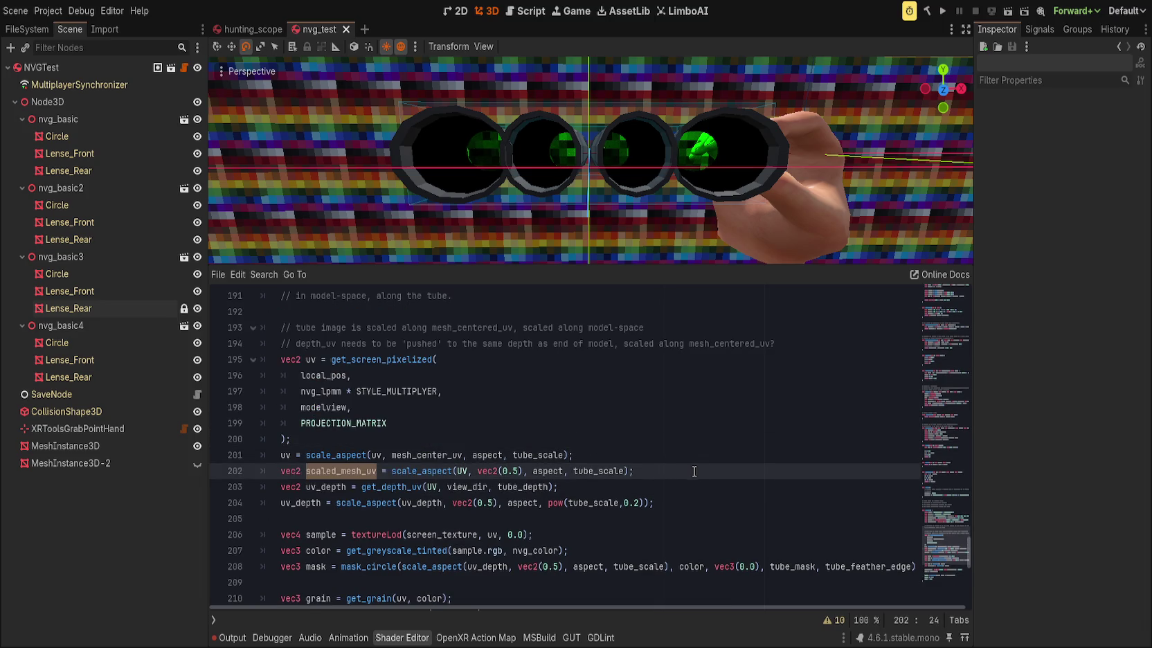
scroll(694, 471, up, 1)
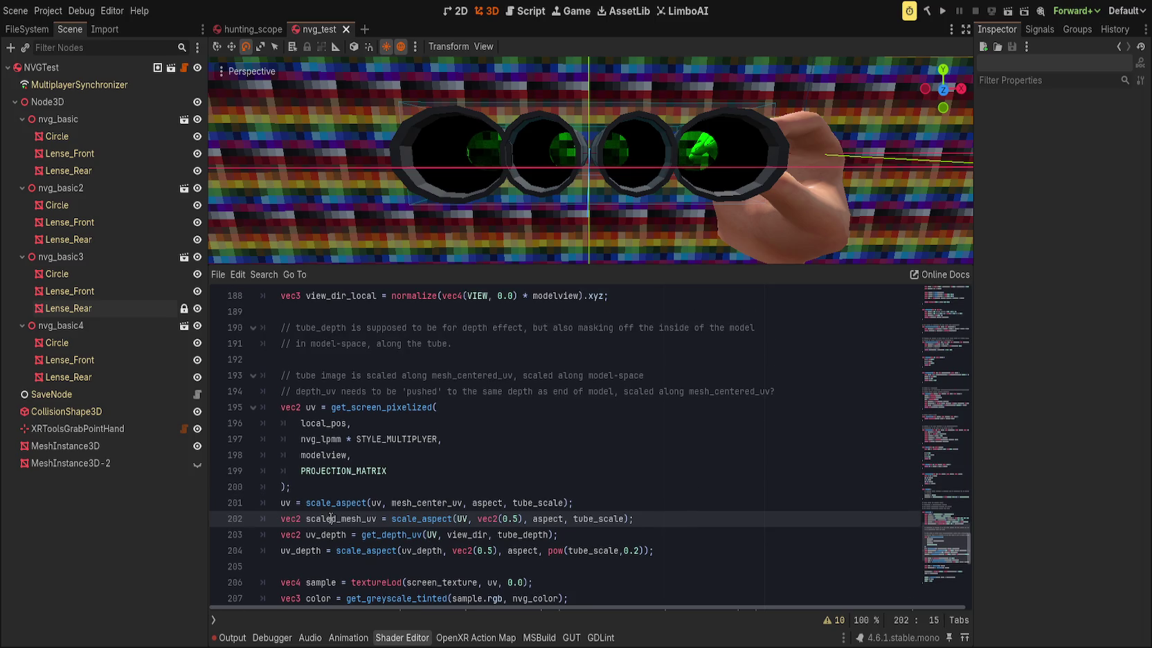
click(699, 521)
key(ctrl+shift+k)
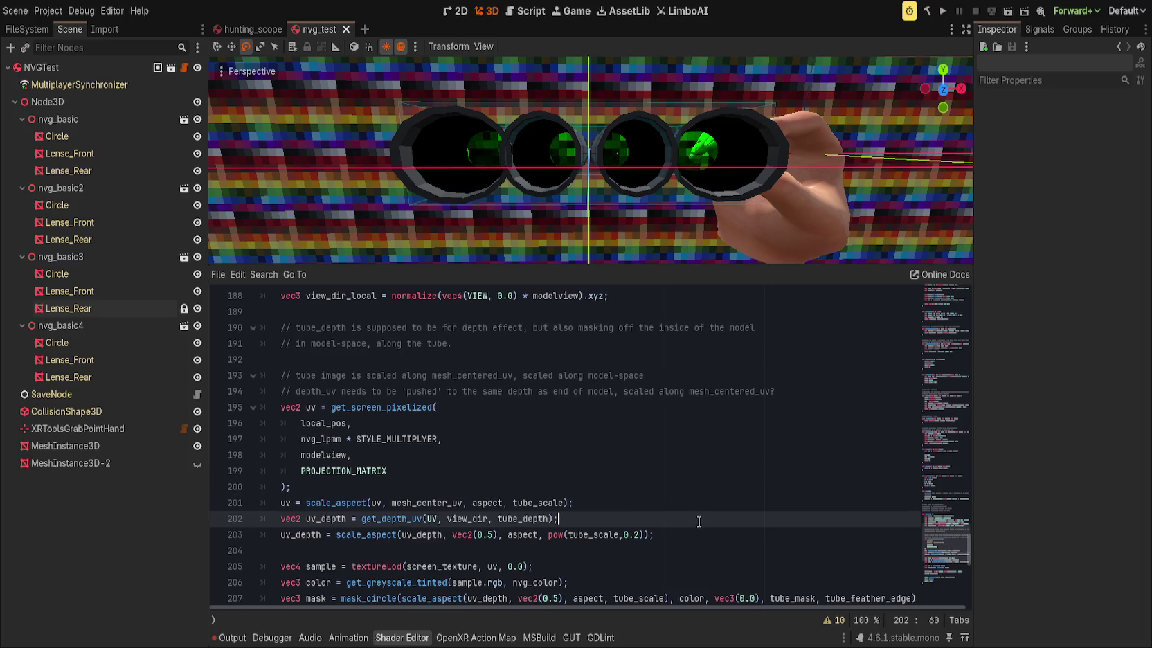
click(362, 534)
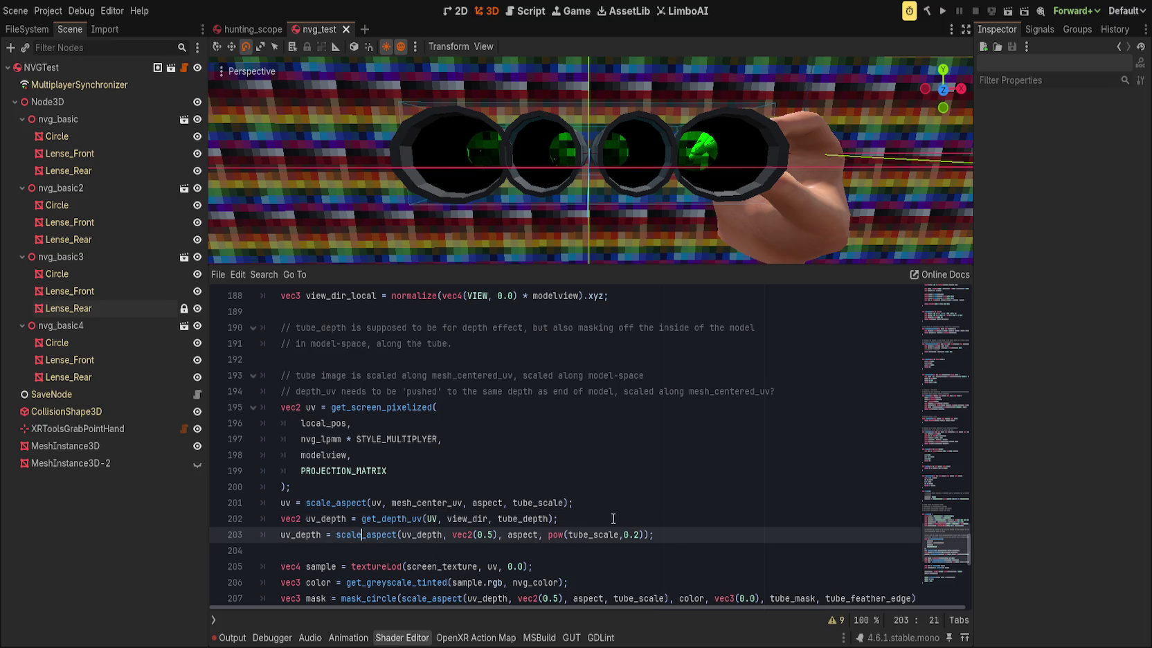
key(ctrl+shift+k)
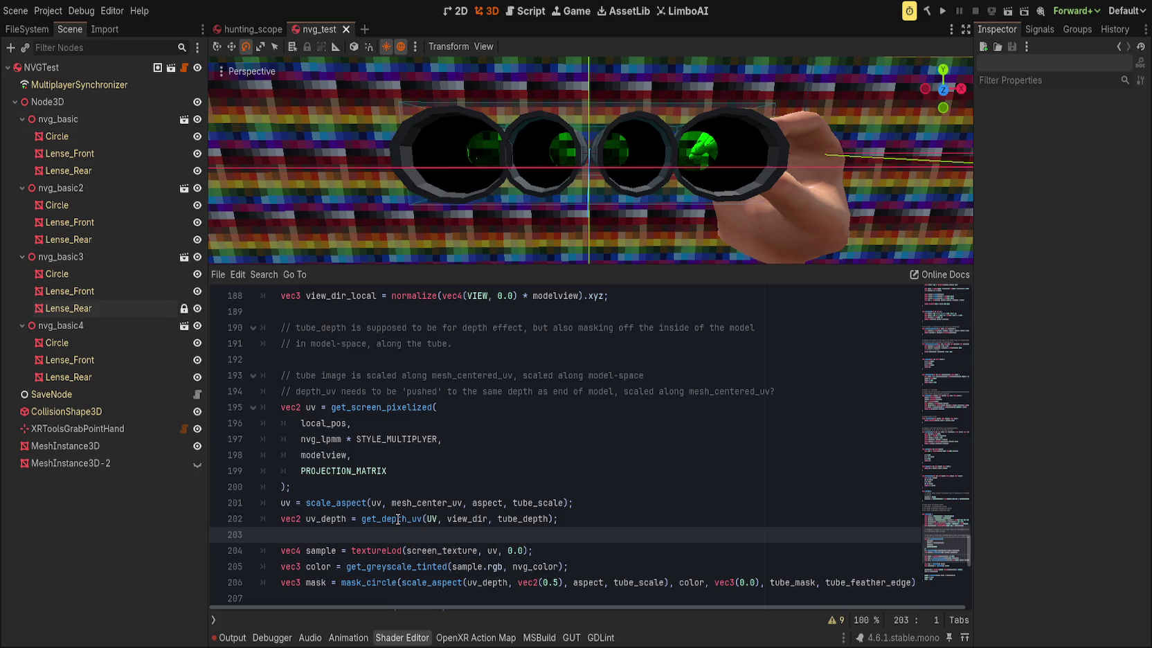
- Delete the scale2 and scale3 helper functions line by line with Ctrl+Shift+K
scroll(398, 518, up, 15)
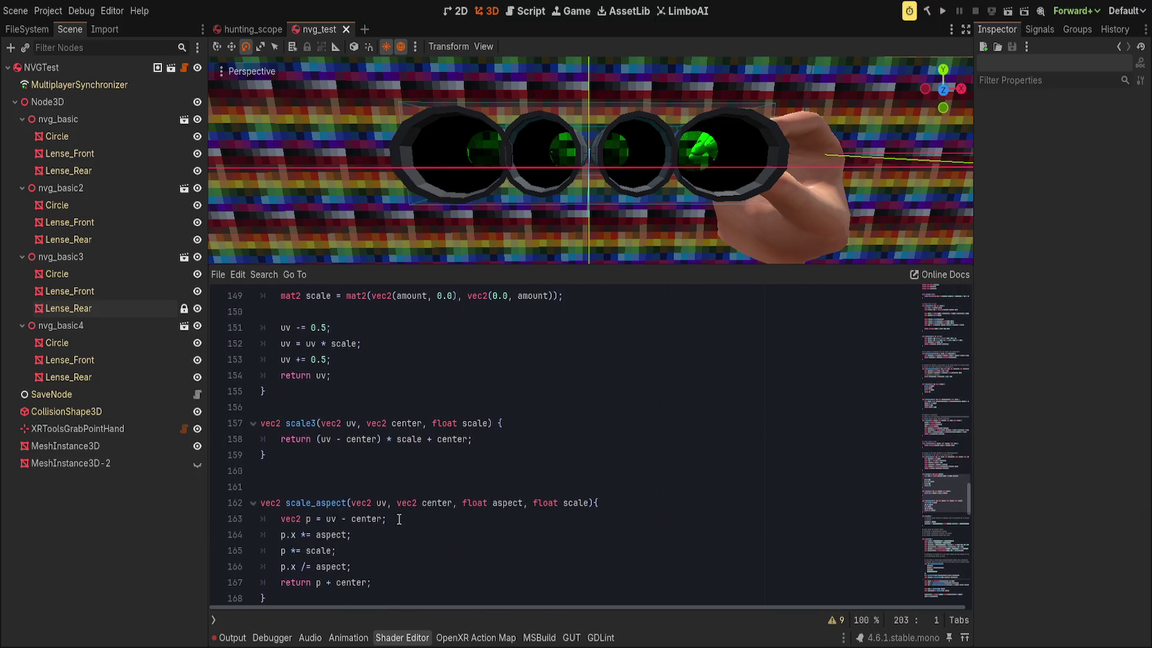
scroll(399, 518, up, 3)
scroll(399, 522, down, 3)
click(460, 426)
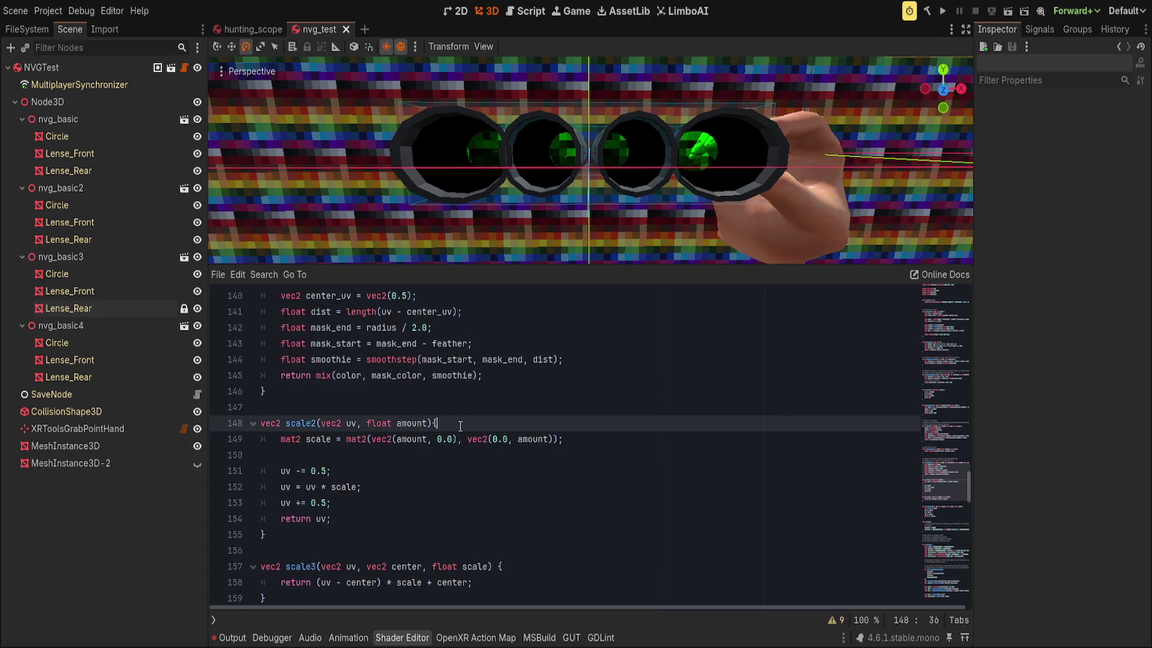
key(ctrl+shift+k)
key(ctrl+shift+k)
key(ctrl+shift+k)
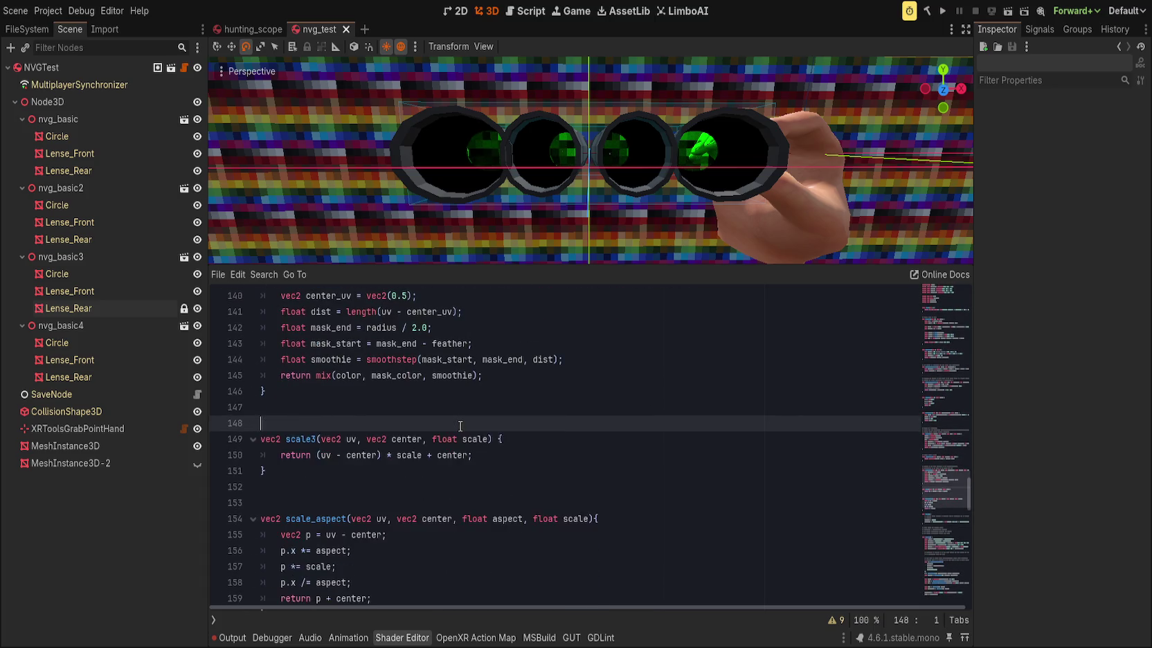
key(ctrl+shift+k)
key(ctrl+shift+k)
key(ctrl+shift+k)
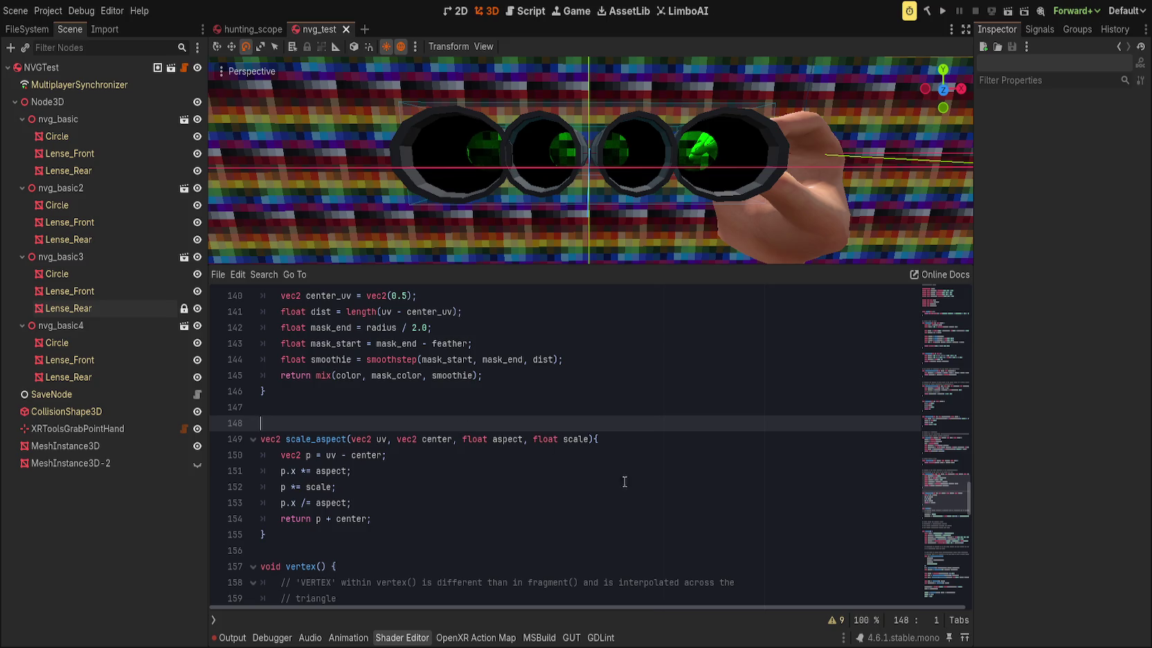
- Select the word parallax to check where it is still used
scroll(443, 538, up, 9)
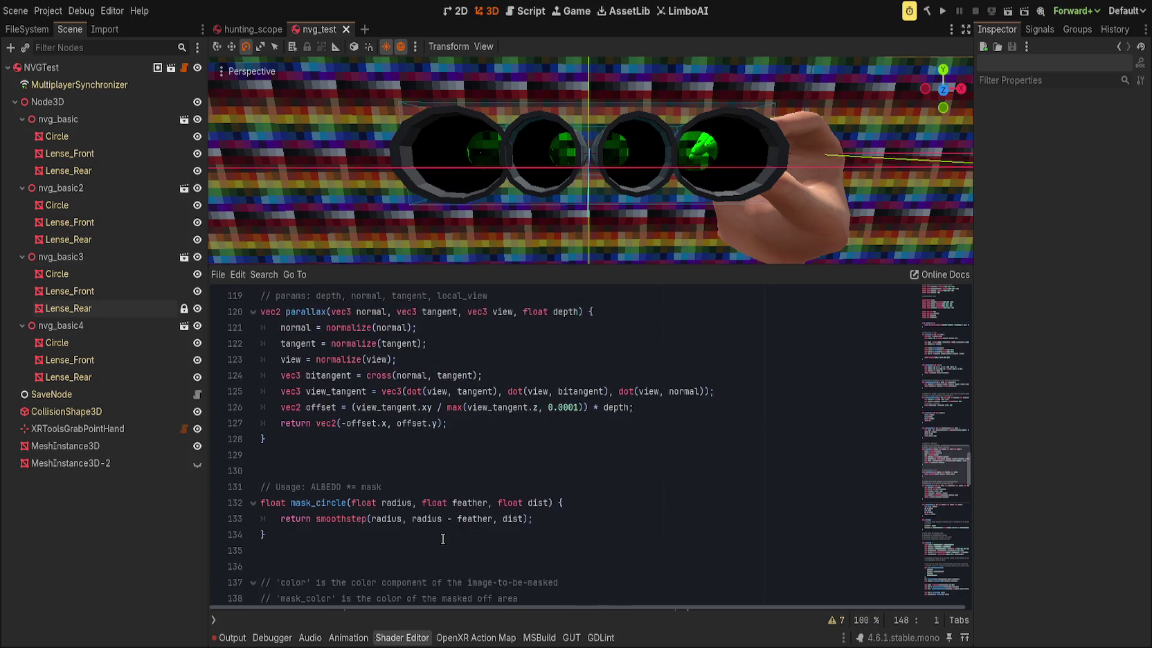
scroll(388, 526, up, 2)
double_click(305, 504)
scroll(349, 496, down, 2)
scroll(349, 495, up, 2)
click(450, 449)
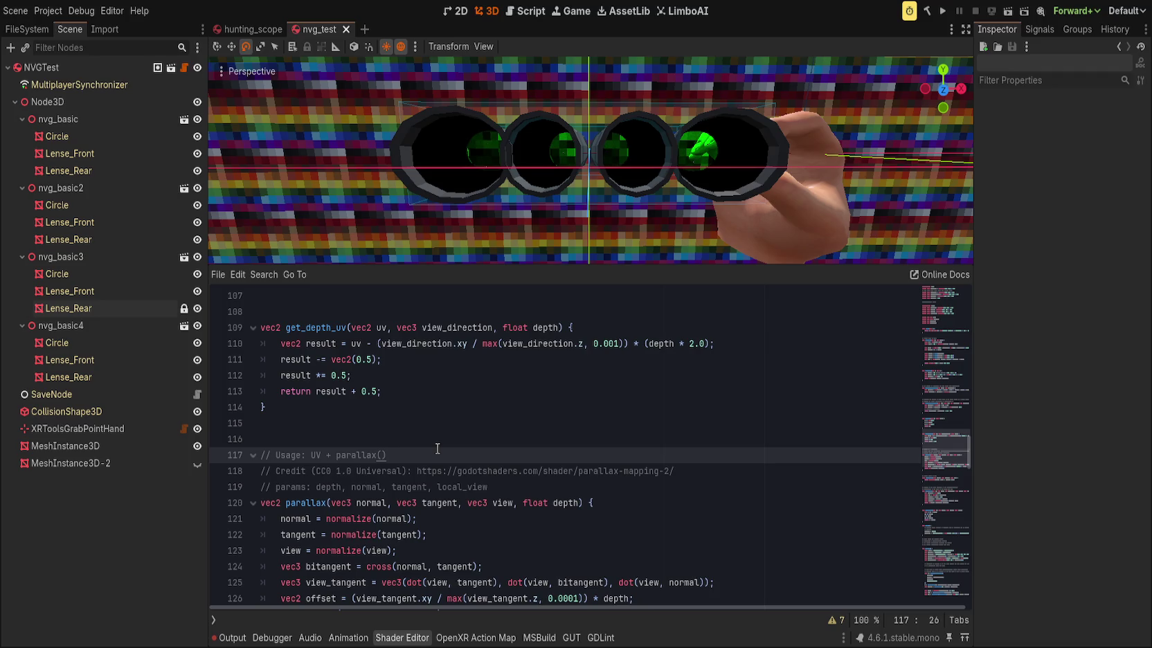
- Click through scene objects, selecting and then deselecting the patterned background mesh
click(450, 133)
click(567, 394)
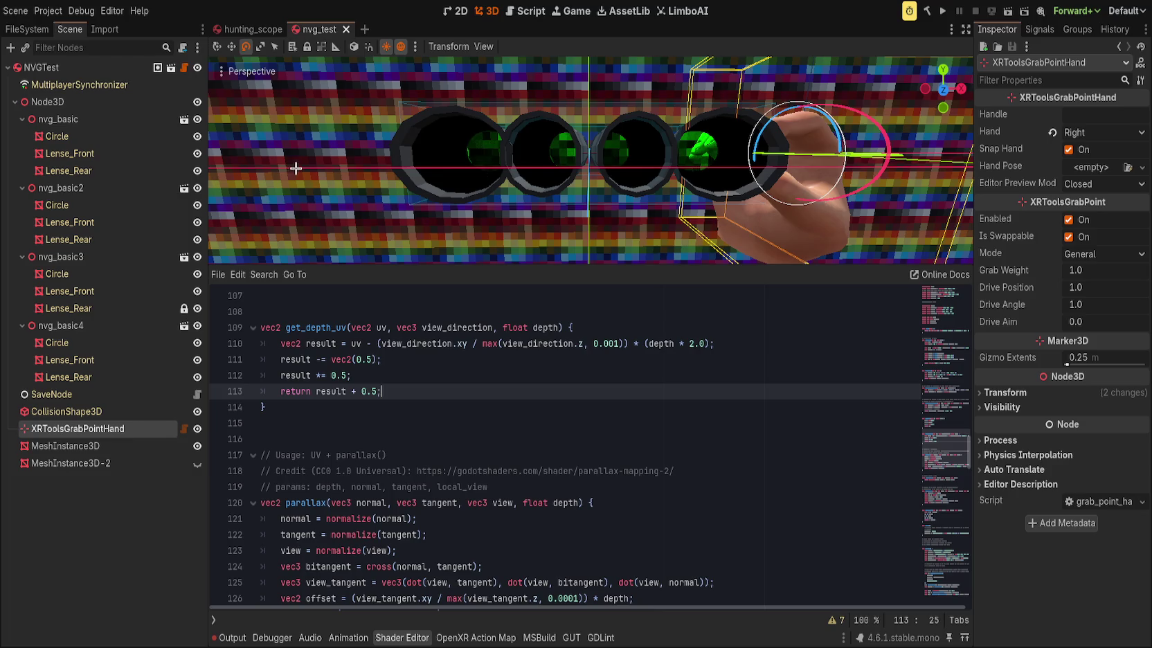
click(297, 171)
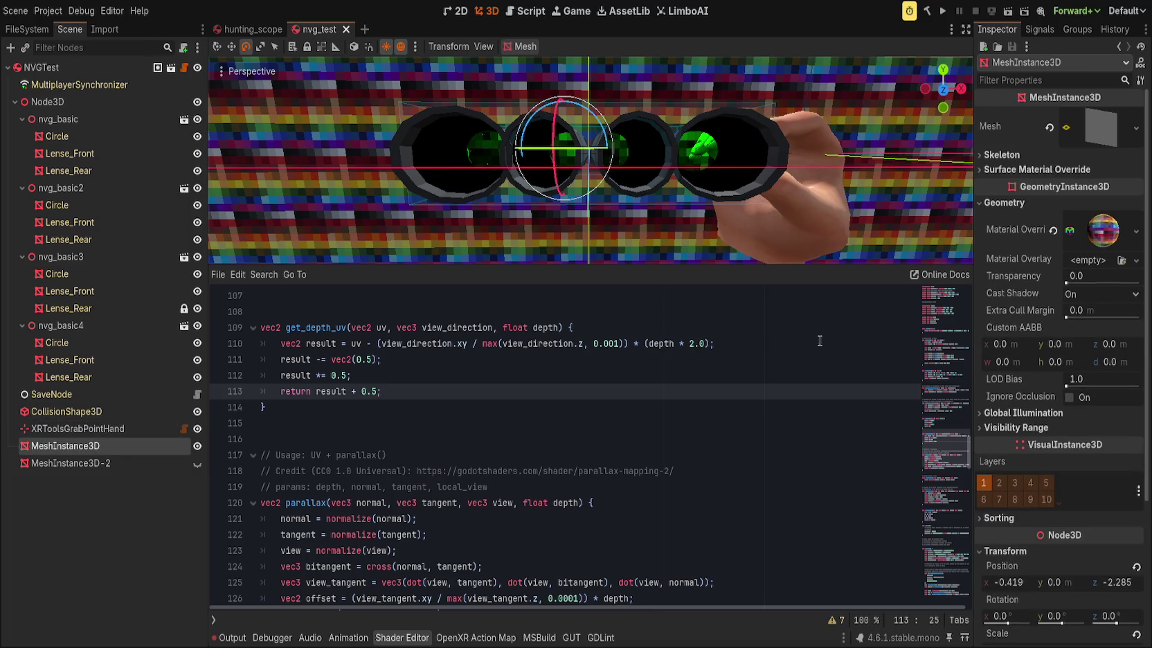
click(519, 247)
scroll(672, 469, down, 20)
- On line 193, replace the scale_aspect(...) wrapper with uv_depth in mask_circle and save
click(672, 470)
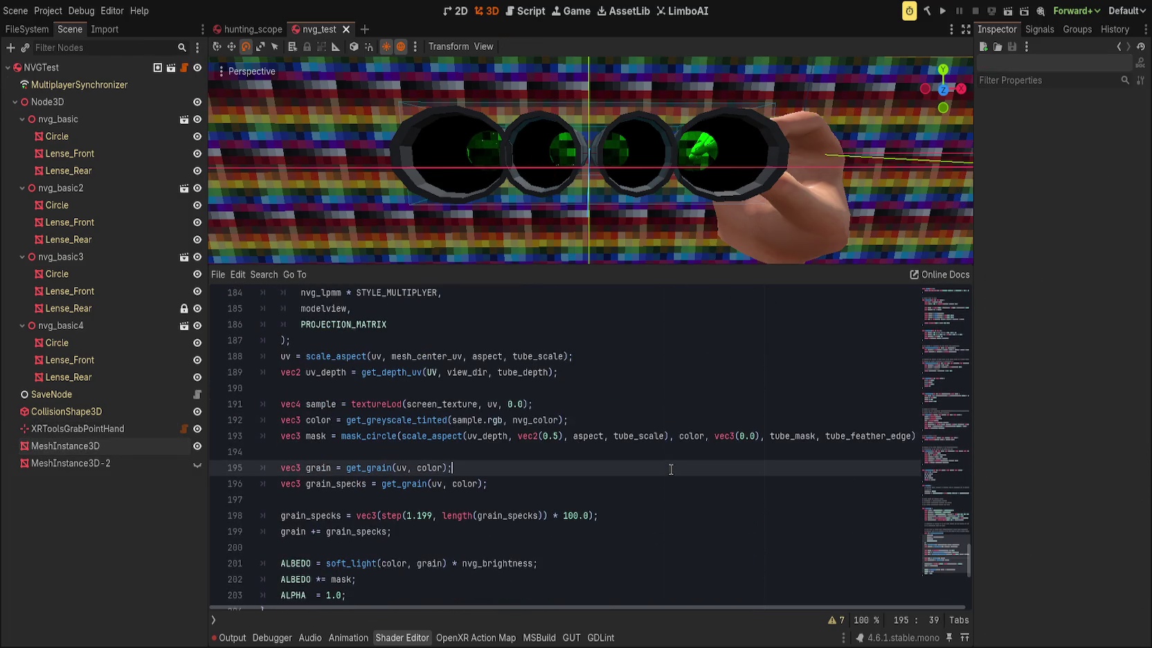
scroll(670, 471, down, 1)
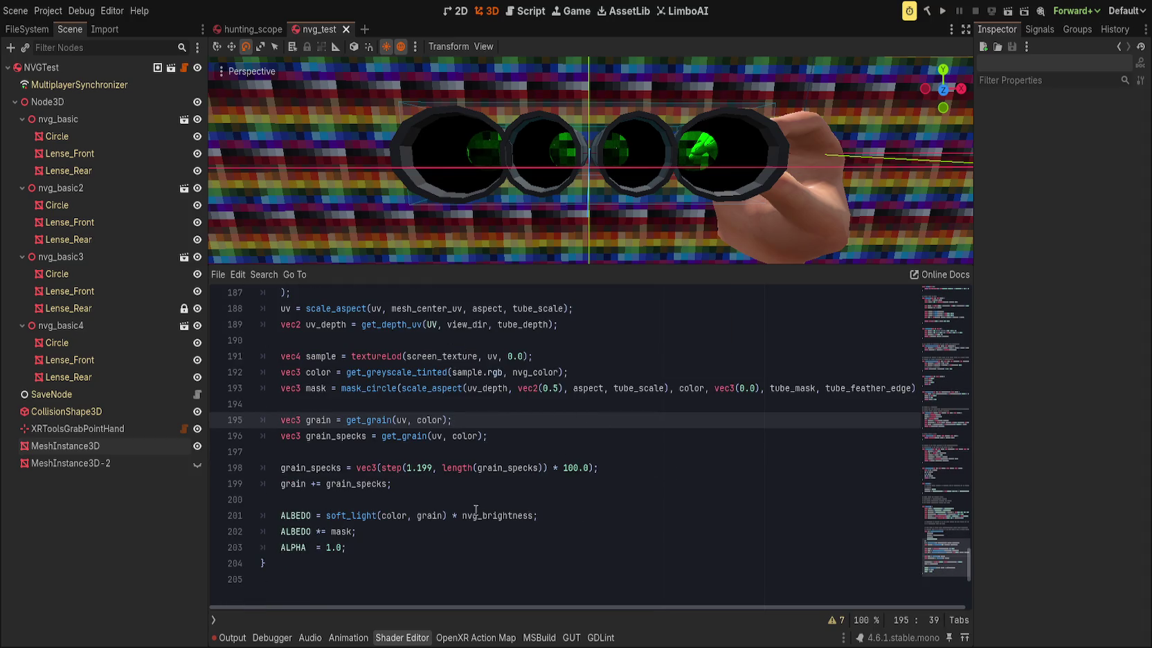
scroll(570, 453, up, 2)
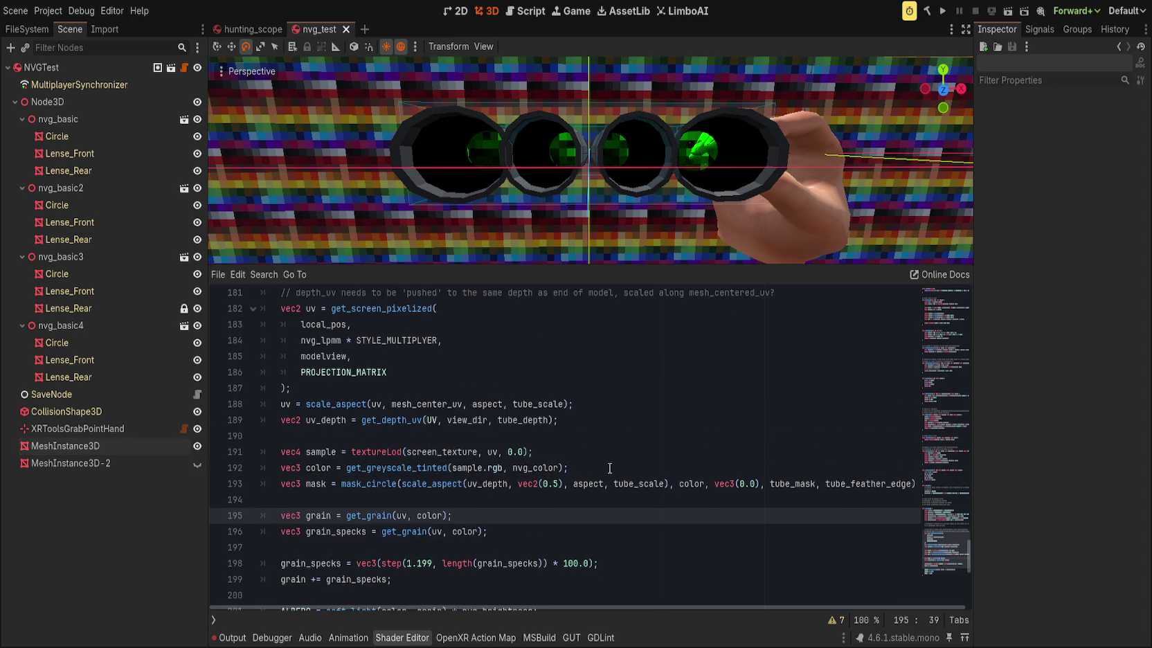
click(610, 468)
click(502, 485)
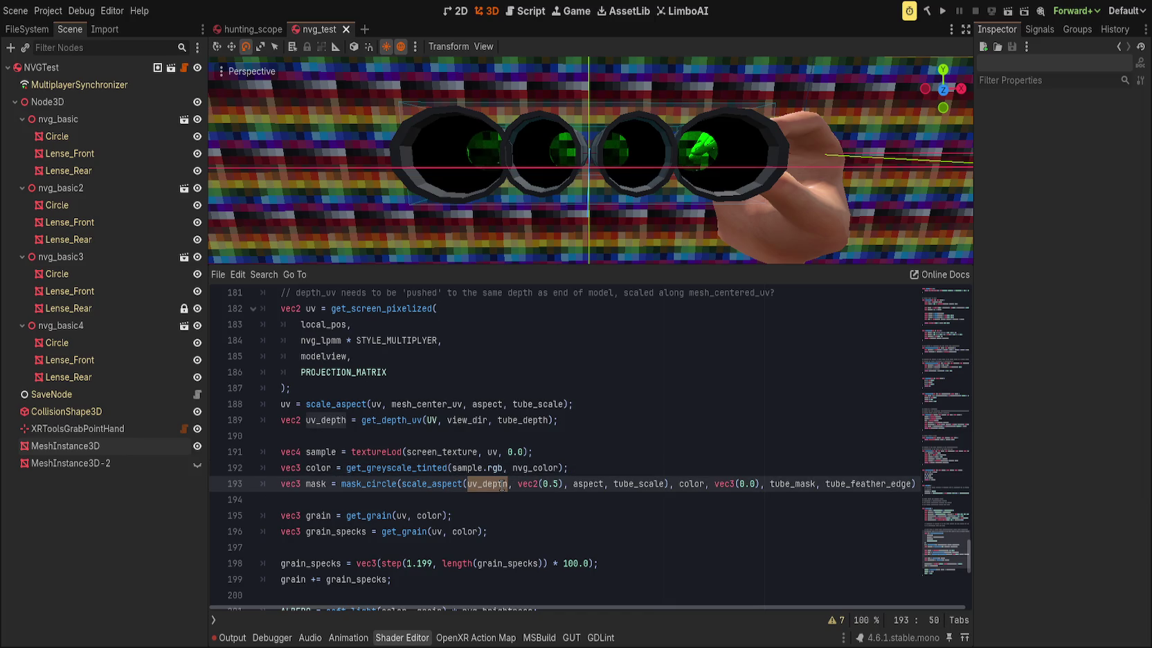
drag(401, 483, 623, 490)
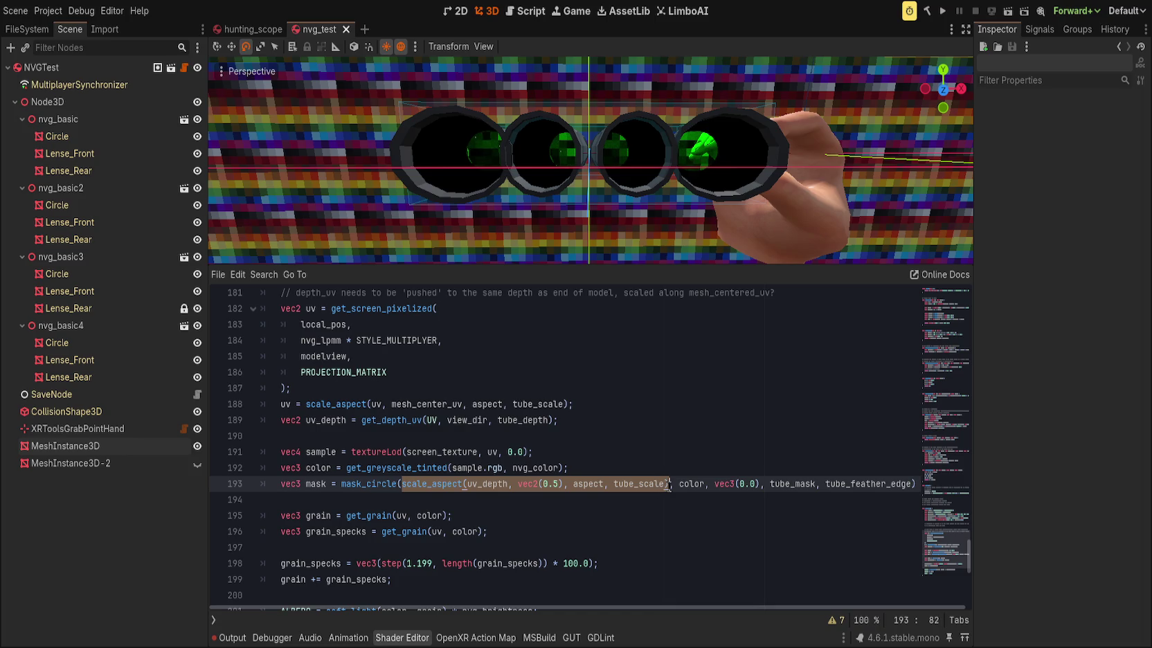
text(uv_depth)
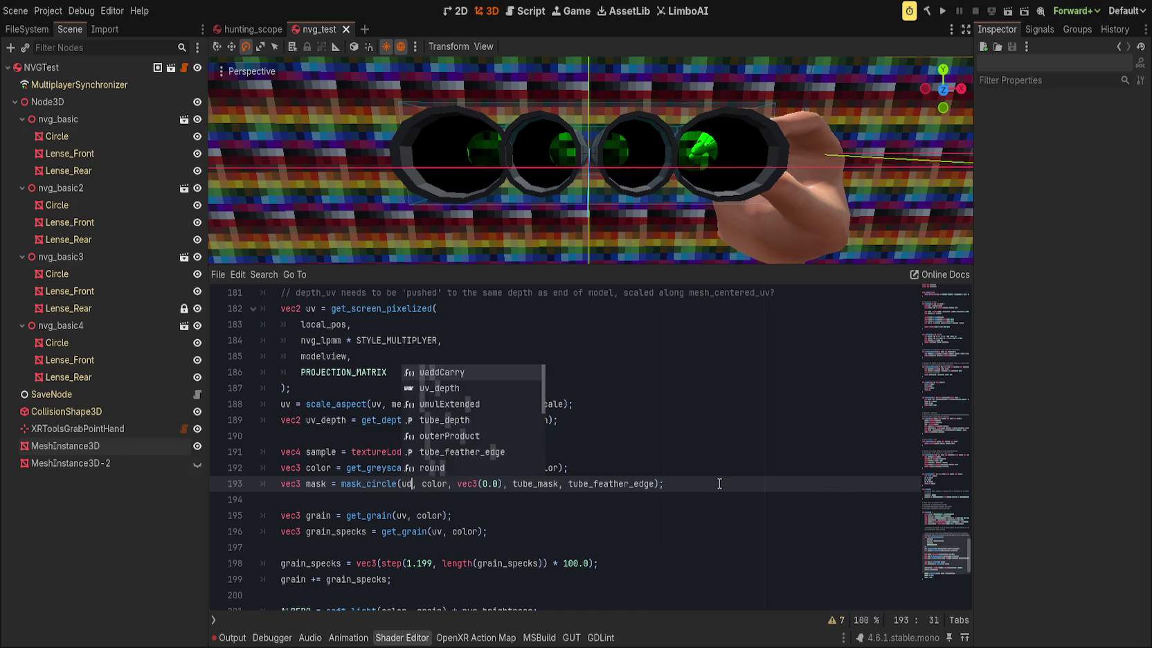
key(ctrl+s)
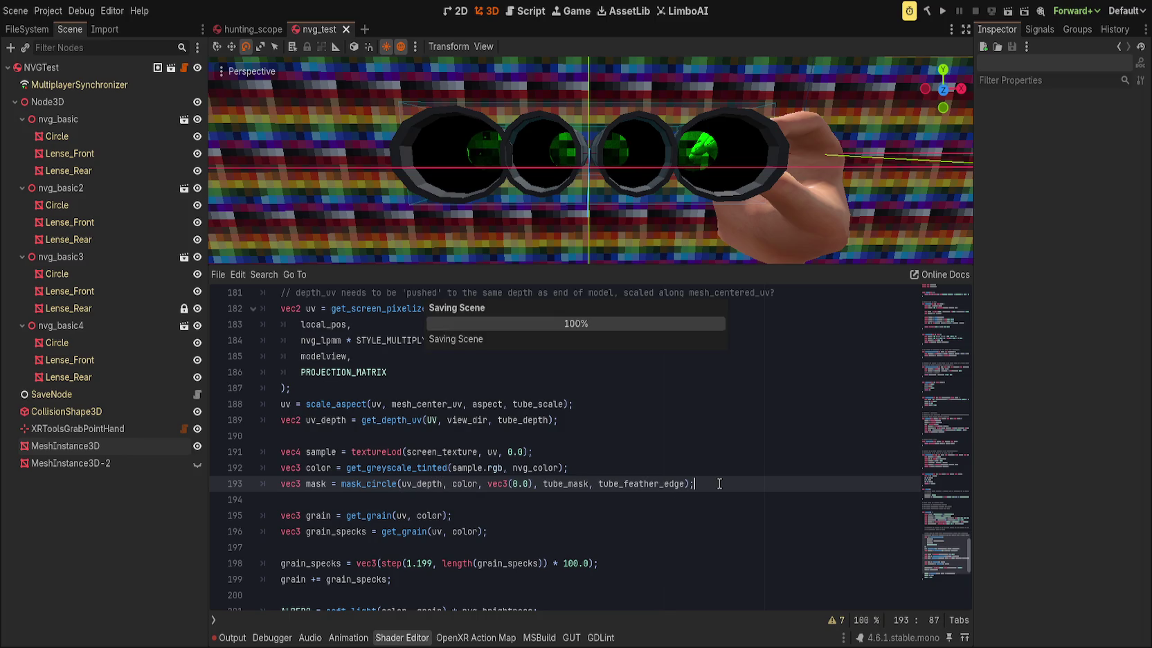
click(146, 450)
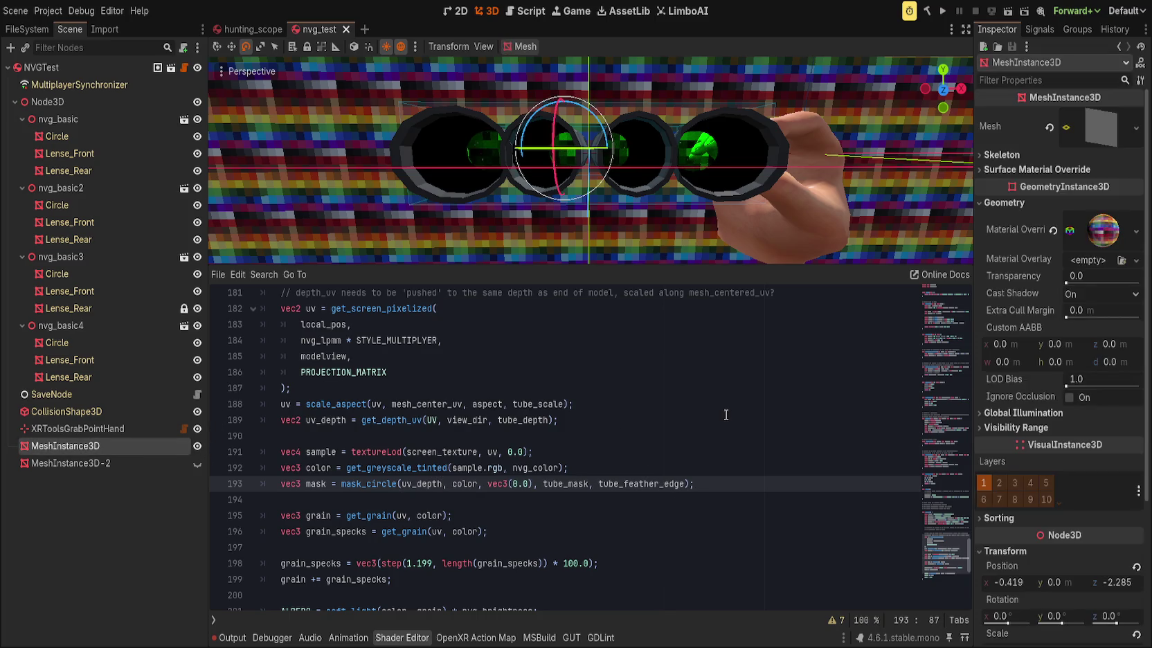
- Select Lense_Rear, reset Tube Scale to 1.0 and lower Tube Depth to 0.24
click(113, 308)
mouse_move(1075, 461)
mouse_down()
mouse_move(1090, 461)
mouse_move(1071, 461)
mouse_up()
drag(1136, 479, 1089, 477)
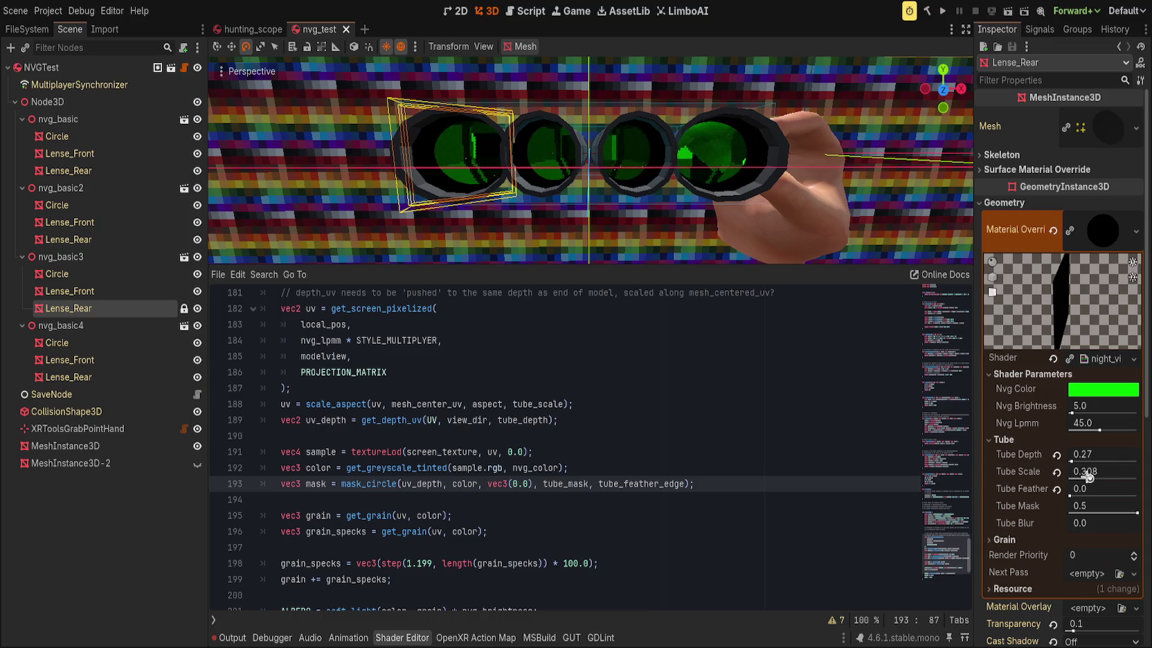
click(1056, 472)
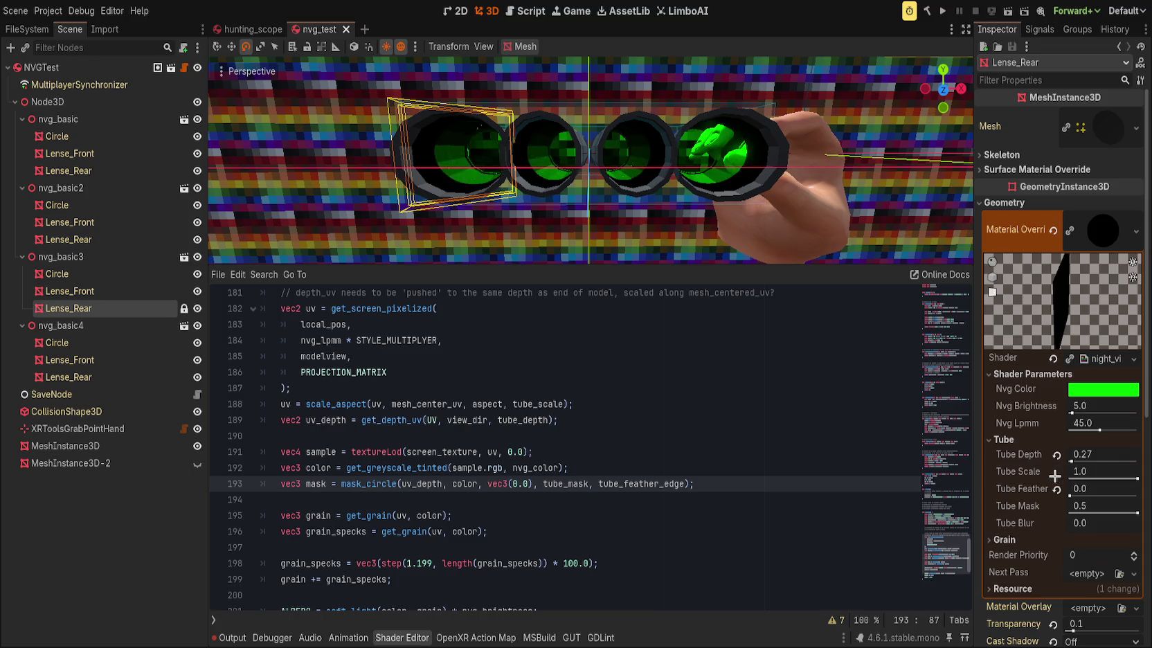
click(892, 457)
mouse_move(1083, 454)
mouse_down()
mouse_move(1128, 455)
mouse_move(1097, 454)
mouse_up()
drag(775, 257, 761, 246)
scroll(766, 247, up, 5)
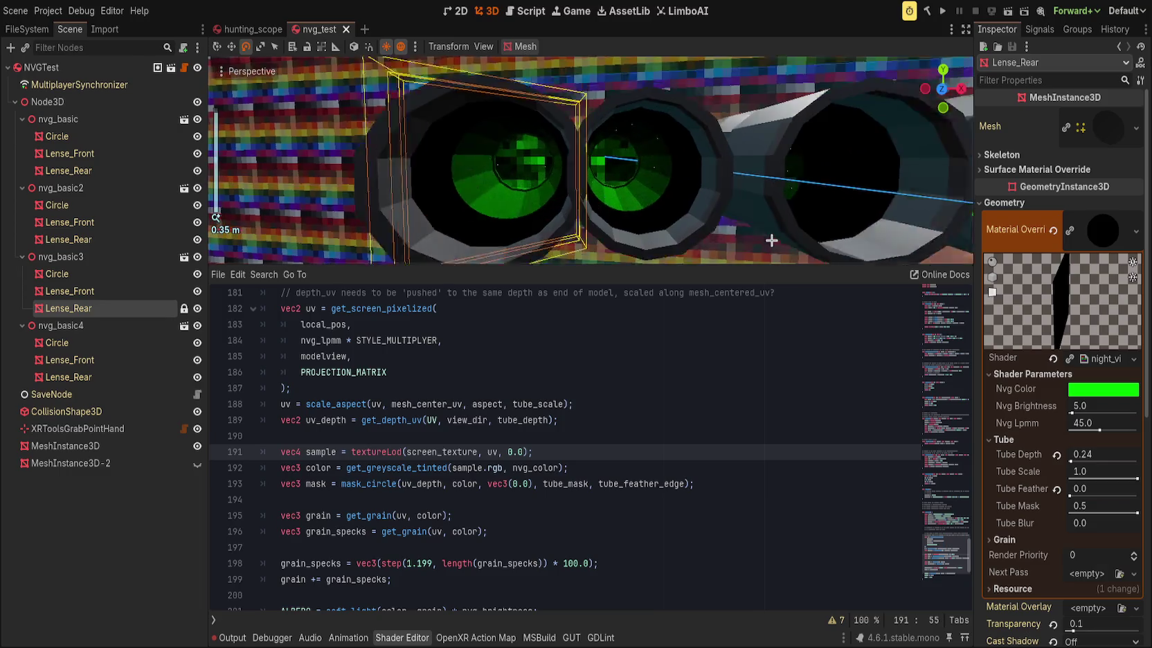
scroll(771, 240, up, 2)
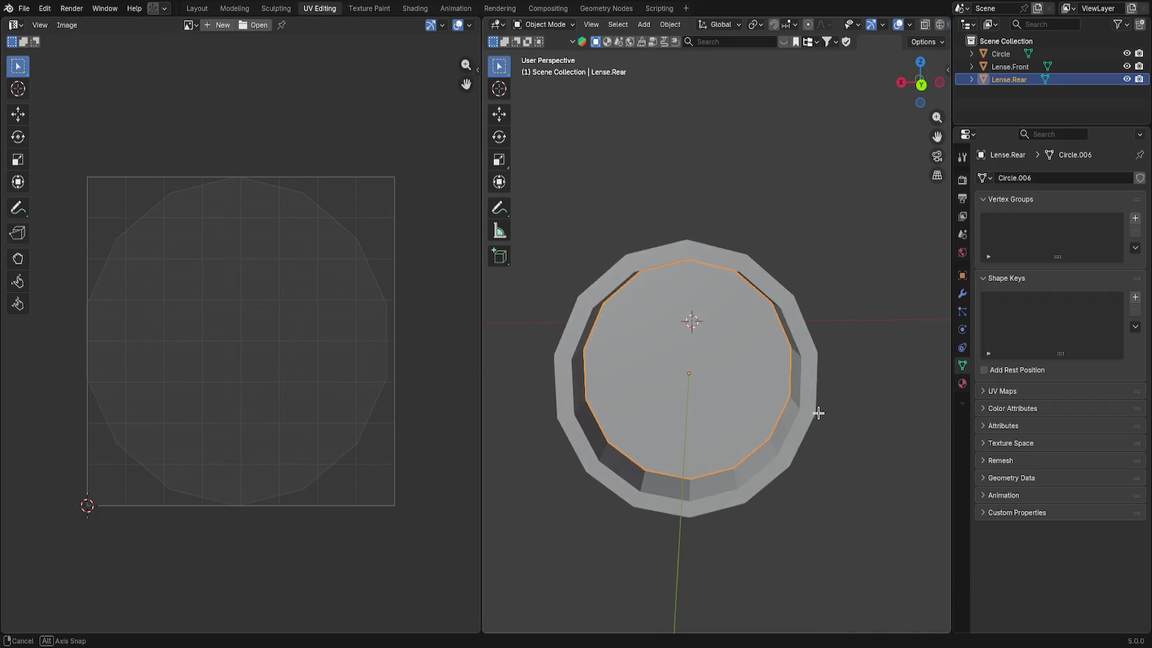
- Hide Lense.Rear, return to the modelling workspace and turn on the face orientation overlay
key(h)
scroll(636, 451, up, 4)
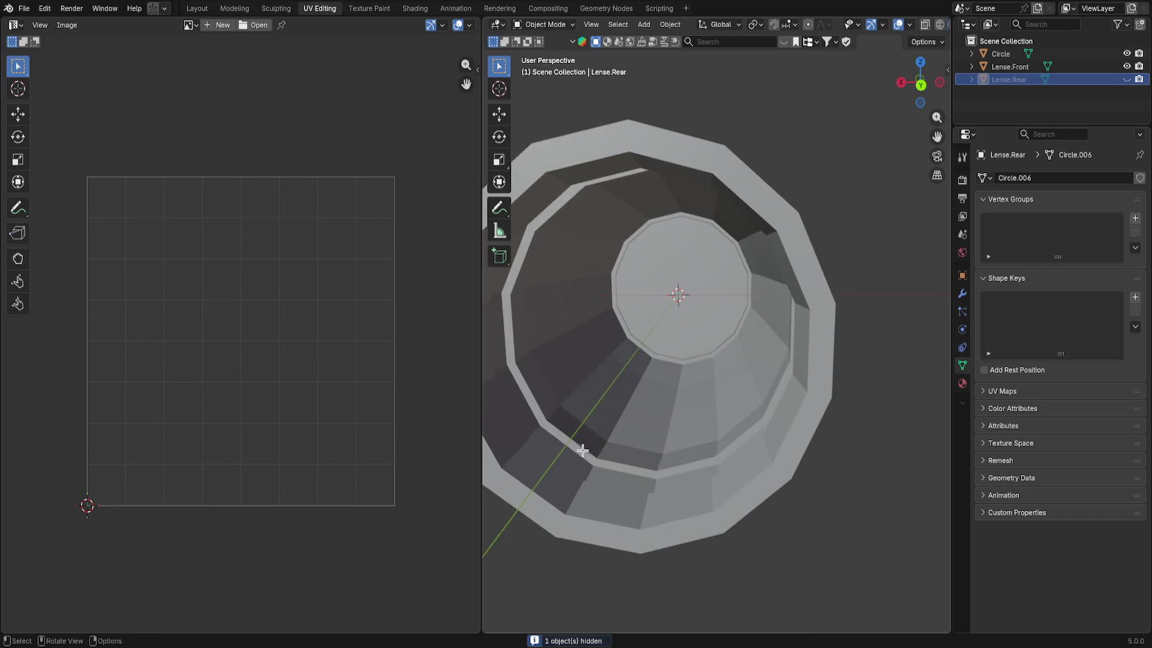
click(196, 8)
click(234, 9)
scroll(484, 394, up, 3)
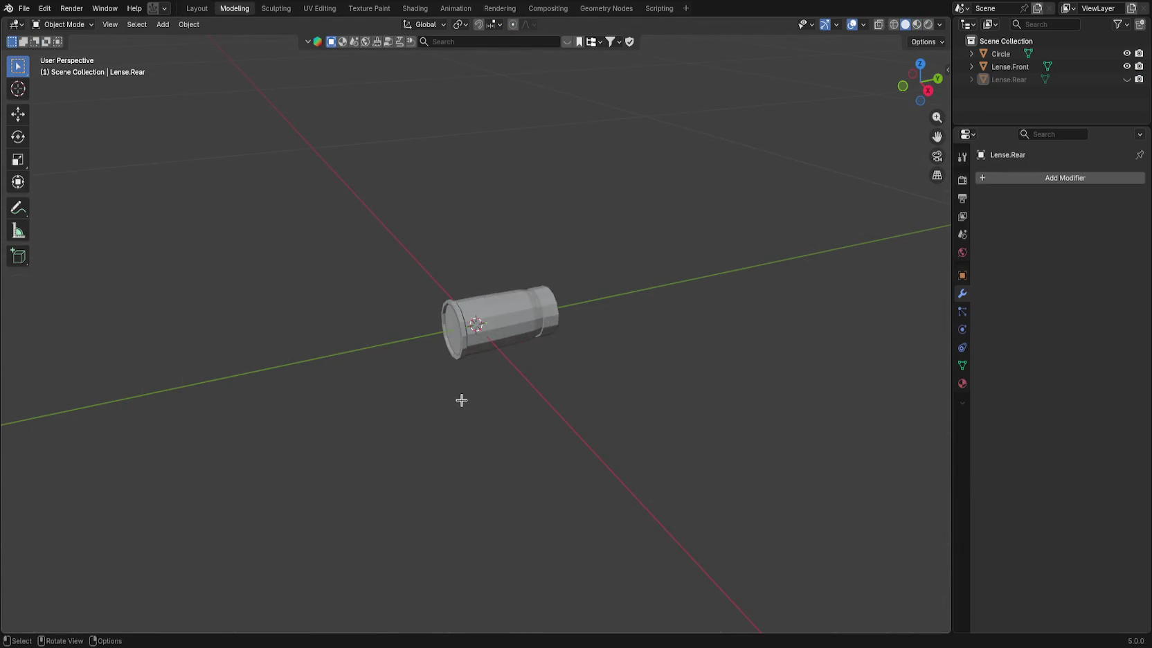
scroll(519, 373, up, 4)
mouse_move(555, 385)
mouse_down()
mouse_move(382, 342)
mouse_move(411, 424)
mouse_move(458, 380)
mouse_move(616, 291)
mouse_up()
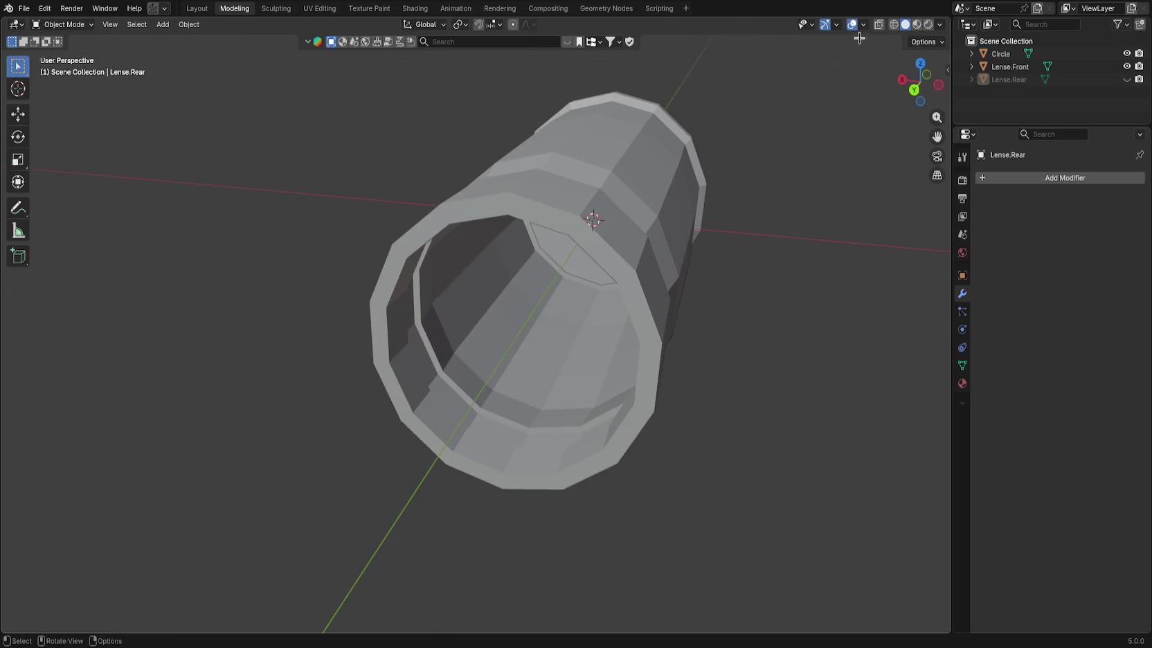
click(863, 25)
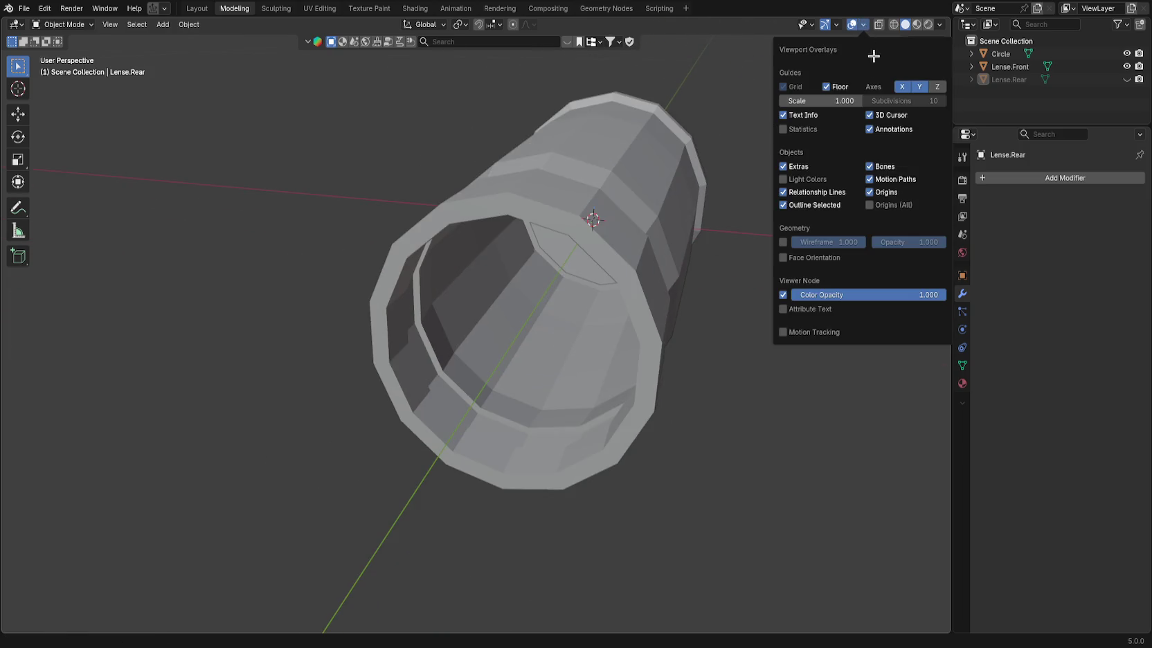
click(783, 258)
mouse_move(723, 352)
mouse_down()
mouse_move(753, 340)
mouse_move(51, 337)
mouse_move(235, 271)
mouse_move(902, 259)
mouse_move(775, 268)
mouse_up()
click(637, 256)
mouse_move(637, 256)
mouse_down()
mouse_move(597, 313)
mouse_move(627, 291)
mouse_move(615, 352)
mouse_move(613, 311)
mouse_up()
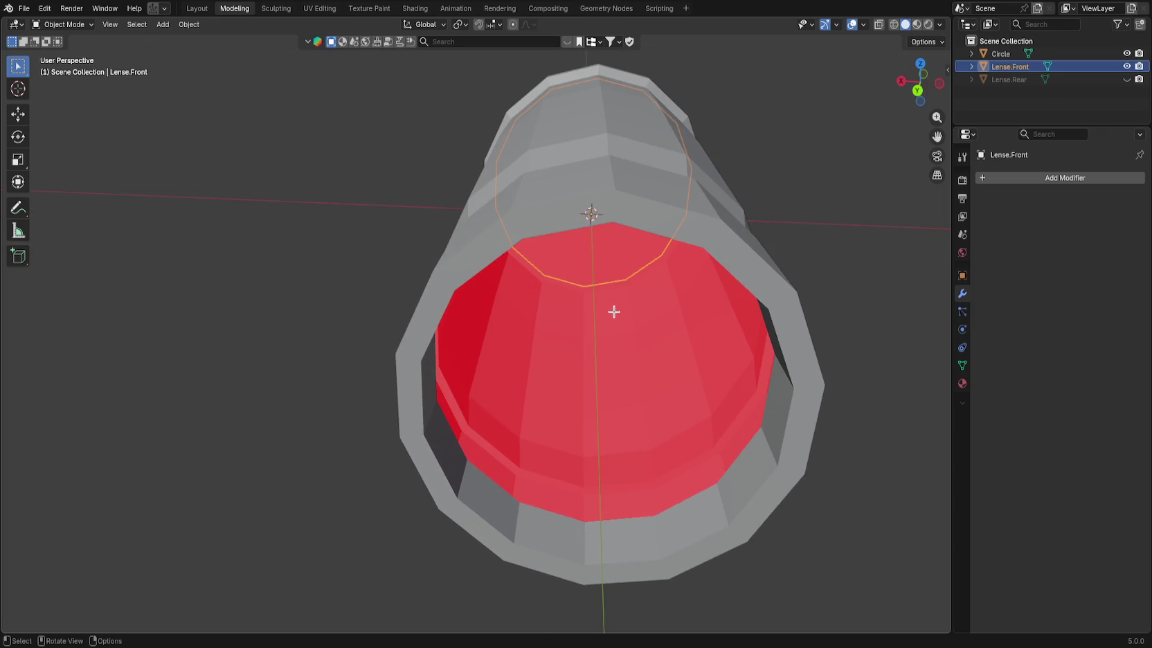
scroll(614, 311, up, 1)
scroll(615, 307, up, 1)
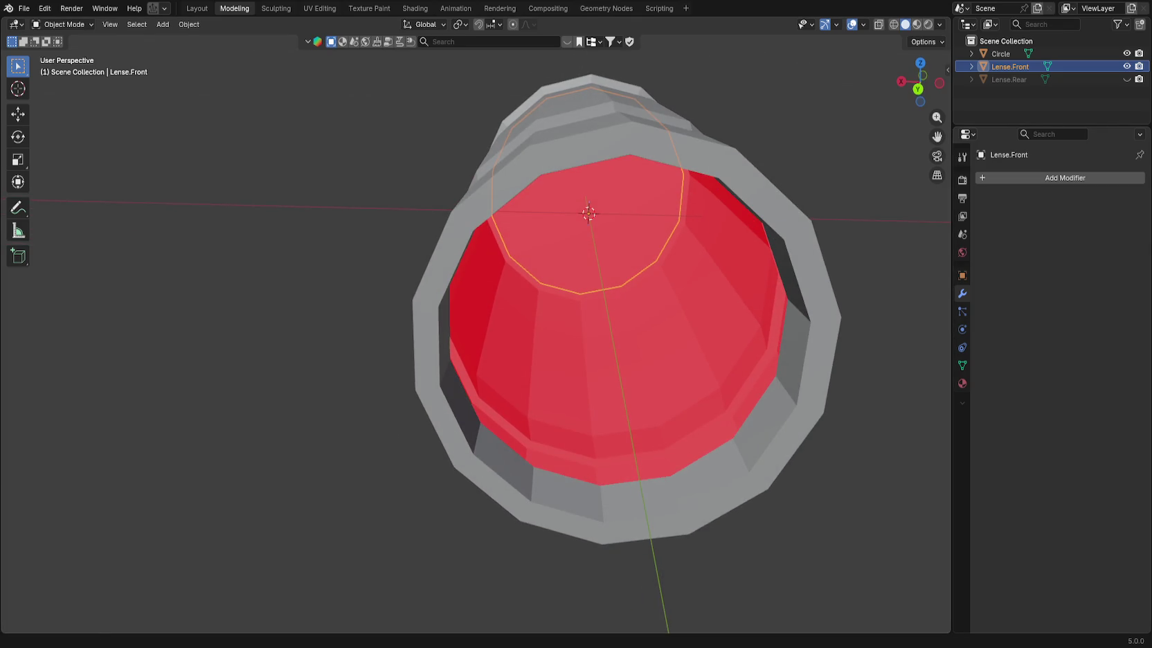
mouse_move(761, 333)
mouse_down()
mouse_move(758, 347)
mouse_move(486, 424)
mouse_up()
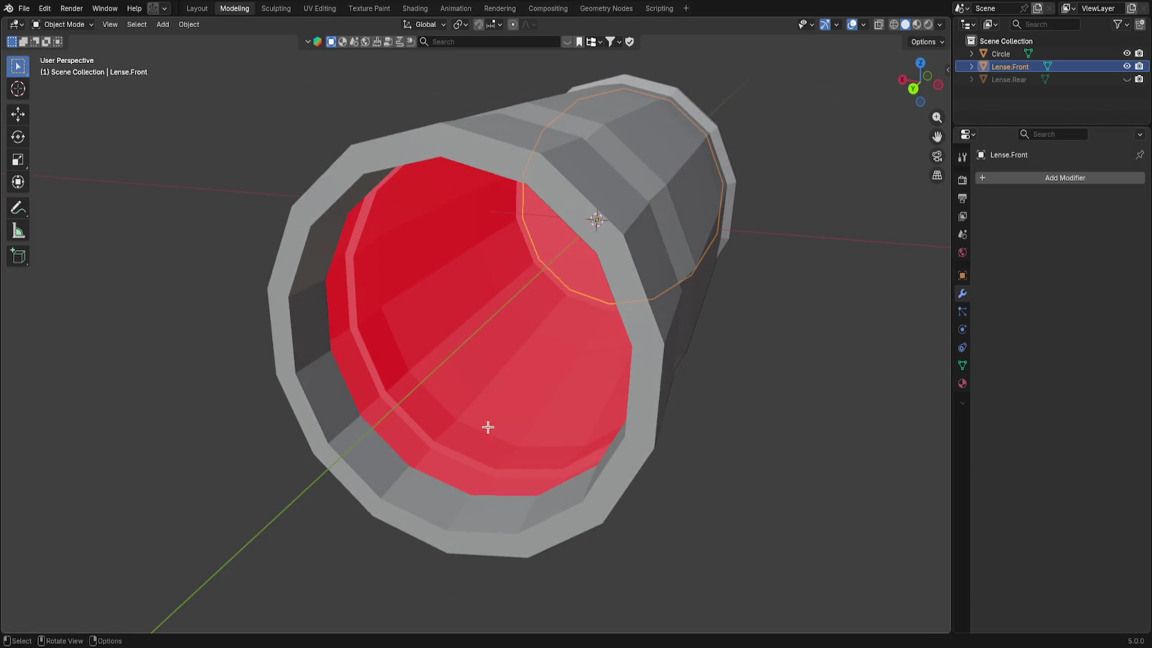
- Inspect the Circle tube with Lense.Rear and Lense.Front hidden, then save nvg_basic.blend
click(419, 437)
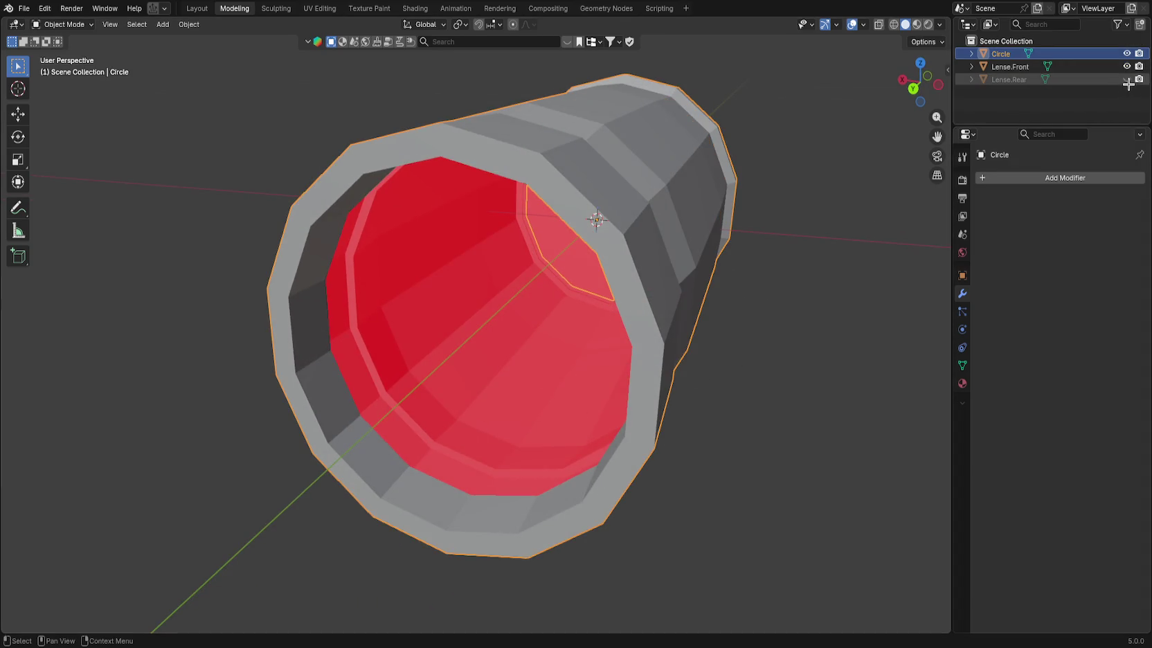
click(1127, 79)
click(1127, 79)
click(1127, 67)
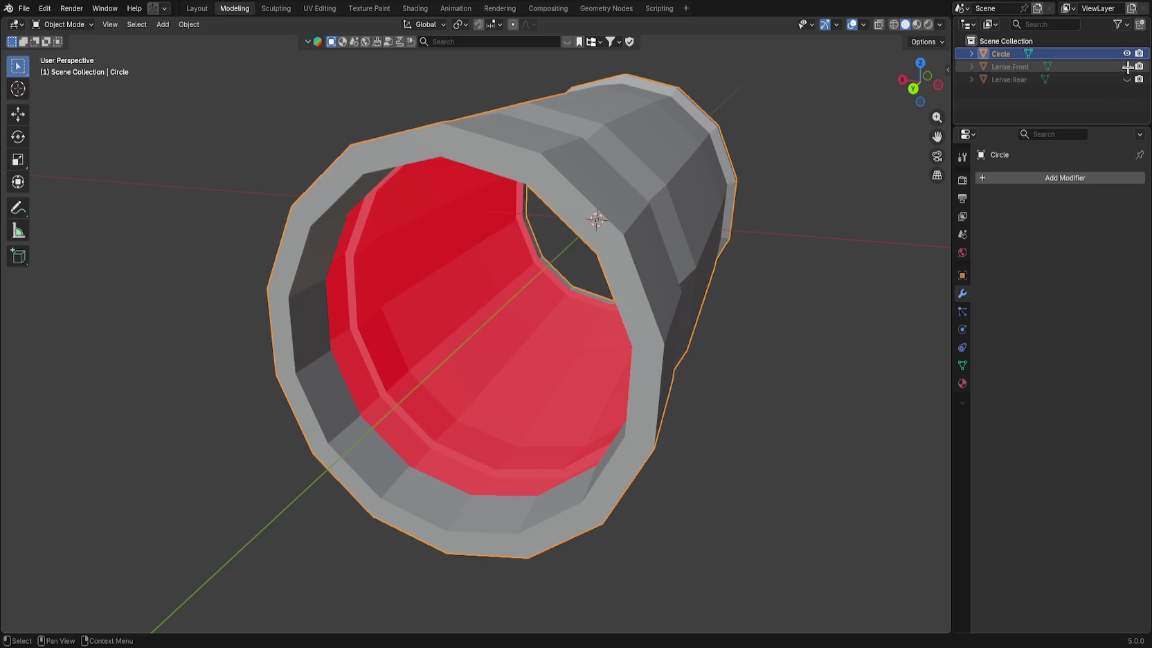
click(1127, 53)
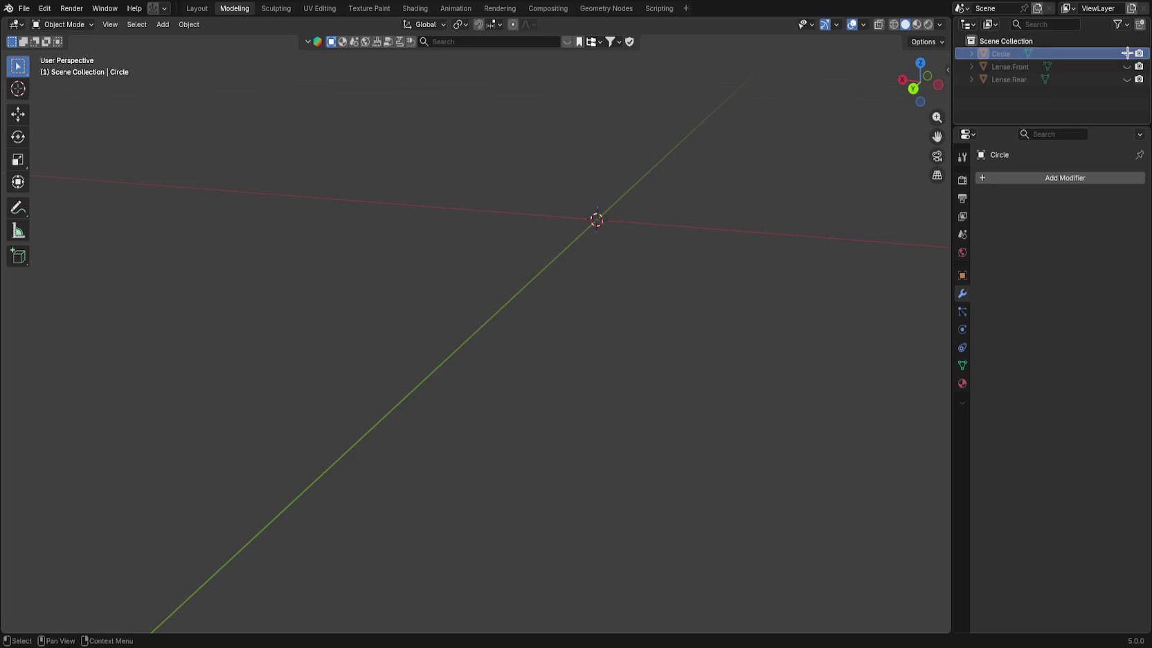
click(1127, 53)
click(494, 419)
drag(729, 351, 751, 341)
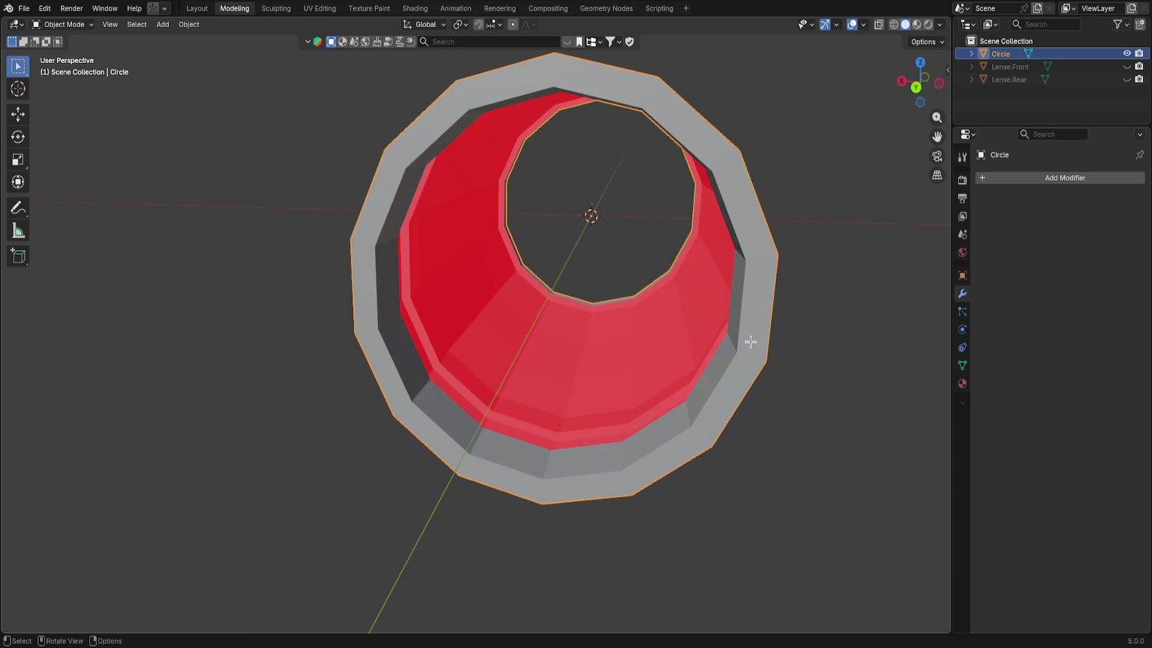
click(869, 242)
click(1127, 79)
mouse_move(796, 229)
mouse_down()
mouse_move(653, 255)
mouse_move(835, 234)
mouse_up()
click(1127, 79)
mouse_move(912, 185)
mouse_down()
mouse_move(815, 306)
mouse_move(823, 300)
mouse_up()
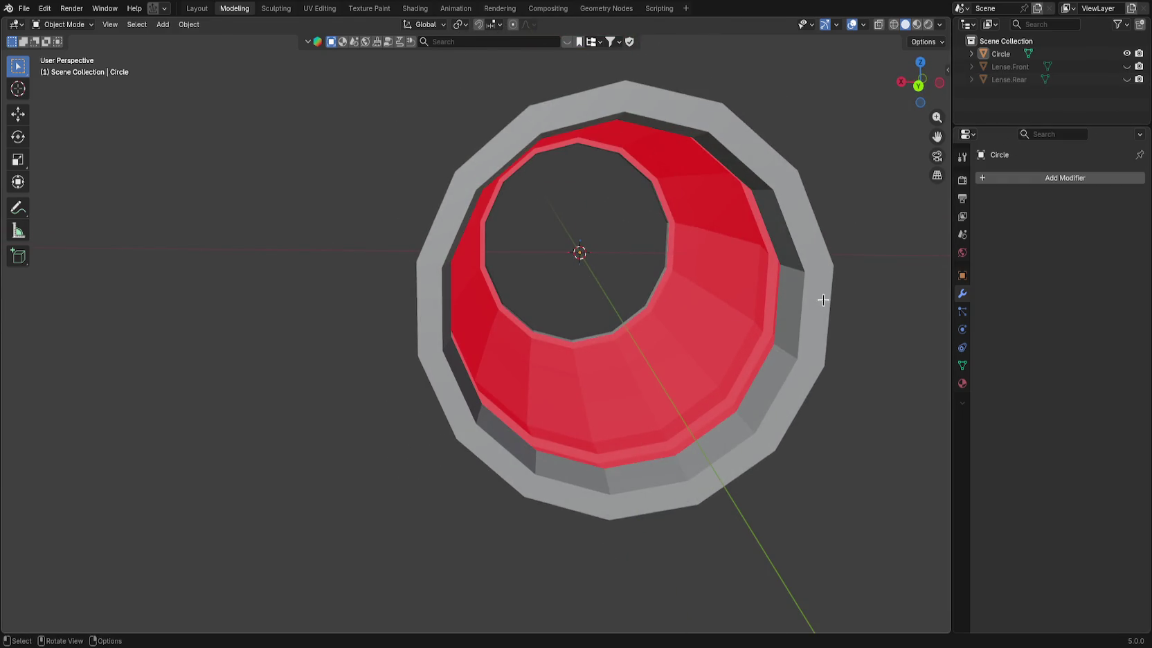
key(ctrl+s)
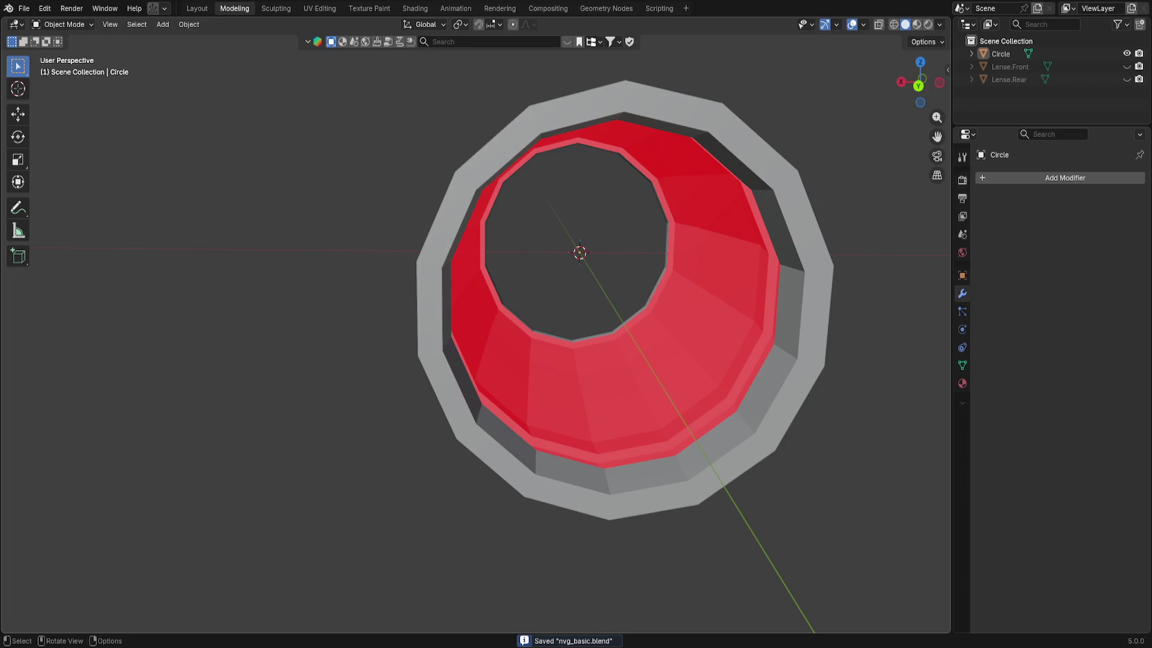
key(alt+Tab)
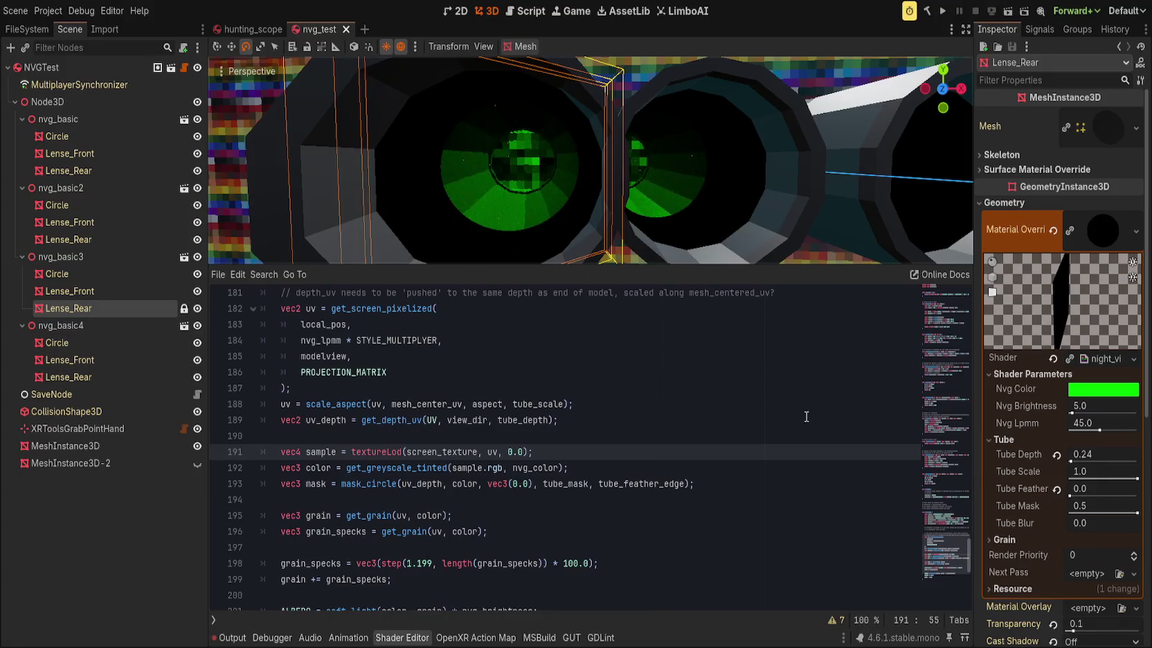
- Select nvg_basic > Circle and check its Geometry and Surface Material Override settings
scroll(676, 467, up, 2)
scroll(676, 467, up, 10)
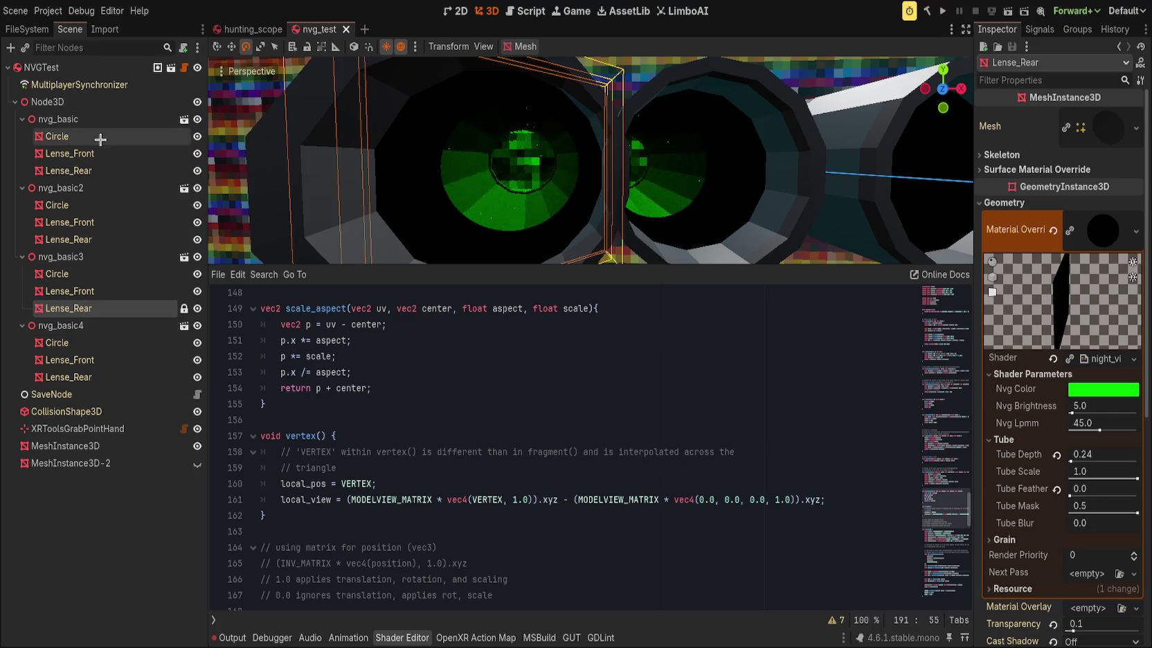
click(103, 118)
click(114, 137)
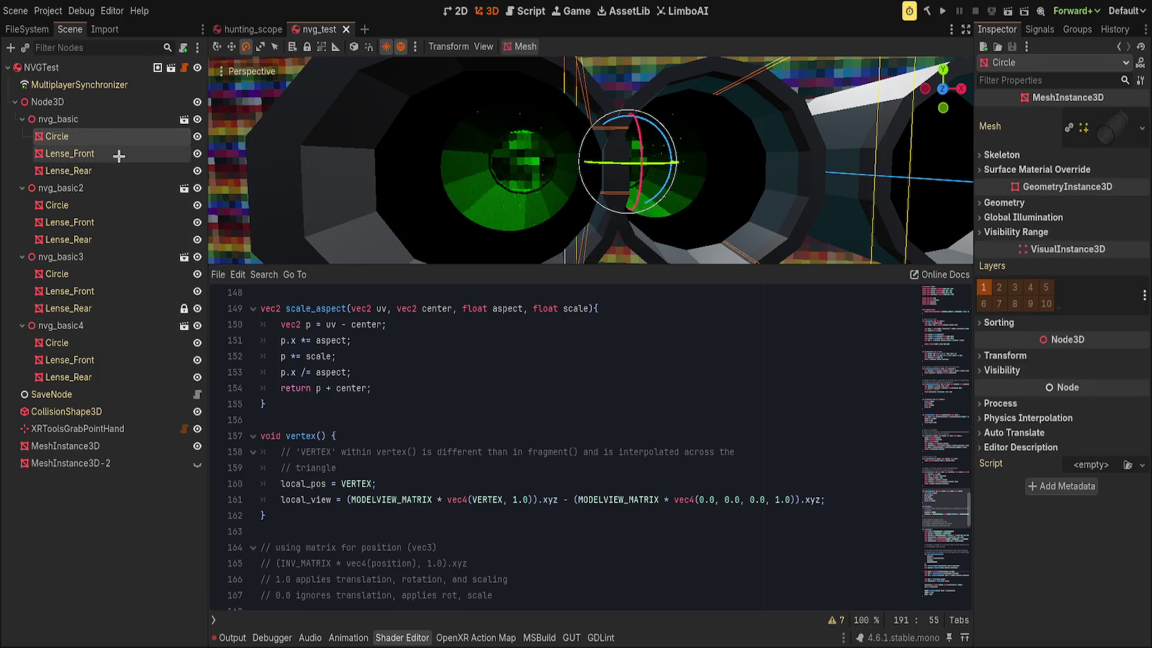
click(1004, 202)
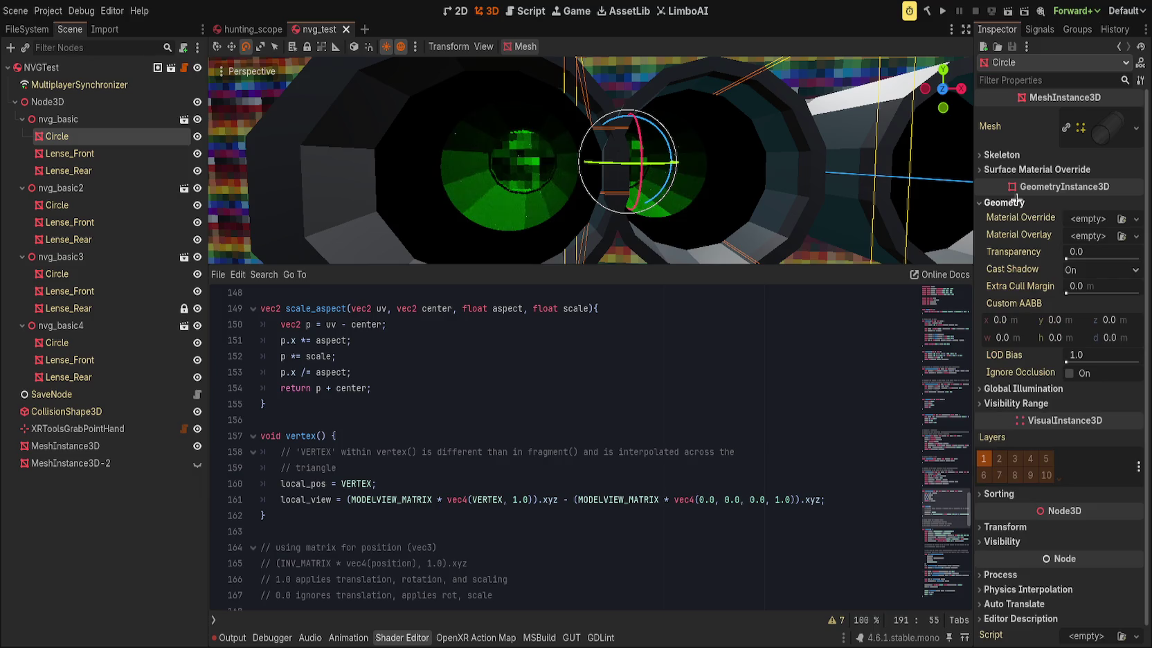
click(1004, 202)
click(1005, 171)
click(1005, 173)
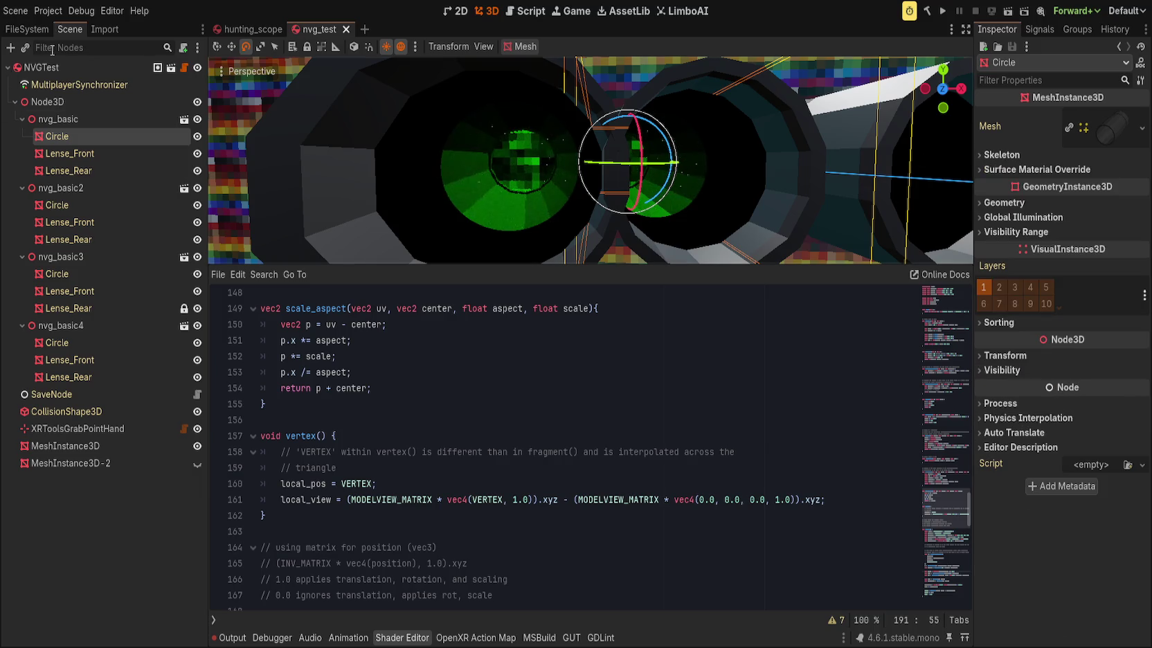
- Switch the left dock to the FileSystem browser
click(36, 27)
click(69, 29)
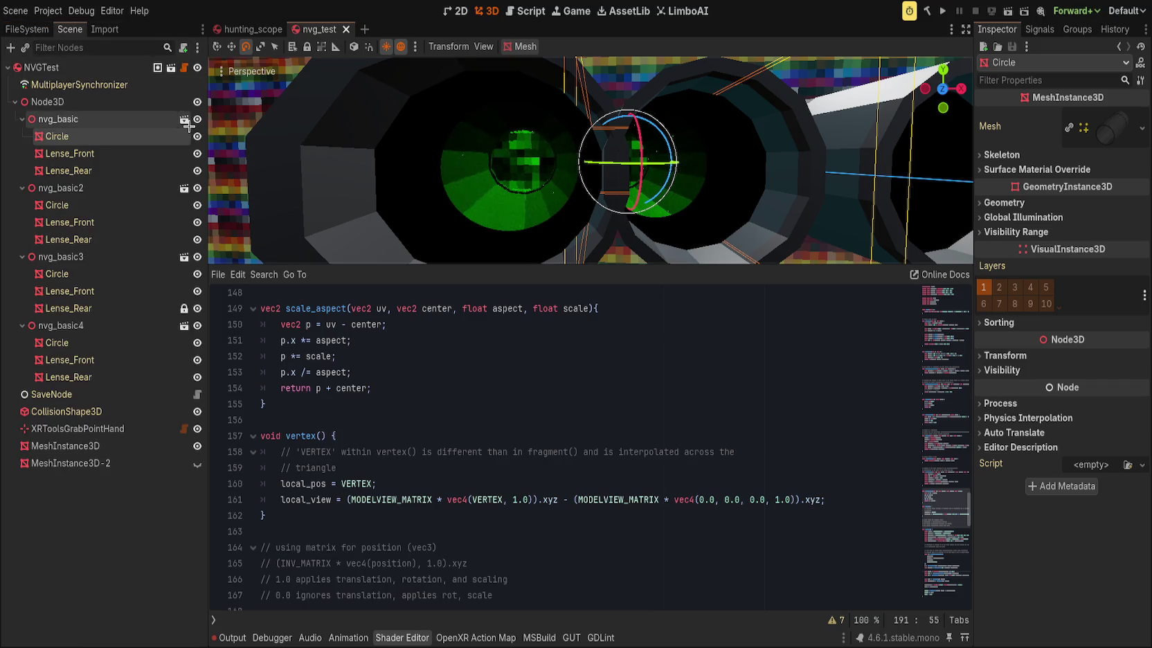
click(36, 31)
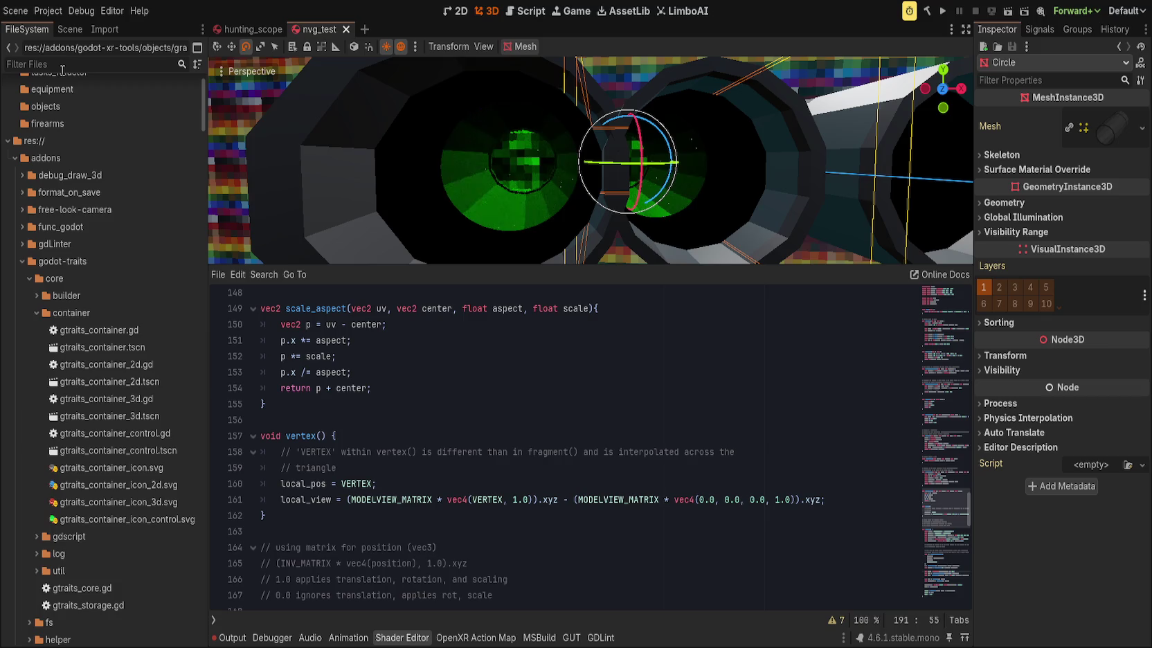
- Filter the FileSystem by 'nvg', select nvg_basic.glb and open its Advanced import options
text(nvg)
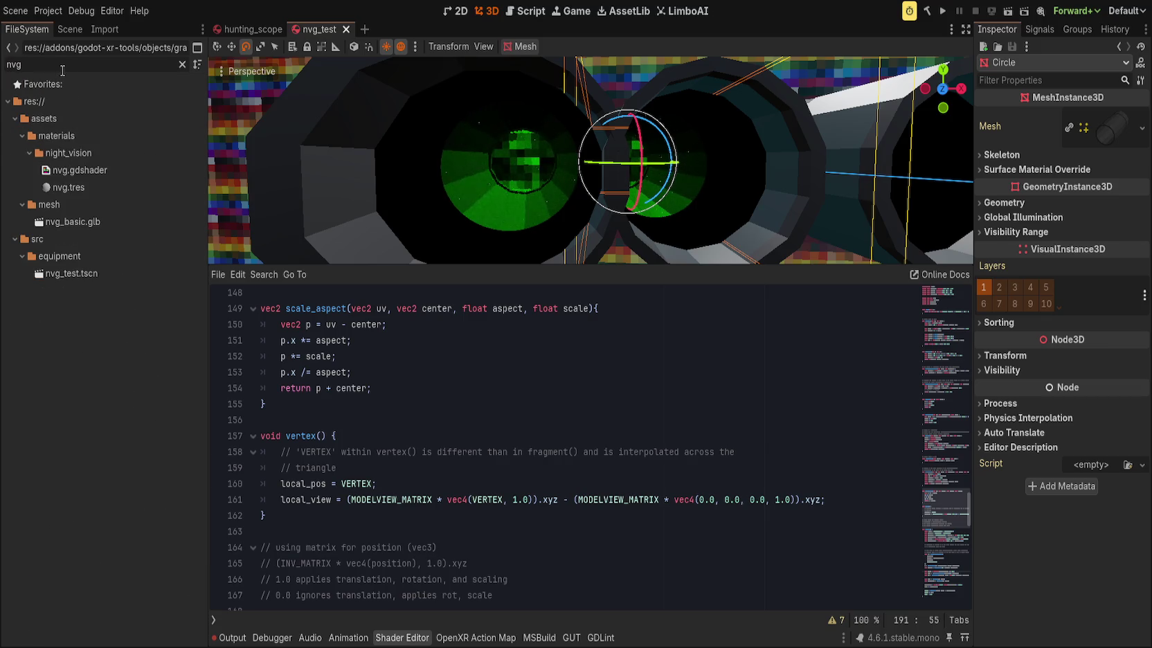
click(117, 220)
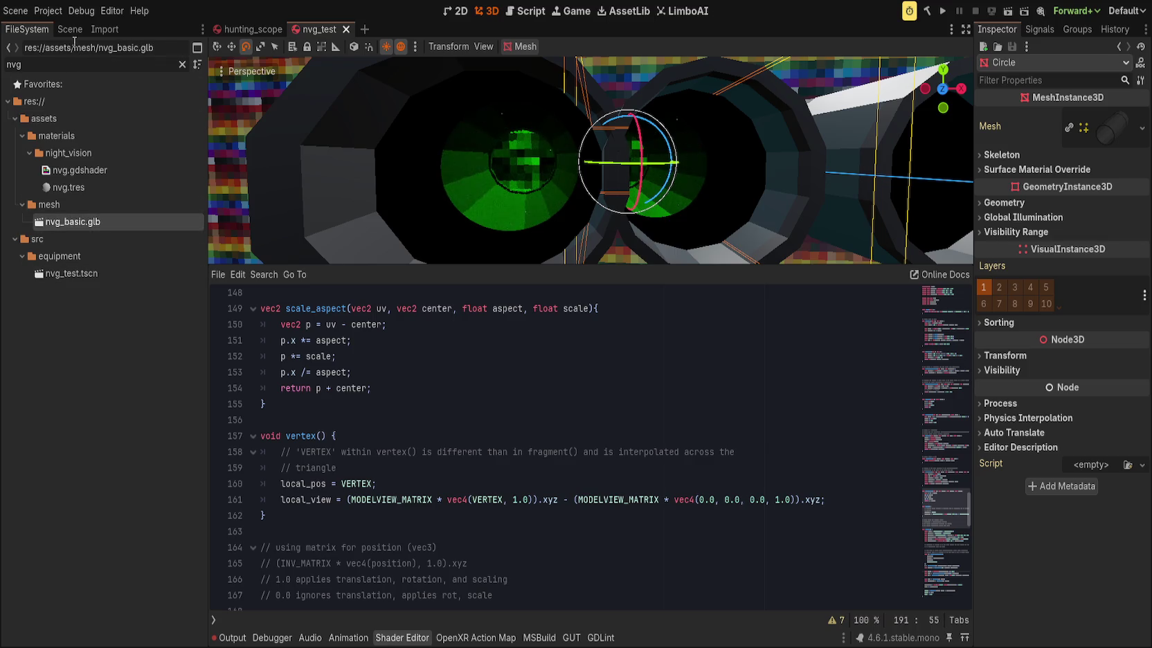
click(104, 29)
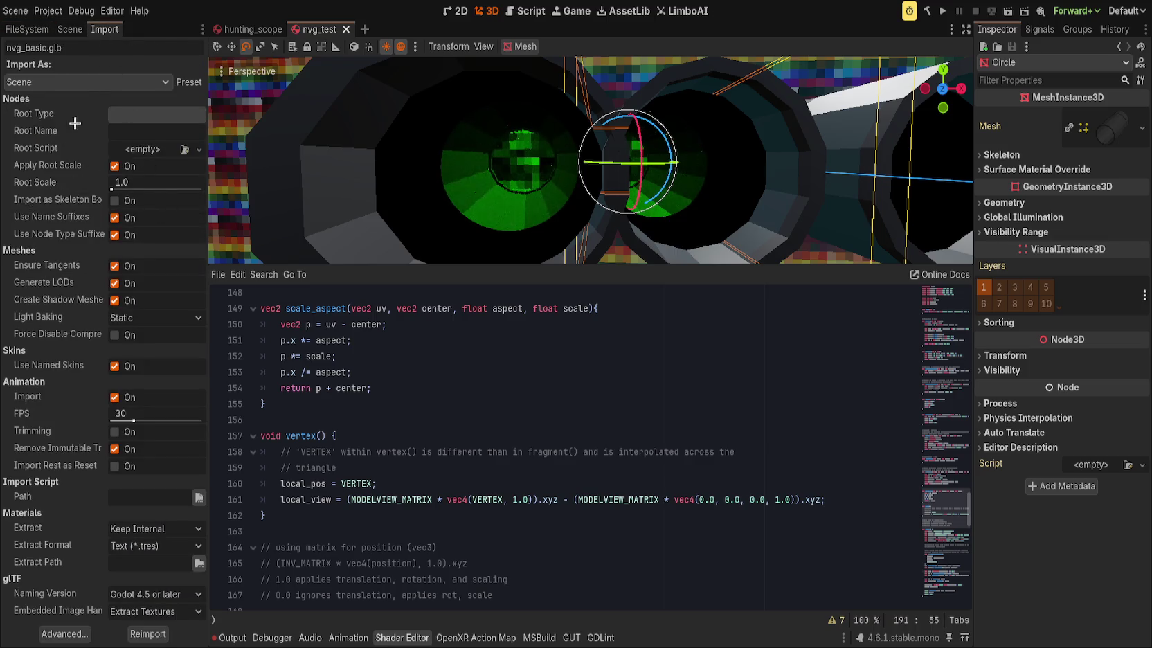
click(81, 635)
scroll(558, 175, up, 3)
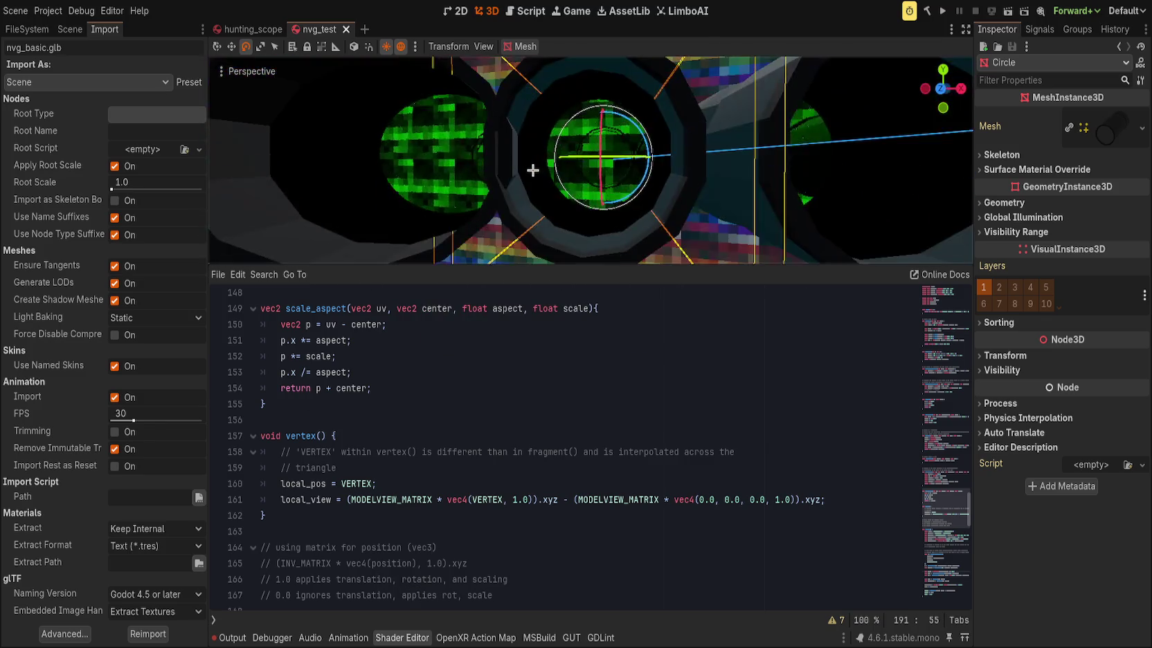
scroll(608, 187, up, 3)
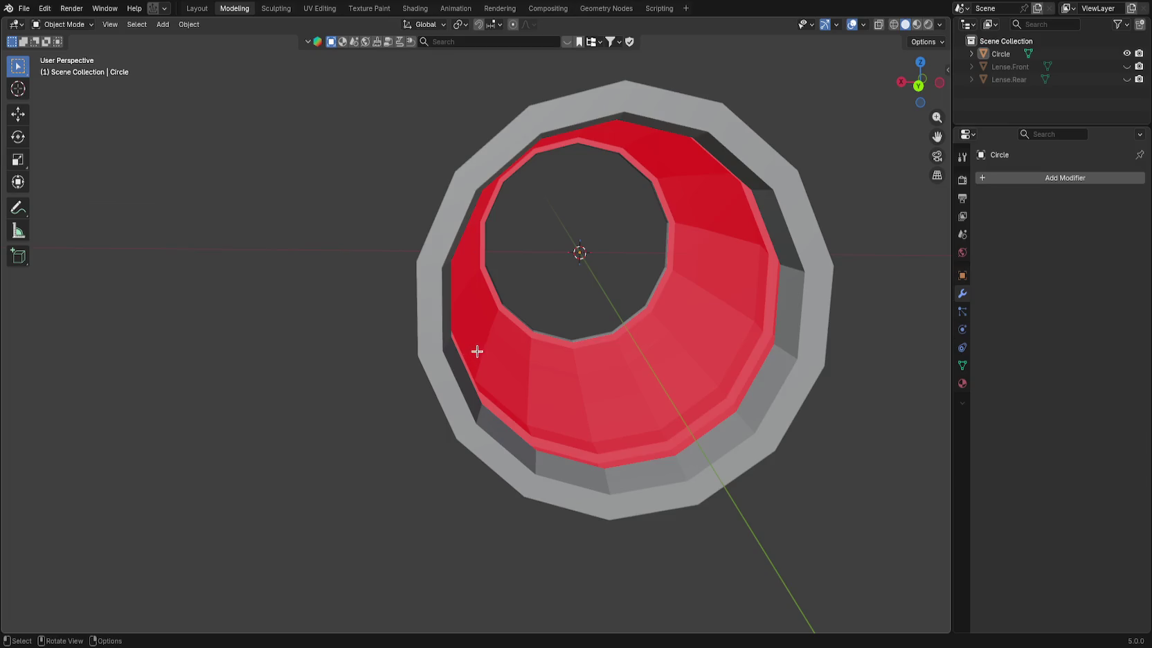
scroll(478, 355, up, 3)
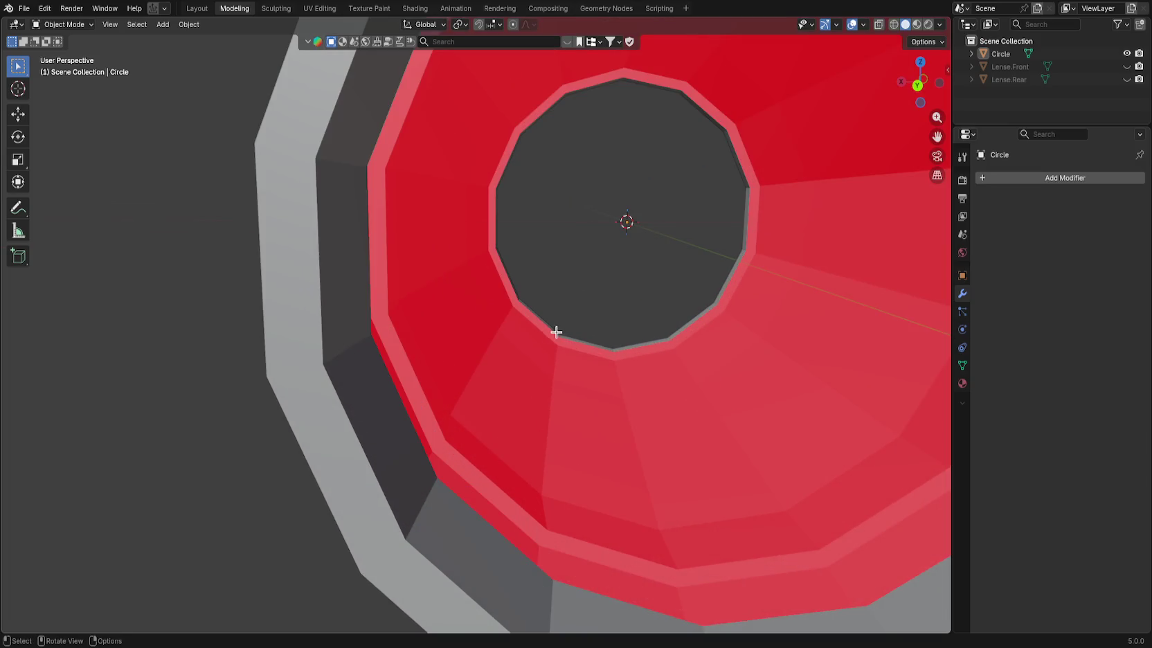
click(626, 343)
mouse_move(626, 343)
mouse_down()
mouse_move(569, 326)
mouse_move(699, 332)
mouse_move(696, 357)
mouse_move(663, 364)
mouse_move(681, 337)
mouse_up()
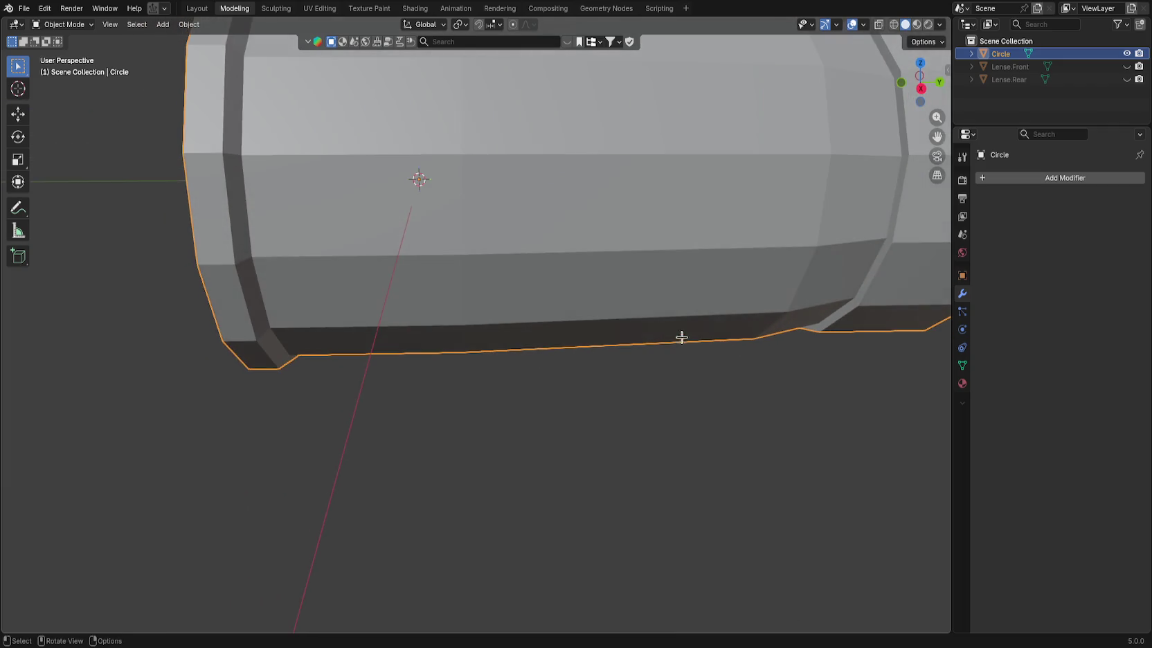
click(566, 454)
mouse_move(566, 455)
mouse_down()
mouse_move(506, 411)
mouse_move(522, 479)
mouse_move(604, 445)
mouse_move(541, 438)
mouse_up()
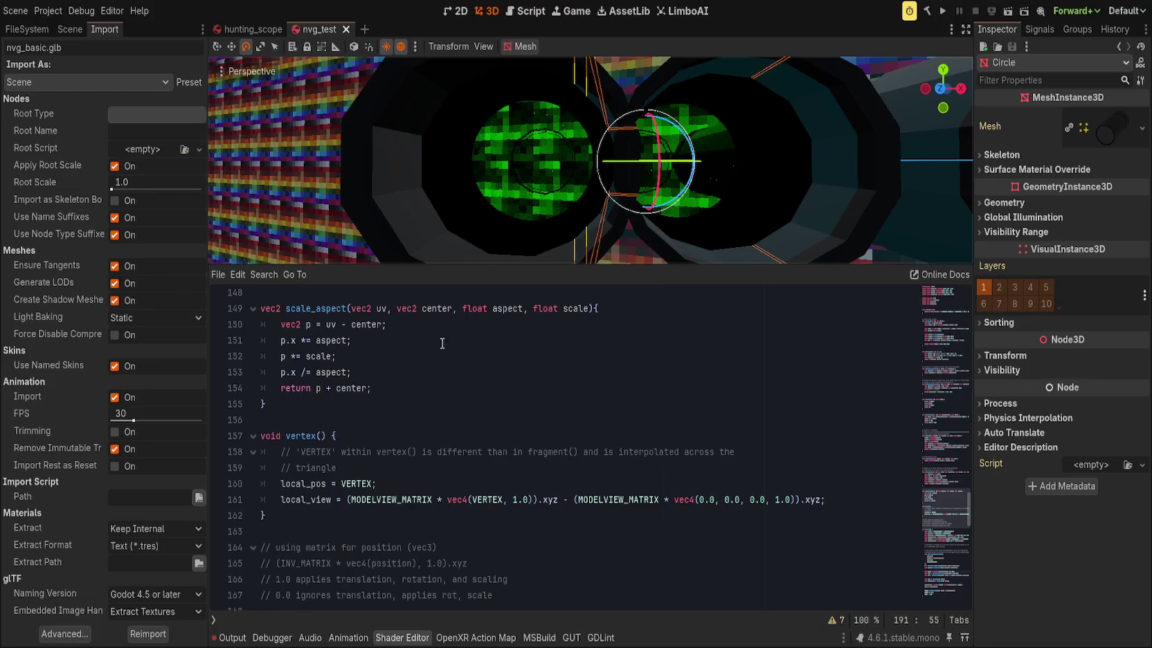
click(512, 208)
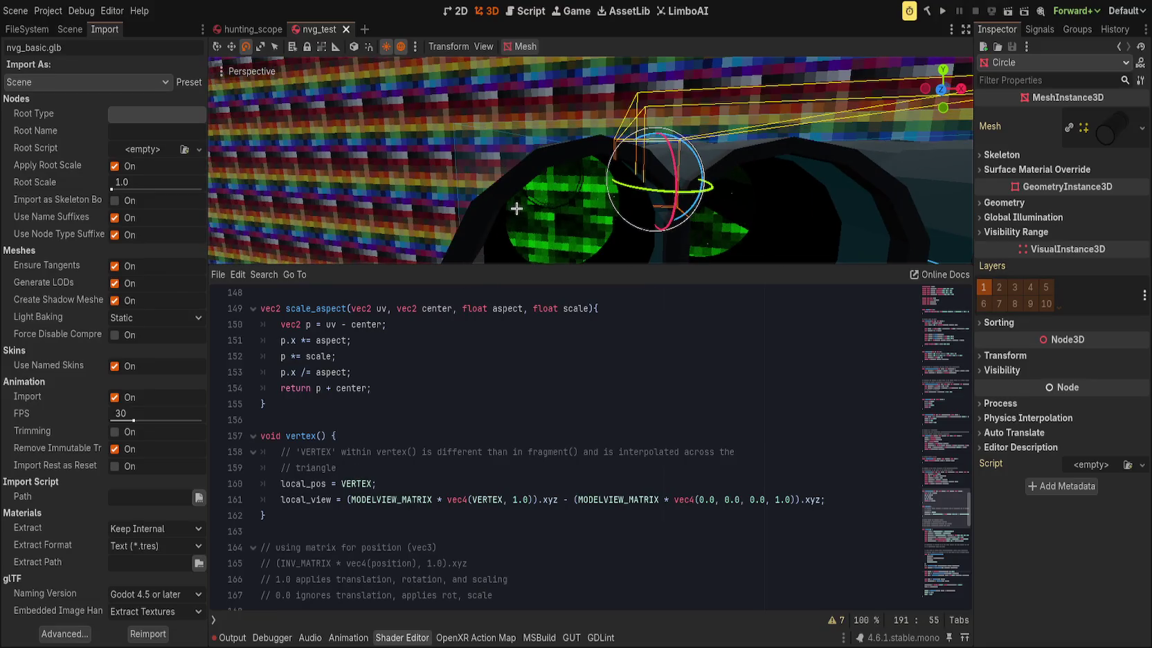
- Select the Circle under nvg_basic3 in the Scene tree and frame it
click(27, 29)
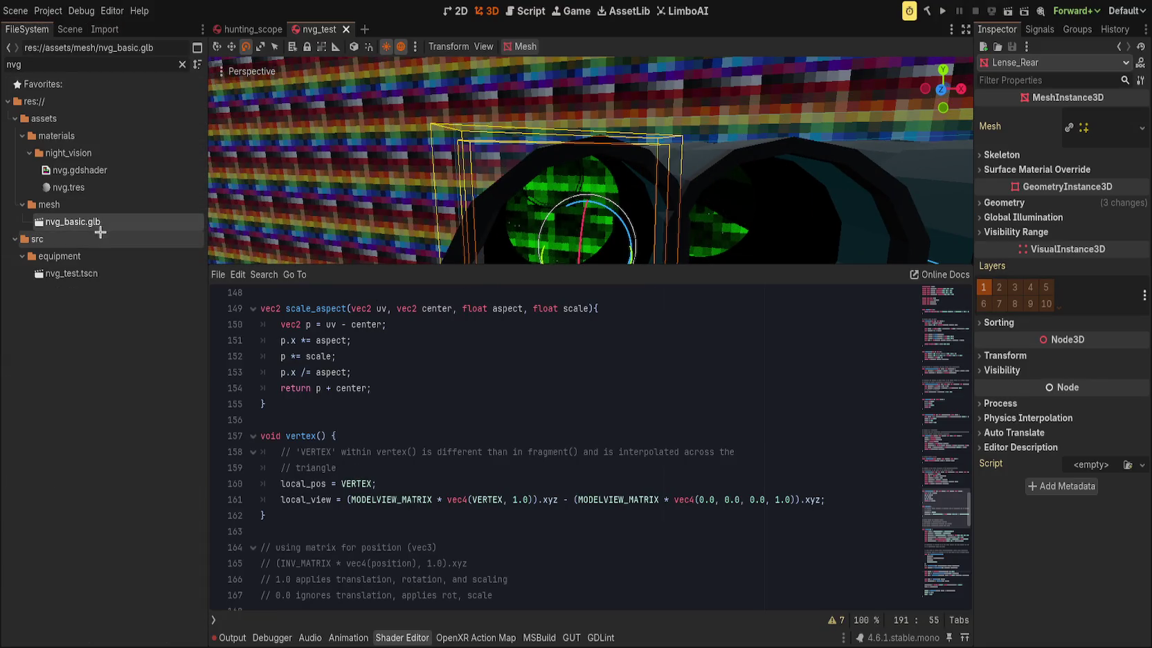
click(70, 29)
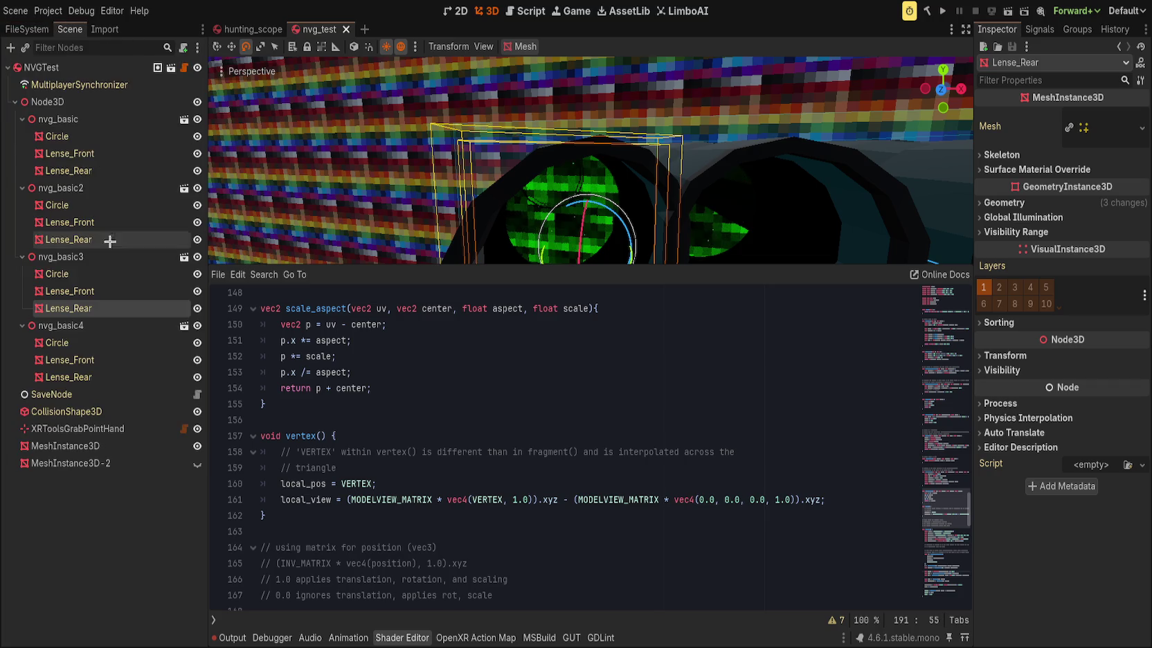
click(85, 274)
key(f)
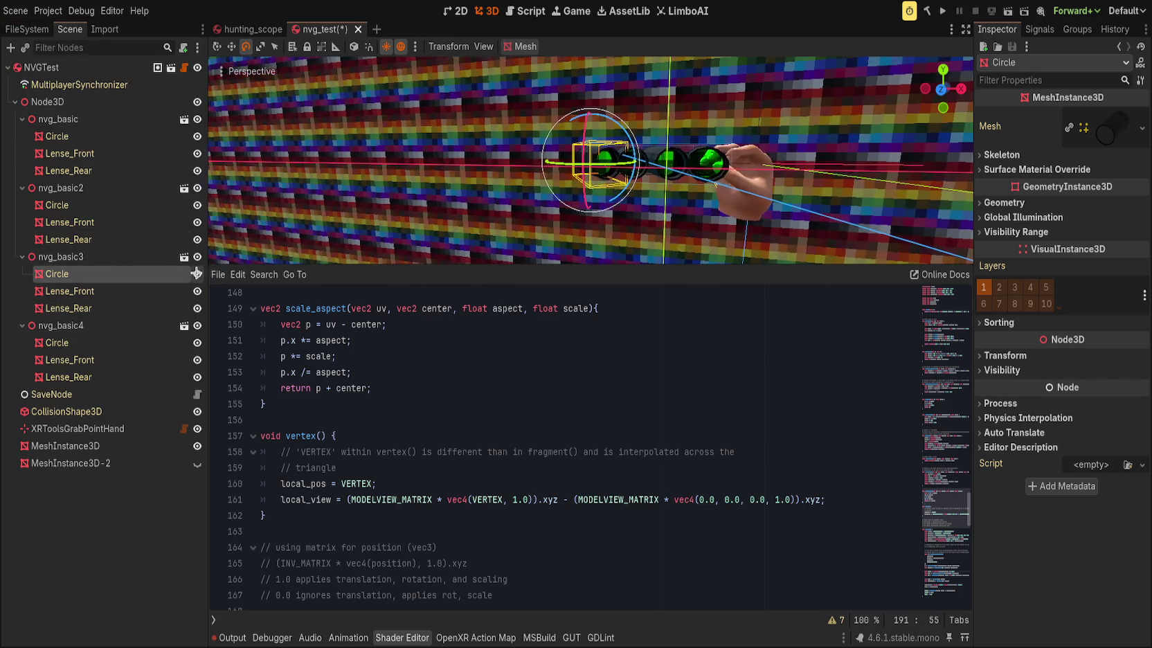
- Hide and reshow the Circle tube to inspect inside, then orbit to a side view
scroll(549, 188, up, 3)
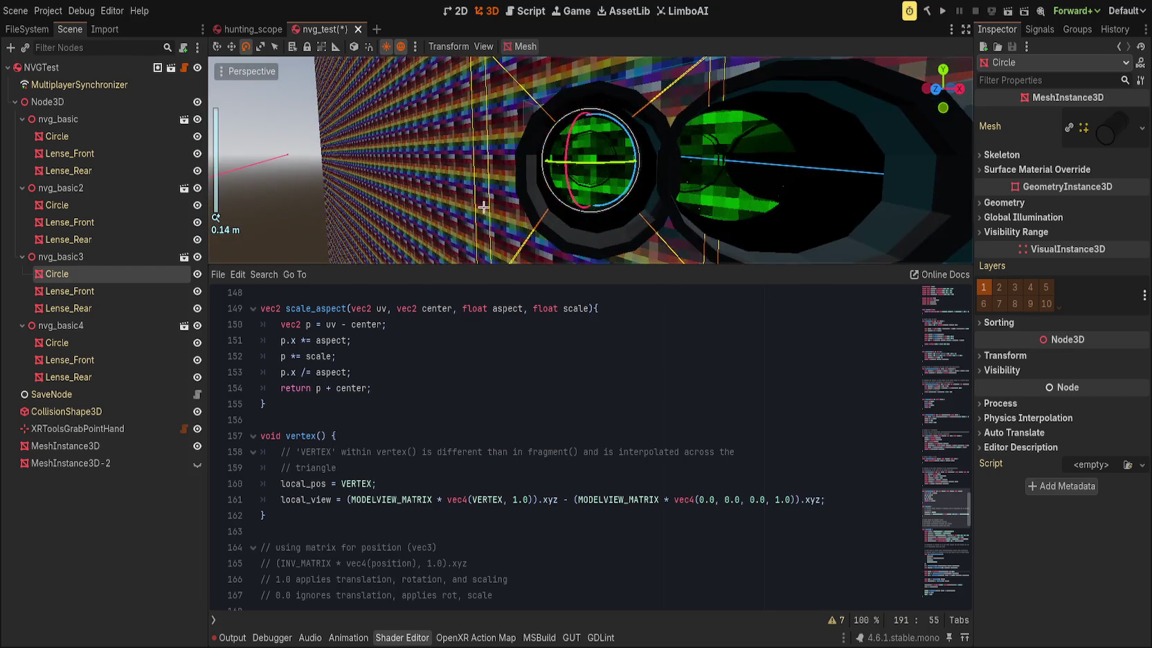
click(198, 275)
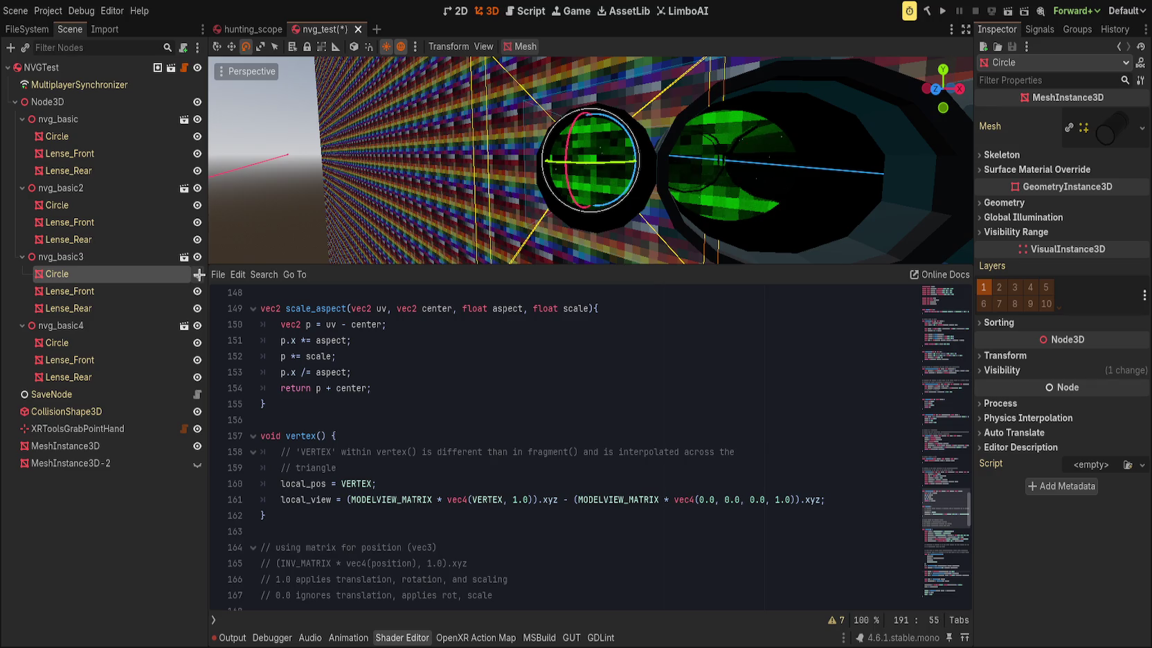
click(198, 274)
click(539, 434)
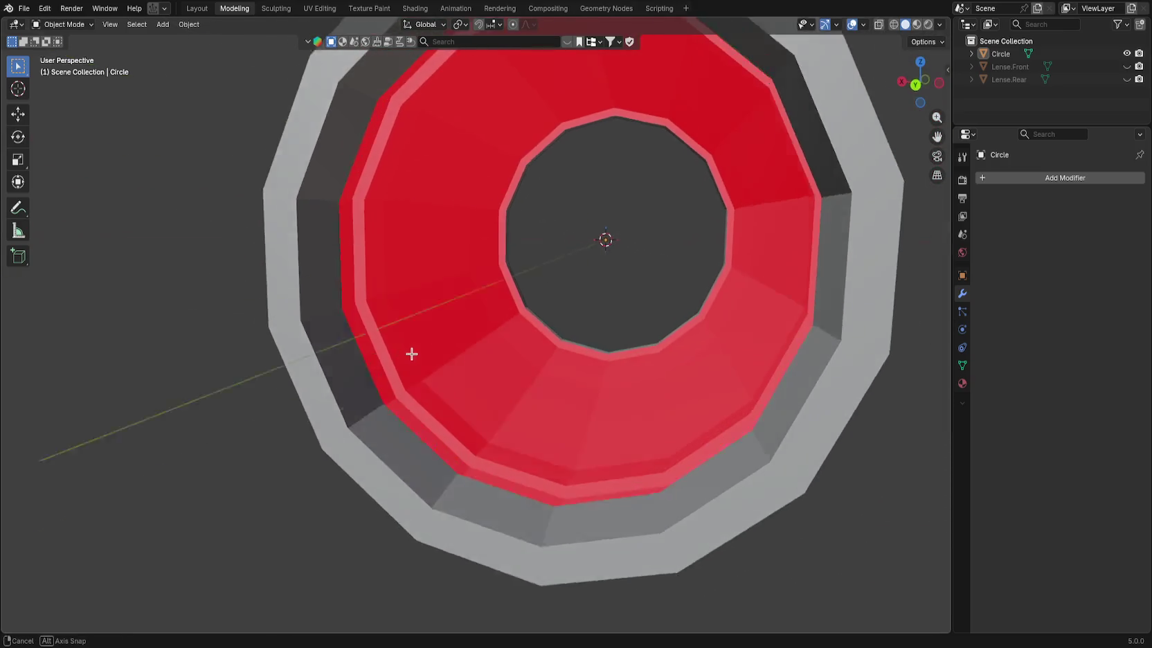
mouse_move(412, 353)
mouse_down()
mouse_move(527, 368)
mouse_move(527, 334)
mouse_move(621, 322)
mouse_up()
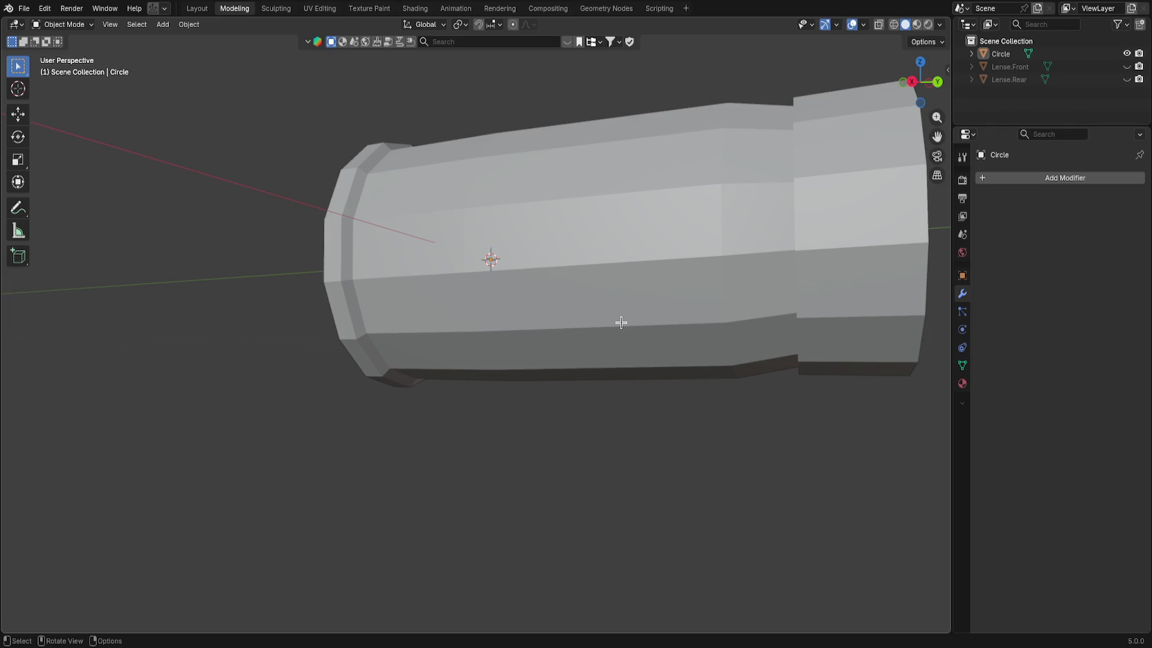
- Put the Circle tube into Edit Mode to see its red interior, then view the lens in Godot
key(Tab)
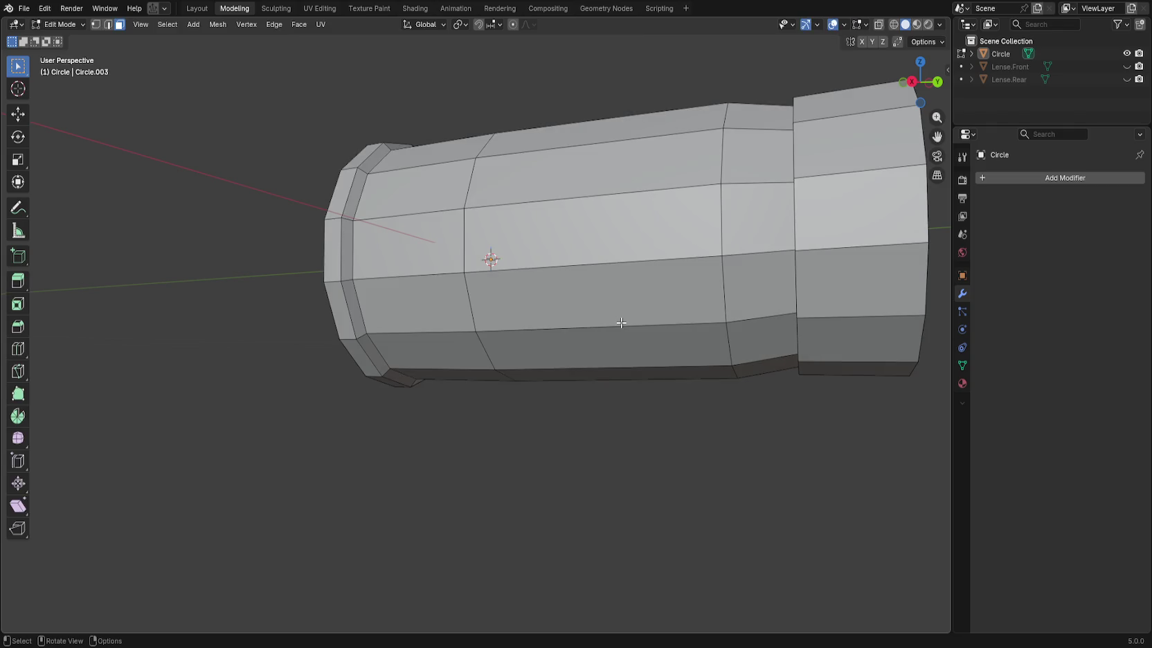
drag(621, 323, 399, 290)
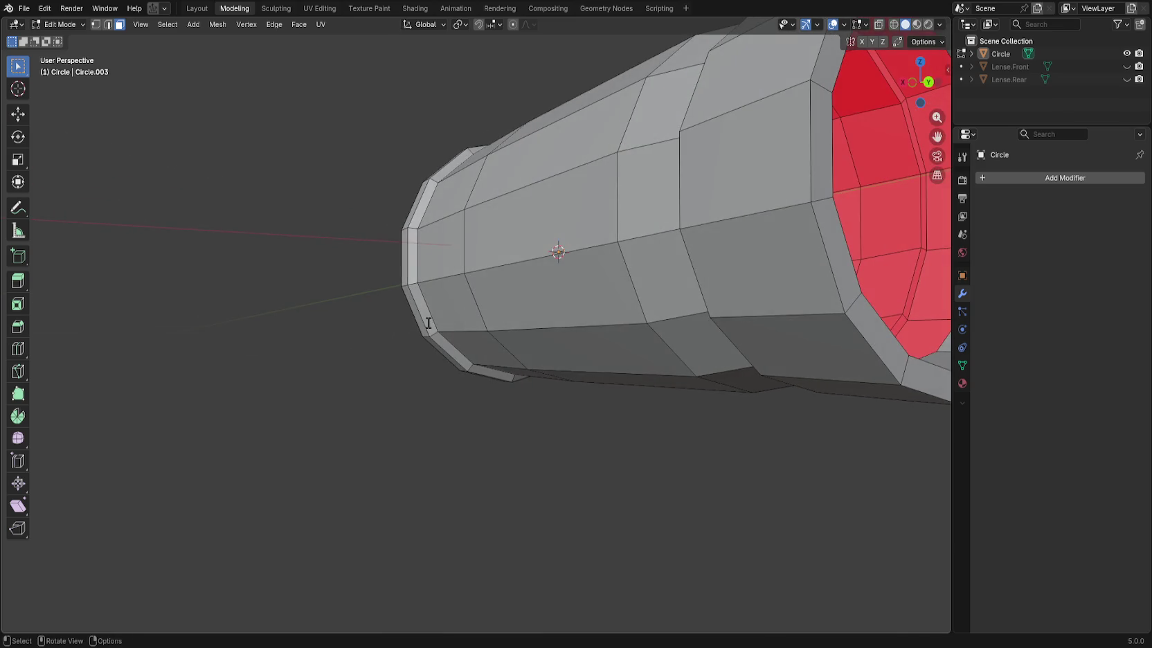
key(alt+Tab)
mouse_move(587, 176)
mouse_down()
mouse_move(604, 228)
mouse_move(547, 190)
mouse_move(432, 175)
mouse_move(452, 180)
mouse_move(396, 188)
mouse_move(752, 180)
mouse_move(411, 150)
mouse_up()
scroll(412, 150, down, 3)
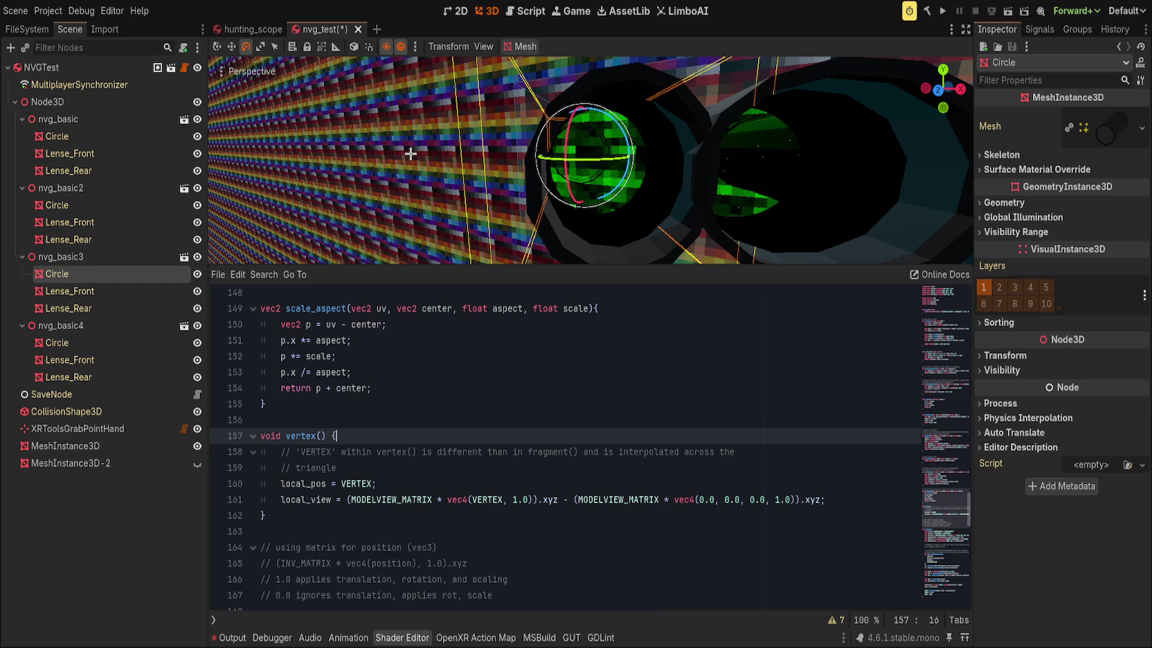
click(983, 287)
click(998, 286)
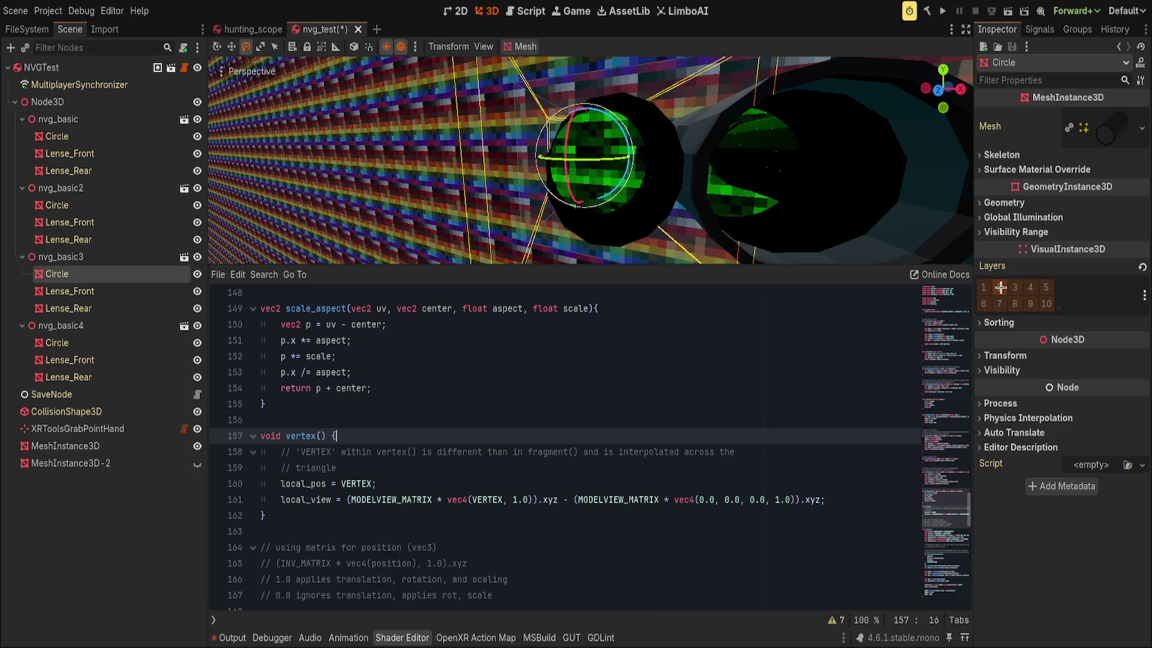
click(983, 287)
click(999, 286)
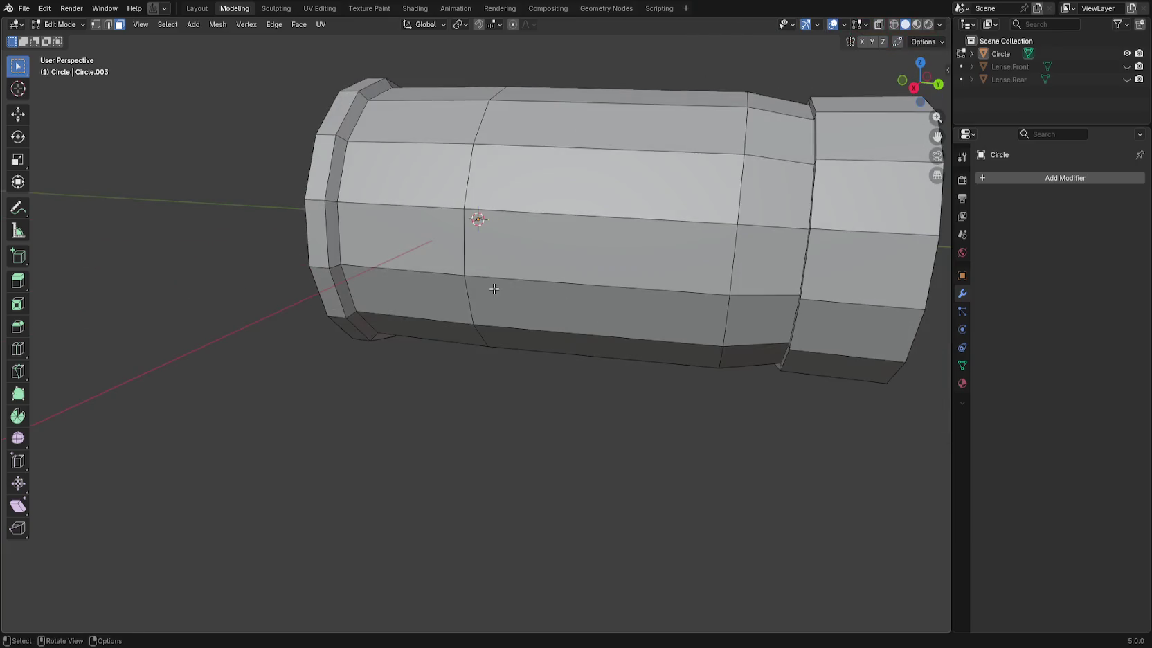
alt+click(326, 248)
alt+click(342, 298)
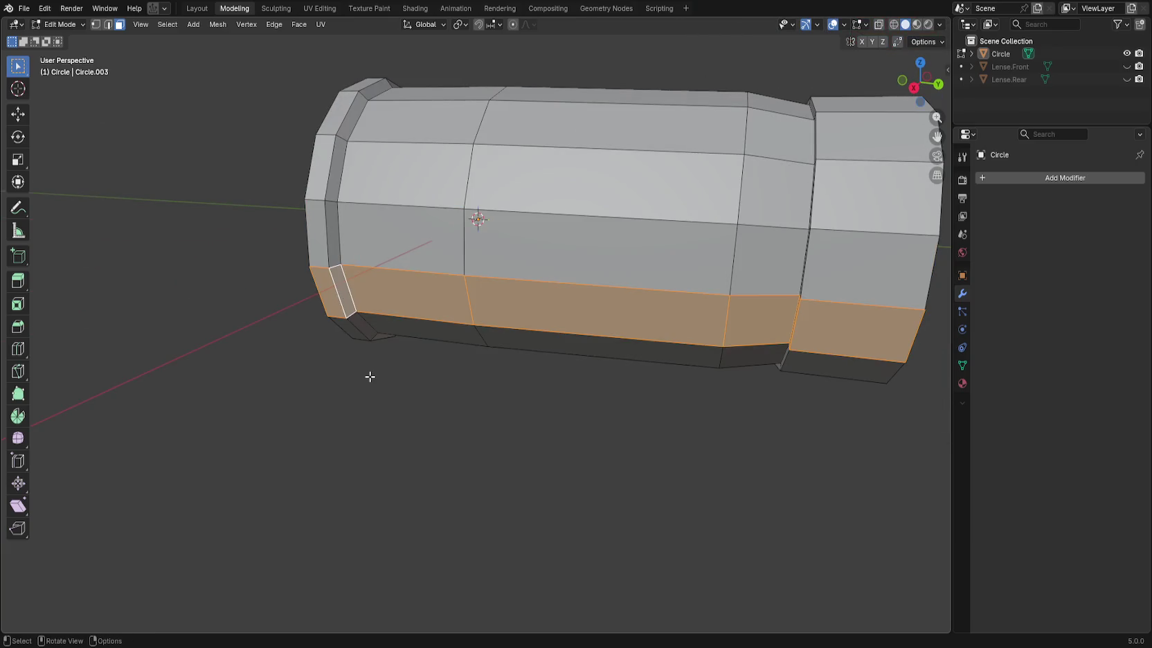
alt+click(350, 310)
alt+click(362, 323)
click(388, 378)
click(364, 329)
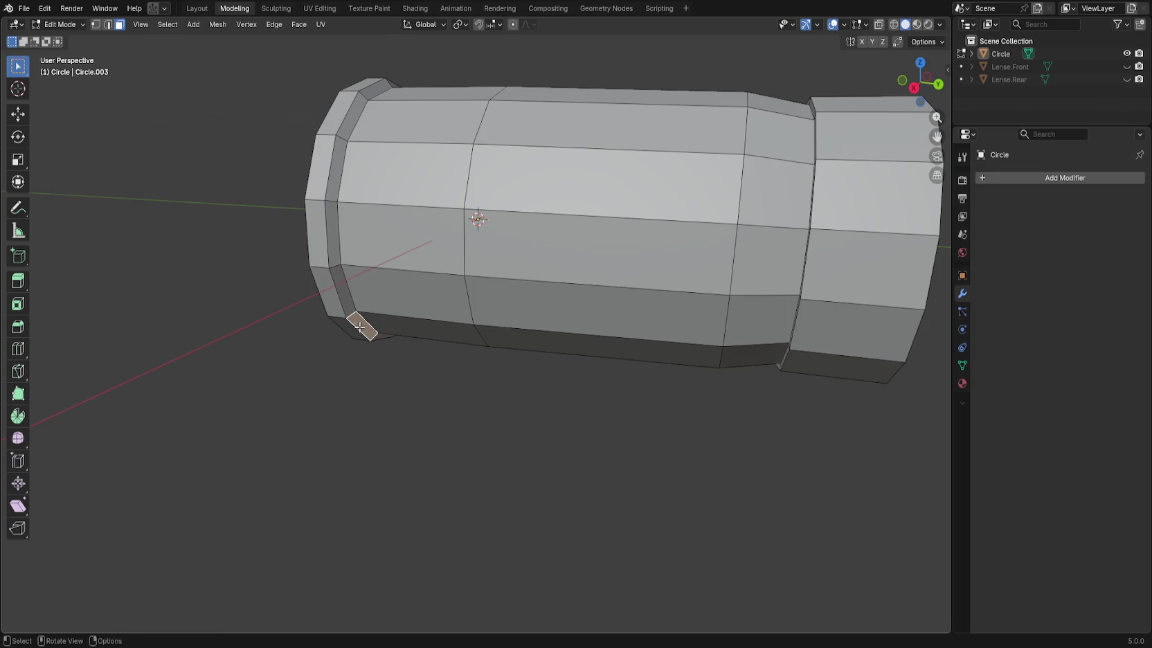
alt+shift+click(350, 124)
click(374, 335)
alt+shift+click(353, 122)
click(374, 335)
alt+click(335, 177)
key(2)
alt+click(354, 331)
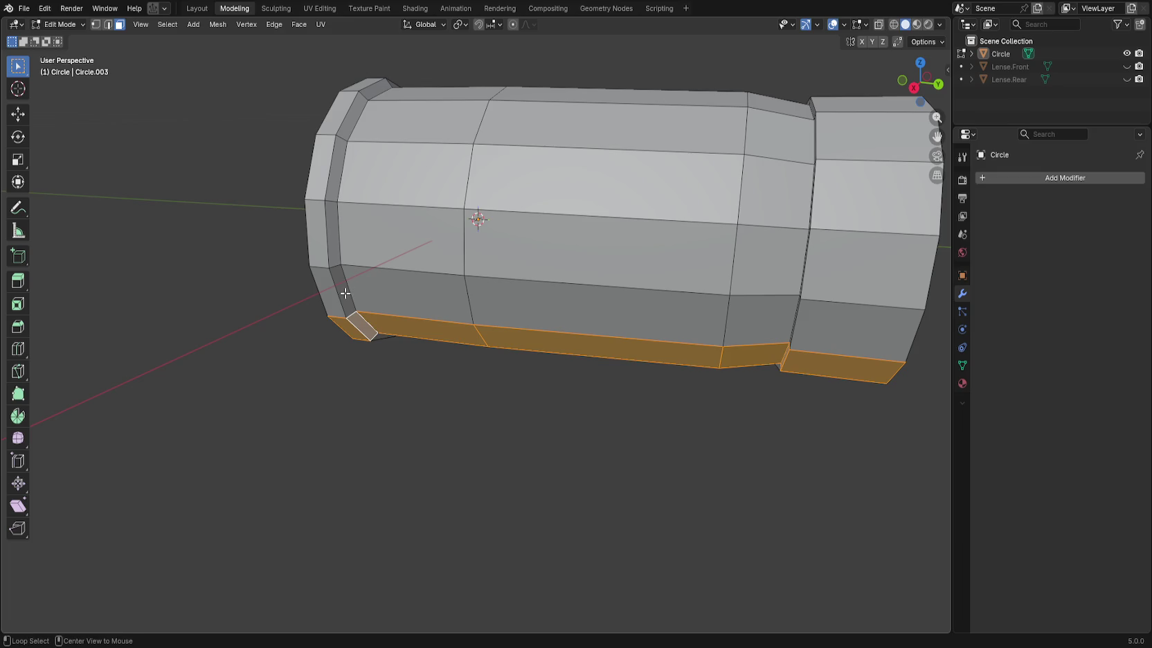
click(358, 366)
alt+click(370, 351)
alt+click(393, 349)
click(357, 342)
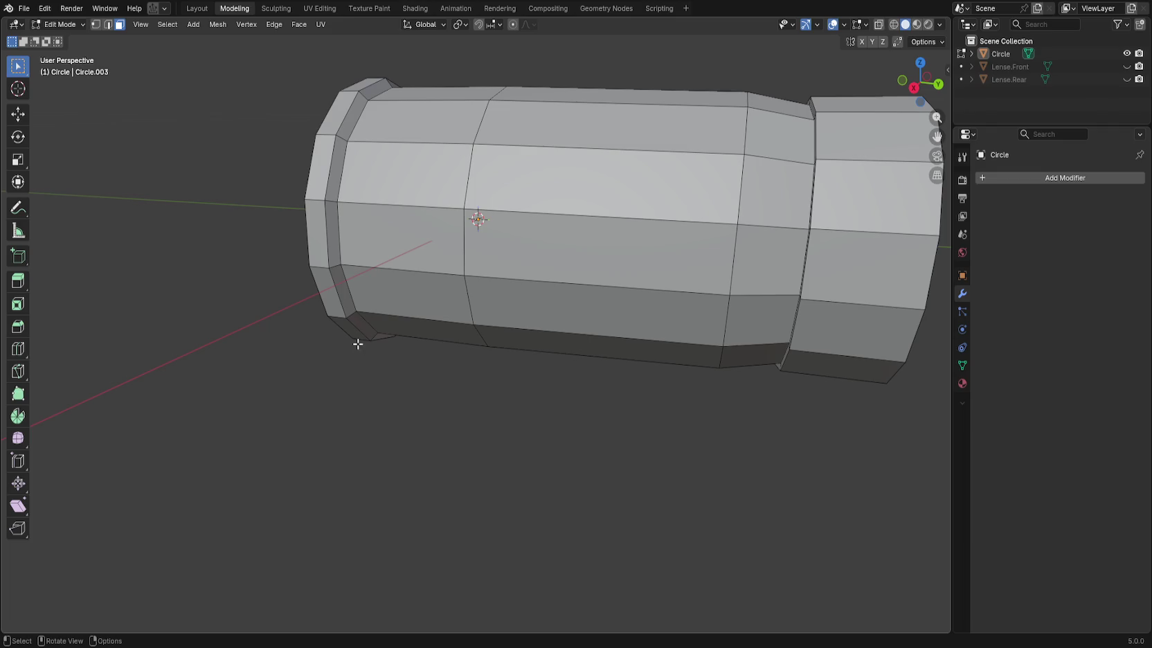
alt+click(344, 297)
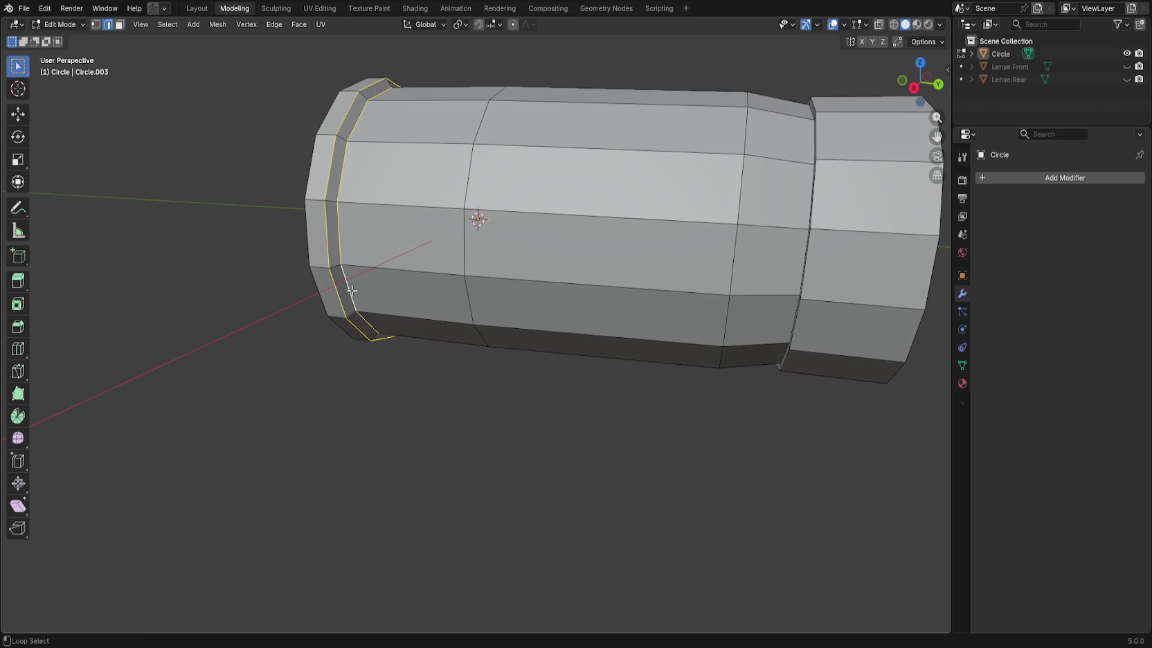
alt+shift+click(340, 304)
mouse_move(341, 304)
mouse_down()
mouse_move(443, 317)
mouse_move(643, 297)
mouse_move(664, 315)
mouse_move(818, 246)
mouse_up()
key(3)
alt+click(818, 246)
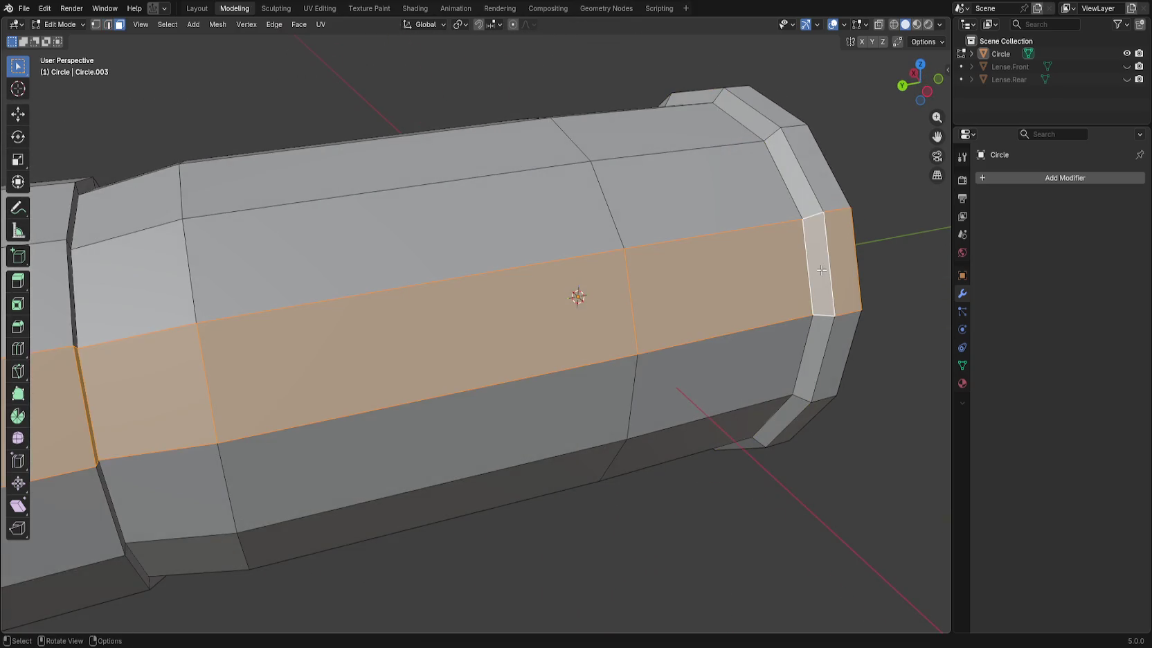
key(alt+a)
alt+click(818, 247)
click(692, 450)
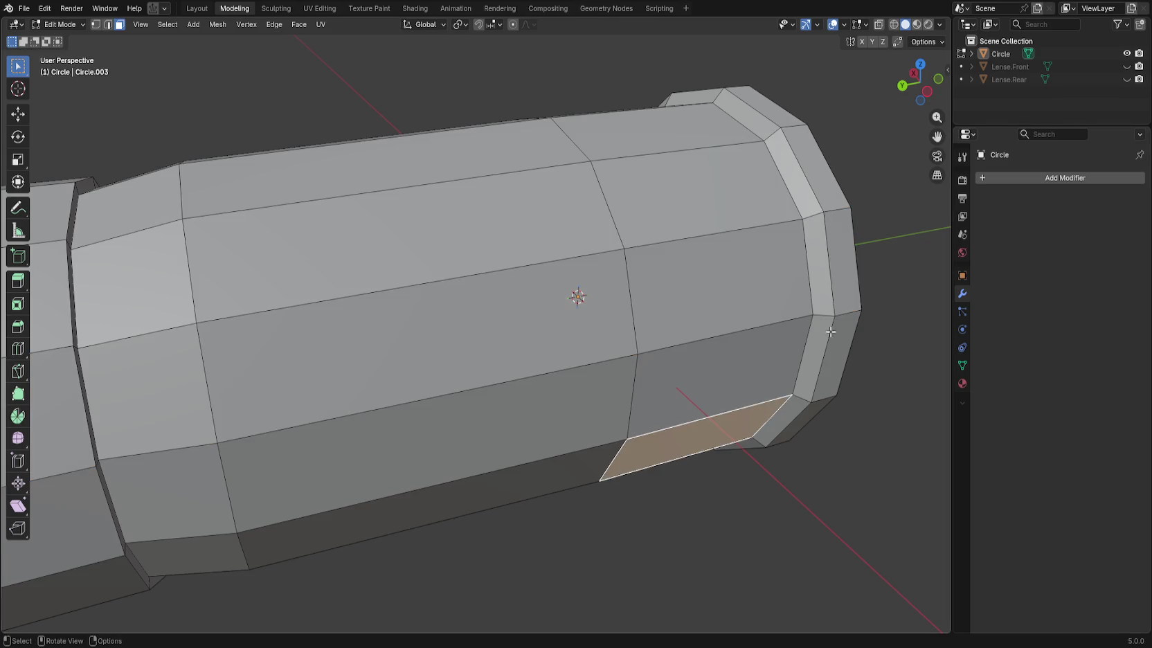
click(819, 261)
alt+click(807, 362)
alt+click(779, 415)
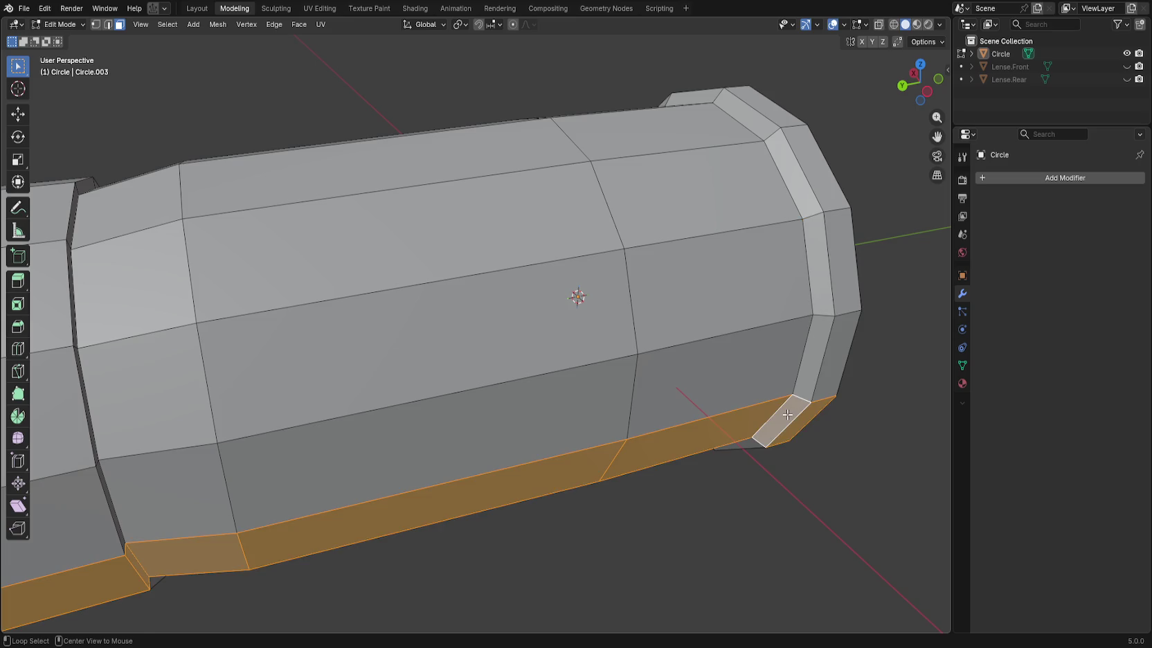
click(829, 267)
click(816, 269)
shift+click(813, 357)
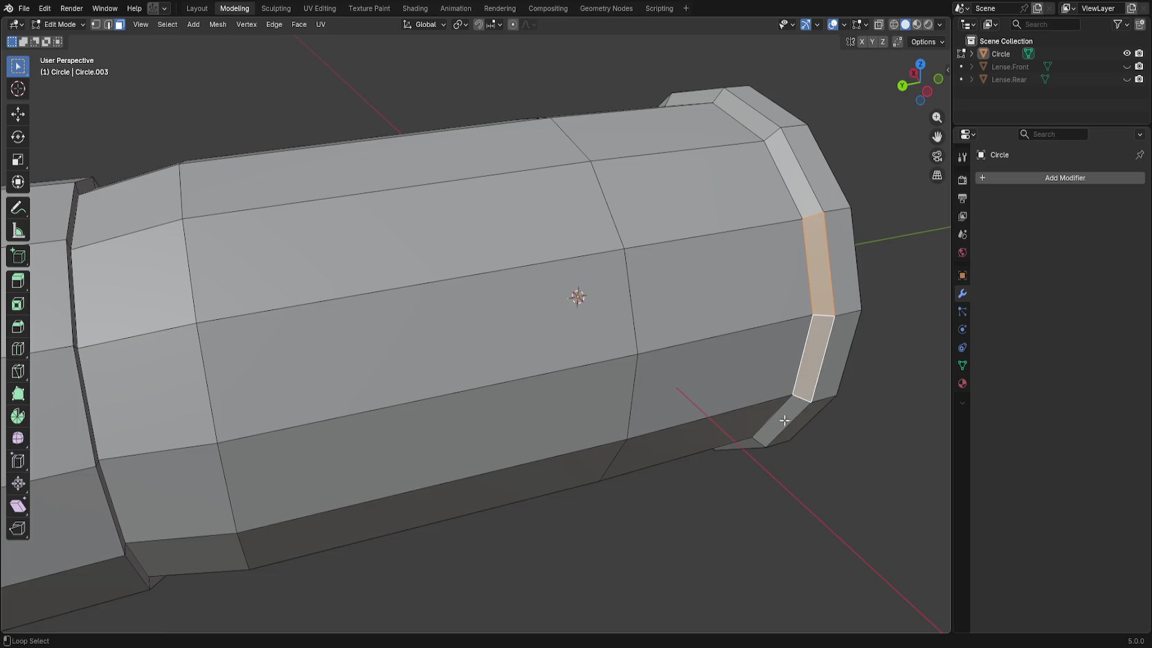
alt+shift+click(786, 419)
mouse_move(919, 355)
mouse_down()
mouse_move(537, 260)
mouse_move(643, 296)
mouse_up()
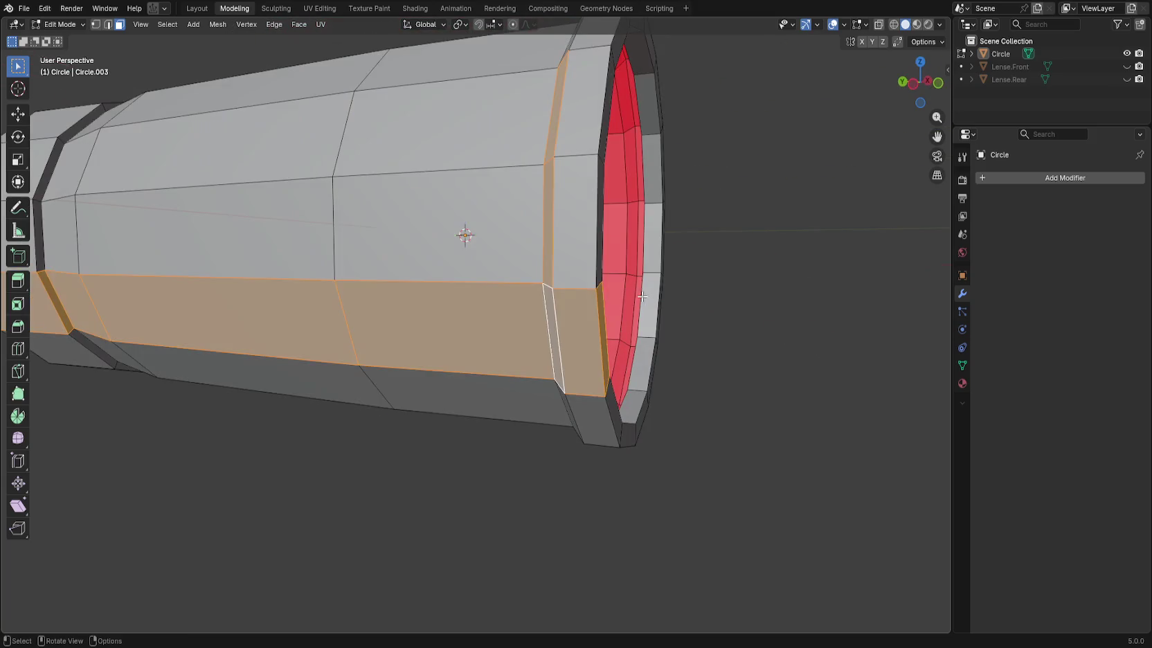
mouse_move(725, 332)
mouse_down()
mouse_move(747, 350)
mouse_move(825, 357)
mouse_up()
click(748, 350)
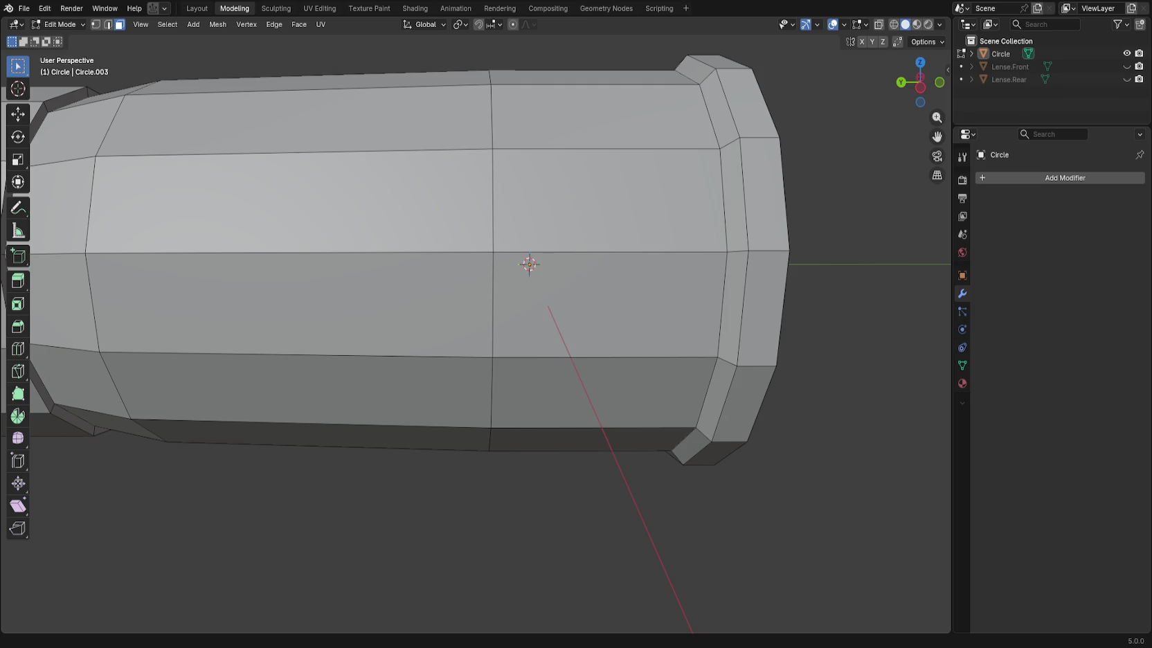
click(735, 313)
click(850, 300)
key(Tab)
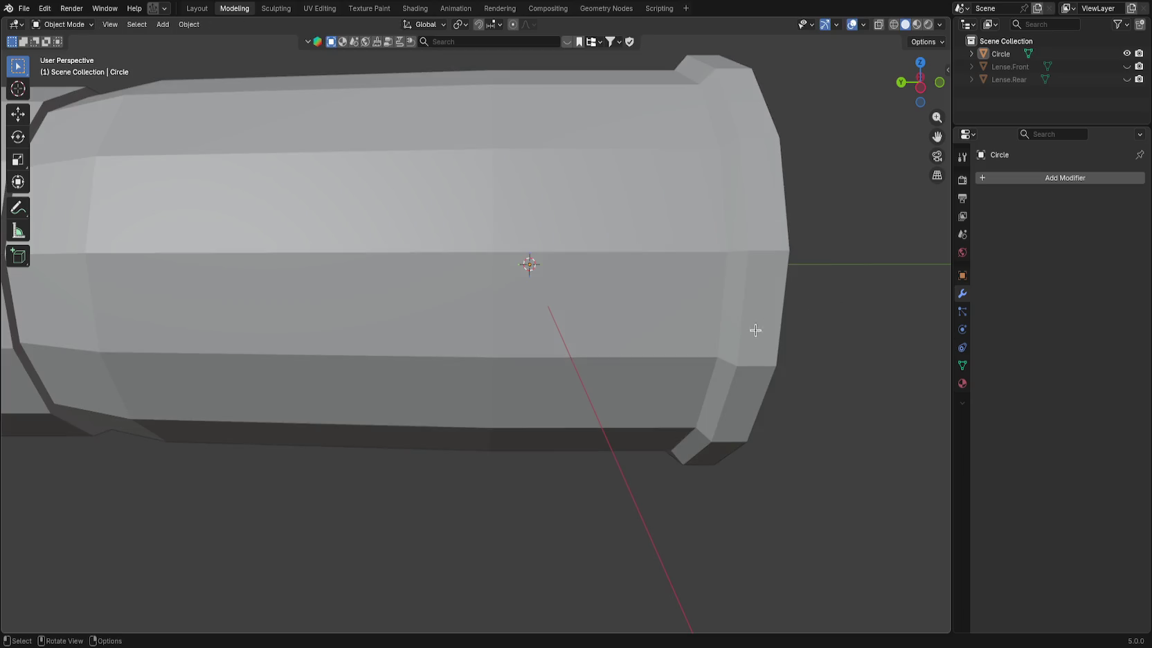
click(730, 318)
key(Tab)
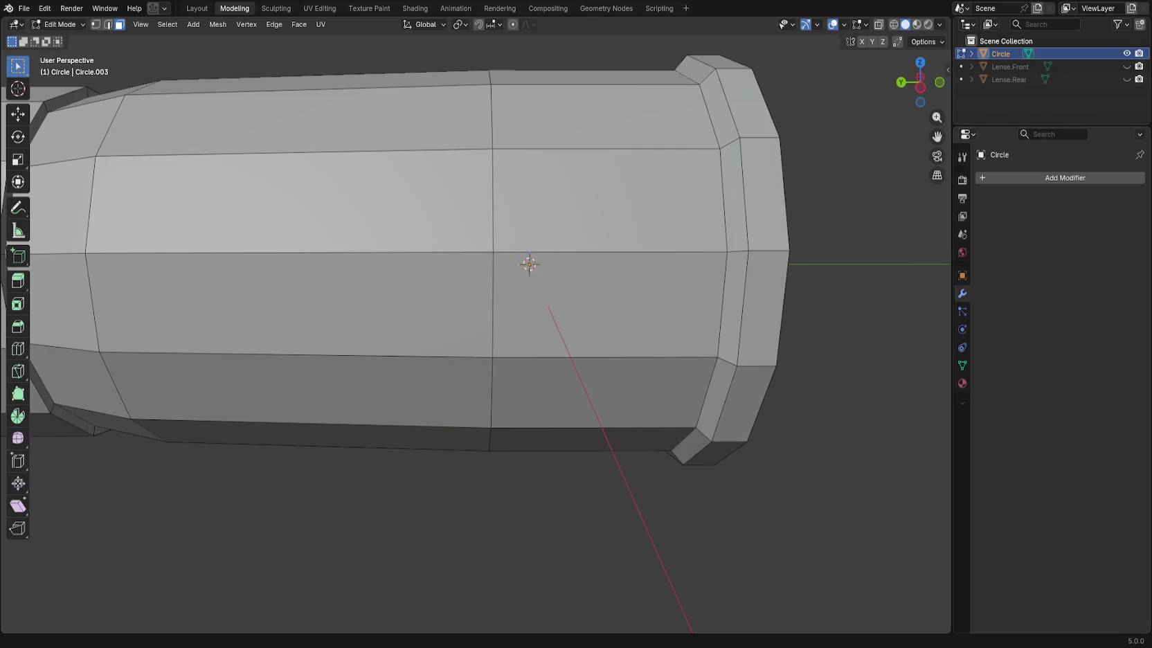
key(2)
alt+click(723, 325)
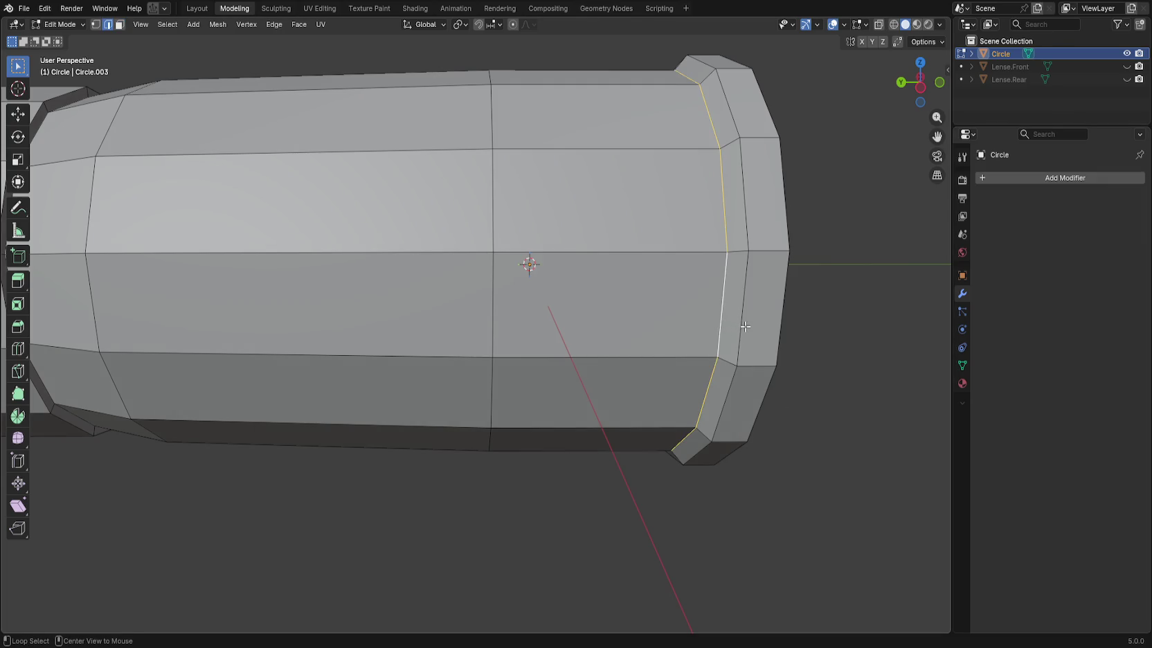
key(3)
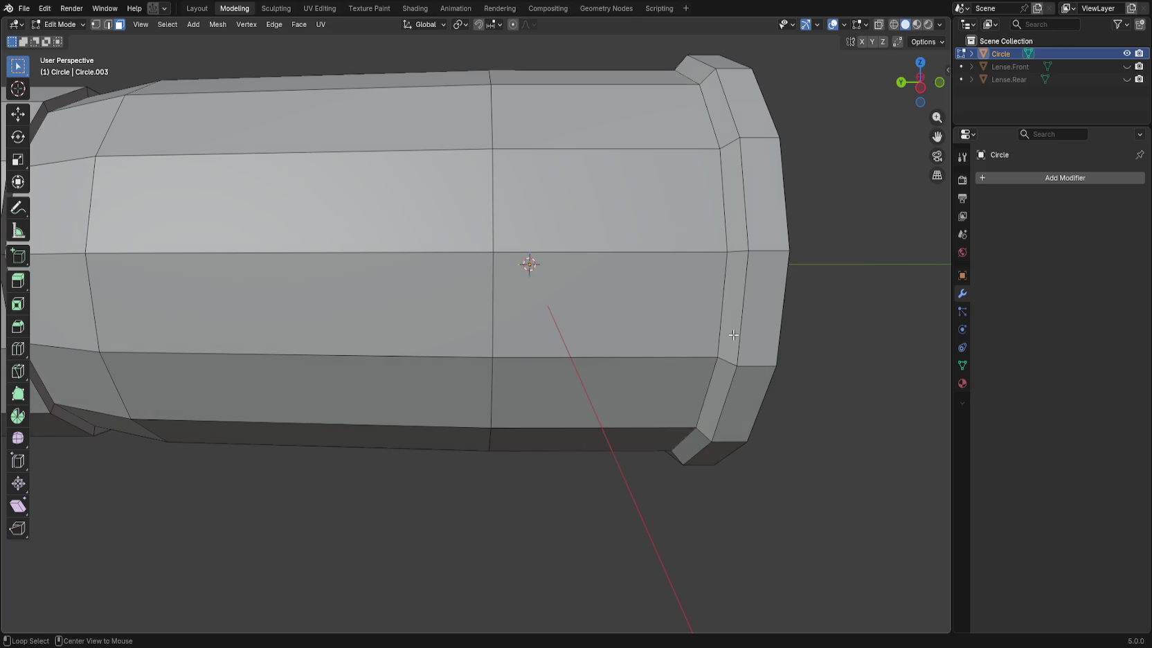
key(2)
alt+click(730, 331)
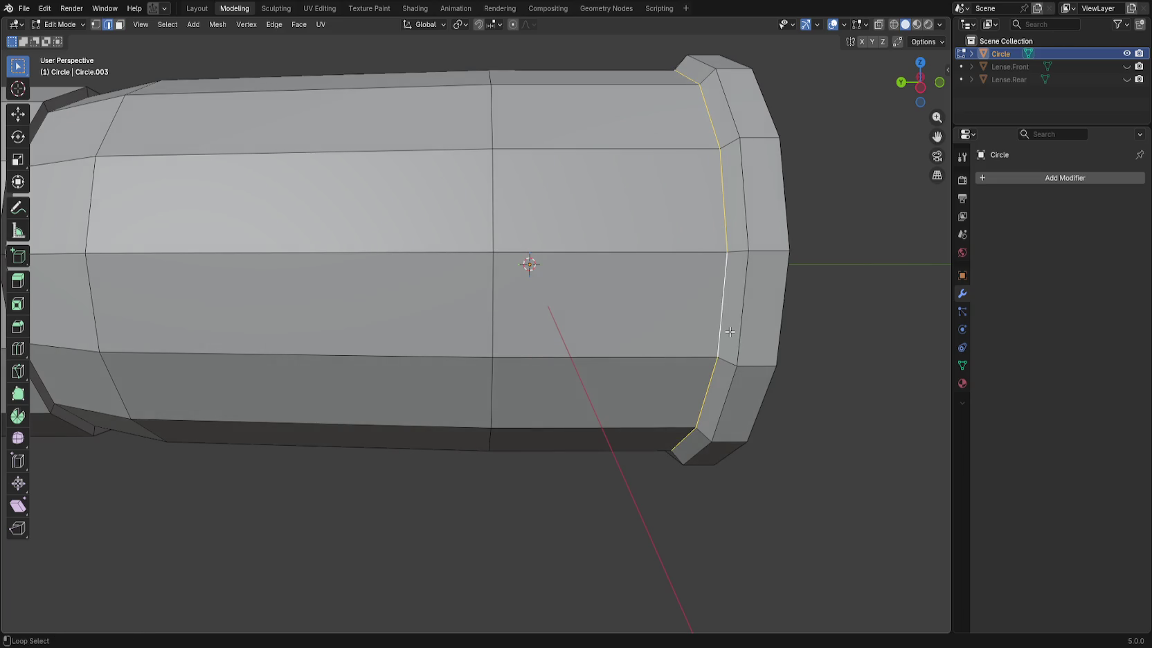
alt+click(731, 331)
alt+shift+click(724, 326)
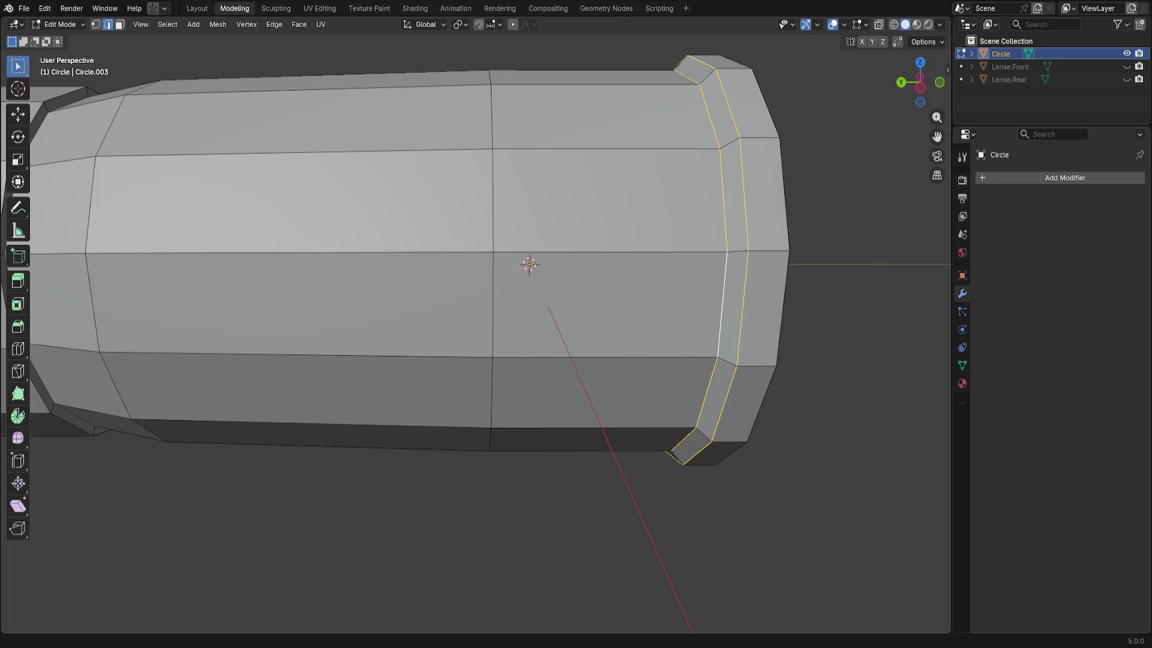
key(3)
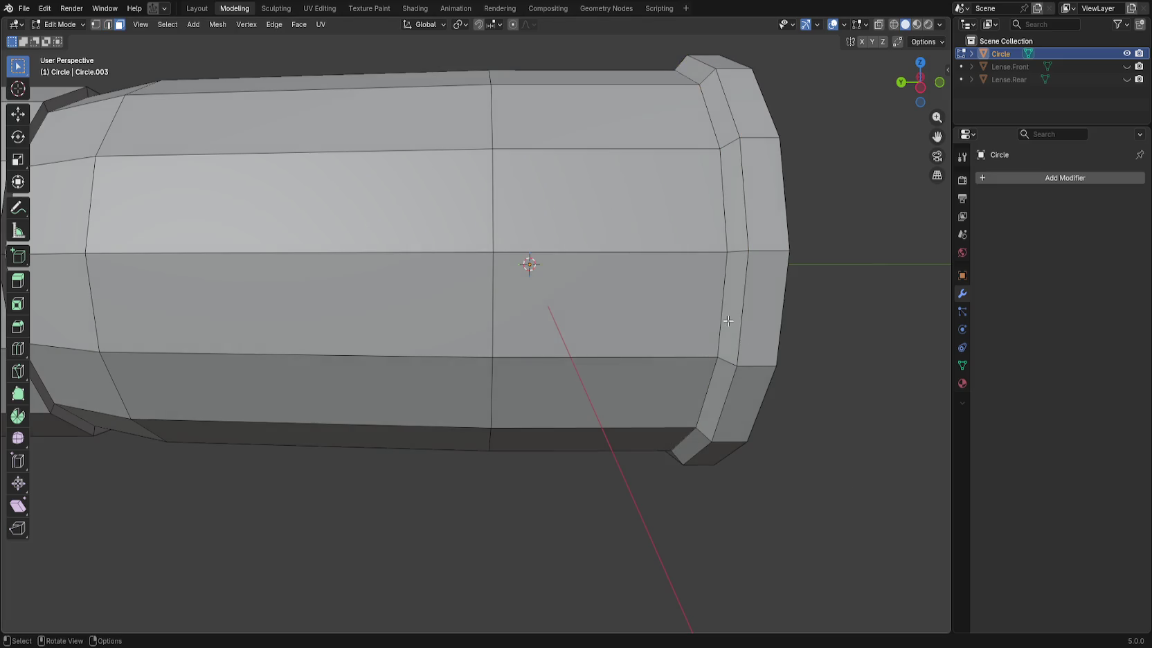
- Try different horizontal face-loop selections around the tube's front rim
click(729, 321)
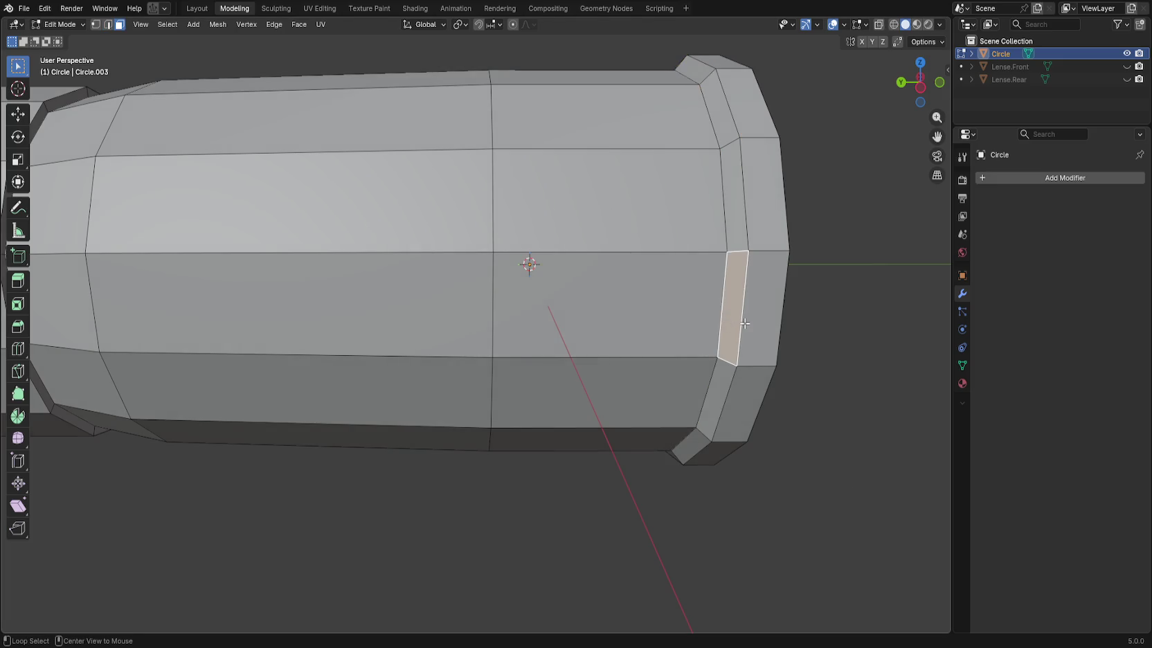
alt+click(728, 219)
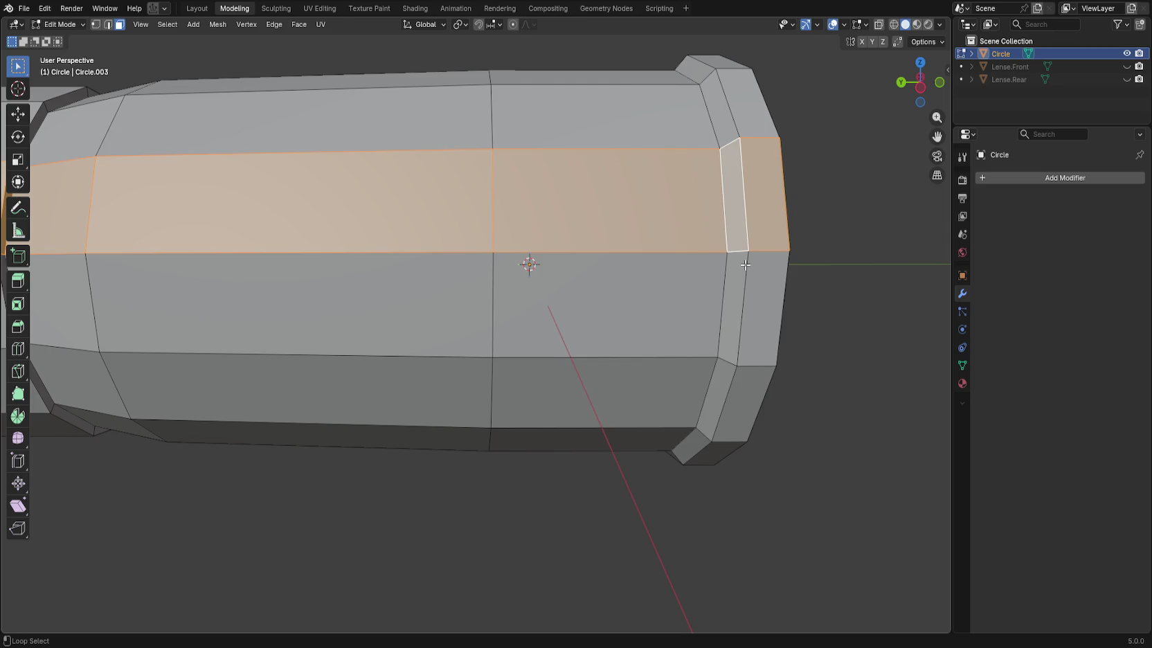
alt+shift+click(742, 291)
click(839, 288)
alt+click(741, 274)
click(844, 284)
click(735, 305)
click(856, 285)
ctrl+alt+click(742, 281)
alt+shift+click(739, 283)
alt+click(740, 290)
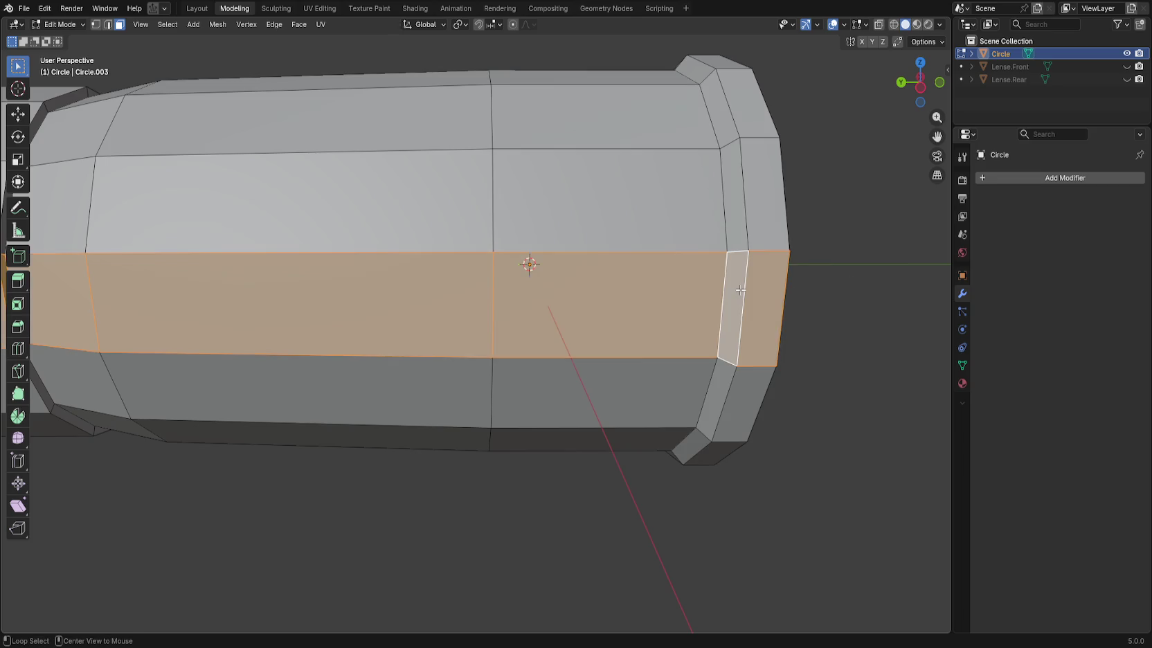
alt+click(731, 248)
alt+shift+click(737, 303)
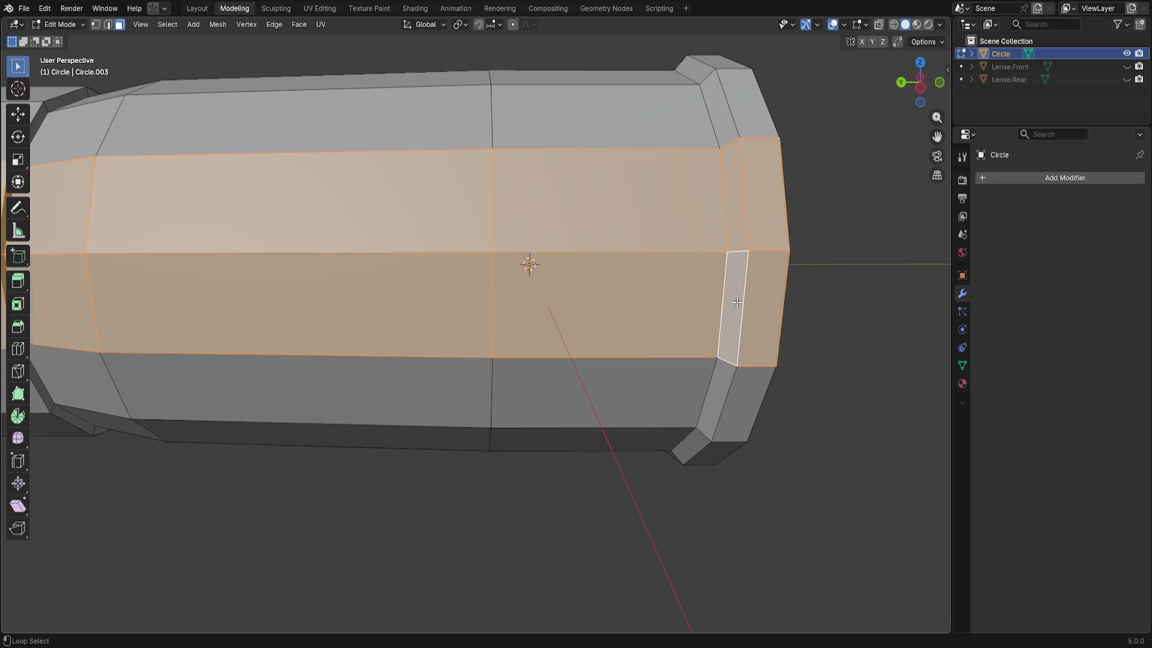
alt+shift+click(737, 302)
alt+shift+click(764, 372)
click(830, 332)
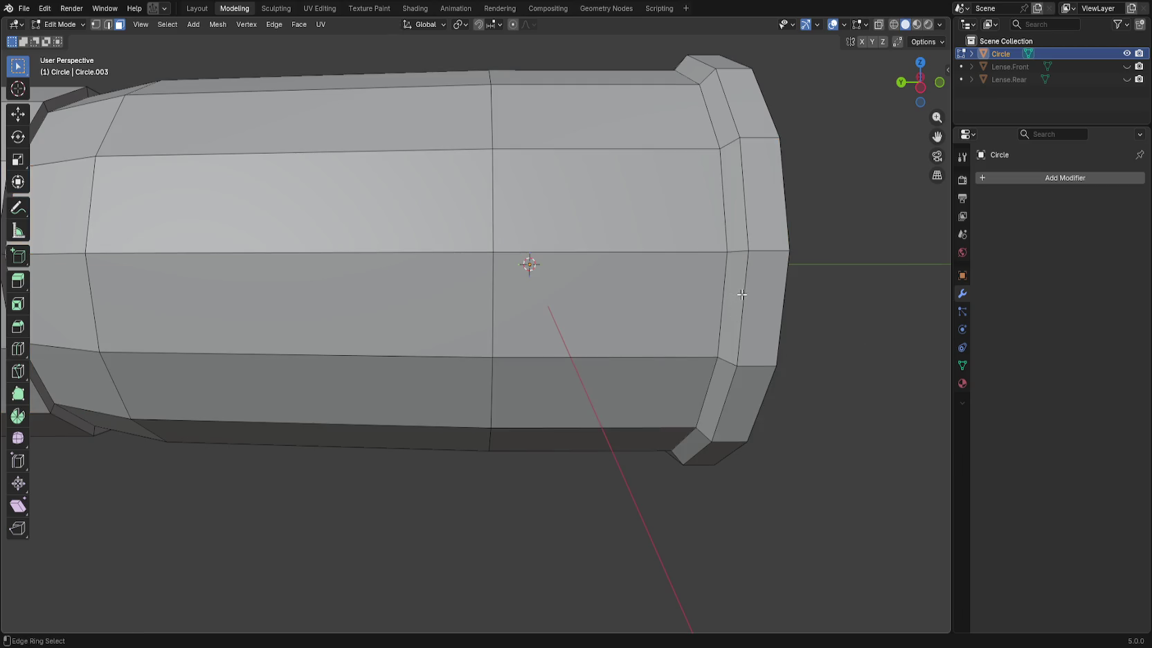
ctrl+alt+click(741, 294)
click(846, 302)
- Select the rim face loop plus the loop just behind it, checking from side views
alt+click(739, 252)
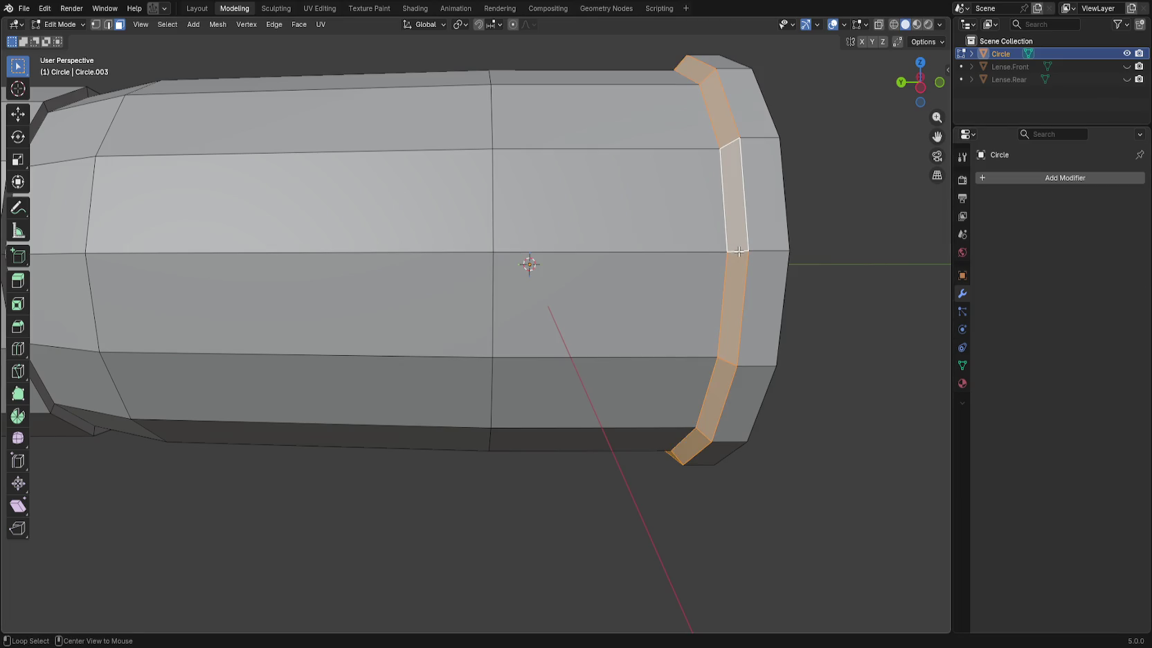
mouse_move(857, 255)
mouse_down()
mouse_move(867, 288)
mouse_move(807, 272)
mouse_up()
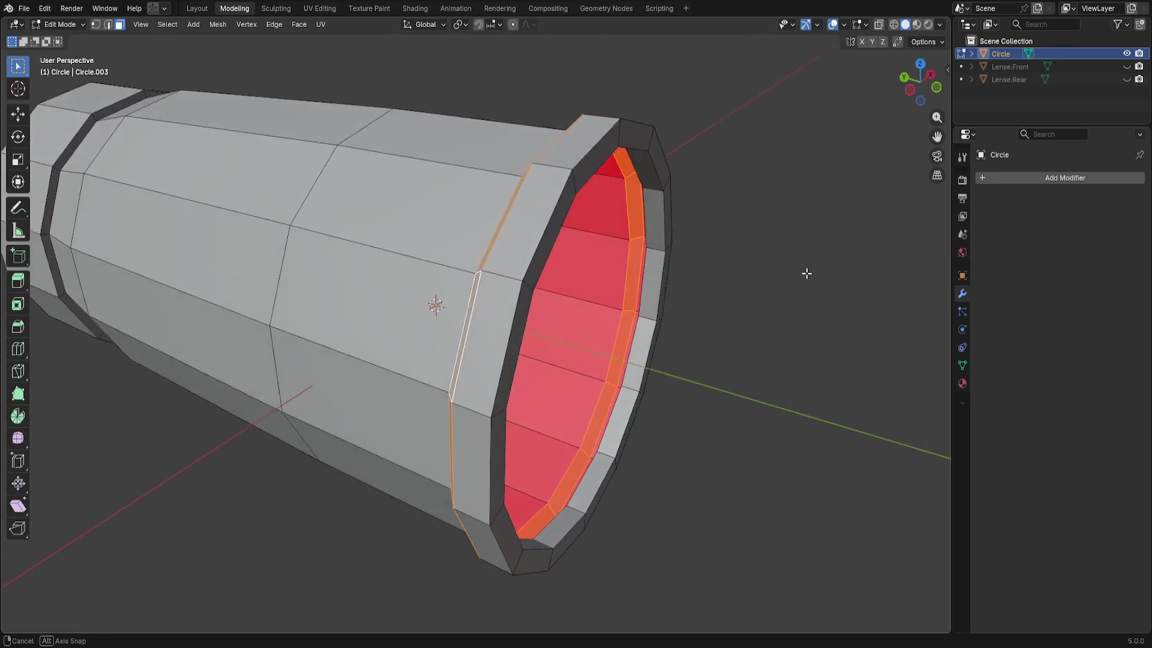
alt+click(367, 286)
mouse_move(391, 273)
mouse_down()
mouse_move(618, 174)
mouse_move(829, 201)
mouse_up()
alt+click(730, 243)
mouse_move(731, 243)
mouse_down()
mouse_move(694, 213)
mouse_move(242, 261)
mouse_move(476, 238)
mouse_move(463, 296)
mouse_move(443, 268)
mouse_move(515, 232)
mouse_move(503, 234)
mouse_up()
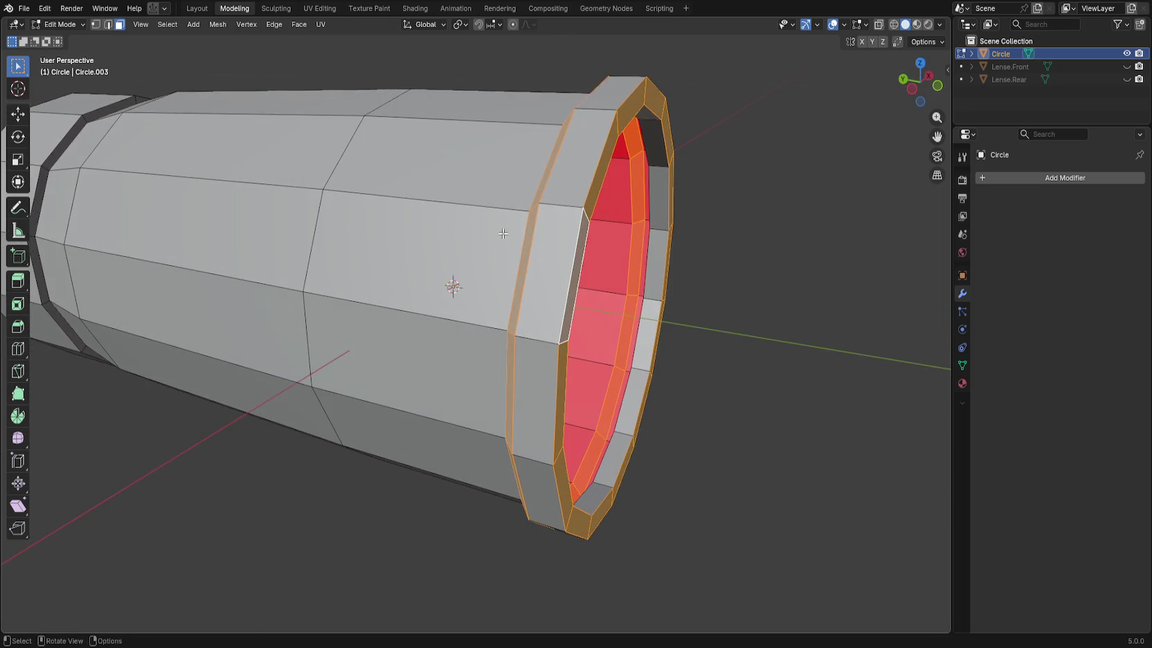
alt+click(600, 487)
mouse_move(742, 429)
mouse_down()
mouse_move(774, 447)
mouse_move(730, 414)
mouse_move(761, 428)
mouse_move(673, 471)
mouse_move(491, 247)
mouse_move(625, 473)
mouse_move(360, 399)
mouse_move(617, 471)
mouse_move(455, 450)
mouse_move(494, 478)
mouse_move(496, 419)
mouse_move(519, 401)
mouse_move(478, 445)
mouse_up()
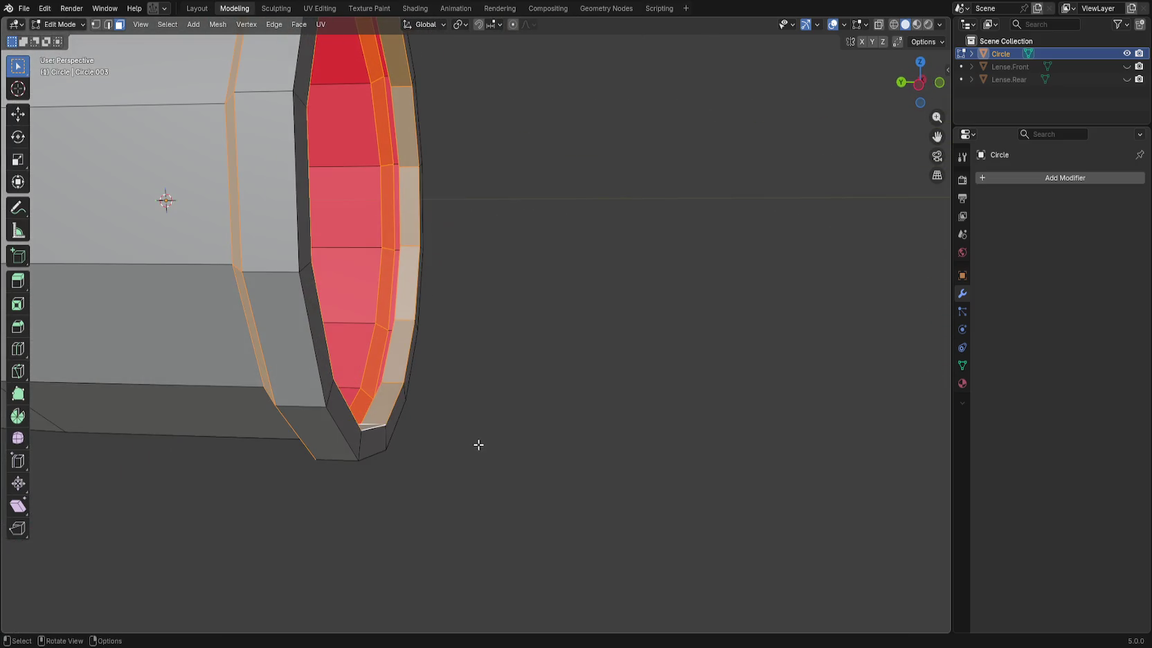
- Separate the selected rim faces into their own object
right_click(418, 379)
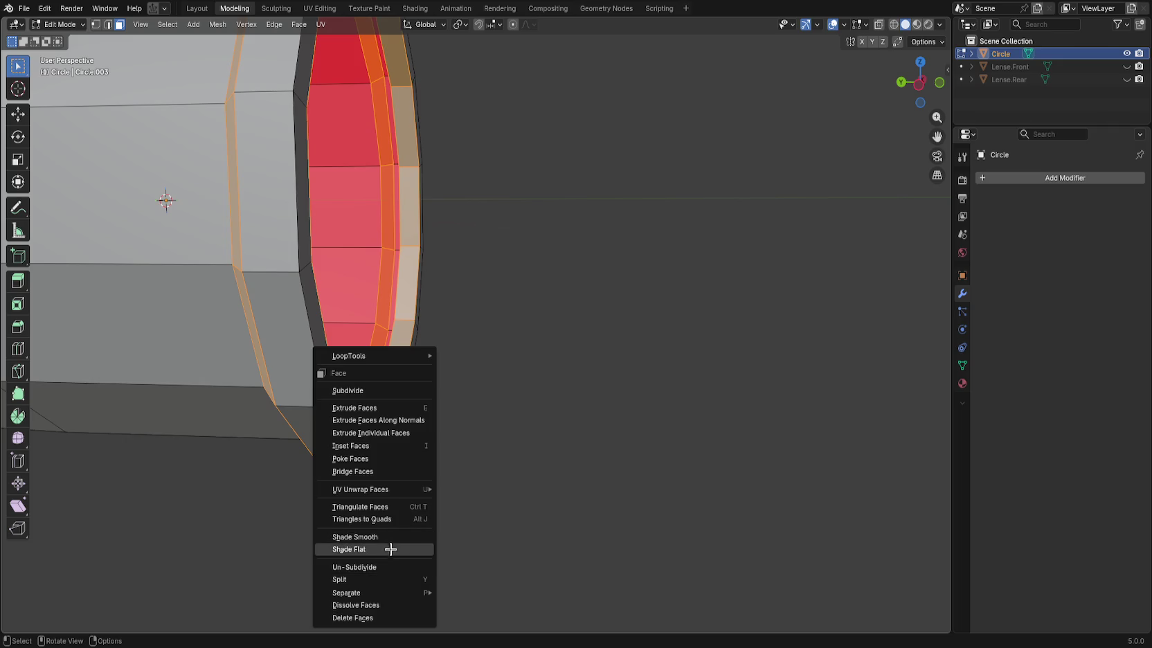
mouse_move(391, 592)
click(482, 594)
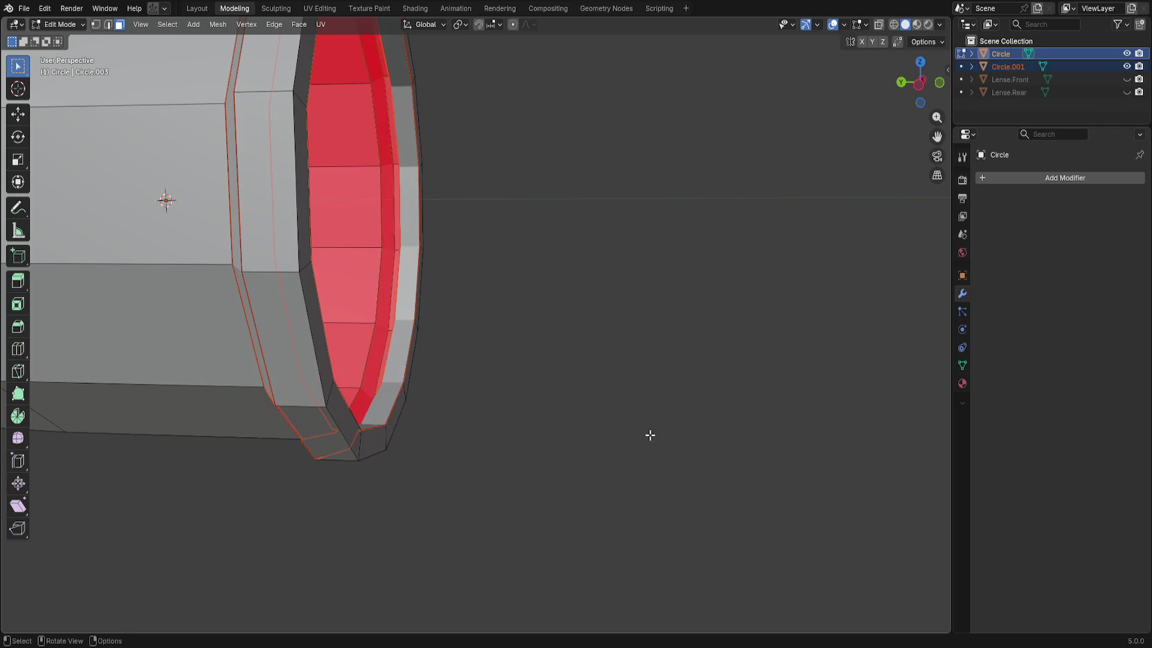
- Rename Circle to Body and the split-off Circle.001 to BodyEquipHide
double_click(1004, 54)
text(Body)
key(Return)
double_click(1012, 67)
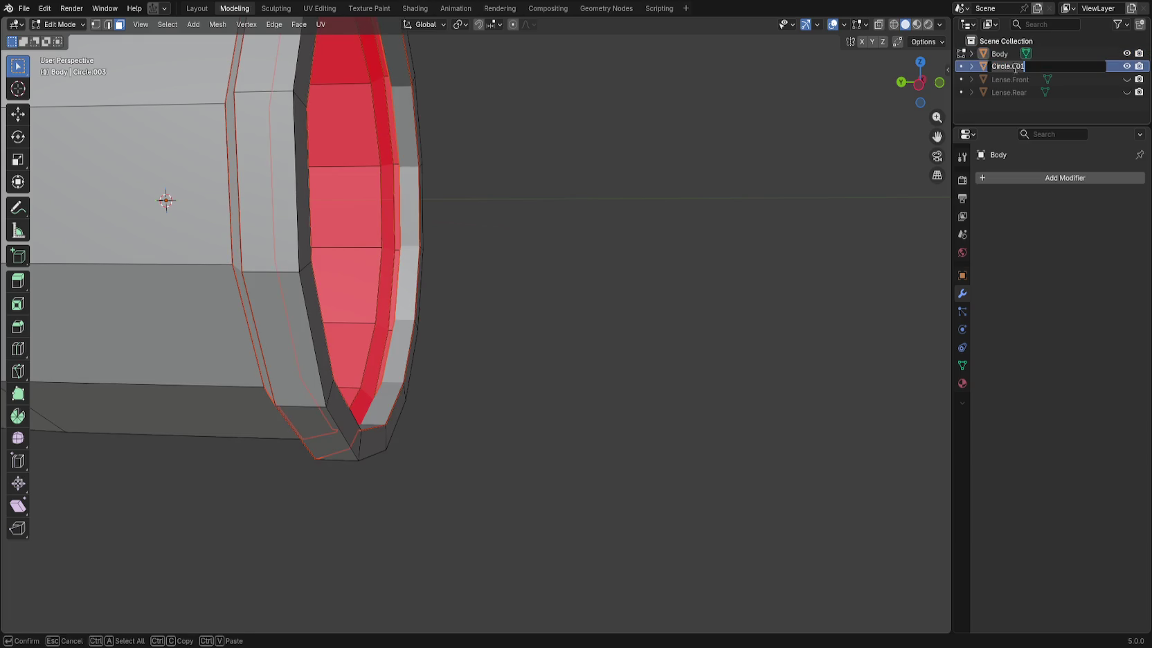
text(BodyEquipHide)
key(Return)
click(534, 209)
mouse_move(534, 210)
mouse_down()
mouse_move(239, 273)
mouse_move(827, 222)
mouse_move(625, 203)
mouse_move(578, 213)
mouse_move(663, 257)
mouse_move(817, 193)
mouse_move(559, 331)
mouse_up()
- Save the blend file and make Lense.Rear and Lense.Front visible again
key(ctrl+s)
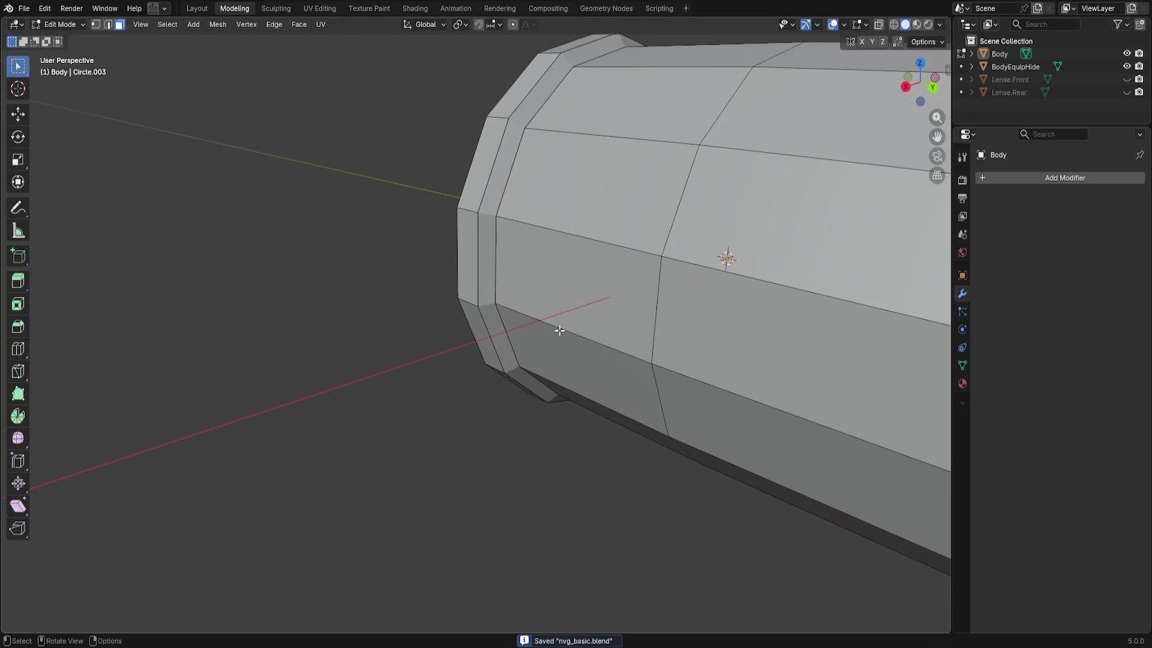
mouse_move(742, 256)
mouse_down()
mouse_move(604, 206)
mouse_move(655, 260)
mouse_move(674, 257)
mouse_move(578, 342)
mouse_up()
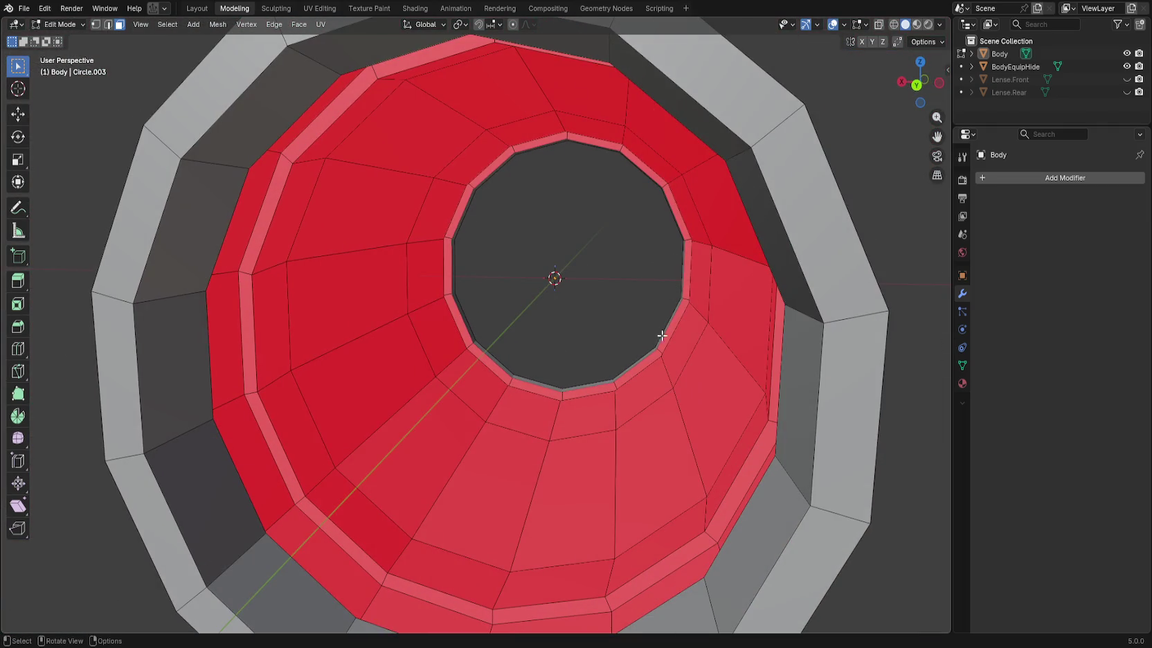
click(24, 8)
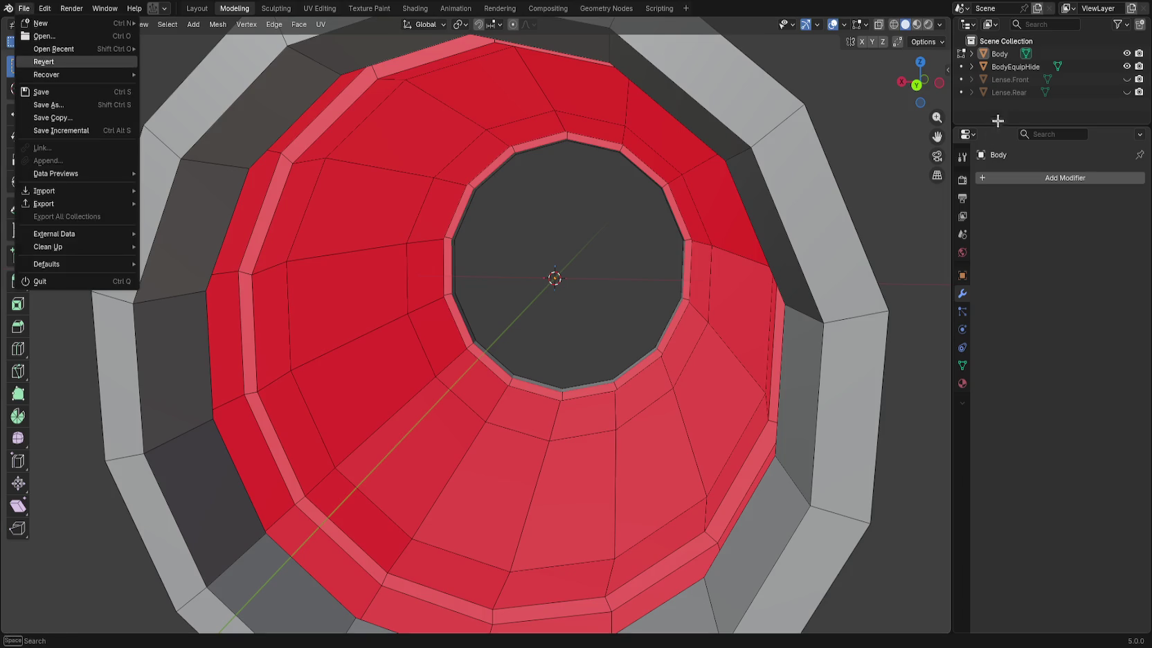
click(1127, 92)
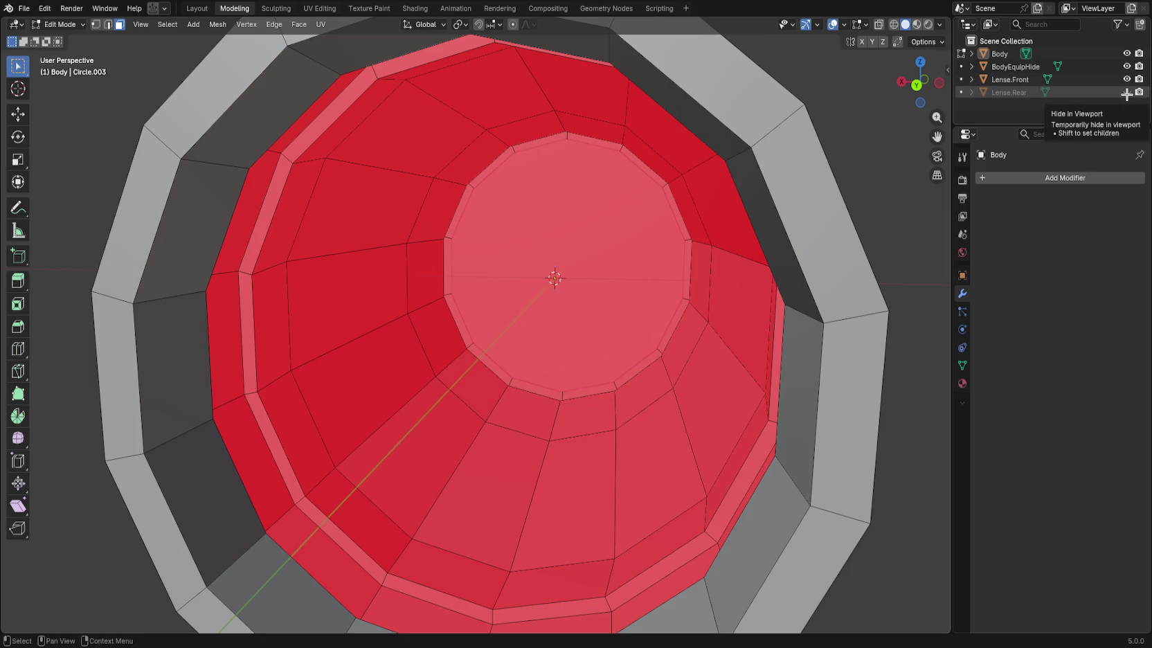
click(1127, 79)
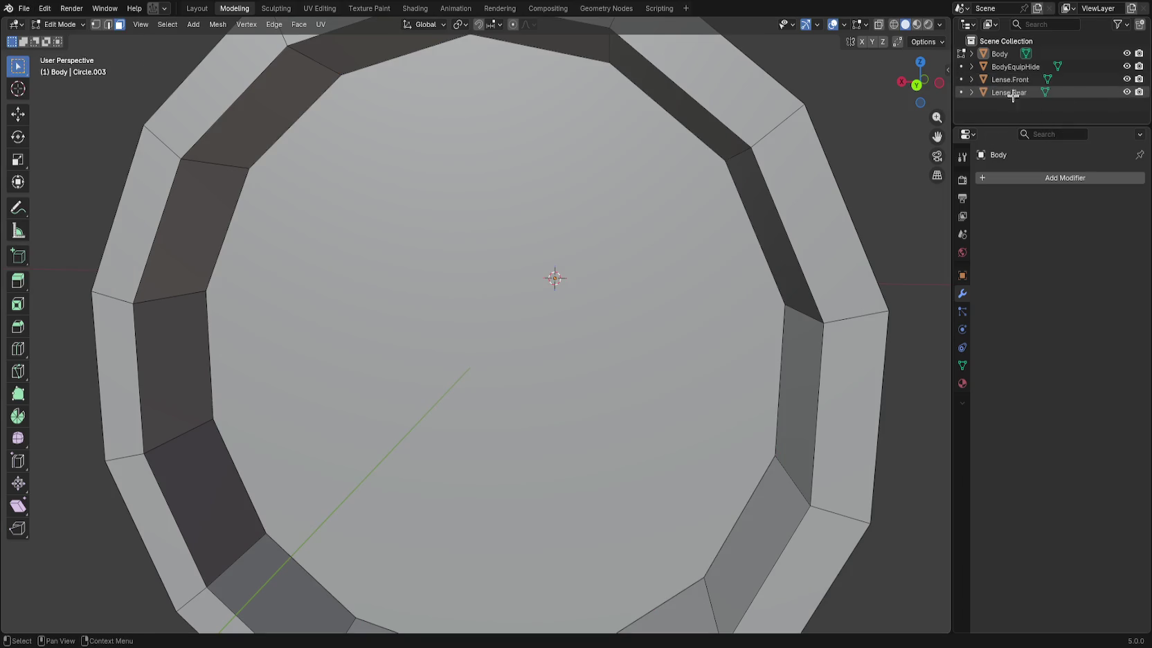
- Export the model as glTF 2.0 and check the reimported nvg_basic instance in Godot
click(24, 8)
mouse_move(64, 196)
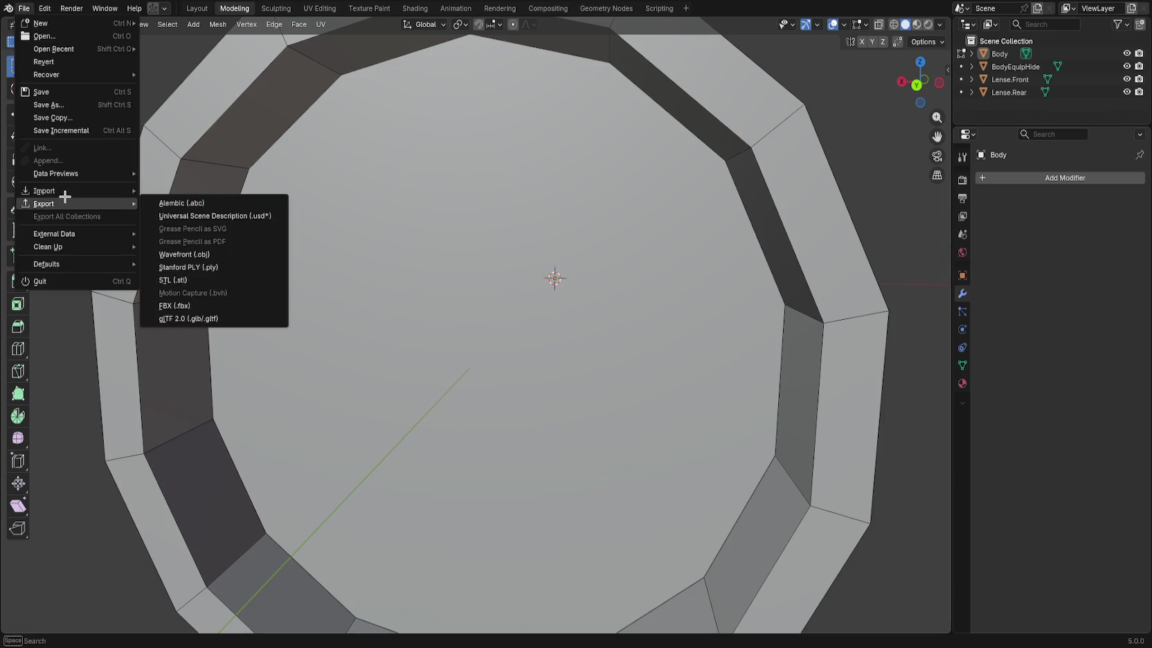
click(234, 318)
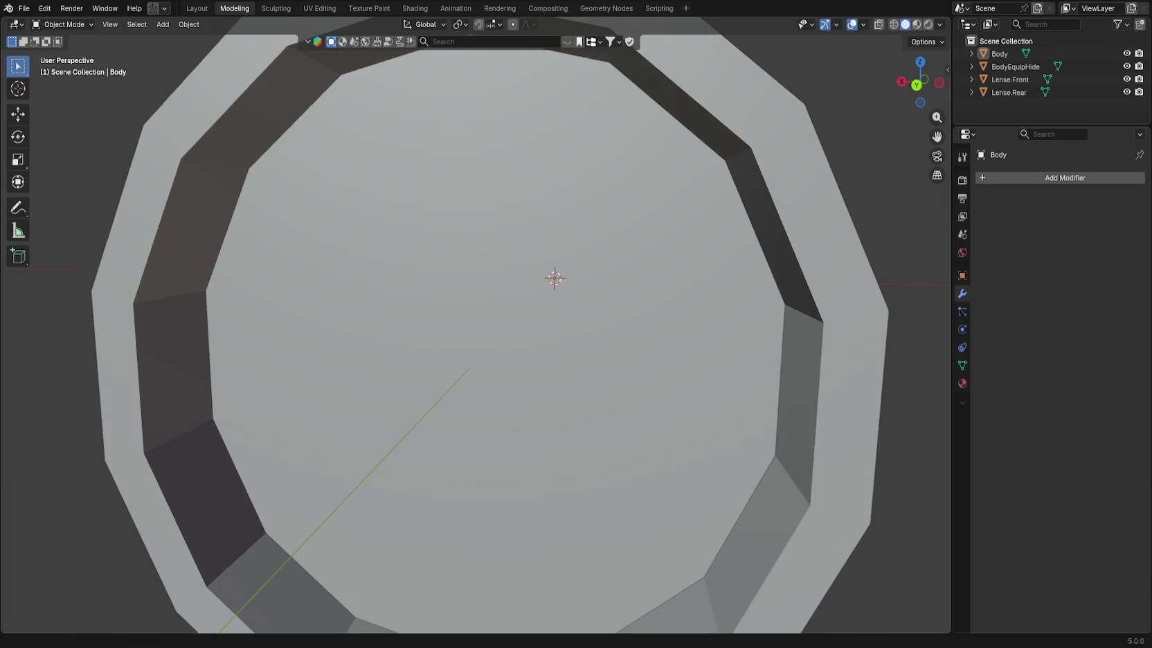
key(alt+Tab)
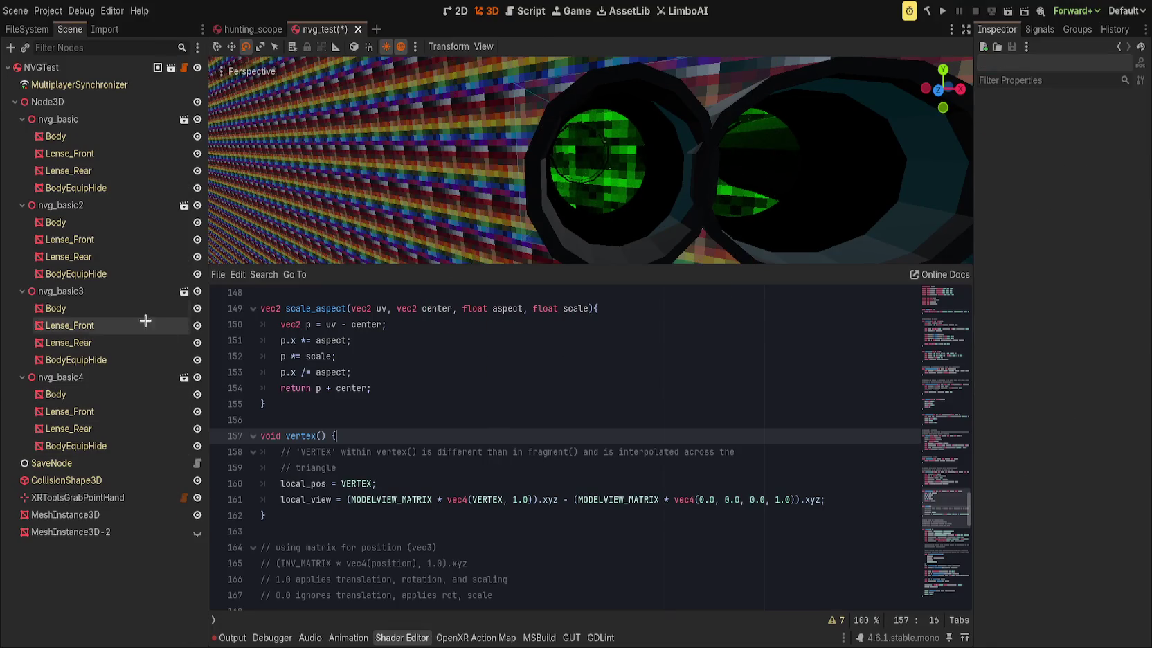
click(92, 119)
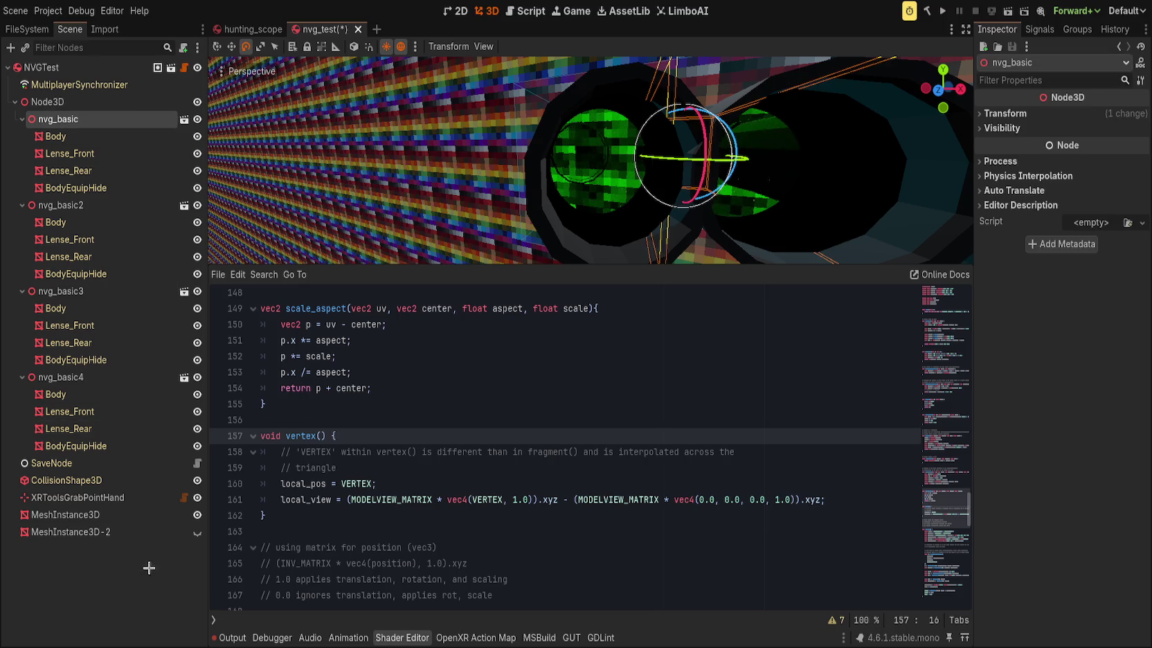
key(alt+Tab)
scroll(387, 401, down, 8)
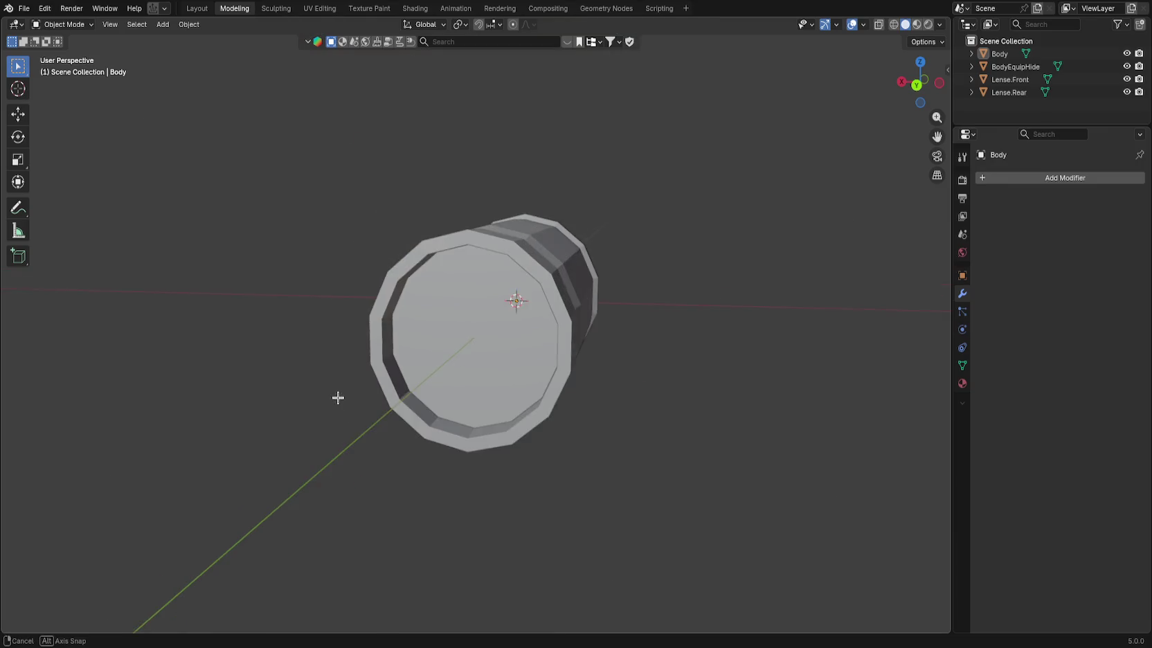
- On the Lense.Rear object, replace the body material with the lense material
click(498, 371)
click(962, 252)
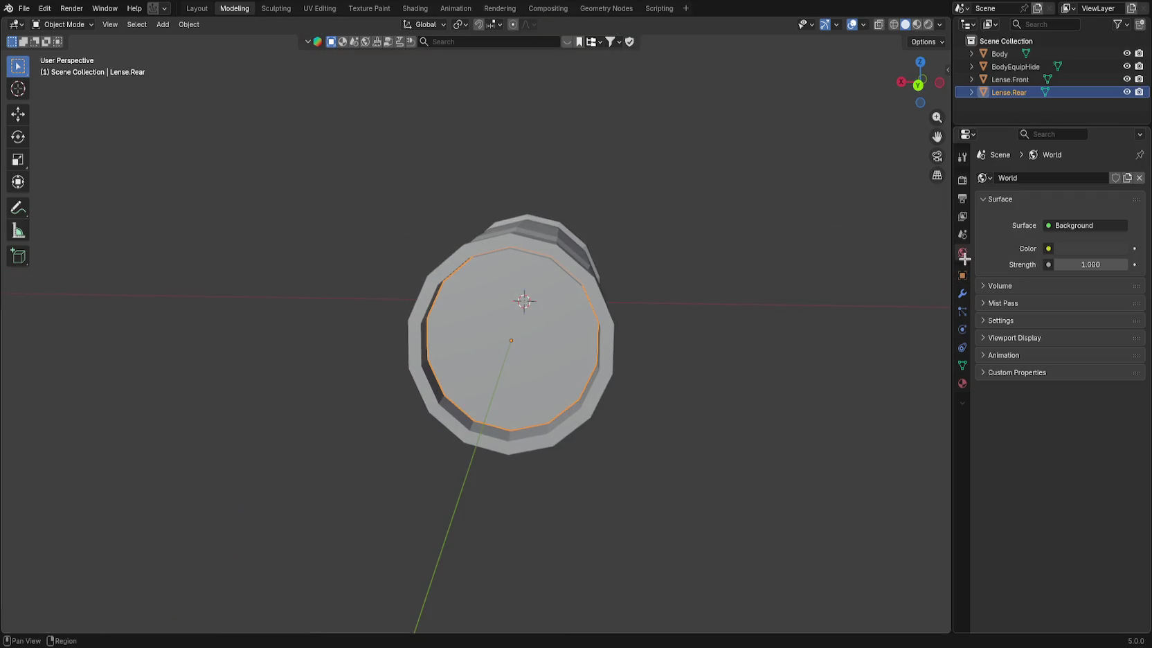
click(962, 298)
click(962, 383)
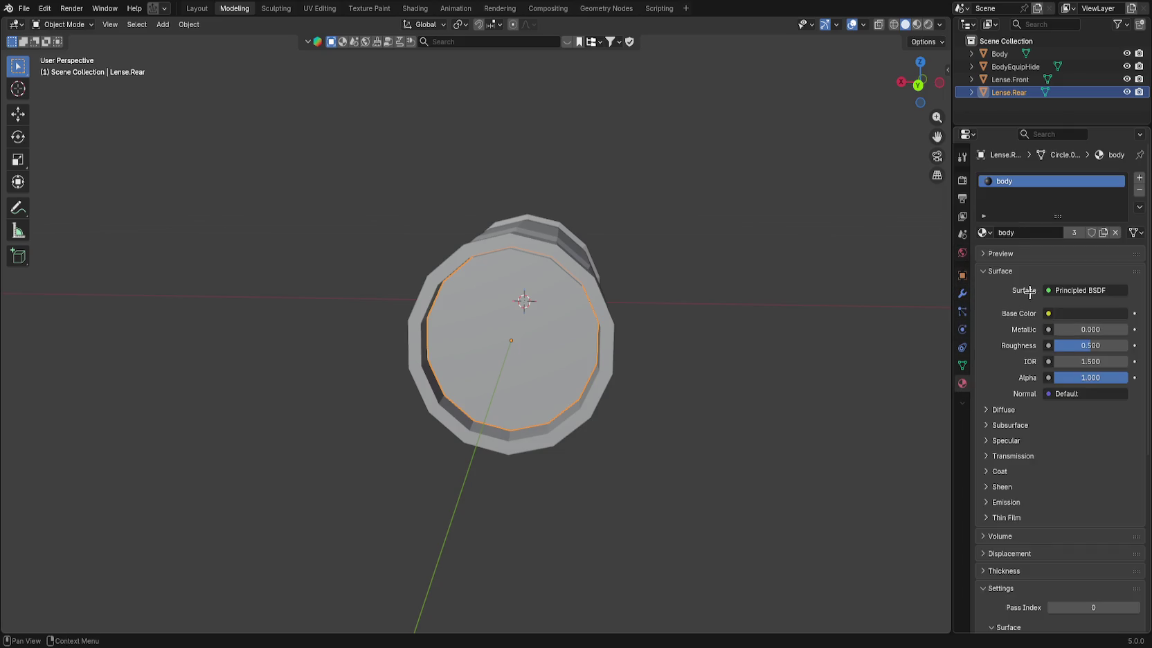
drag(815, 247, 544, 322)
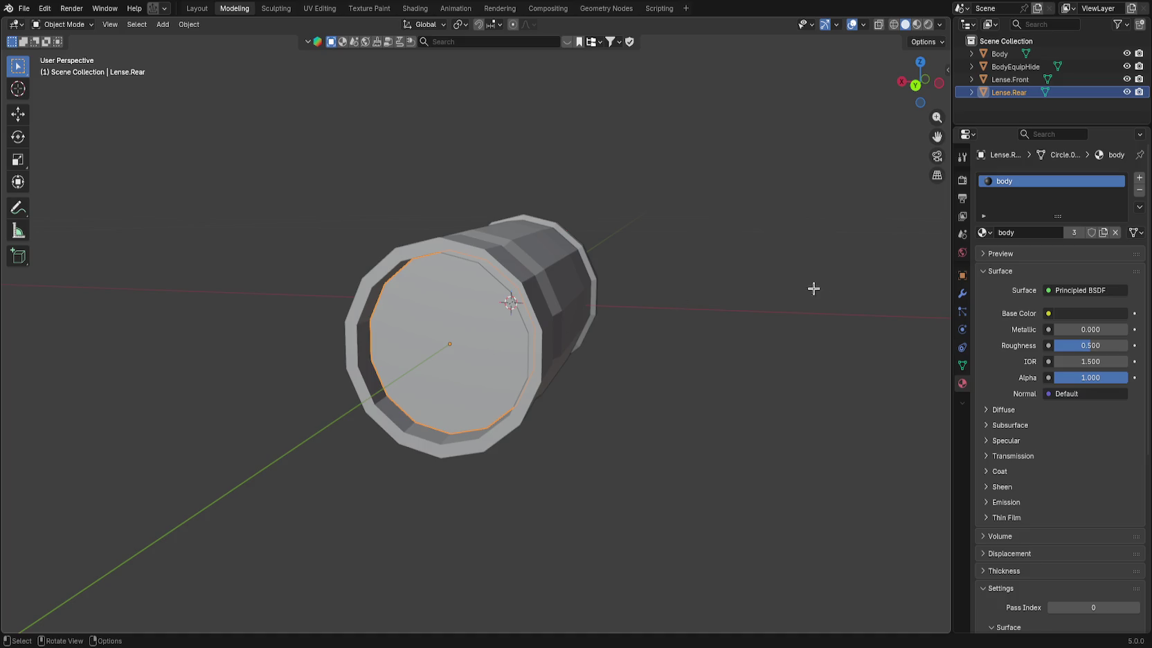
click(983, 233)
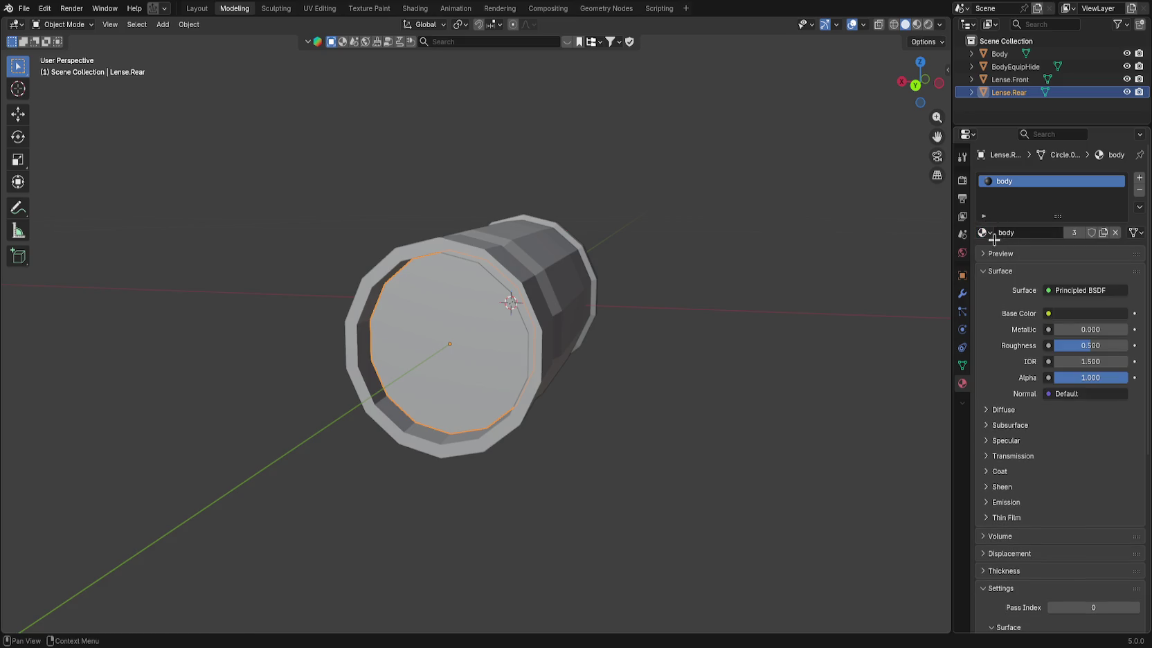
click(1139, 190)
click(984, 233)
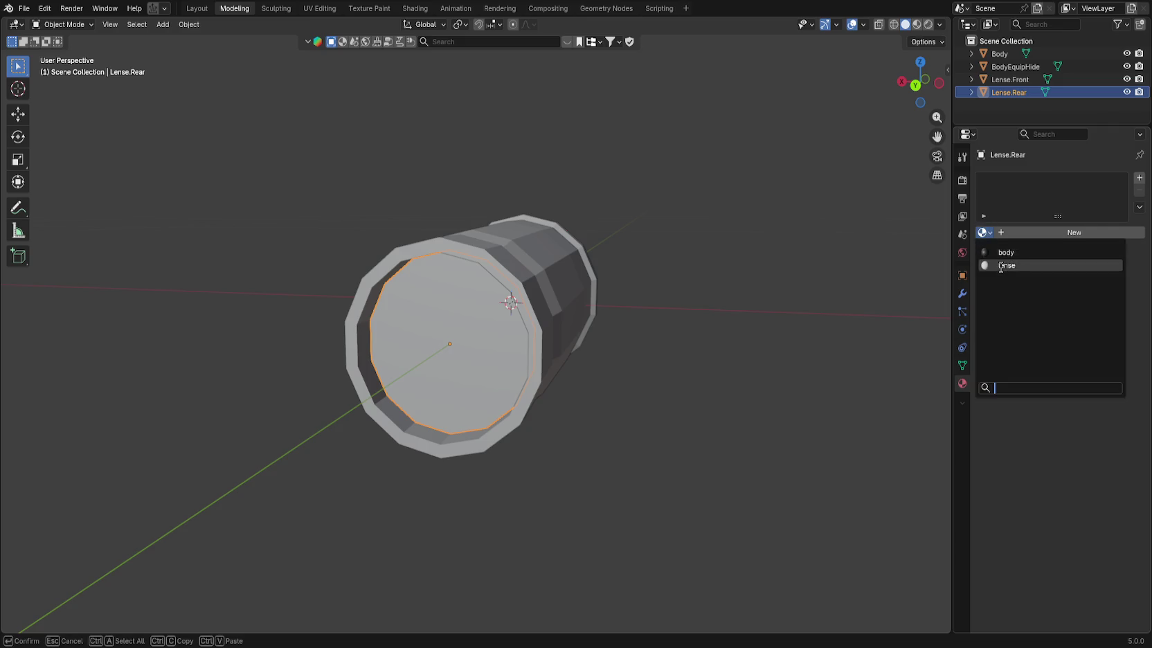
click(1001, 266)
double_click(1031, 234)
key(Return)
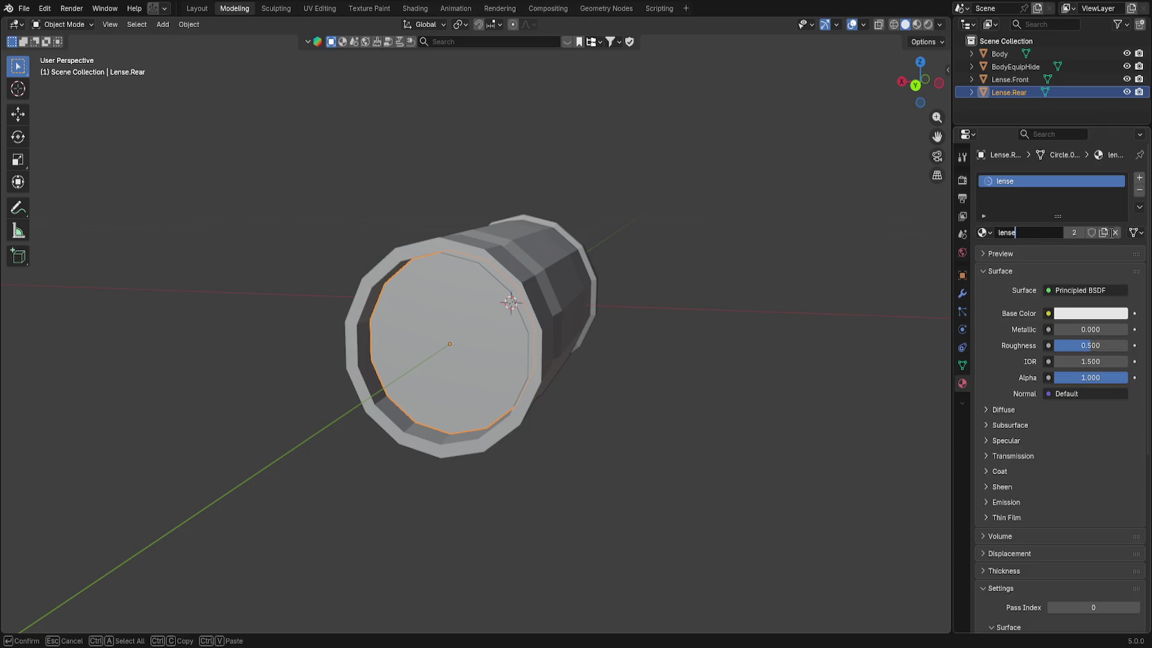
- Duplicate the lense material and rename the copy lense_rear
click(1102, 233)
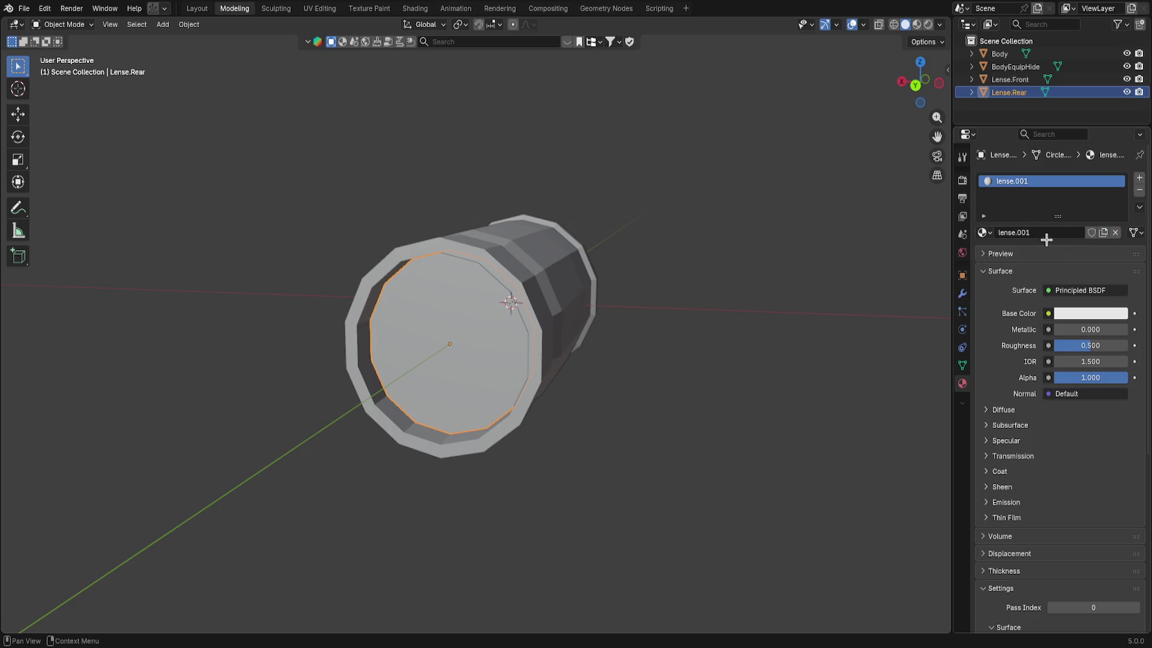
double_click(1051, 233)
key(BackSpace)
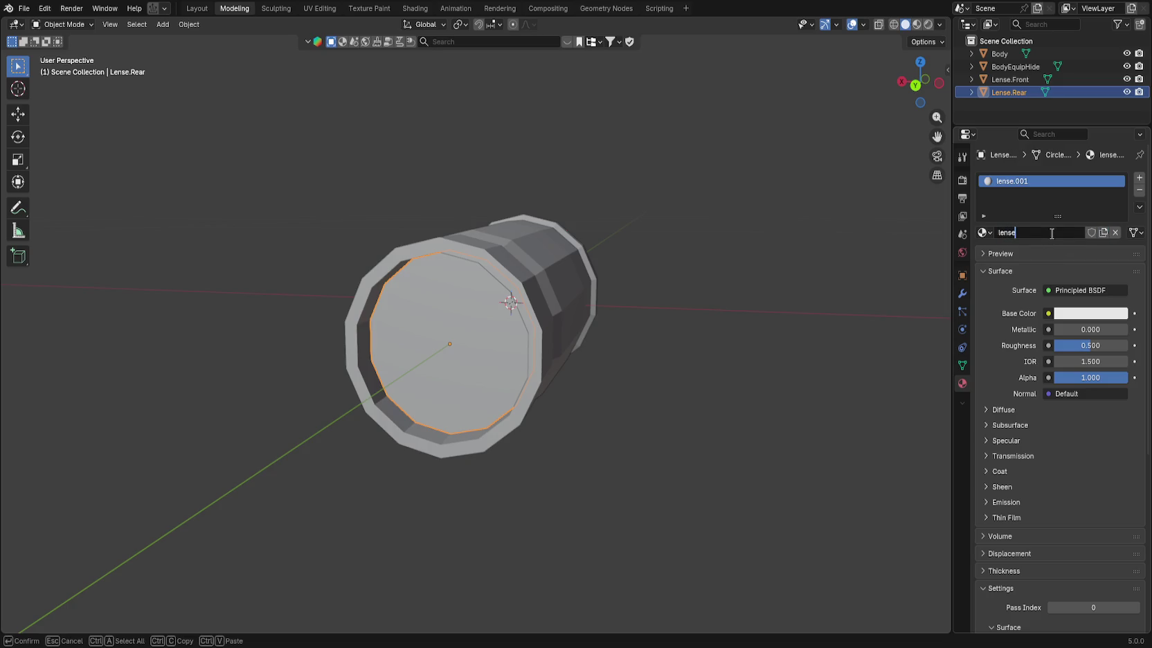
text(_rear)
key(Return)
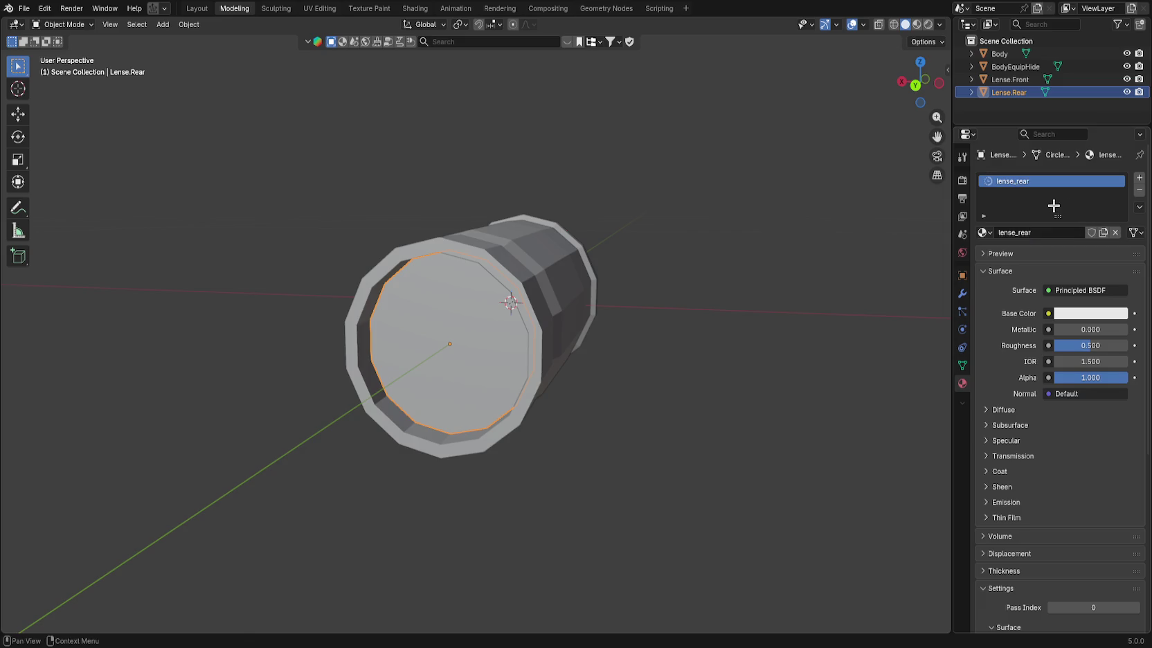
click(986, 233)
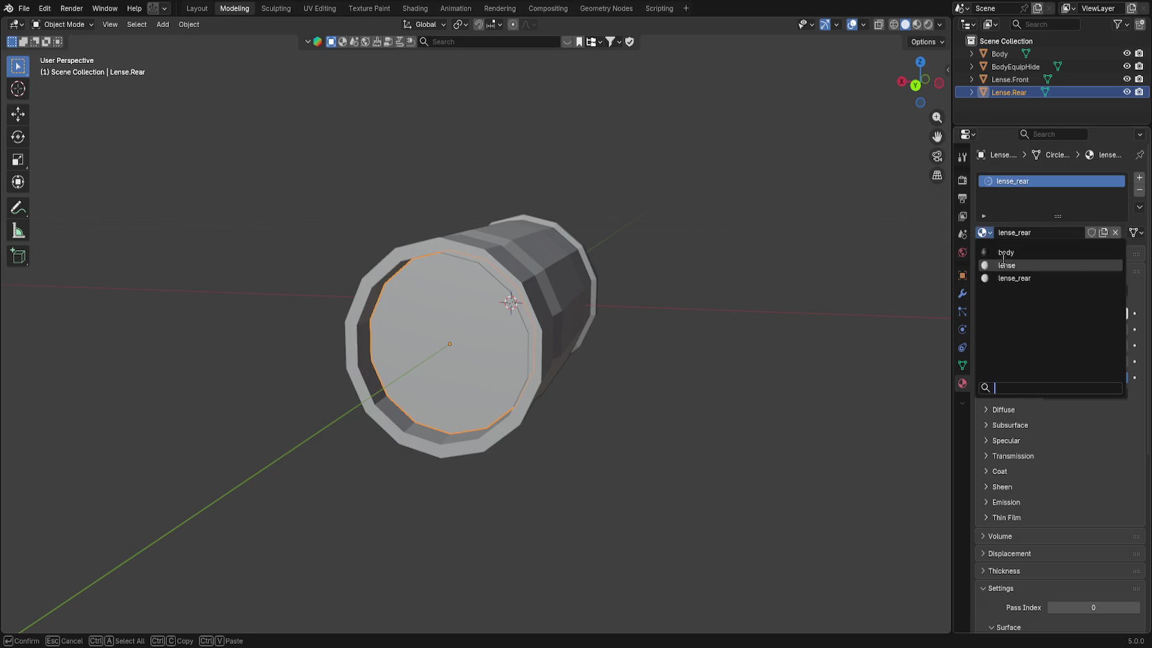
key(Escape)
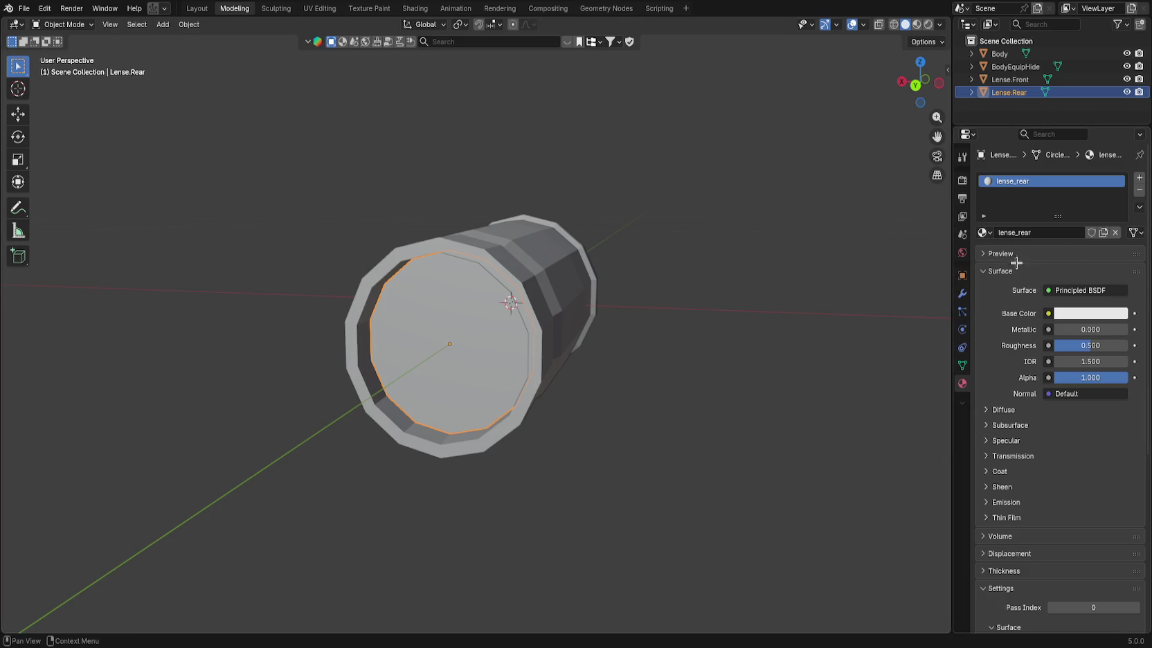
click(1016, 264)
click(1004, 271)
click(1004, 253)
click(1003, 253)
click(1003, 271)
- In Edit Mode, assign lense_rear to the rear lens face, then check the front lens
key(Tab)
click(488, 370)
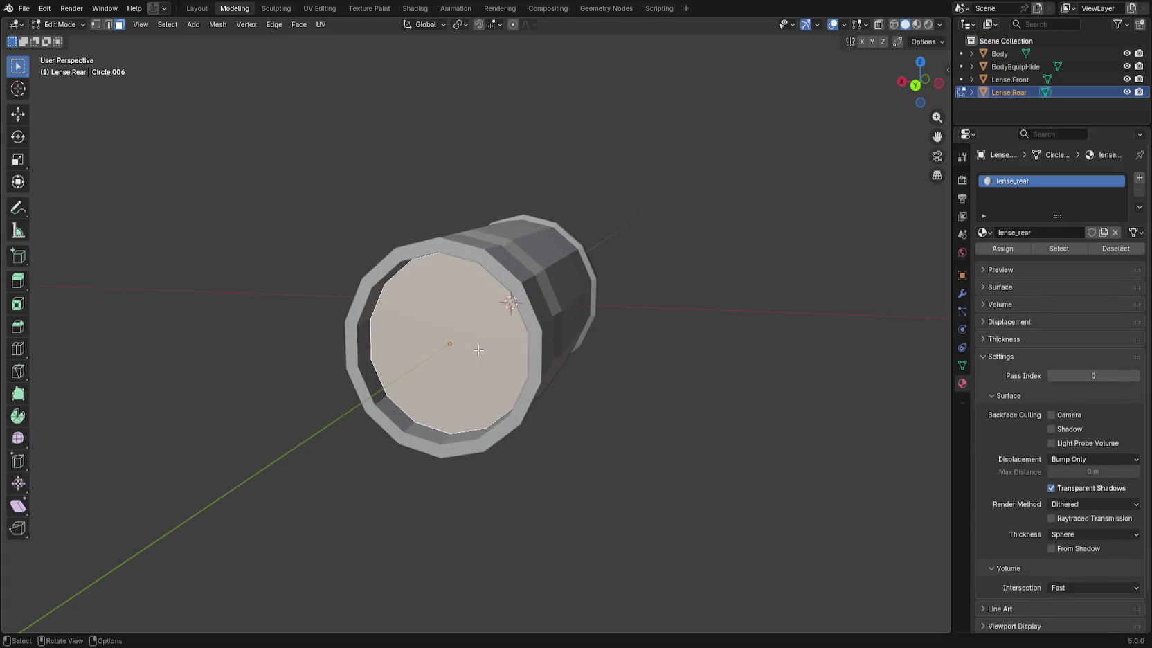
click(996, 251)
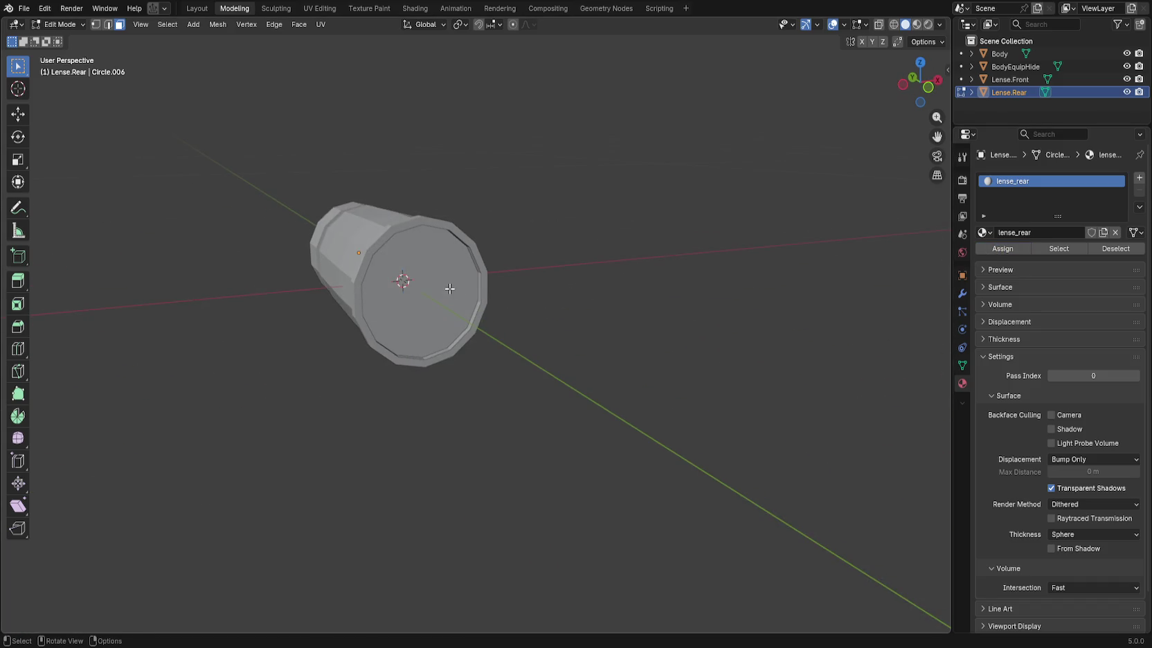
key(Tab)
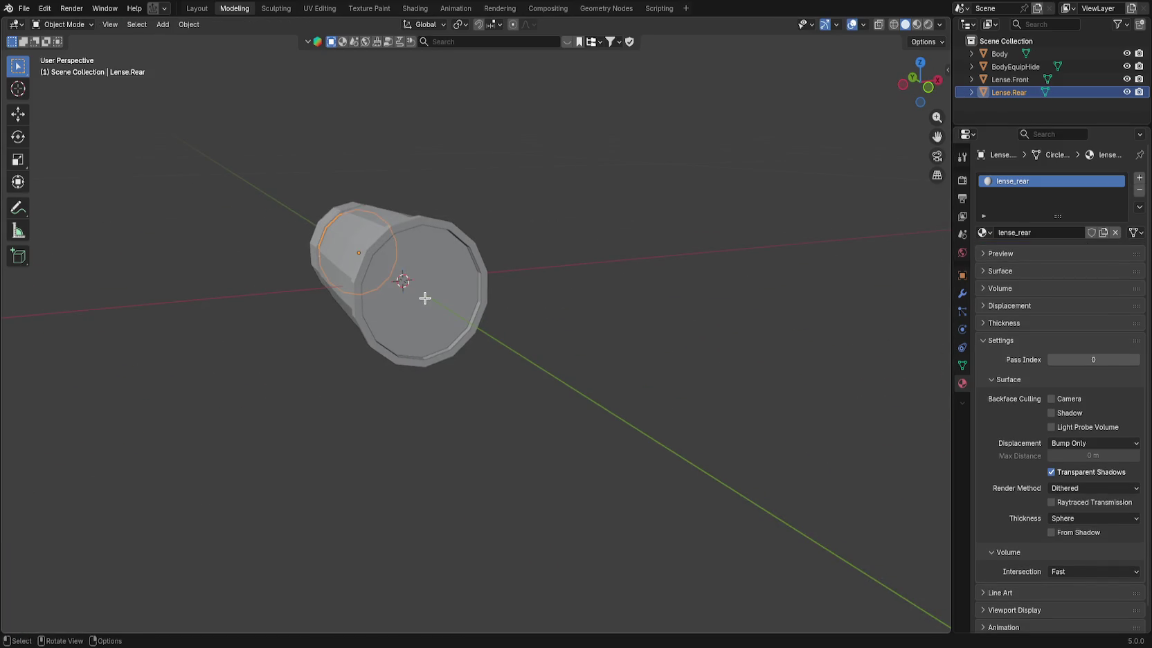
click(425, 298)
key(Tab)
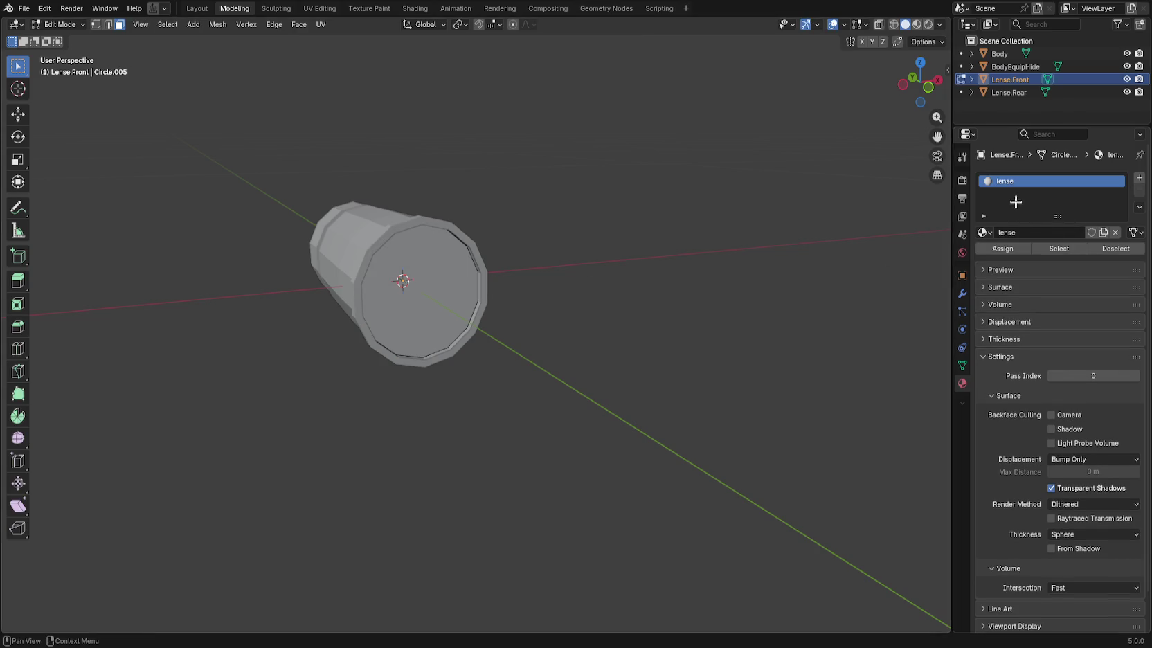
key(KP_9)
key(Tab)
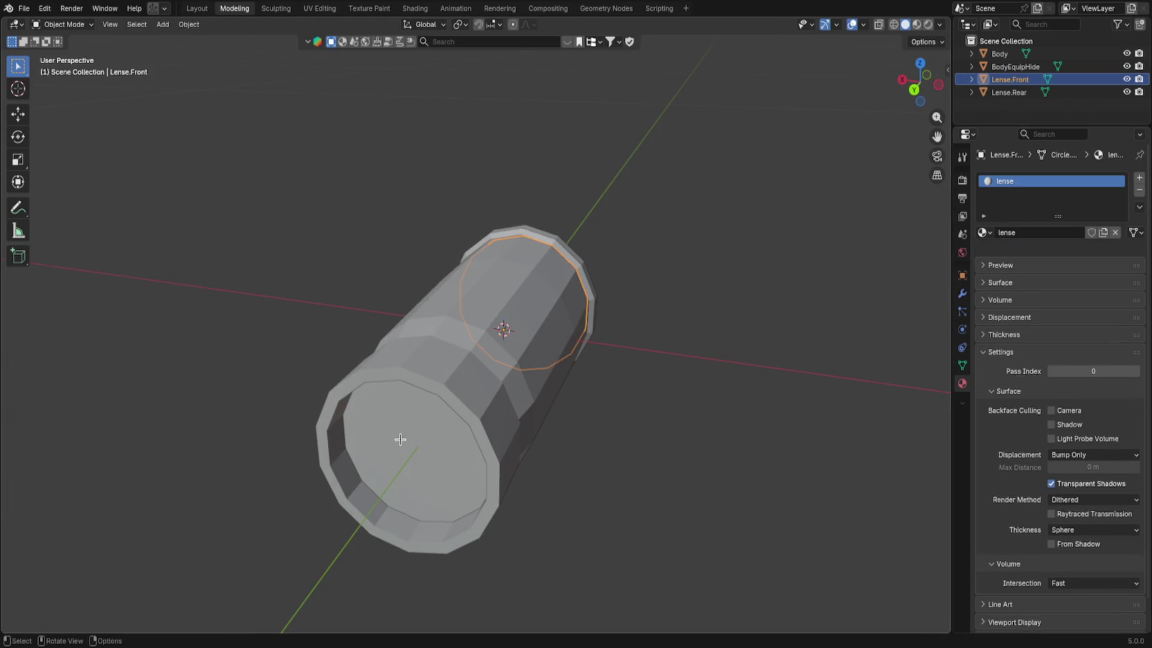
click(401, 440)
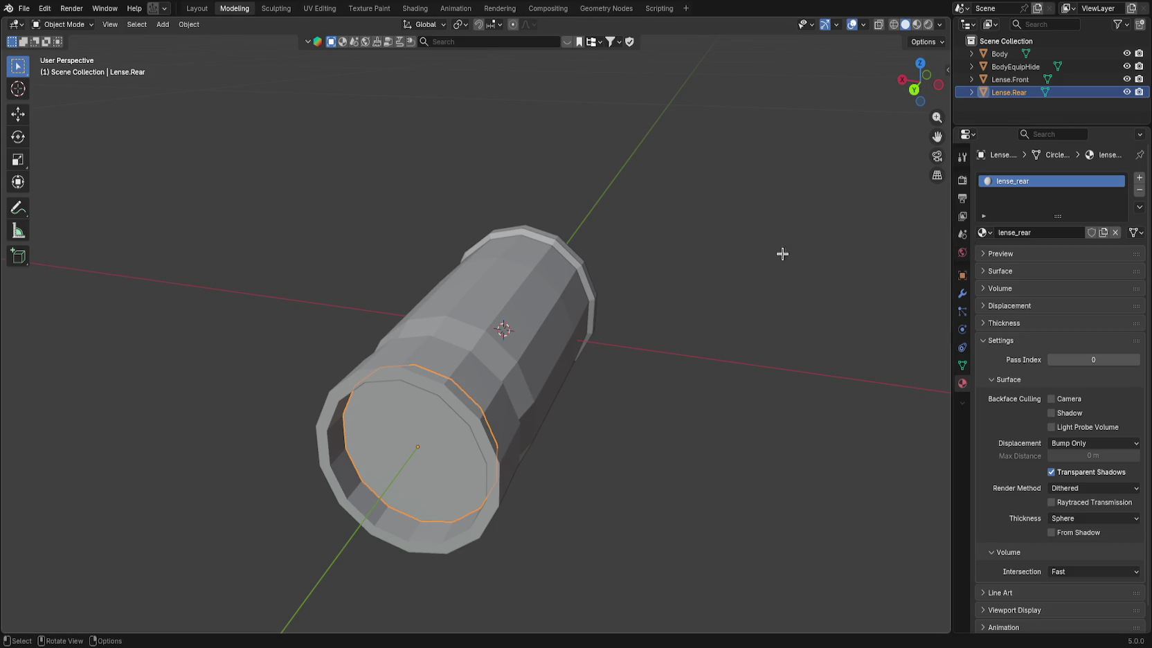
click(721, 265)
key(ctrl+KP_3)
- Save nvg_basic.blend and re-export the model as glTF 2.0
key(ctrl+s)
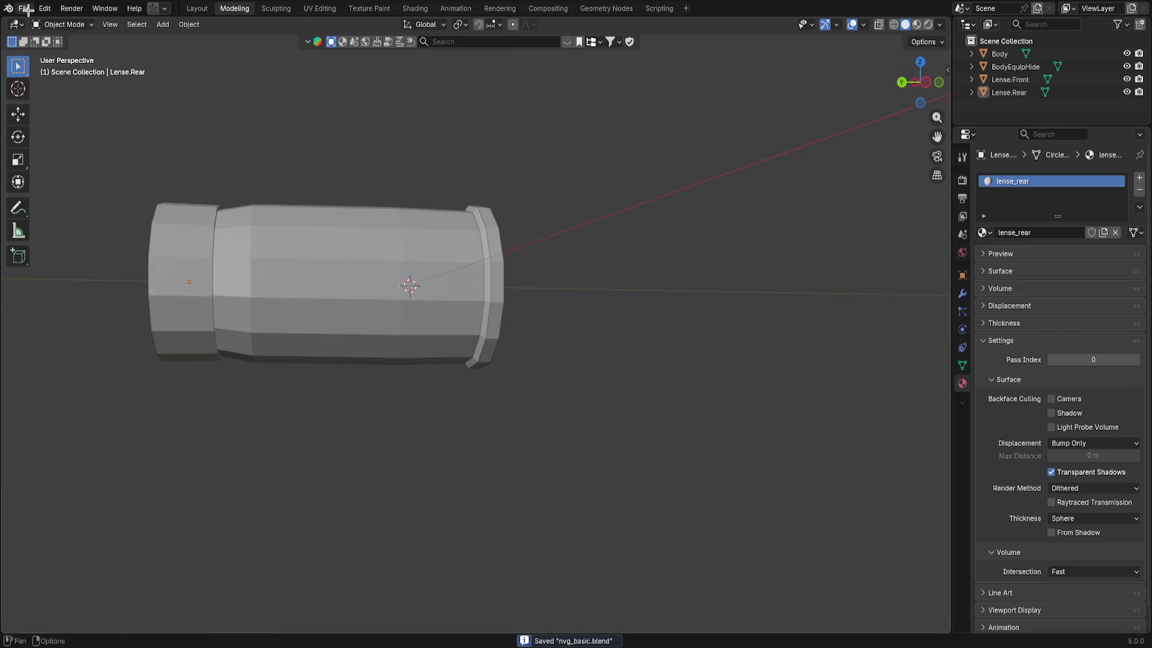
click(24, 9)
mouse_move(73, 205)
click(231, 320)
key(alt+Tab)
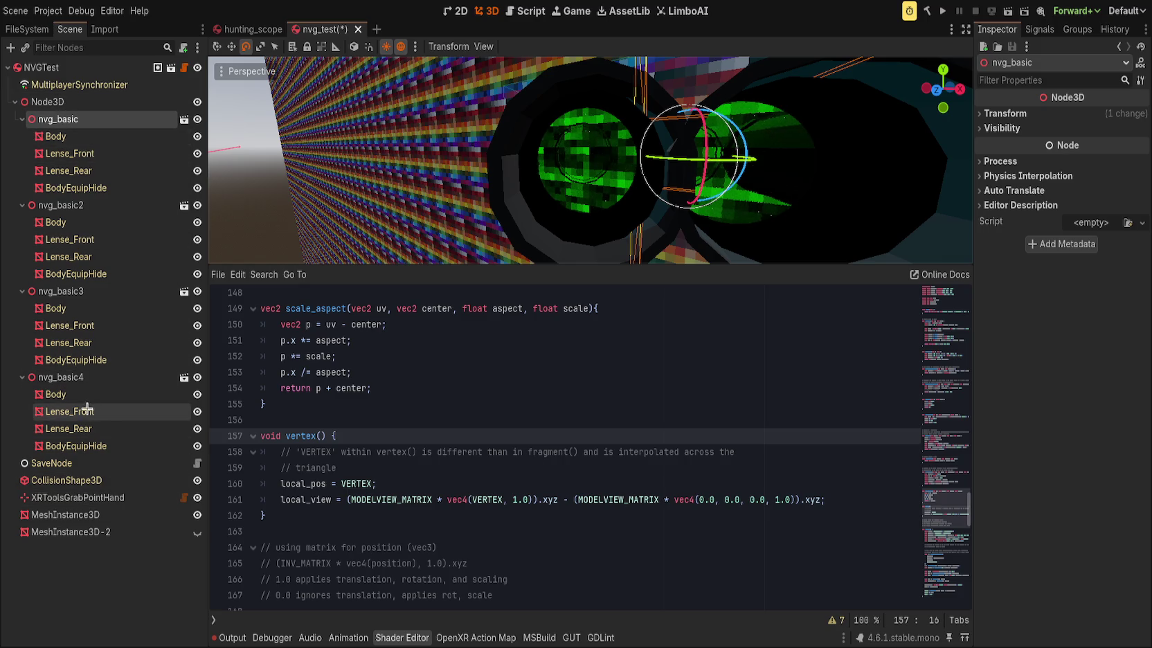
- Collapse the nvg_basic, nvg_basic2 and nvg_basic3 entries in the Scene tree
ctrl+click(69, 205)
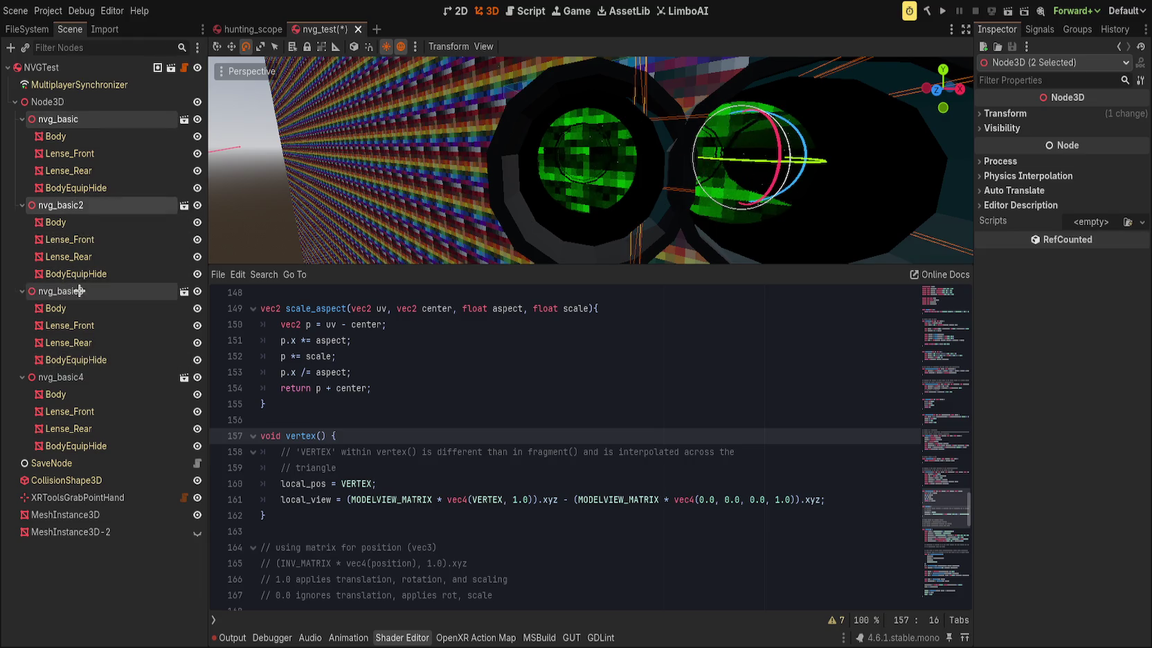
ctrl+click(80, 291)
ctrl+click(66, 377)
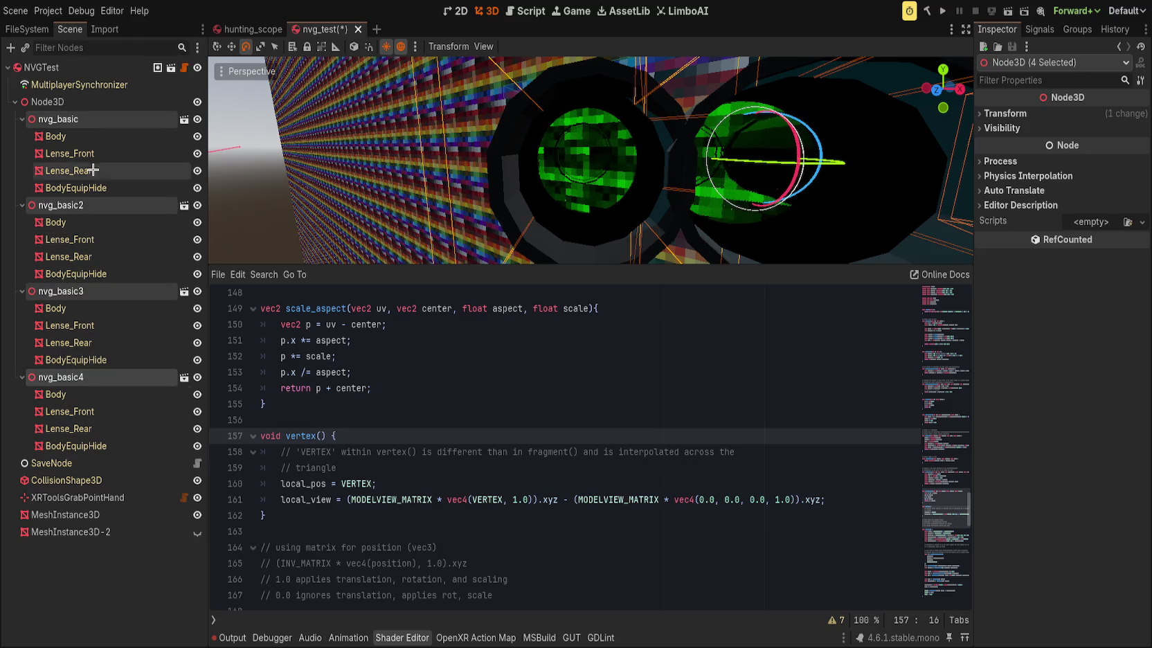
click(87, 118)
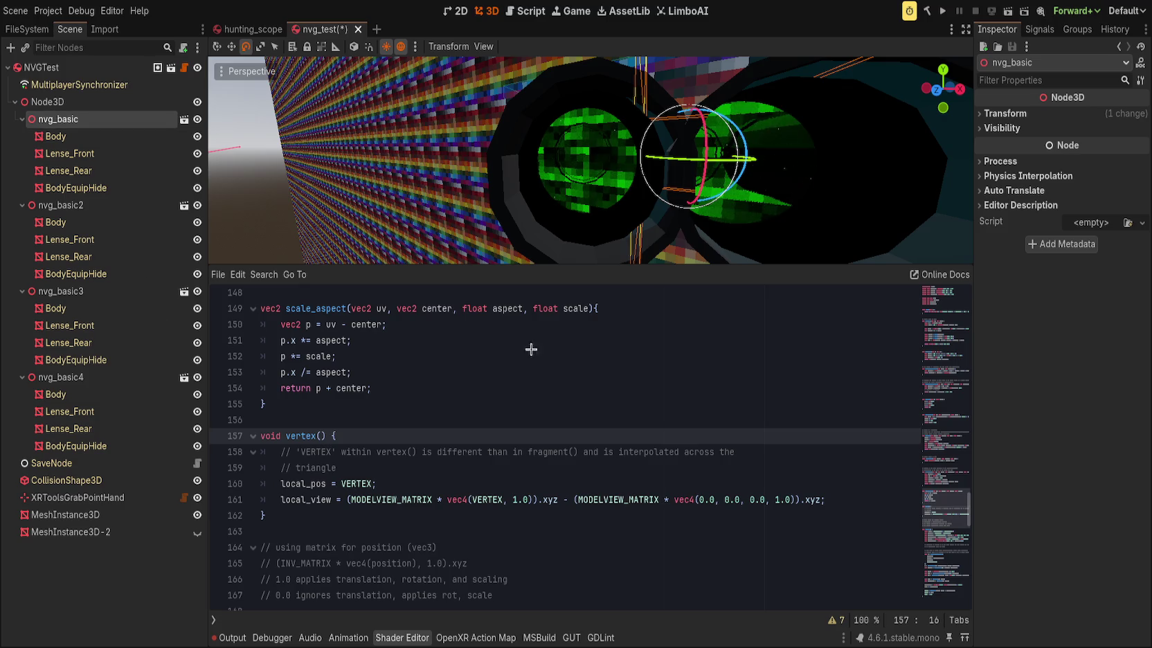
click(22, 120)
click(69, 136)
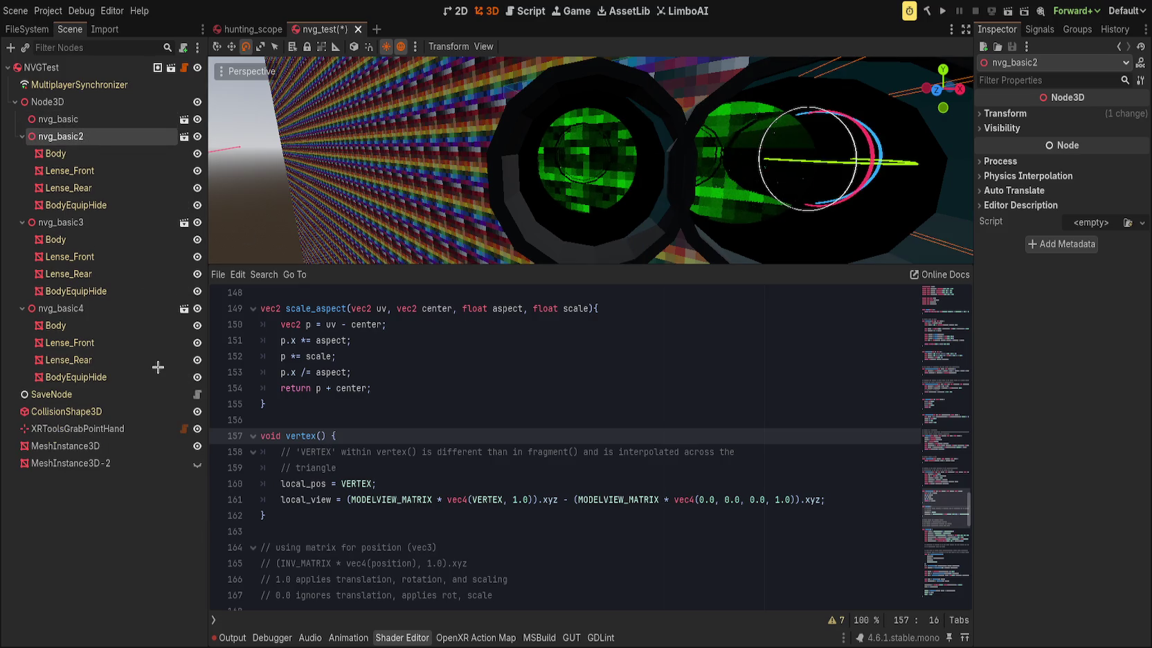
click(22, 136)
click(69, 153)
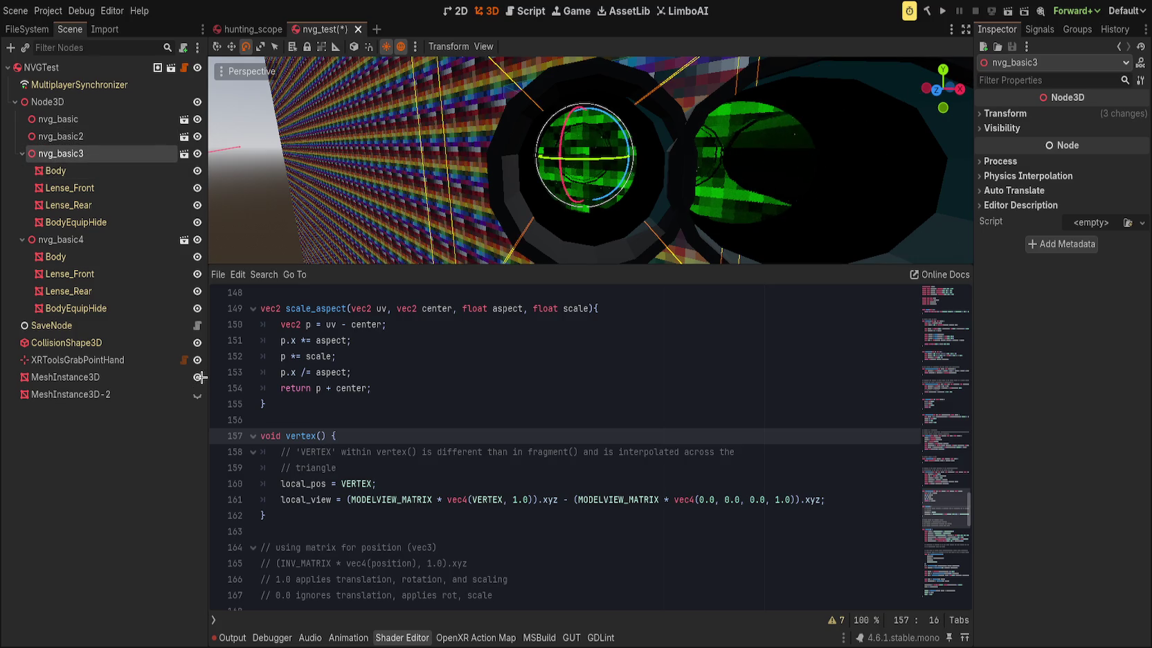
click(23, 153)
- Collapse nvg_basic4, save the nvg_test scene and filter the FileSystem dock to nvg
click(98, 172)
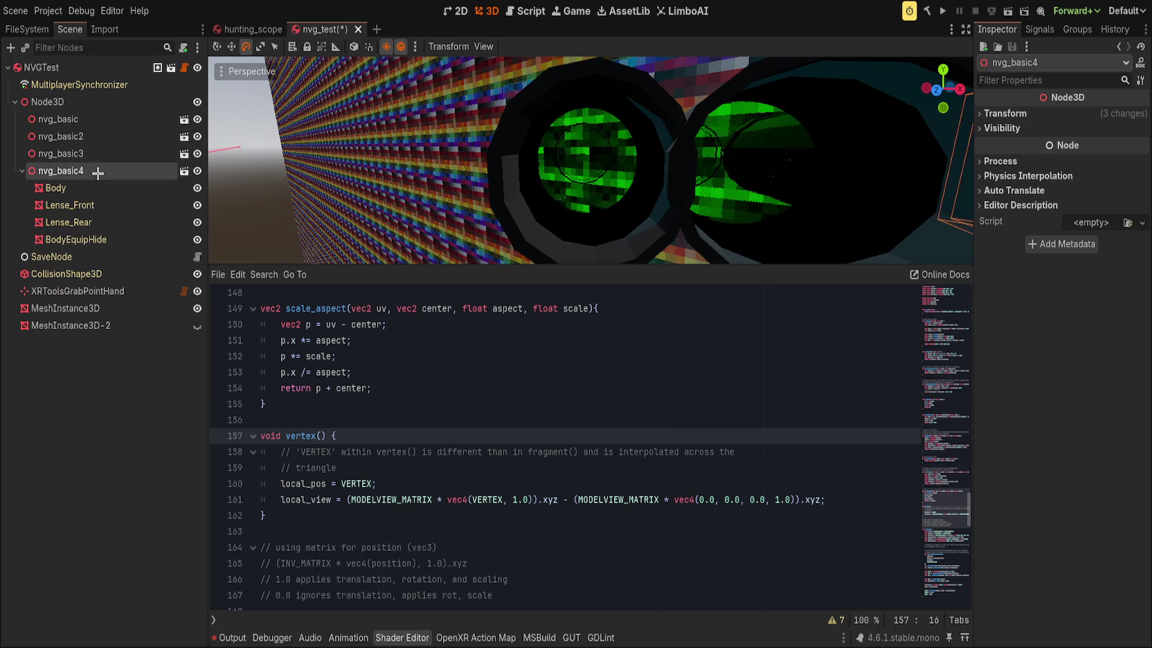
key(Left)
key(ctrl+s)
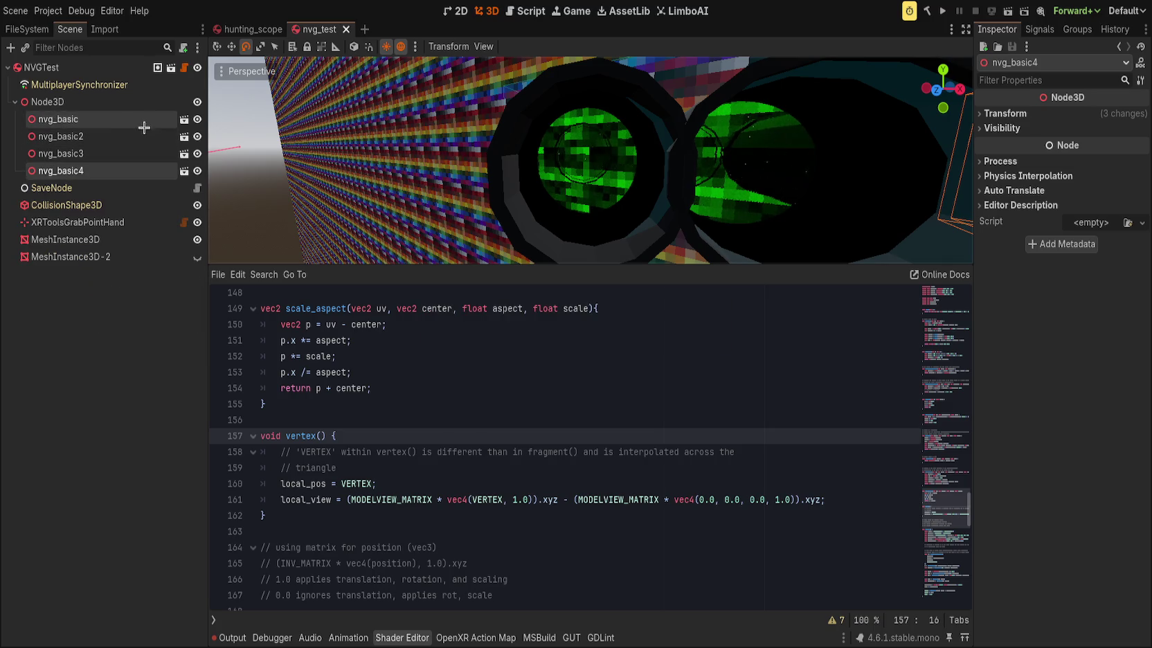
click(16, 29)
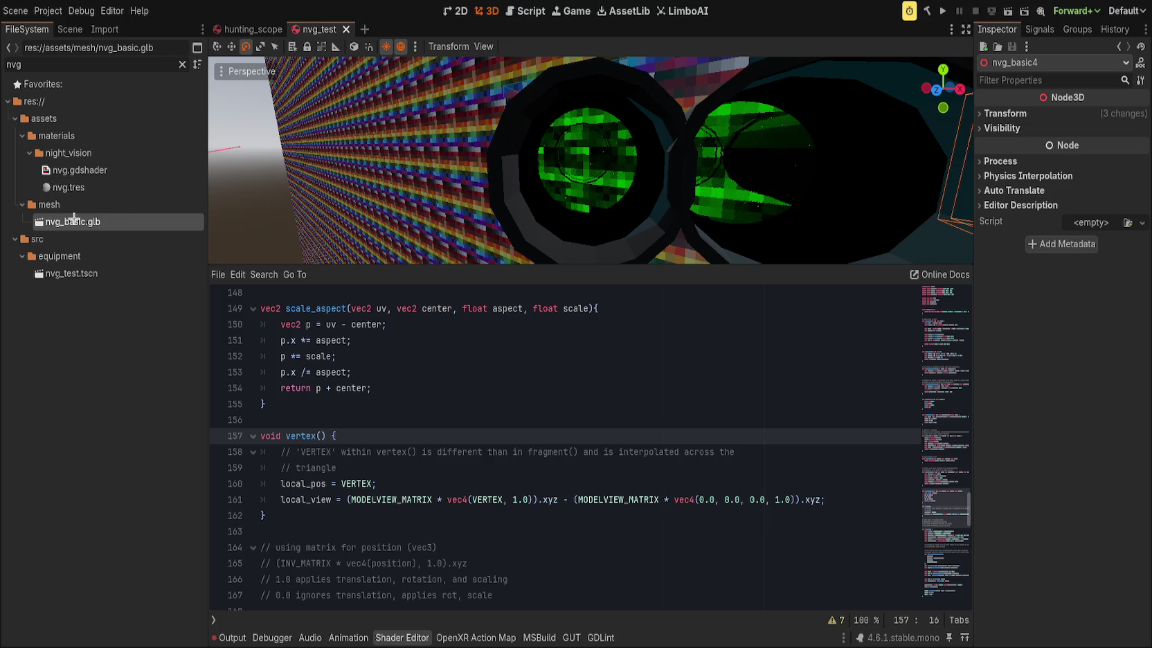
- Frame nvg_basic3, then select MeshInstance3D-2 to show its night-vision override with Tube Depth 0.24
click(104, 29)
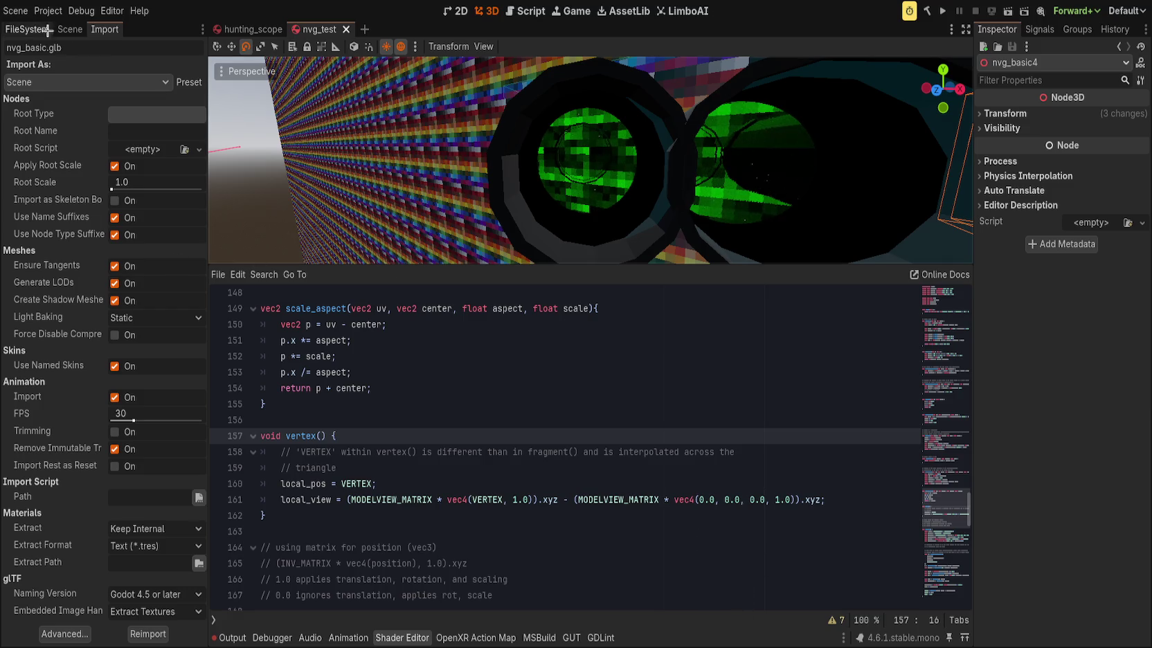
click(70, 29)
click(597, 190)
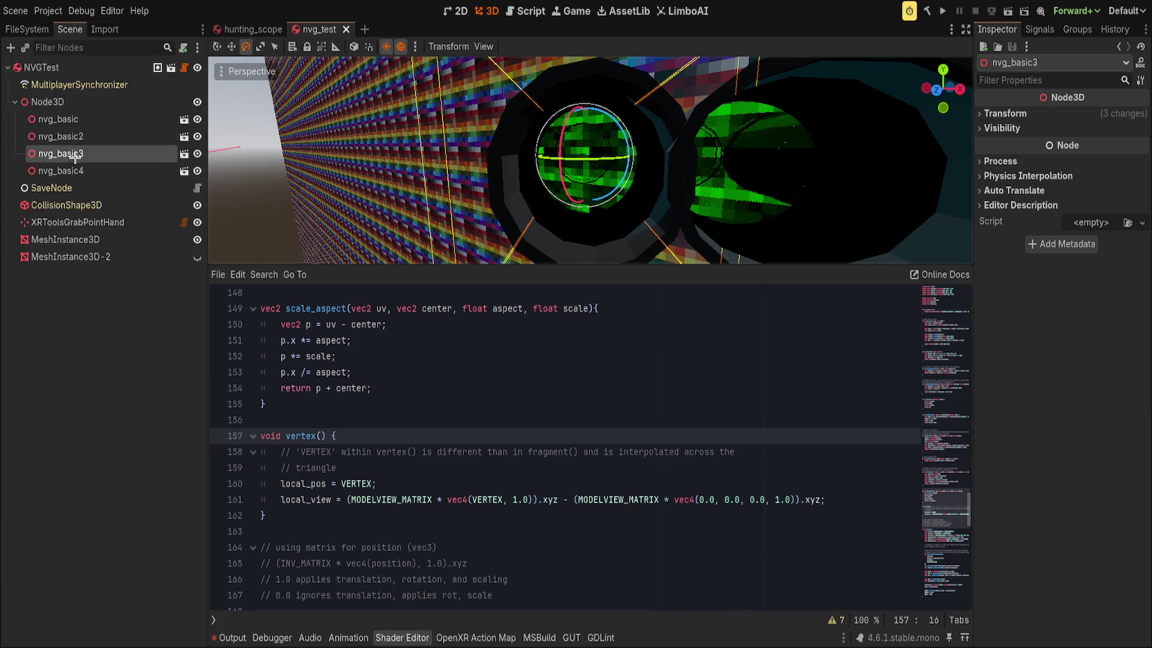
key(f)
scroll(515, 188, up, 5)
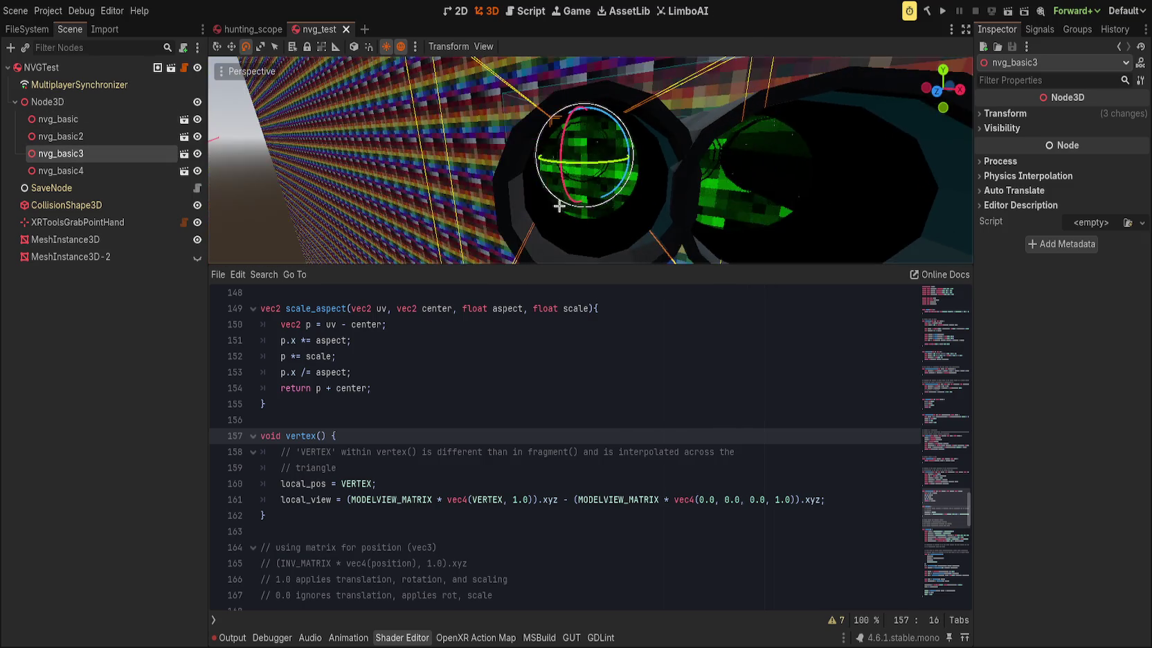
click(104, 256)
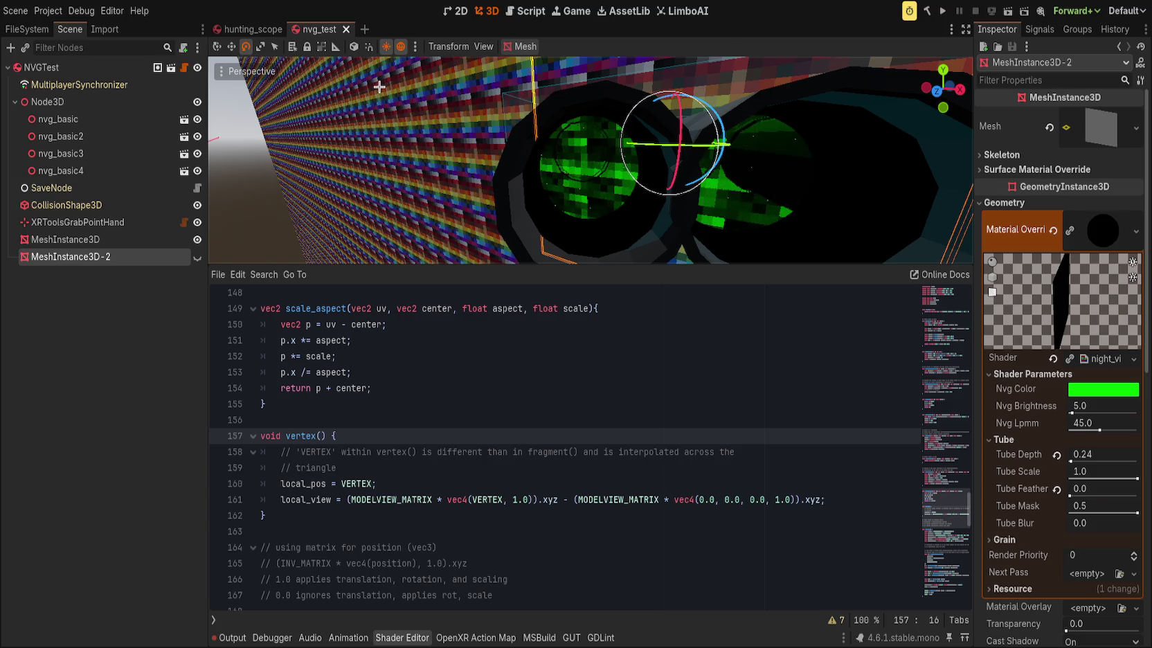
- Navigate the FileSystem dock to res://src/equipment, collapsing the wearable_hud and snake camera folders
click(26, 29)
scroll(124, 332, down, 10)
scroll(159, 321, up, 10)
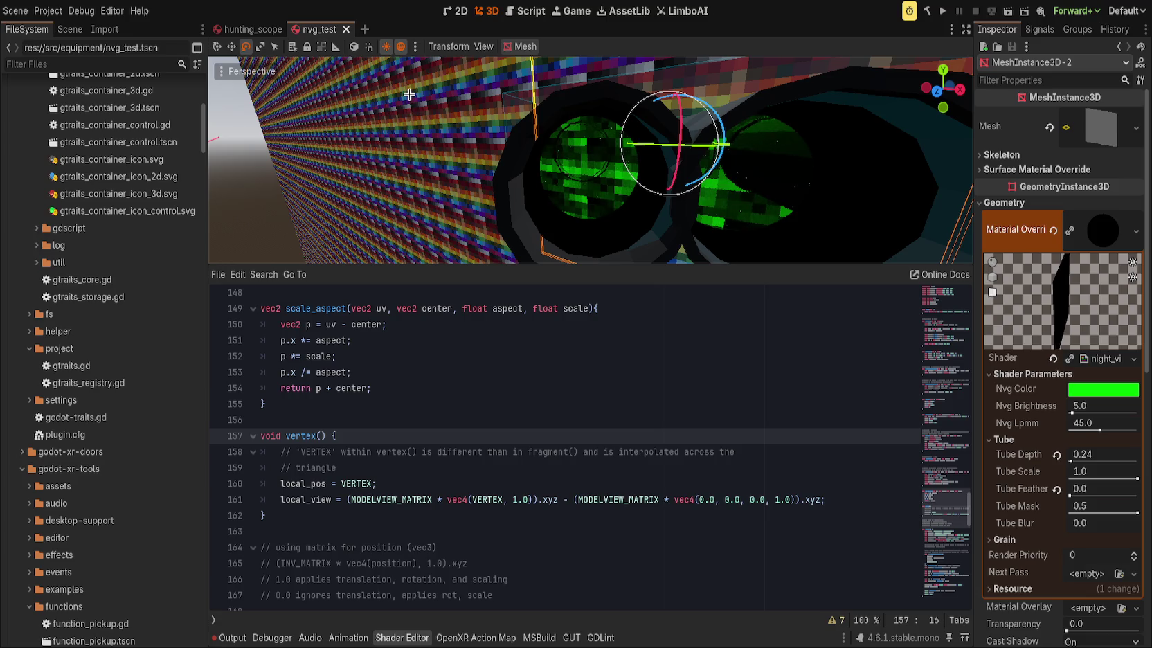
scroll(139, 359, down, 15)
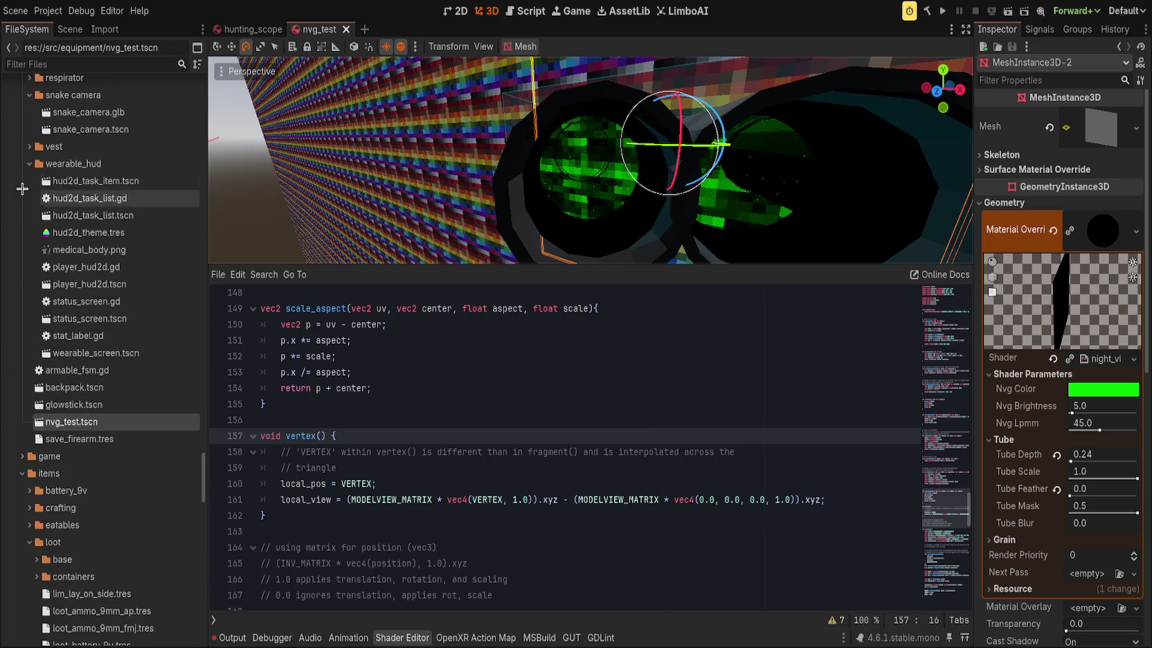
click(29, 164)
scroll(24, 204, up, 5)
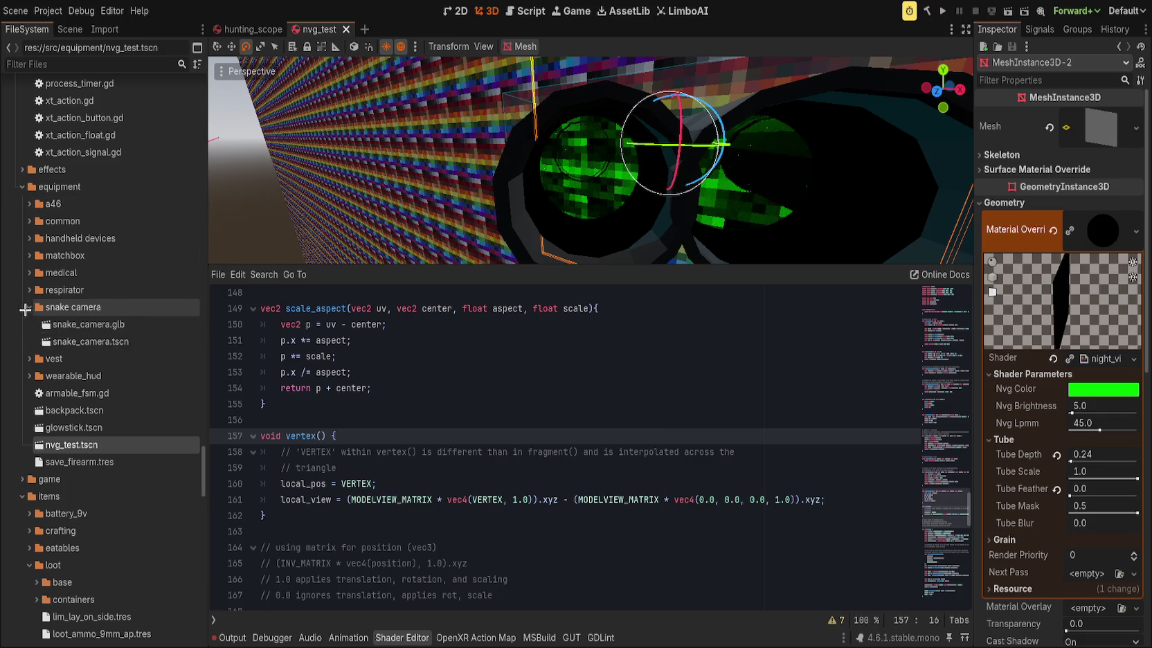
click(24, 310)
click(88, 184)
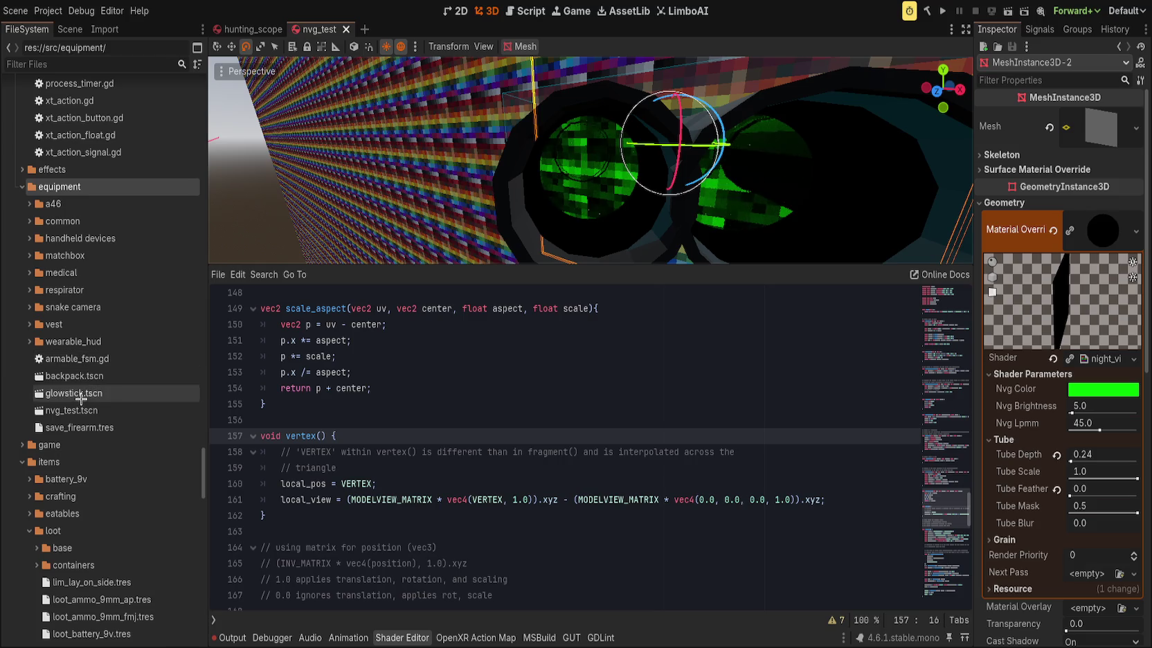
click(69, 409)
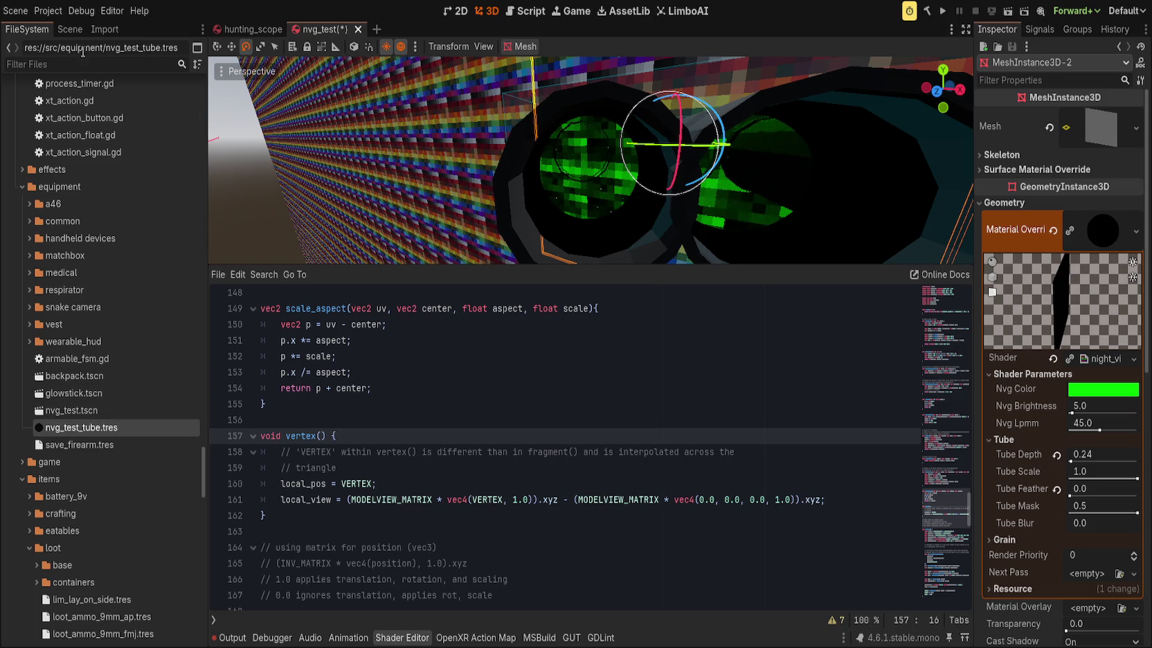
- Save the nvg_test scene and select the nvg_basic node
click(105, 30)
key(ctrl+s)
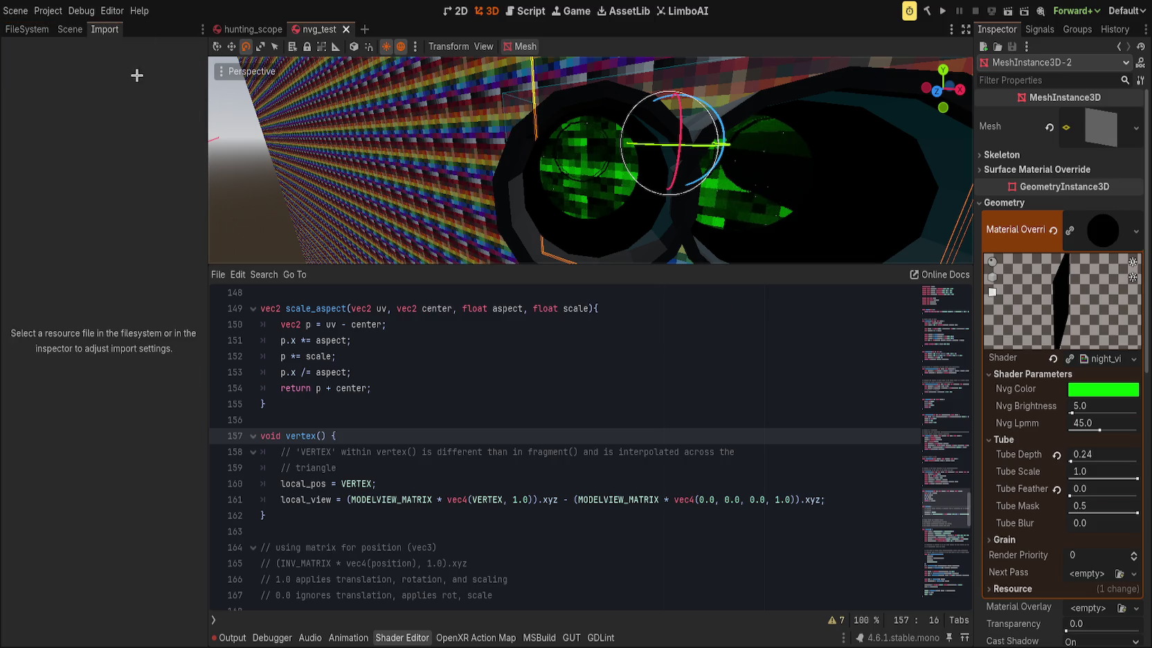
click(579, 194)
click(70, 29)
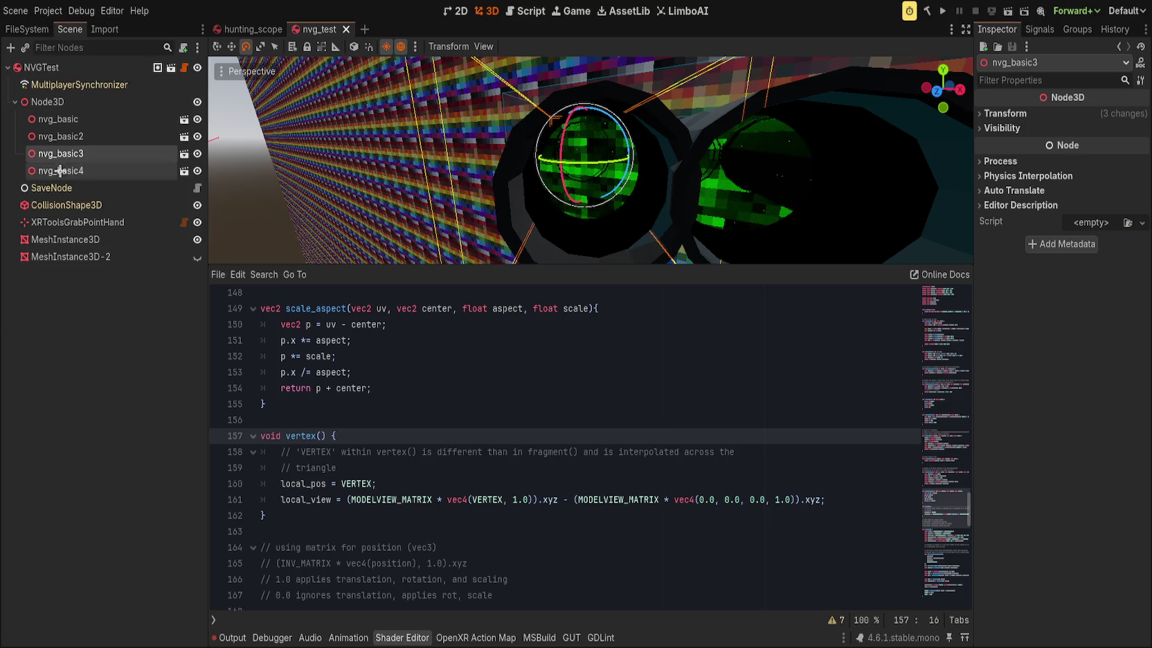
click(129, 120)
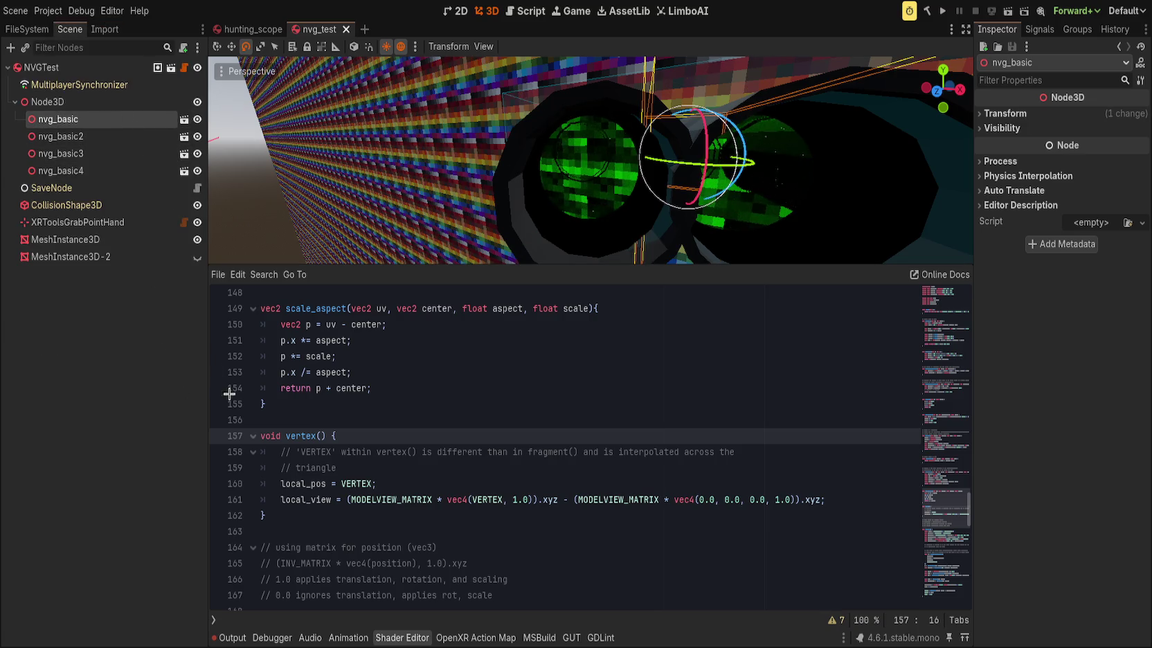
- Reimport nvg_basic.glb from its Import settings, then return to the Scene tree
click(27, 29)
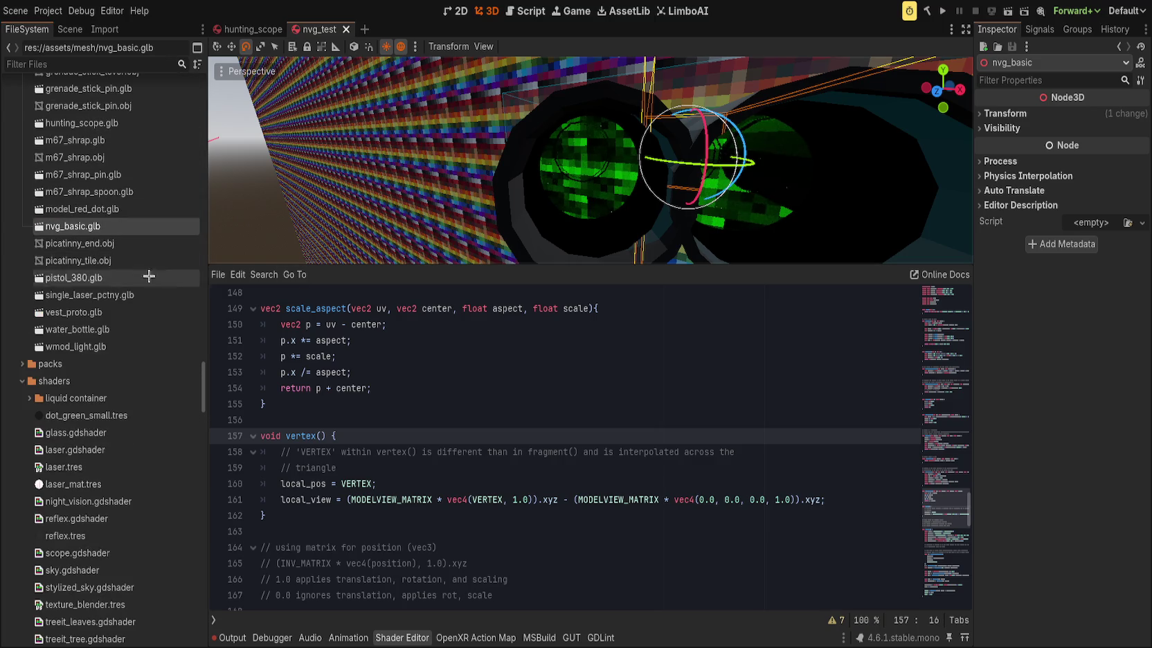
click(104, 29)
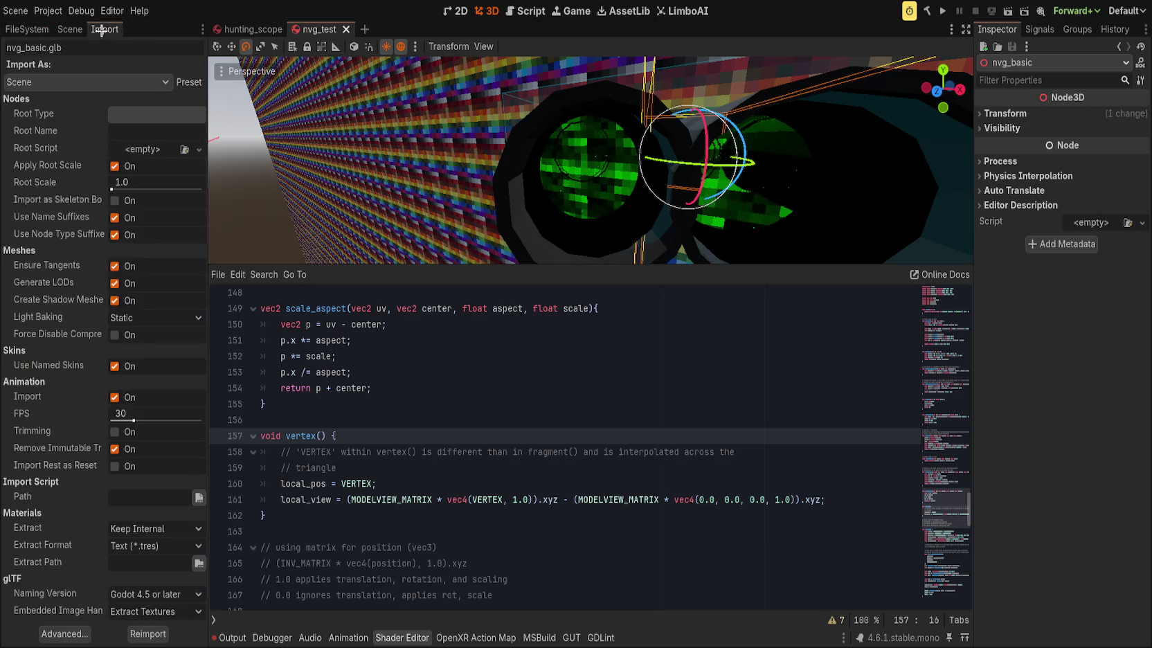
click(147, 634)
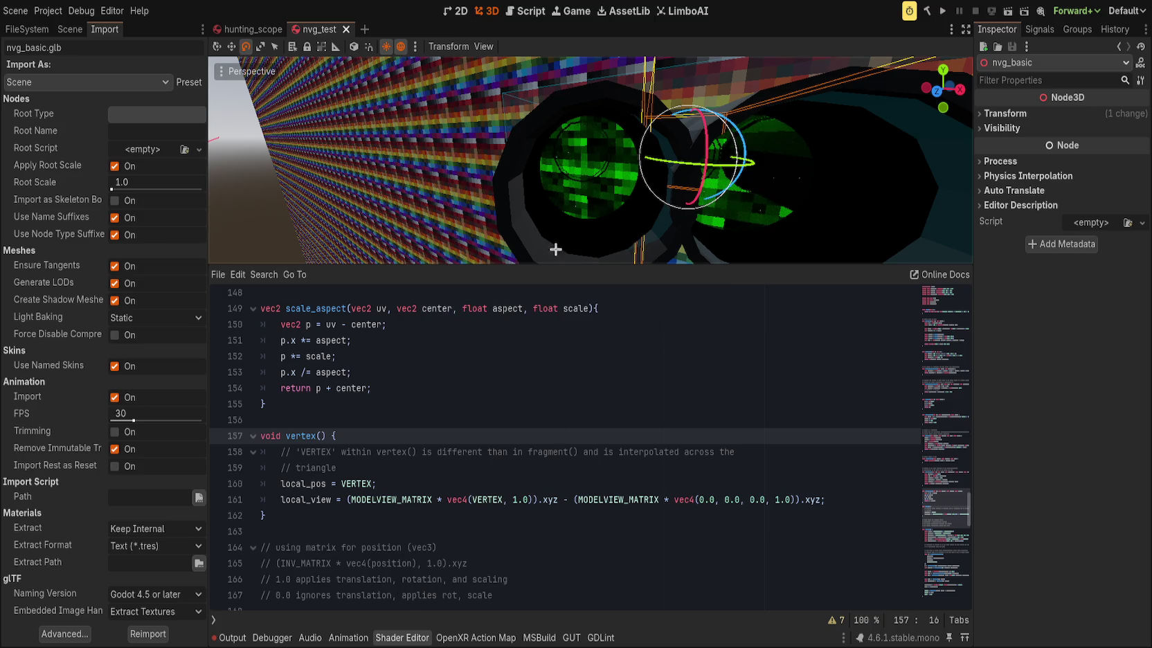
click(70, 29)
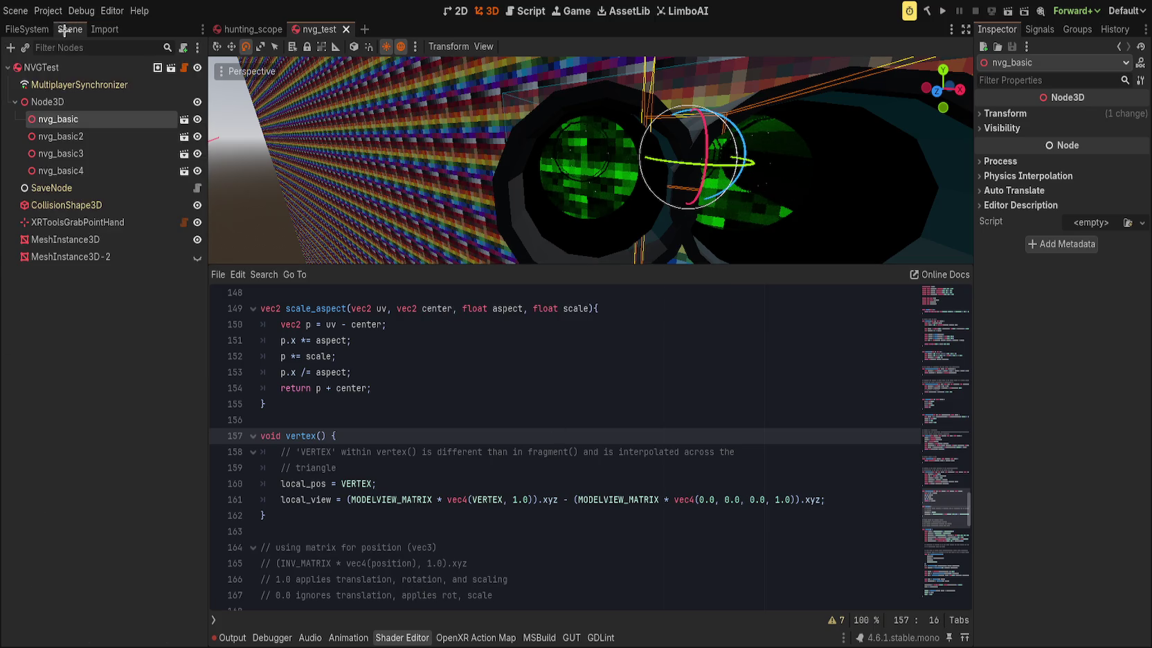
- Check nvg_basic's reimported Body and lens children, then save the scene with nvg_basic.glb's Import settings shown
click(70, 137)
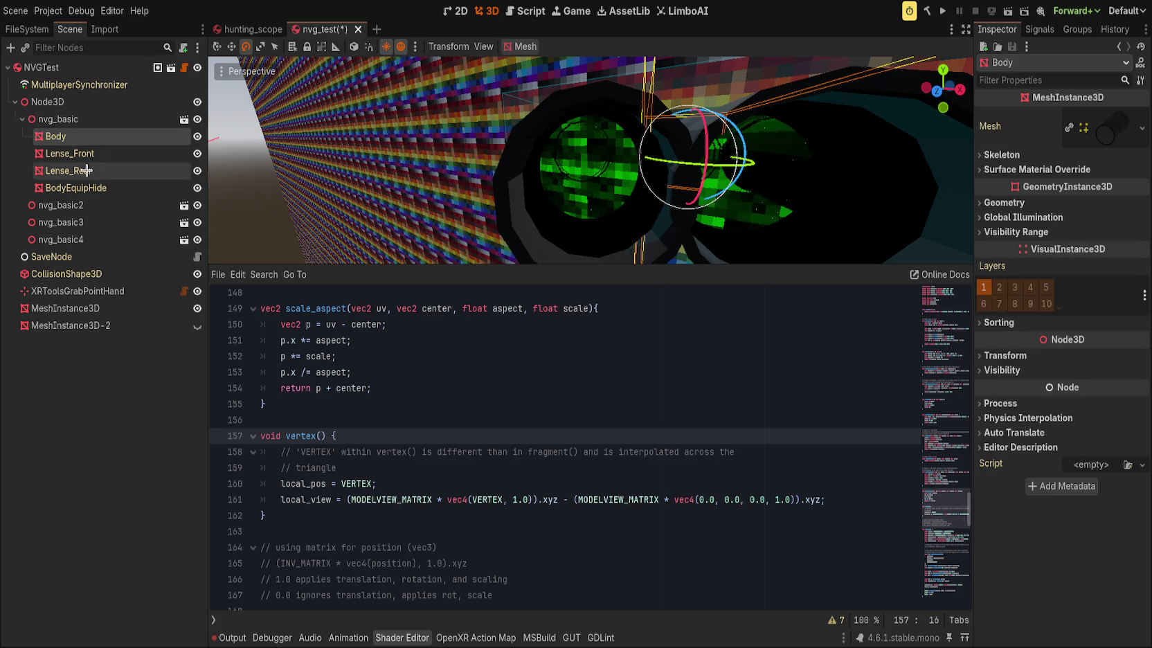
click(73, 120)
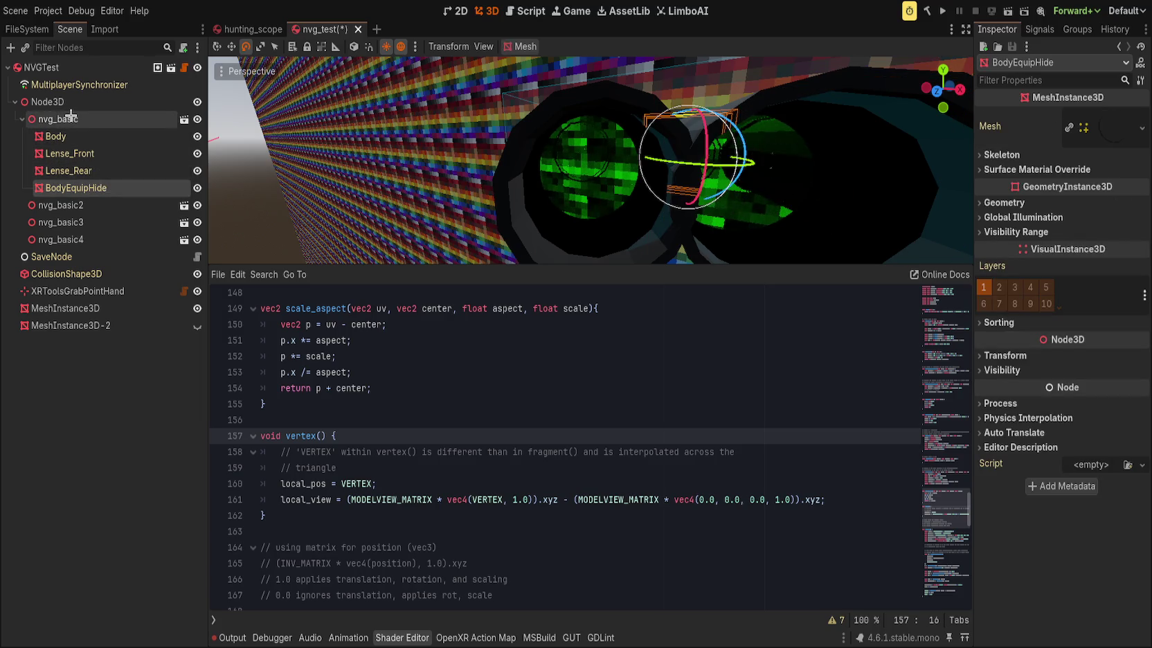
key(Left)
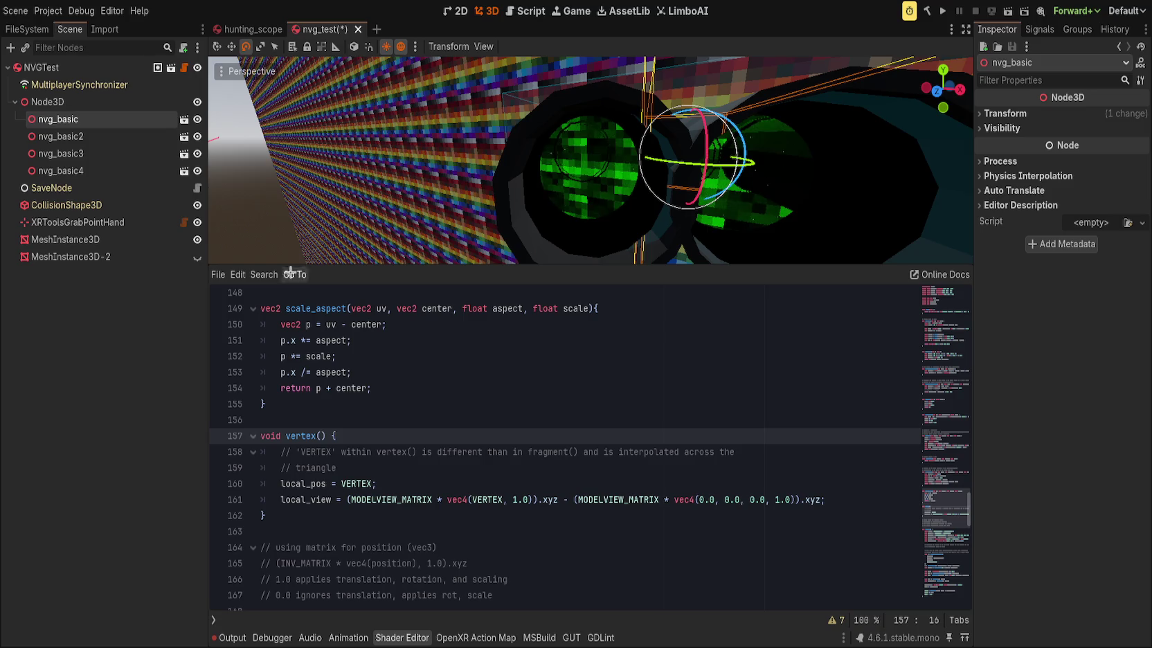
click(28, 29)
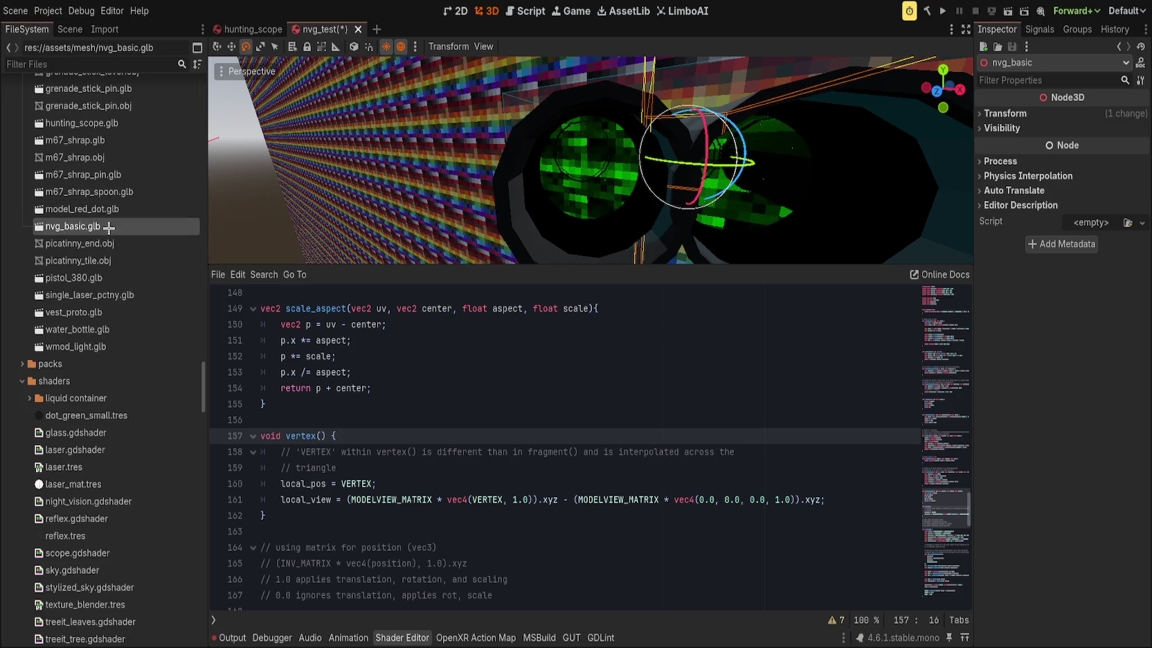
click(105, 29)
key(ctrl+s)
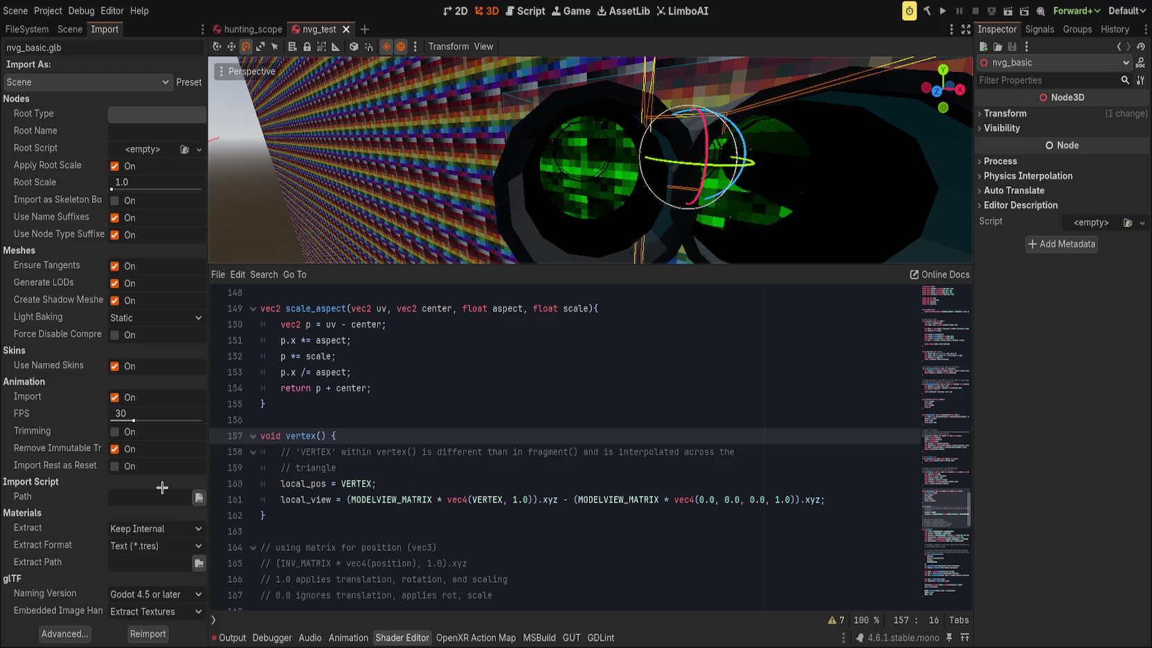
click(70, 29)
- Place the cursor at lines 154–155 of the shader, then reimport nvg_basic.glb
click(472, 419)
click(119, 310)
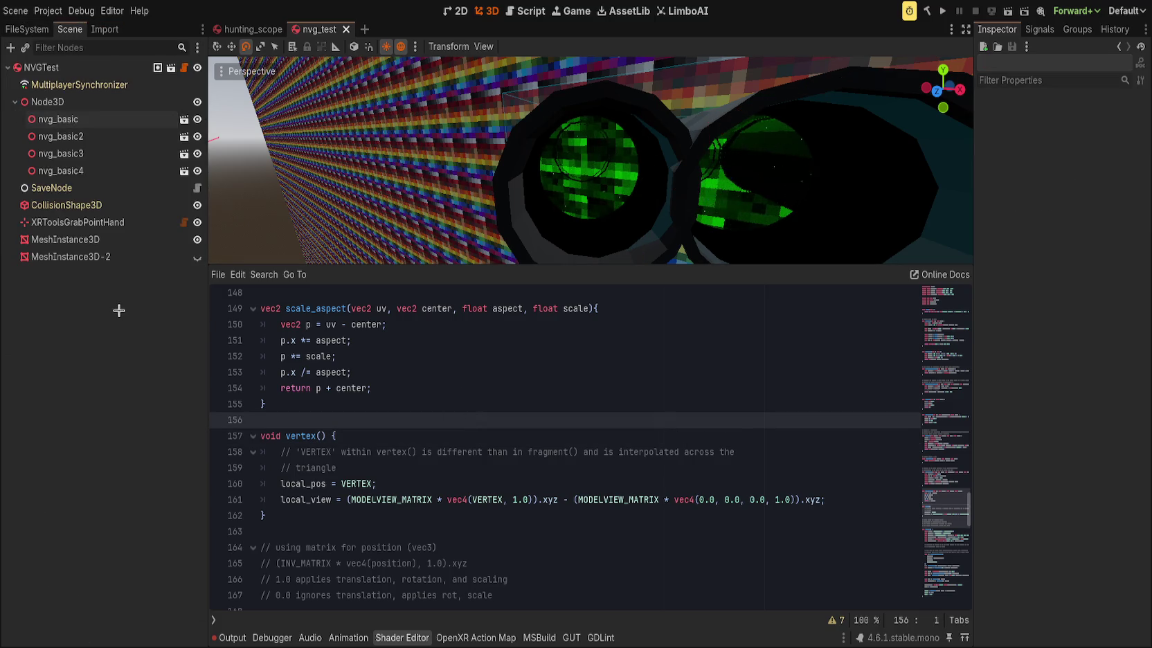
click(480, 392)
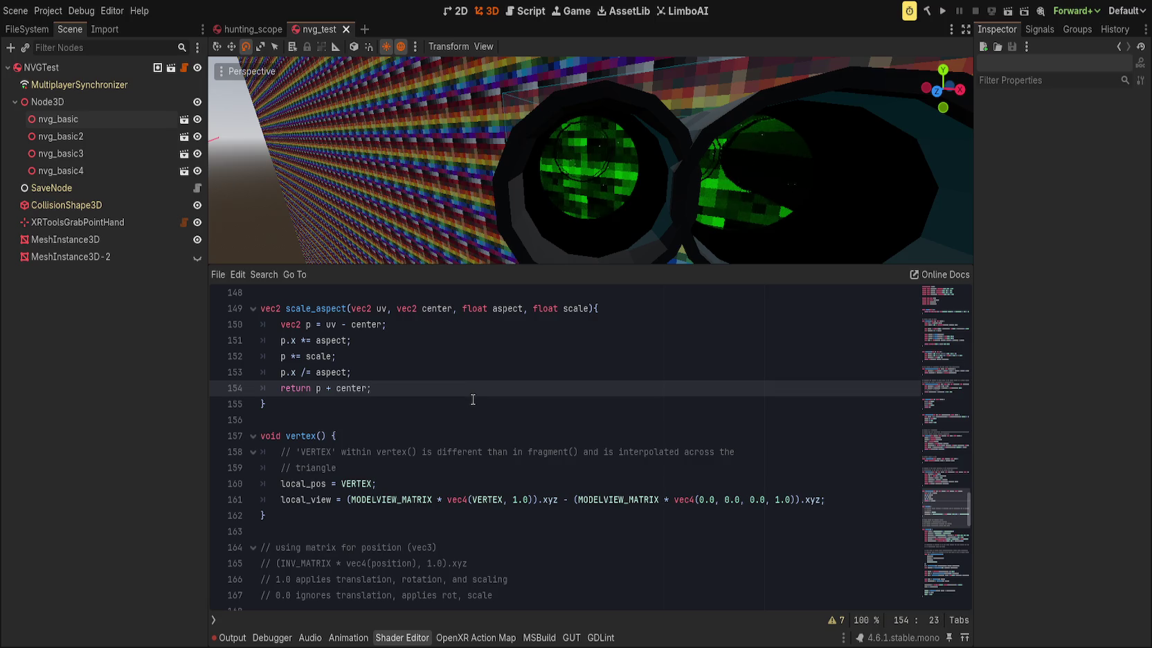
click(477, 407)
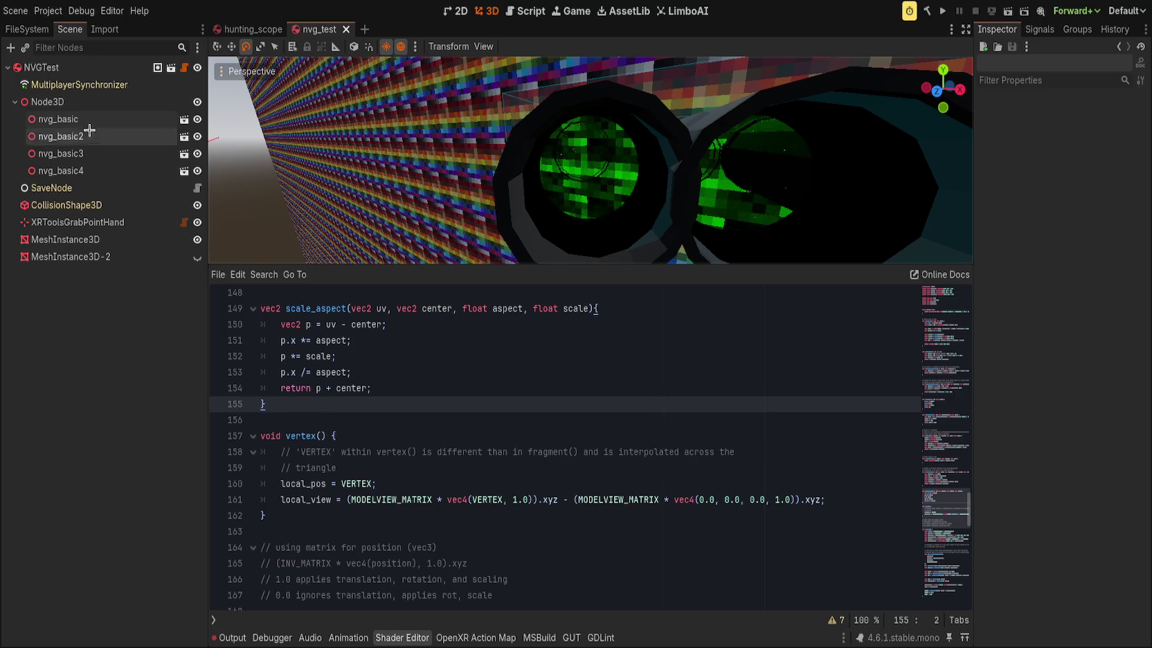
click(100, 30)
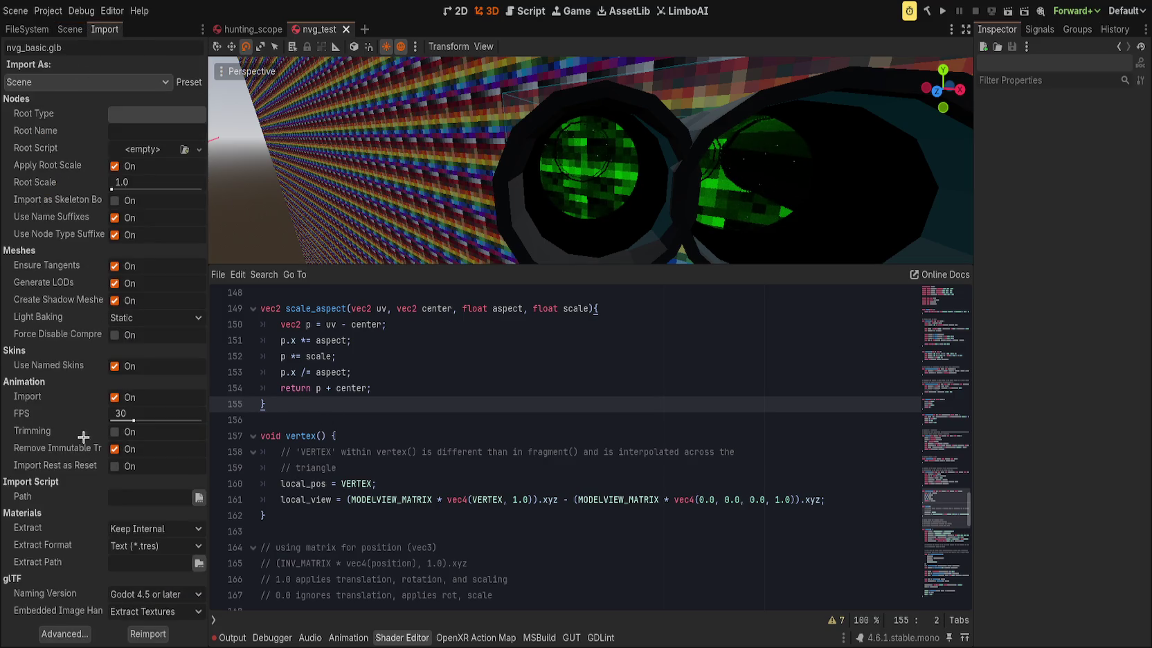
click(64, 633)
scroll(523, 155, up, 3)
mouse_move(523, 155)
mouse_down()
mouse_move(452, 154)
mouse_move(571, 157)
mouse_move(762, 202)
mouse_move(738, 188)
mouse_move(751, 185)
mouse_move(602, 186)
mouse_move(670, 202)
mouse_move(500, 219)
mouse_up()
click(517, 160)
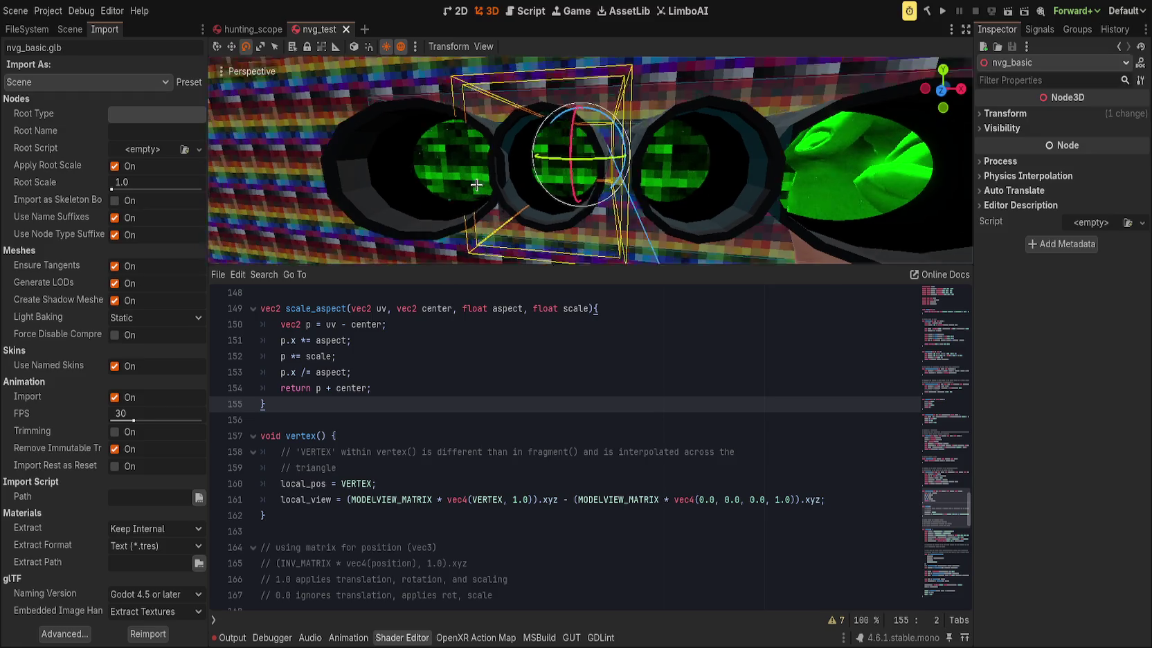
drag(517, 160, 369, 205)
drag(461, 127, 448, 112)
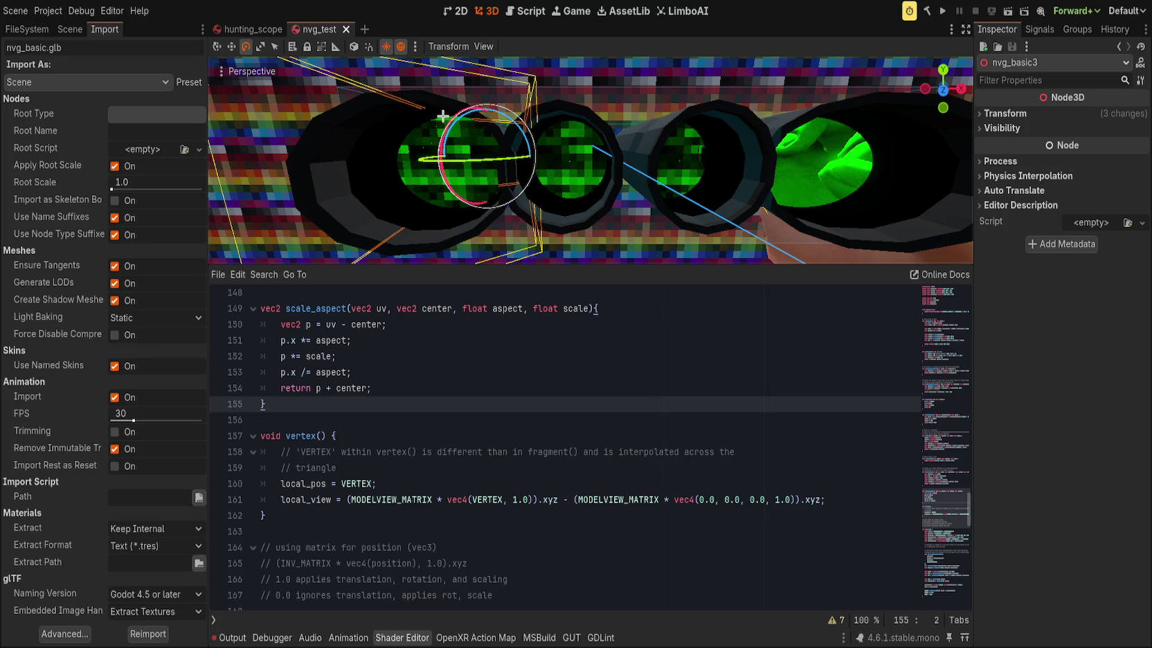
mouse_move(533, 213)
mouse_down()
mouse_move(592, 186)
mouse_move(687, 216)
mouse_up()
click(724, 335)
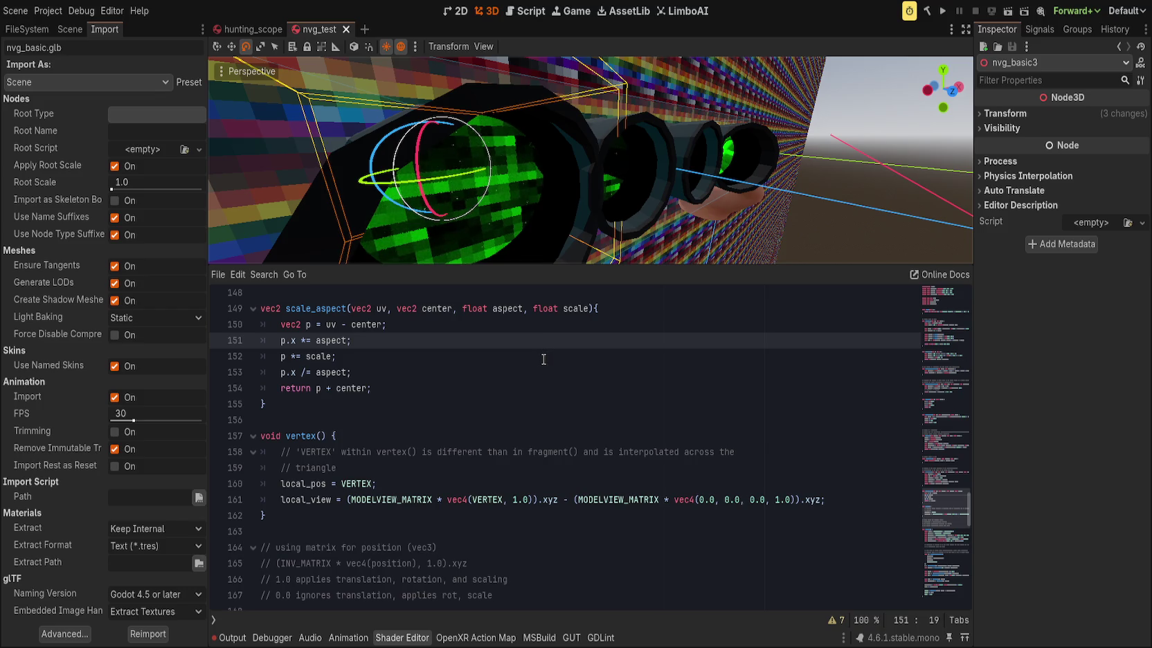
- Show the scene tree, then select and frame the nvg_basic tube in the 3D view
click(534, 529)
scroll(489, 547, down, 4)
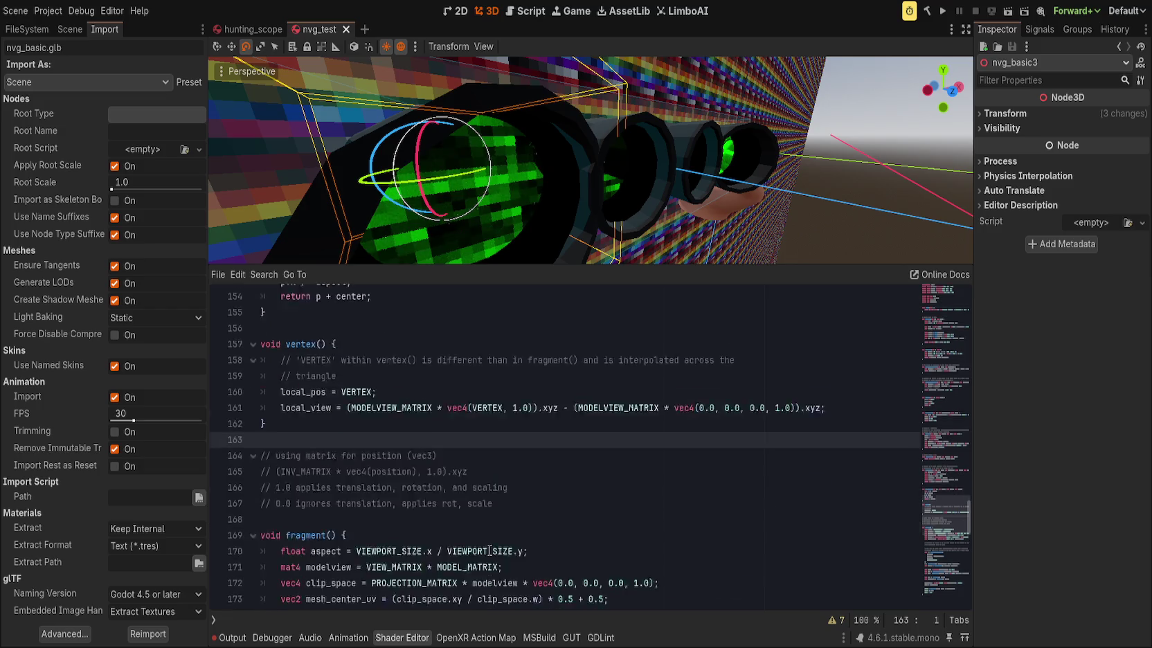
click(70, 29)
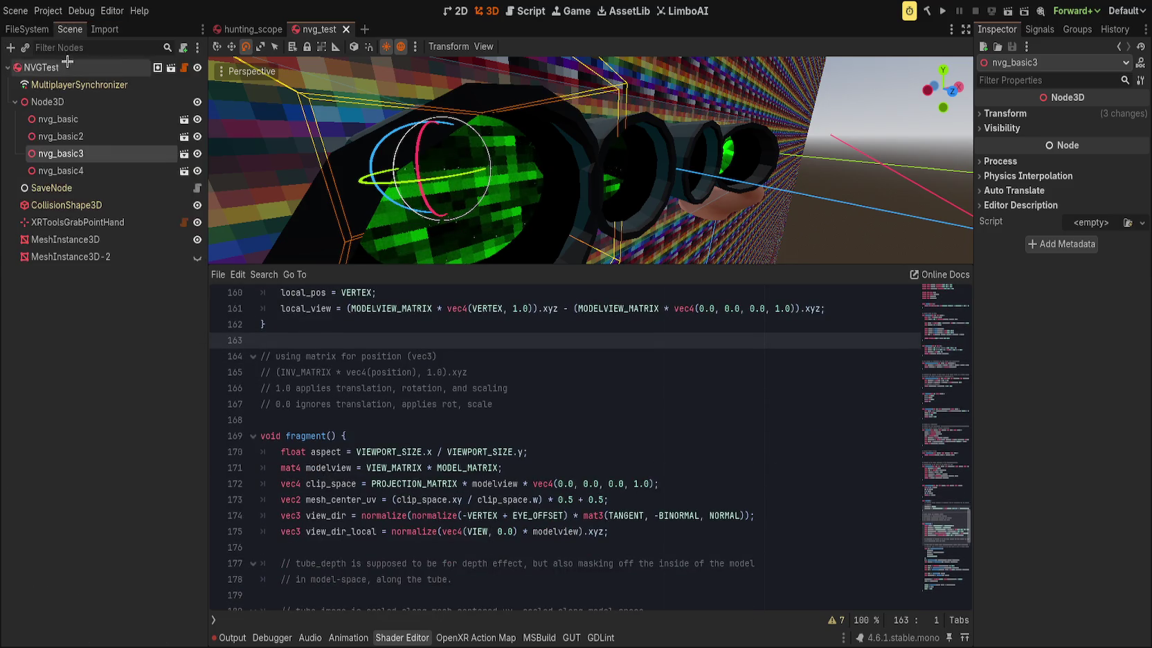
click(109, 103)
click(55, 119)
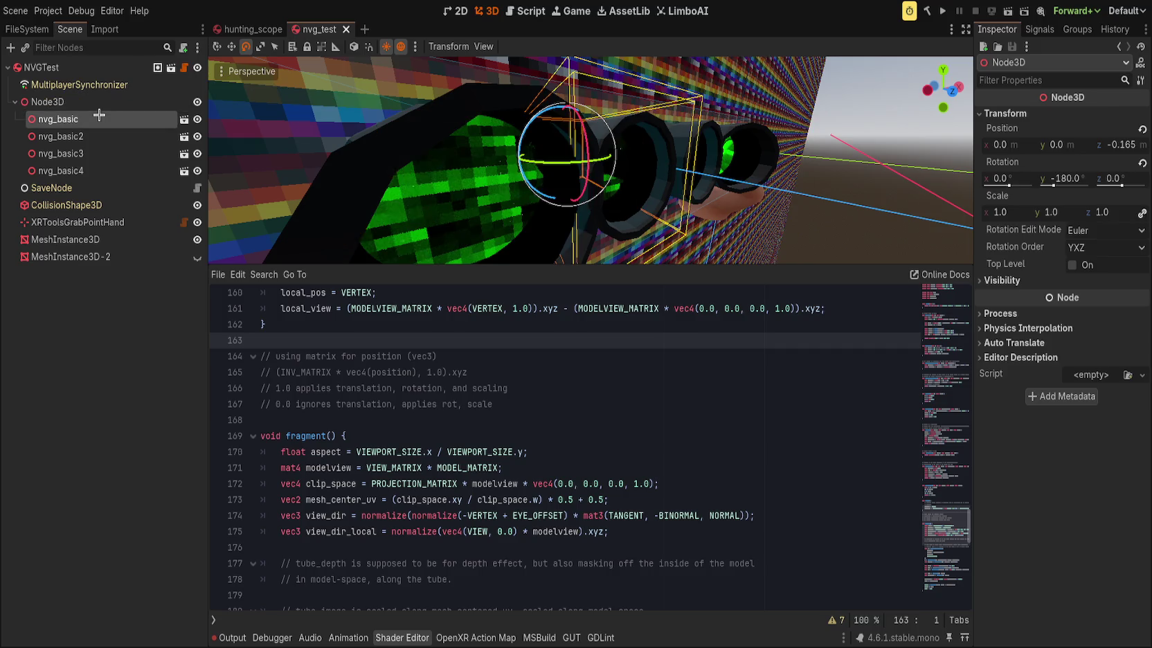
double_click(55, 119)
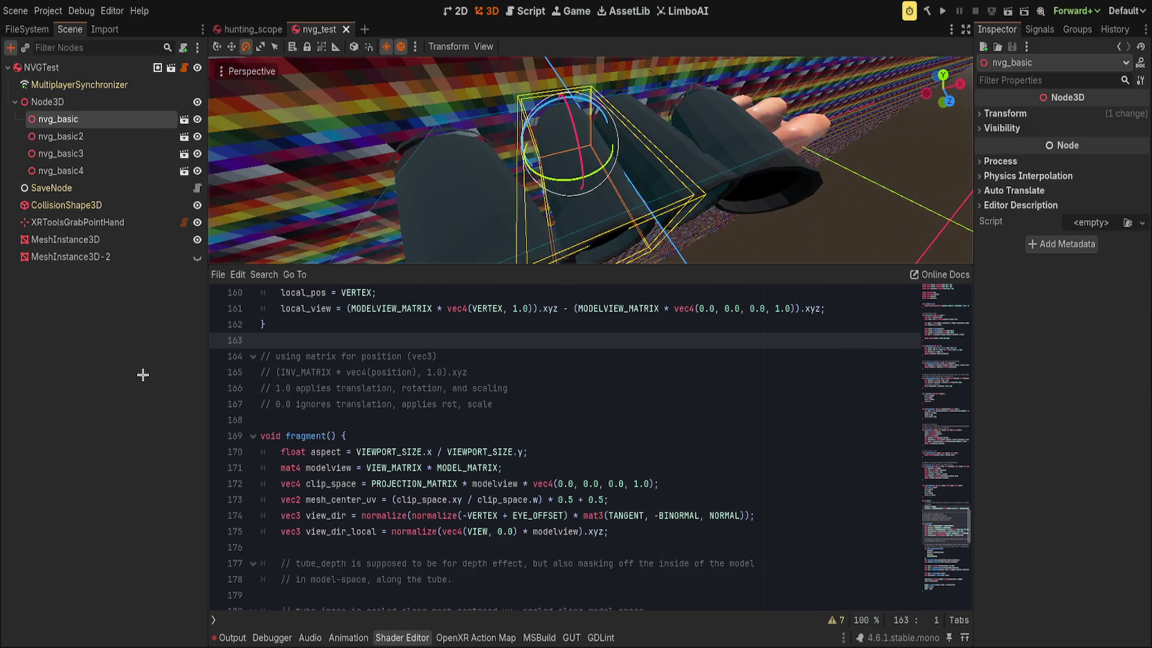
- Paste the ScopeDisplay node under Node3D and drag it onto nvg_basic as its child
key(ctrl+v)
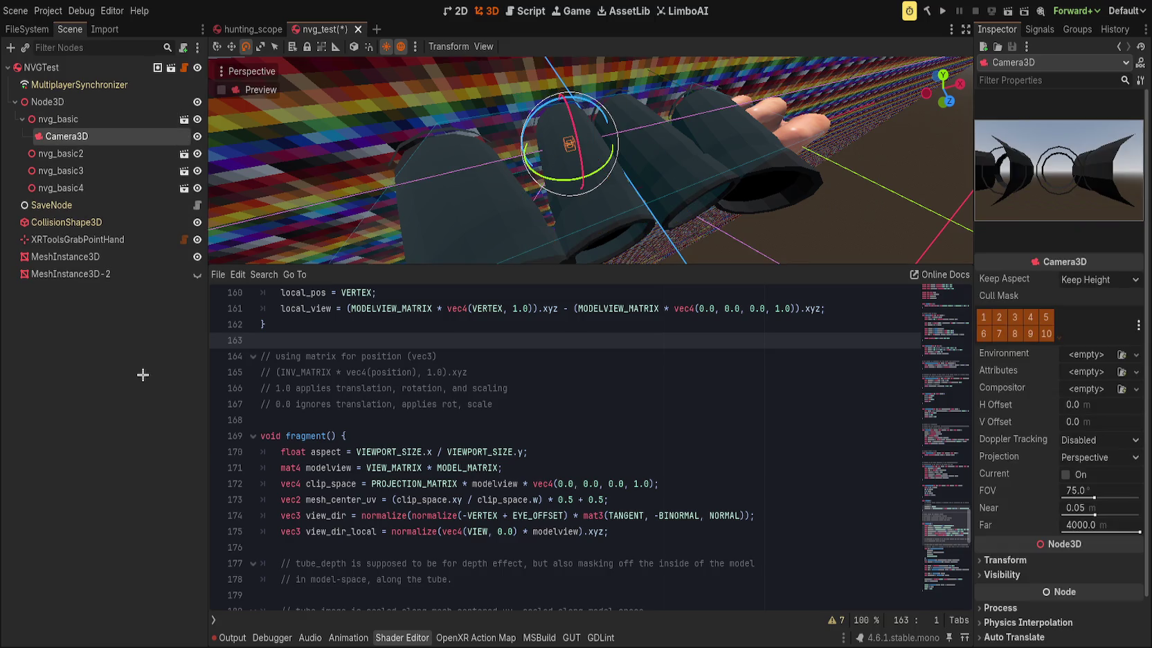
mouse_move(595, 166)
mouse_down()
mouse_move(617, 160)
mouse_move(630, 129)
mouse_up()
key(ctrl+z)
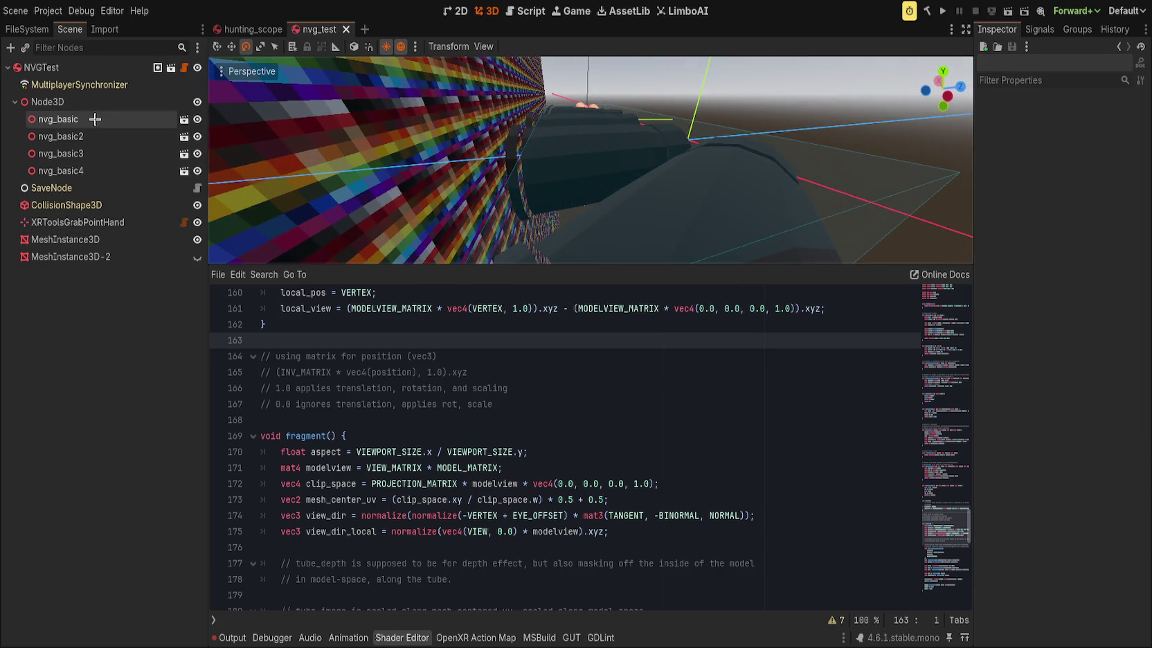
click(104, 103)
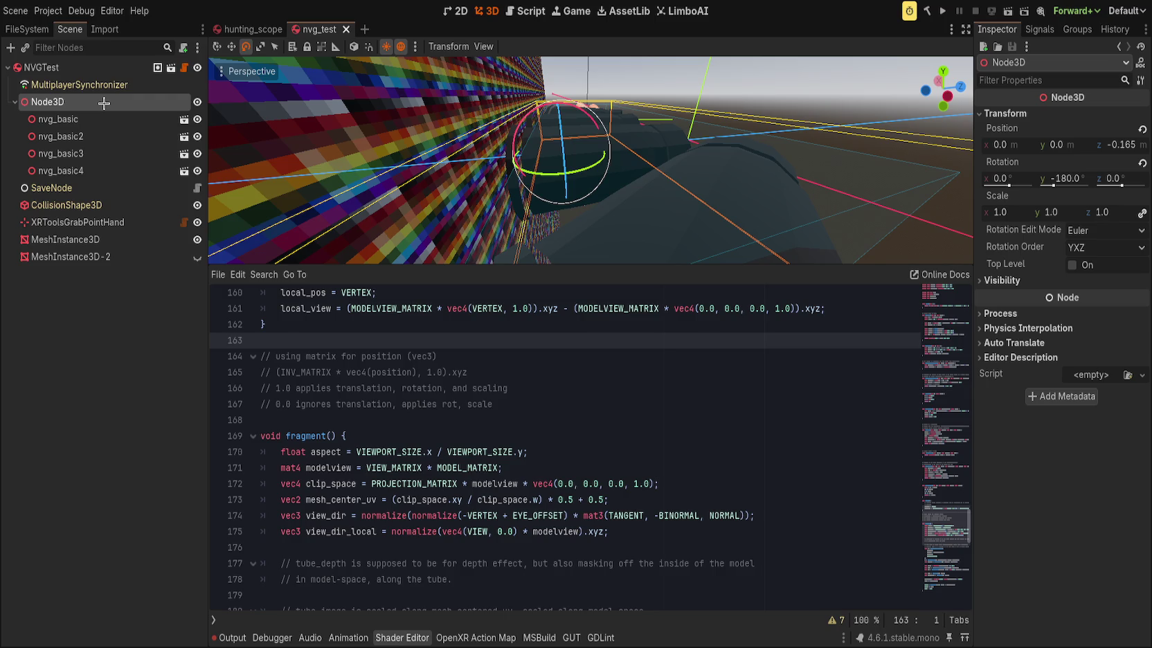
key(ctrl+v)
drag(97, 188, 91, 122)
- Delete the two colourful wall meshes, MeshInstance3D and MeshInstance3D-2
double_click(111, 137)
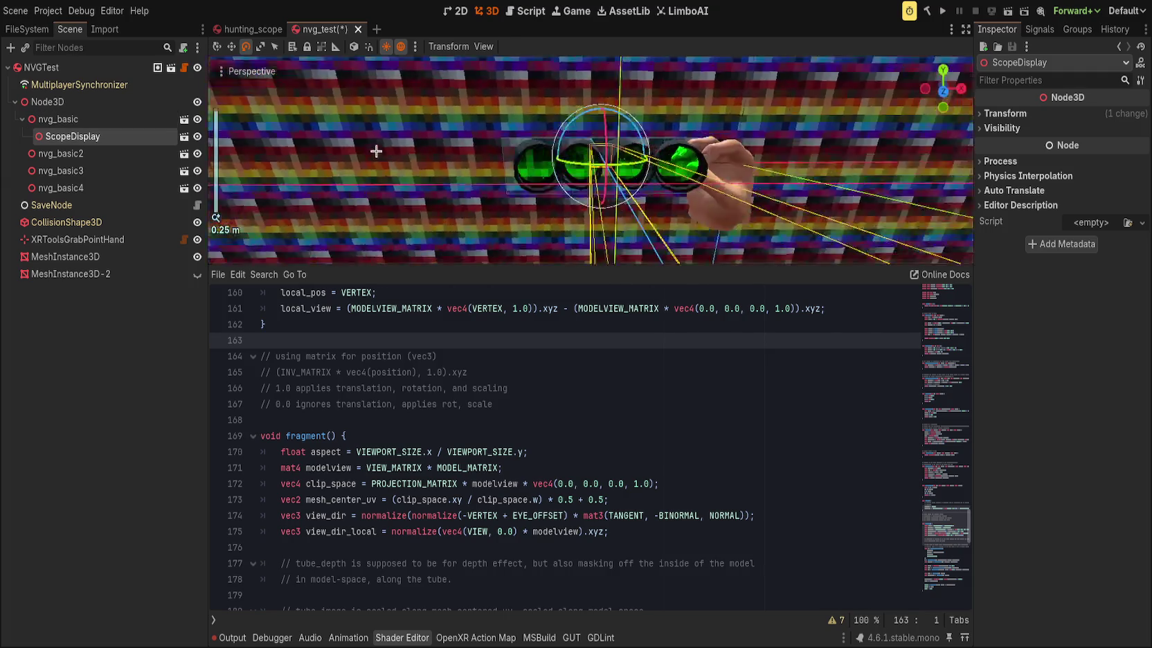
drag(391, 175, 484, 180)
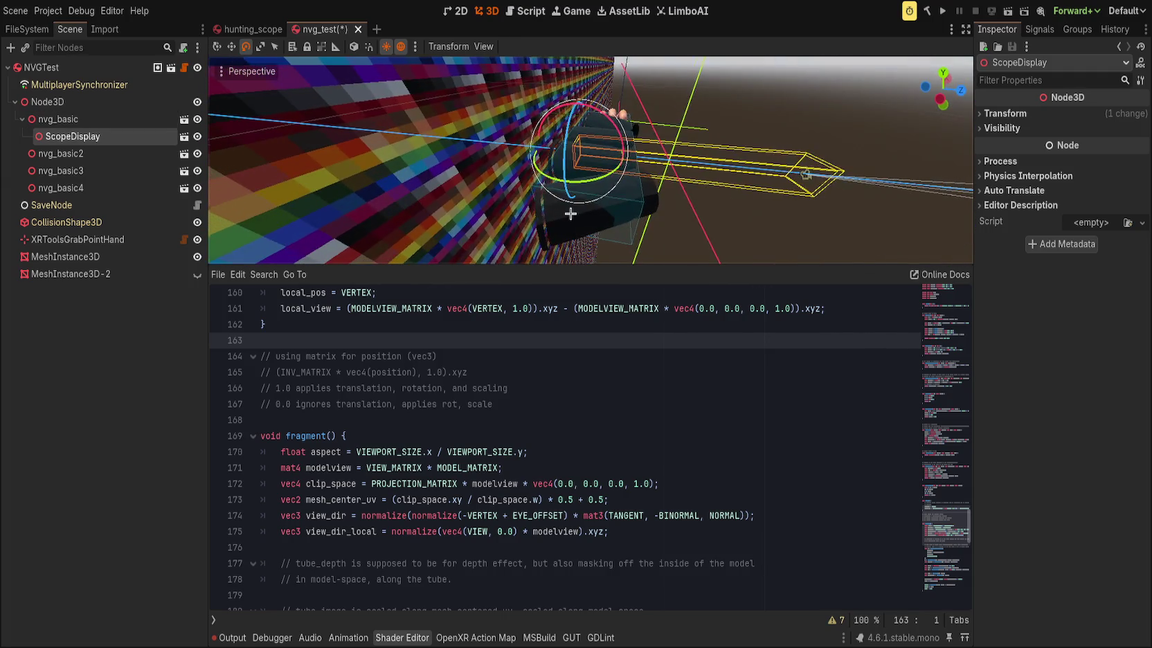
click(81, 272)
shift+click(94, 258)
key(Delete)
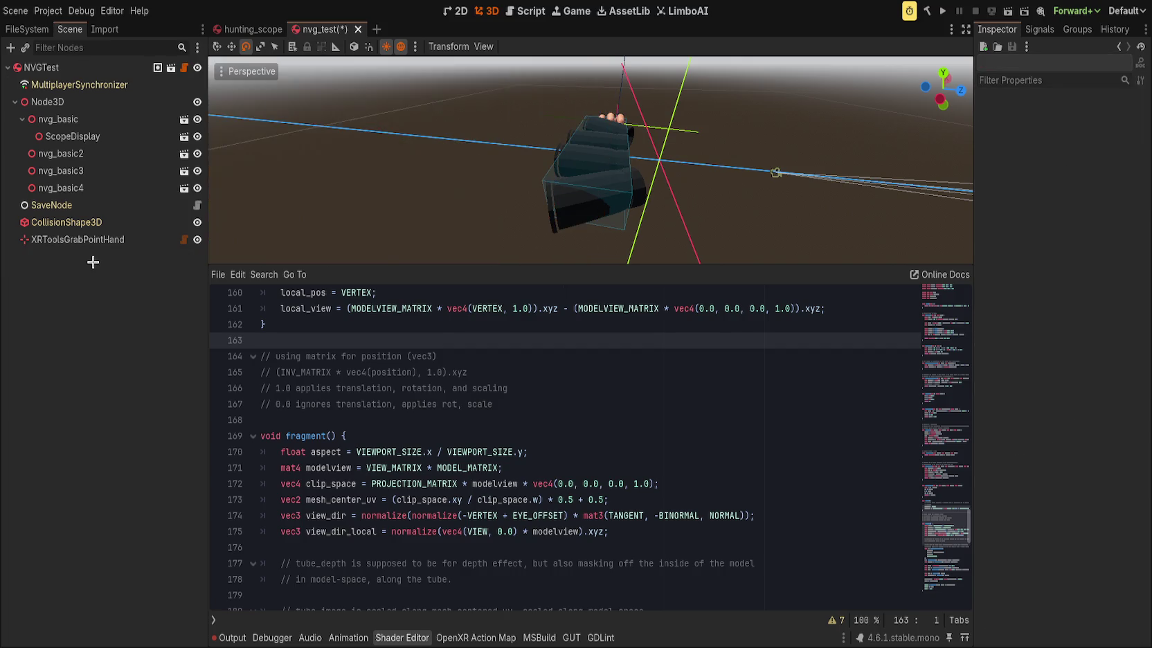
- Try shifting nvg_basic along the Z axis, then undo the move
mouse_move(389, 205)
mouse_down()
mouse_move(540, 227)
mouse_move(599, 170)
mouse_move(263, 163)
mouse_move(443, 158)
mouse_up()
click(588, 167)
key(w)
click(1005, 113)
key(ctrl+z)
key(ctrl+z)
key(ctrl+z)
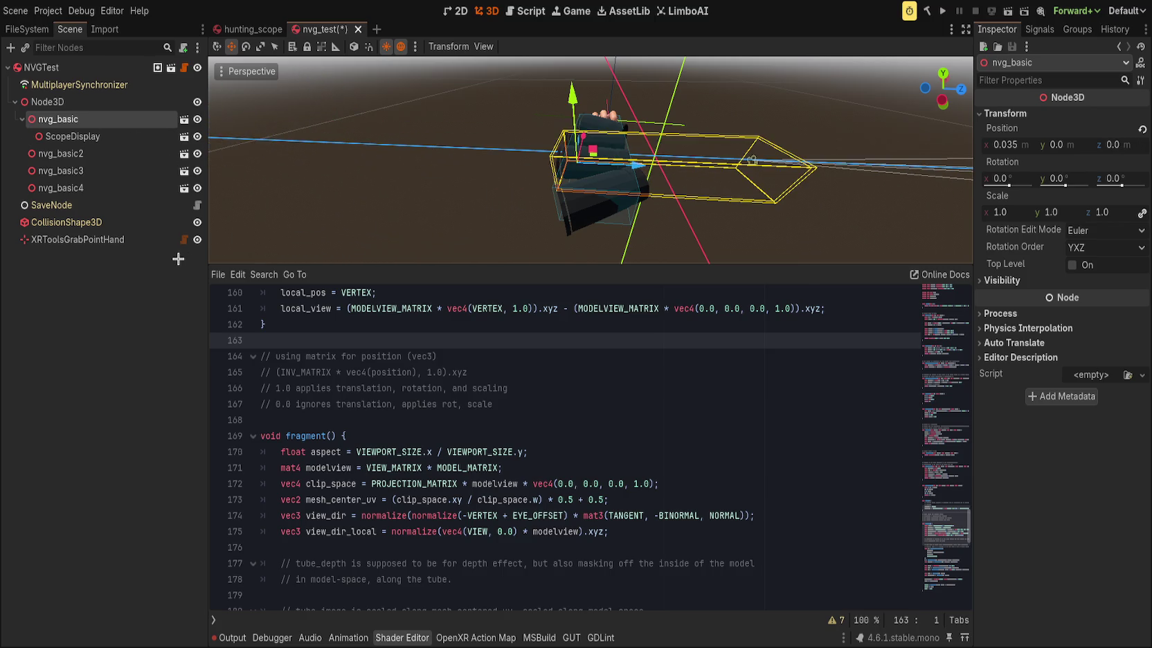
- Reset ScopeDisplay's Position X to 0
click(57, 104)
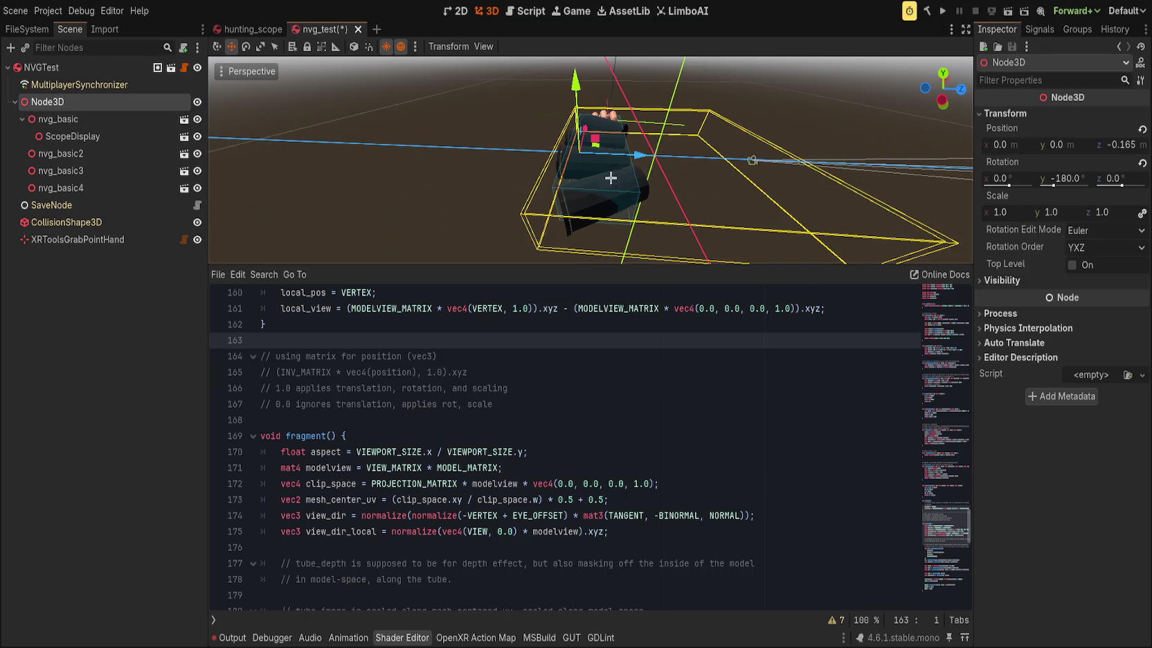
click(420, 178)
click(47, 102)
click(47, 121)
click(47, 102)
click(76, 135)
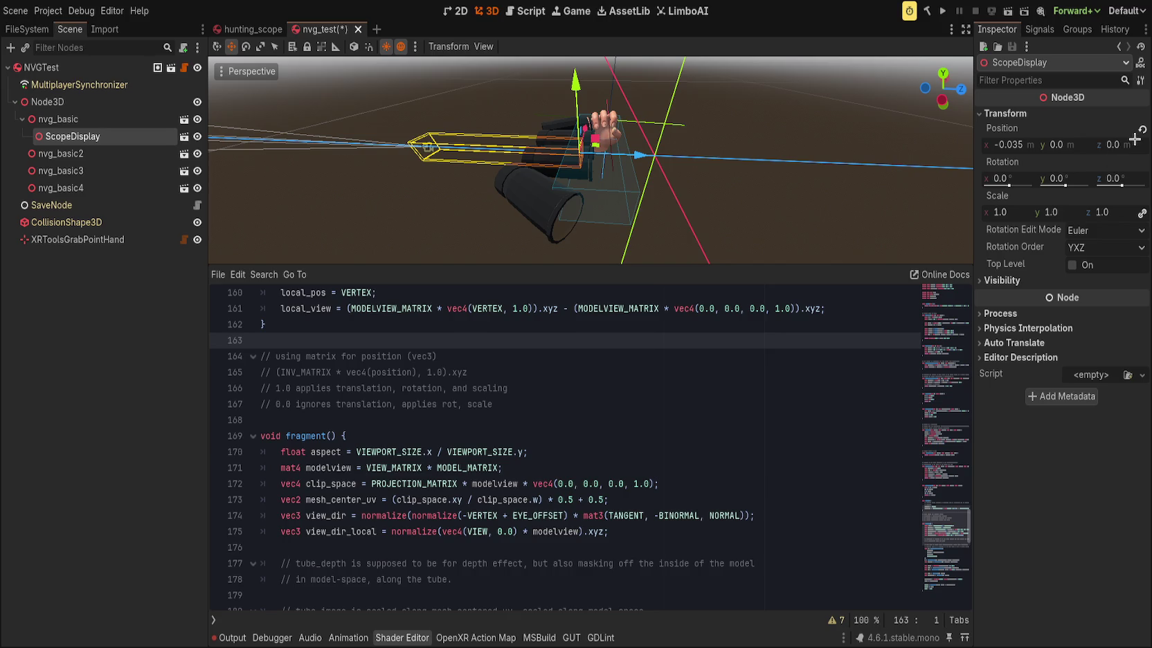
click(1142, 129)
click(1006, 115)
mouse_move(481, 203)
mouse_down()
mouse_move(625, 211)
mouse_move(525, 204)
mouse_up()
- Reset Node3D's Position Z, then move it forward along Z to about 0.136
click(69, 119)
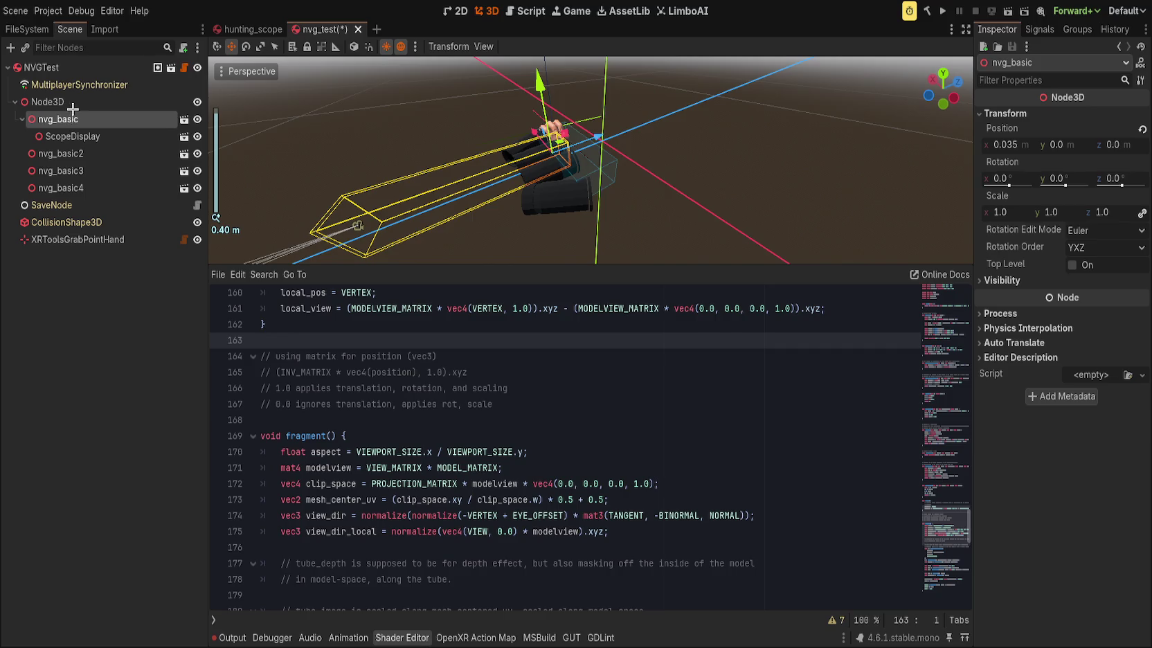
click(73, 102)
click(75, 119)
click(69, 101)
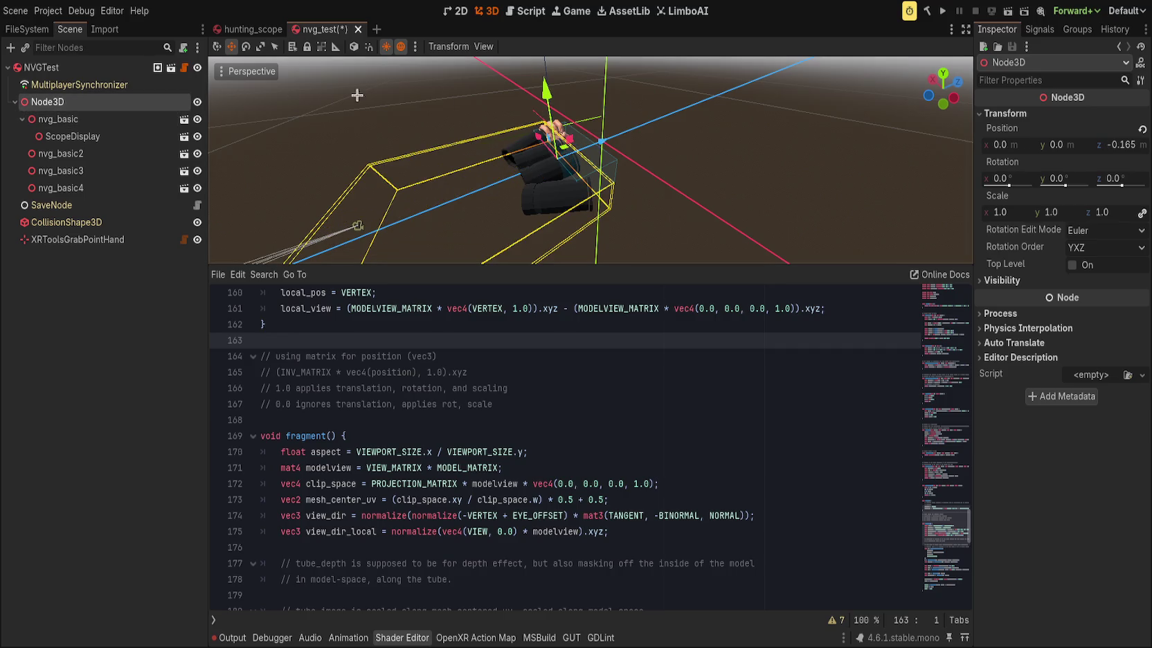
click(1142, 129)
scroll(718, 147, up, 4)
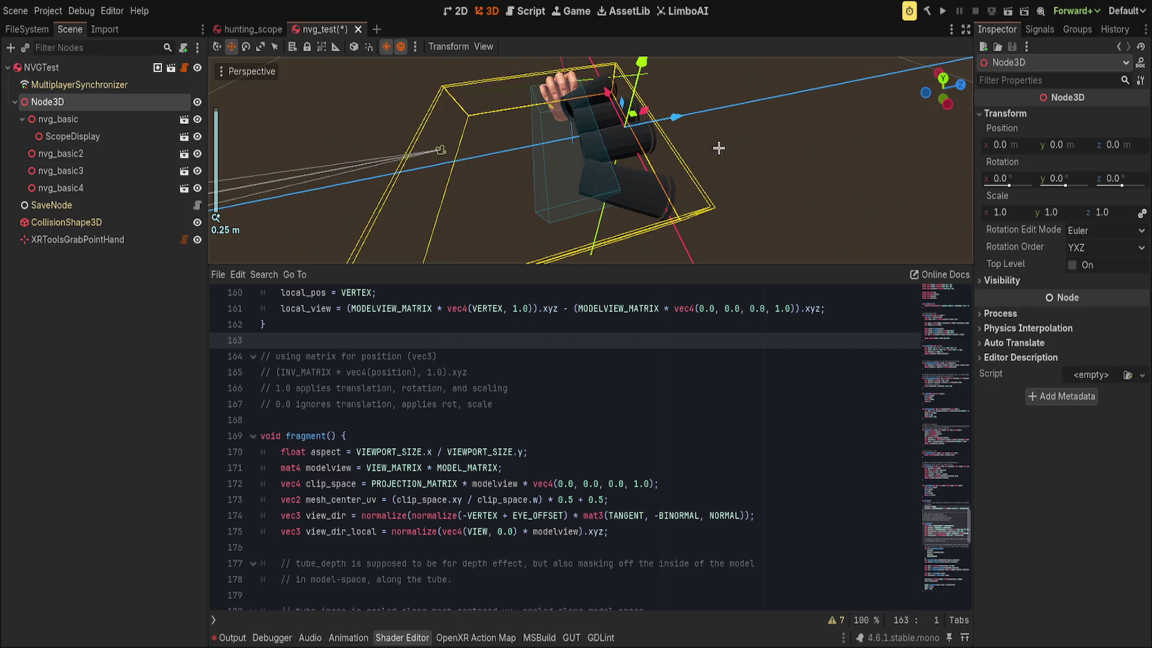
drag(686, 111, 737, 124)
- Reset XRToolsGrabPointHand's position and rotation to zero
click(76, 240)
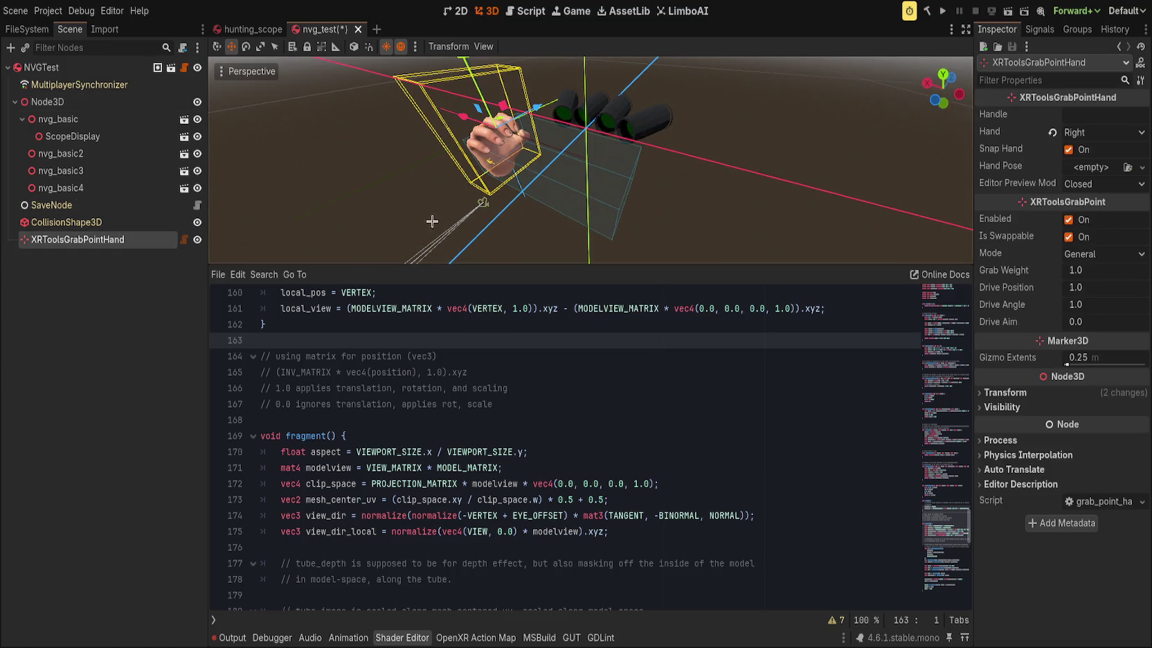
click(1005, 392)
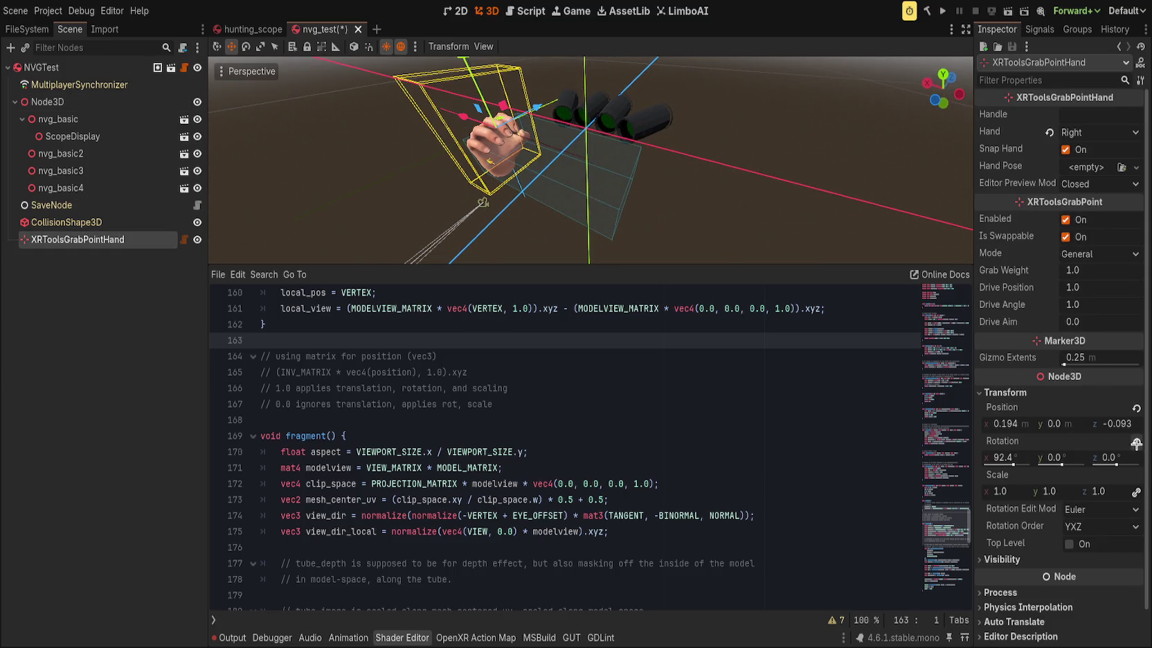
drag(997, 456, 1059, 457)
click(1135, 409)
click(1135, 441)
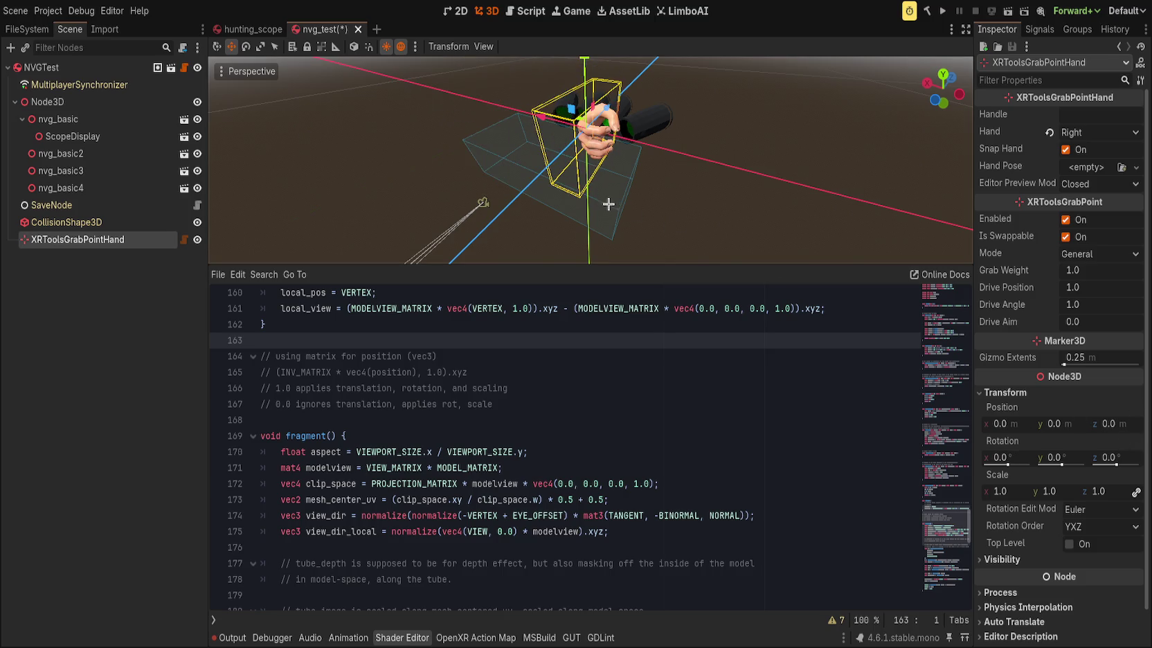
mouse_move(672, 209)
mouse_down()
mouse_move(576, 223)
mouse_move(620, 200)
mouse_move(620, 156)
mouse_up()
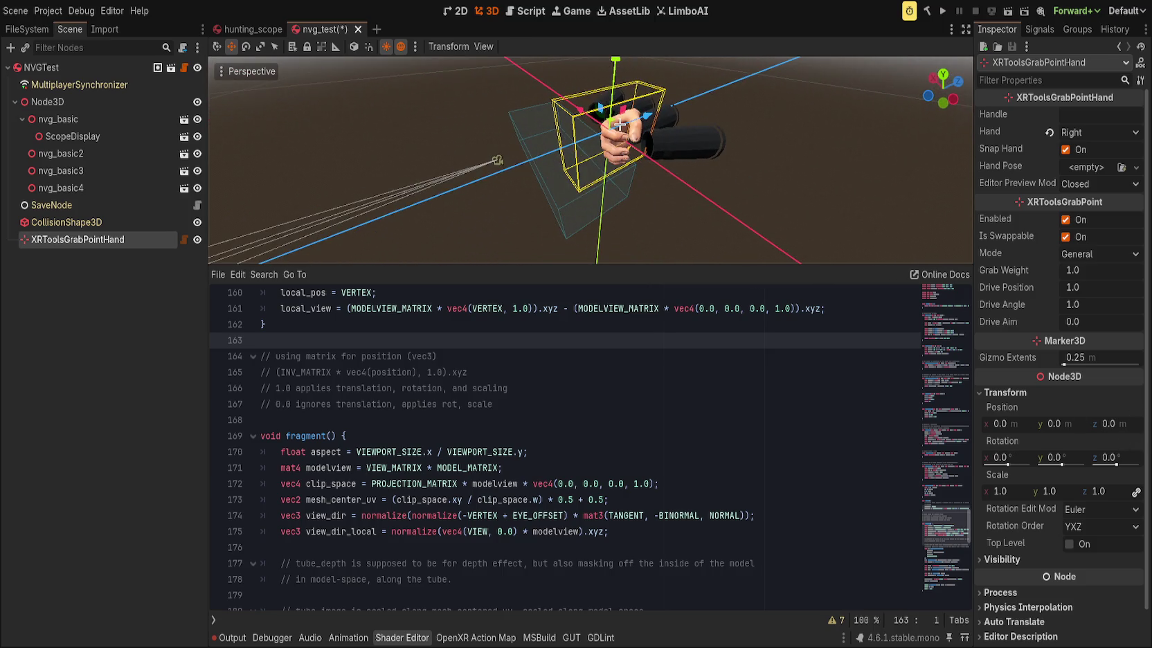
- Move the NVGTest root back onto the world origin along Z
click(15, 102)
click(42, 67)
scroll(1086, 366, down, 4)
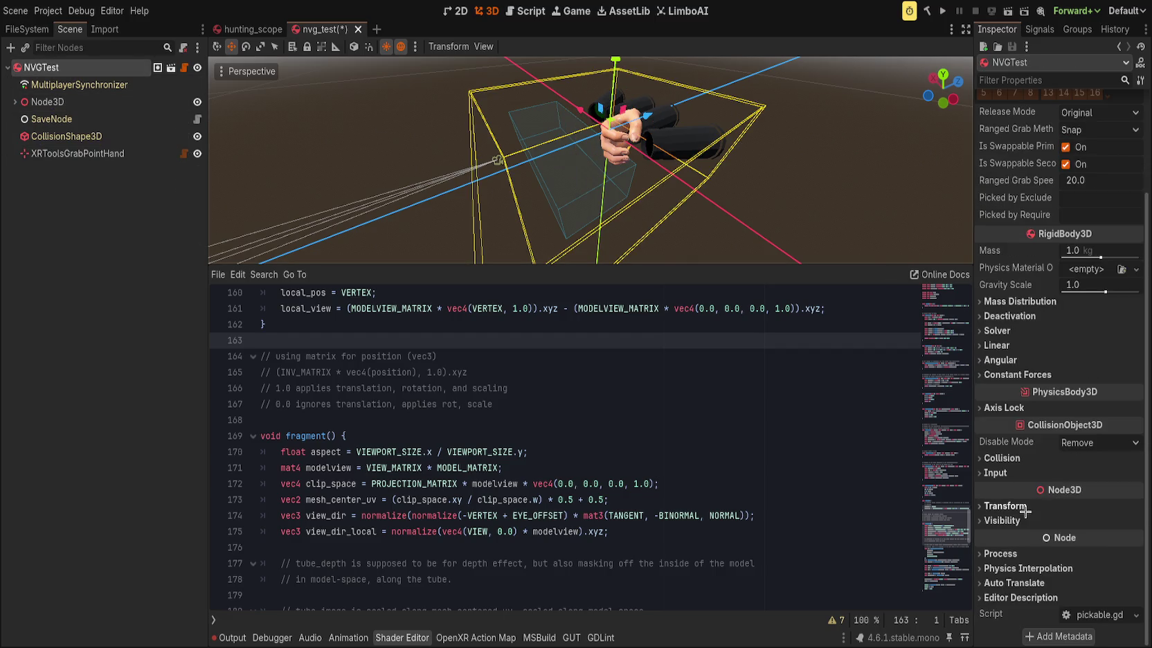
scroll(1043, 331, up, 4)
drag(706, 177, 651, 253)
key(e)
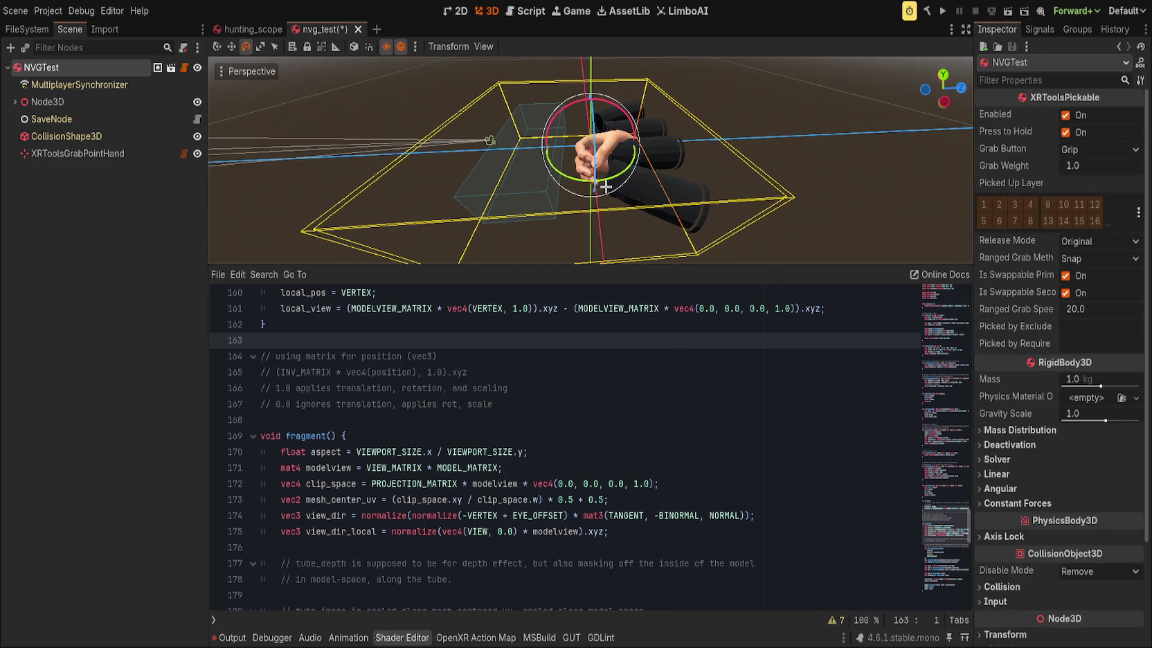
key(w)
drag(646, 143, 623, 166)
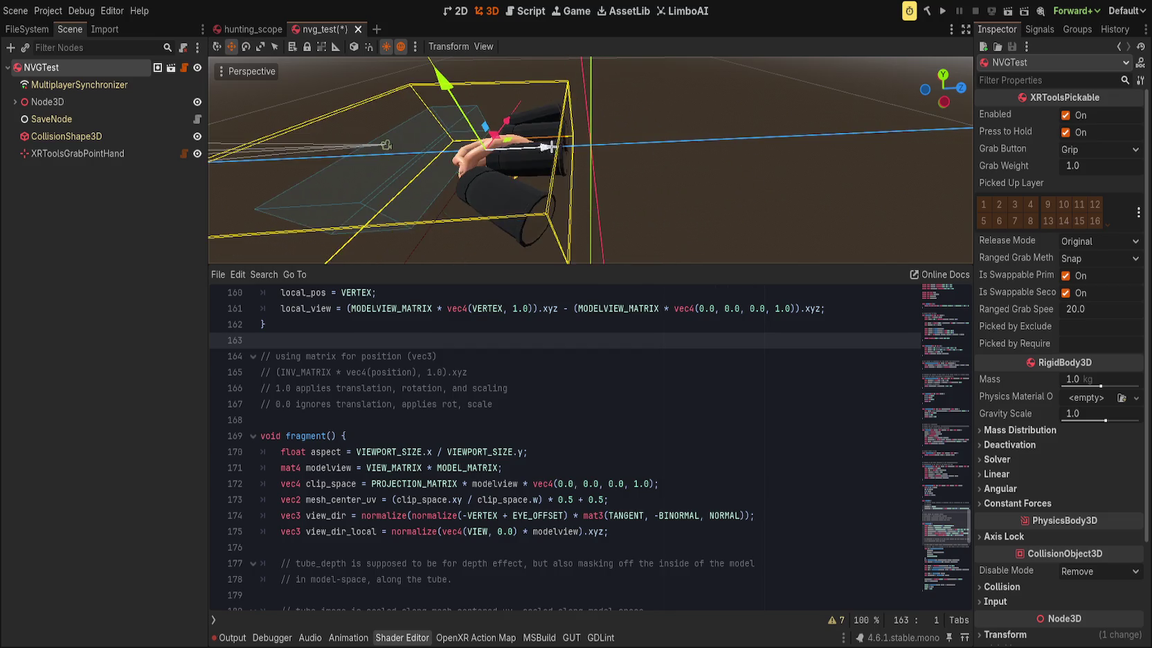
scroll(1038, 346, down, 5)
click(1005, 436)
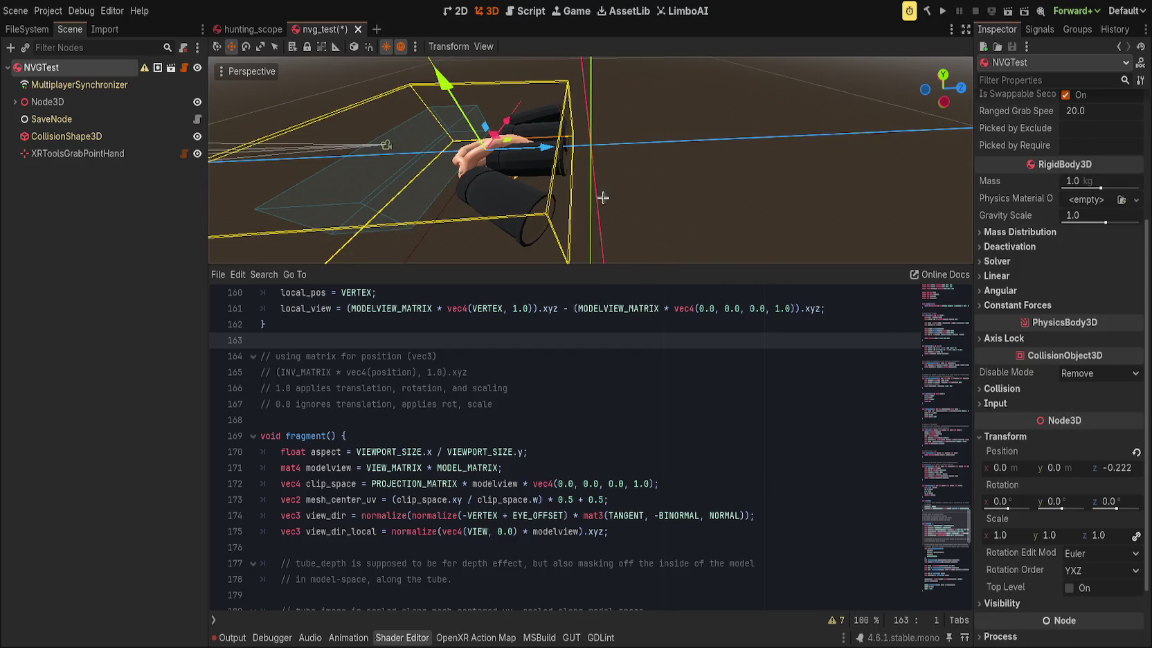
drag(531, 149, 686, 161)
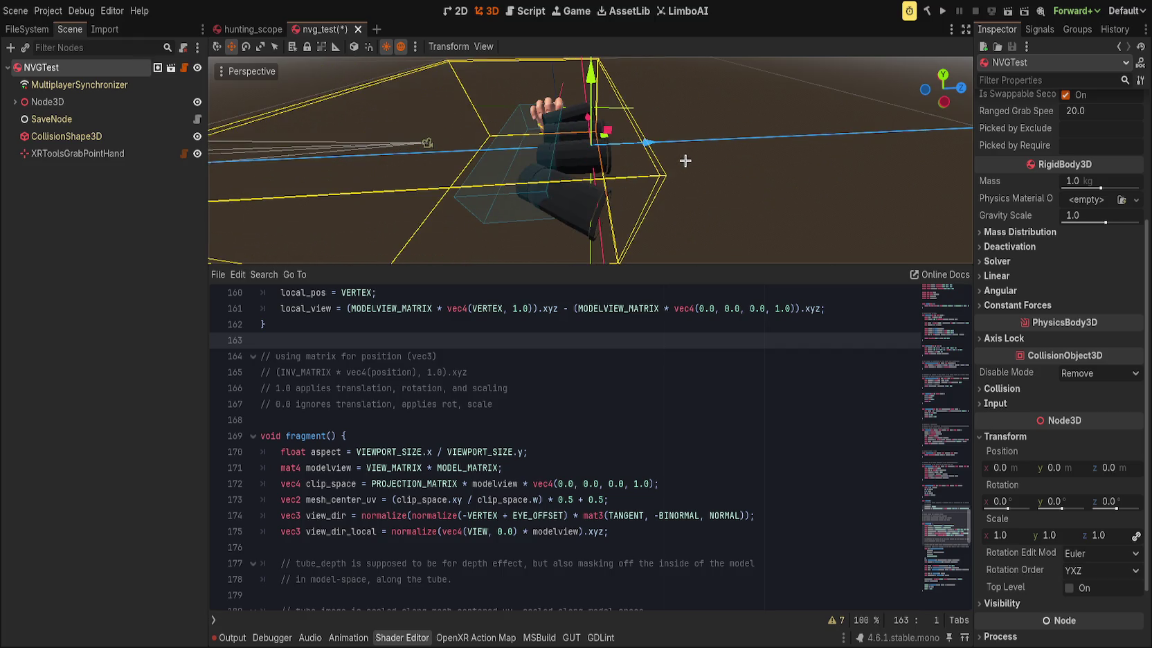
- Expand Node3D and check the nvg_basic, ScopeDisplay and nvg_basic2 nodes in turn
click(47, 101)
click(15, 102)
click(81, 121)
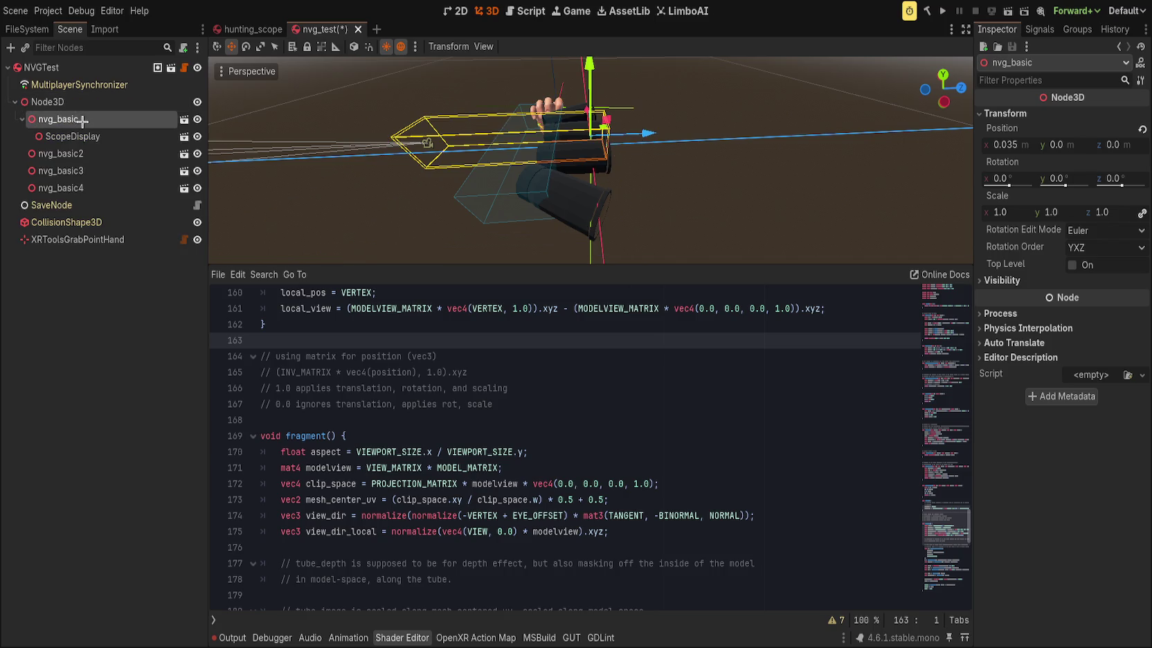
click(89, 137)
click(88, 155)
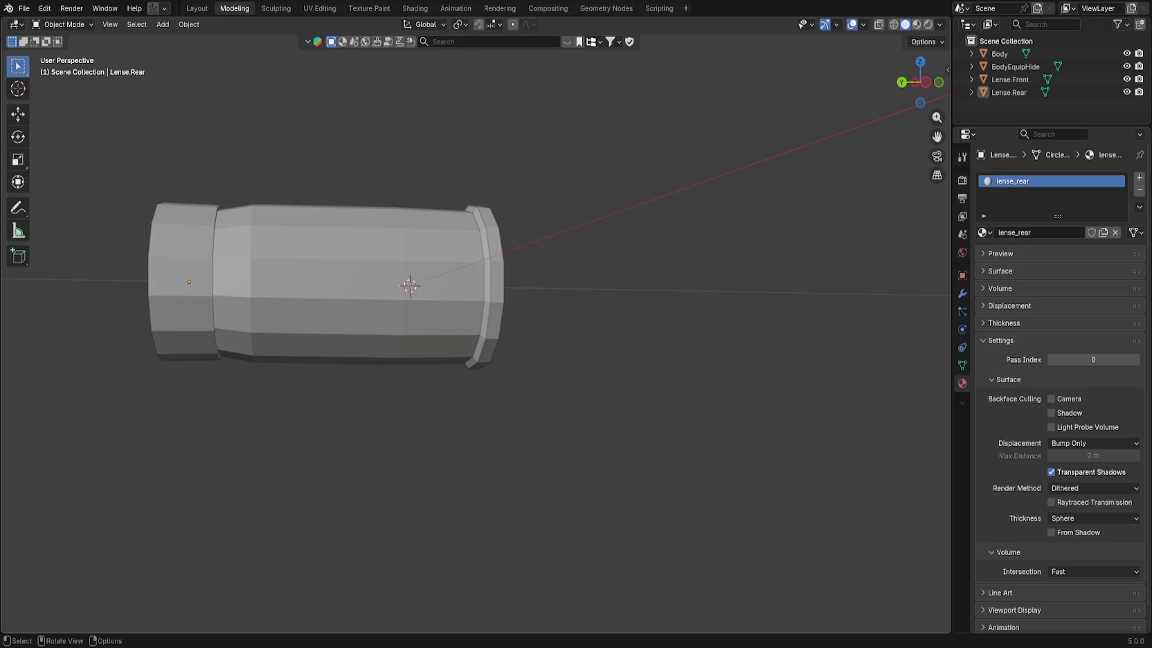
- Rotate Lense.Rear 180° around the global Z axis
scroll(531, 278, up, 2)
click(531, 278)
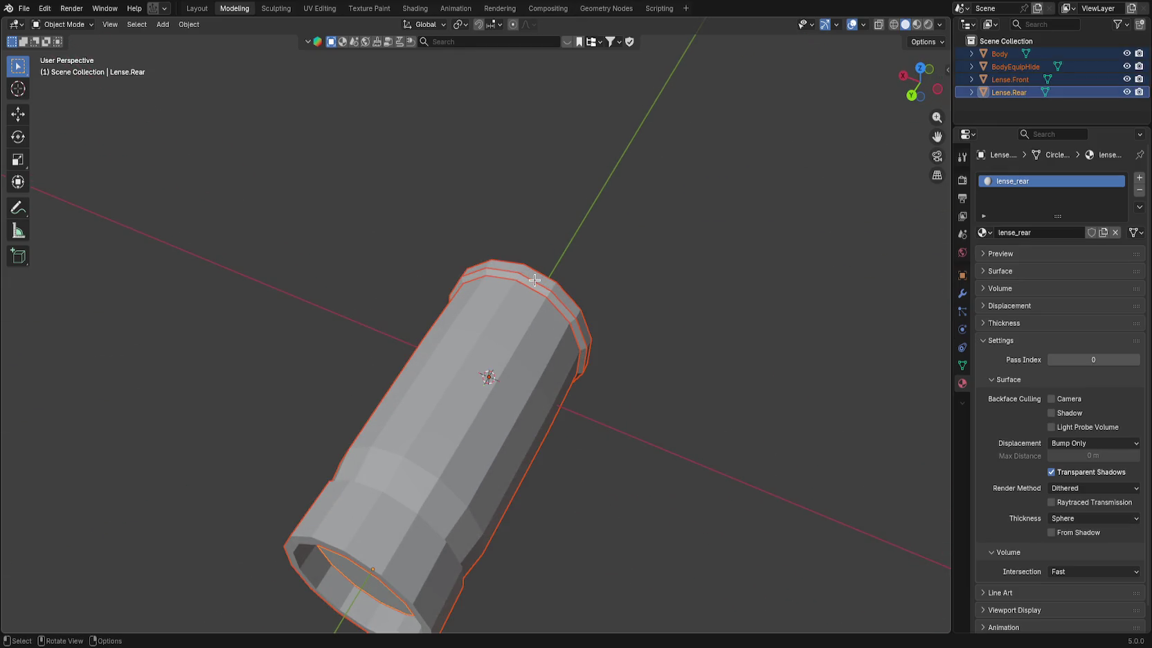
key(r)
key(z)
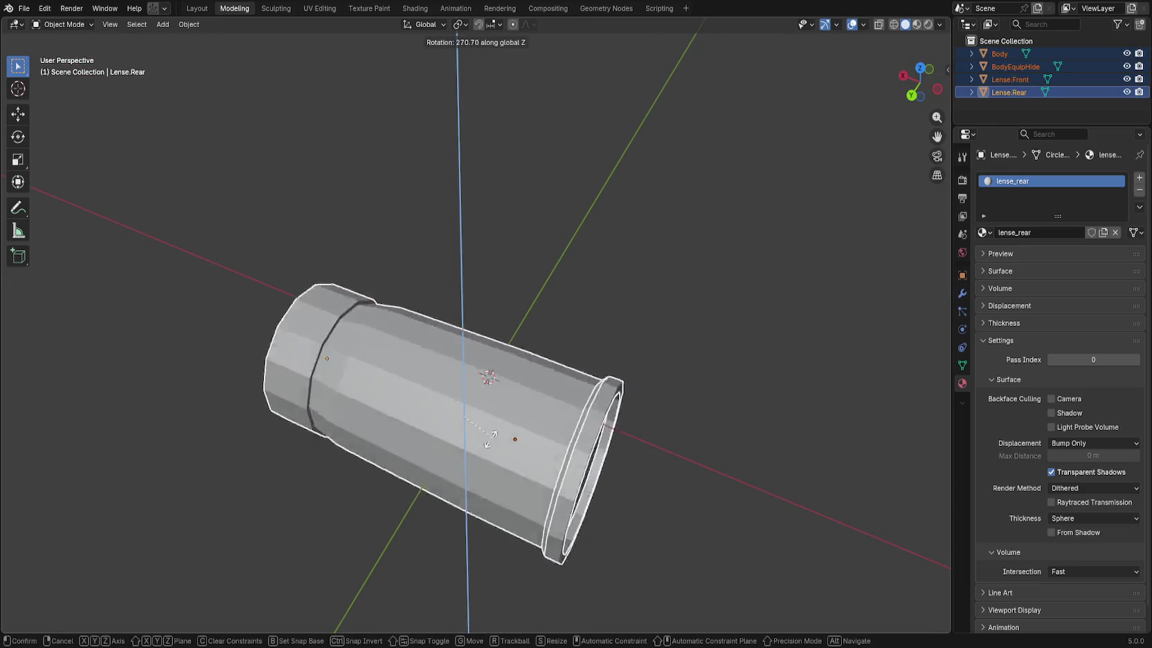
click(438, 461)
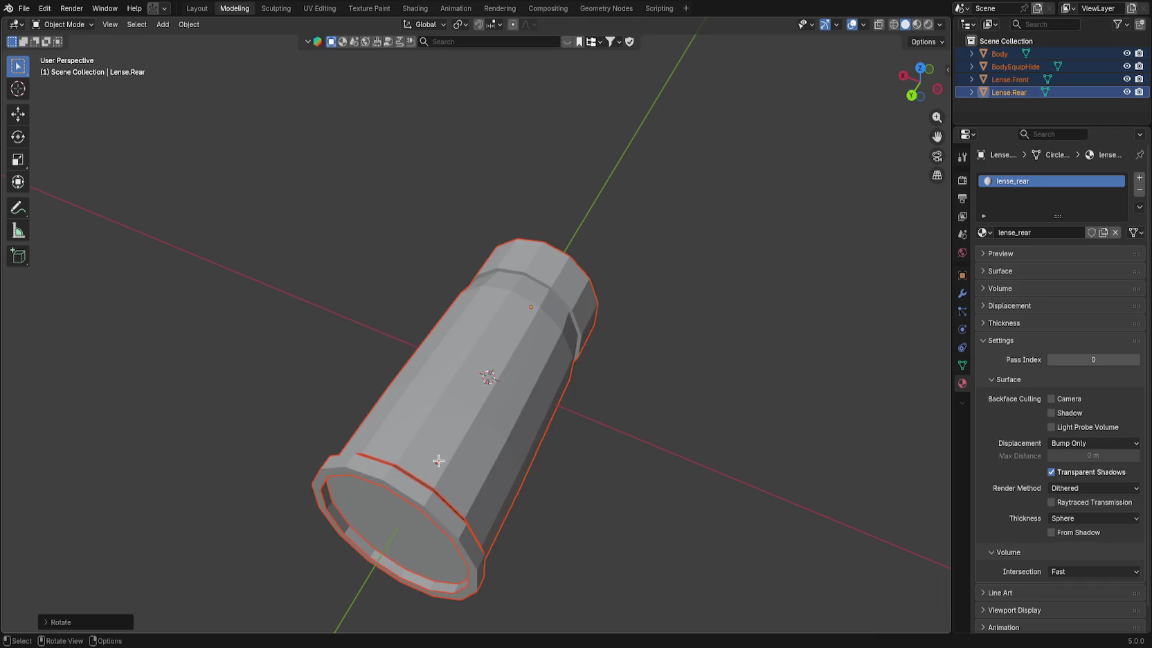
click(81, 626)
click(62, 544)
mouse_move(282, 519)
mouse_down()
mouse_move(362, 358)
mouse_move(535, 391)
mouse_move(442, 405)
mouse_move(442, 427)
mouse_move(580, 422)
mouse_up()
scroll(442, 427, down, 3)
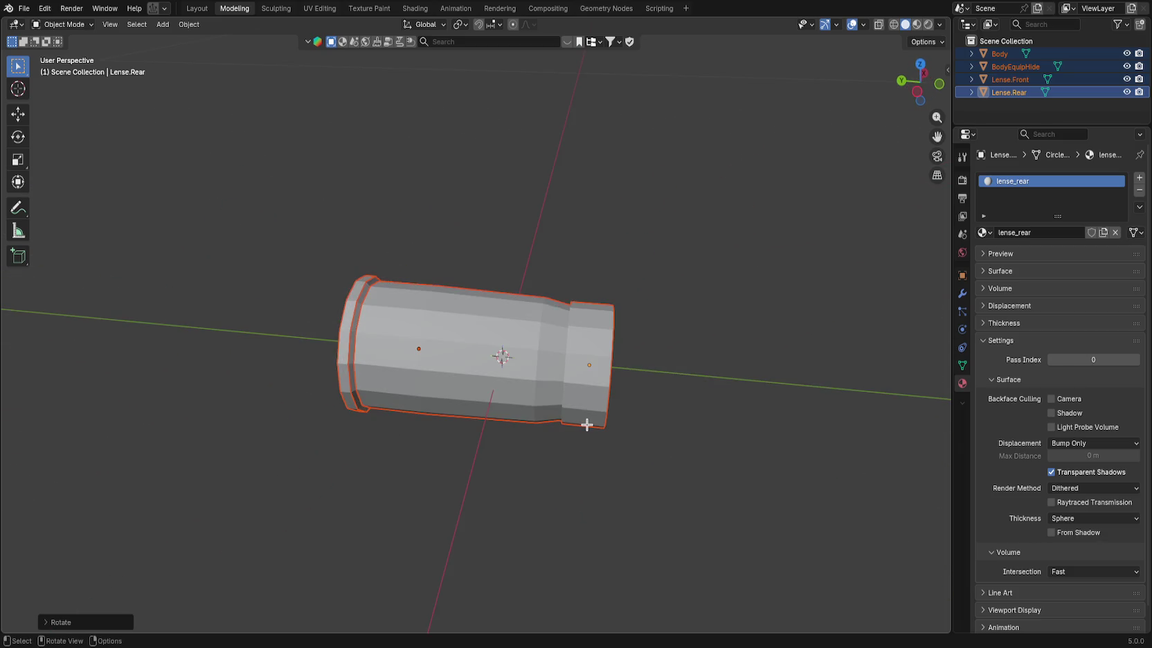
- Nudge Lense.Rear along the global Y axis
key(g)
key(y)
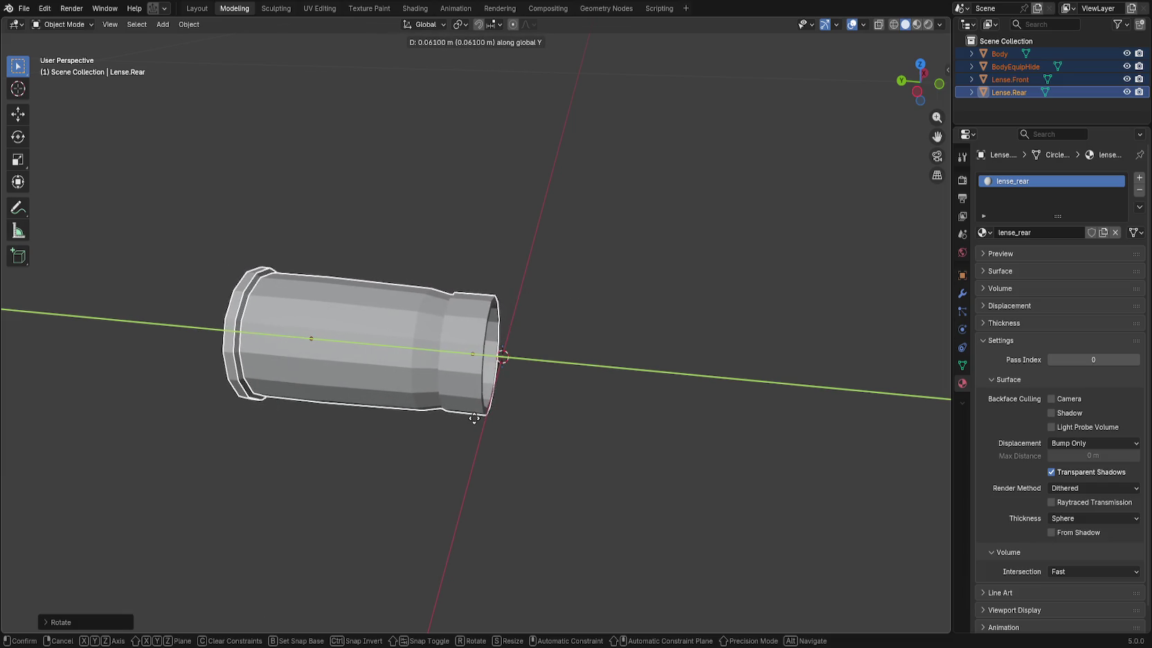
click(424, 404)
mouse_move(424, 403)
mouse_down()
mouse_move(673, 344)
mouse_move(623, 277)
mouse_up()
- Turn on snapping with a changed snap target and open the Body mesh in Edit Mode
click(478, 24)
click(490, 25)
click(484, 106)
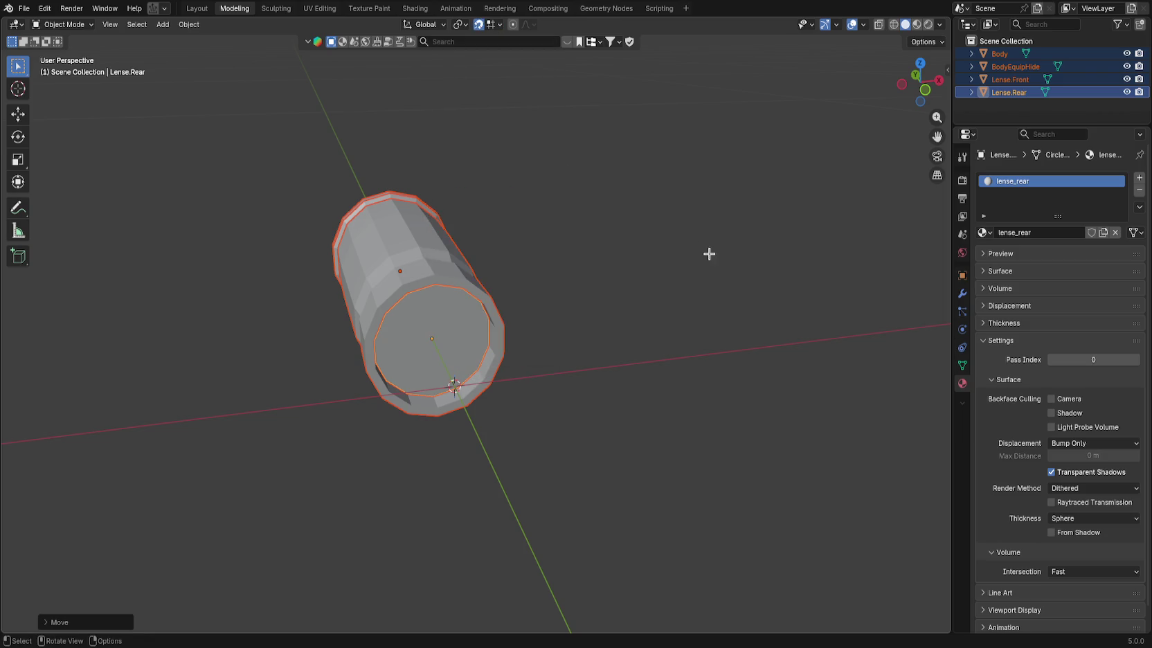
drag(709, 253, 688, 335)
click(549, 310)
key(Tab)
drag(568, 337, 588, 342)
click(580, 340)
click(648, 359)
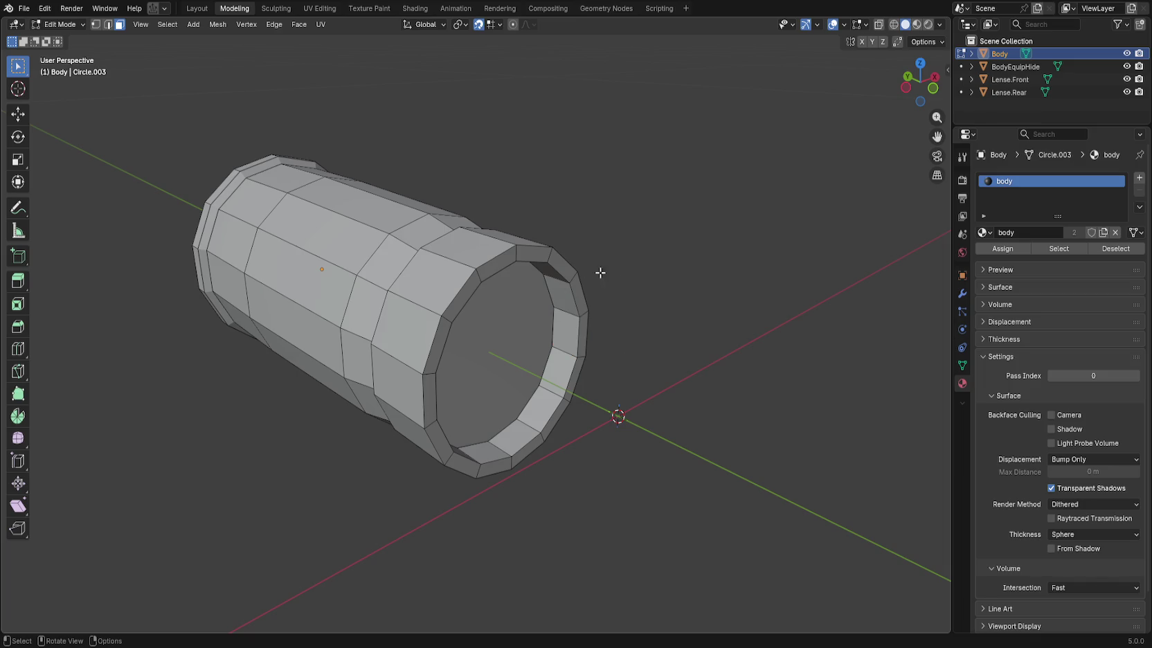
- Snap the 3D cursor to the centre of the Body's front rim loop and leave Edit Mode
alt+click(583, 311)
key(shift+s)
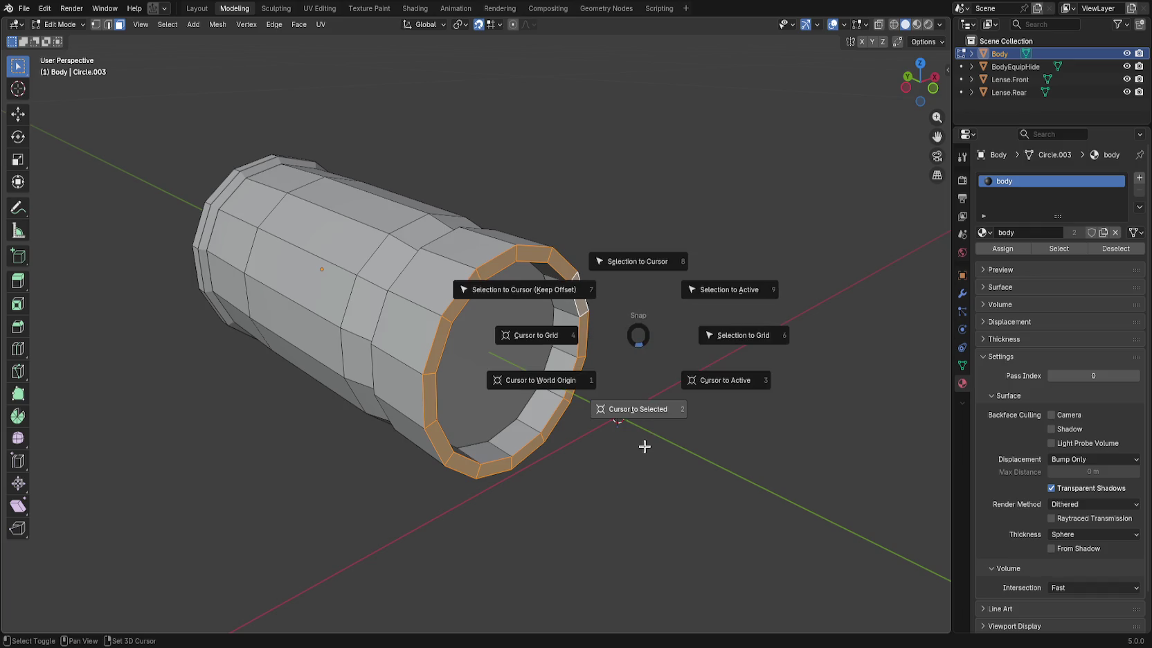
click(644, 447)
key(Tab)
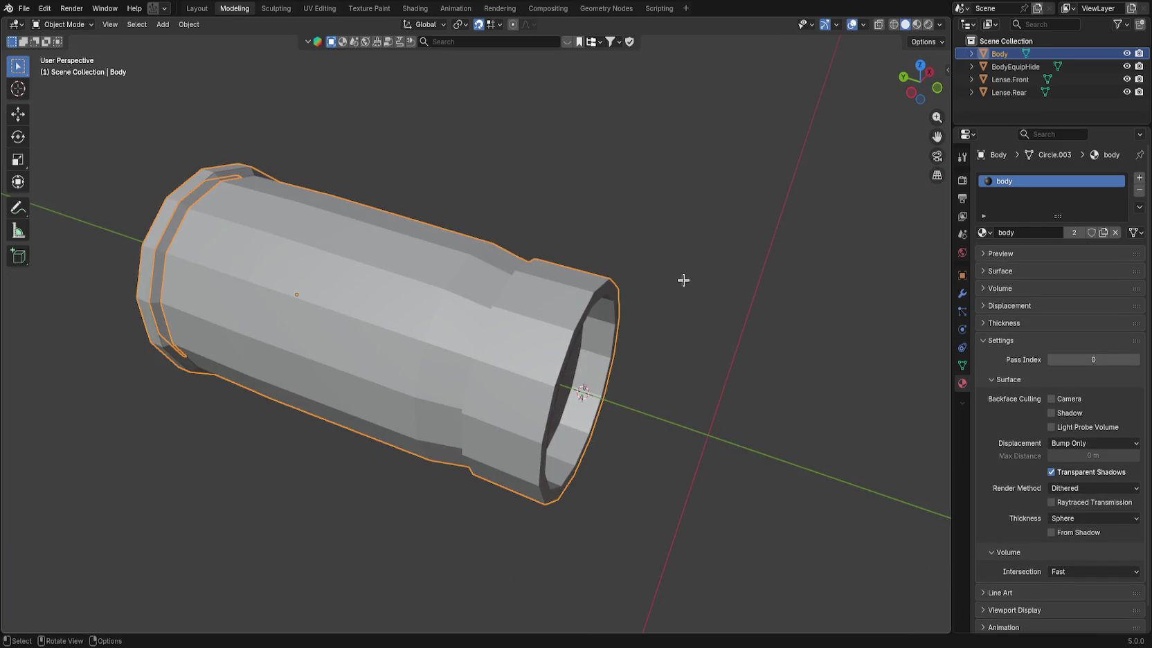
- Make the 3D cursor the pivot point, undoing a stray Y scale of the Body
click(463, 24)
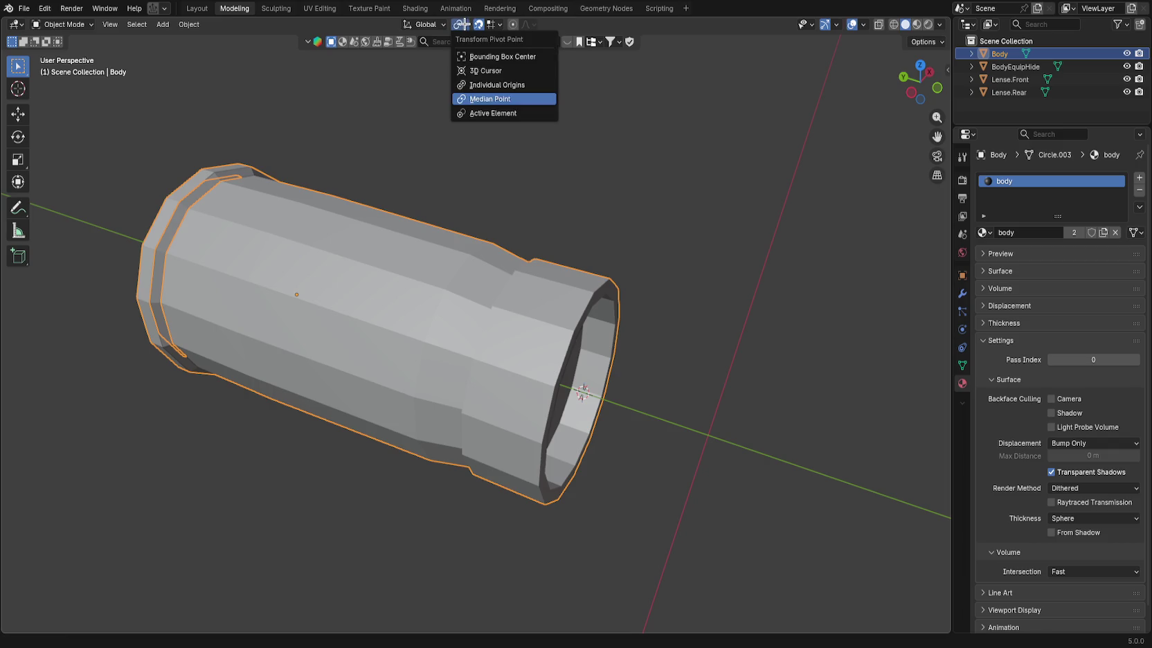
click(503, 71)
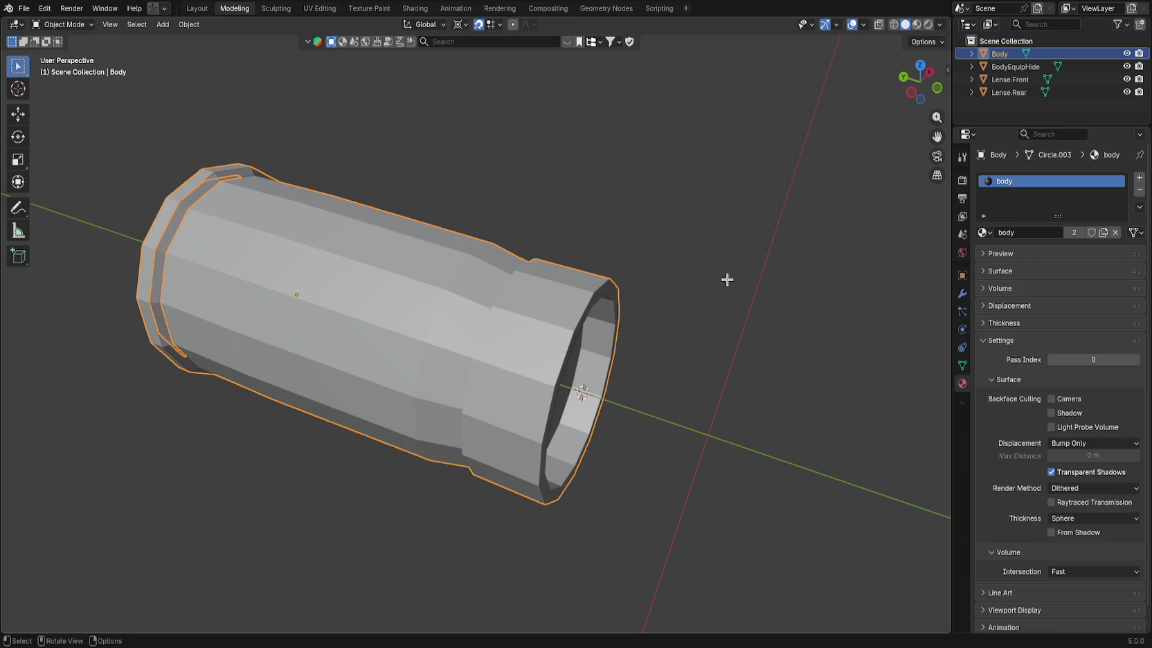
key(s)
key(y)
click(727, 278)
key(ctrl+z)
- Select all goggle parts and move them together along the global Y axis
key(a)
key(g)
key(y)
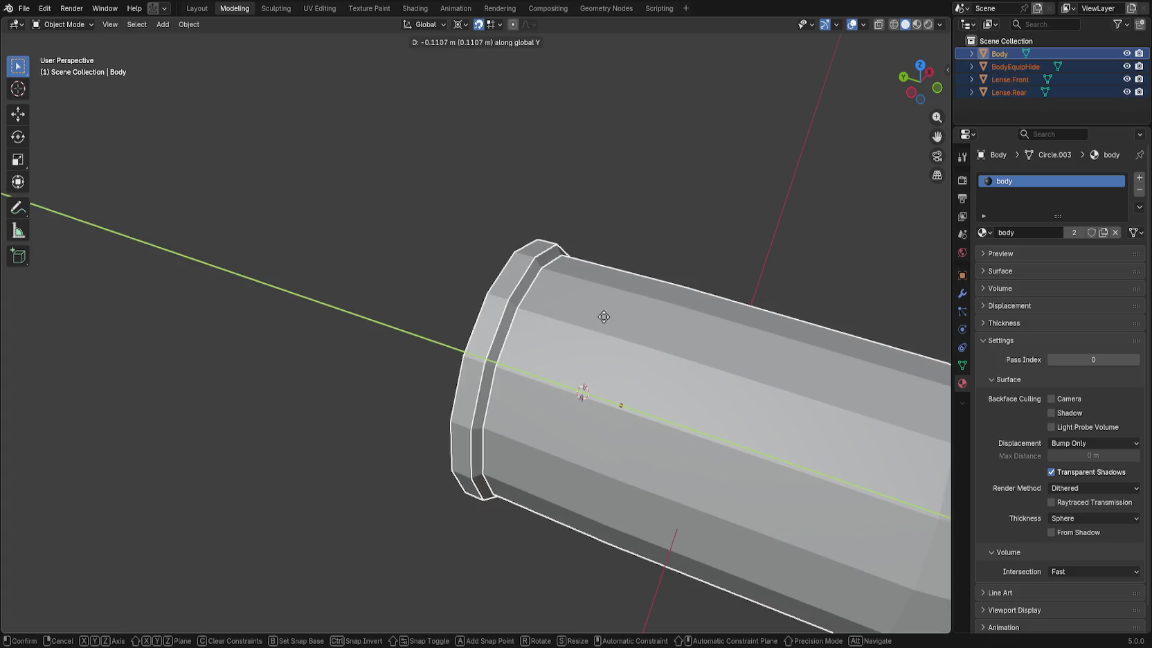
click(512, 261)
scroll(597, 290, down, 5)
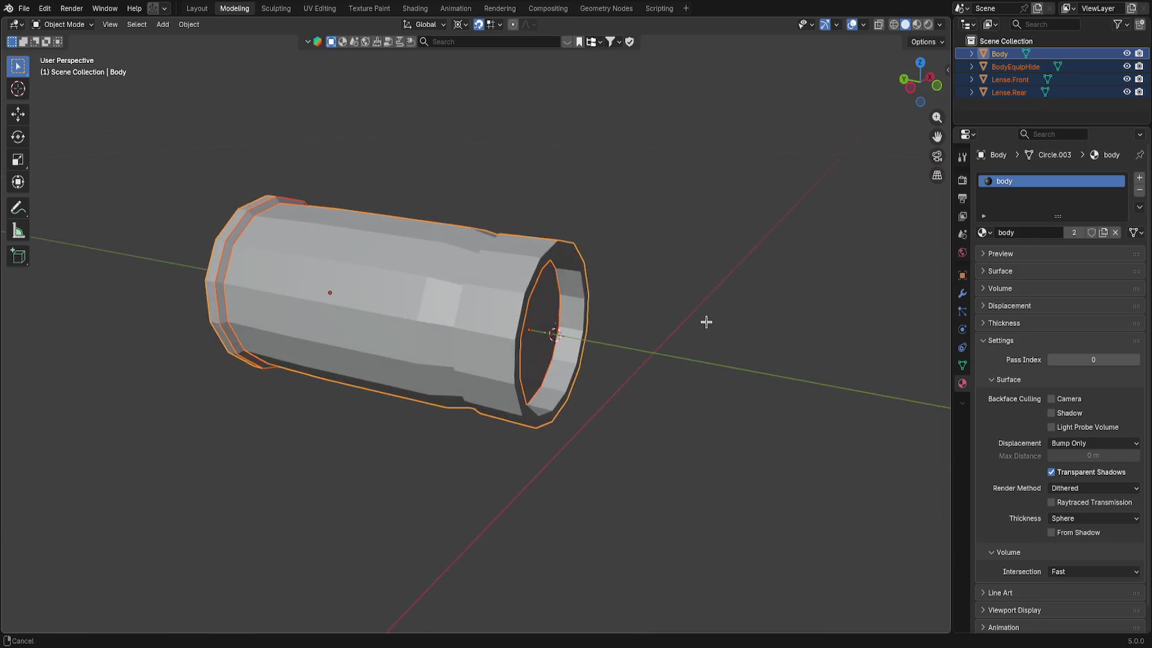
click(493, 24)
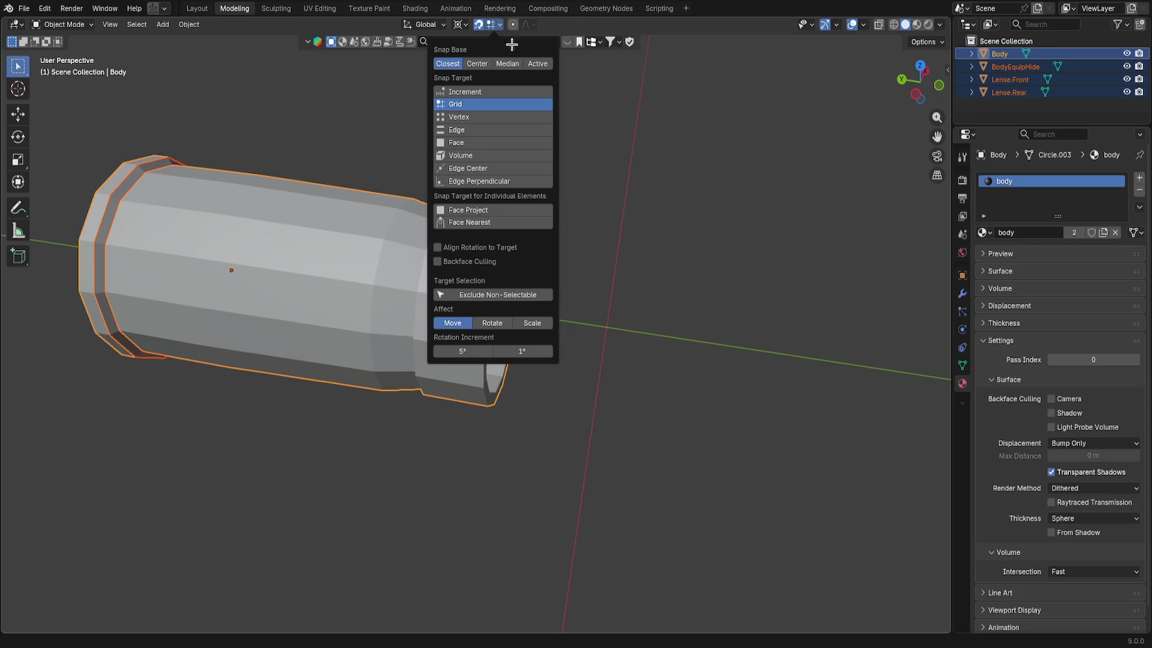
key(g)
key(y)
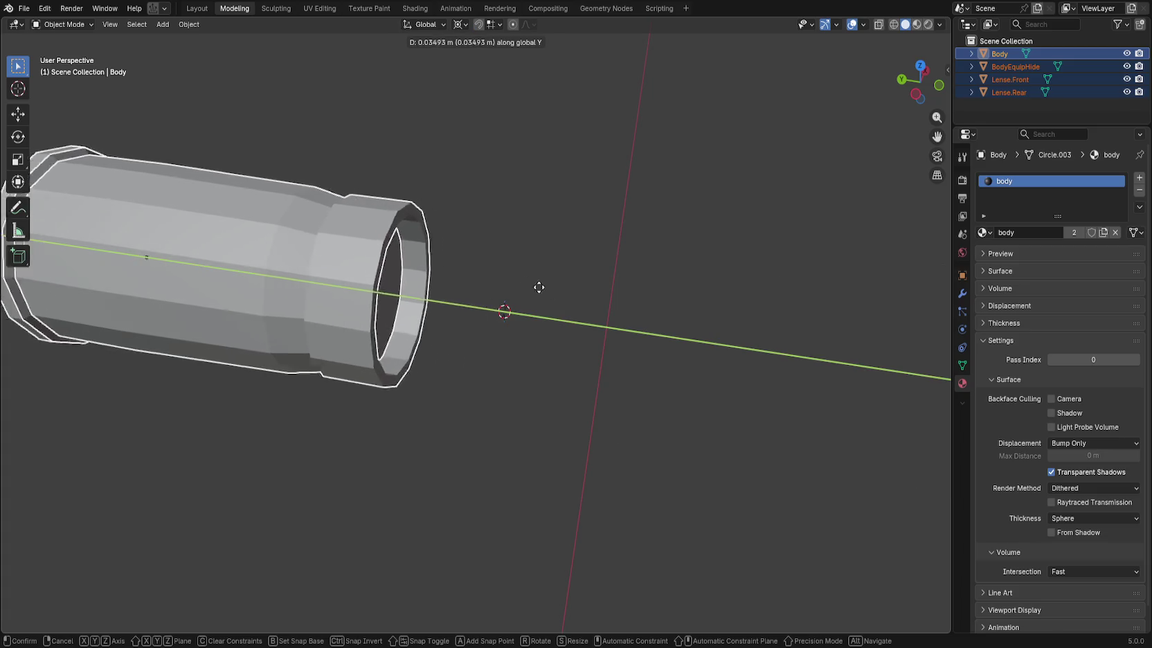
click(734, 335)
scroll(734, 335, up, 10)
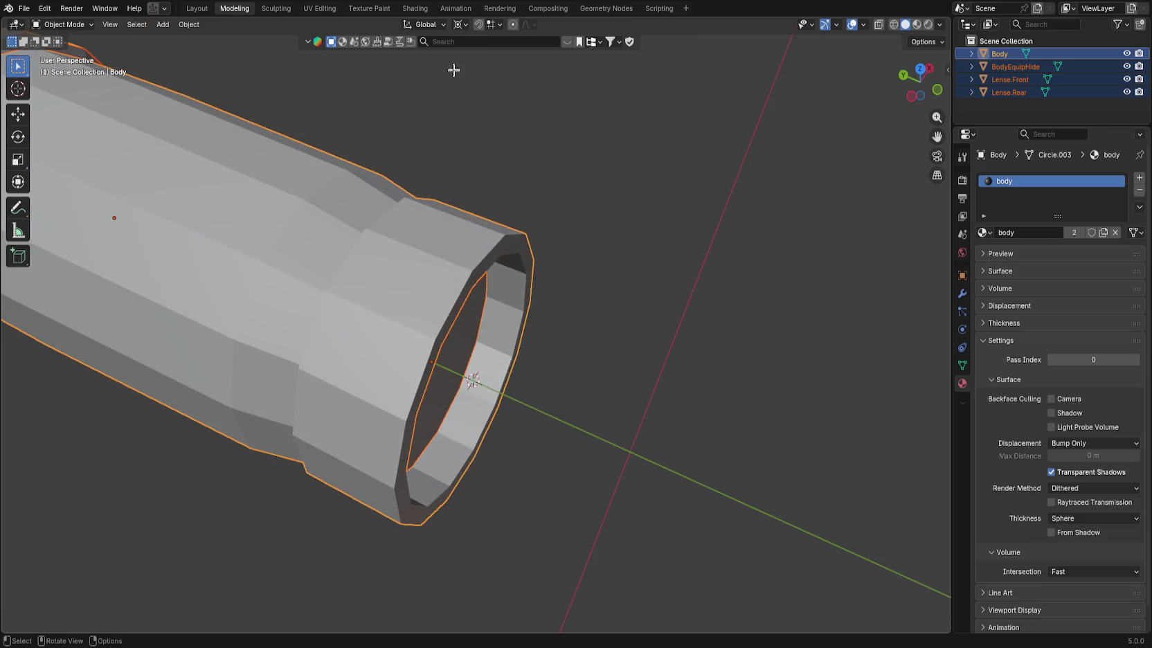
- Switch transform orientation to Local and move all parts along local Y
click(460, 24)
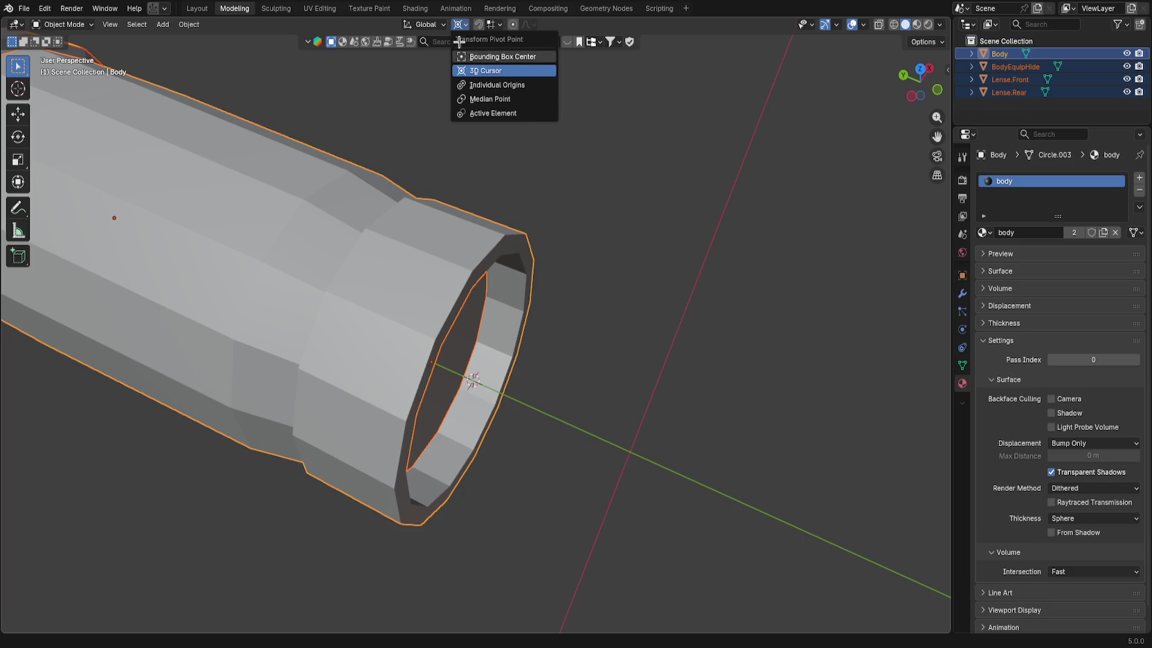
click(434, 24)
click(400, 77)
key(g)
key(y)
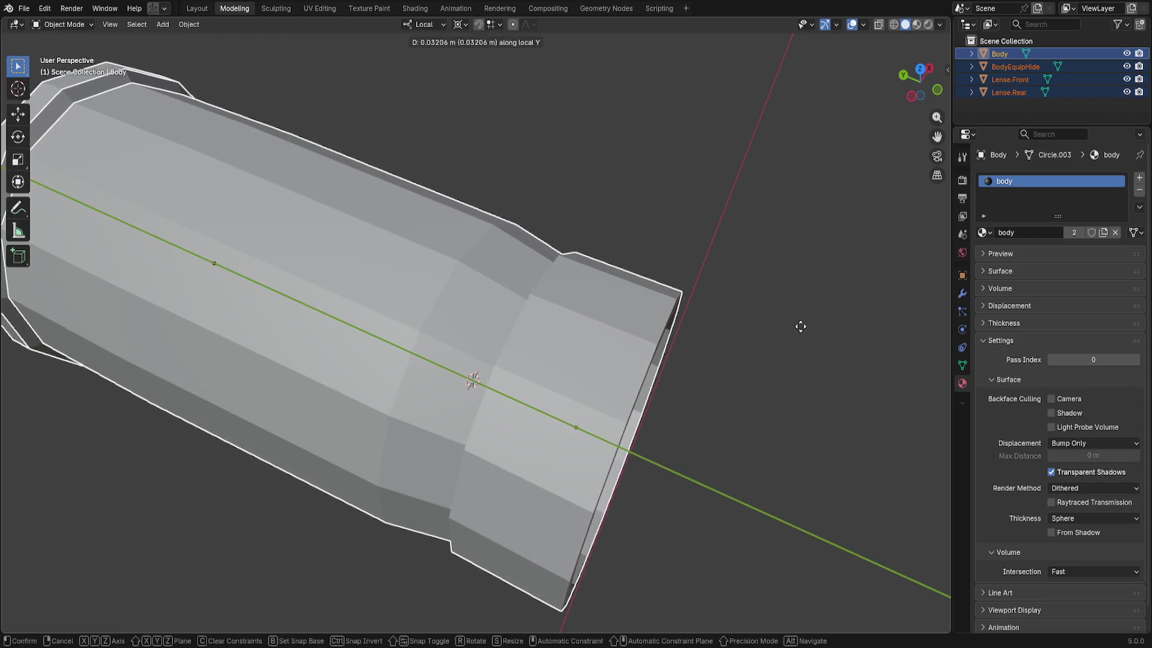
click(802, 327)
mouse_move(802, 327)
mouse_down()
mouse_move(684, 285)
mouse_move(669, 250)
mouse_move(663, 295)
mouse_move(712, 304)
mouse_move(708, 293)
mouse_up()
- Set the snap base to the active element and make the active element the pivot point
click(490, 24)
click(486, 25)
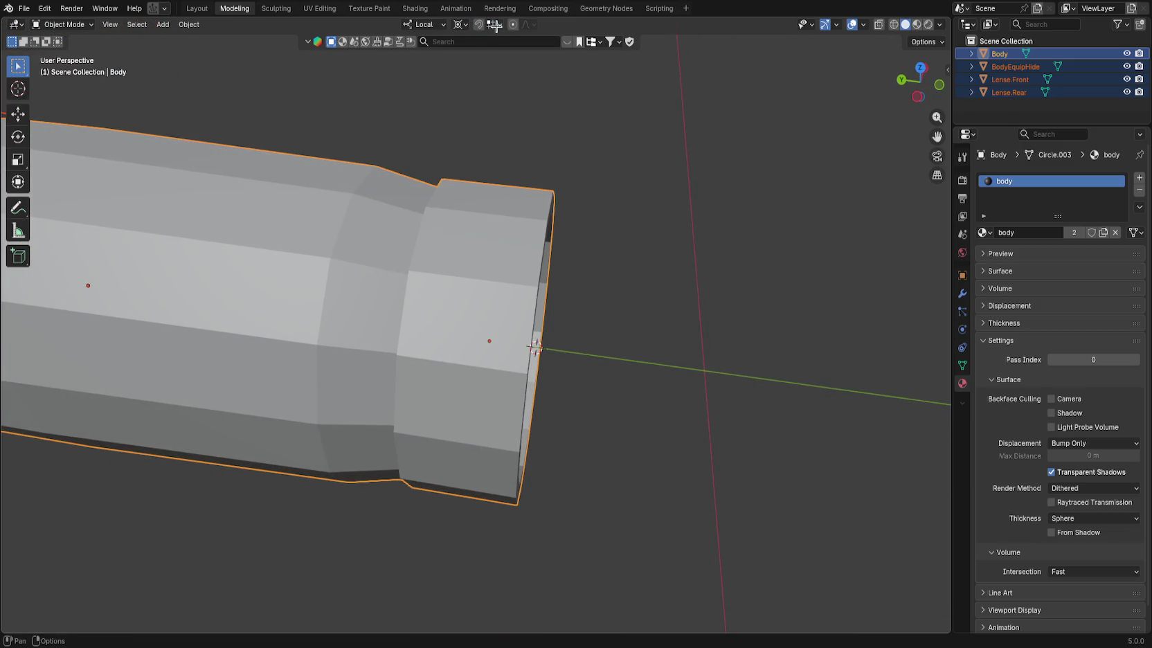
click(491, 26)
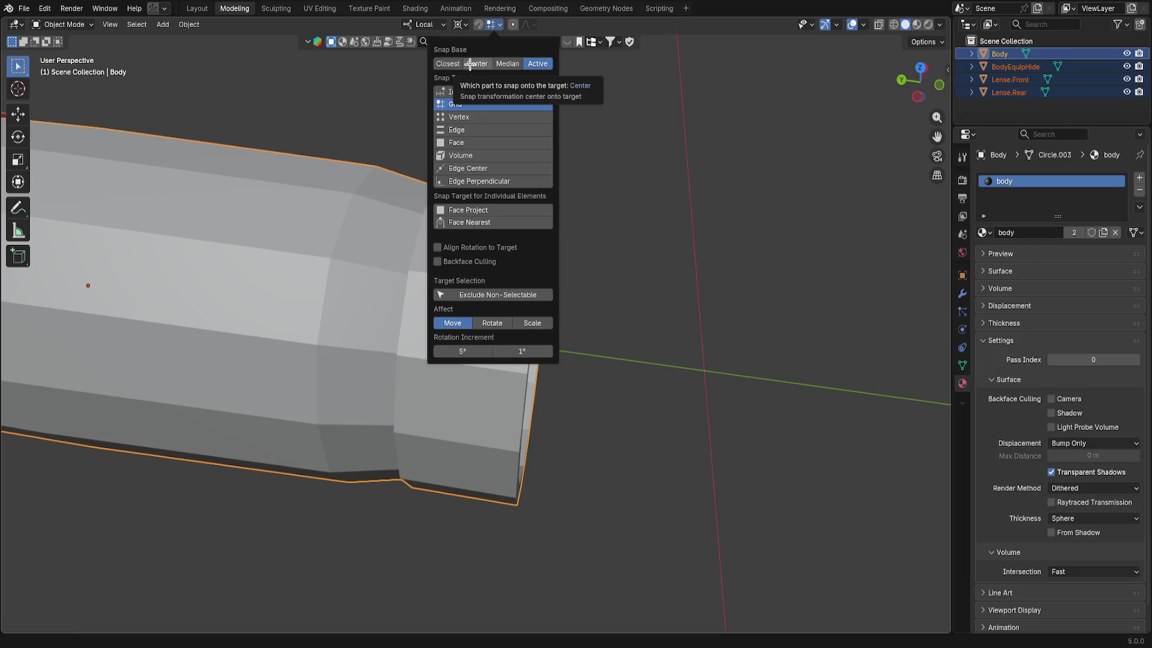
click(475, 64)
click(542, 63)
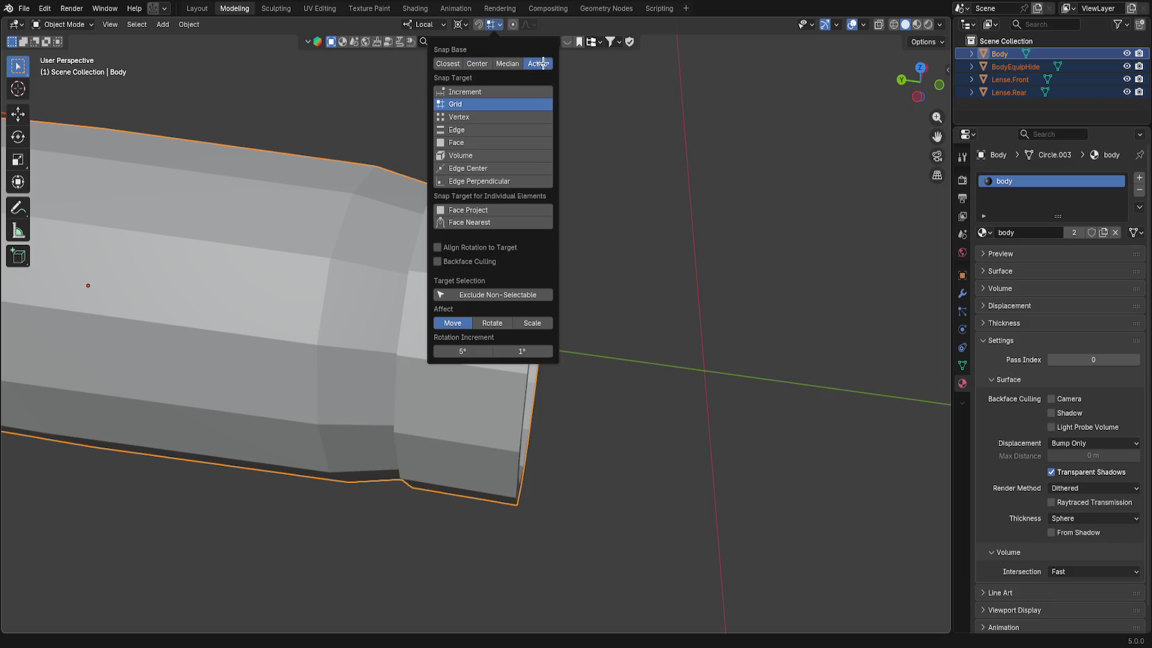
click(479, 27)
click(464, 25)
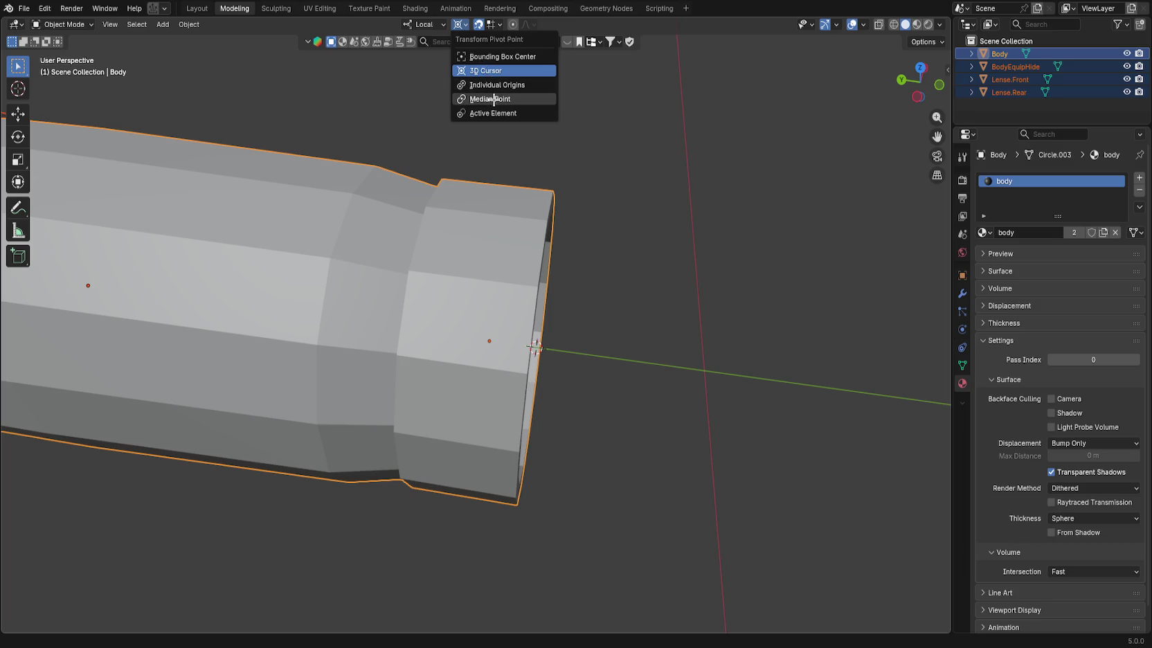
click(518, 113)
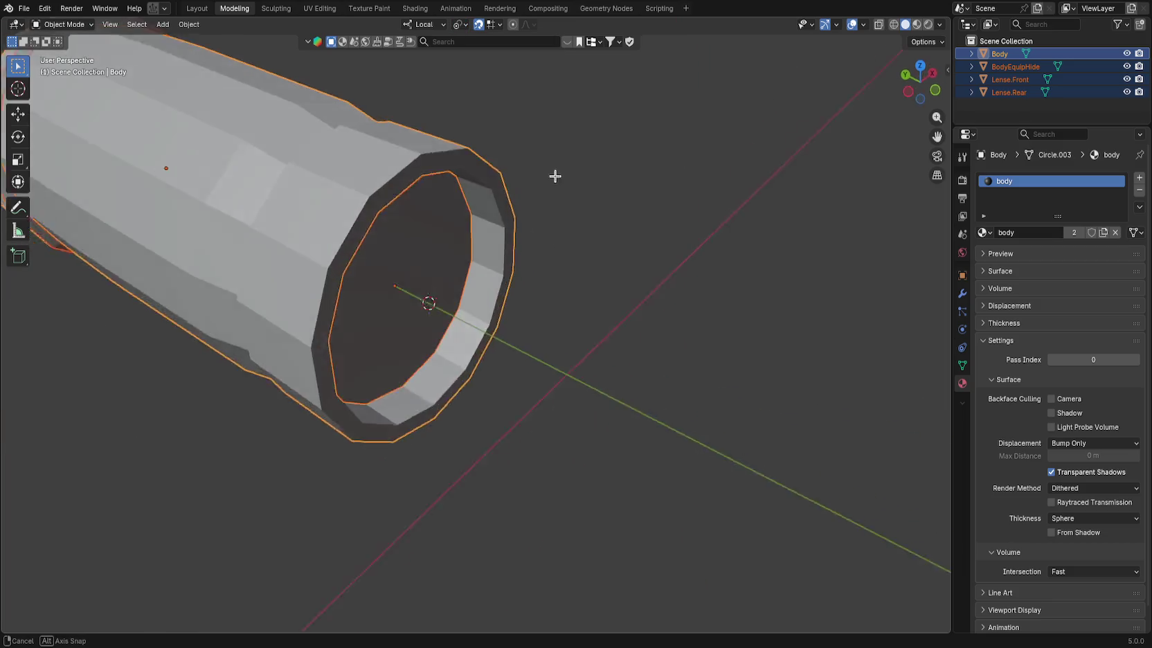
- In Edit Mode, select the Body's entire connected tube mesh
key(g)
key(y)
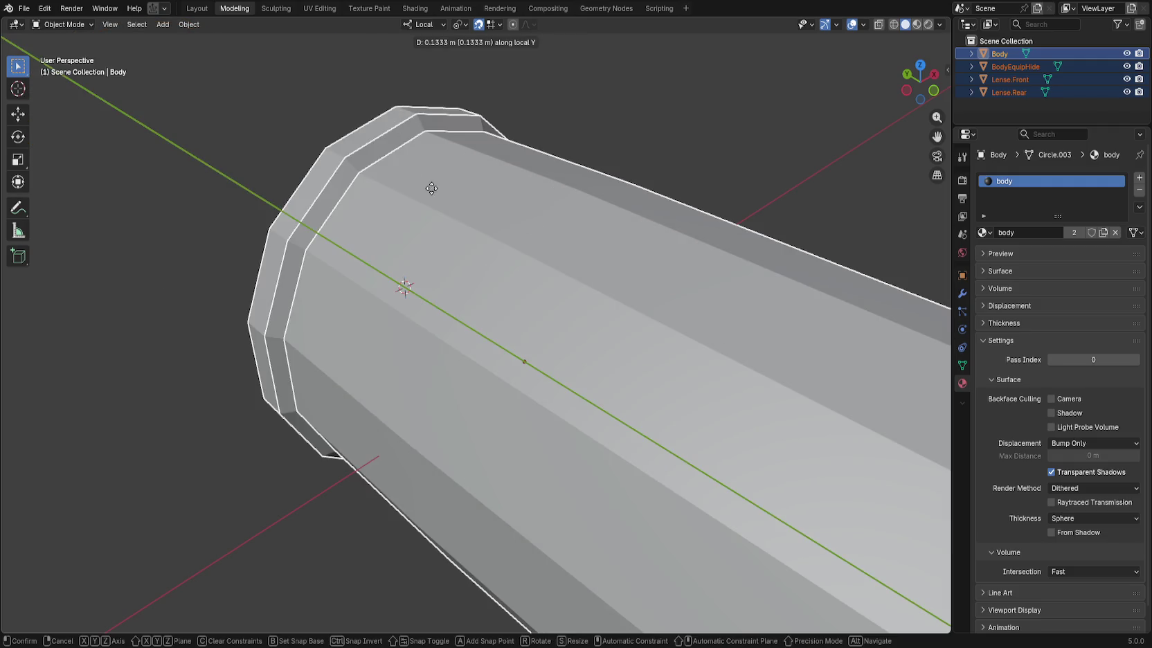
key(Escape)
key(Tab)
alt+click(496, 259)
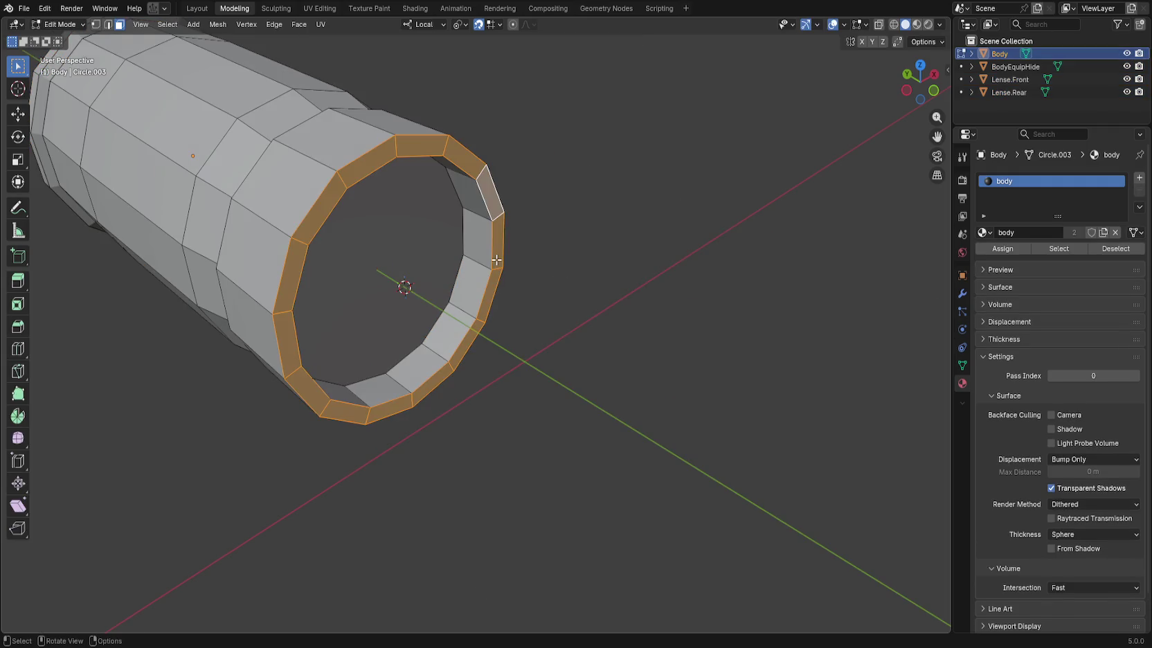
key(ctrl+l)
click(497, 254)
key(ctrl+z)
alt+click(497, 223)
key(ctrl+l)
- Move the tube mesh along its local Y axis and return to Object Mode
key(g)
key(y)
key(y)
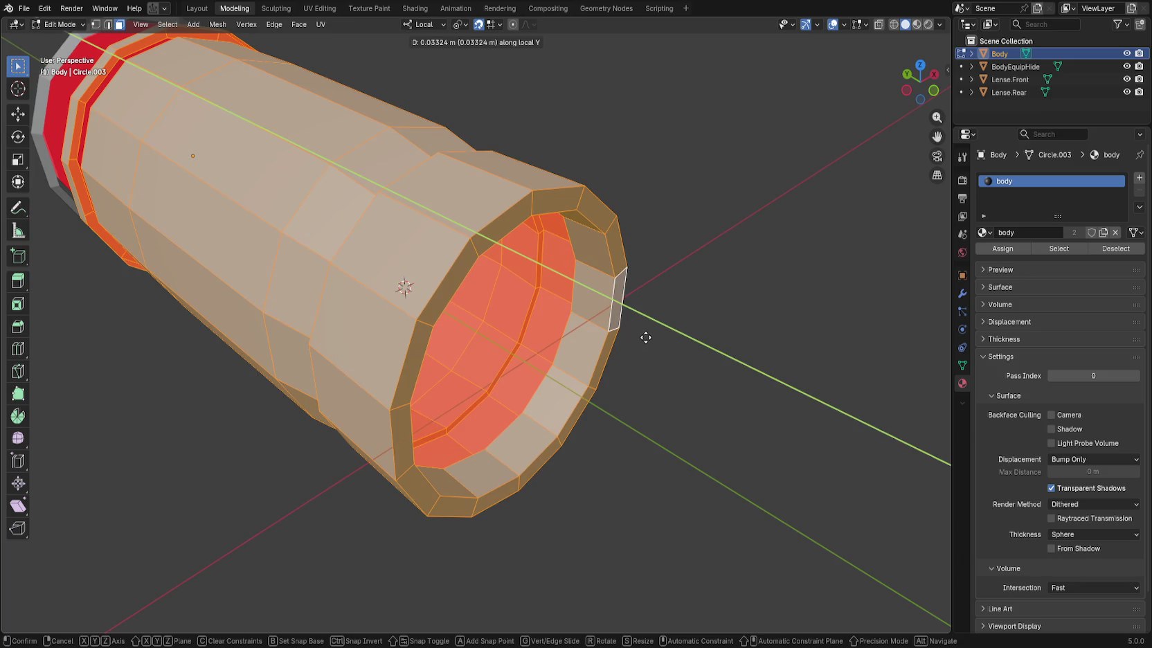
click(645, 337)
scroll(642, 339, down, 6)
drag(618, 304, 636, 321)
scroll(629, 309, up, 2)
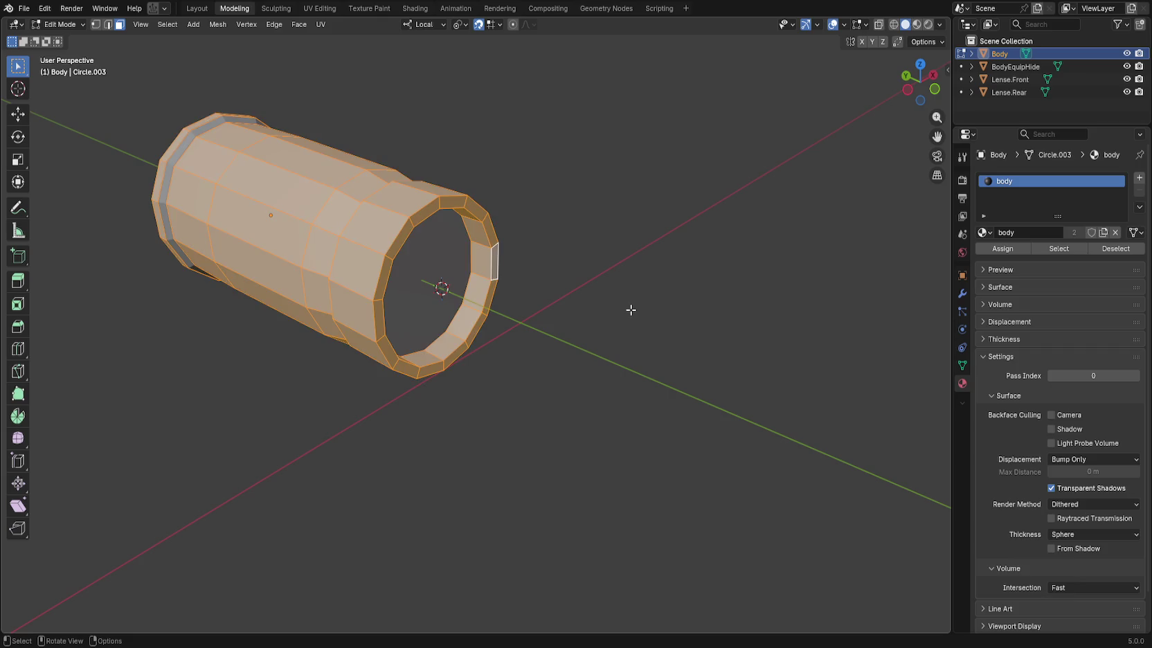
click(769, 180)
key(Tab)
- Select all the mesh geometry and shift it about 0.033 m along local Y
mouse_move(601, 255)
mouse_down()
mouse_move(655, 310)
mouse_move(563, 306)
mouse_up()
key(Tab)
key(Tab)
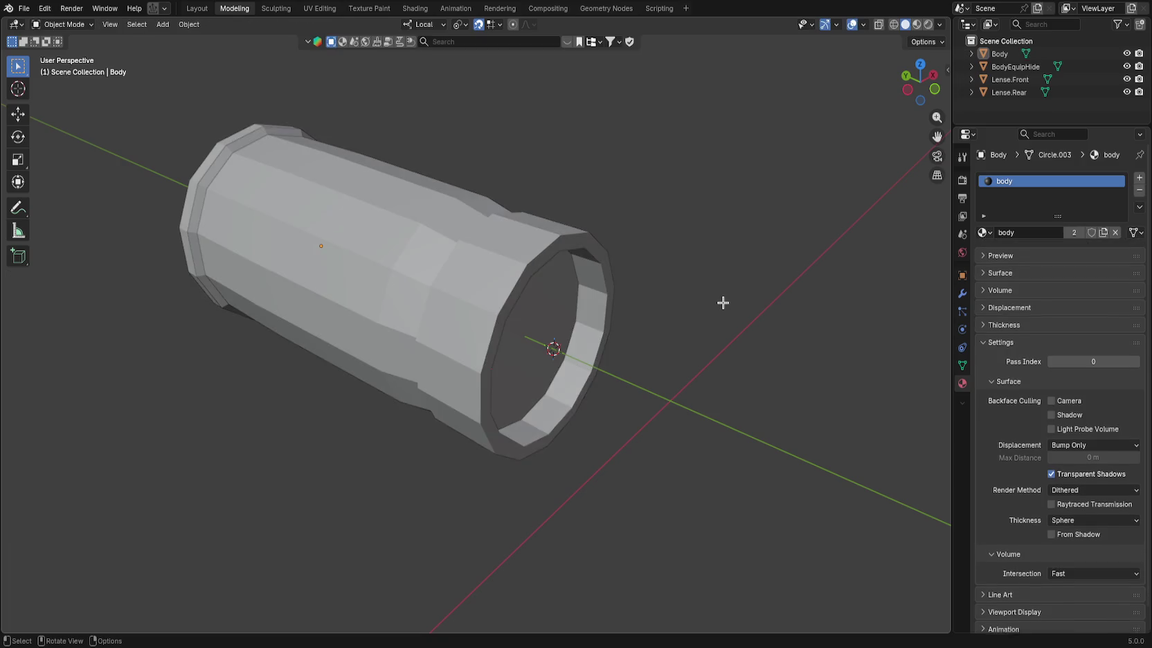
key(a)
key(Tab)
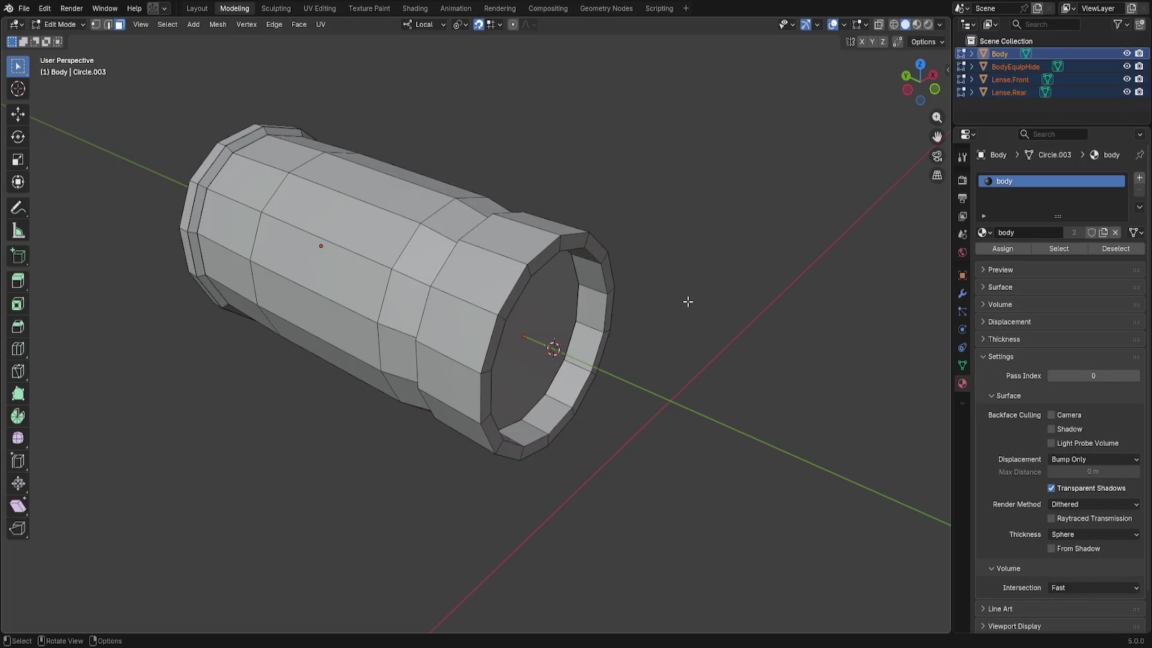
key(a)
alt+click(592, 241)
key(a)
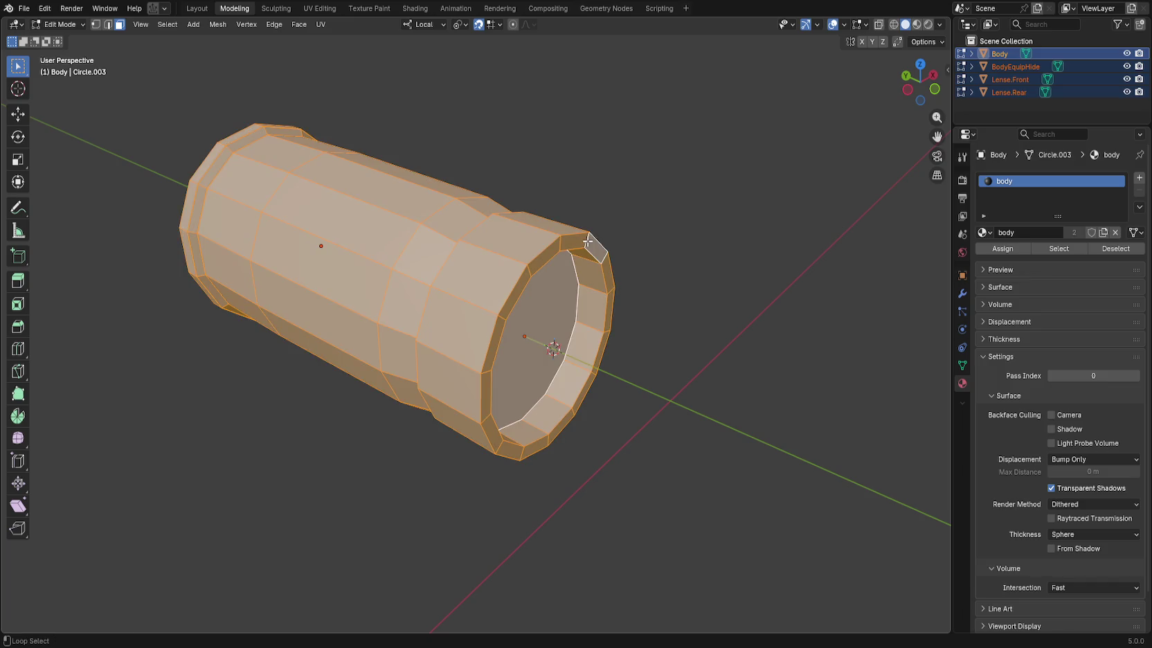
key(g)
key(y)
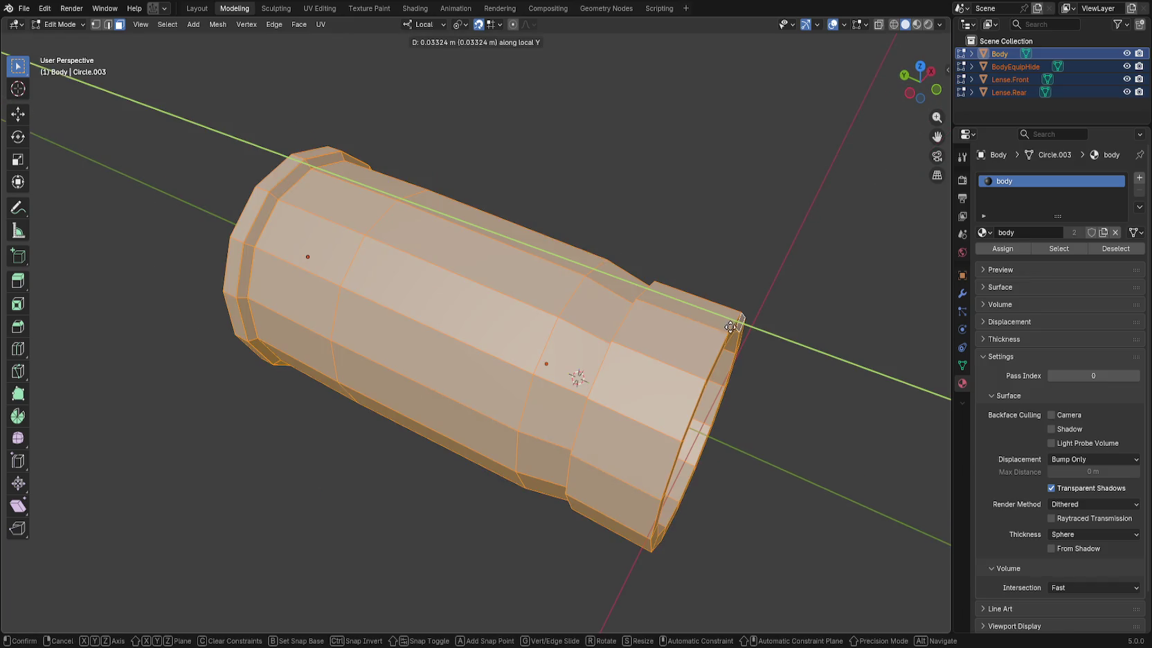
click(739, 331)
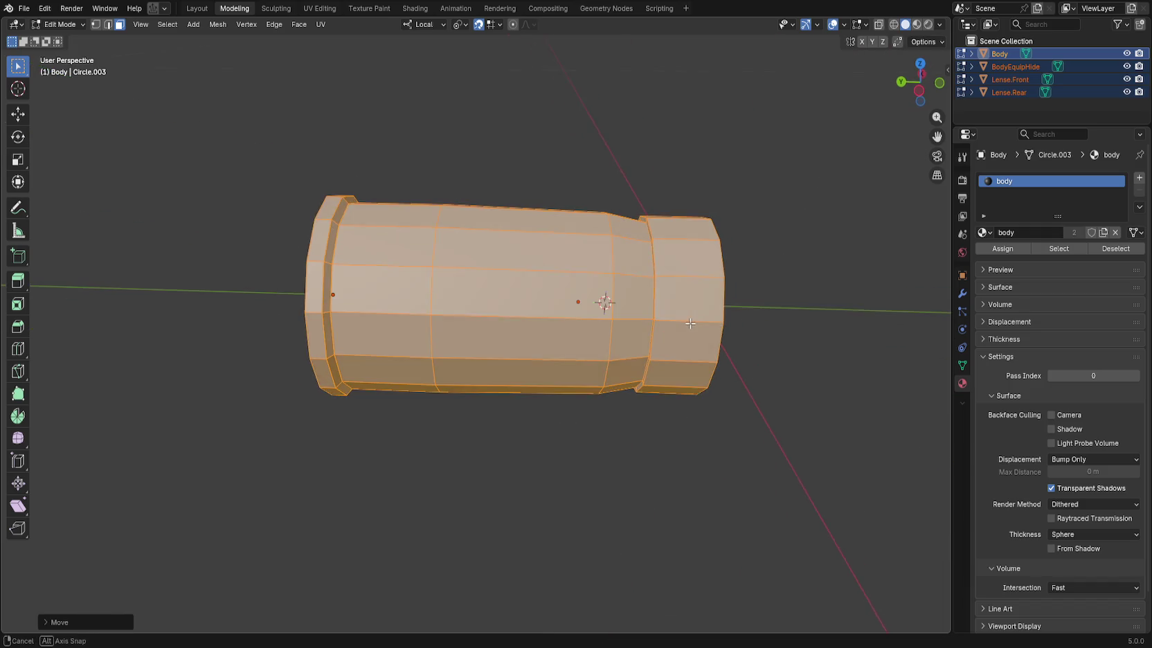
key(alt+a)
- Select the Lense.Front end face
mouse_move(785, 326)
mouse_down()
mouse_move(712, 267)
mouse_move(730, 270)
mouse_up()
click(512, 325)
drag(513, 325, 703, 334)
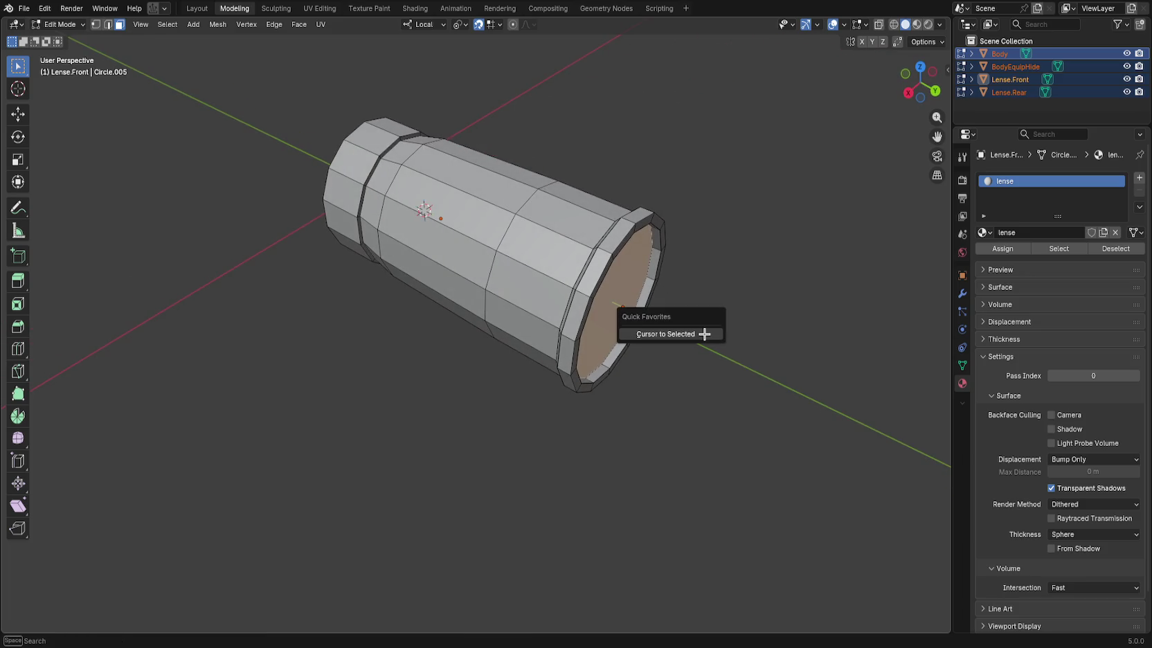
- Set the front lens's origin to its geometry
key(Tab)
click(613, 295)
drag(612, 295, 618, 283)
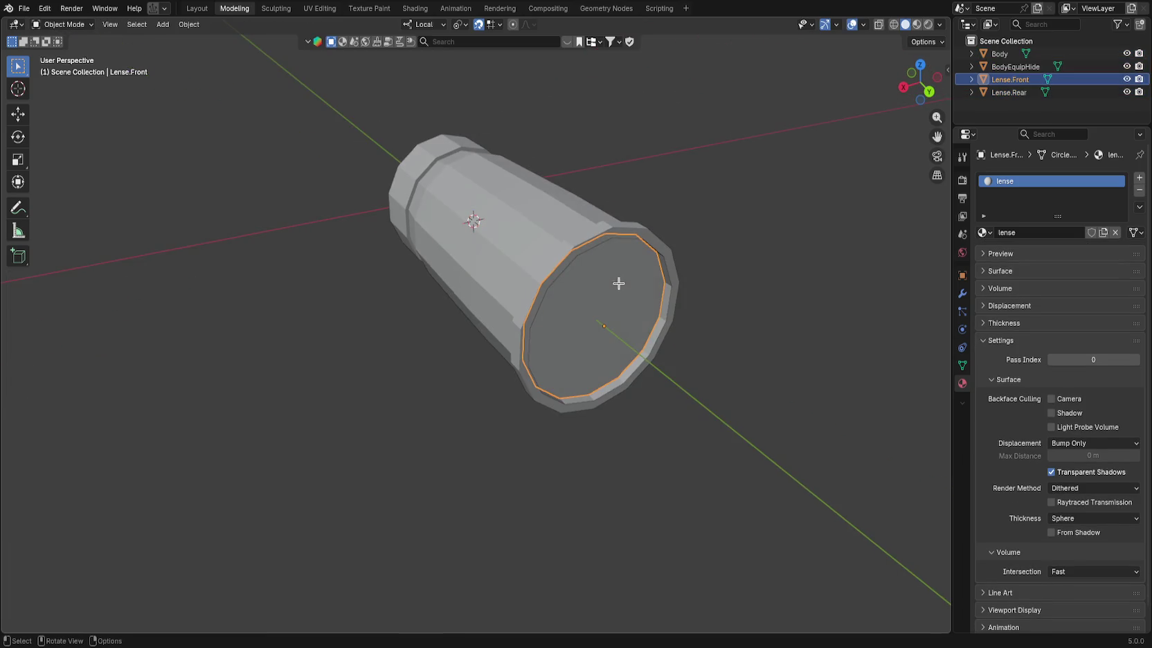
right_click(618, 325)
mouse_move(618, 324)
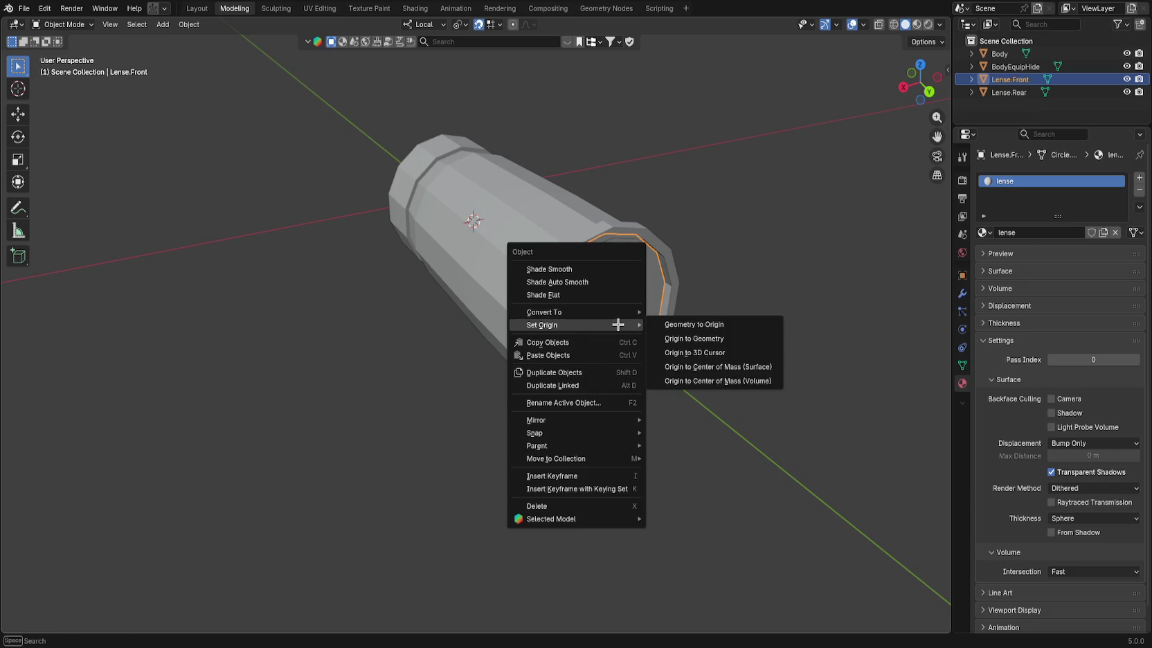
click(717, 340)
- Select the rear lens disc and apply a Set Origin command to it
mouse_move(717, 340)
mouse_down()
mouse_move(683, 195)
mouse_move(681, 254)
mouse_move(854, 165)
mouse_move(373, 295)
mouse_up()
click(374, 296)
right_click(331, 357)
mouse_move(331, 357)
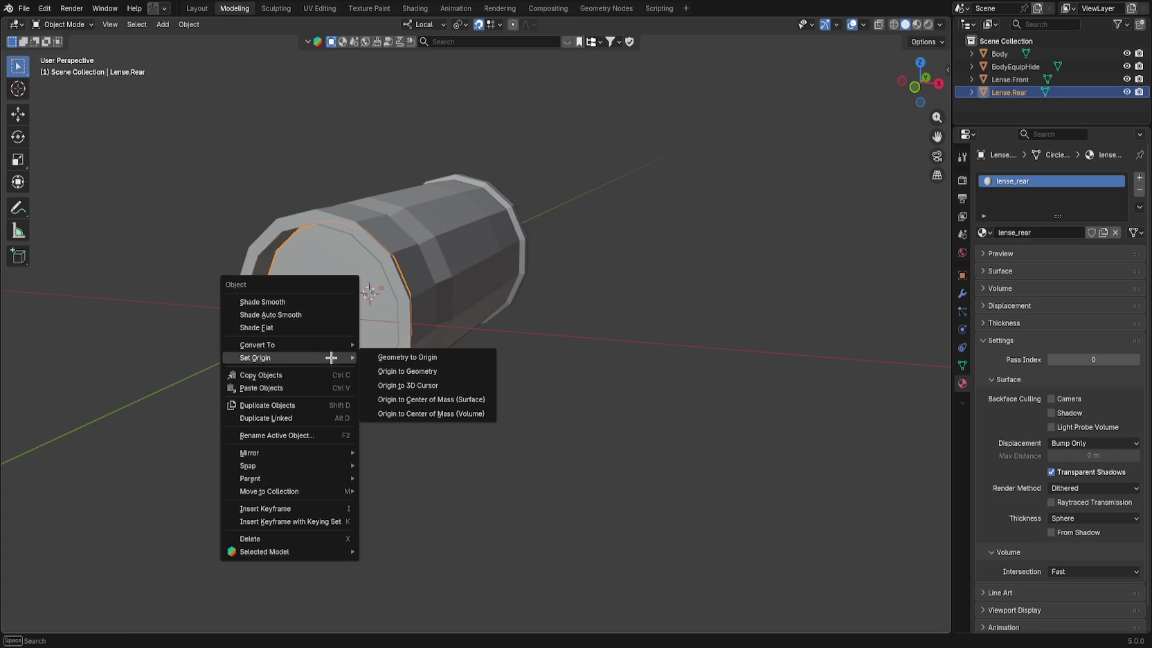
click(420, 359)
drag(579, 319, 604, 353)
- Add Origin to Geometry to Quick Favorites and centre Lense.Rear's origin on its geometry
right_click(420, 412)
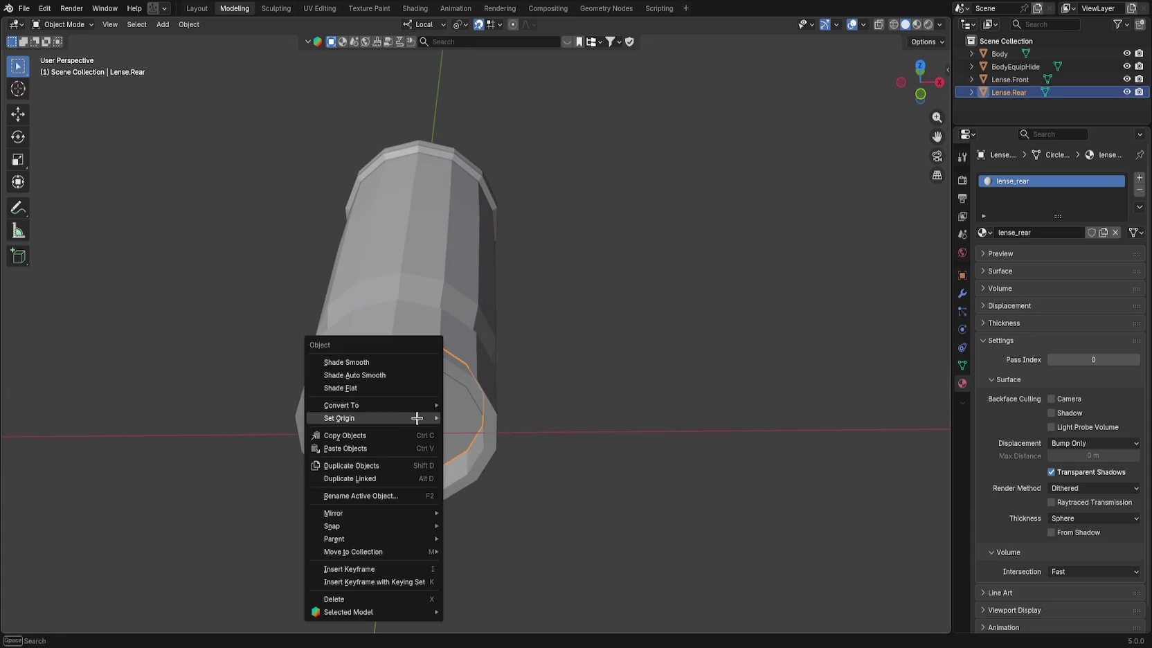
mouse_move(420, 415)
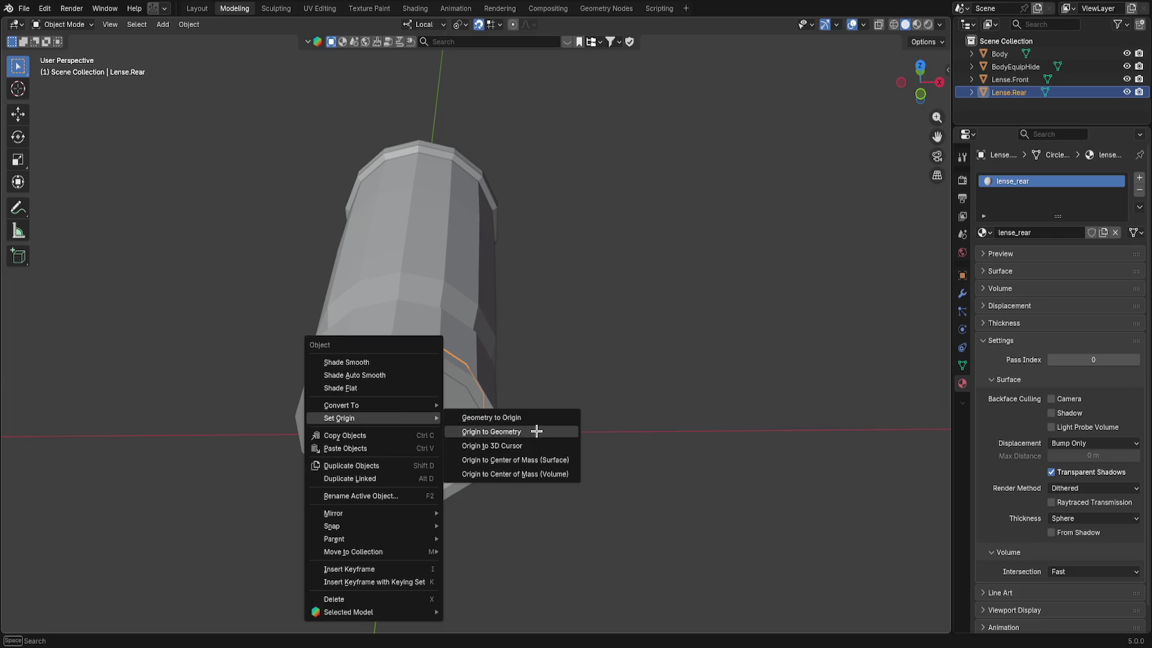
right_click(530, 433)
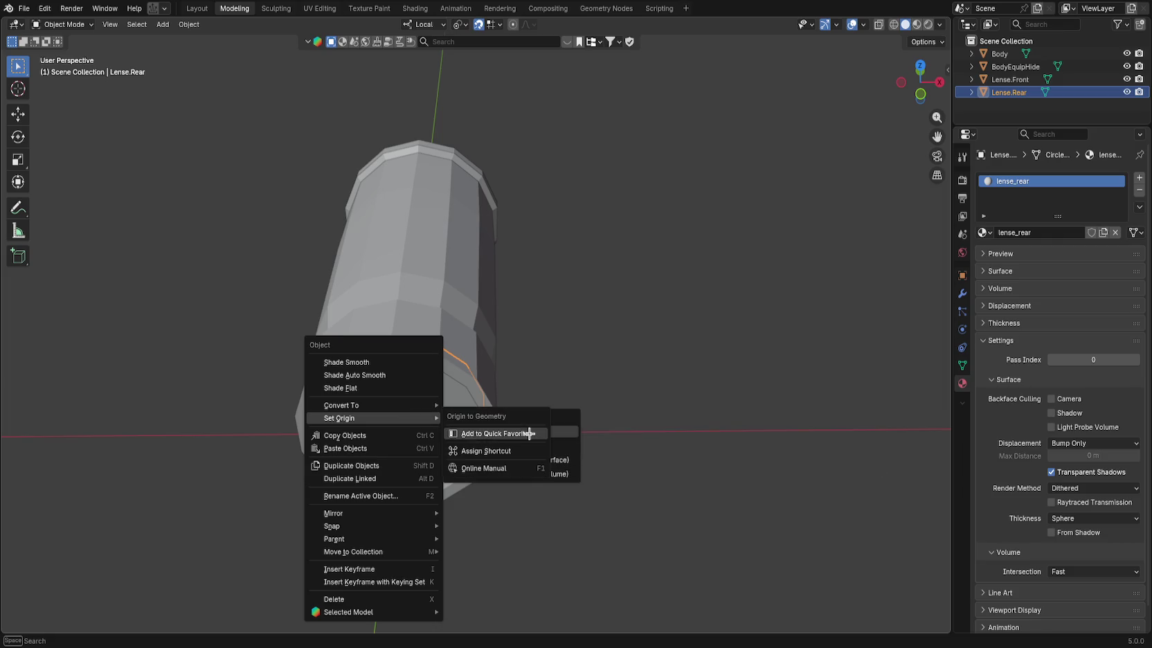
key(Escape)
click(519, 432)
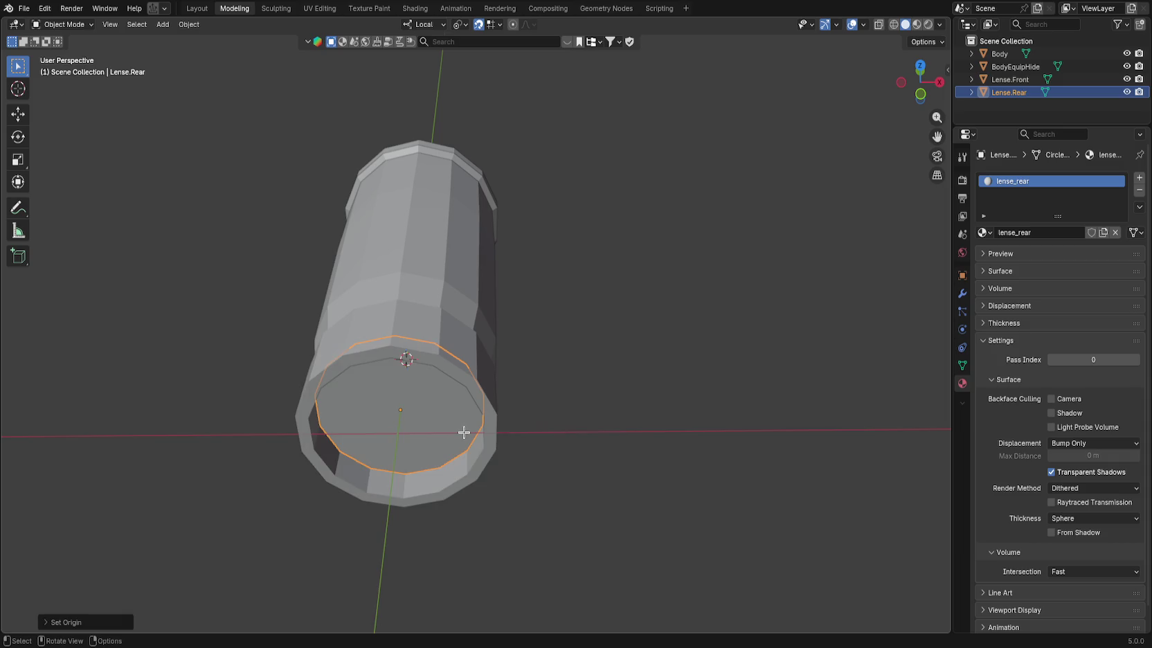
key(q)
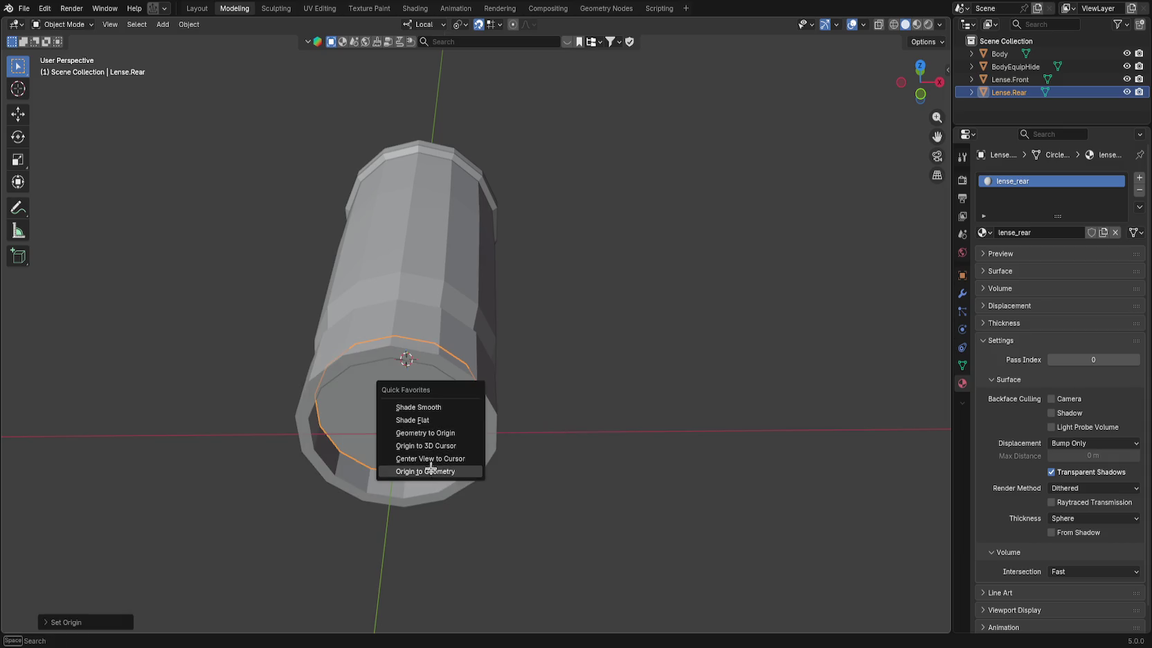
key(Escape)
- Save nvg_basic.blend and start moving the rear lens disc along local Y
key(ctrl+s)
mouse_move(532, 328)
mouse_down()
mouse_move(570, 331)
mouse_move(537, 315)
mouse_up()
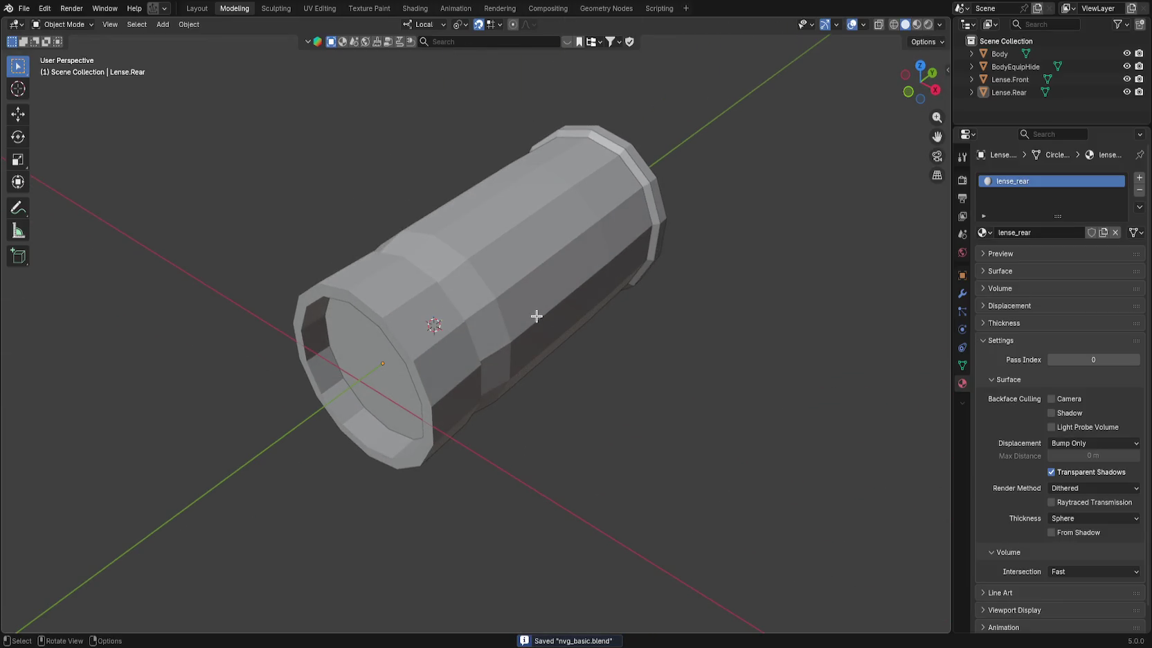
click(385, 366)
key(g)
key(y)
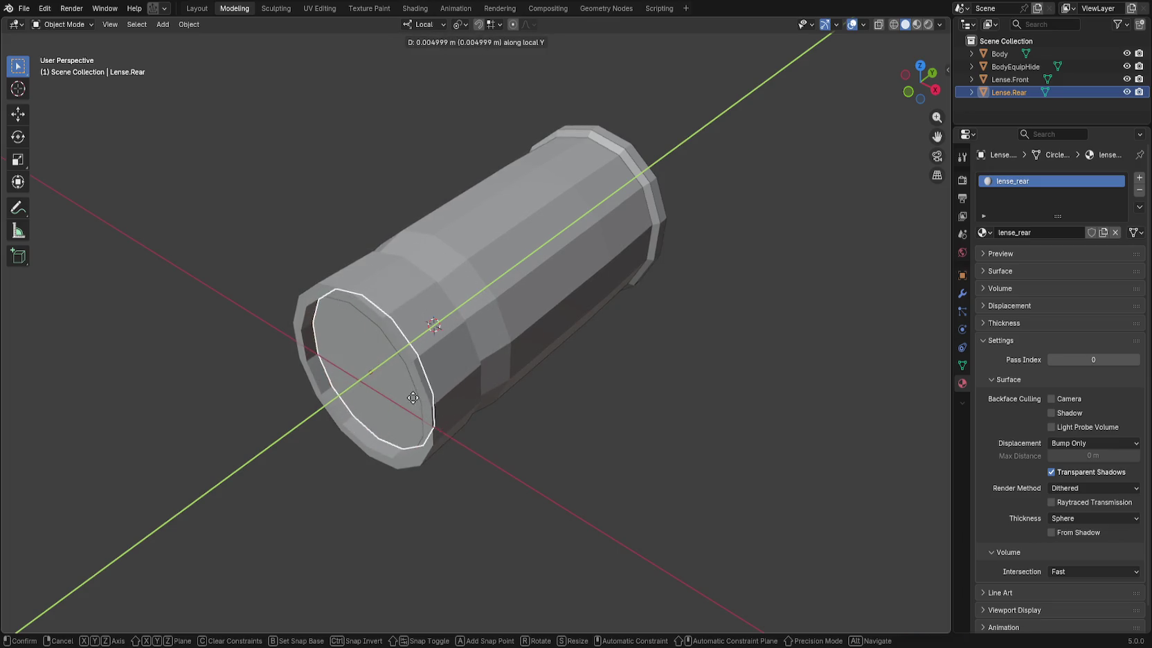
- Confirm the rear lens's new position and reselect the rear lens disc
click(413, 398)
drag(412, 398, 614, 390)
click(491, 450)
mouse_move(491, 449)
mouse_down()
mouse_move(457, 407)
mouse_move(448, 364)
mouse_move(713, 324)
mouse_move(537, 358)
mouse_move(438, 360)
mouse_up()
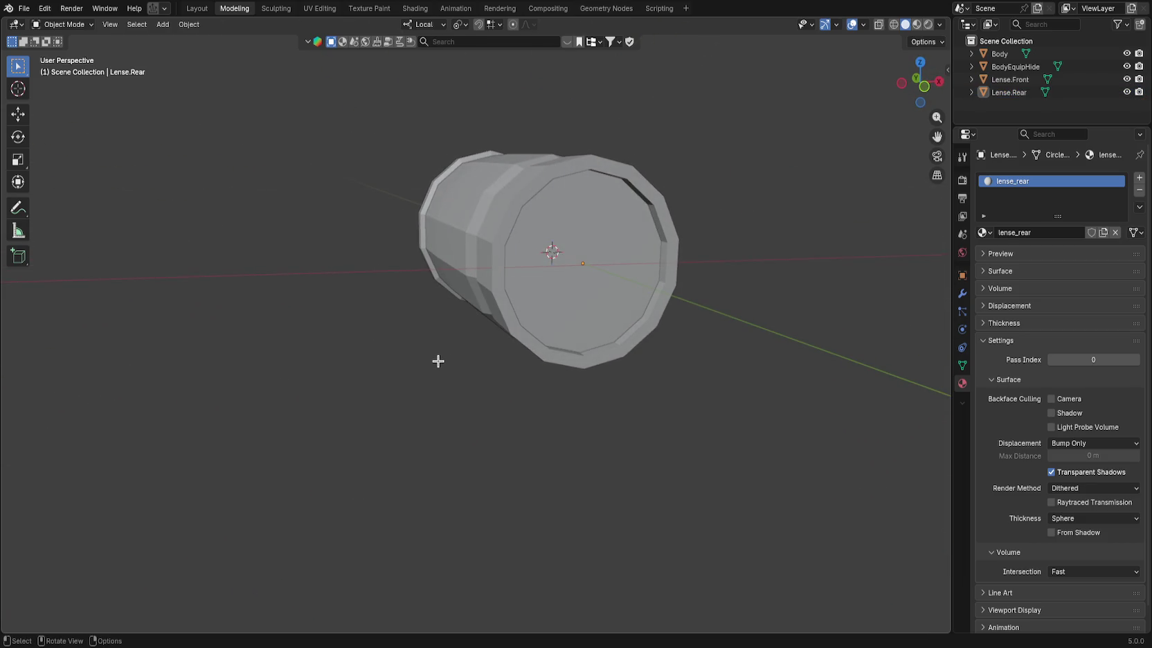
click(594, 269)
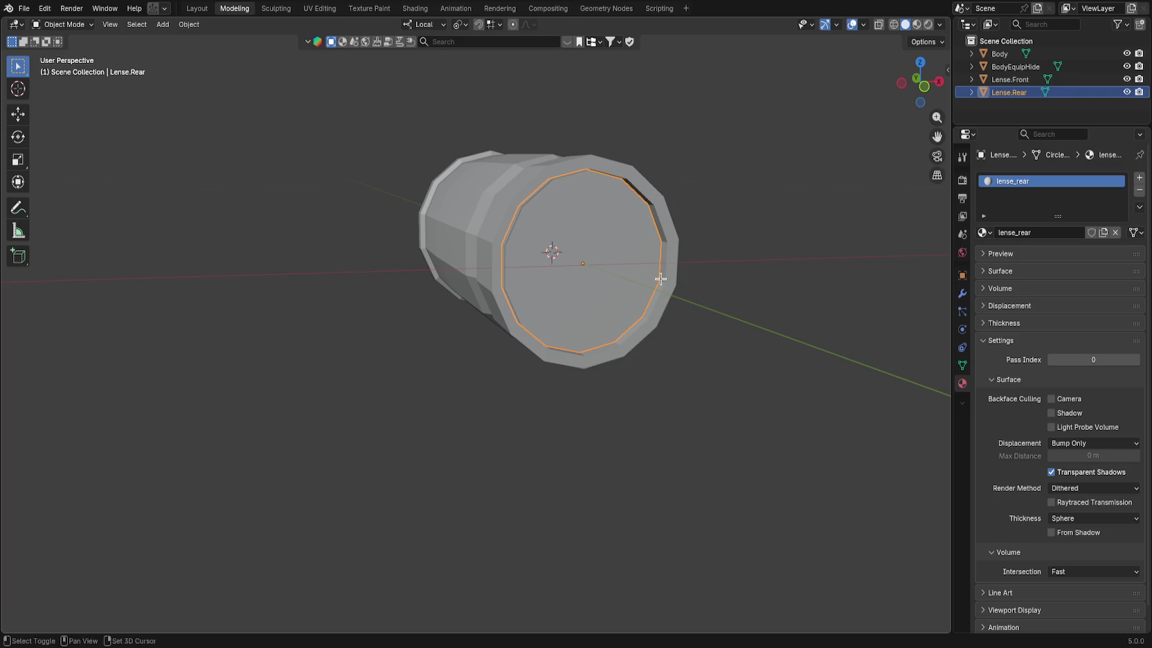
- Duplicate the rear lens in place, inspect the copy, then undo the duplicate
key(shift+d)
key(Escape)
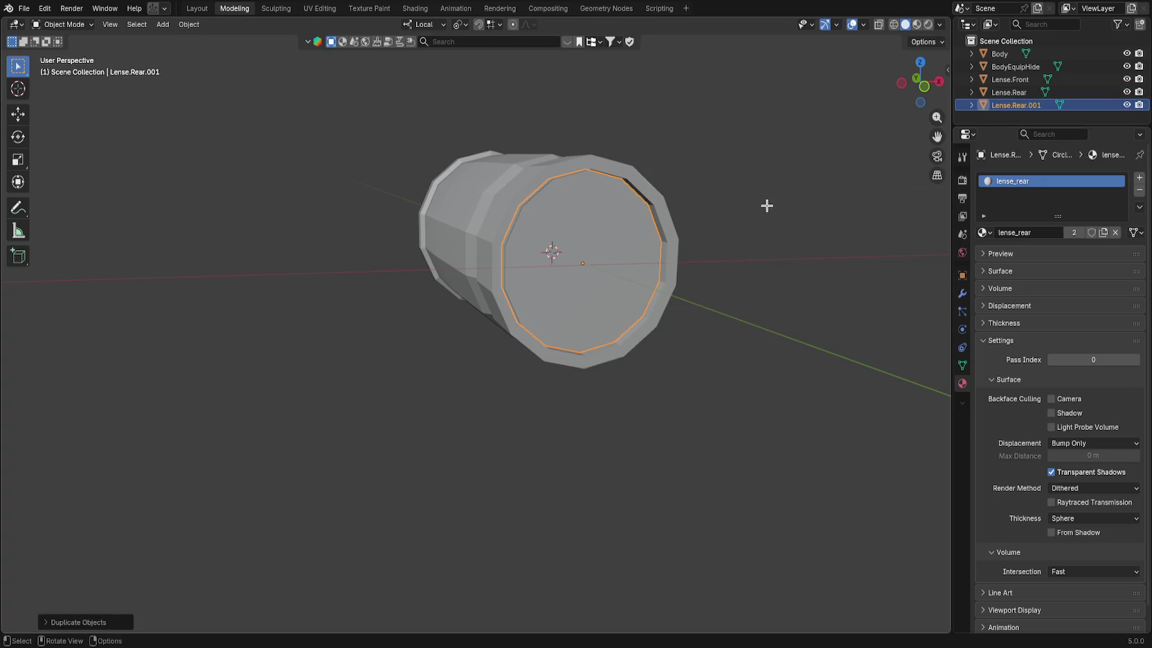
scroll(767, 203, right, 10)
scroll(732, 294, up, 5)
scroll(807, 277, down, 5)
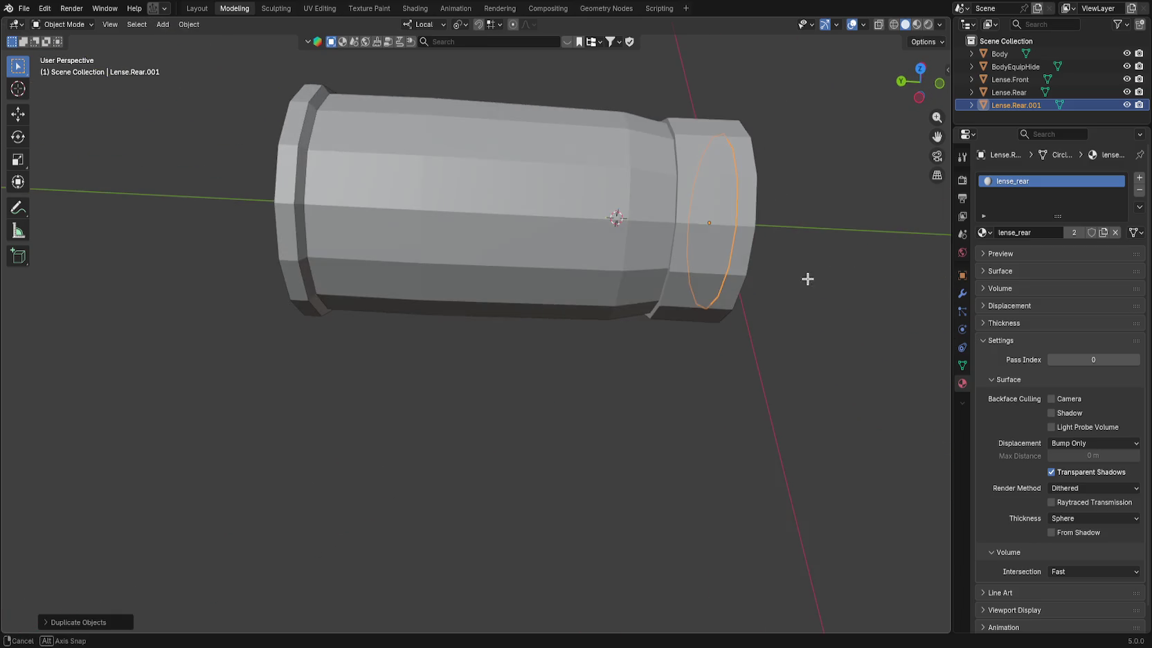
click(696, 222)
scroll(684, 207, left, 10)
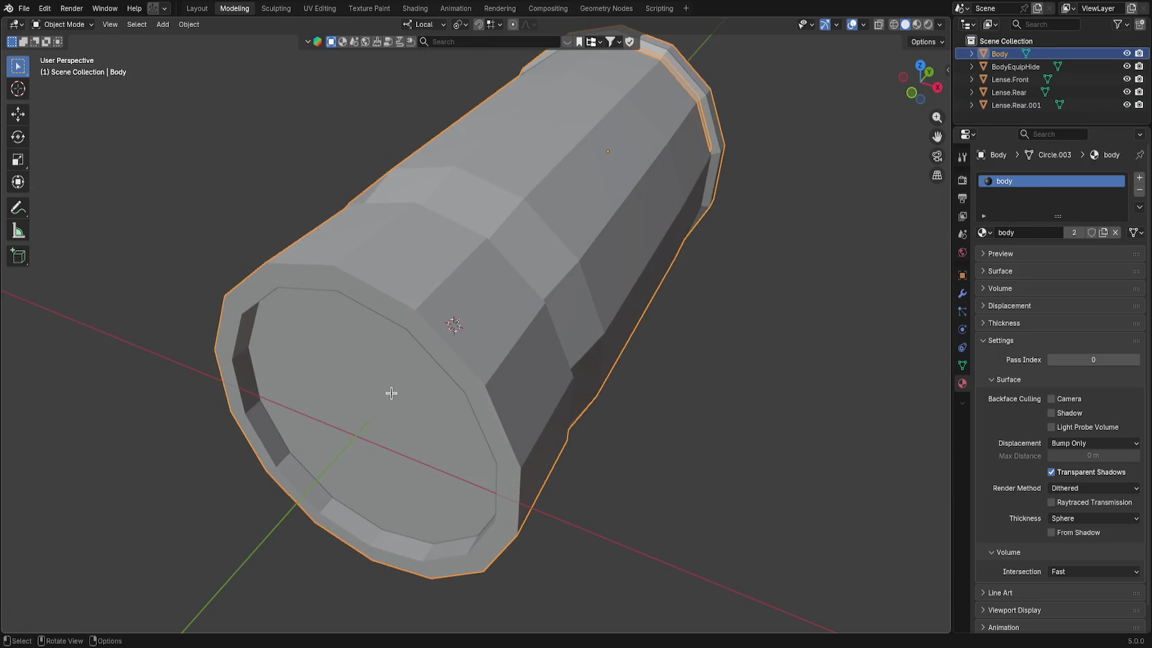
click(392, 394)
key(h)
click(398, 417)
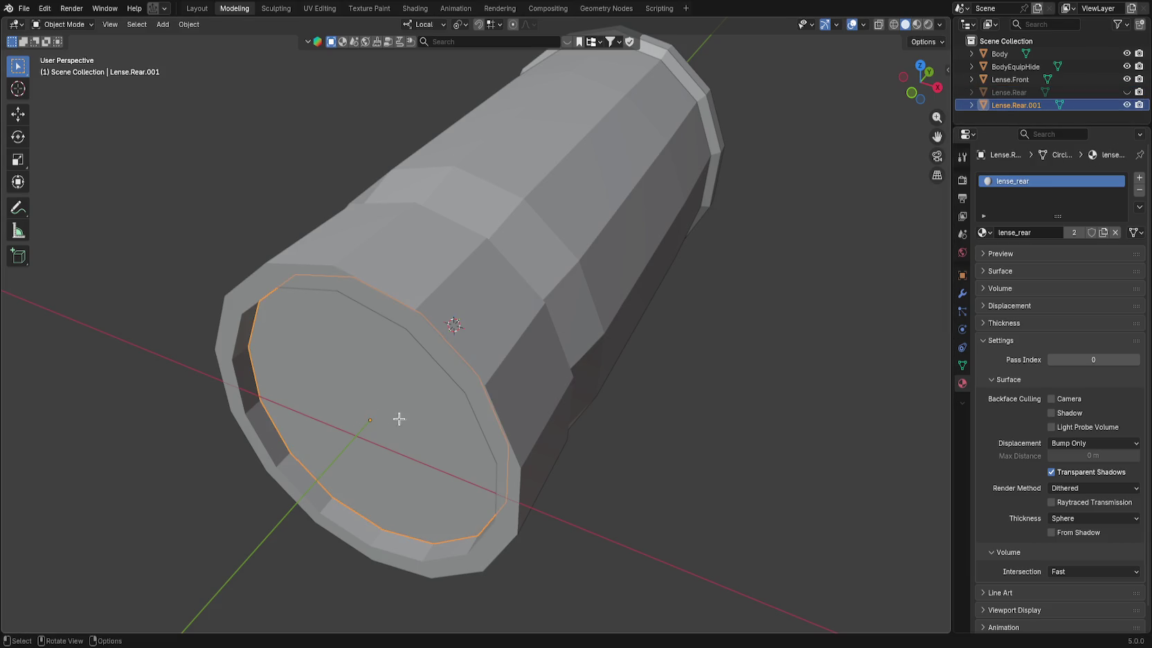
key(ctrl+z)
key(ctrl+z)
key(ctrl+z)
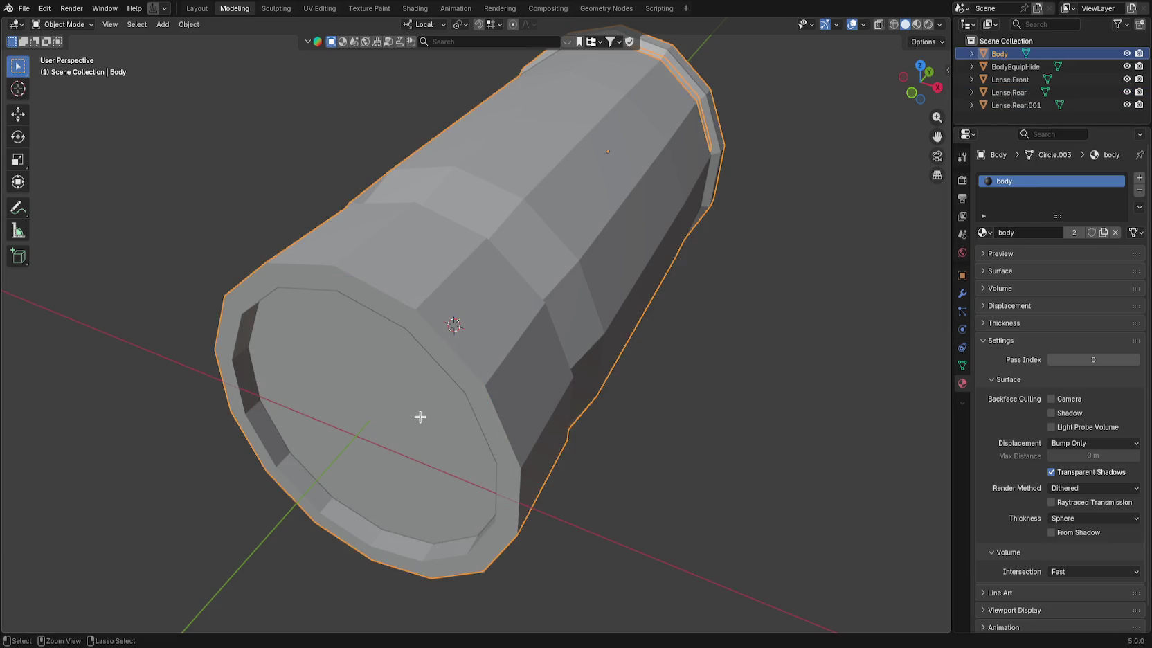
key(ctrl+z)
key(ctrl+z)
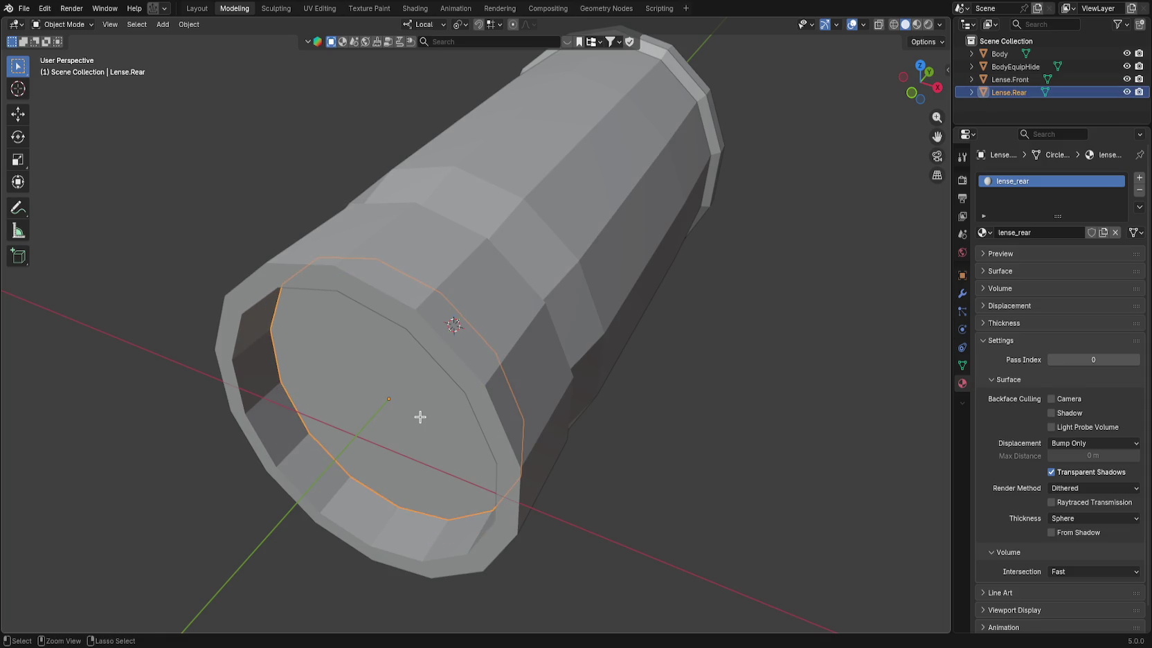
- Duplicate the rear lens again and slide Lense.Rear.001 slightly along local Y
key(shift+d)
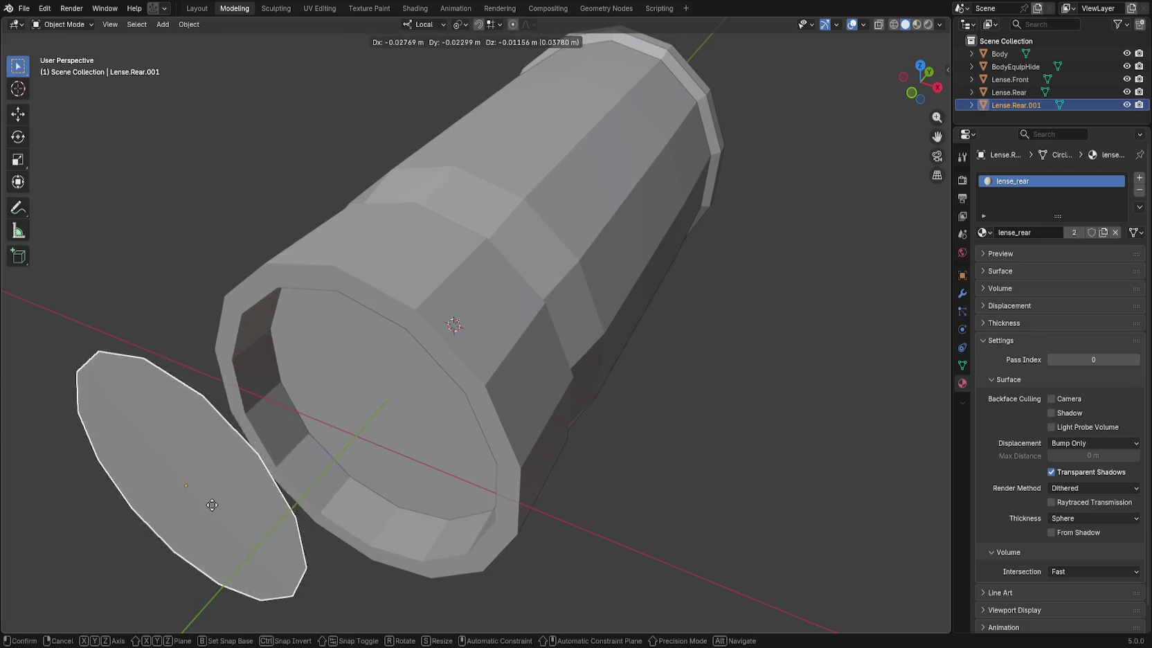
key(Escape)
key(g)
key(y)
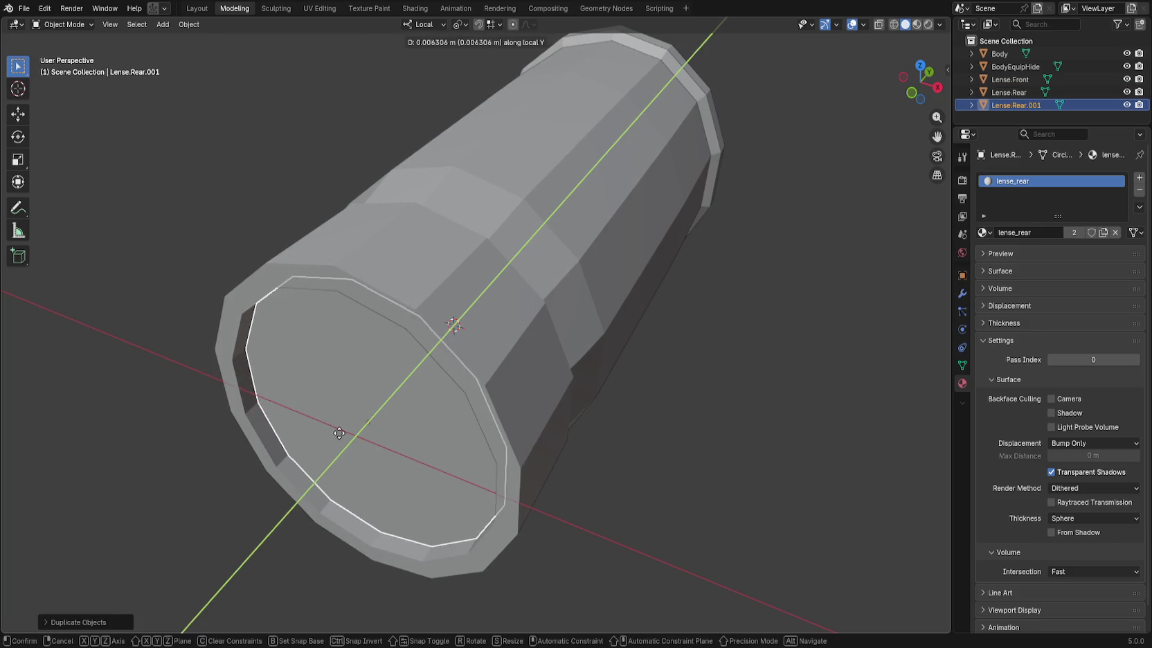
click(348, 428)
click(684, 437)
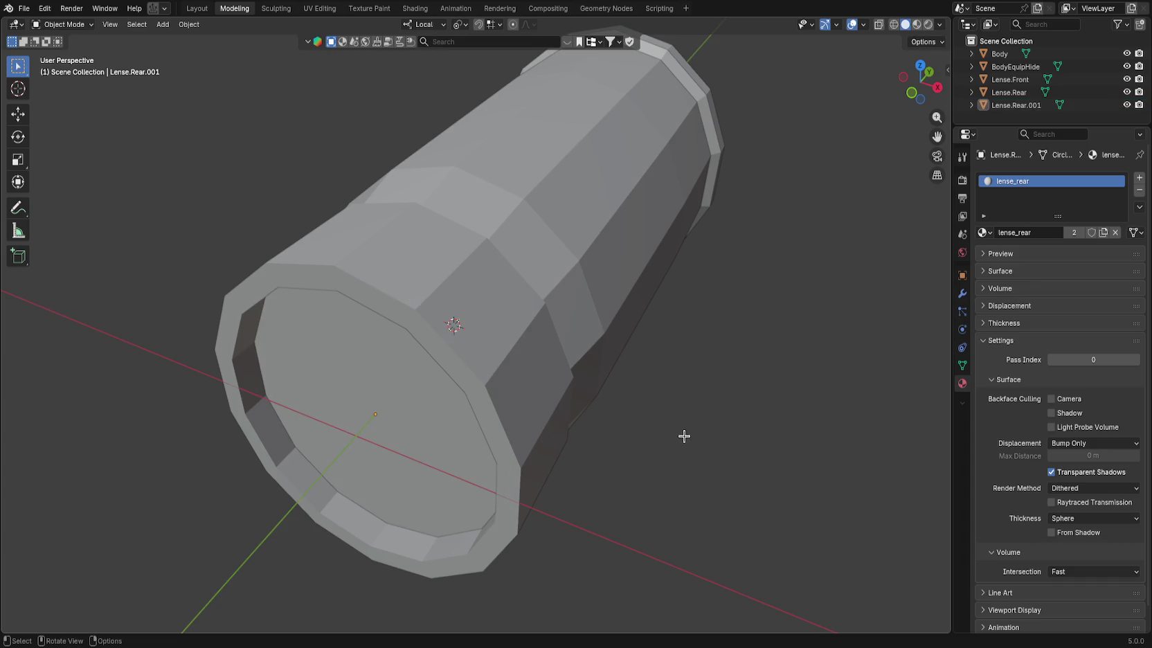
drag(920, 82, 900, 87)
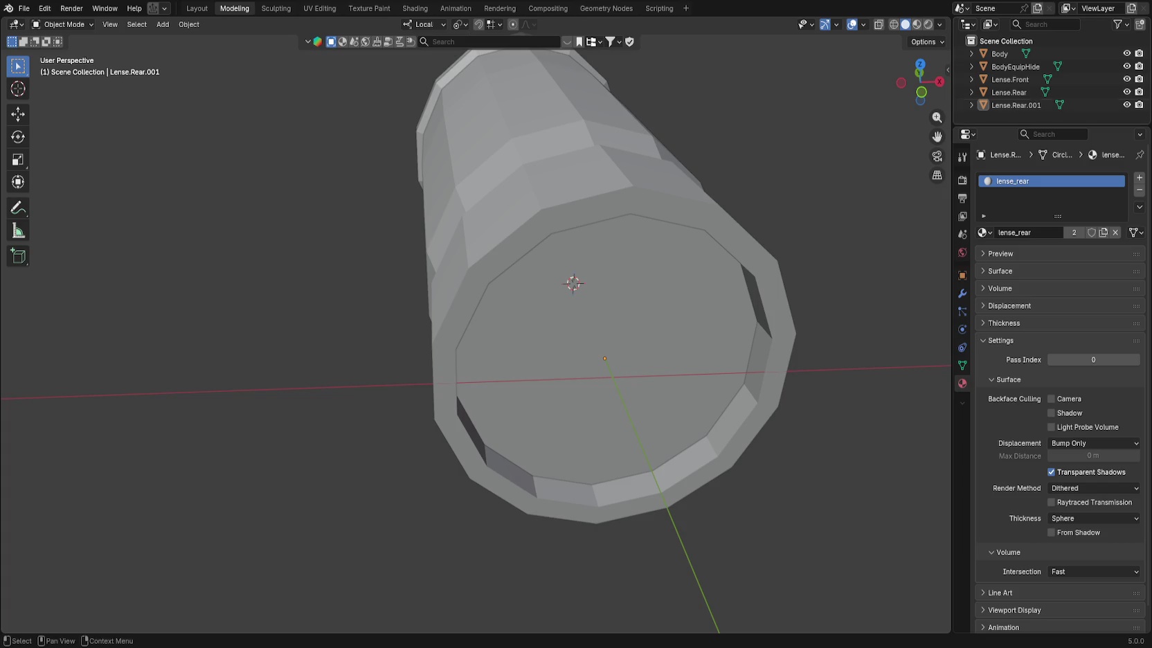
- Rename Lense.Rear.001 to Lense.Rear in the Outliner
click(1014, 104)
double_click(1015, 104)
click(1037, 104)
key(BackSpace)
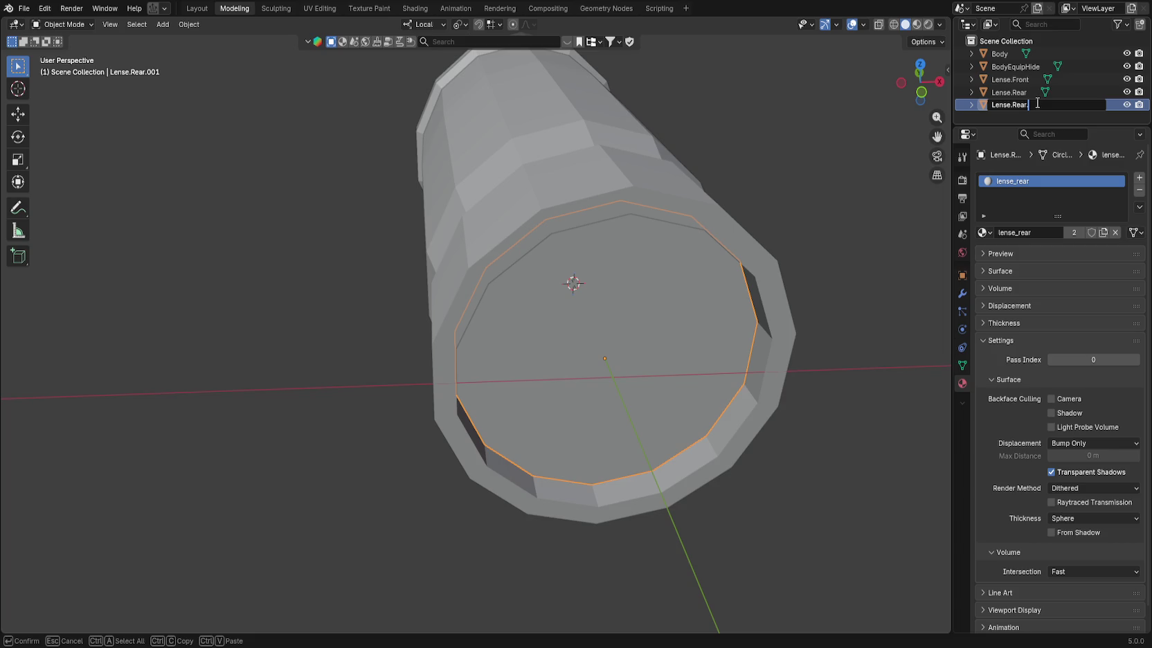
key(BackSpace)
key(BackSpace)
key(BackSpace)
text(.Rear)
key(Return)
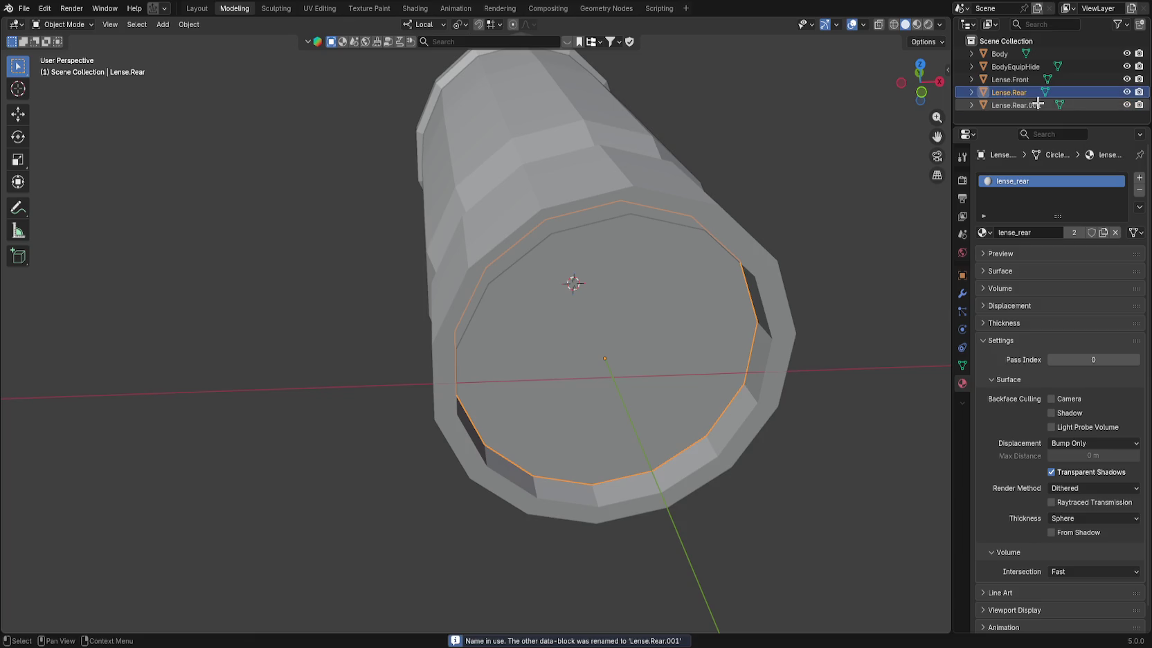
- Rename the other rear lens object to Lense.Rear.Tube
click(1038, 103)
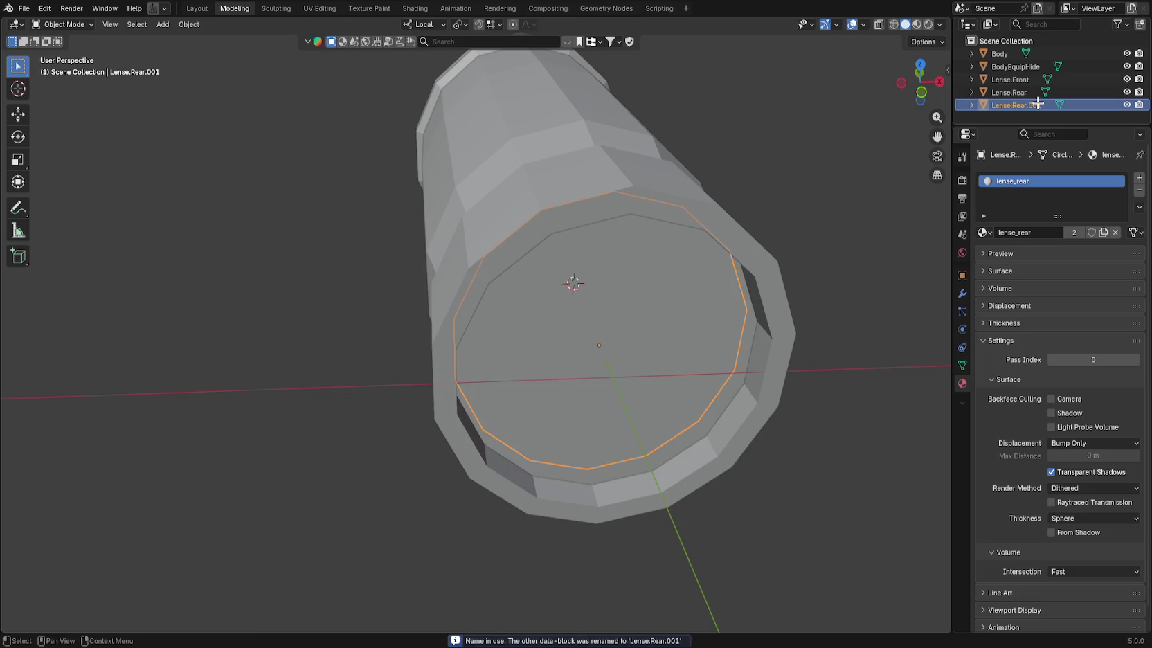
double_click(1038, 103)
key(End)
key(BackSpace)
key(BackSpace)
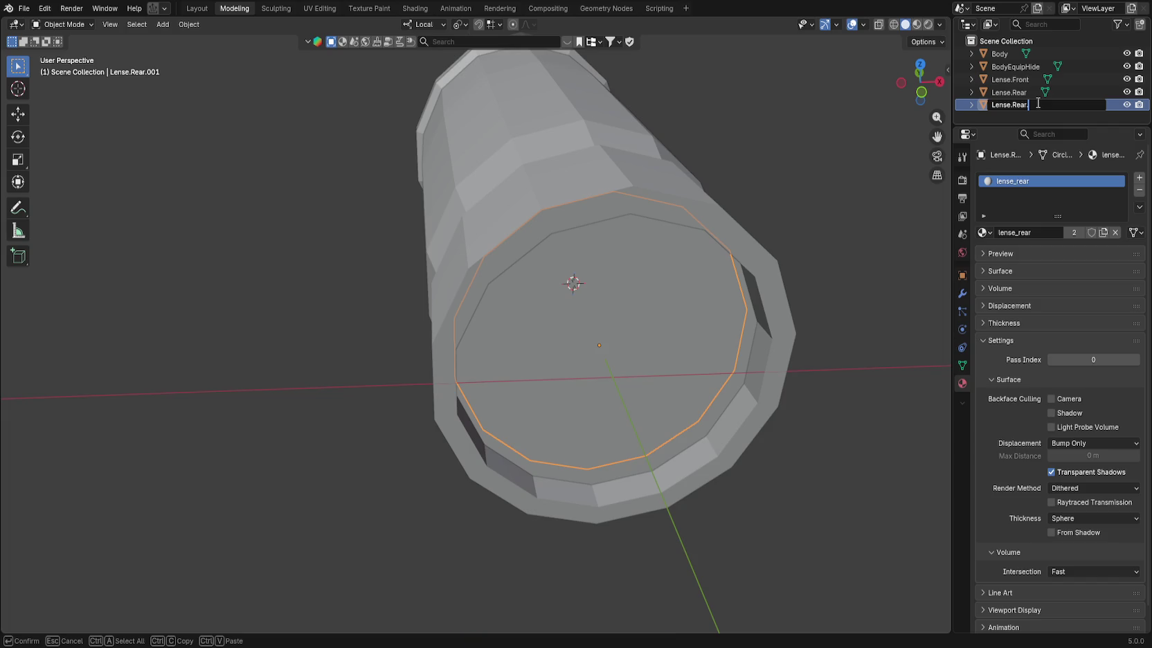
text(Tube)
key(Return)
- Deselect everything and save nvg_basic.blend
click(1033, 120)
key(ctrl+s)
drag(777, 244, 715, 217)
scroll(716, 218, down, 3)
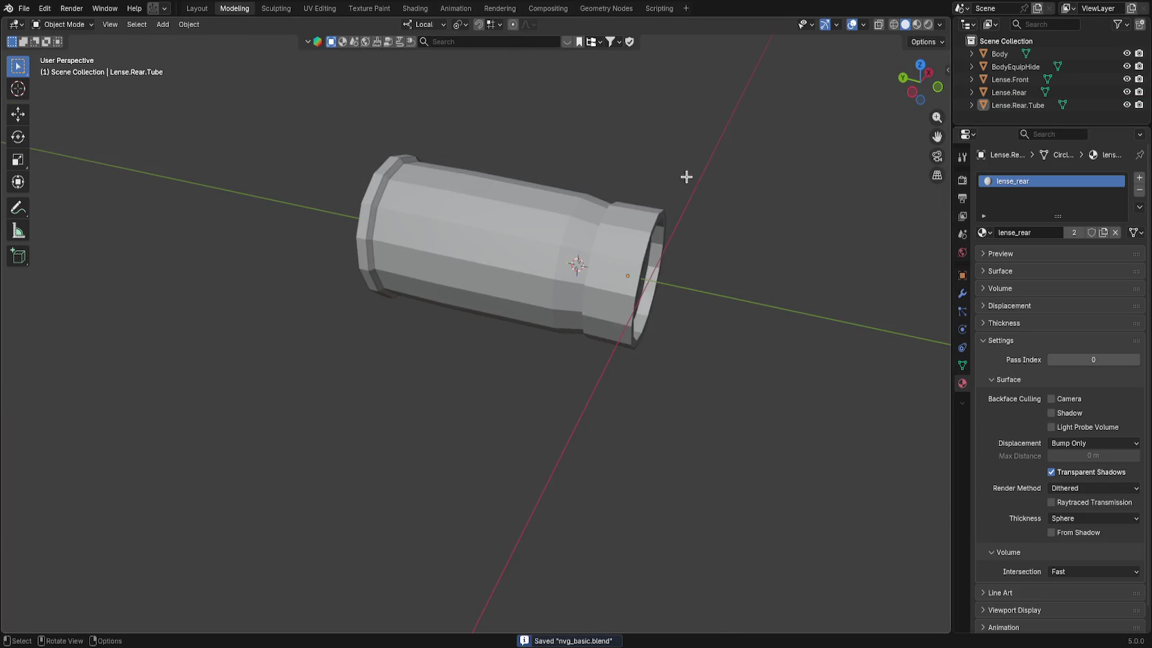
click(24, 8)
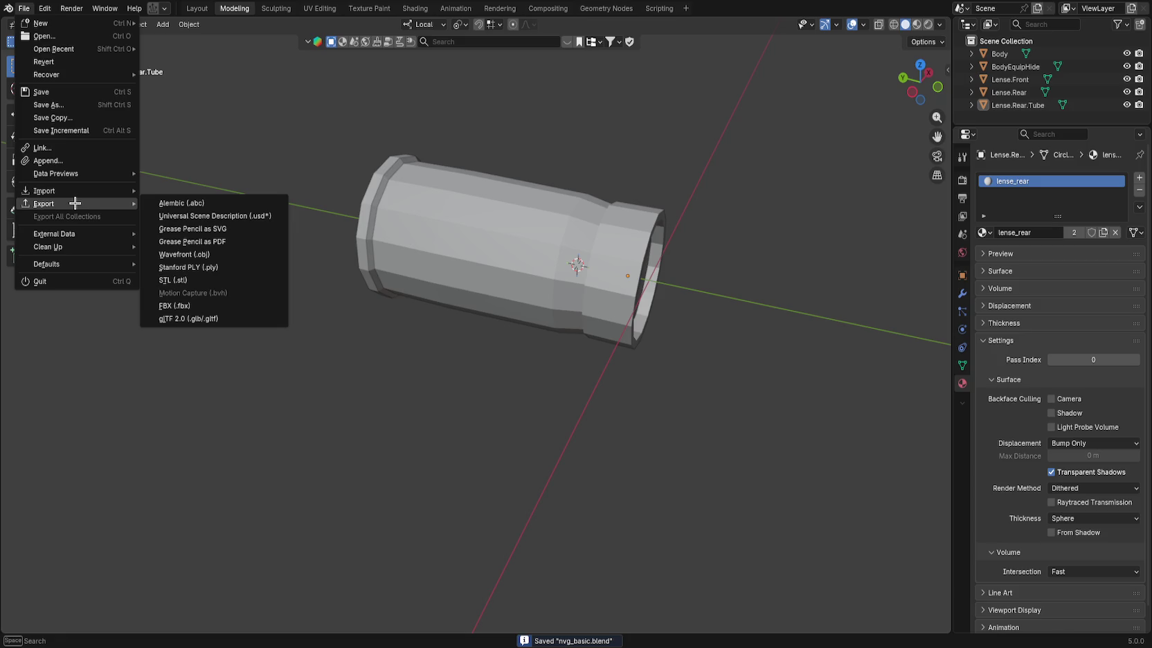
- Join BodyEquipHide into Body using Object > Join with Body active
click(1015, 67)
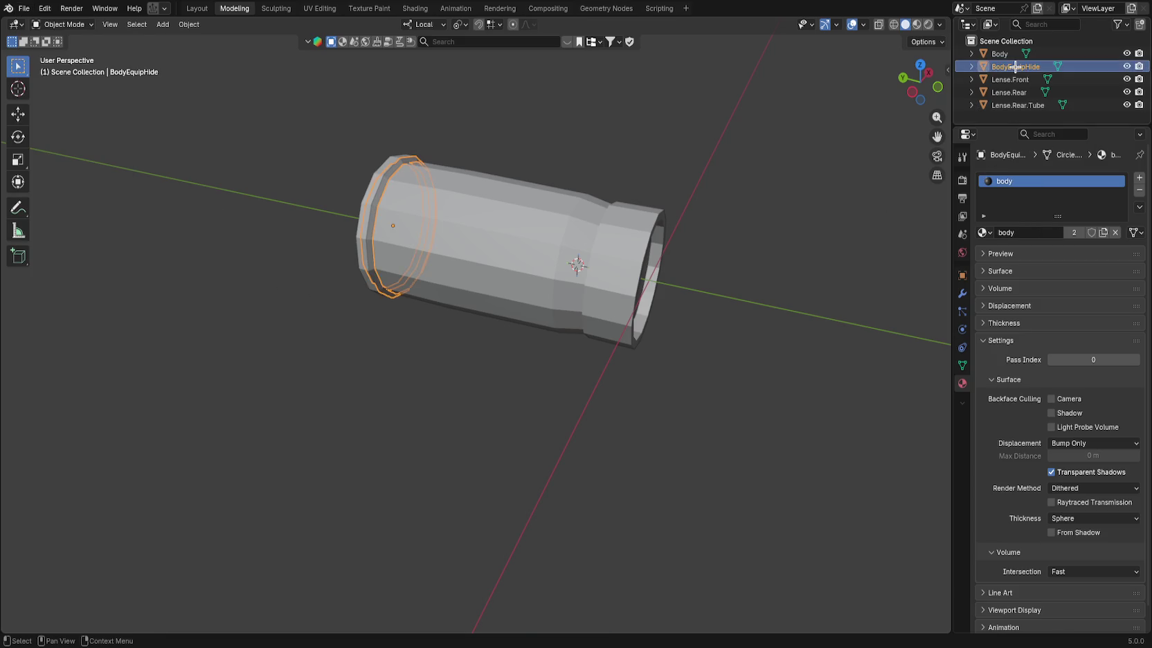
mouse_move(692, 228)
mouse_down()
mouse_move(526, 246)
mouse_move(588, 280)
mouse_move(561, 221)
mouse_move(526, 208)
mouse_move(478, 242)
mouse_up()
scroll(602, 274, down, 5)
scroll(477, 243, up, 2)
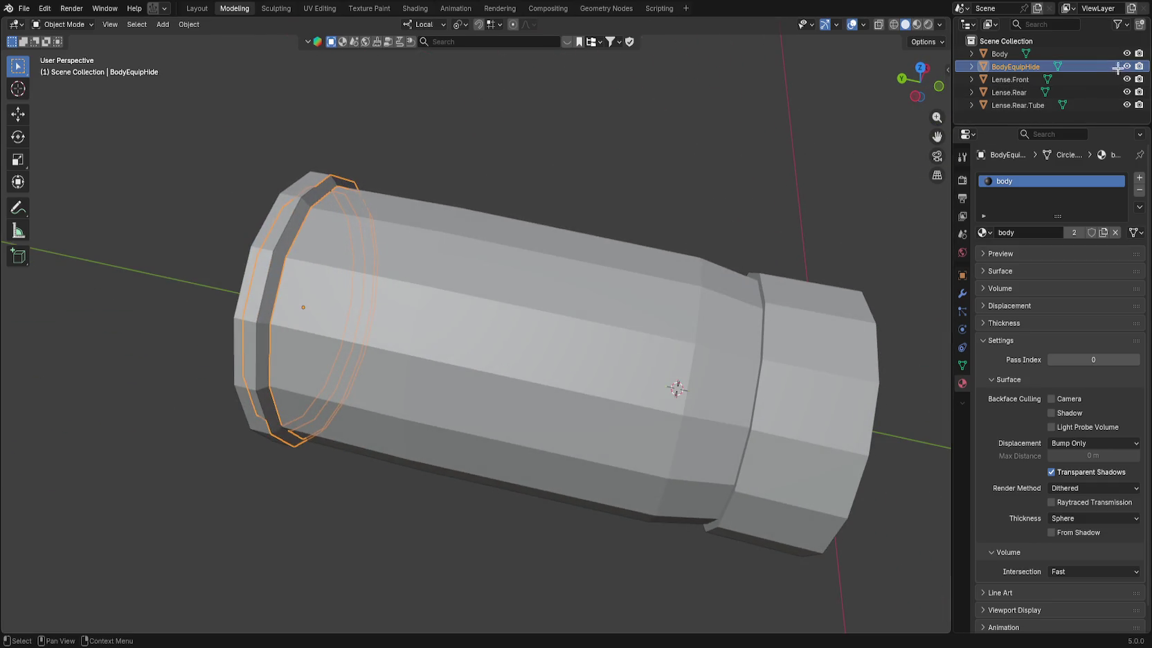
ctrl+click(1003, 54)
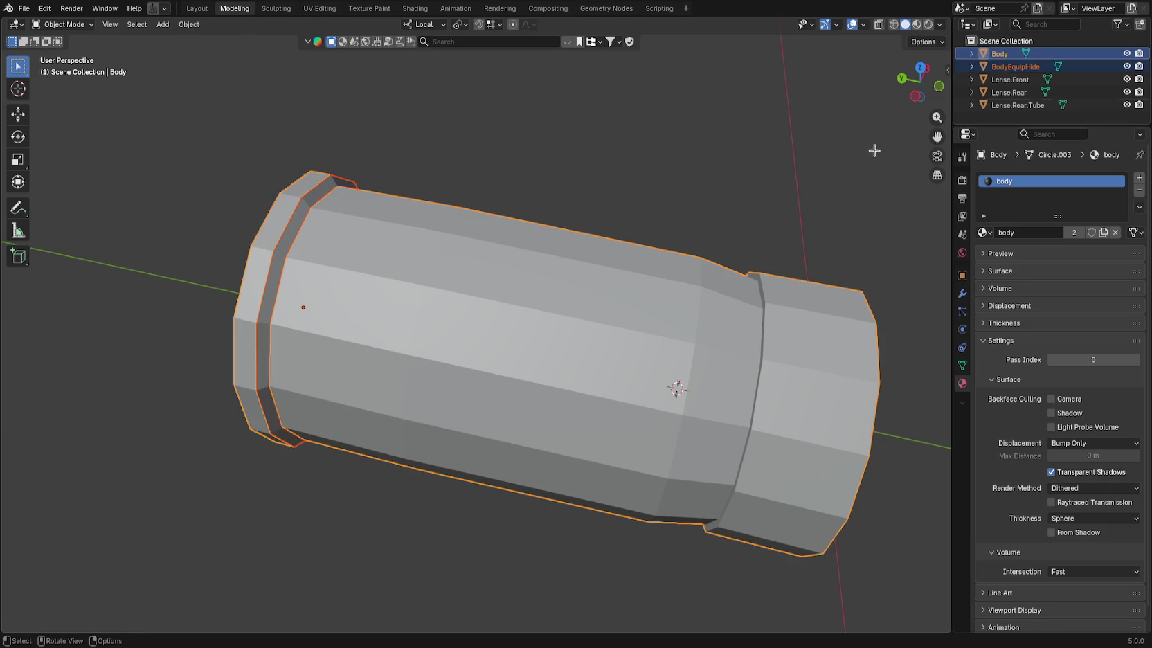
right_click(468, 291)
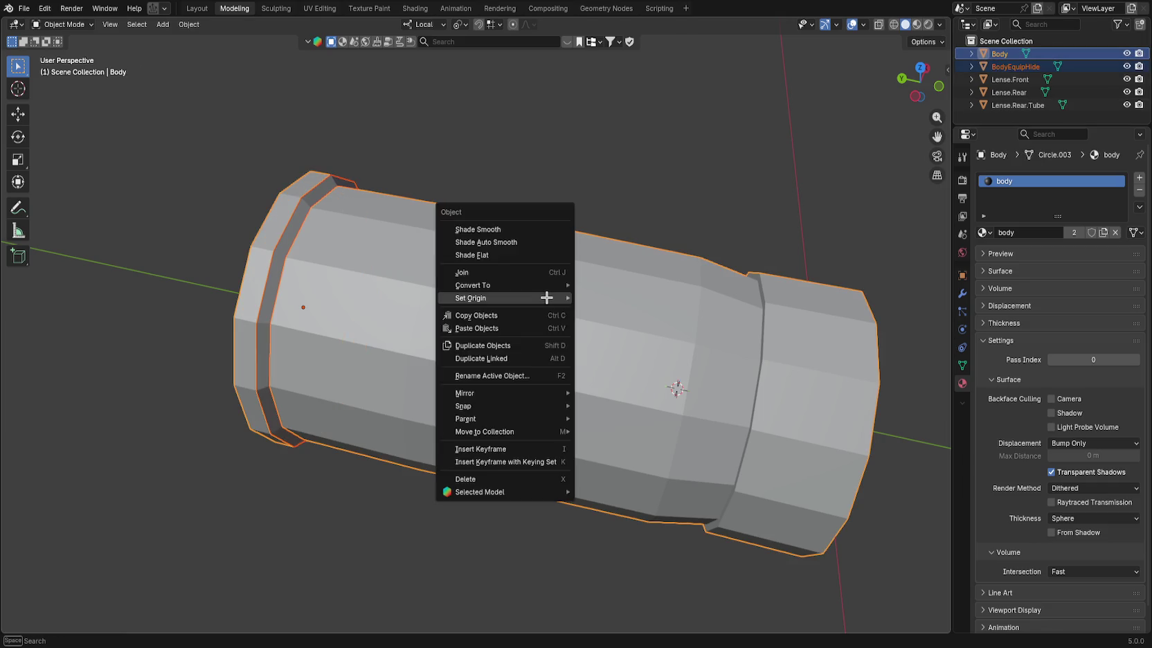
click(189, 24)
click(247, 151)
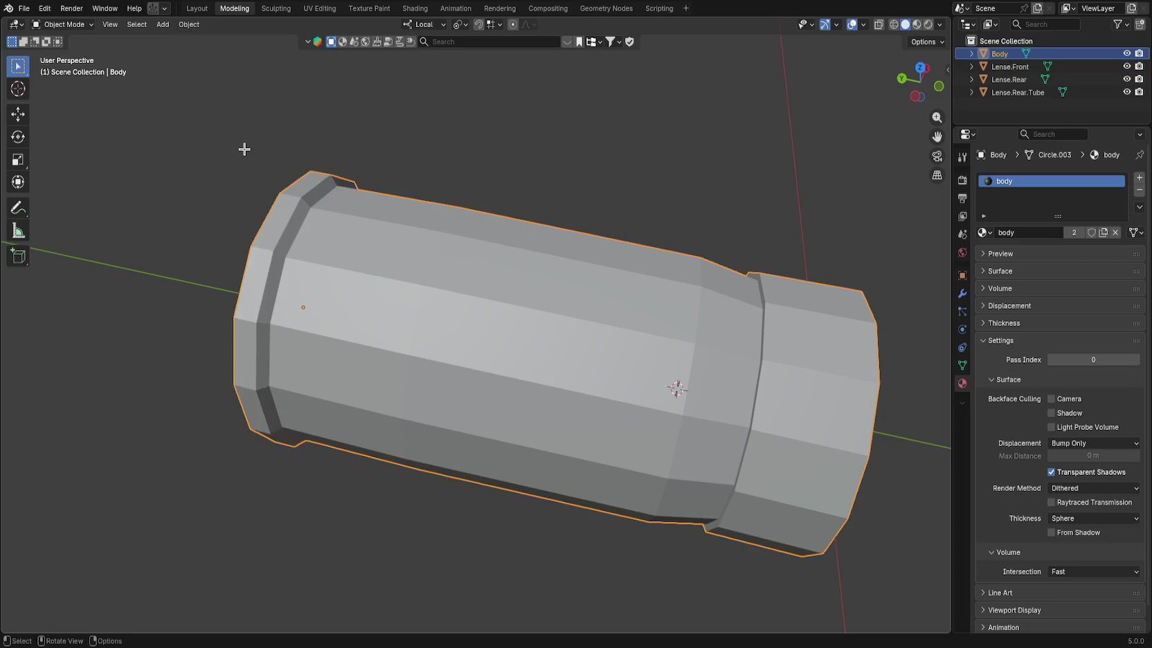
- Save the merged Body to nvg_basic.blend and select Lense.Front
mouse_move(673, 151)
mouse_down()
mouse_move(717, 226)
mouse_move(620, 200)
mouse_move(442, 77)
mouse_up()
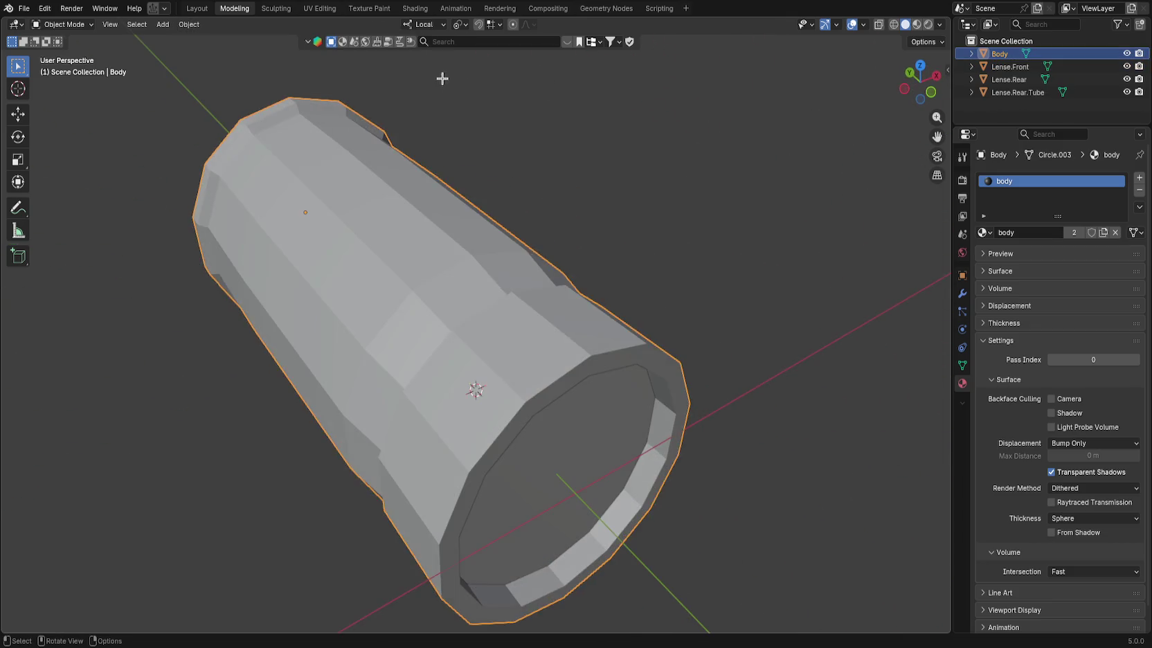
click(481, 91)
key(ctrl+s)
drag(541, 217, 545, 156)
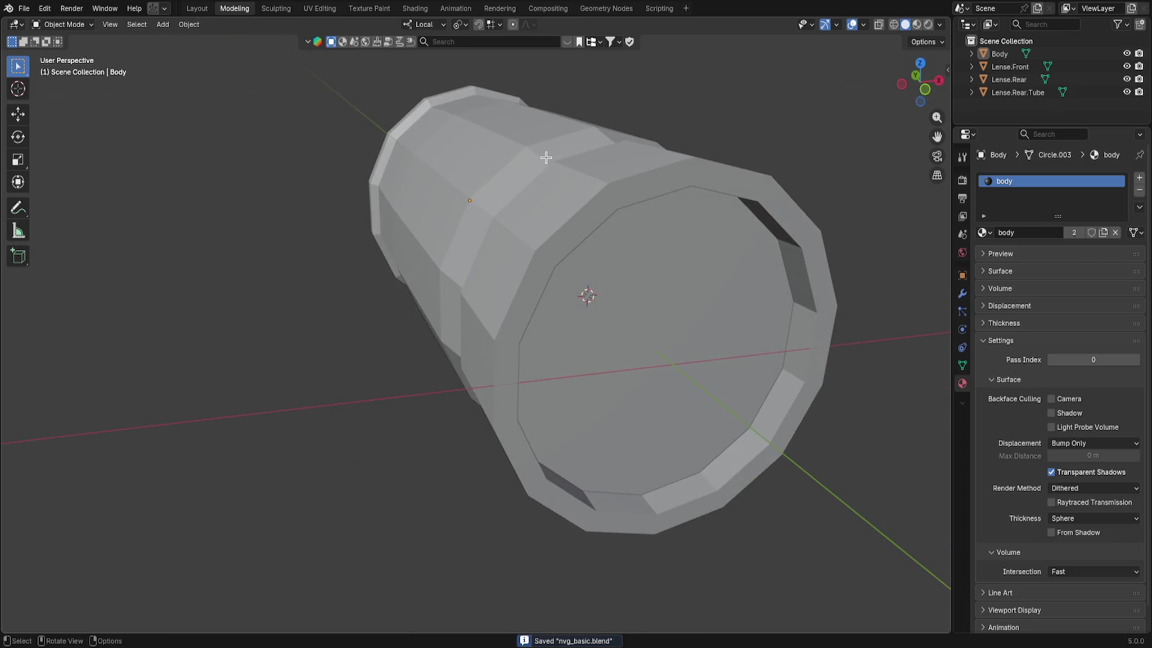
click(1015, 67)
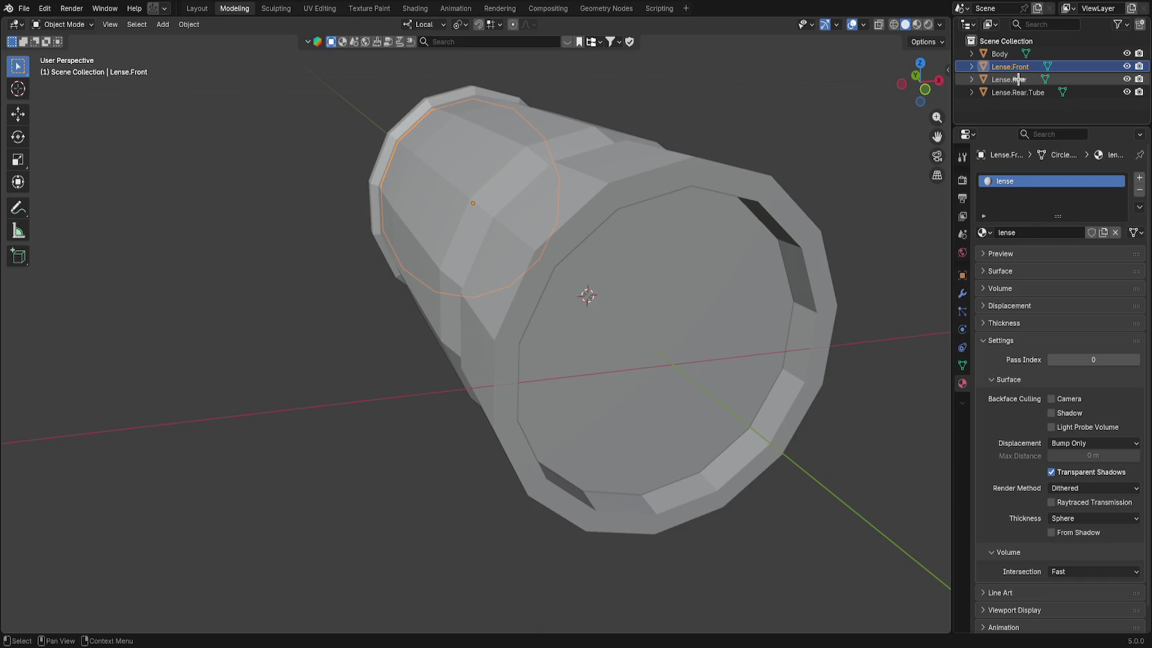
- Select Lense.Rear.Tube and give it a separate copied material named lense_tube
click(1018, 79)
click(1018, 92)
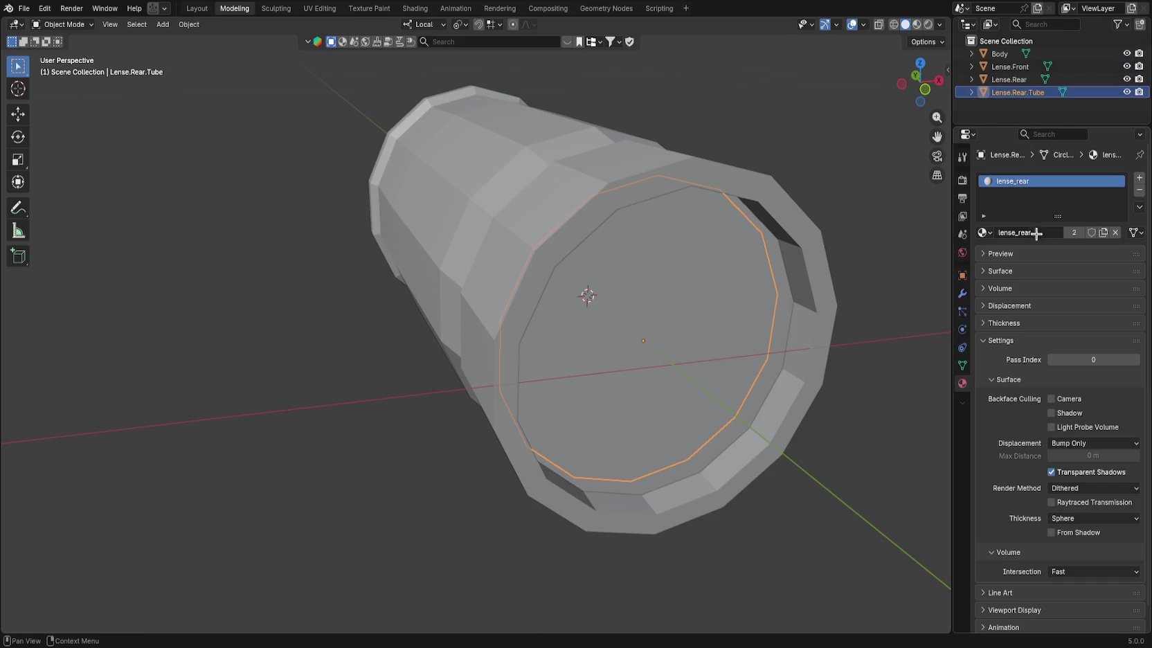
click(1099, 233)
click(1051, 235)
key(BackSpace)
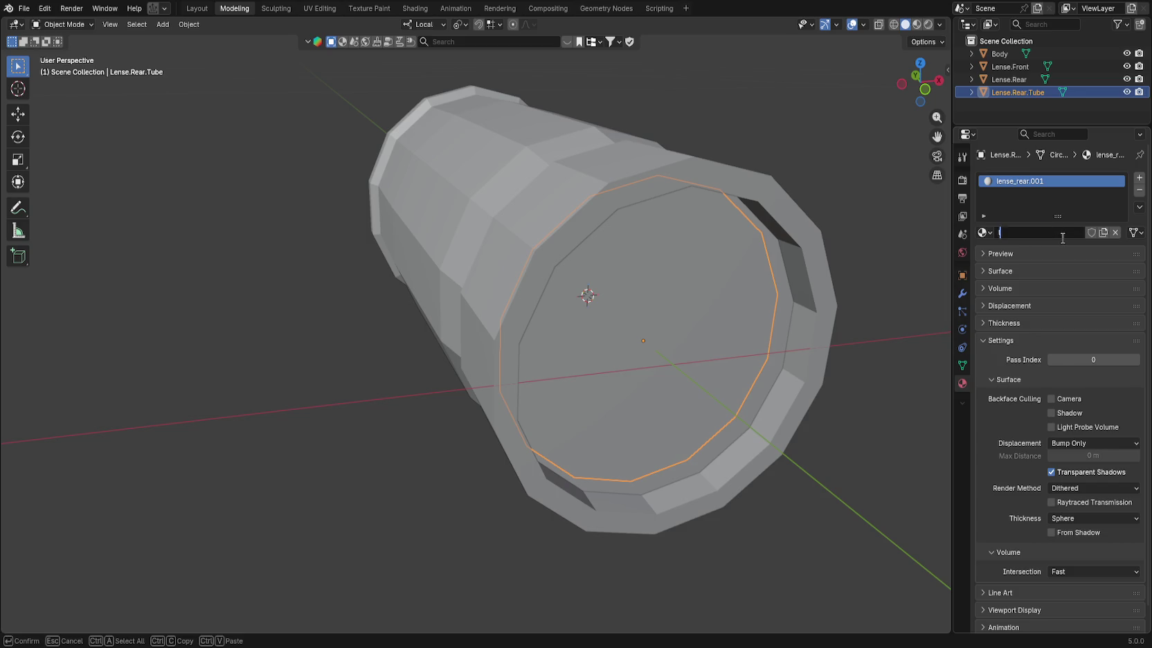
text(lense_tube)
key(Return)
- Rename the object to Lense.Tube and its material to lense.tube
double_click(1032, 92)
text(Lense.)
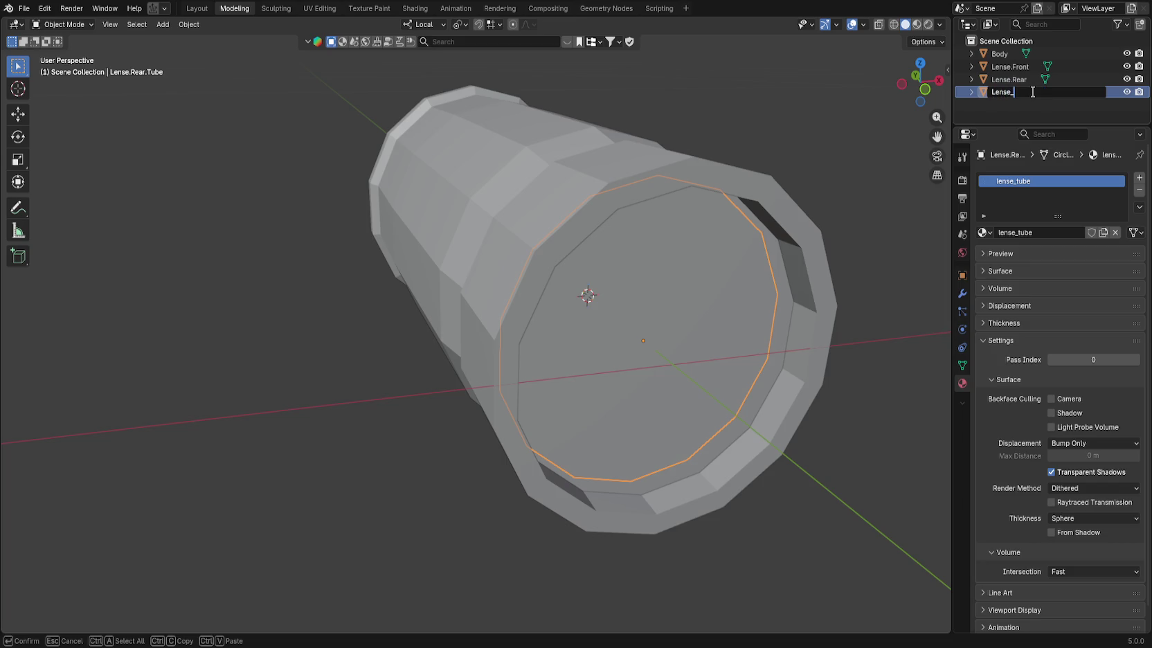
key(Return)
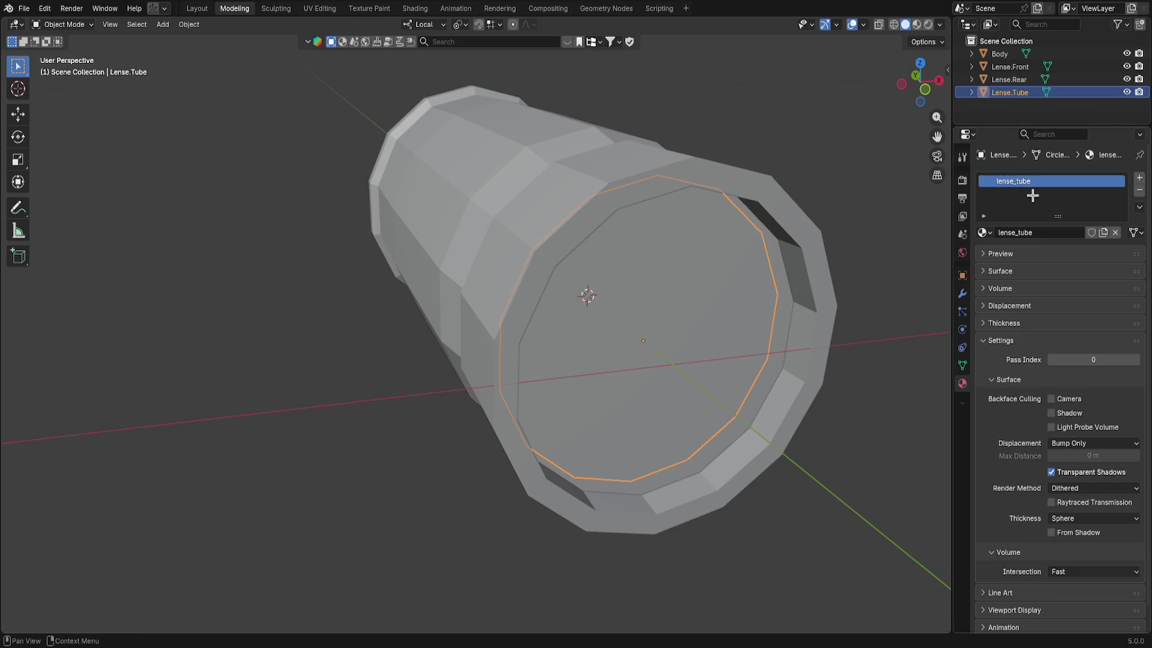
key(F2)
key(Escape)
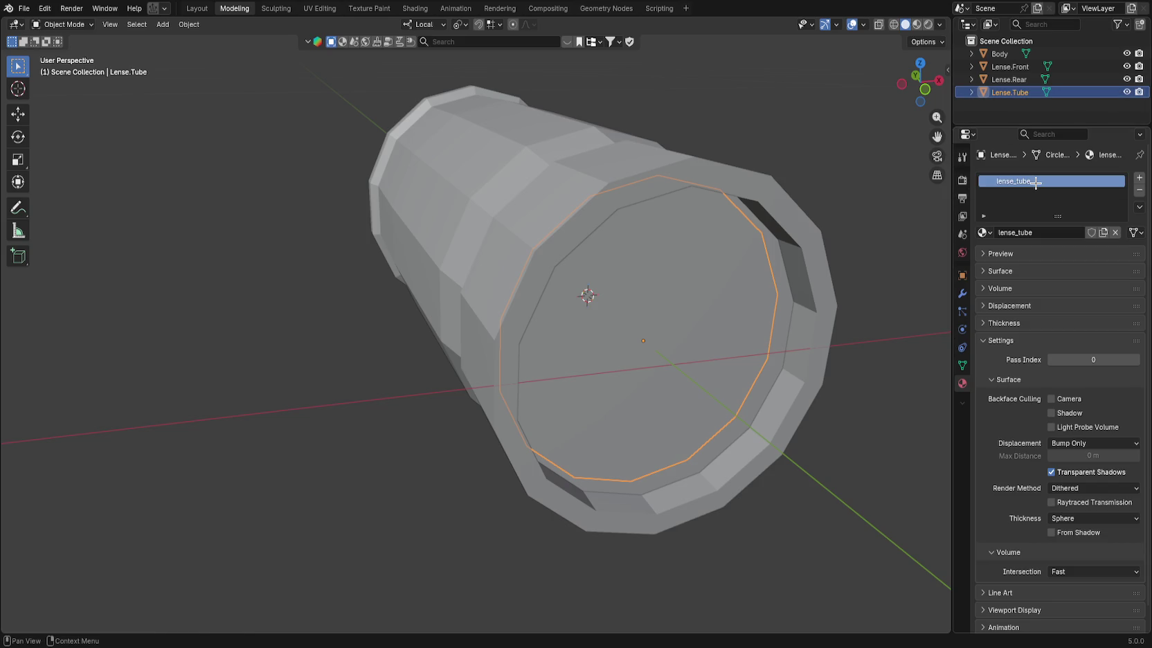
click(1052, 231)
text(lens)
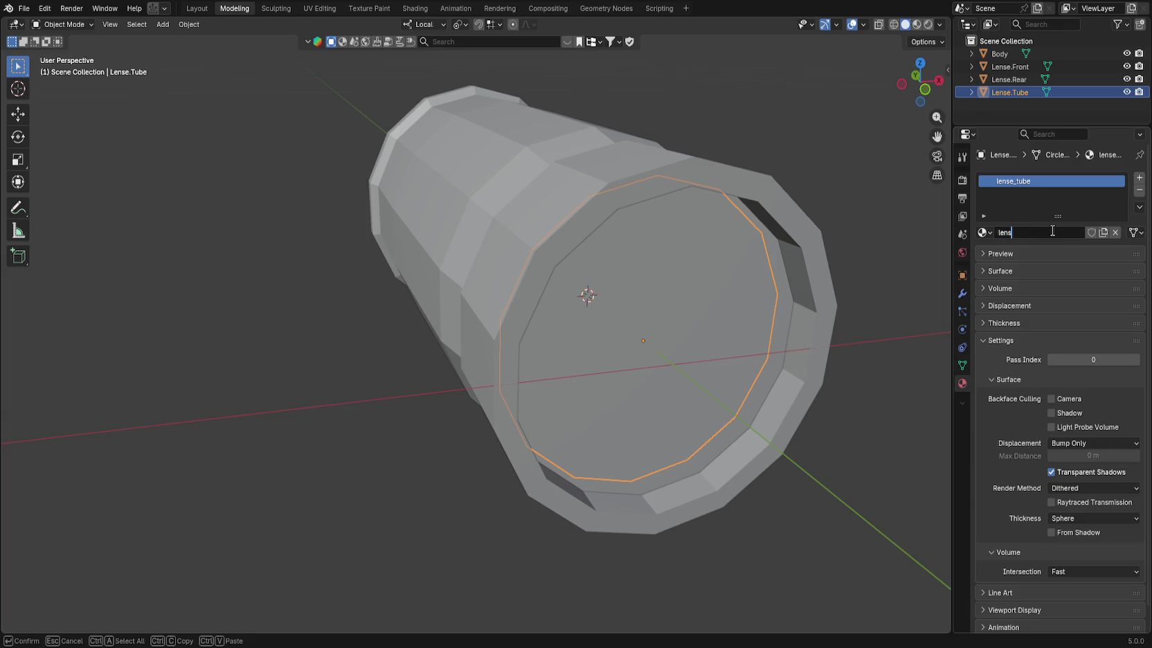
key(Return)
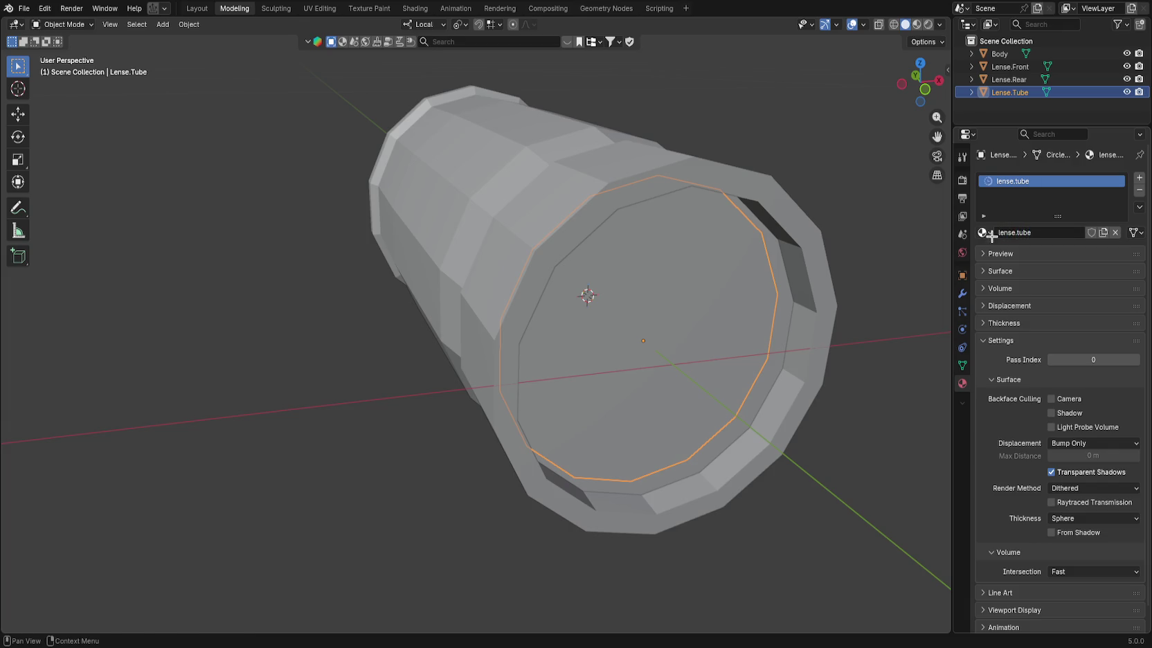
- Rename the lense_rear material to lense.rear
click(984, 232)
click(1072, 290)
click(1043, 234)
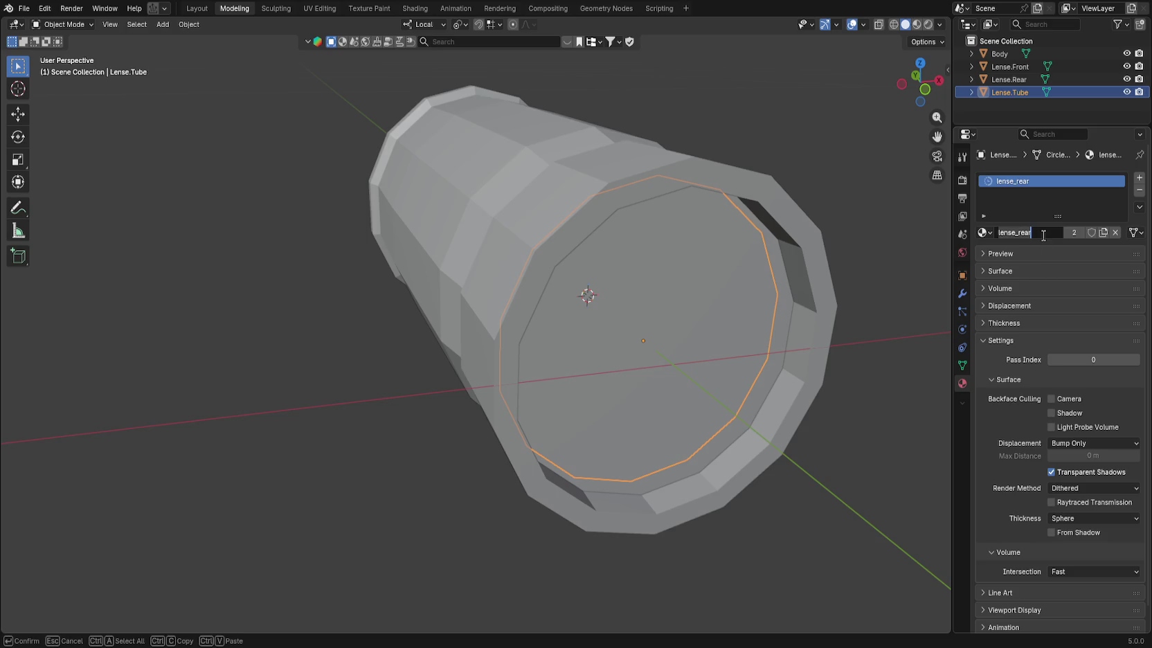
text(lense)
key(BackSpace)
text(.)
text(r)
key(Return)
- Assign the lense.tube material to the tube's material slot
click(984, 233)
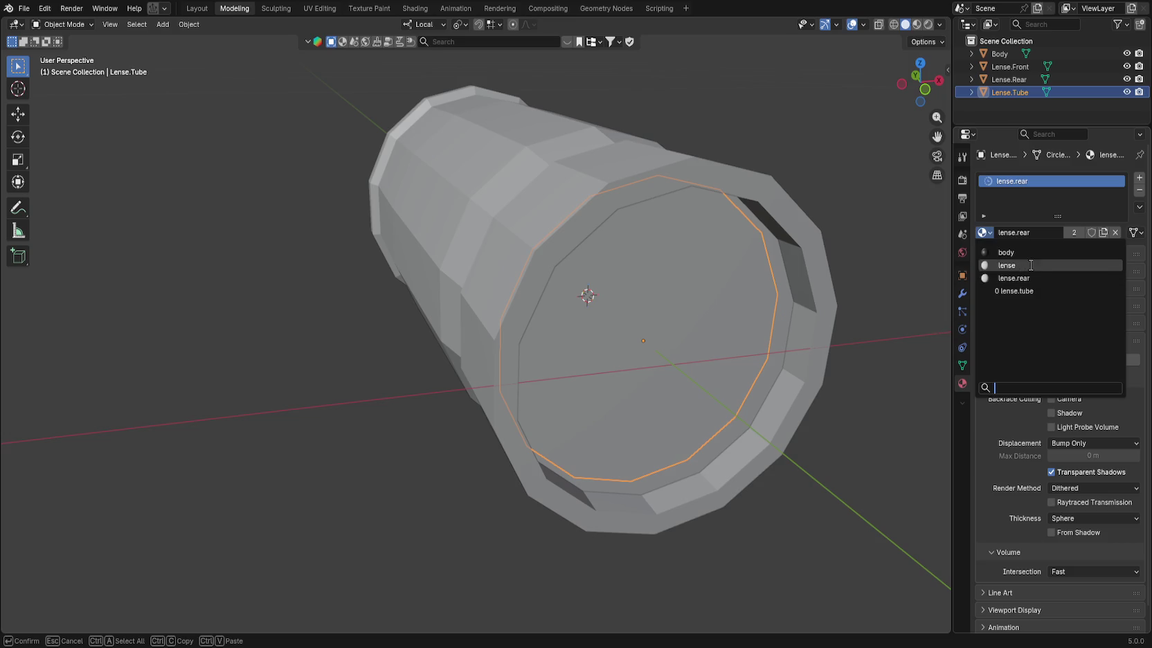
click(1050, 291)
click(1115, 233)
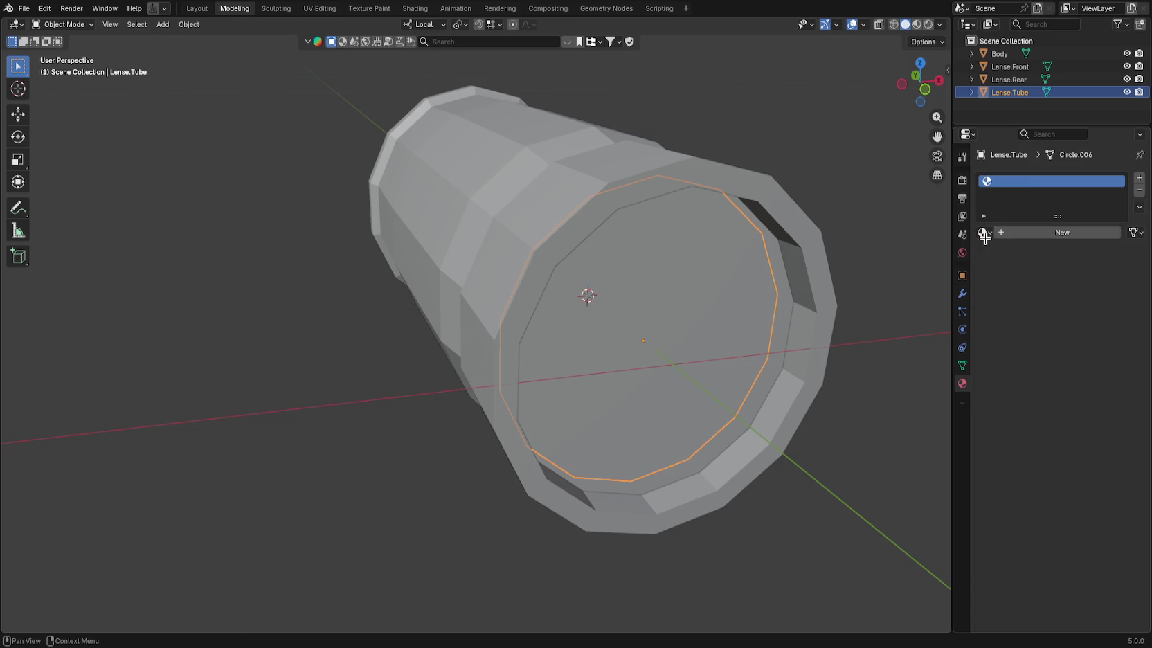
click(986, 233)
click(1015, 291)
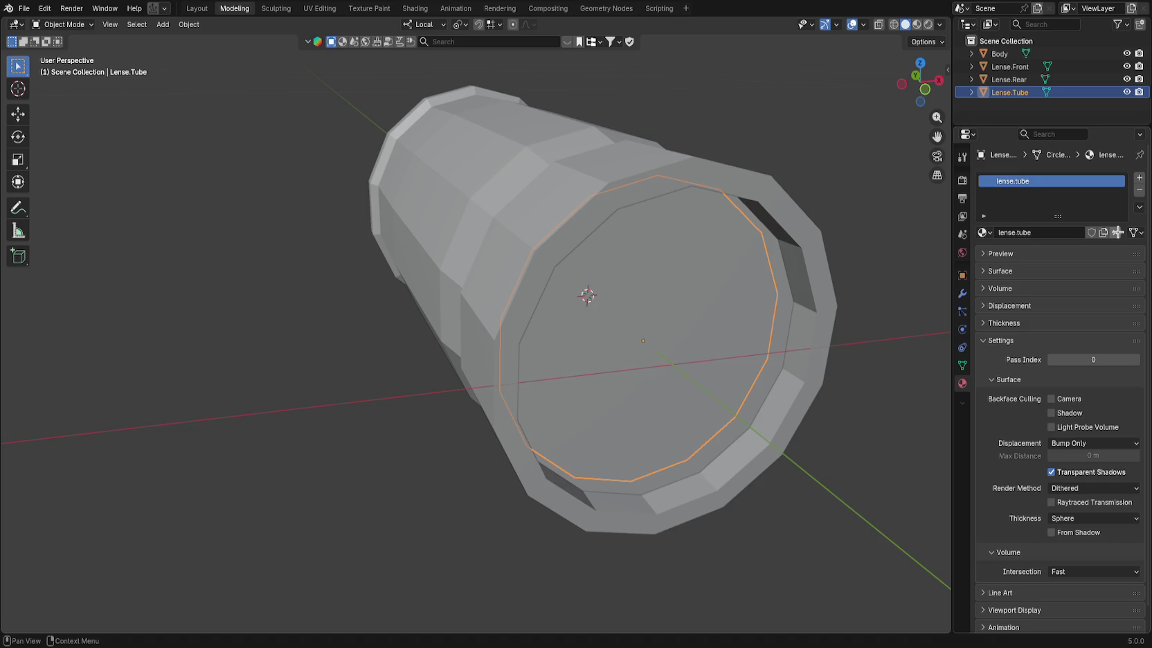
click(1116, 233)
click(984, 233)
click(984, 233)
click(984, 232)
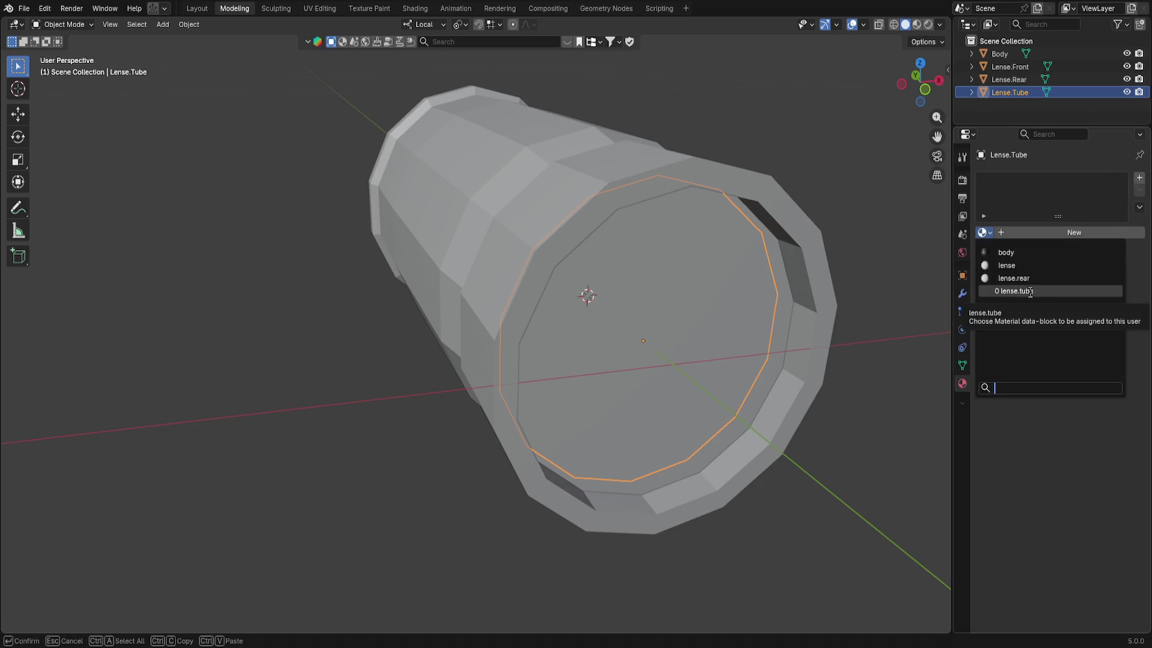
click(1039, 292)
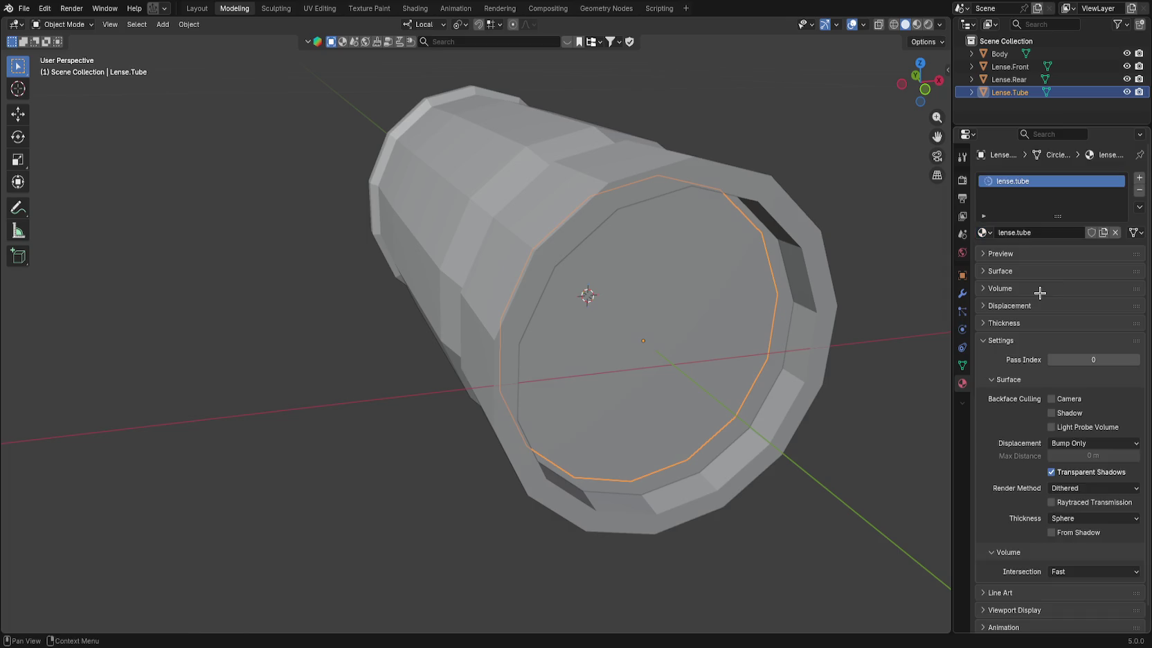
- Check lense.tube's surface settings and orbit to view the tube from the side
click(1000, 271)
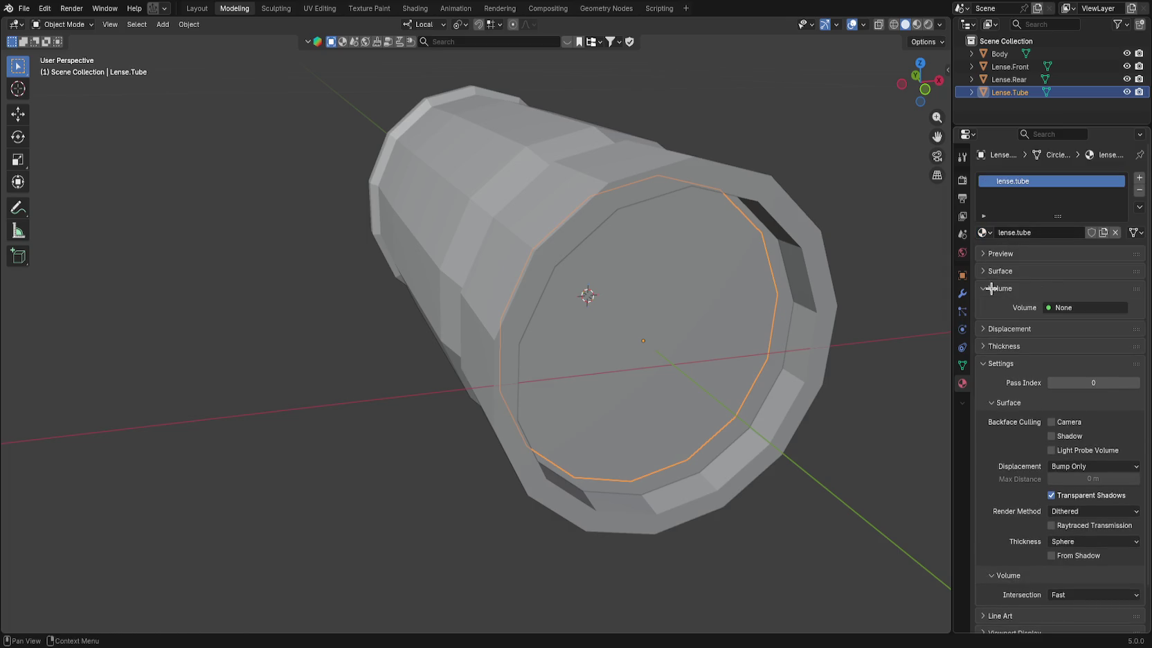
click(1000, 271)
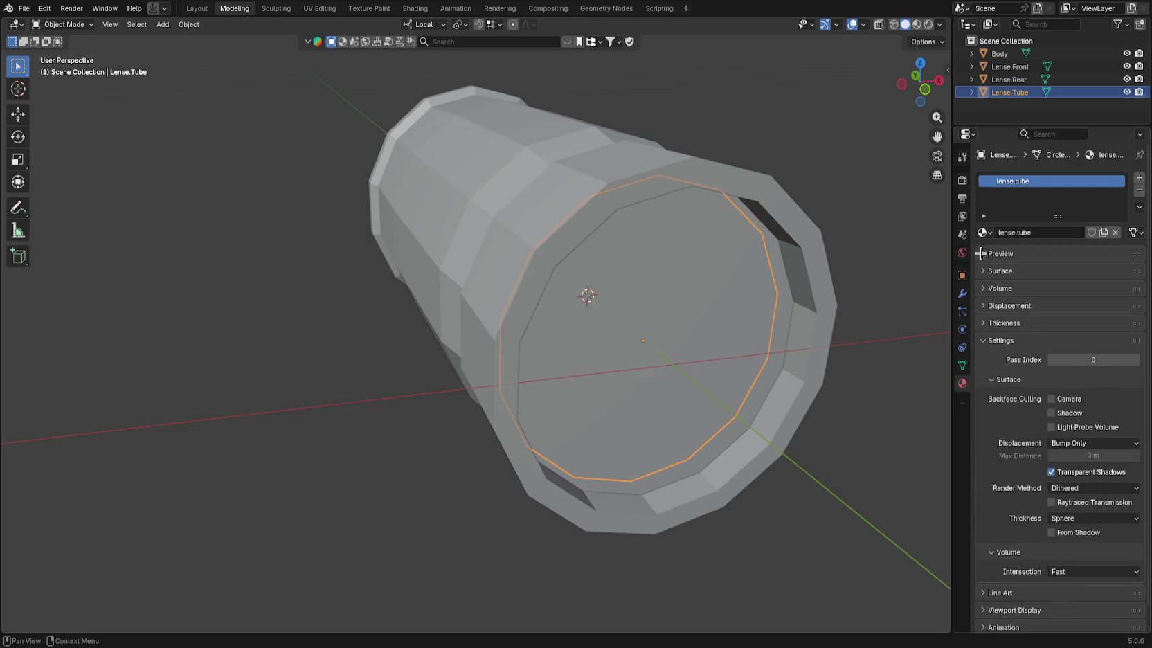
click(1068, 231)
click(752, 285)
drag(753, 286, 711, 308)
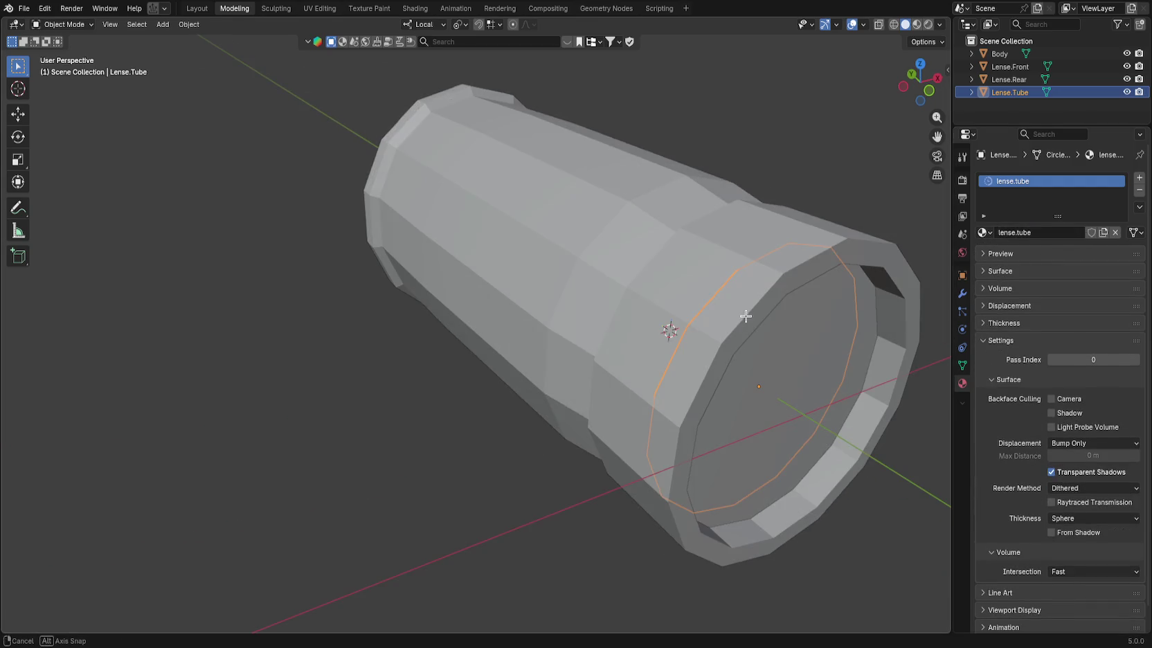
- Enter Edit Mode on the tube, save, and keep lense.tube in its material slot
key(Tab)
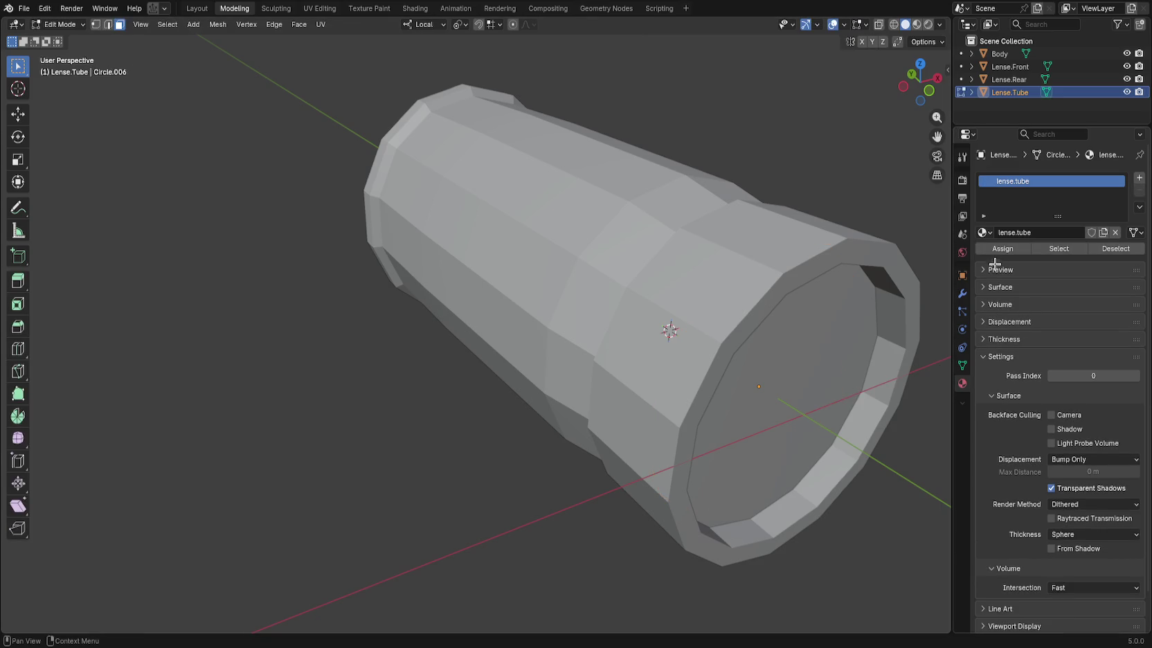
click(985, 232)
click(1002, 288)
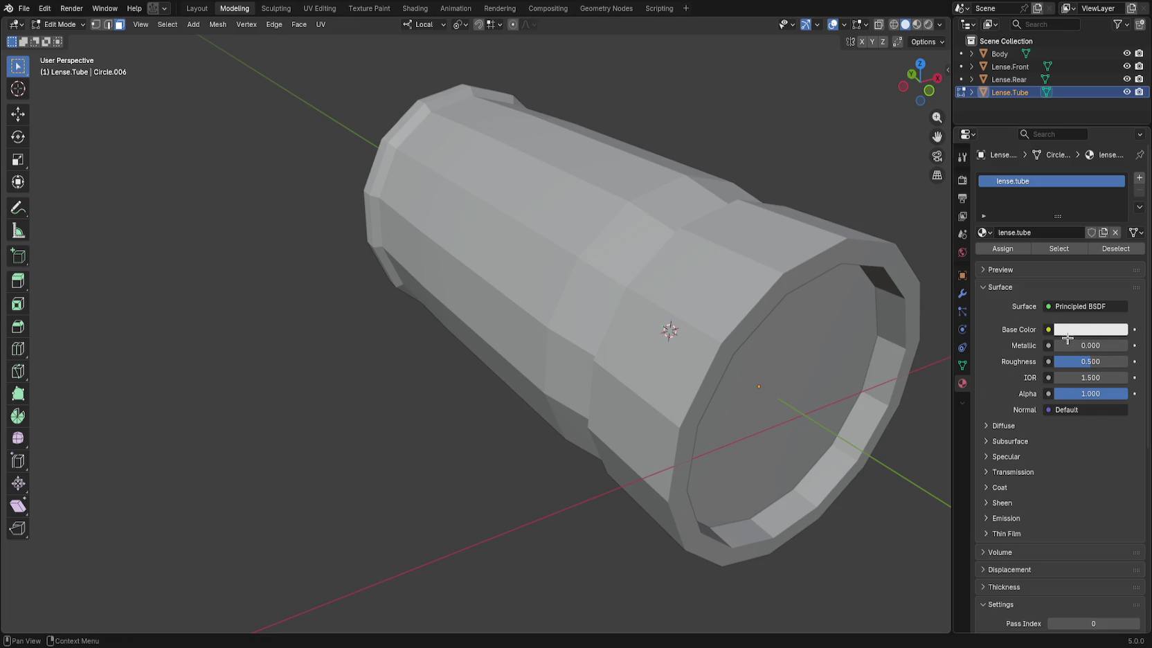
key(ctrl+s)
click(984, 232)
click(1002, 255)
click(985, 232)
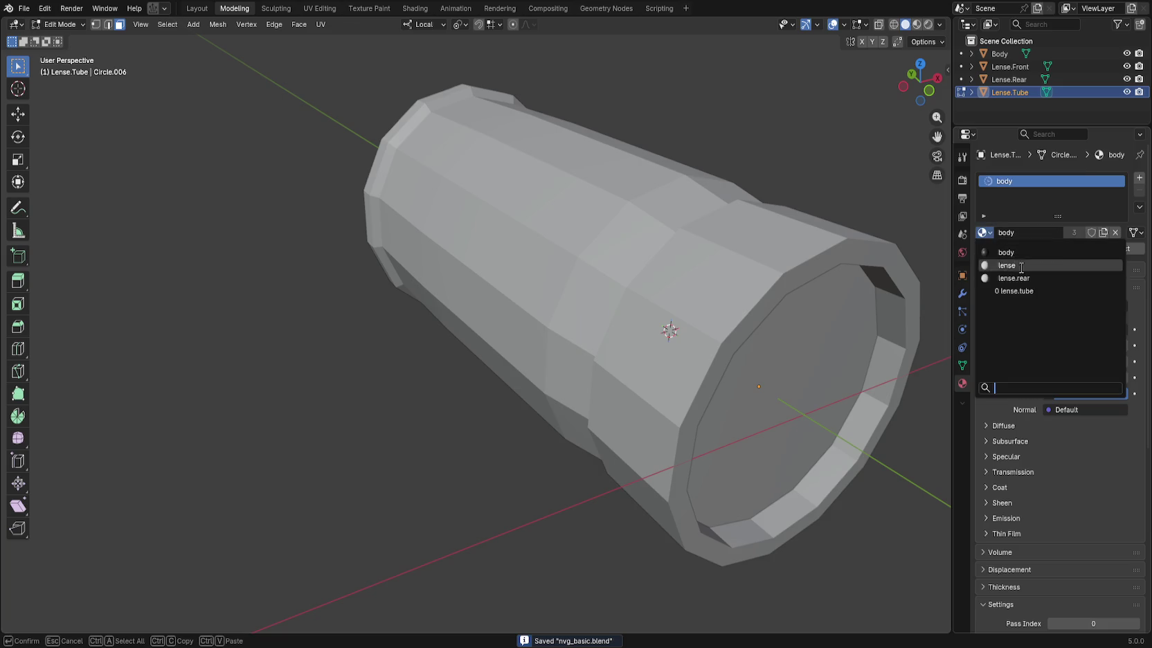
click(1032, 290)
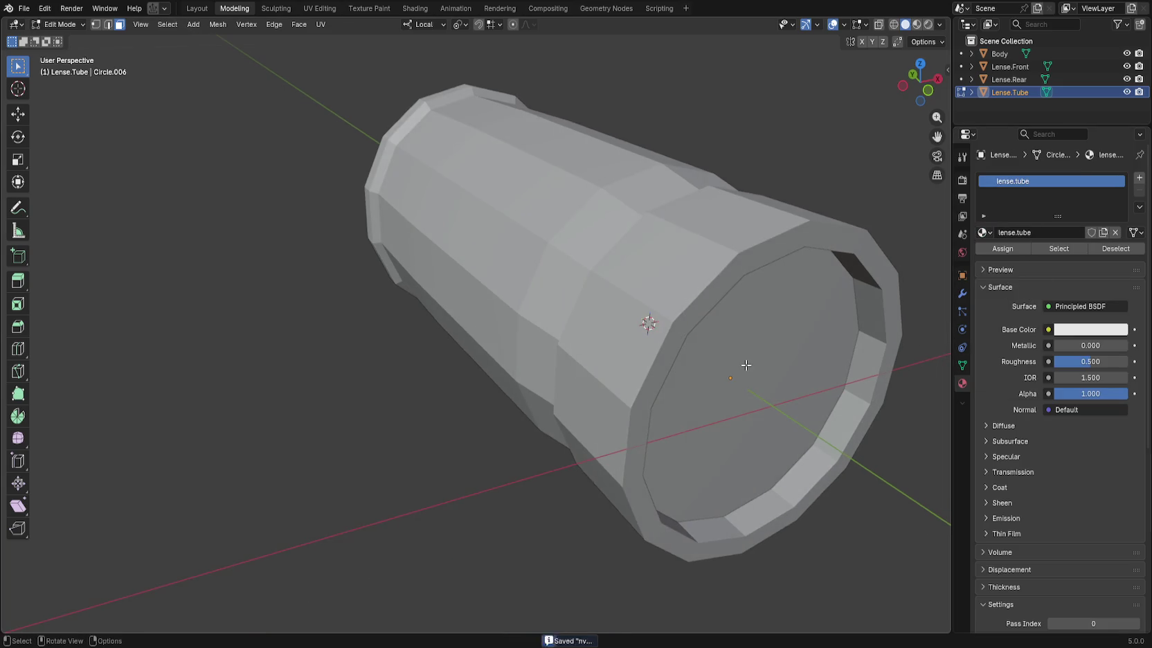
- Frame Lense.Tube in Edit Mode, then switch mesh editing to Lense.Rear
click(1014, 79)
click(1011, 92)
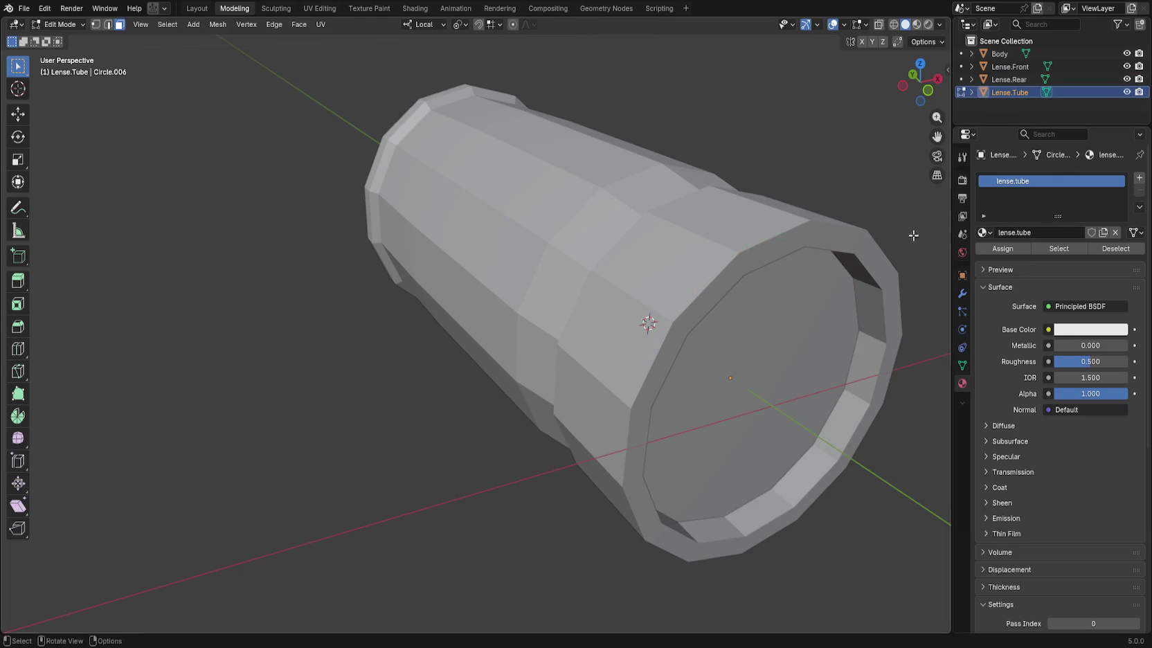
key(Tab)
key(KP_Decimal)
key(Tab)
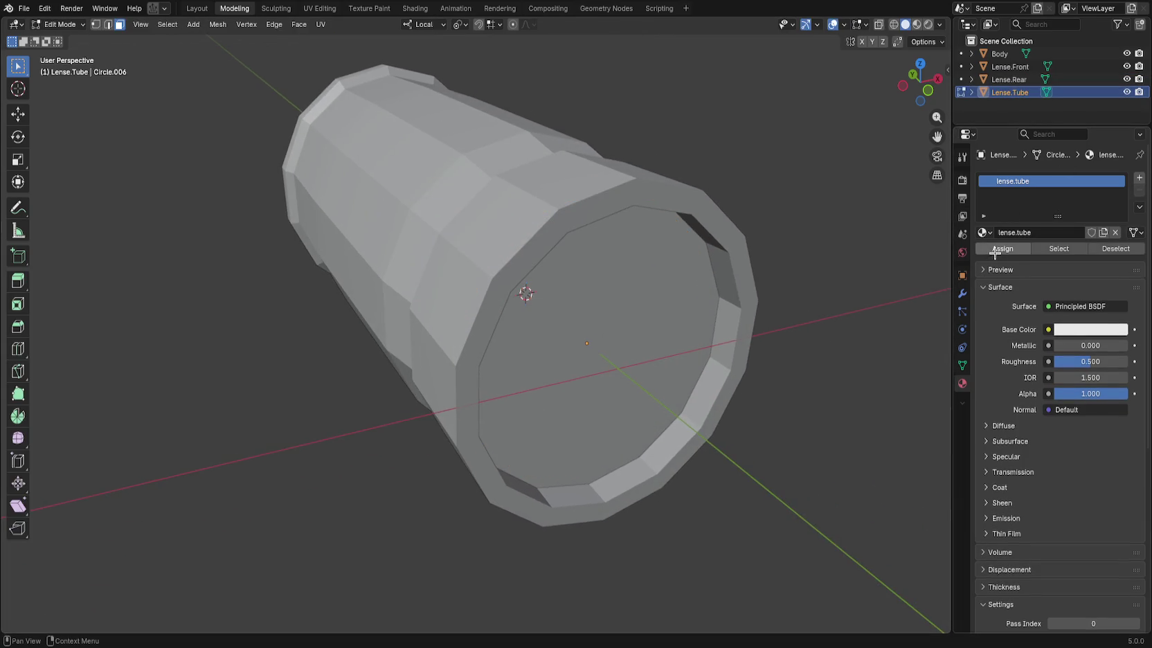
drag(782, 322, 726, 319)
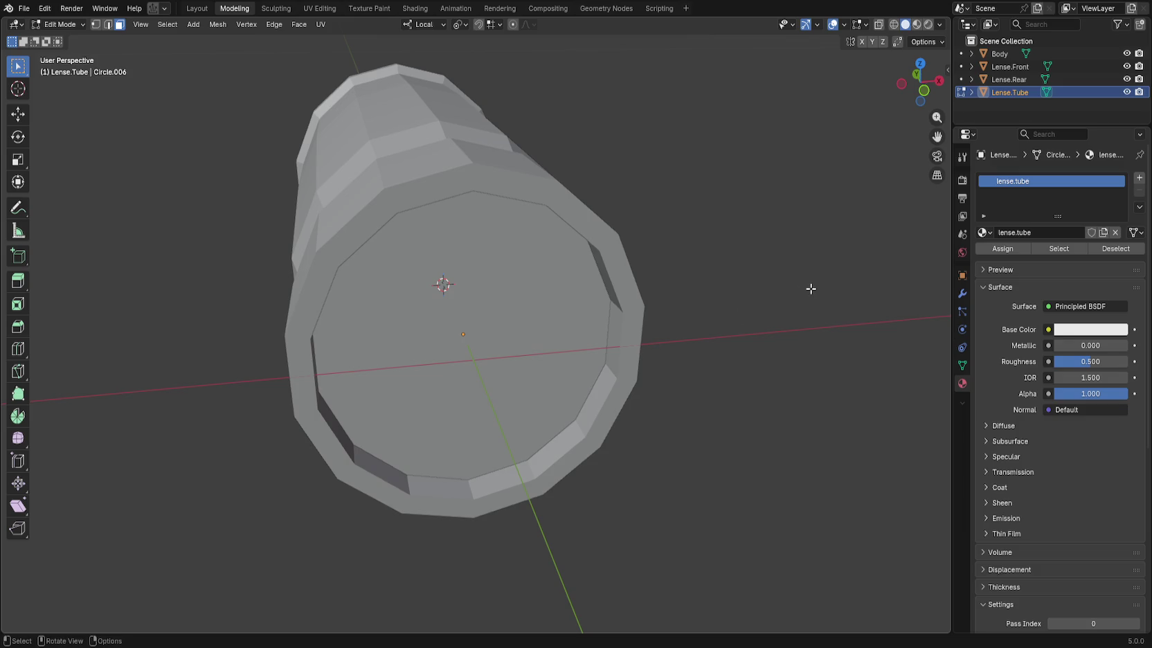
drag(810, 289, 775, 314)
key(alt+q)
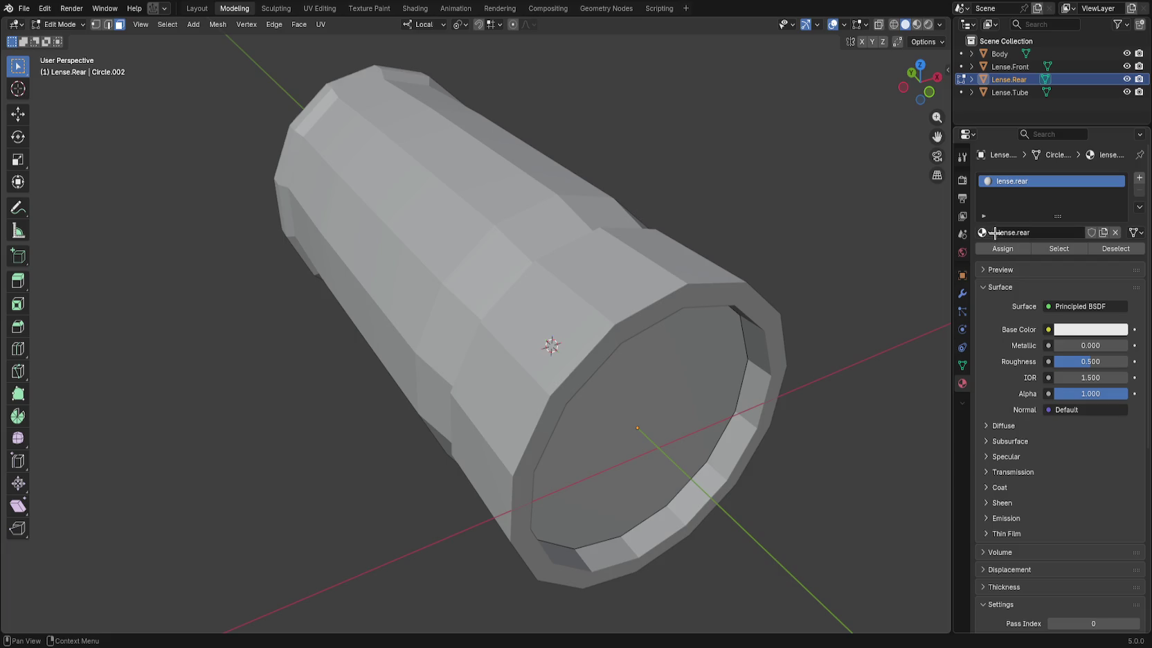
- Assign the lense material to the Lense.Front lens face
click(1004, 67)
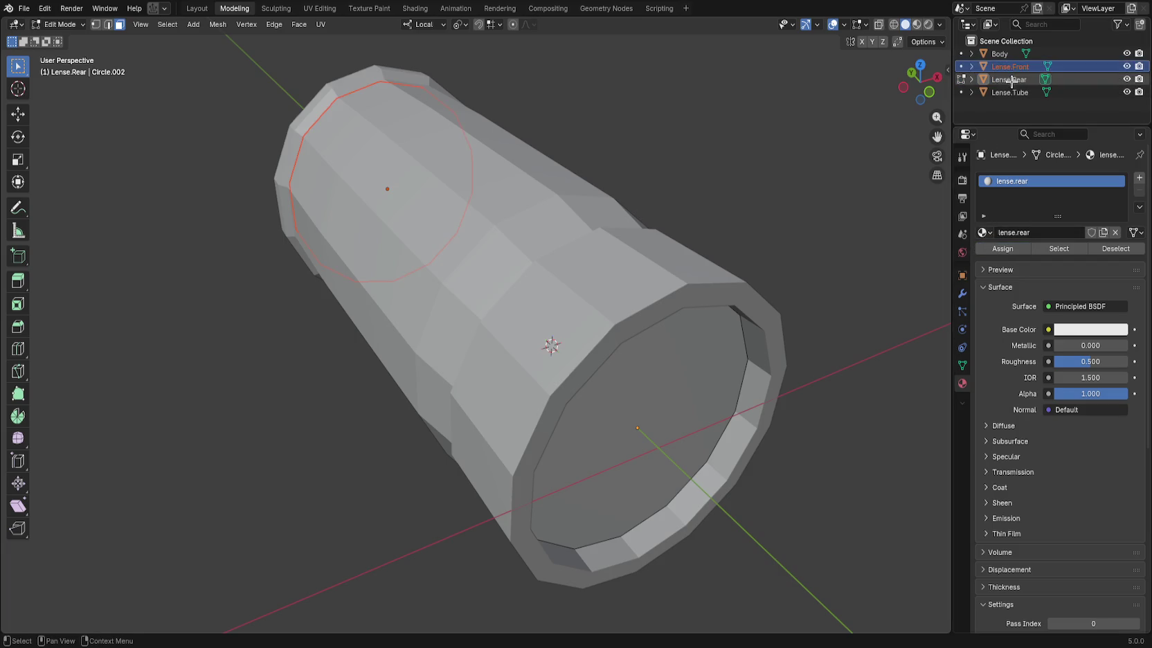
mouse_move(807, 245)
mouse_down()
mouse_move(720, 313)
mouse_move(343, 267)
mouse_up()
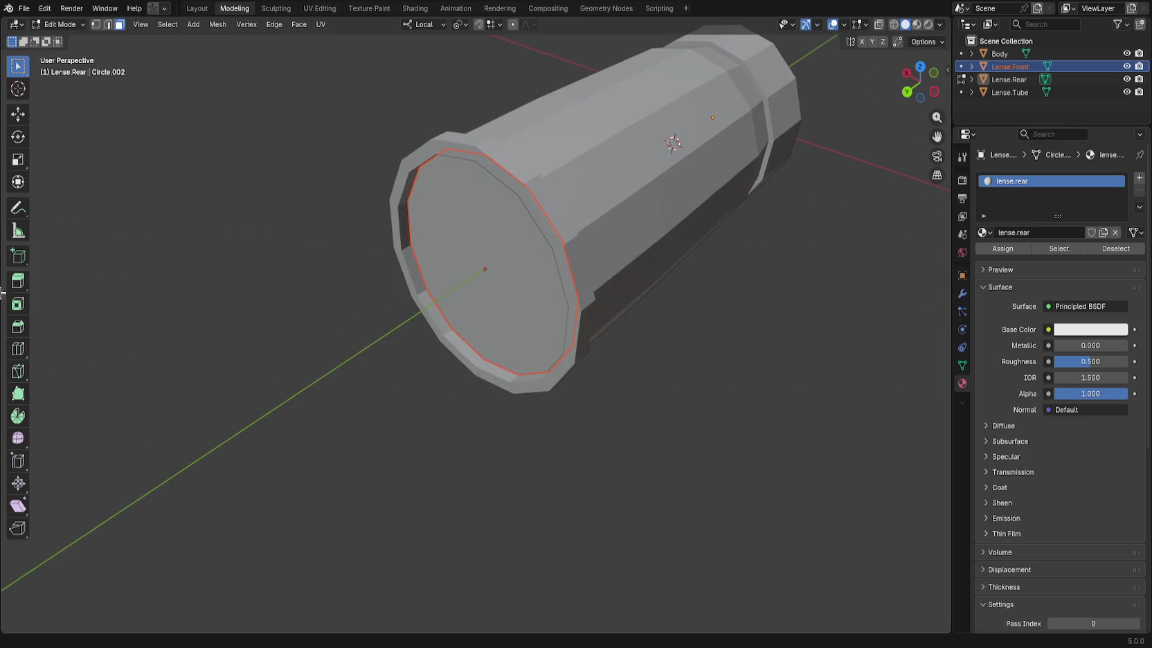
click(983, 233)
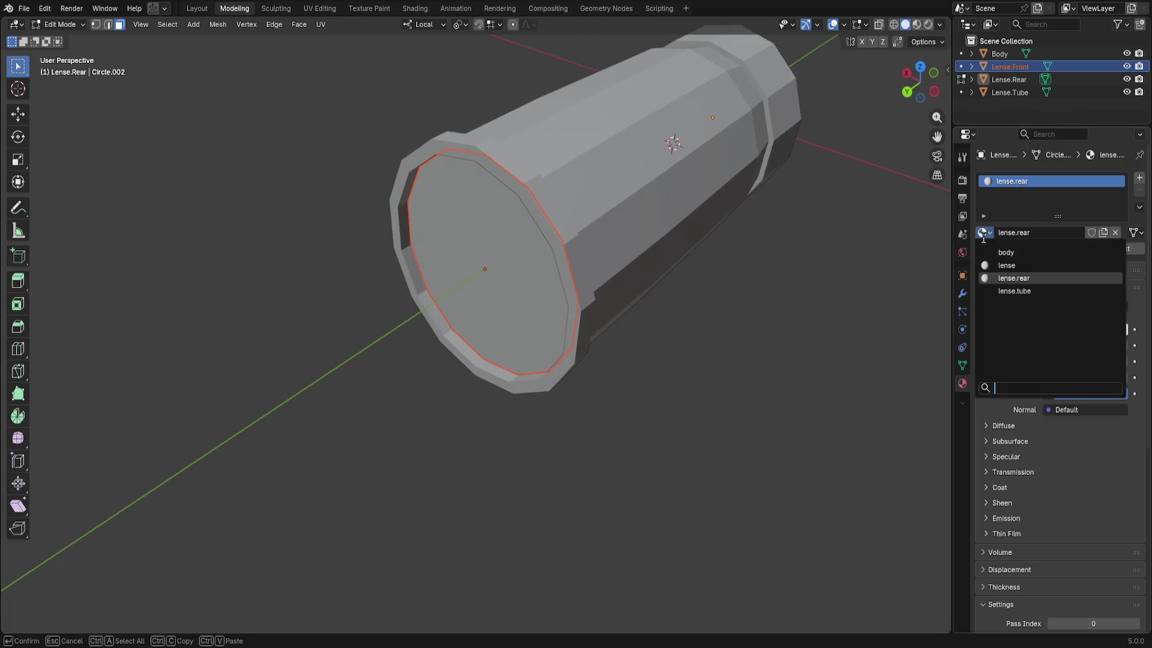
click(1007, 265)
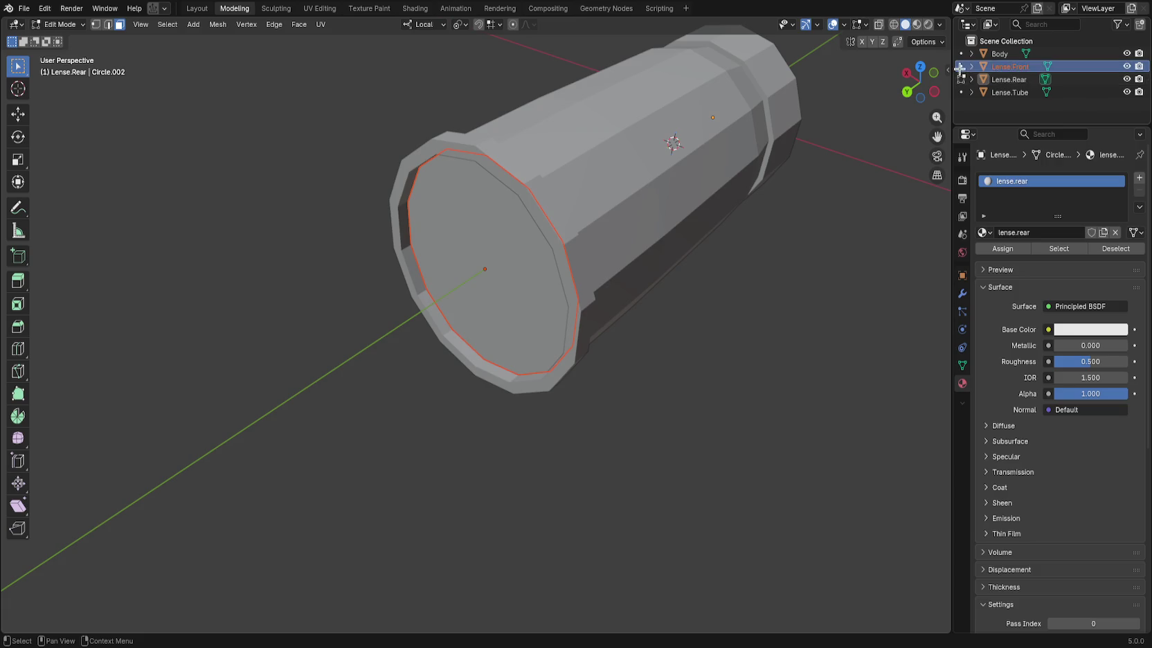
click(992, 250)
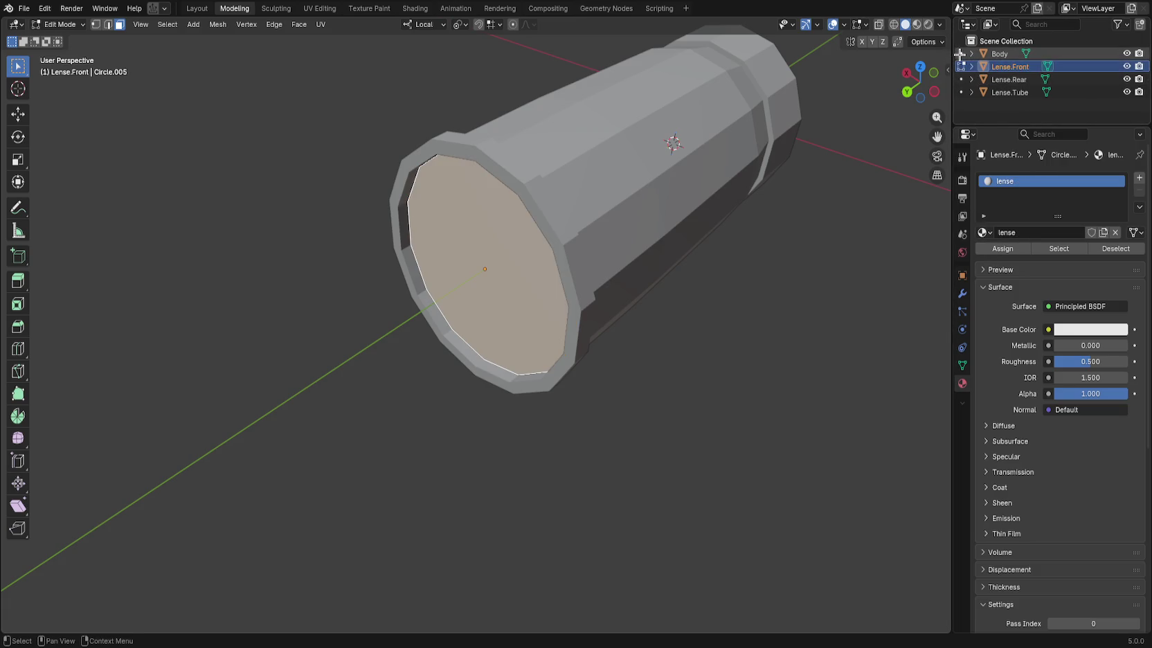
- Select Body, save nvg_basic.blend and export it as glTF 2.0, back in Object Mode
click(999, 54)
mouse_move(761, 208)
mouse_down()
mouse_move(697, 162)
mouse_move(622, 221)
mouse_up()
key(ctrl+s)
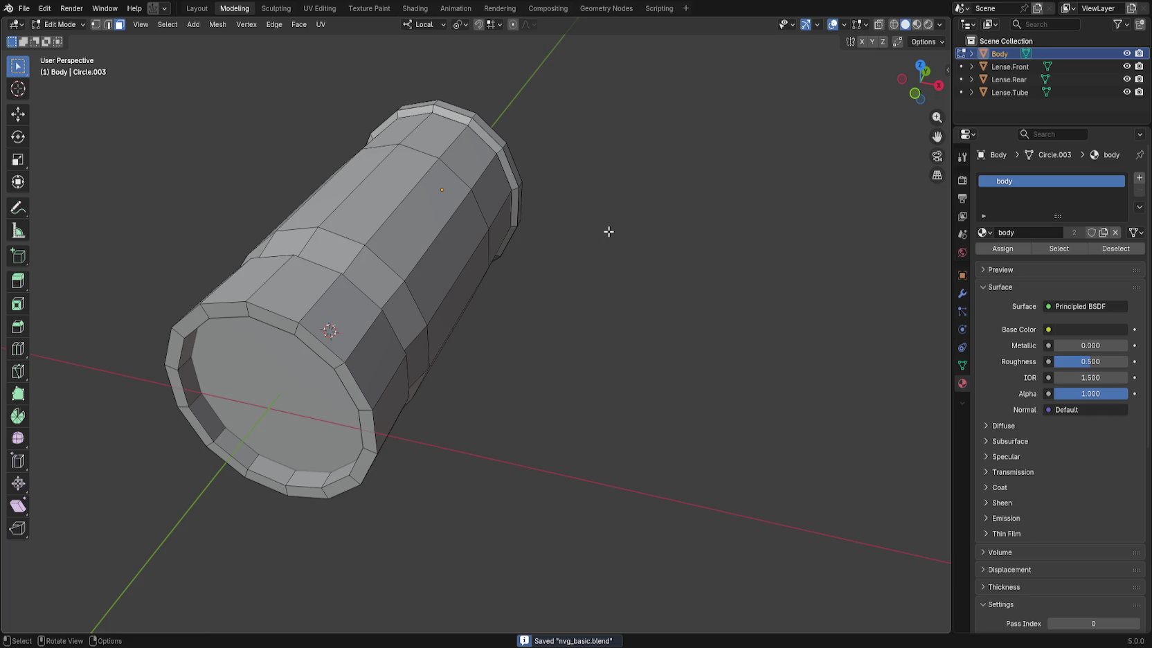
click(23, 9)
mouse_move(69, 205)
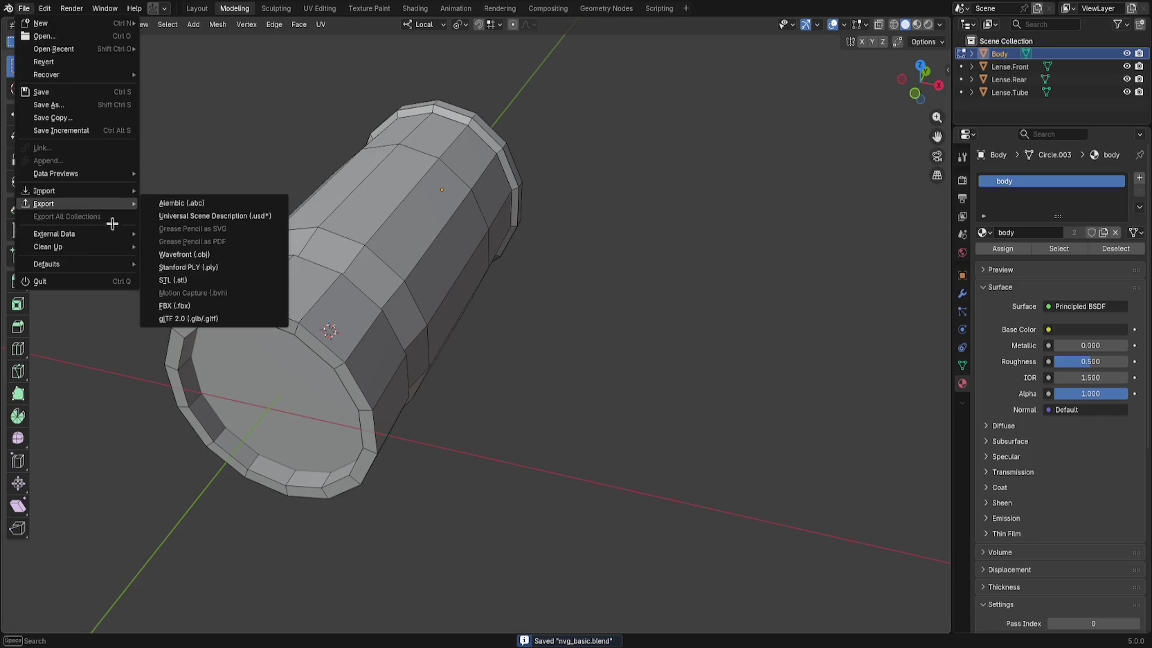
click(222, 319)
key(Tab)
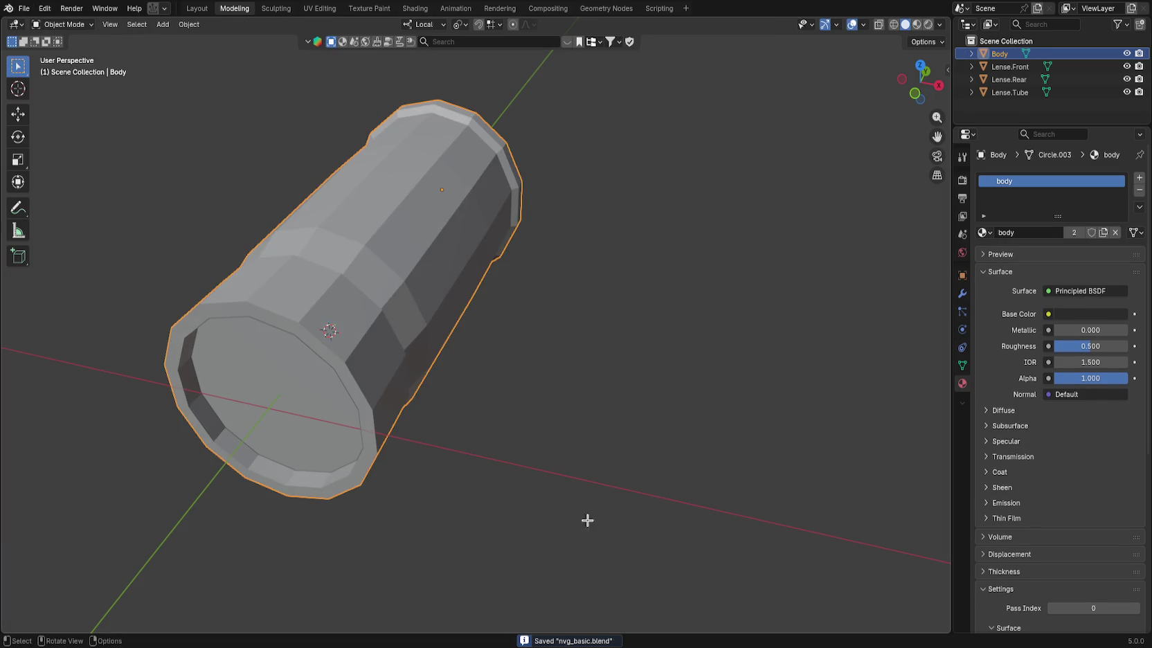
- Return to Godot and hide the Shader Editor panel to enlarge the 3D view
key(alt+Tab)
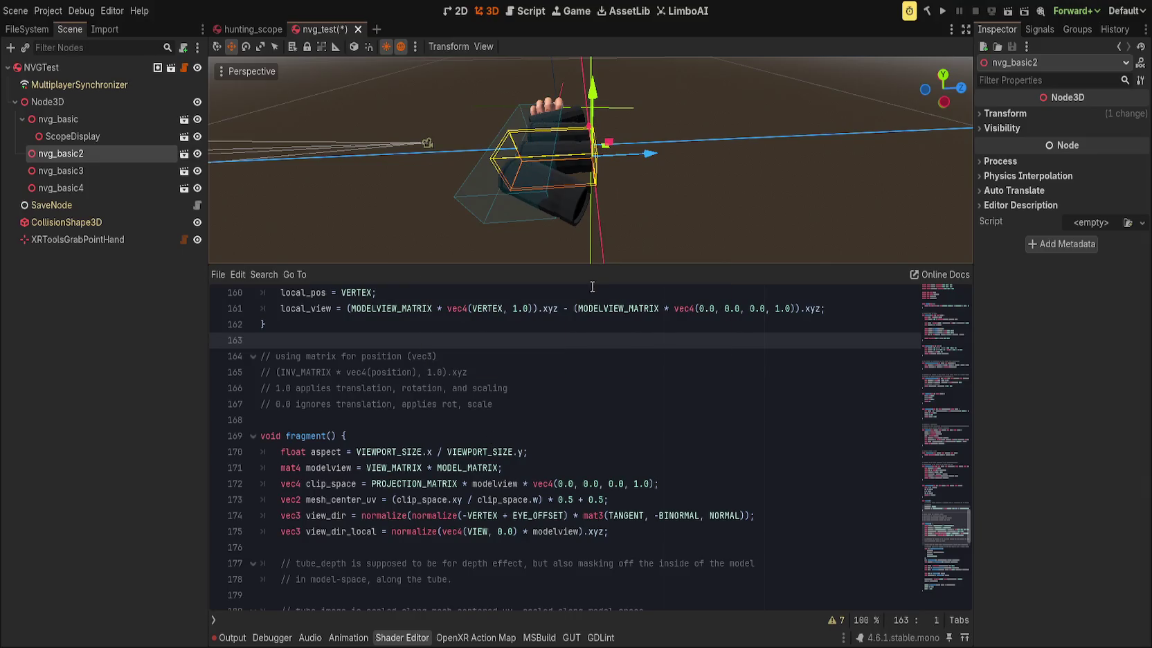
drag(610, 270, 533, 391)
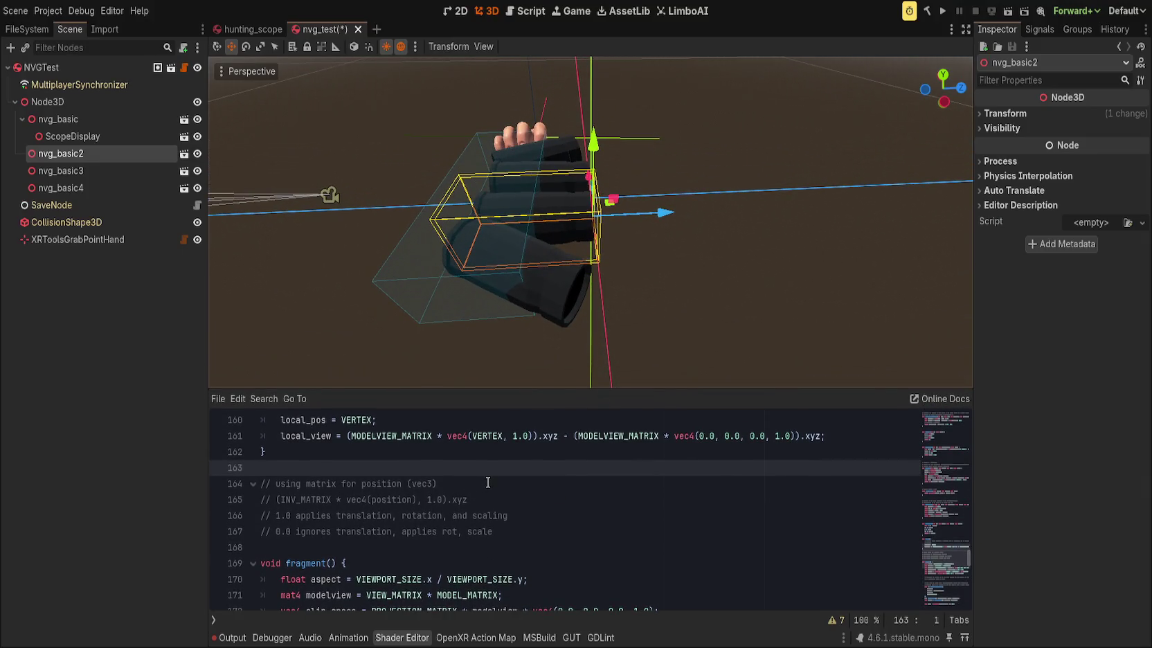
key(ctrl+j)
click(659, 309)
- Orbit around the four goggle tubes, framing ScopeDisplay, then select nvg_basic
mouse_move(659, 309)
mouse_down()
mouse_move(757, 304)
mouse_move(895, 201)
mouse_move(869, 221)
mouse_move(600, 220)
mouse_move(522, 185)
mouse_move(558, 211)
mouse_move(558, 201)
mouse_move(663, 243)
mouse_move(884, 199)
mouse_up()
drag(429, 227, 637, 268)
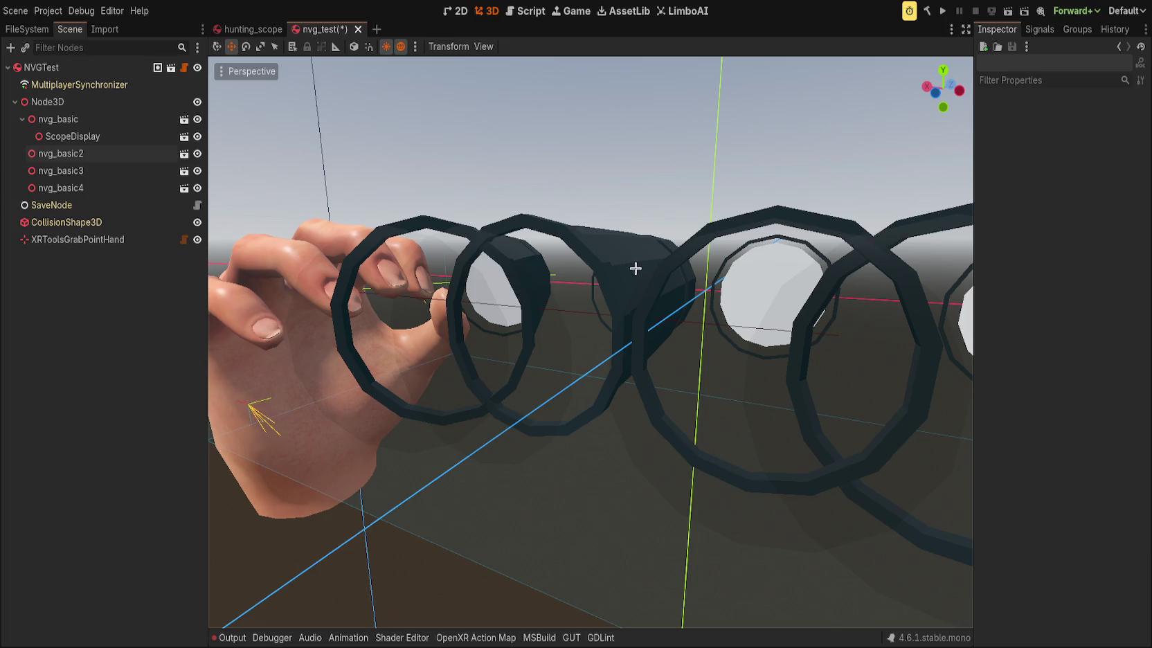
double_click(103, 135)
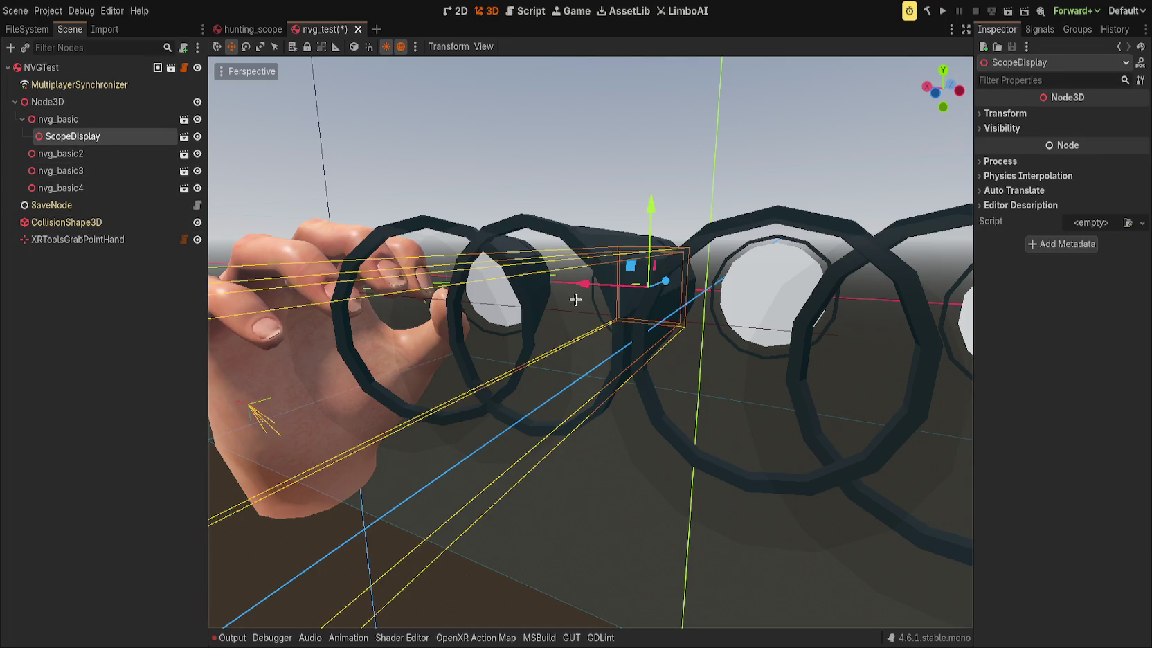
mouse_move(388, 346)
mouse_down()
mouse_move(429, 332)
mouse_move(619, 327)
mouse_move(730, 381)
mouse_move(750, 424)
mouse_move(717, 453)
mouse_move(614, 432)
mouse_up()
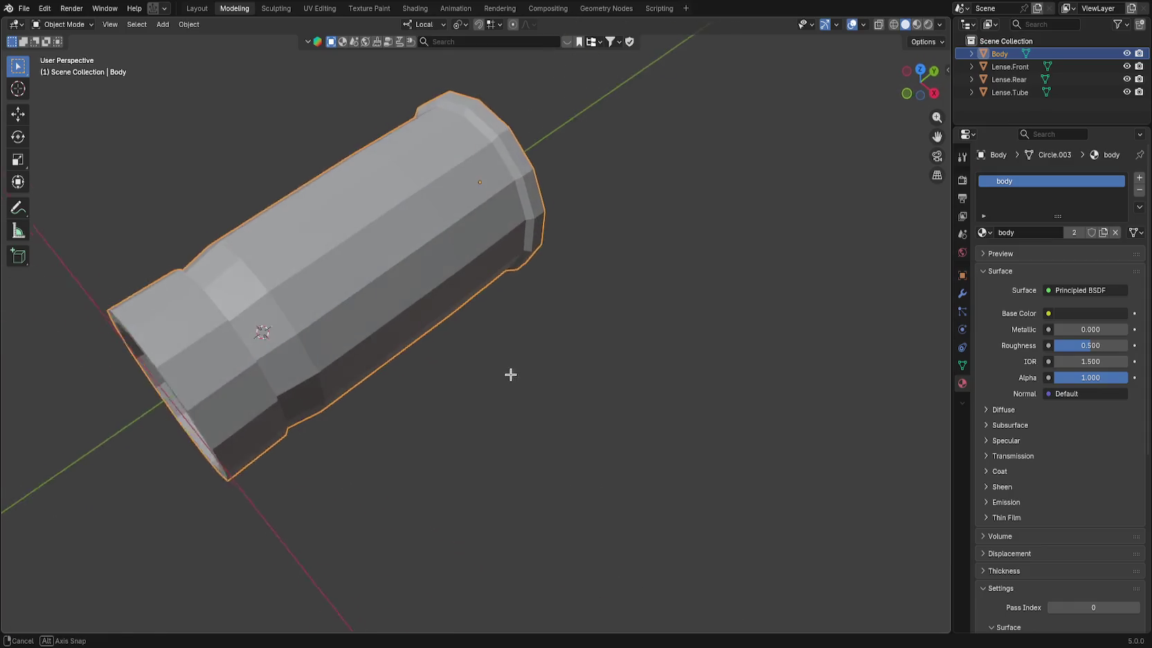
mouse_move(510, 375)
mouse_down()
mouse_move(440, 337)
mouse_move(545, 373)
mouse_move(353, 304)
mouse_move(553, 321)
mouse_move(687, 367)
mouse_up()
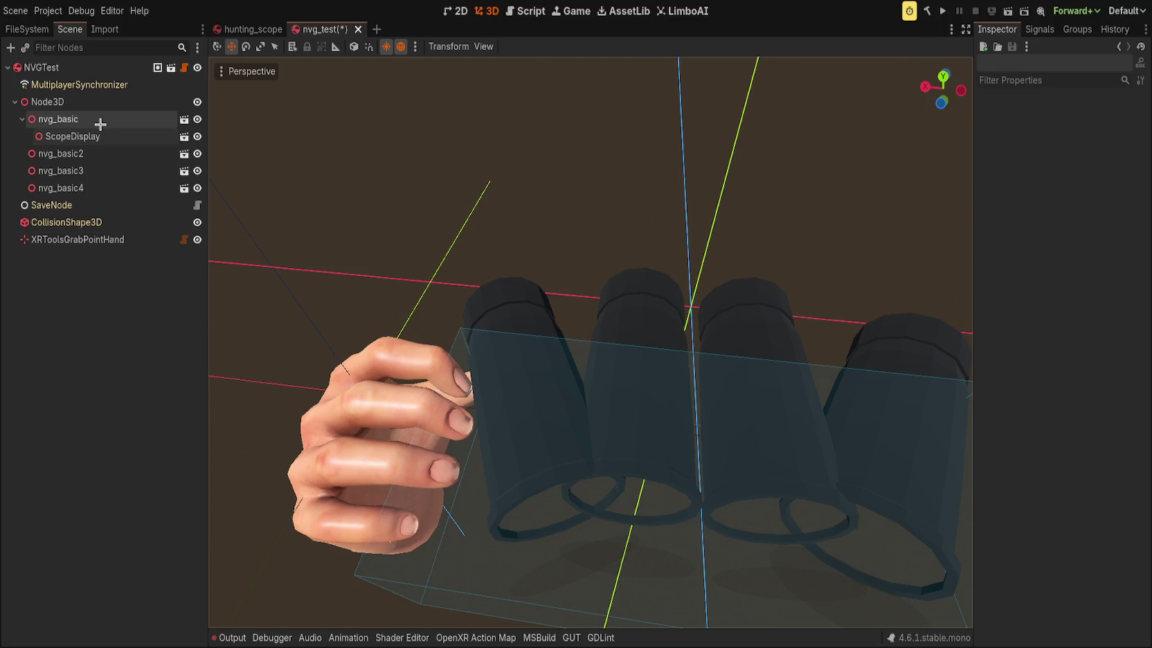
click(98, 121)
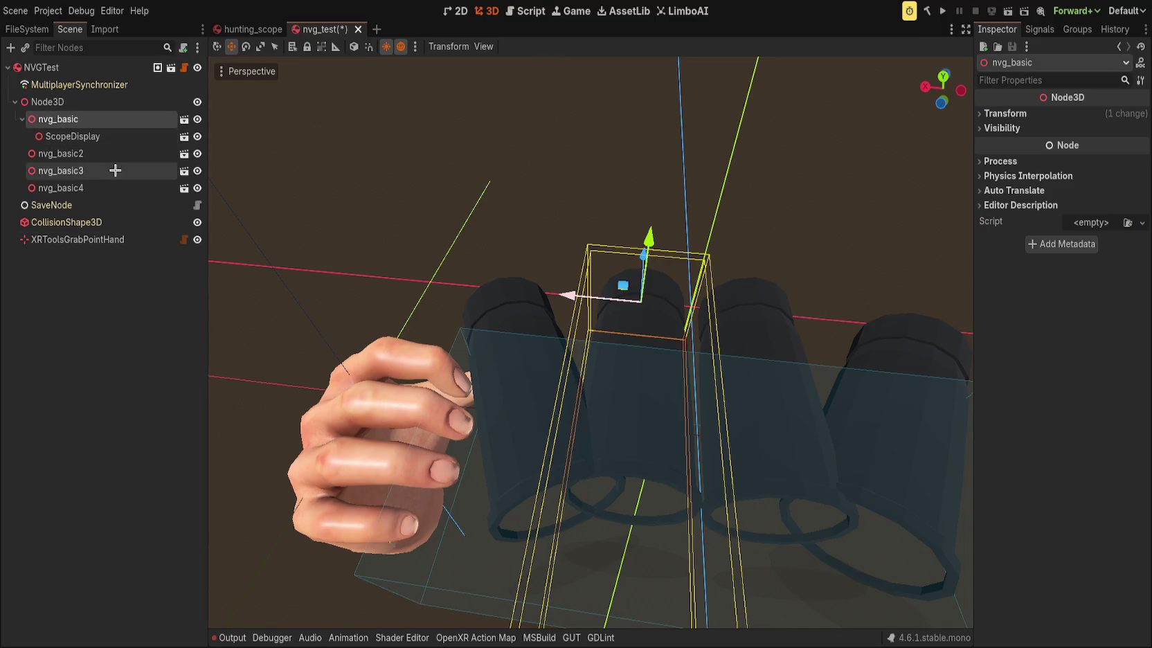
- Select nvg_basic through nvg_basic4 and reset their positions to 0,0,0
click(1003, 114)
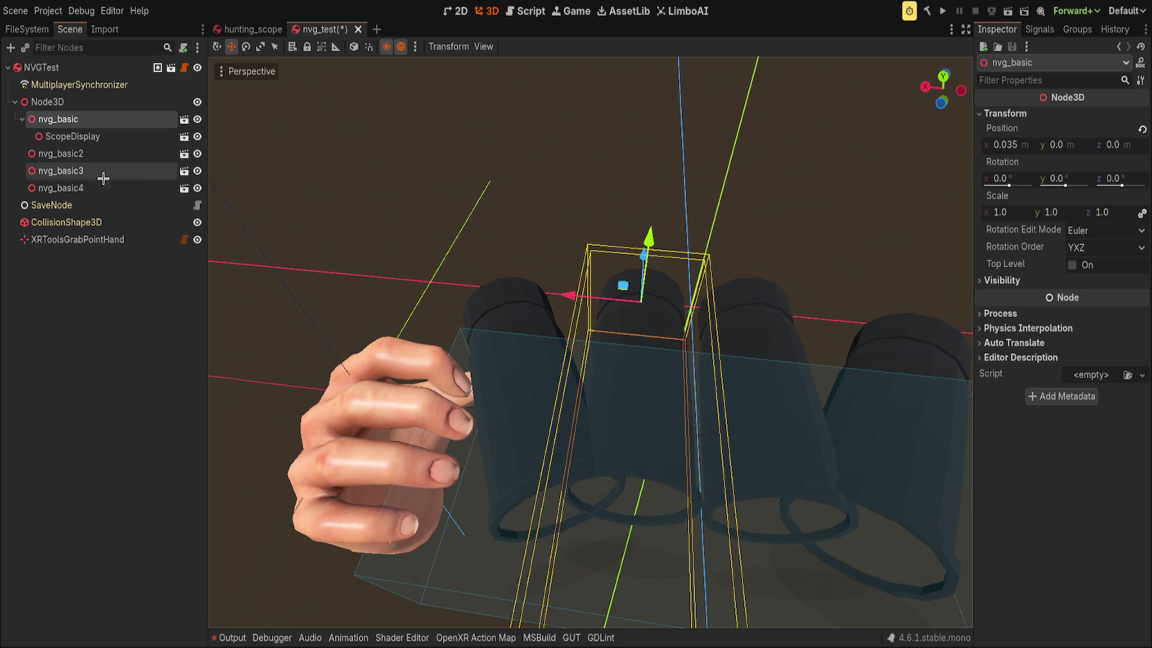
shift+click(62, 187)
click(1007, 114)
click(1142, 129)
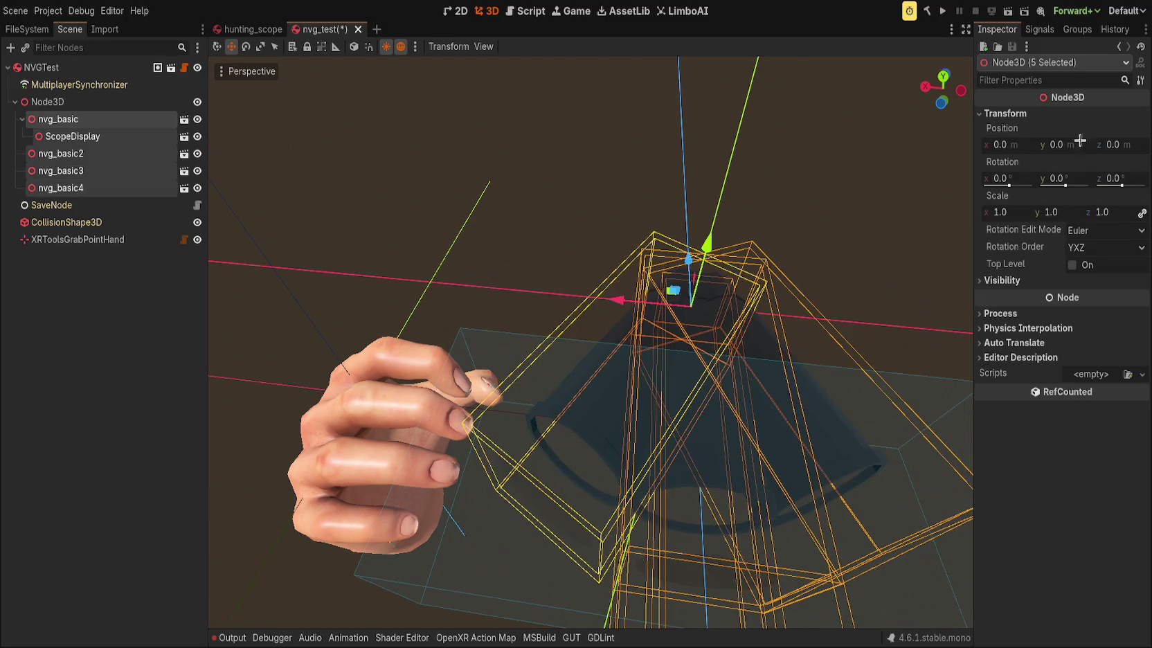
mouse_move(478, 190)
mouse_down()
mouse_move(455, 154)
mouse_move(471, 177)
mouse_move(388, 194)
mouse_up()
- Rename nvg_basic to NVGR1, nvg_basic3 to NVGRL2 and nvg_basic2 to NVGL2
click(63, 120)
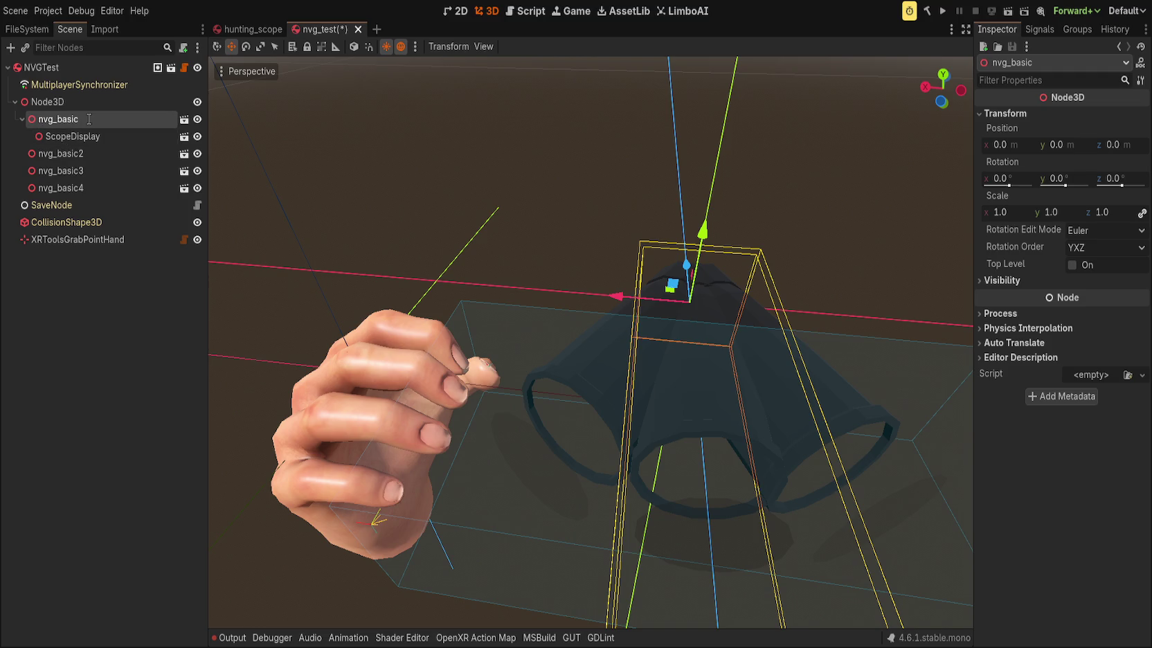
text(NVGR1)
key(Return)
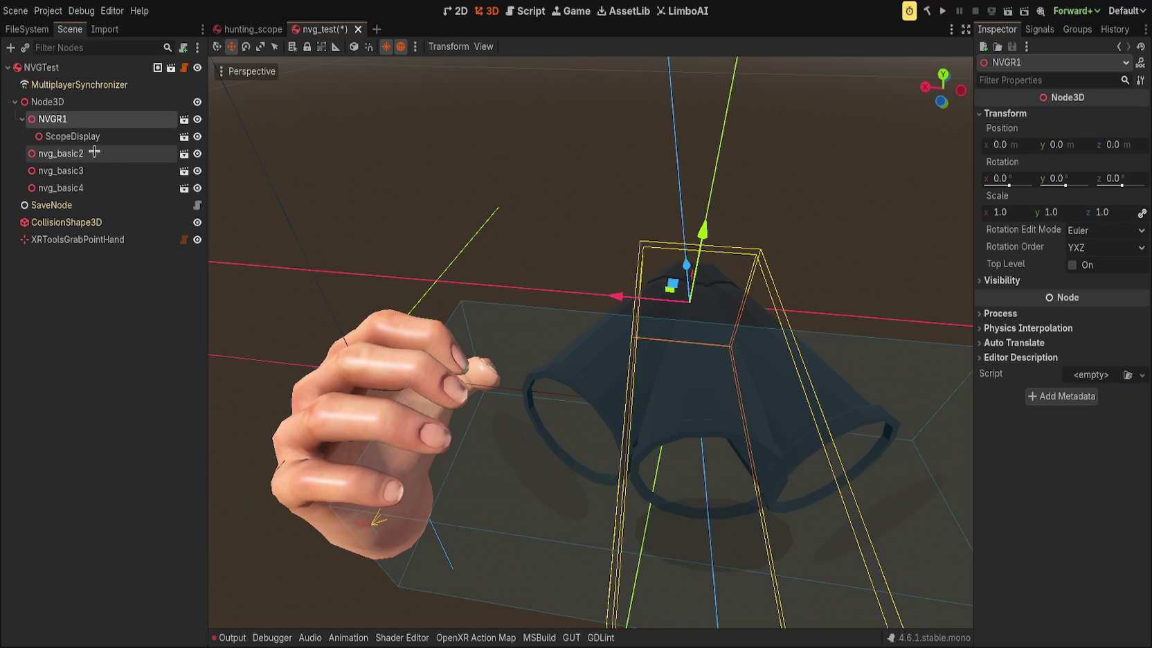
key(f)
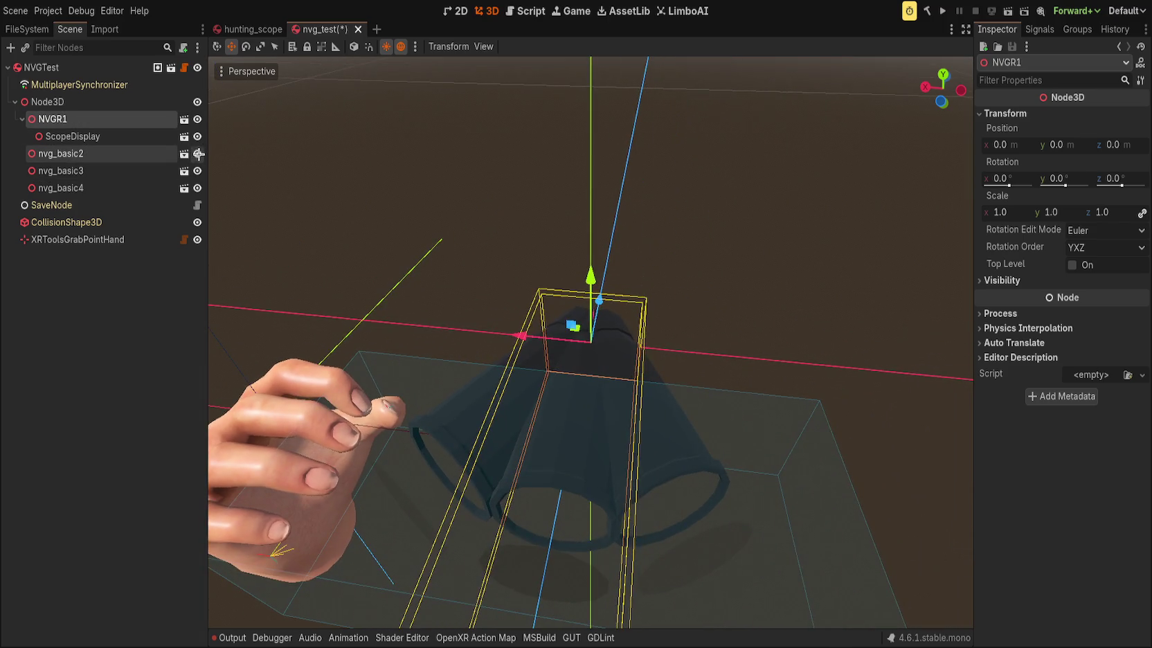
click(142, 171)
click(147, 173)
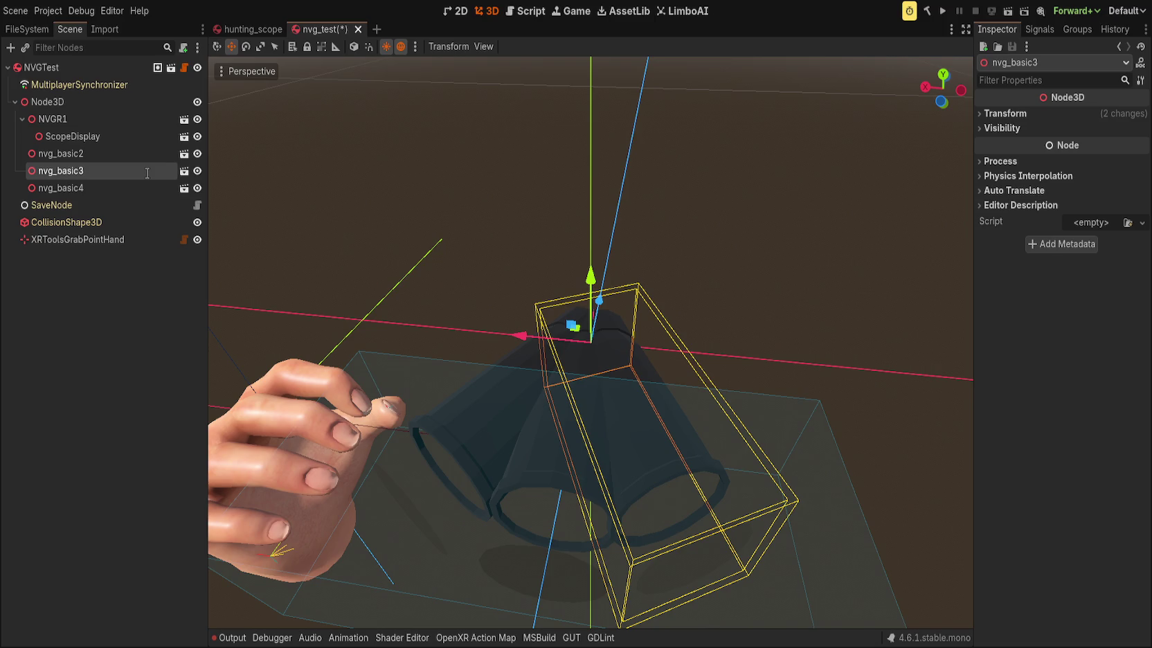
text(NVGRL2)
key(Return)
key(Up)
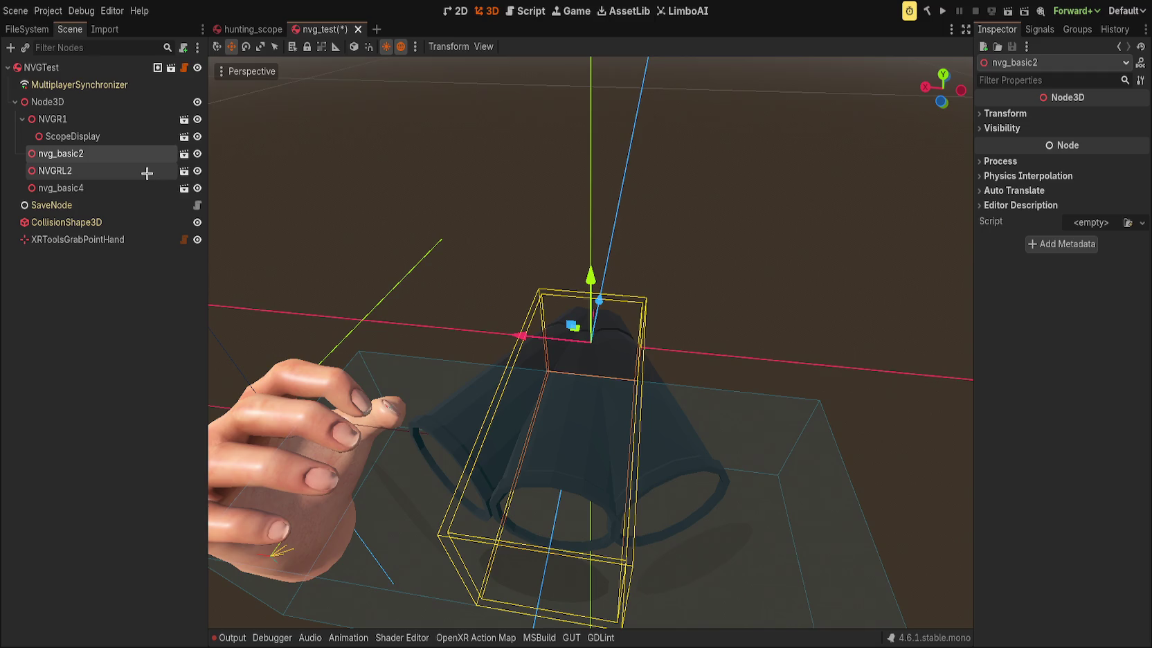
text(NVGL2)
key(Return)
- Rename NVGRL2 to NVGL2-2
click(147, 173)
click(147, 173)
text(NVGL2-2)
key(Return)
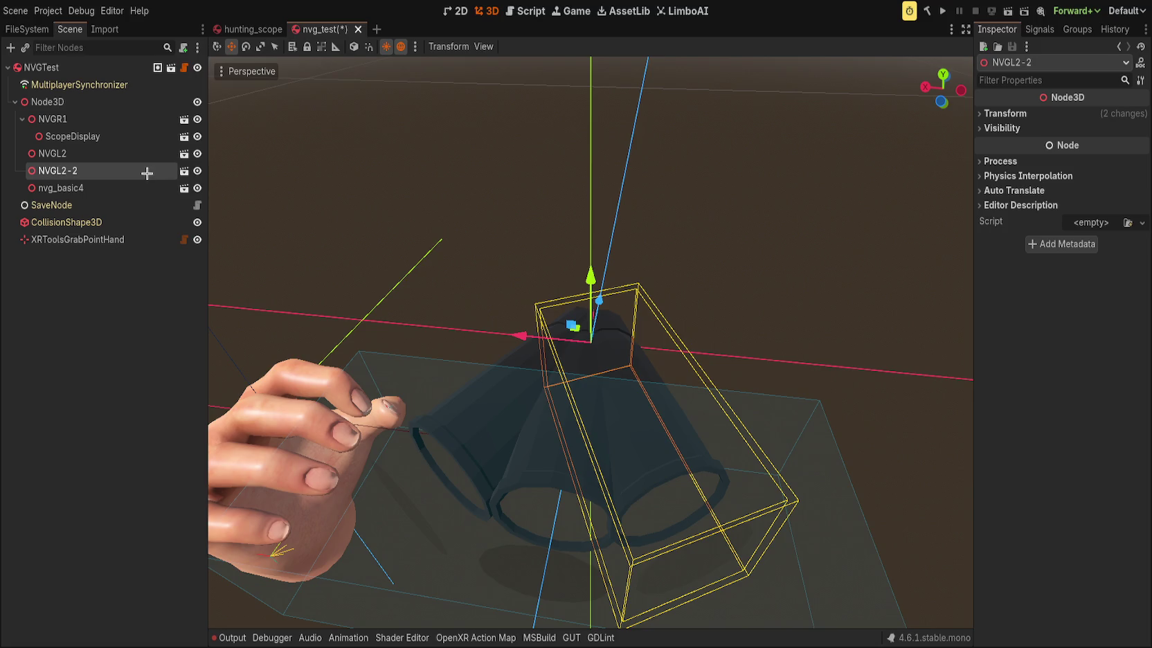
mouse_move(722, 290)
mouse_down()
mouse_move(347, 285)
mouse_move(84, 219)
mouse_up()
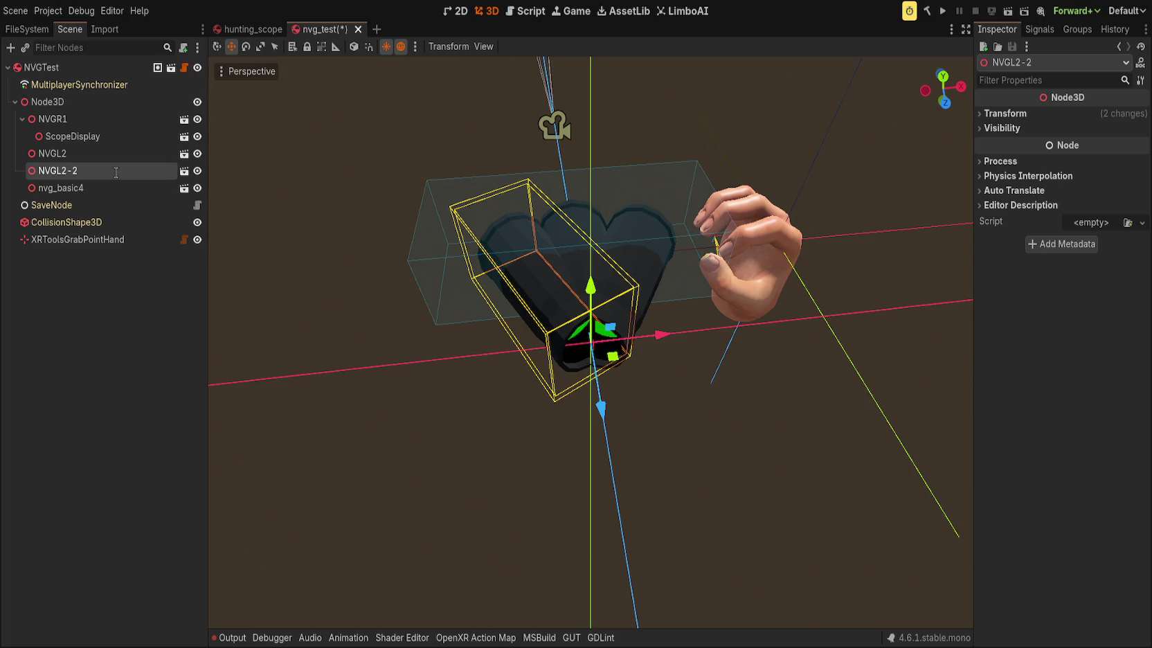
- Undo the last change, move nvg_basic4 under NVGR1 and rename it NVGR2
key(Up)
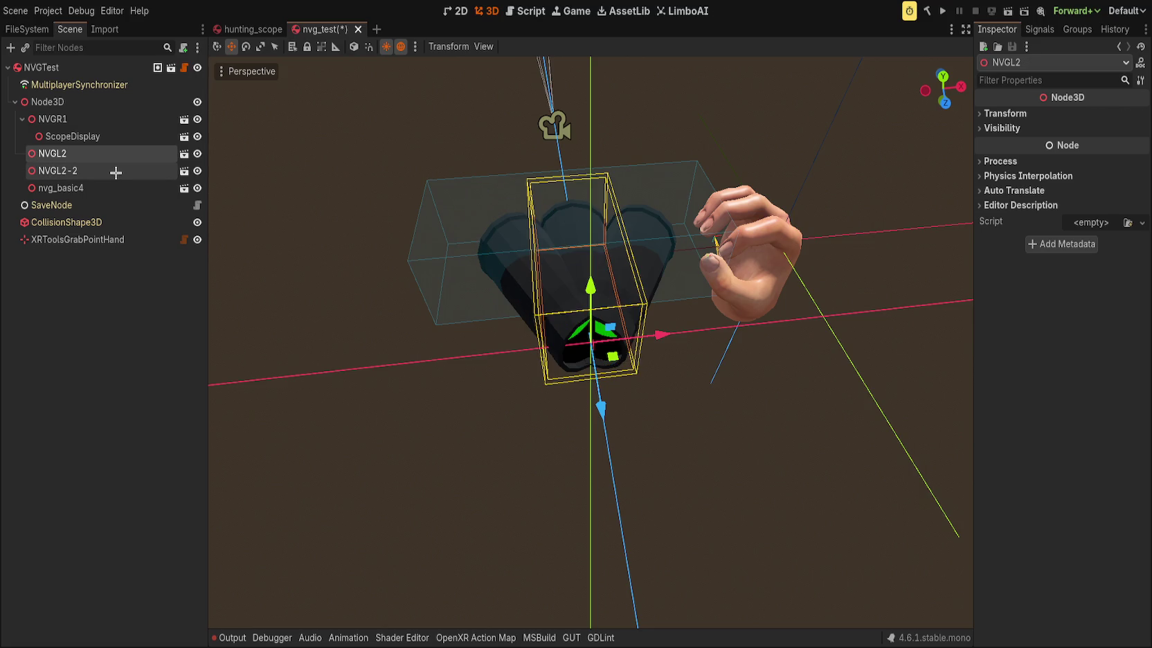
click(116, 172)
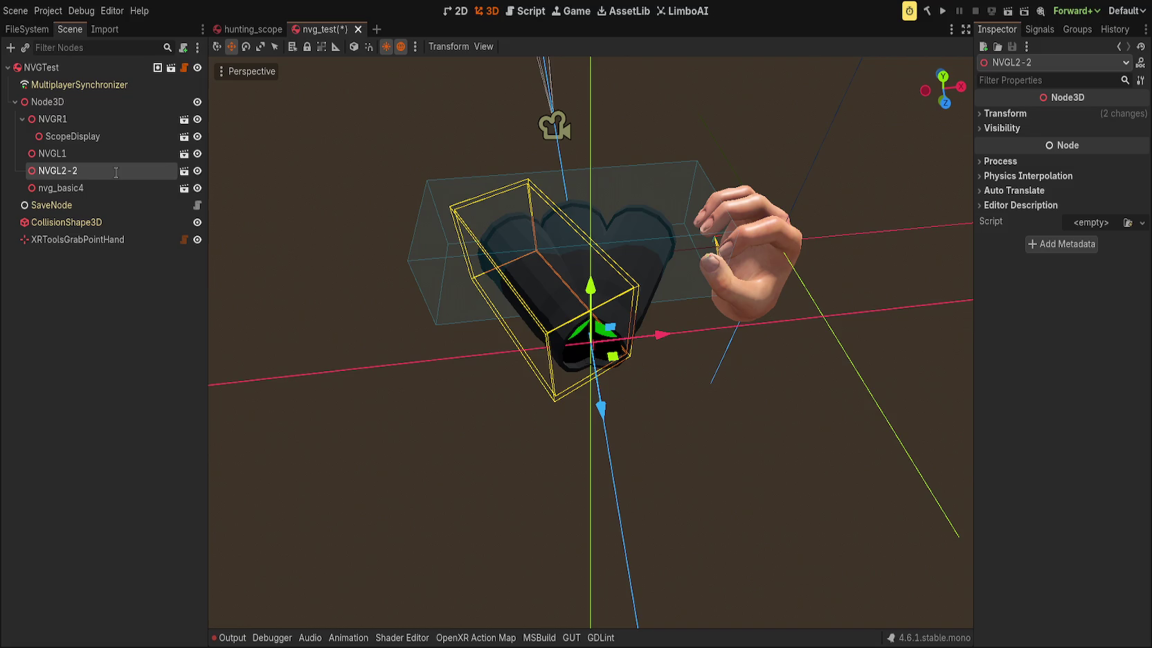
key(ctrl+z)
key(ctrl+z)
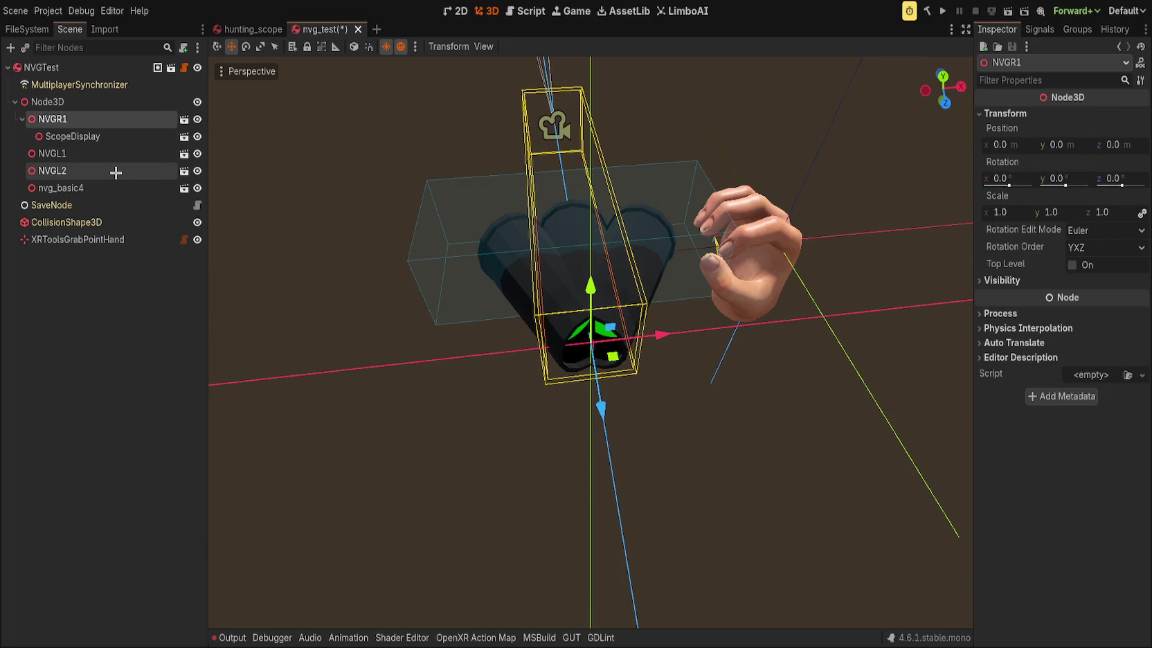
drag(111, 188, 88, 147)
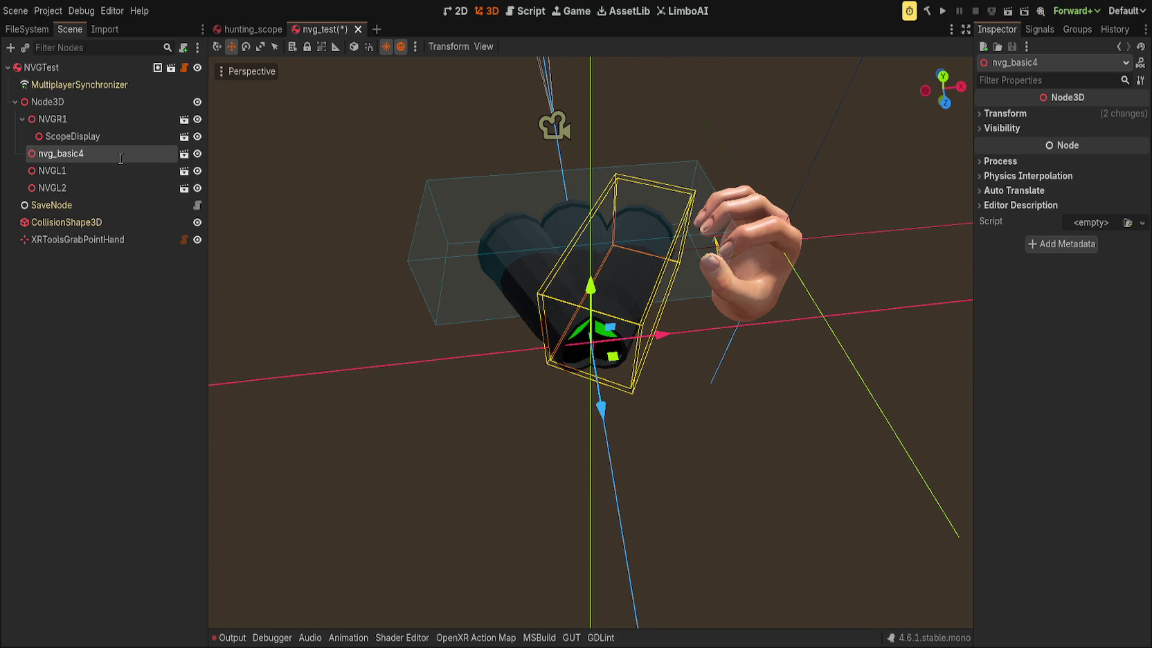
text(NVGR2)
key(Return)
- Undo the tube renaming and regrouping, then select the nvg_basic2 tube
click(22, 119)
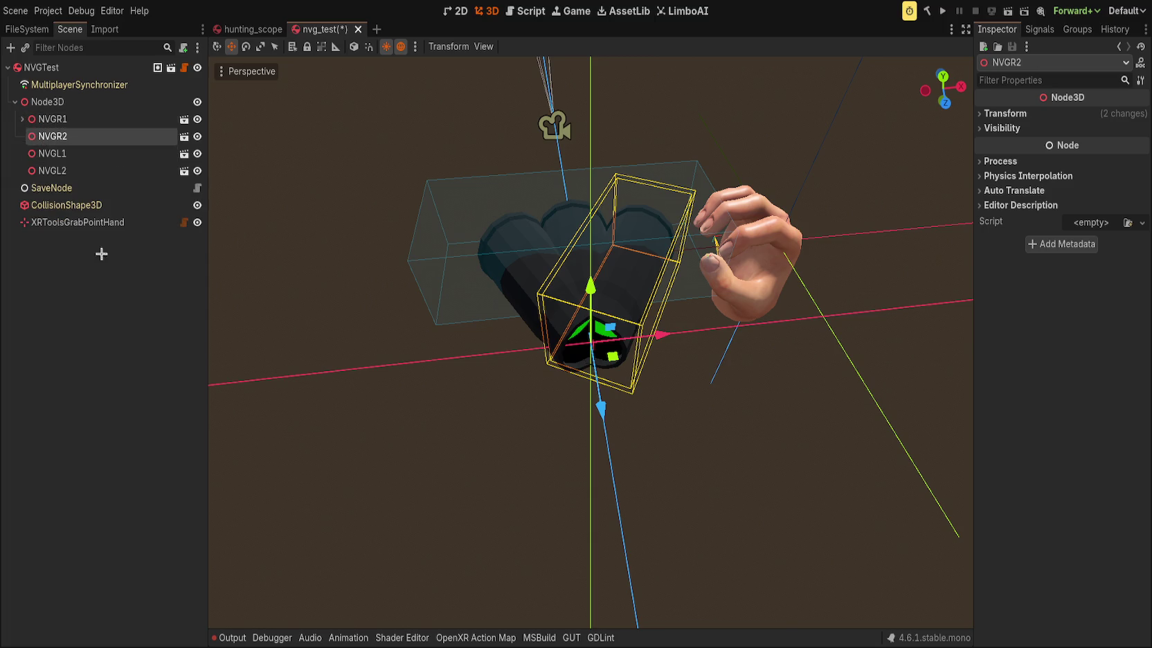
click(103, 255)
click(83, 154)
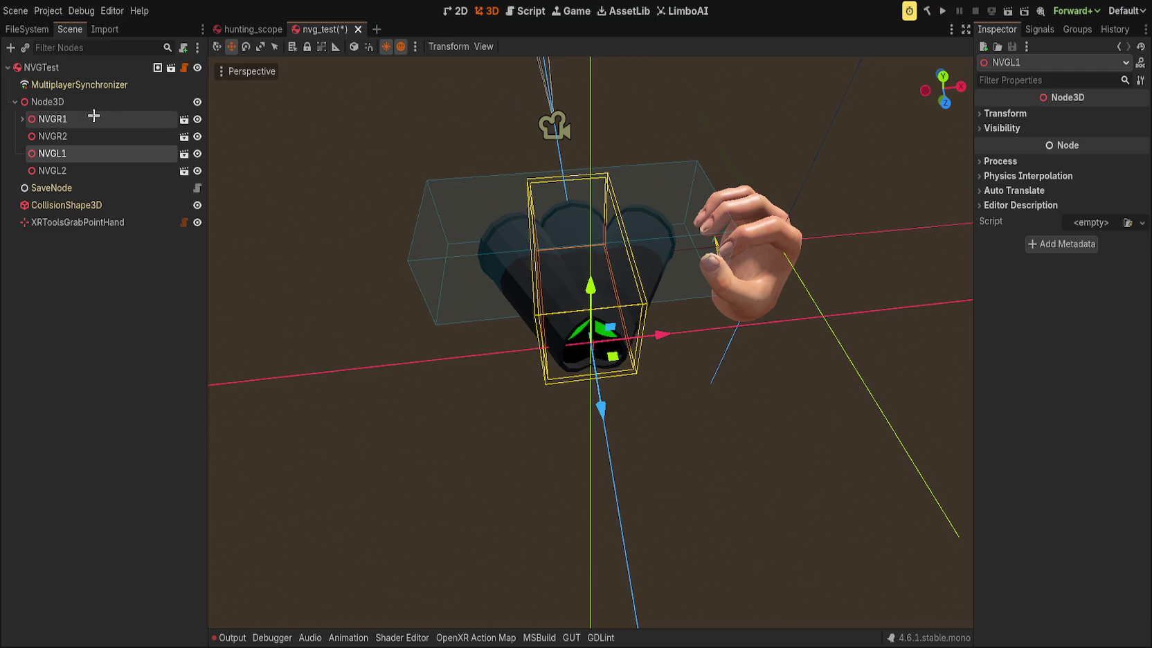
click(136, 171)
shift+click(105, 118)
click(337, 323)
key(ctrl+z)
key(ctrl+z)
key(ctrl+z)
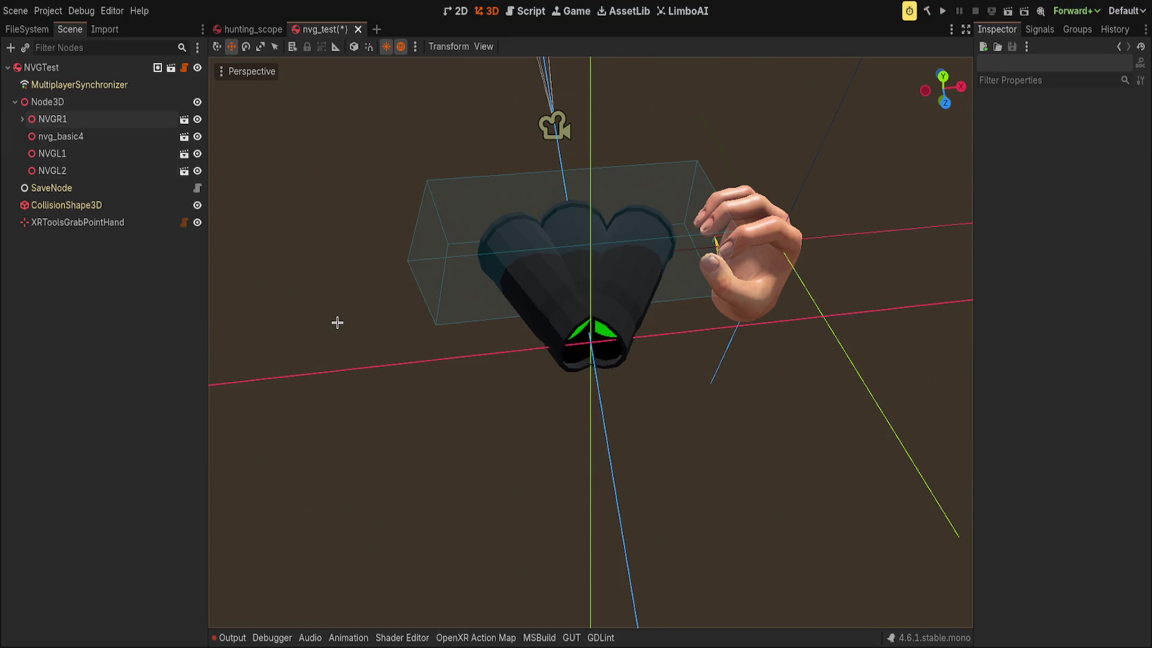
click(562, 296)
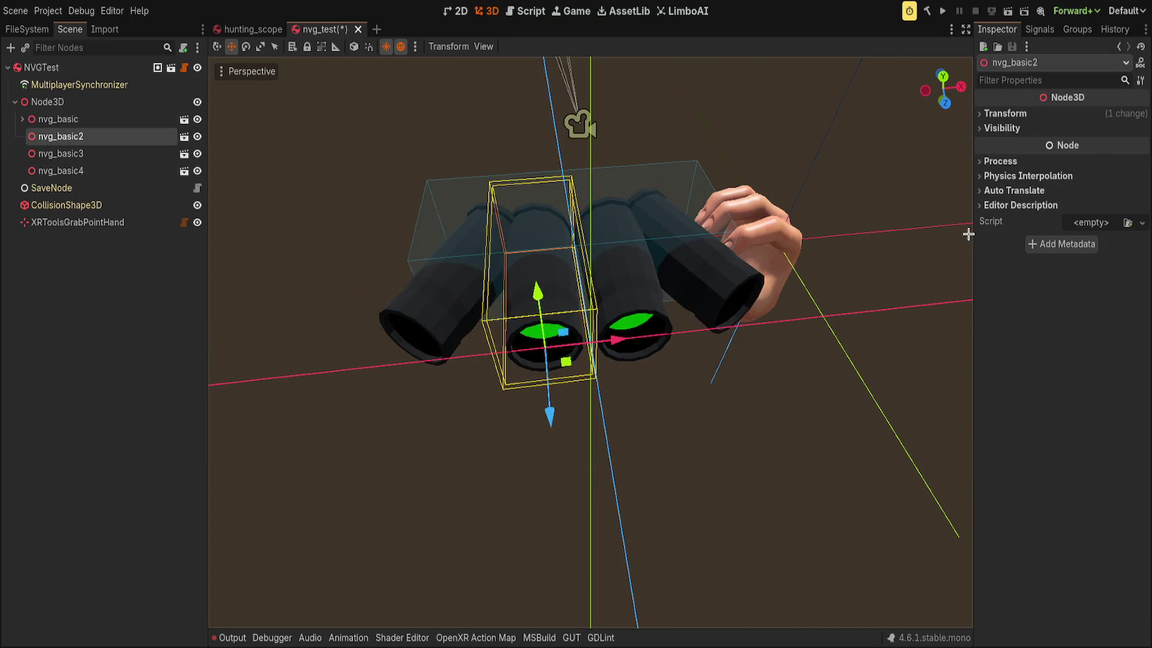
- Redo the NVGR1/NVGR2/NVGL1/NVGL2 names and drag NVGR2, NVGL2 and NVGR1 apart
click(1026, 111)
click(1025, 112)
key(ctrl+shift+z)
key(ctrl+shift+z)
key(ctrl+shift+z)
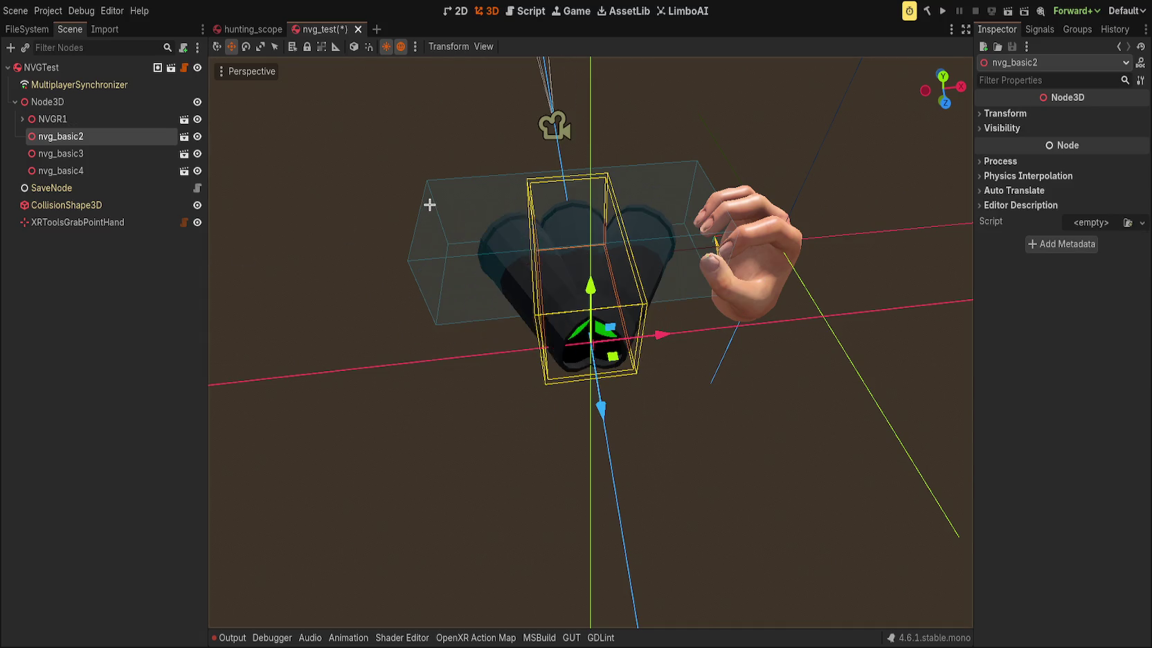
click(90, 118)
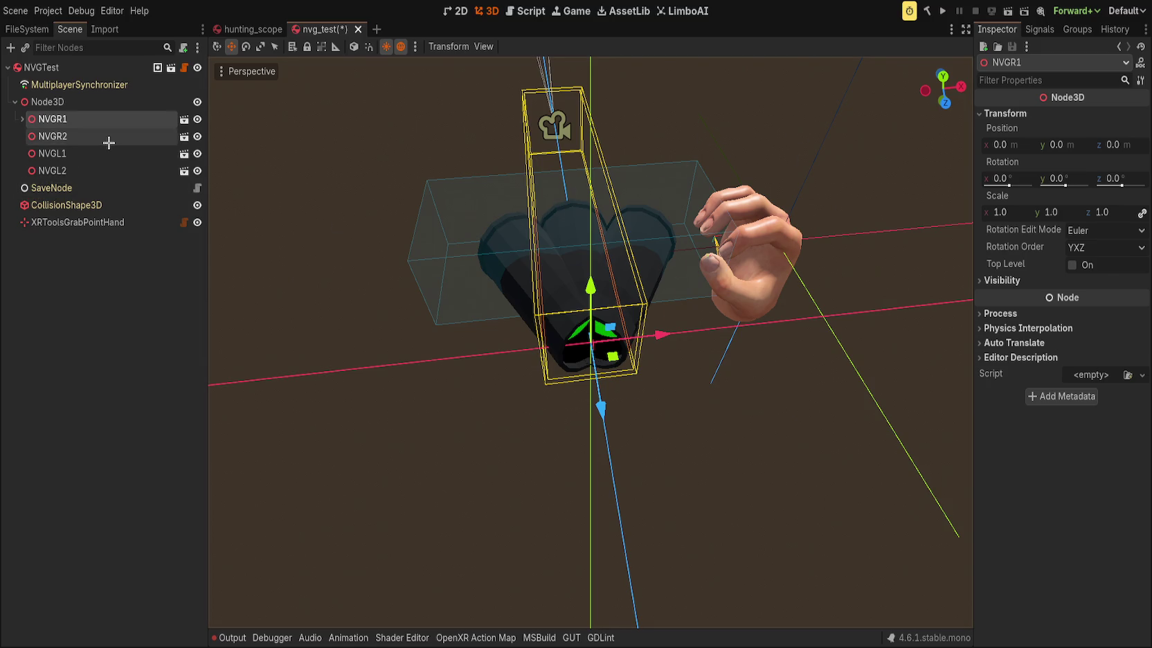
click(62, 137)
drag(663, 335, 741, 325)
click(53, 170)
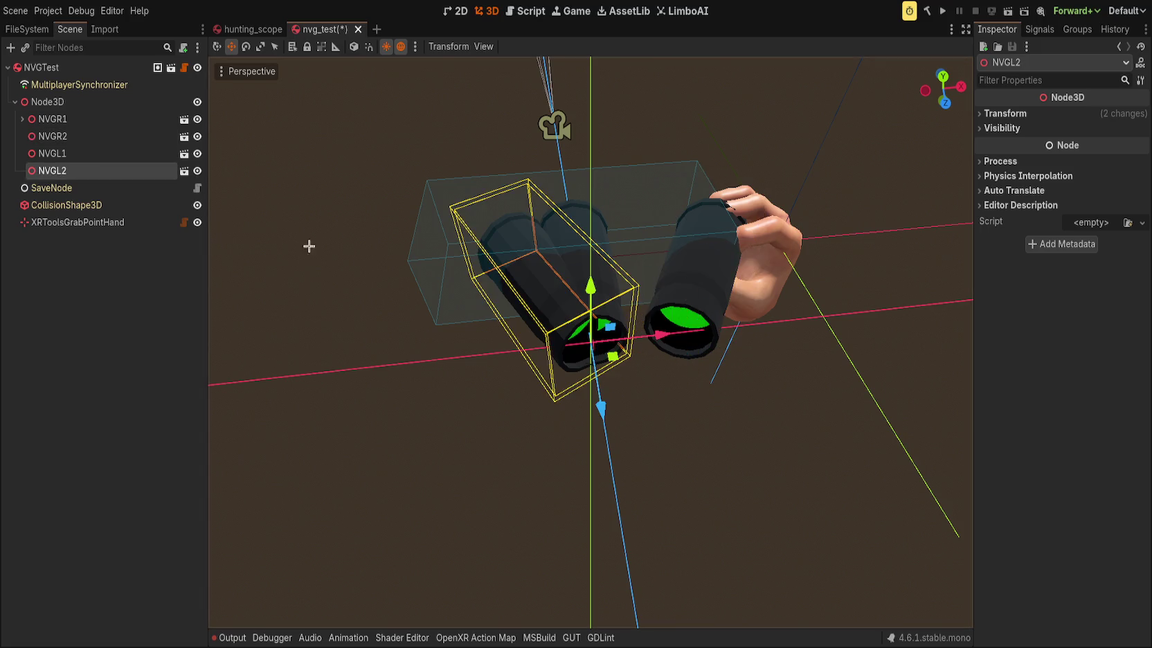
drag(668, 338, 607, 293)
click(607, 292)
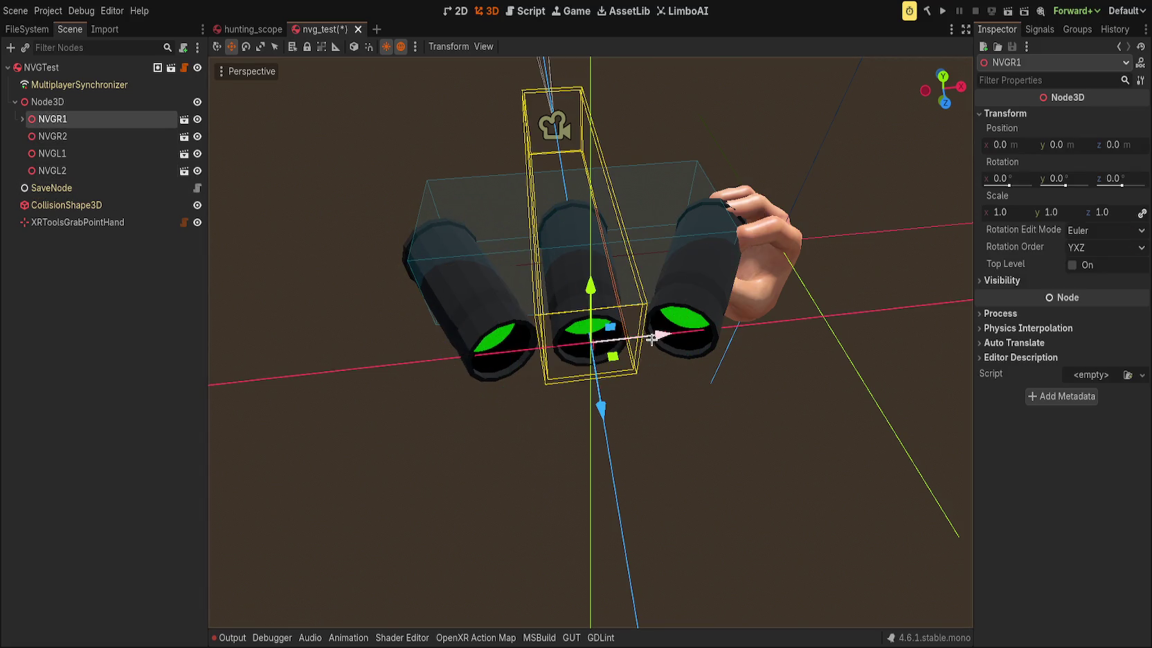
drag(659, 340, 692, 336)
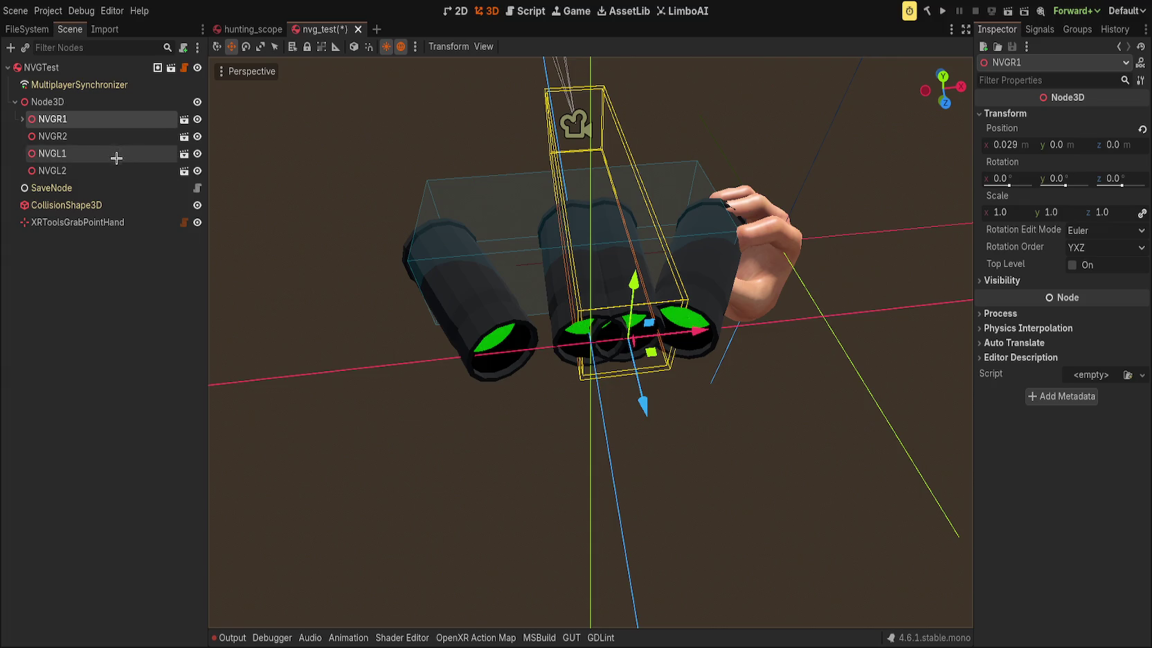
- Set NVGR1's X position to 0 and NVGL1's X position to -0.035
click(1027, 144)
key(BackSpace)
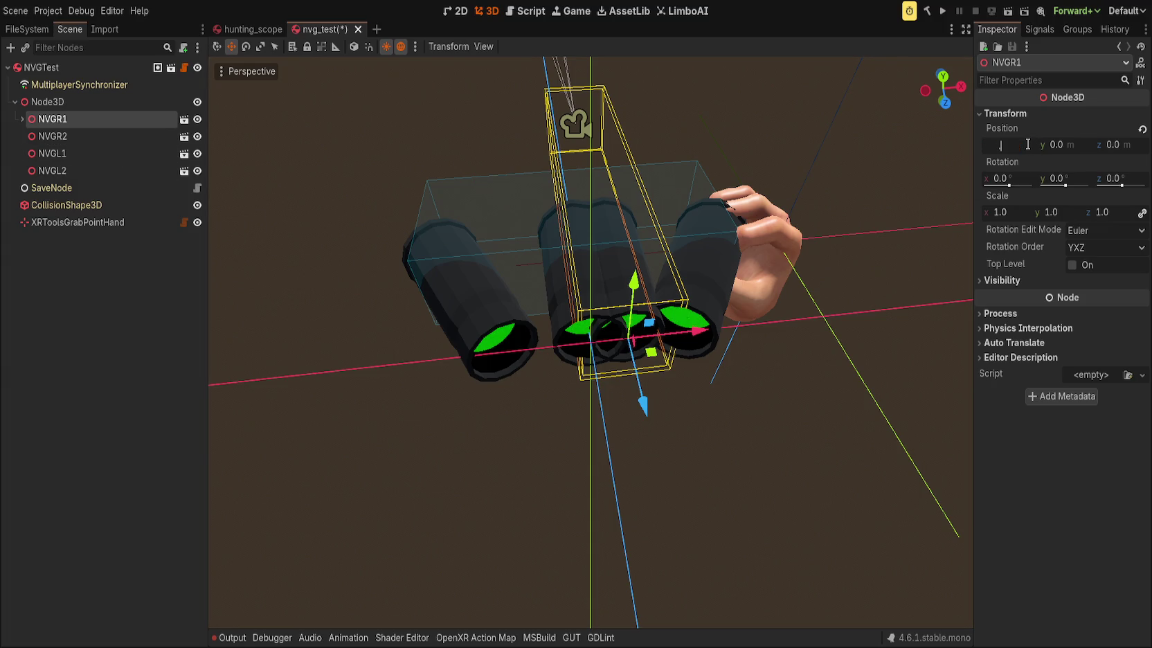
text(0)
key(Return)
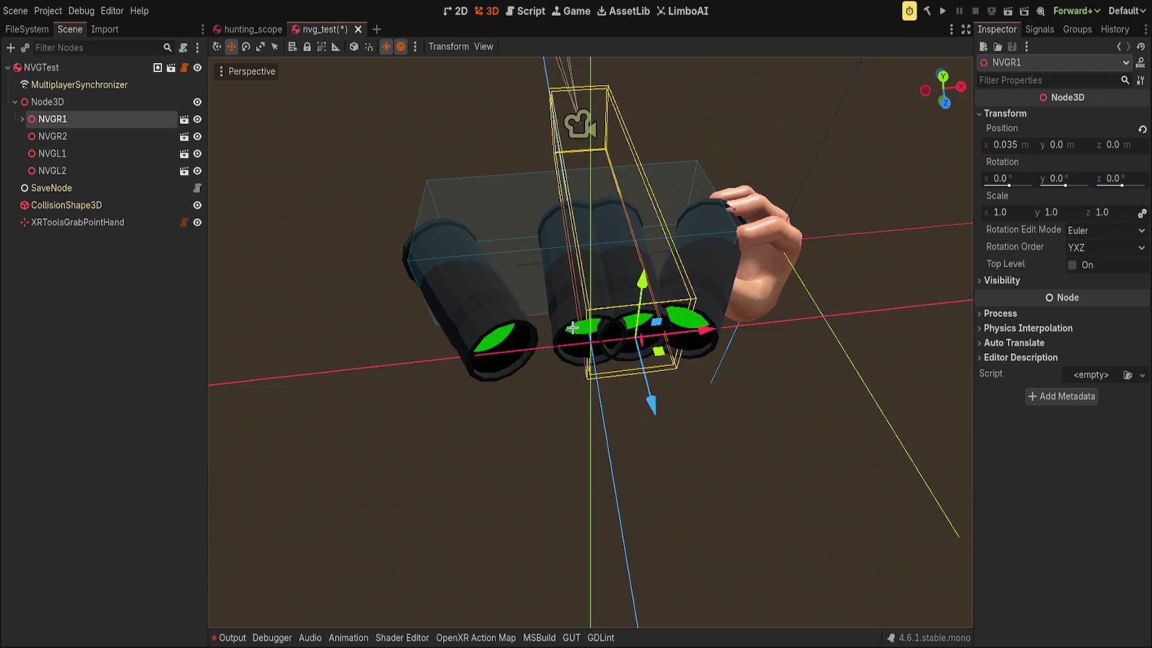
click(564, 326)
click(1005, 113)
click(1011, 145)
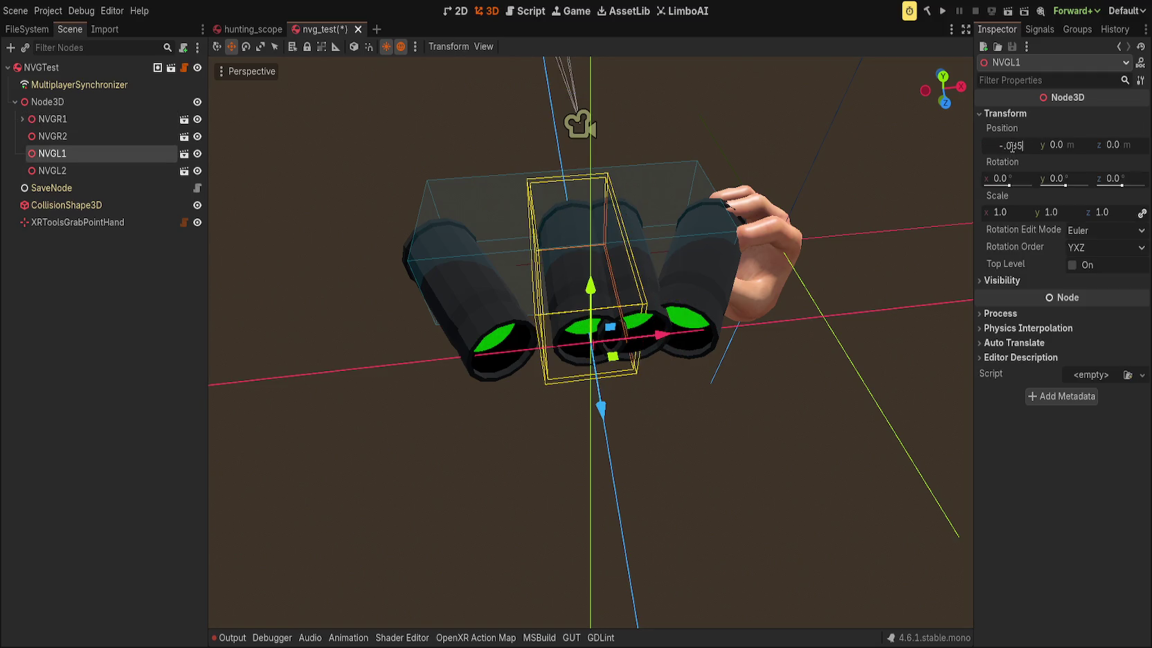
key(Return)
drag(609, 526, 696, 300)
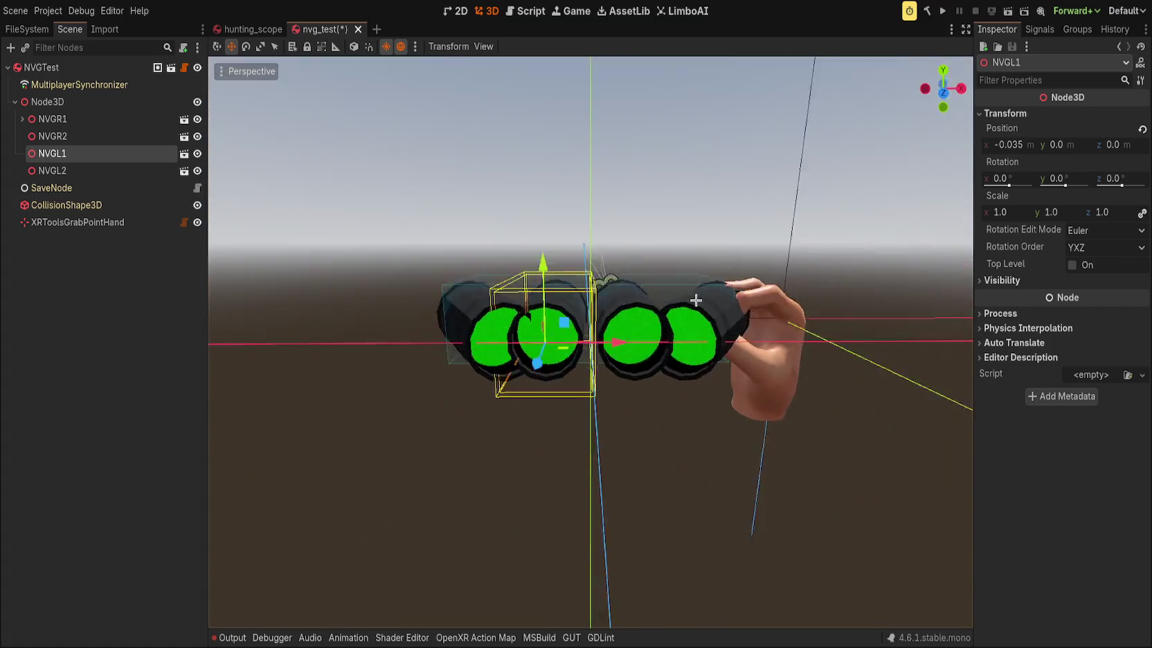
- Select NVGR2 and NVGL2 together and try moving them, cancelling each attempt
scroll(622, 381, up, 6)
mouse_move(596, 393)
mouse_down()
mouse_move(725, 406)
mouse_move(617, 480)
mouse_up()
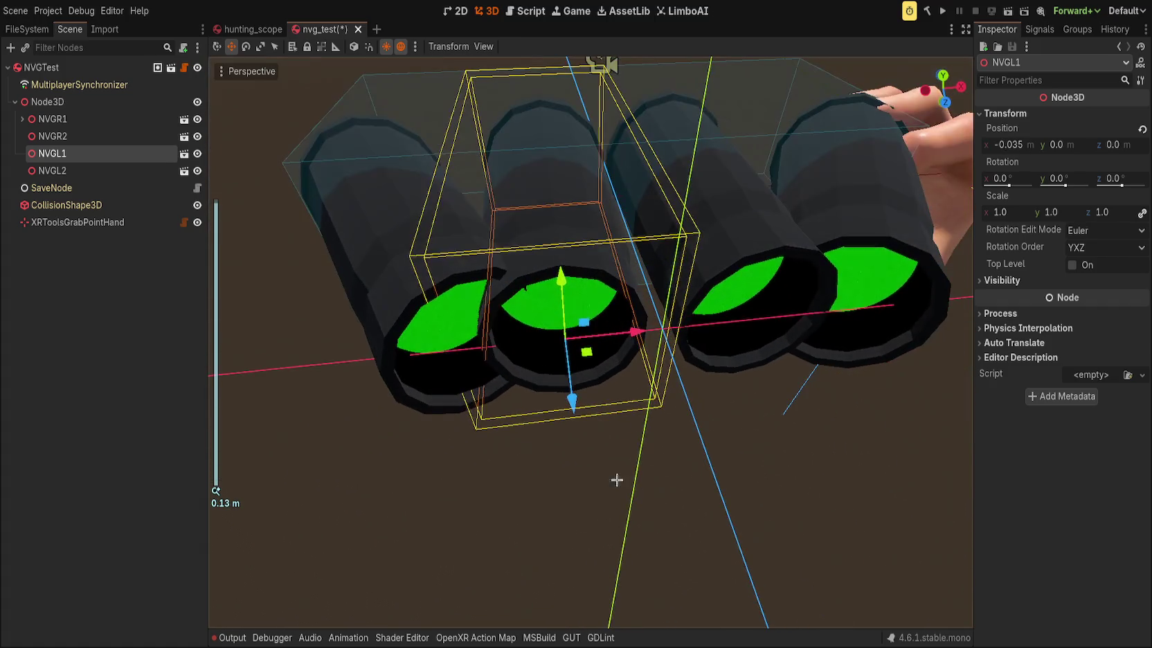
click(80, 137)
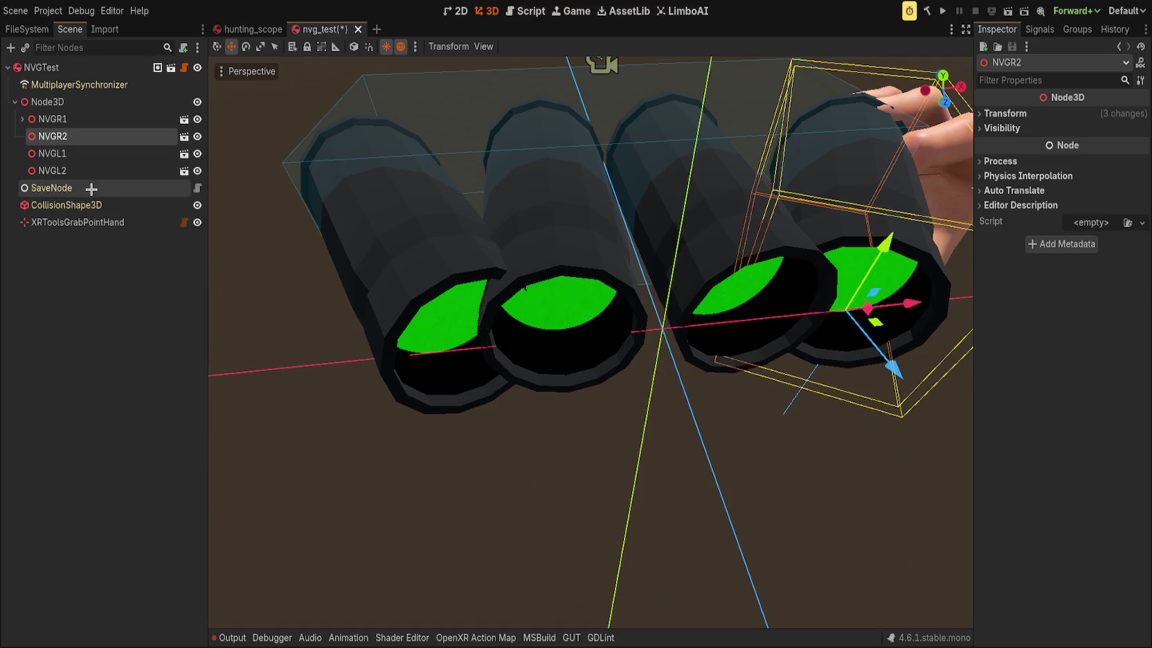
ctrl+click(138, 171)
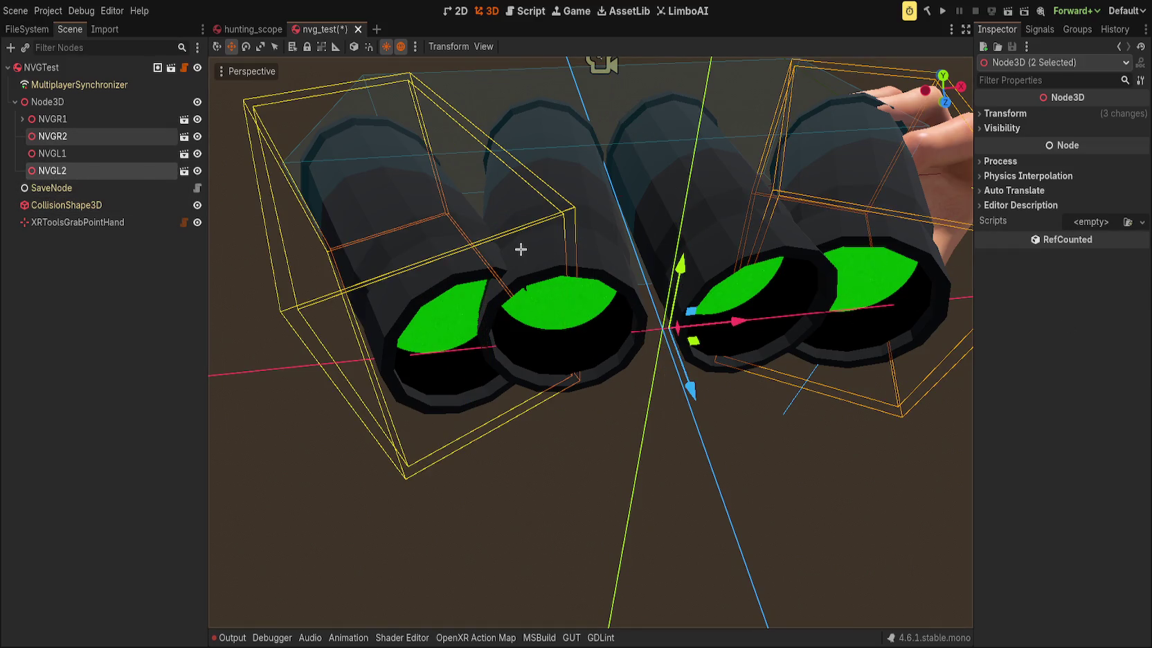
drag(693, 339, 534, 270)
right_click(533, 270)
drag(737, 320, 808, 331)
right_click(808, 330)
scroll(808, 331, down, 5)
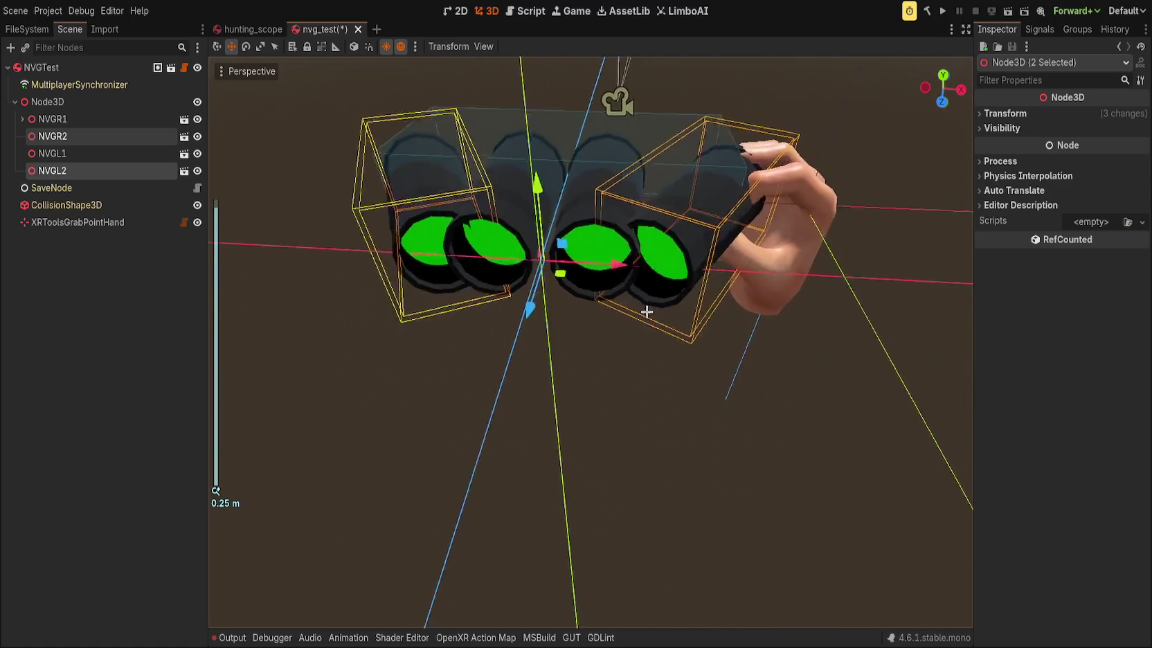
drag(594, 257, 644, 200)
right_click(644, 200)
- Push NVGR2 alone outward along X and forward along Z, then view from the top
click(658, 206)
mouse_move(665, 253)
mouse_down()
mouse_move(738, 249)
mouse_move(704, 309)
mouse_move(689, 303)
mouse_move(720, 310)
mouse_move(645, 234)
mouse_up()
scroll(698, 295, up, 4)
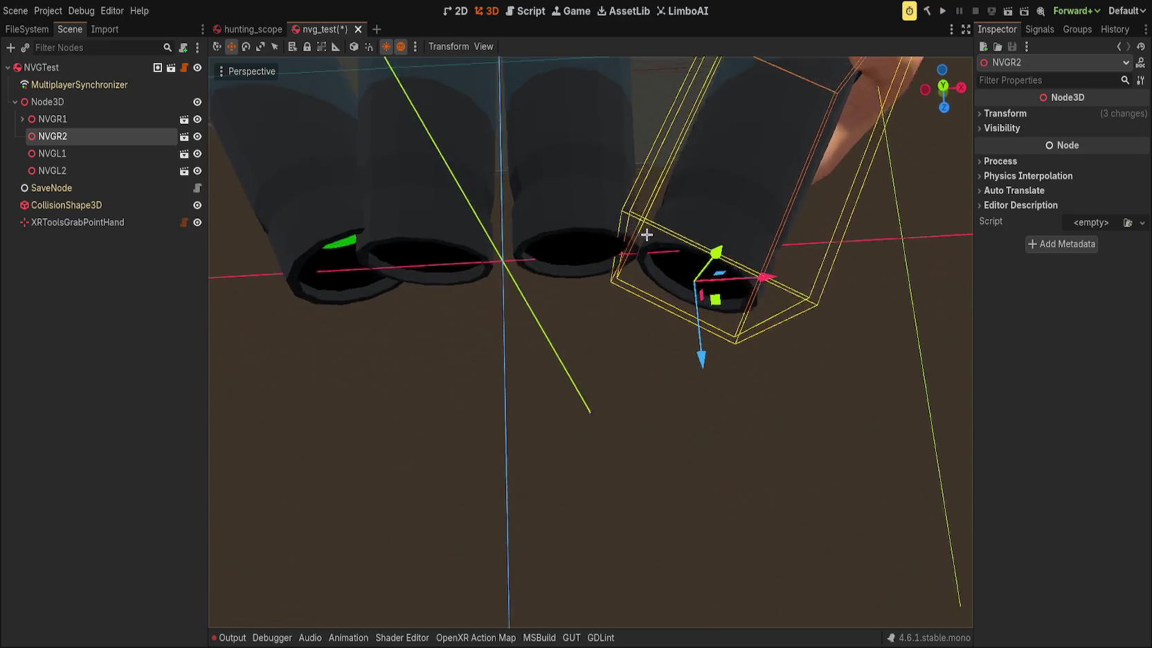
scroll(679, 205, up, 2)
drag(743, 328, 792, 259)
scroll(743, 406, up, 3)
click(943, 78)
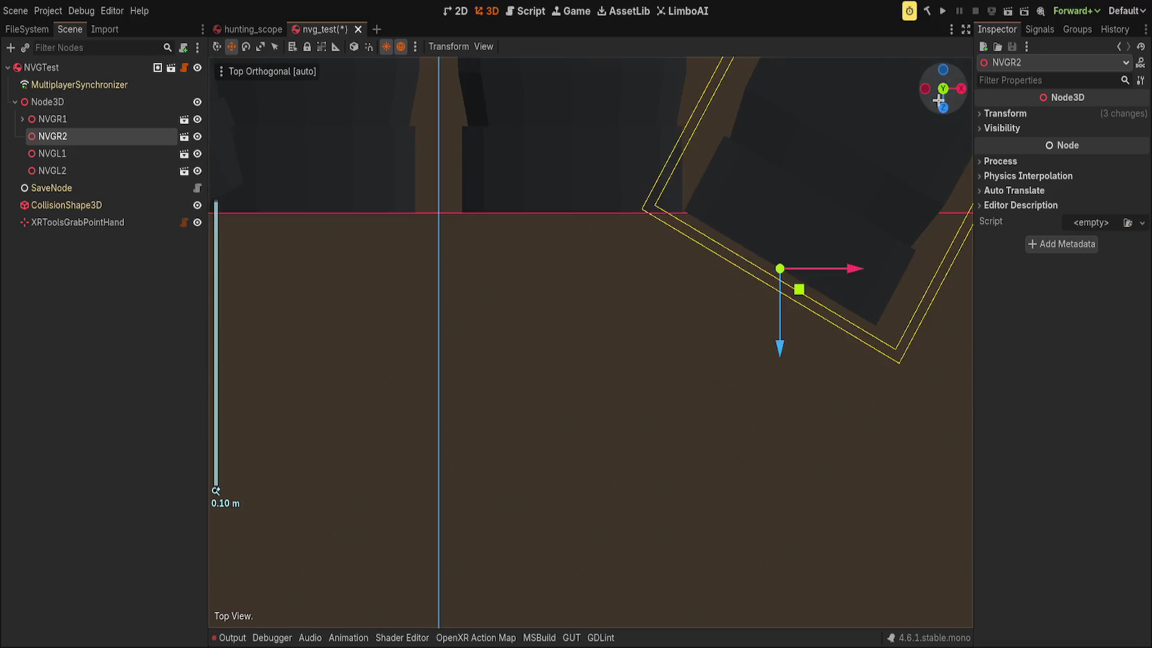
- Set NVGR2's Z position to 0.014 in the Inspector
drag(775, 331, 786, 334)
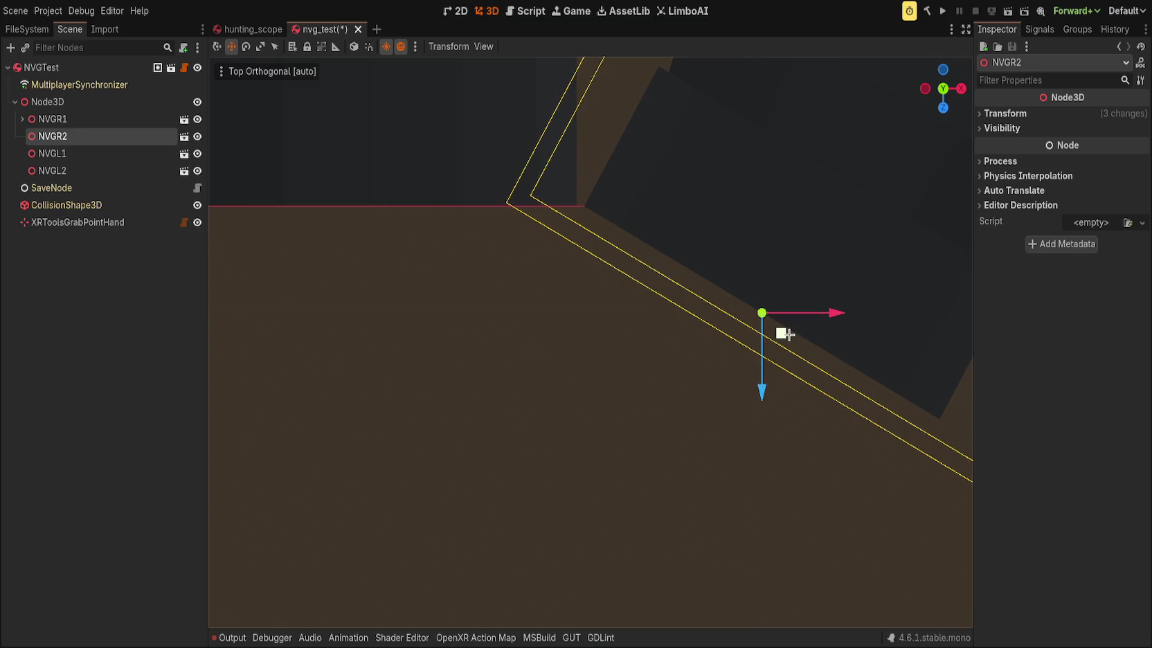
click(1005, 113)
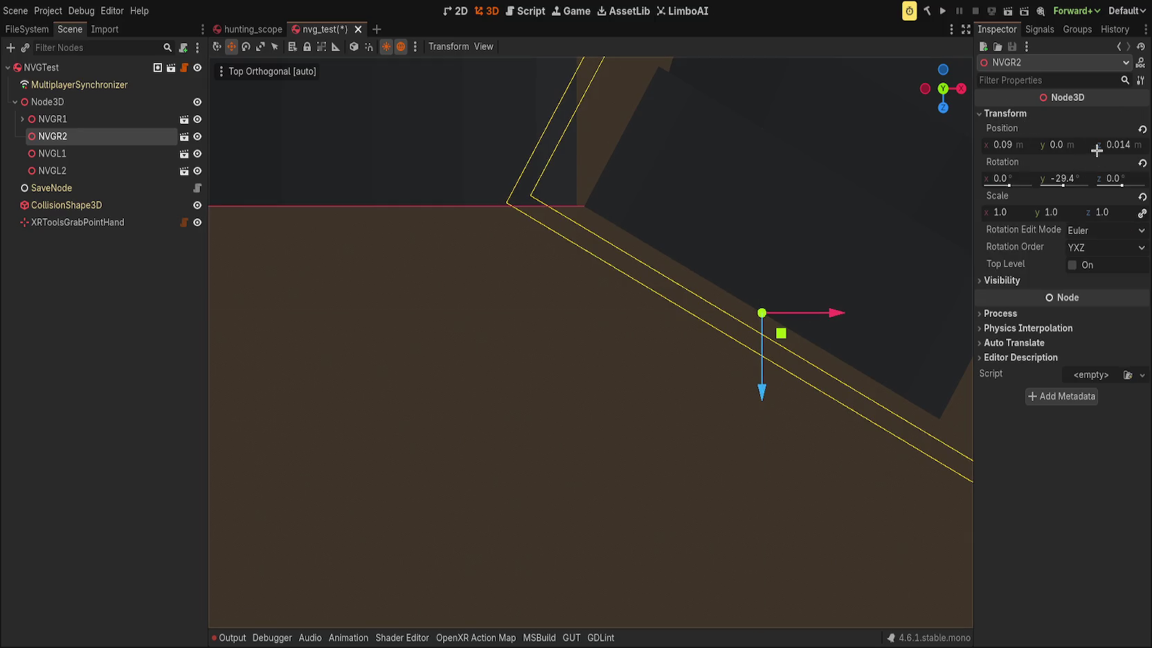
click(1127, 146)
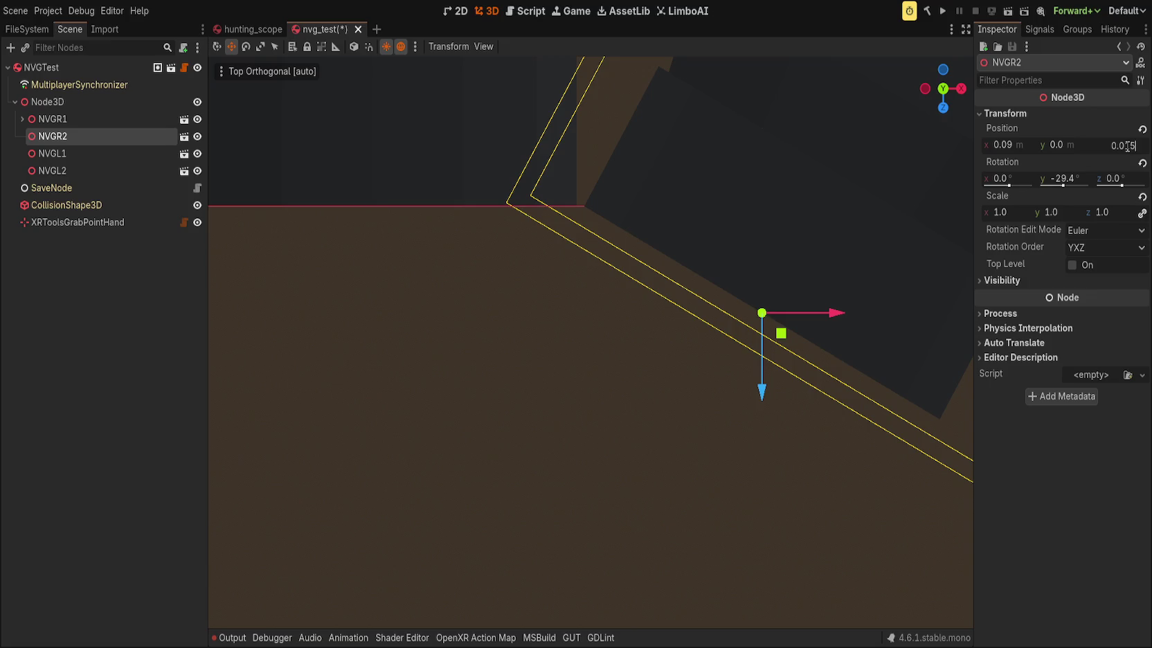
key(Return)
click(1139, 147)
key(BackSpace)
text(4)
key(Return)
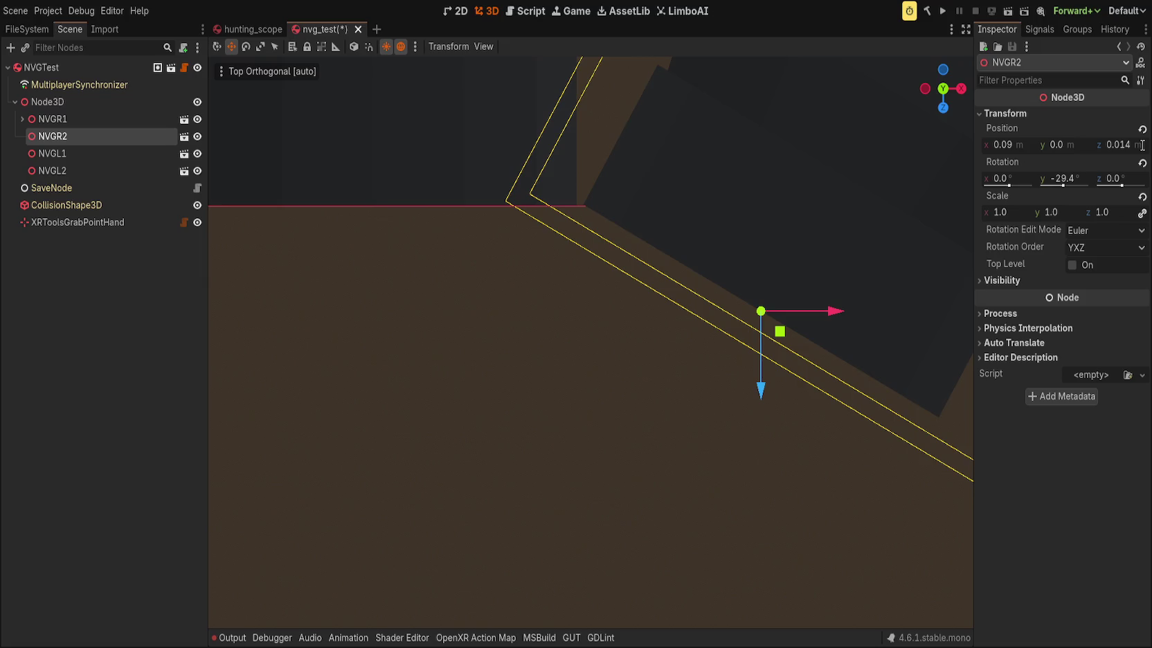
- Place NVGR2 at X position 0.09 and rotate it -30° around Y
click(1003, 147)
key(Right)
key(Return)
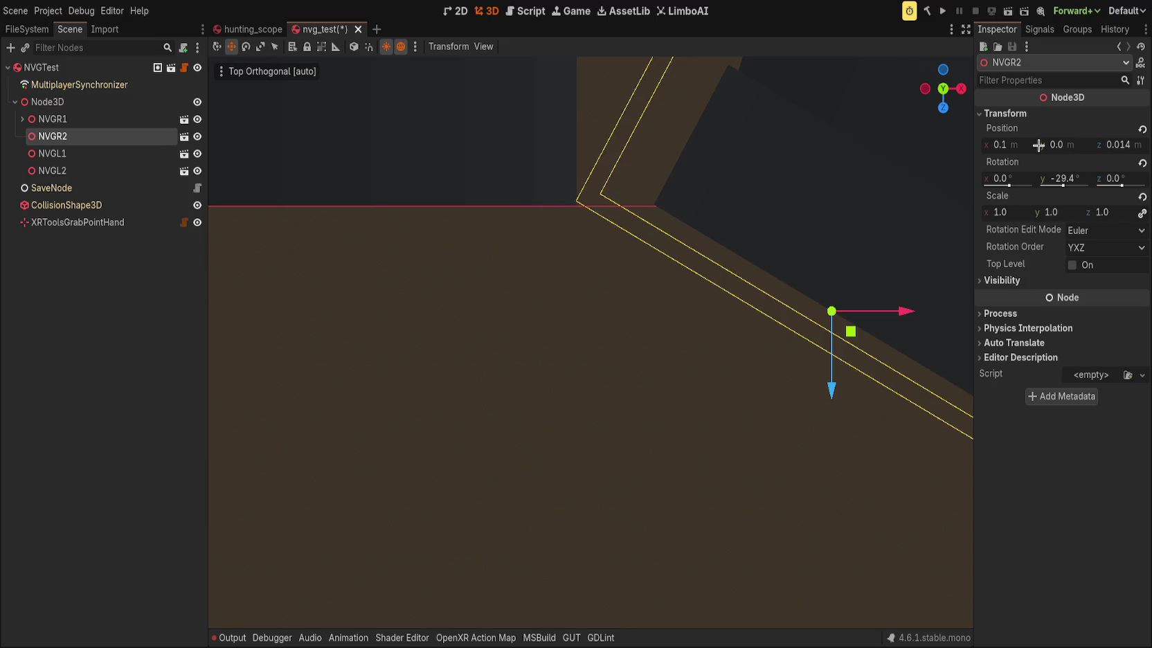
key(ctrl+z)
click(1038, 145)
text(0.04)
key(Return)
drag(1006, 145, 1040, 145)
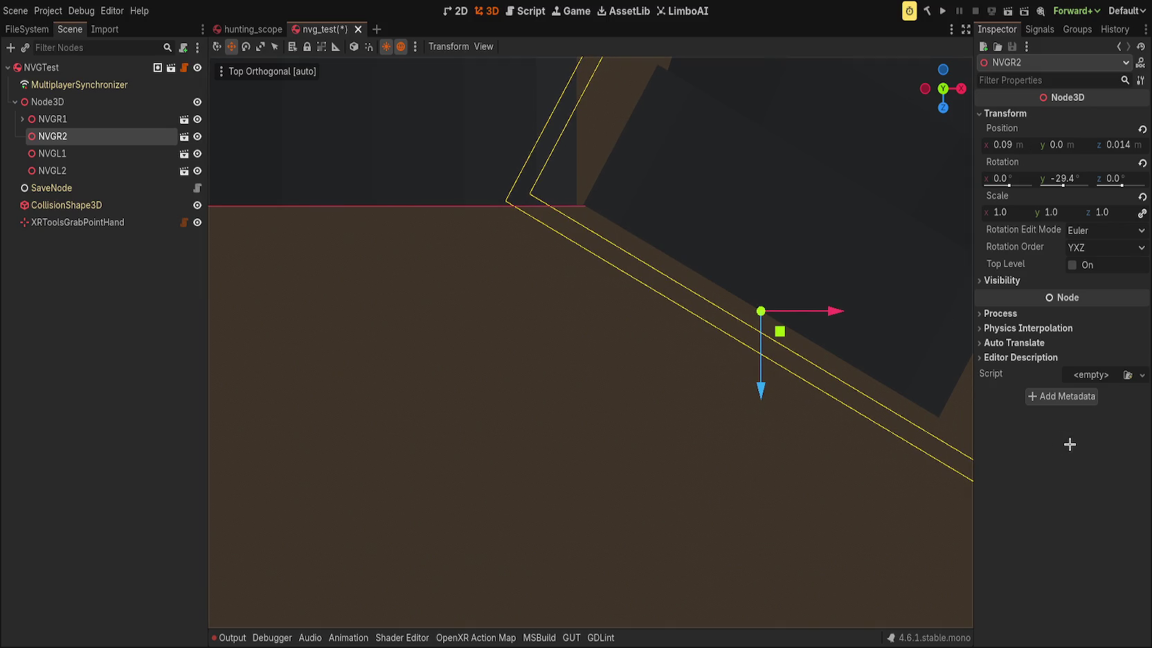
click(1074, 178)
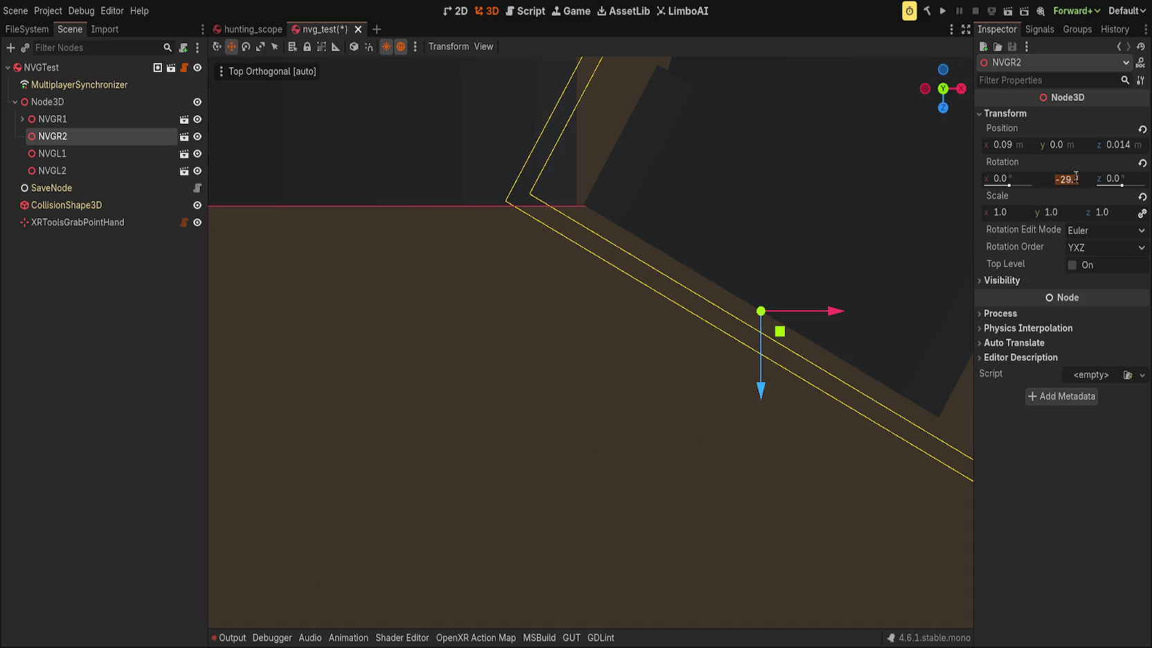
text(-30)
key(Return)
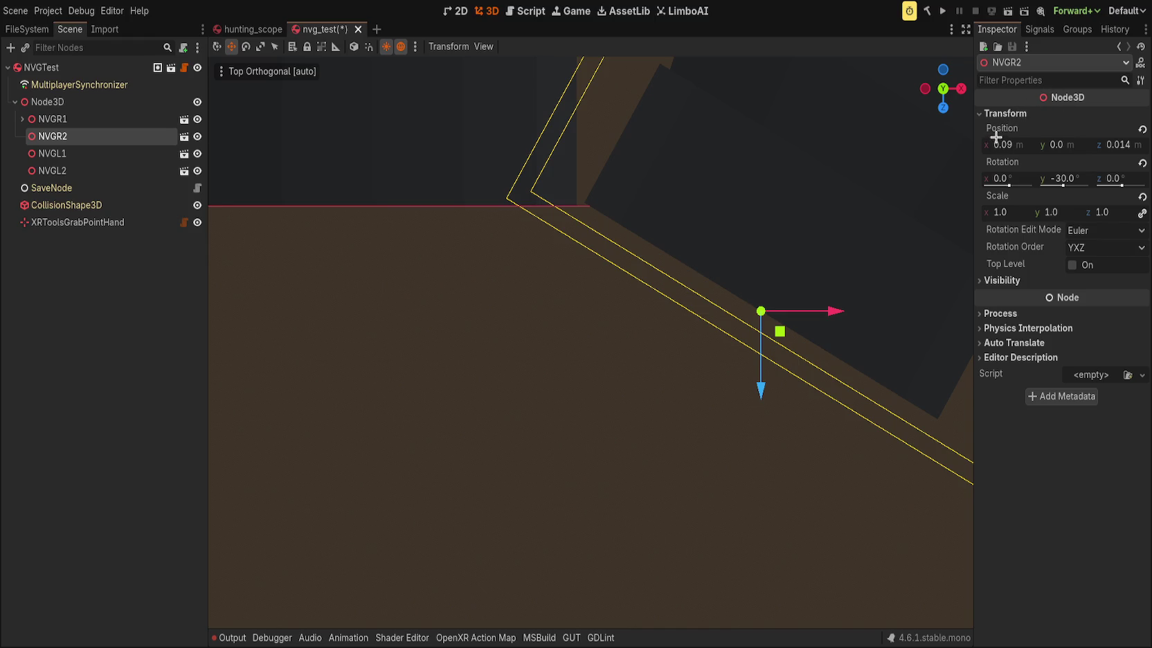
- Give NVGL2 a Y rotation of 30° and X position -0.09
click(89, 170)
click(1075, 180)
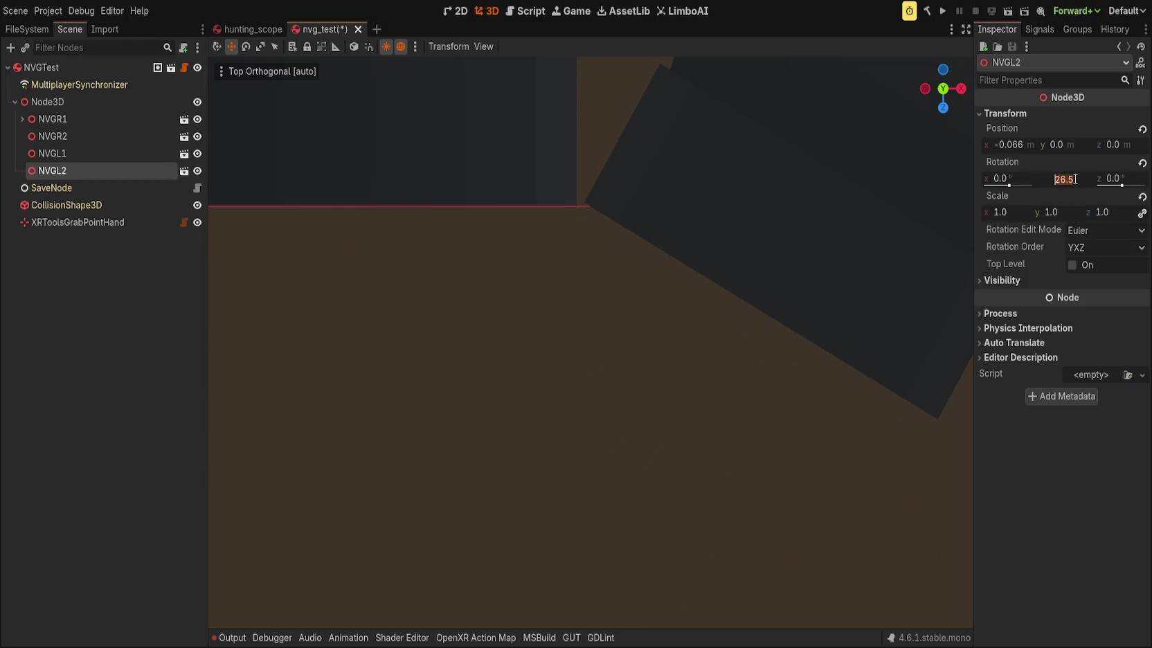
text(-30)
key(Return)
drag(1018, 144, 1038, 144)
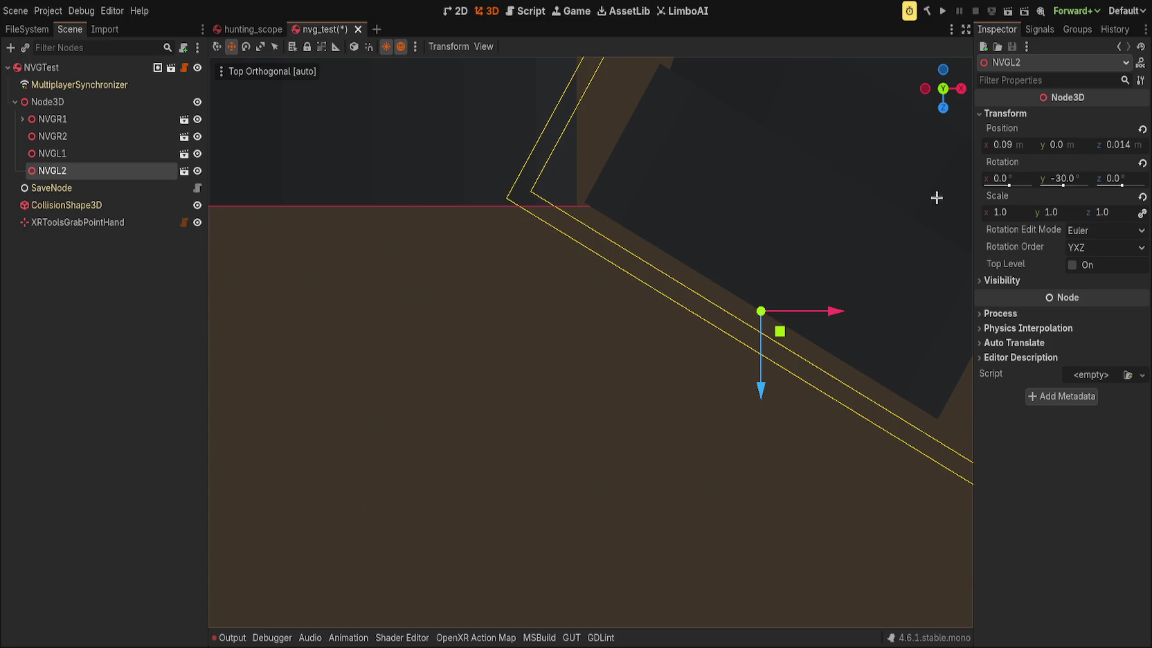
scroll(936, 198, down, 5)
click(1079, 179)
text(30)
key(Return)
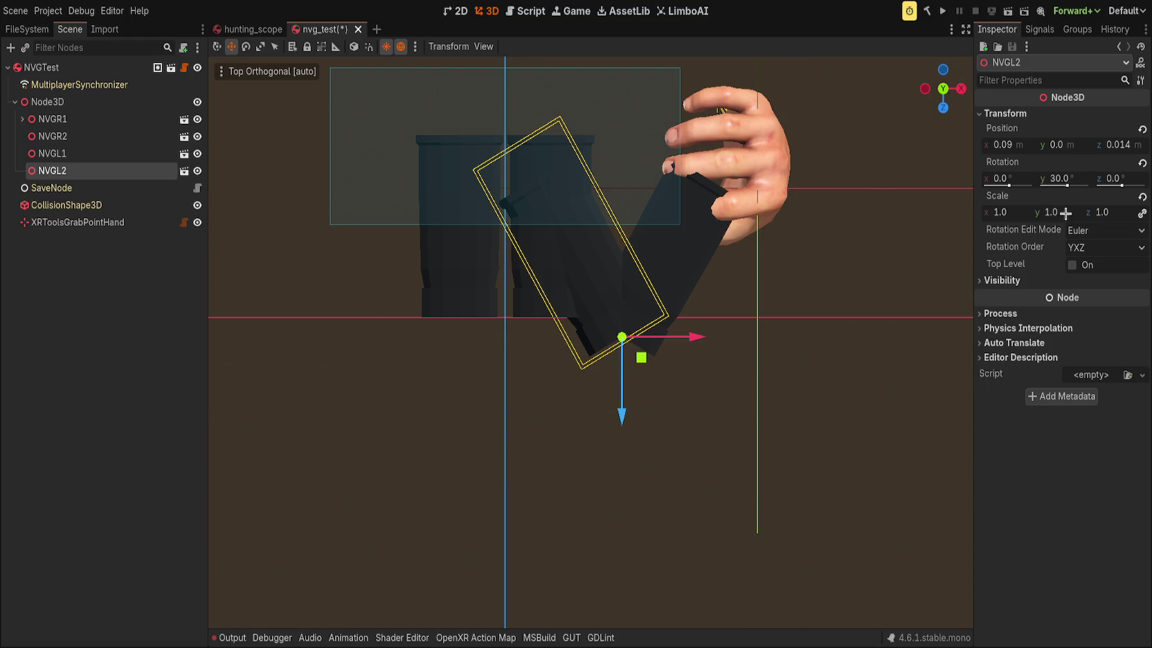
key(shift+Tab)
key(Return)
- Deselect the tubes, save the scene and look at all four tubes from above
click(594, 373)
key(ctrl+s)
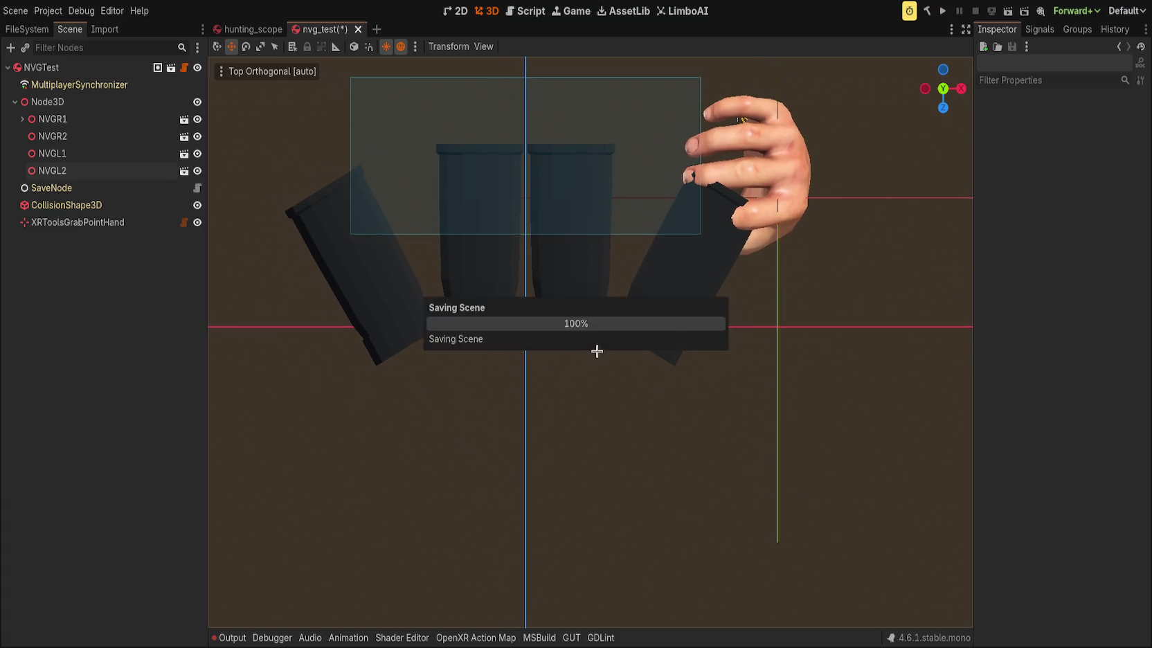
scroll(671, 279, up, 10)
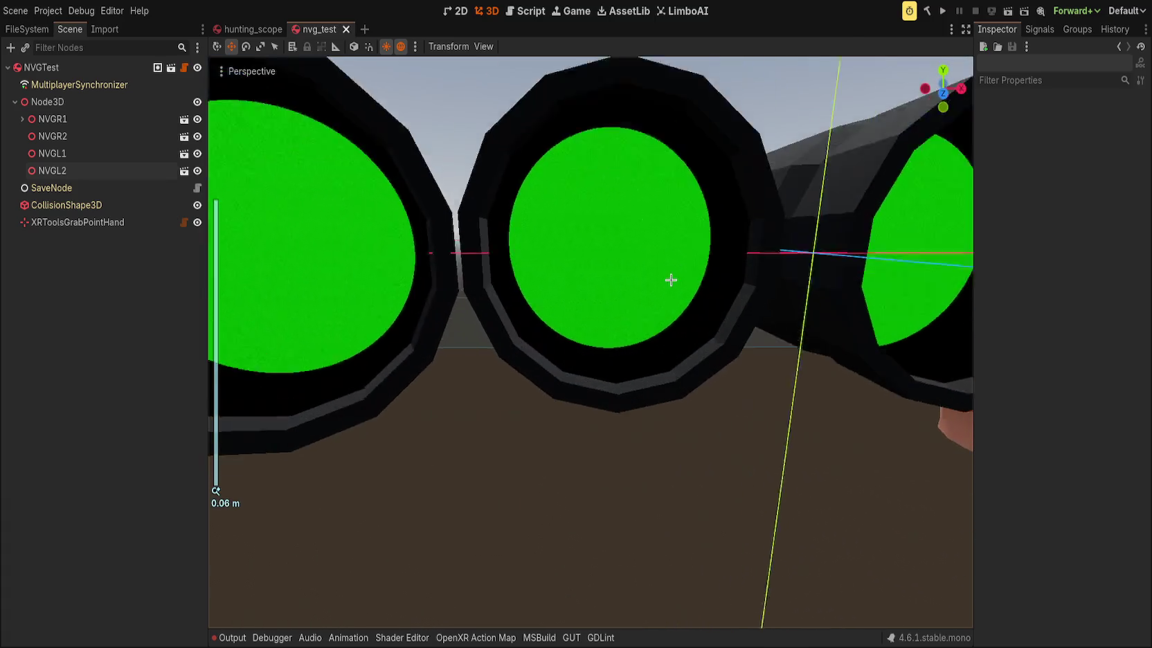
scroll(671, 279, down, 5)
mouse_move(674, 288)
mouse_down()
mouse_move(661, 337)
mouse_move(583, 305)
mouse_move(710, 382)
mouse_up()
- Separate the selected front ring faces into a new Body.001 object and hide it
click(583, 305)
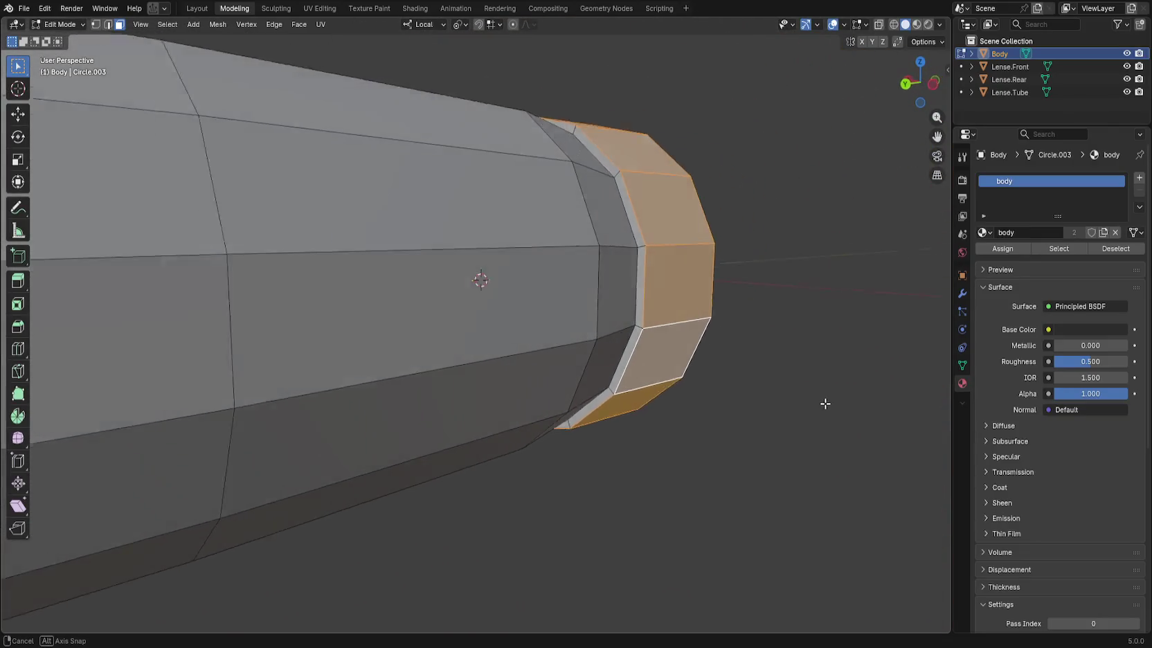
mouse_move(825, 403)
mouse_down()
mouse_move(663, 380)
mouse_move(555, 290)
mouse_move(524, 301)
mouse_move(606, 364)
mouse_up()
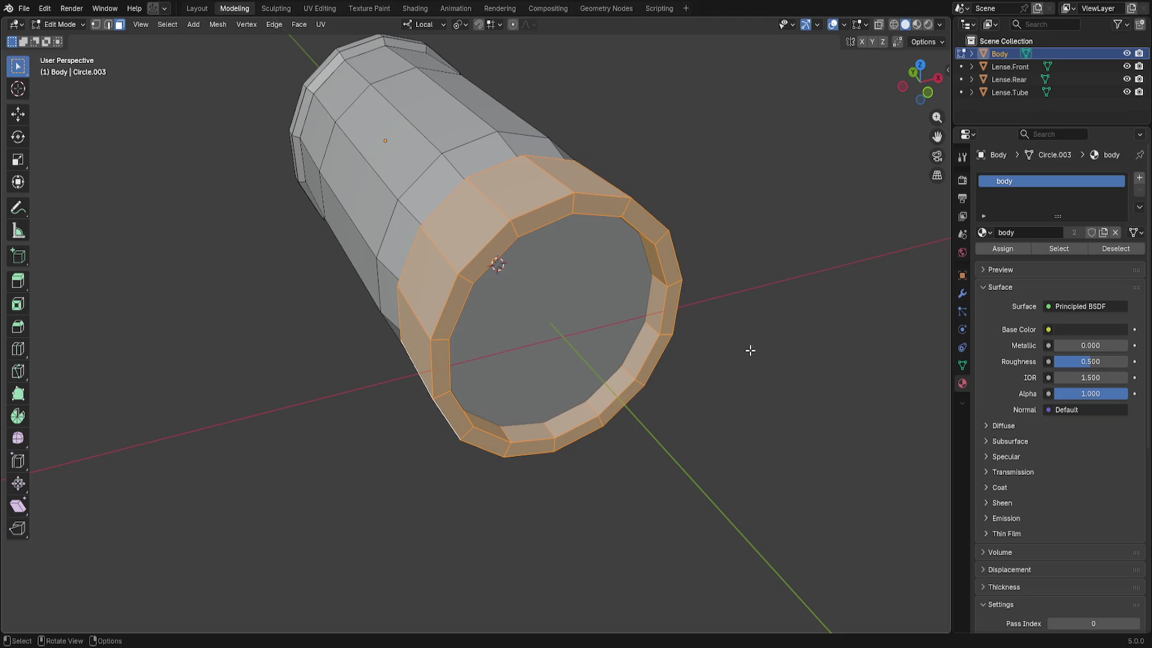
right_click(657, 338)
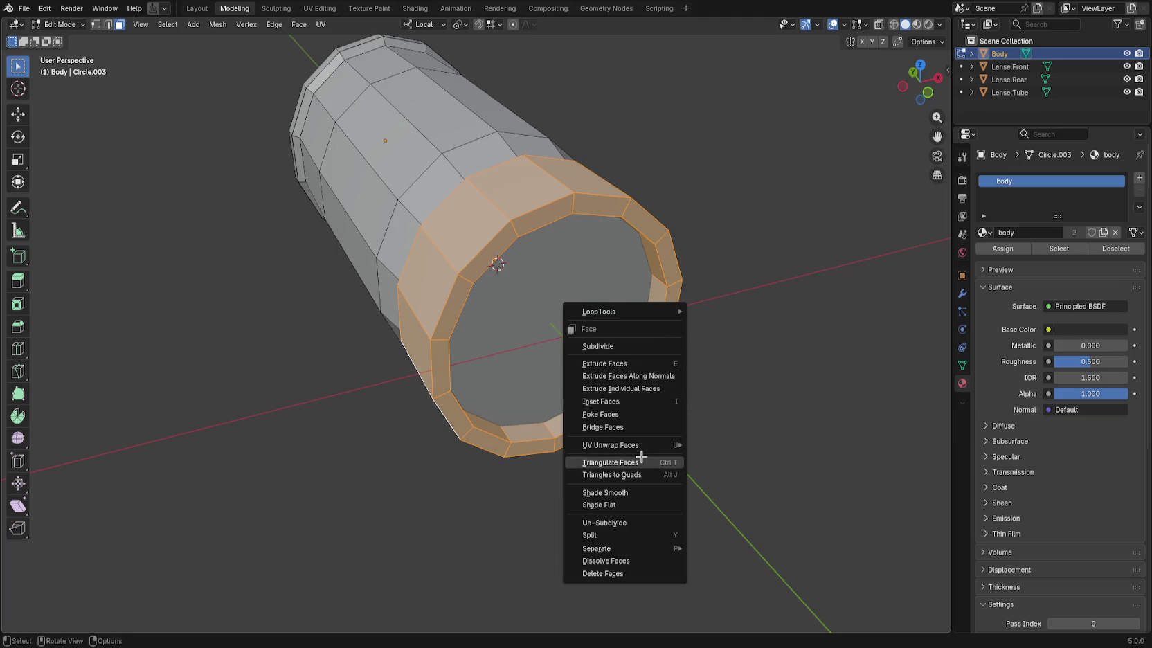
mouse_move(610, 548)
click(723, 545)
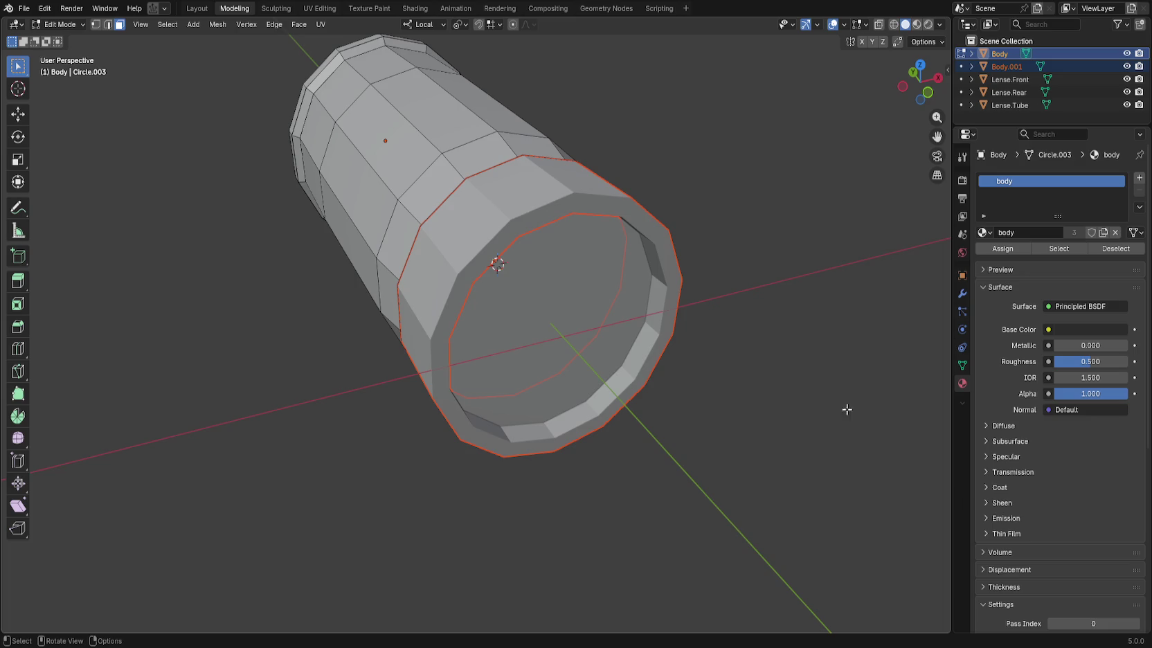
click(1010, 66)
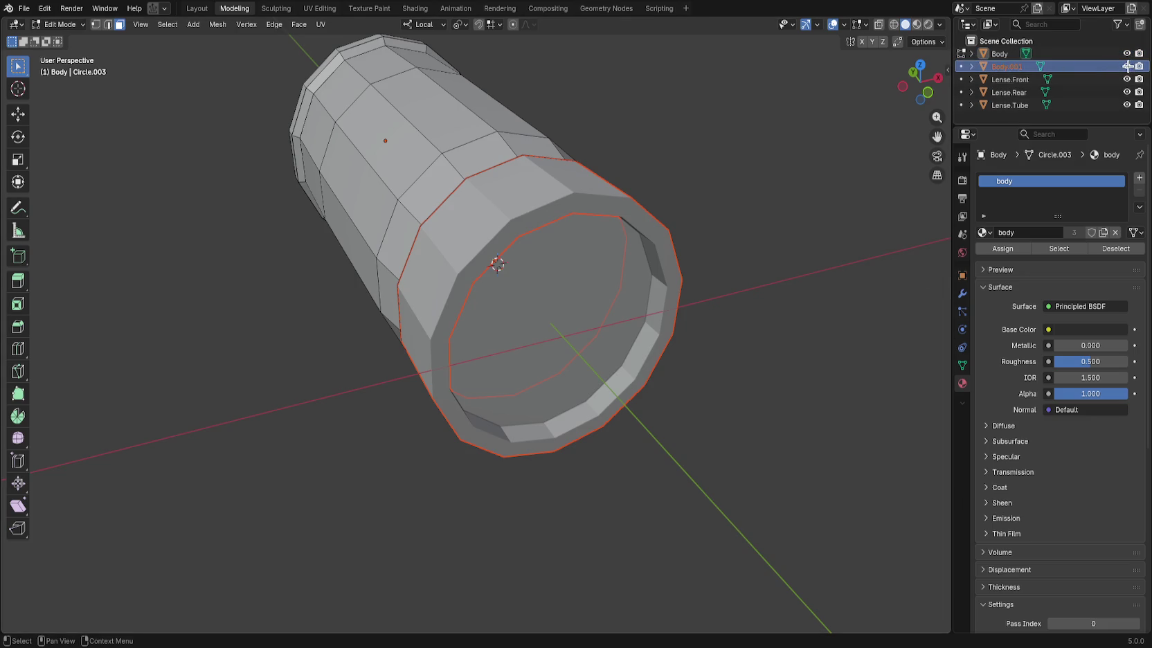
click(1127, 66)
- Rename the original tube to BodyEquipHide and the split ring to EyePiece
click(1127, 66)
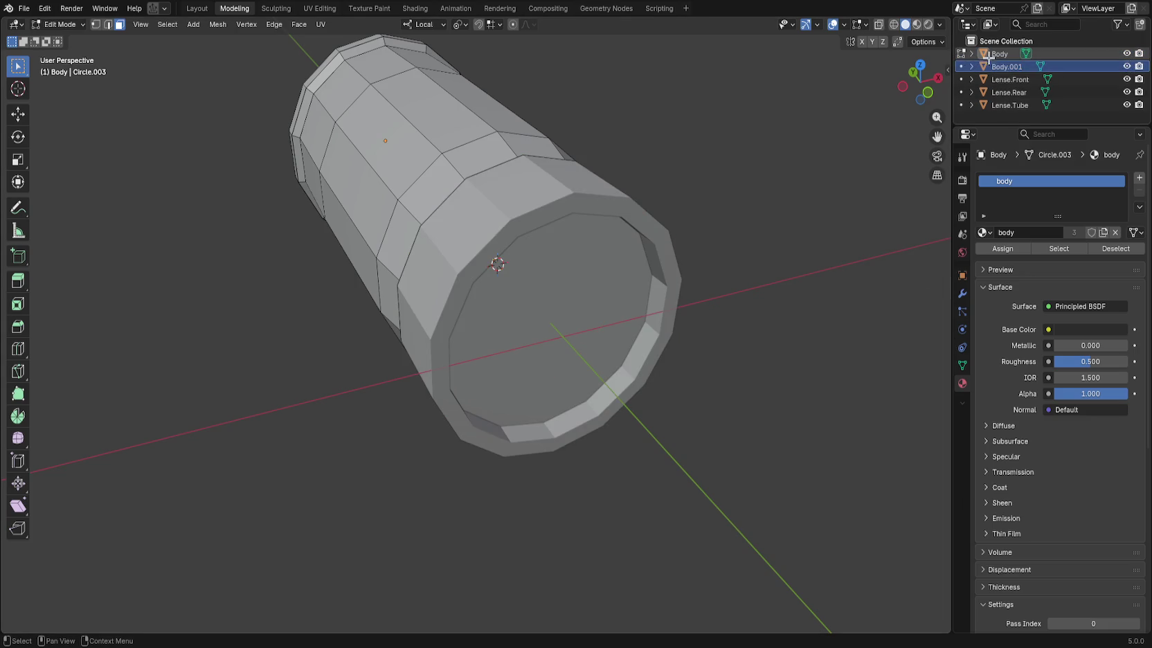
click(1026, 53)
double_click(1041, 53)
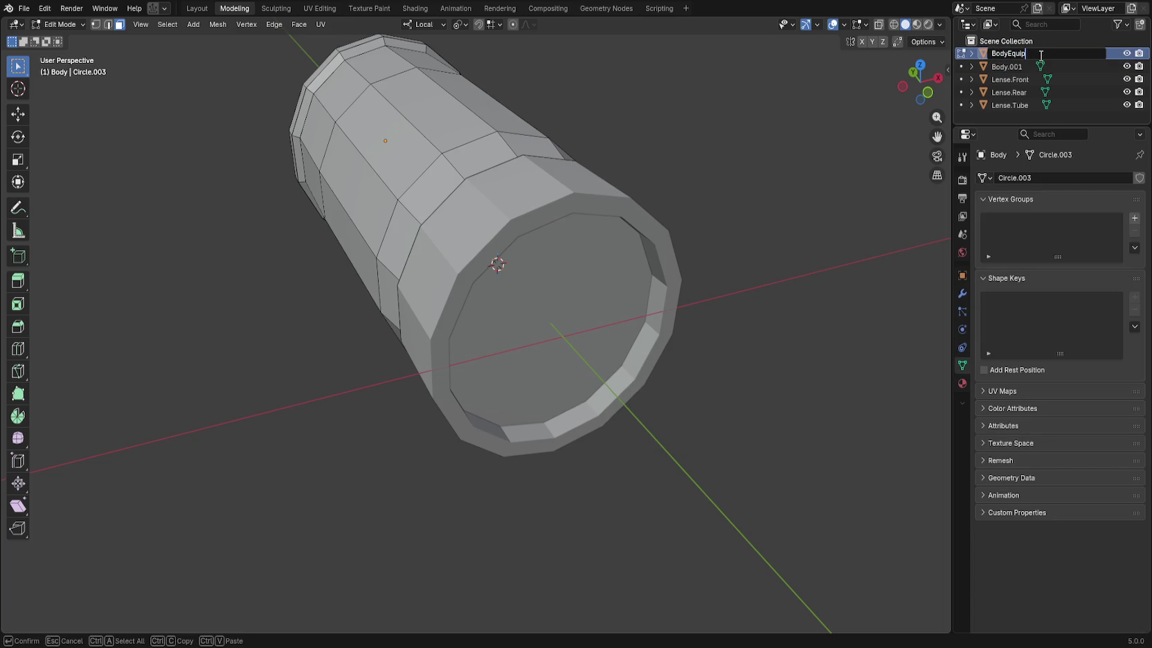
text(Hide)
key(Return)
double_click(1003, 55)
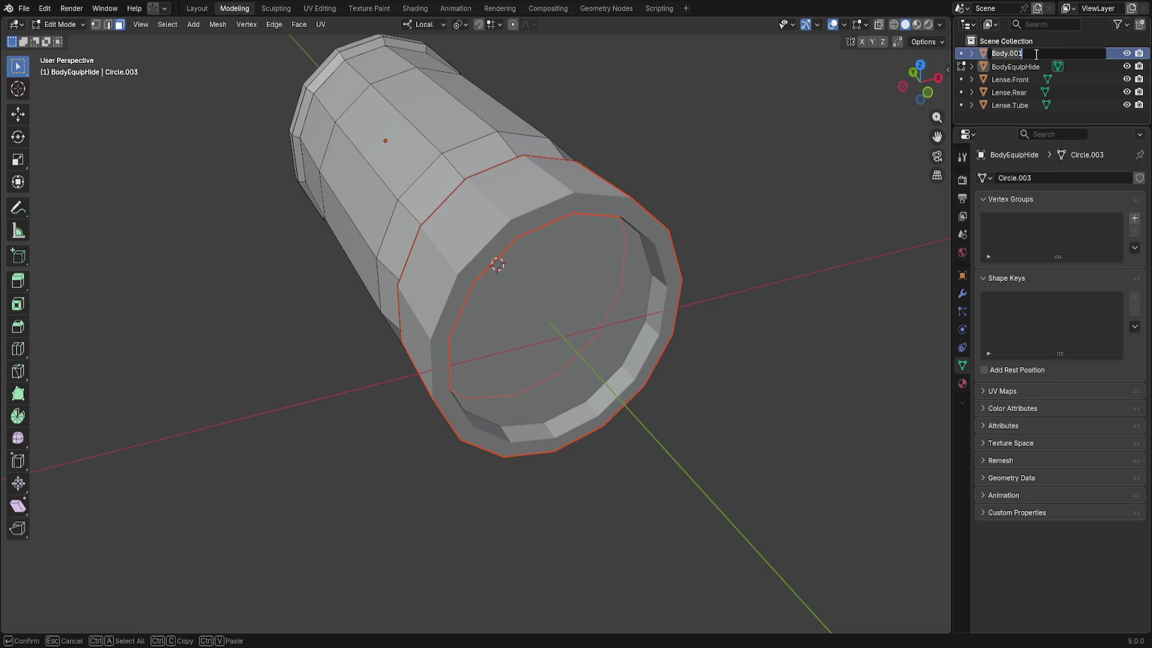
text(EyePi)
text(e)
key(Return)
- Correct the names to Body.EyePiece and Body.EquipHide in the Outliner
click(1037, 54)
click(1011, 67)
double_click(1010, 66)
text(Body)
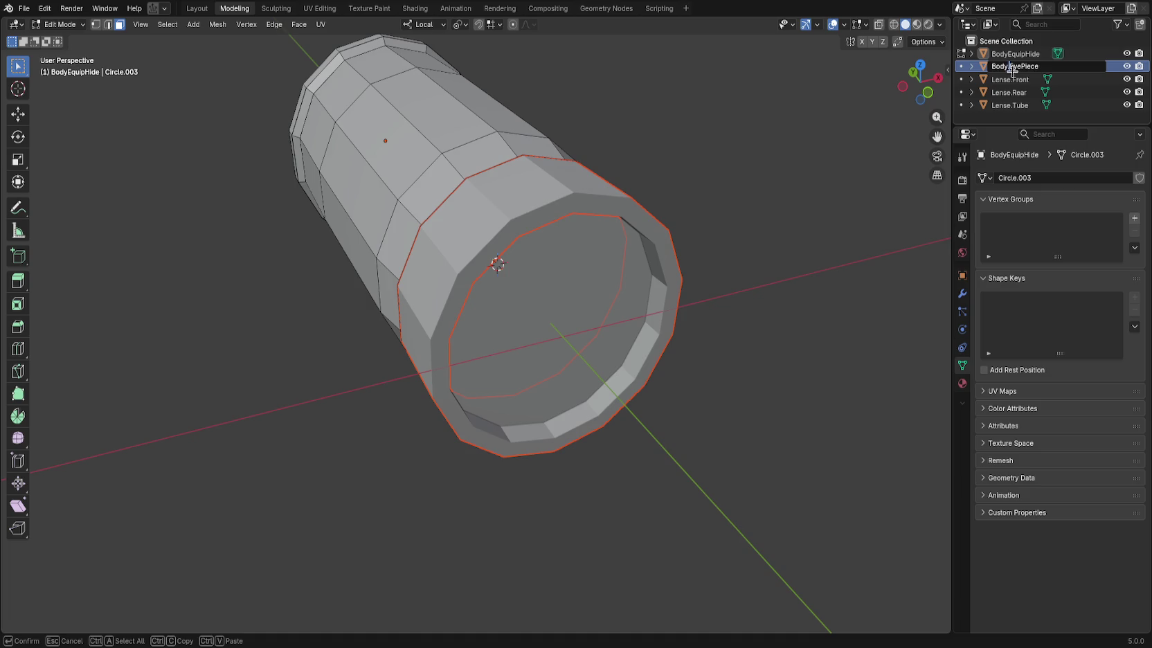
text(.)
key(Return)
double_click(1012, 66)
click(1012, 67)
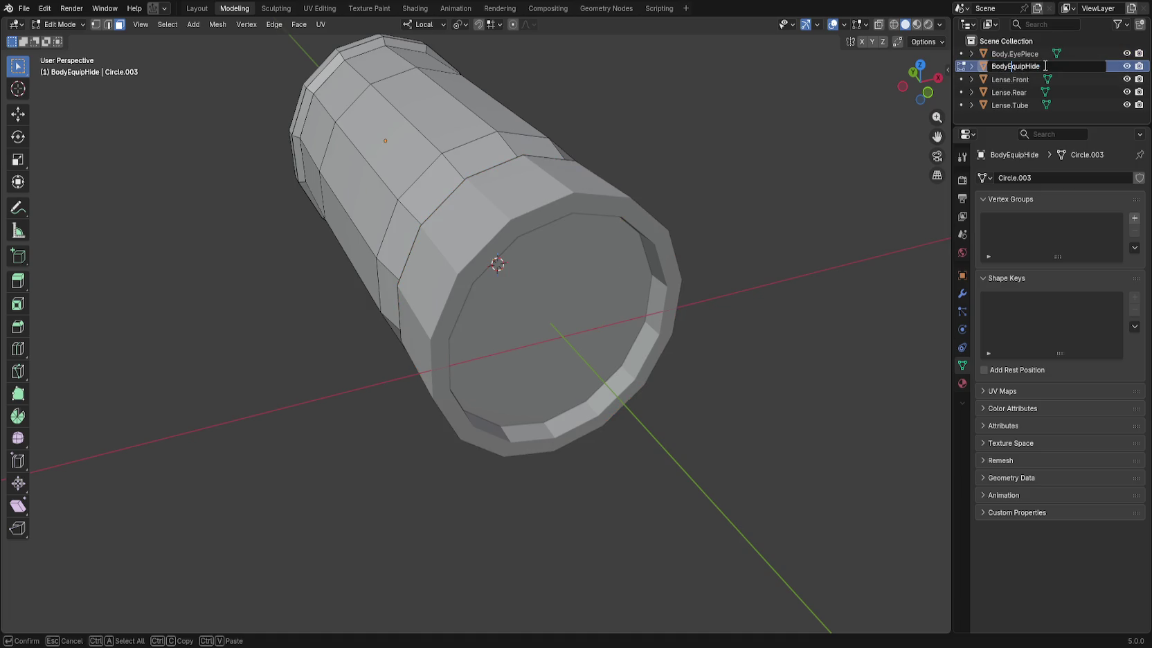
text(.)
key(Return)
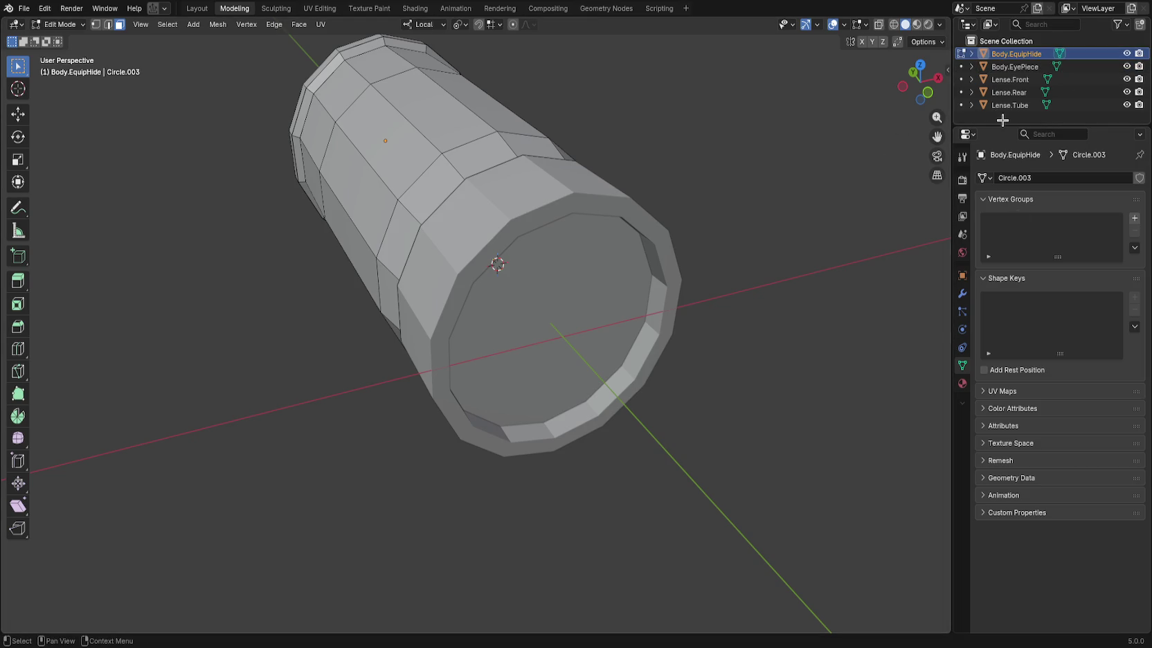
- Save nvg_basic.blend and switch back to Godot
key(ctrl+s)
mouse_move(738, 226)
mouse_down()
mouse_move(673, 249)
mouse_move(817, 209)
mouse_move(707, 222)
mouse_up()
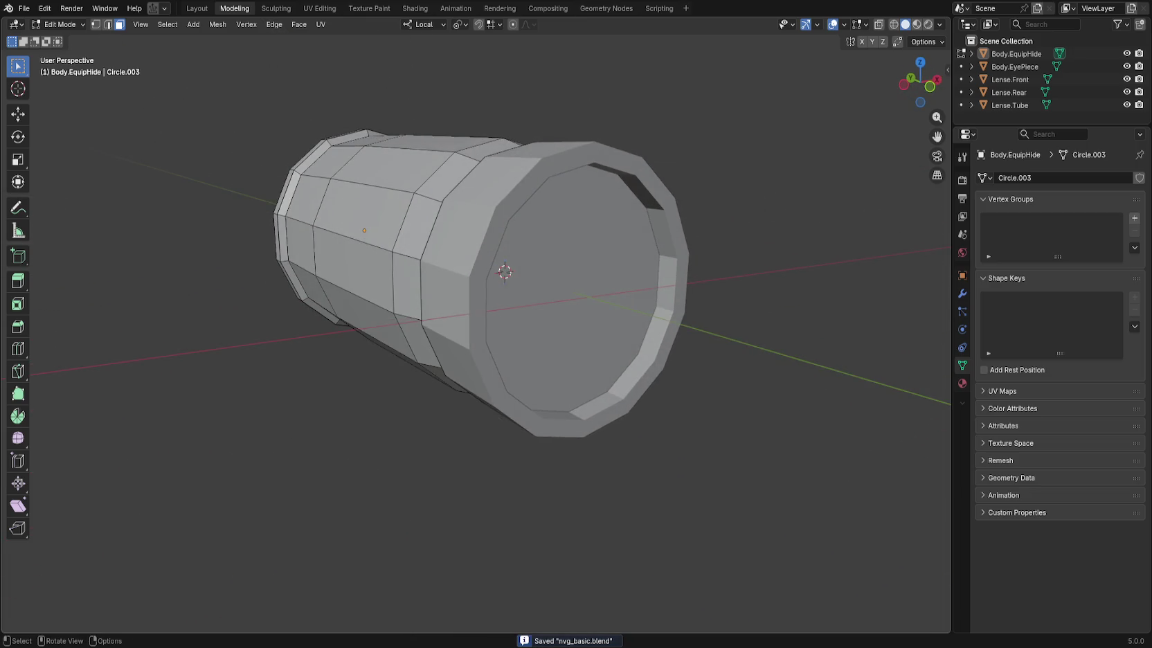
key(alt+Tab)
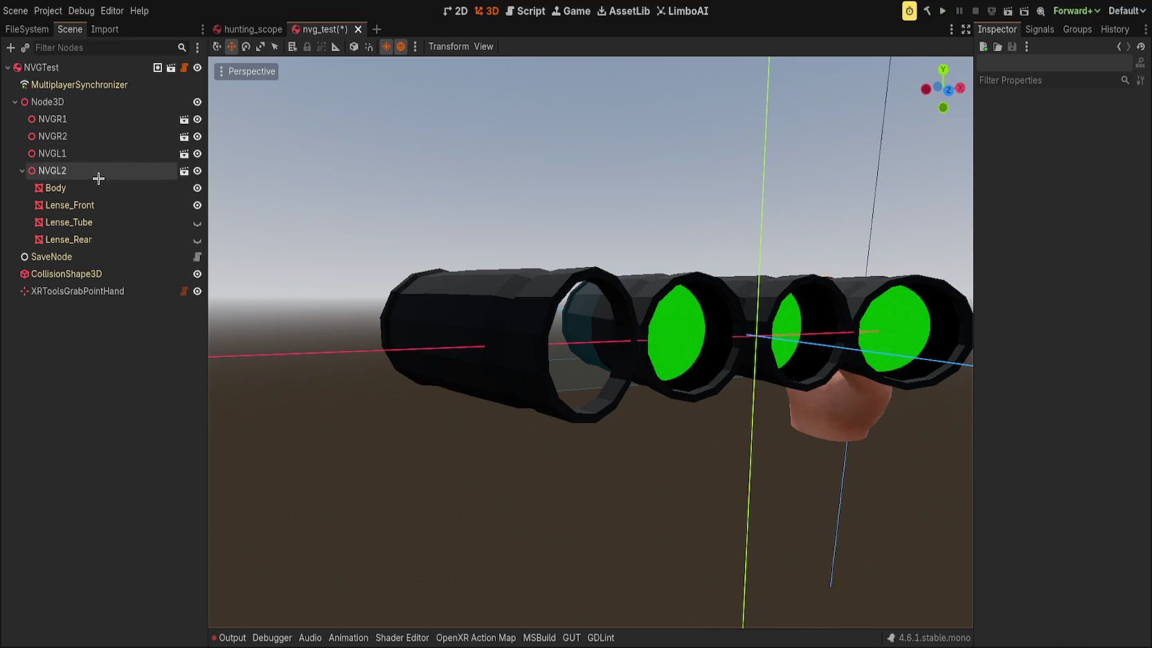
- Select NVGL2 in the Scene tree and fold away its child nodes
click(97, 171)
key(Left)
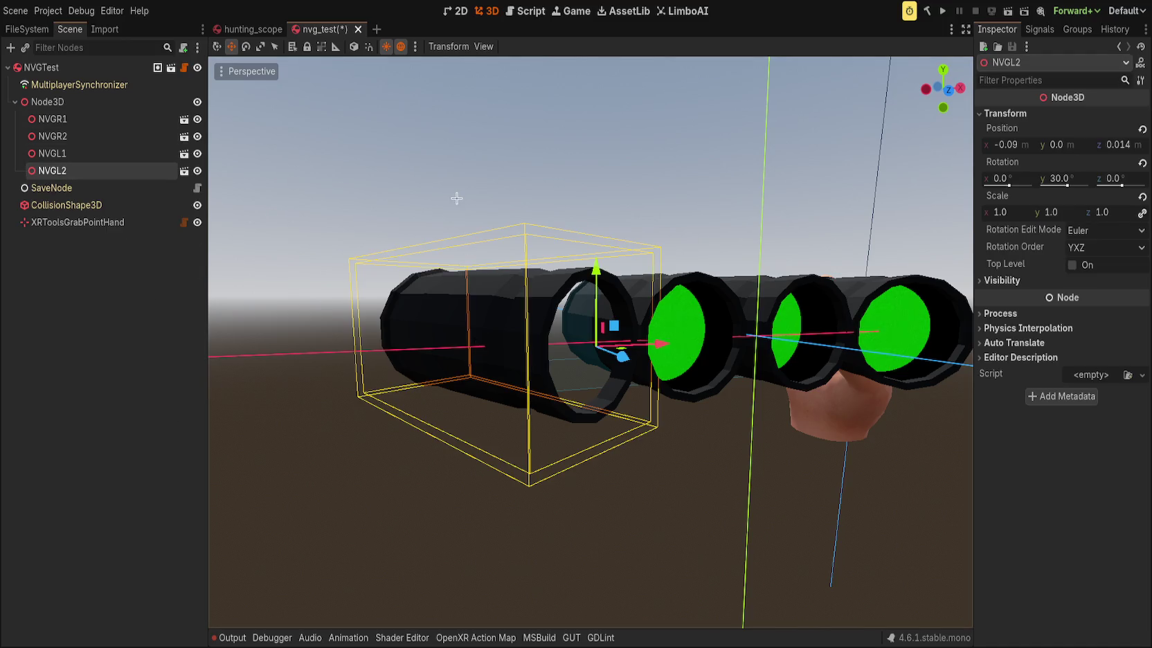
click(388, 278)
scroll(523, 265, up, 5)
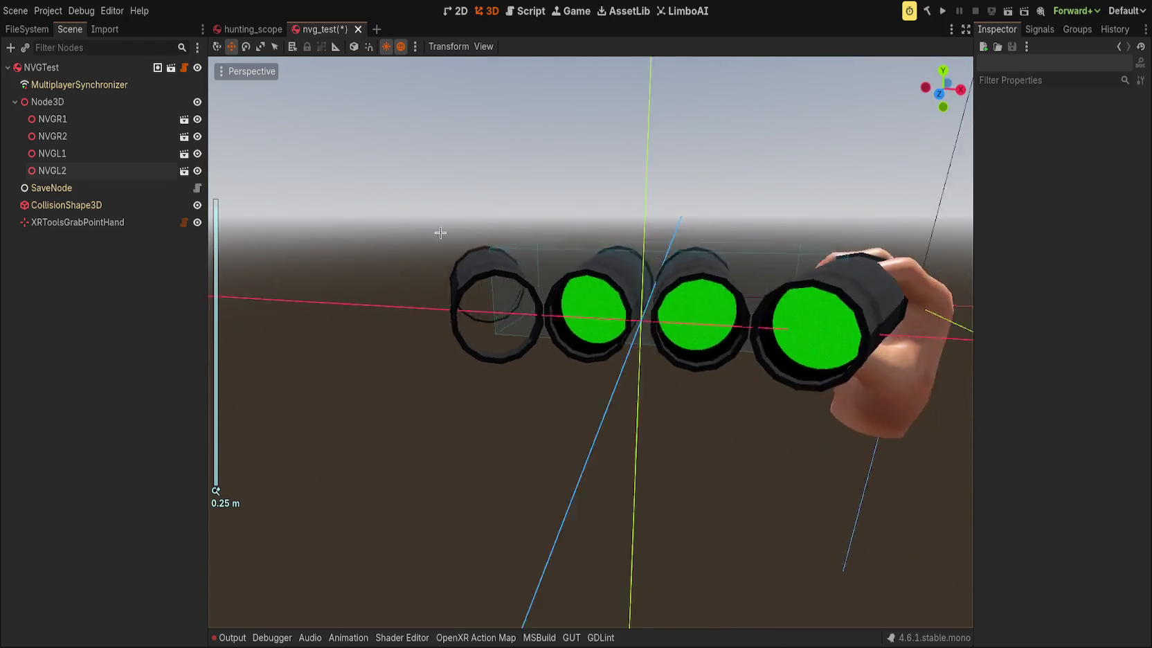
scroll(523, 265, down, 5)
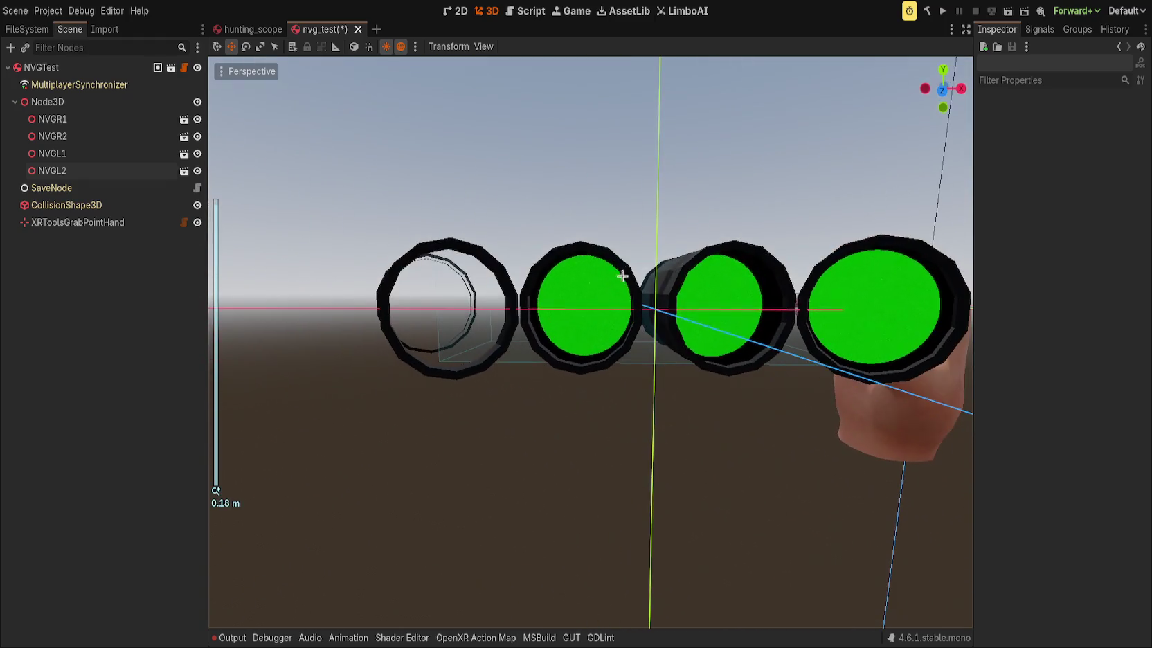
- Show the Import settings for nvg_basic.glb from the FileSystem dock, then save the Blender file
click(52, 170)
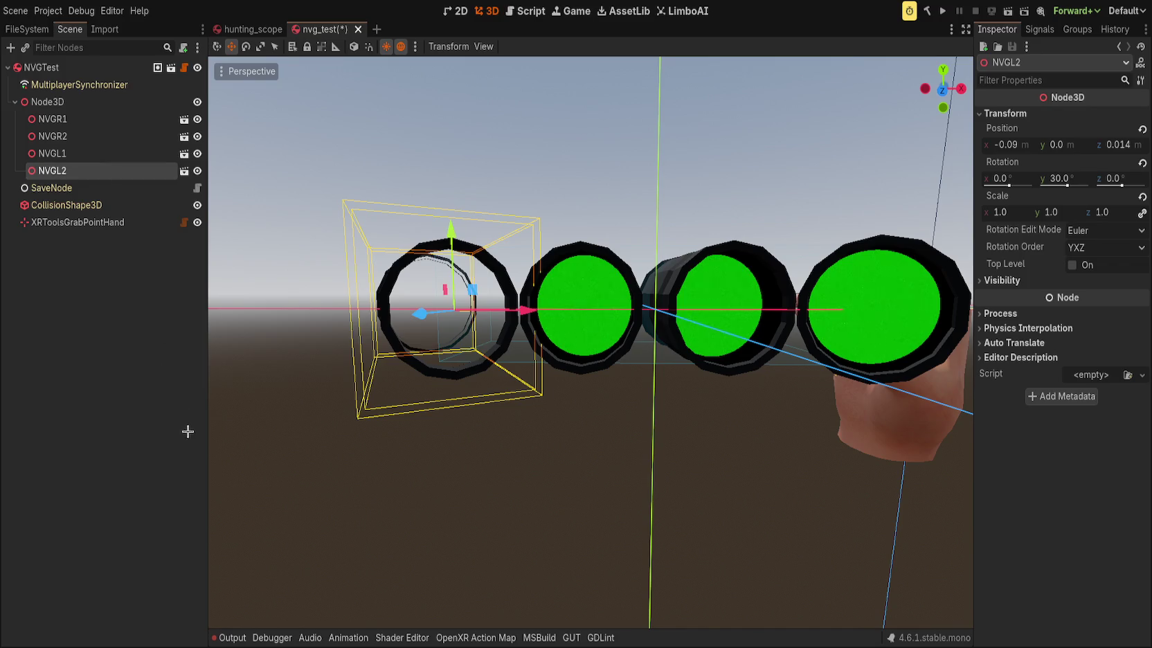
key(alt+f)
scroll(111, 457, down, 5)
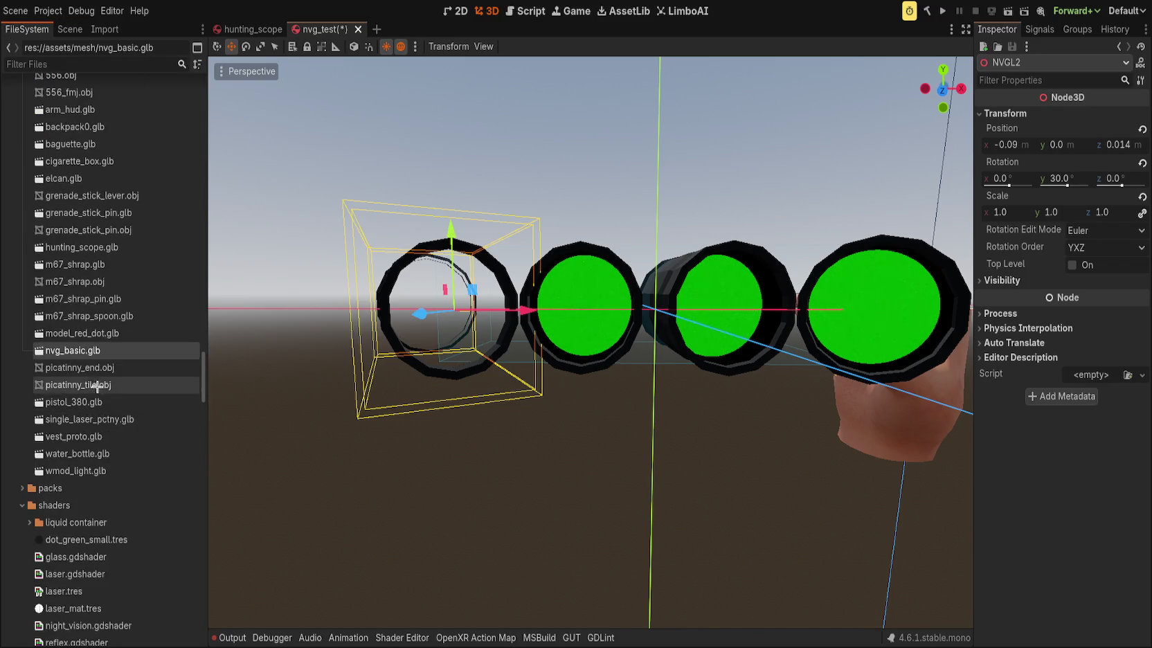
click(109, 350)
click(104, 29)
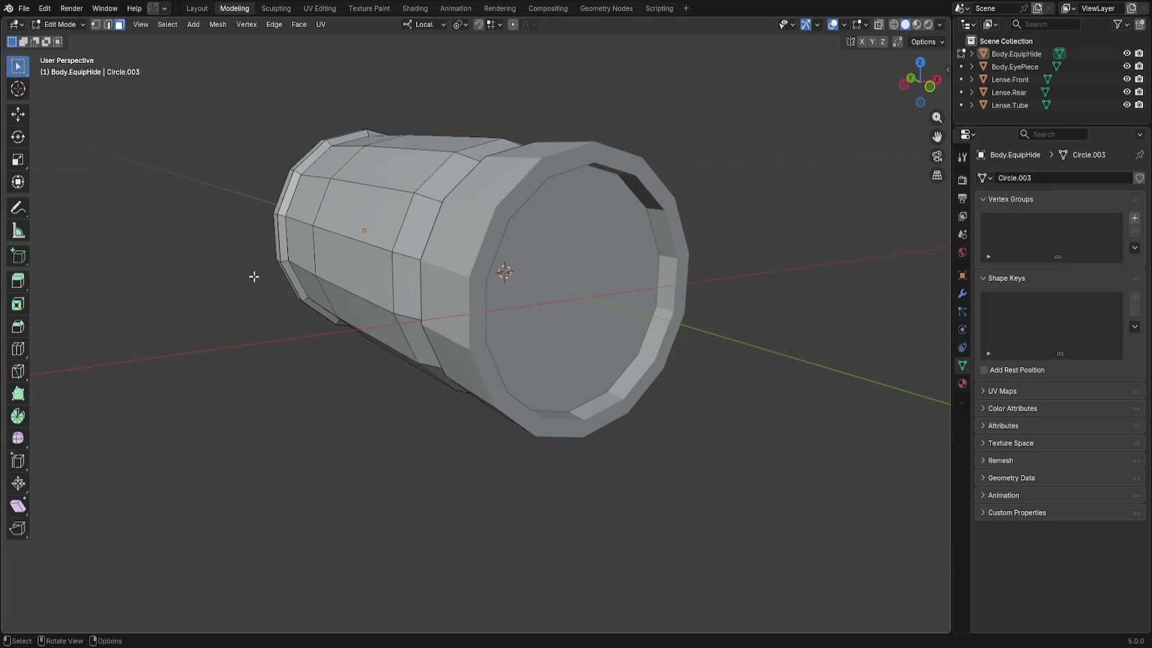
key(ctrl+s)
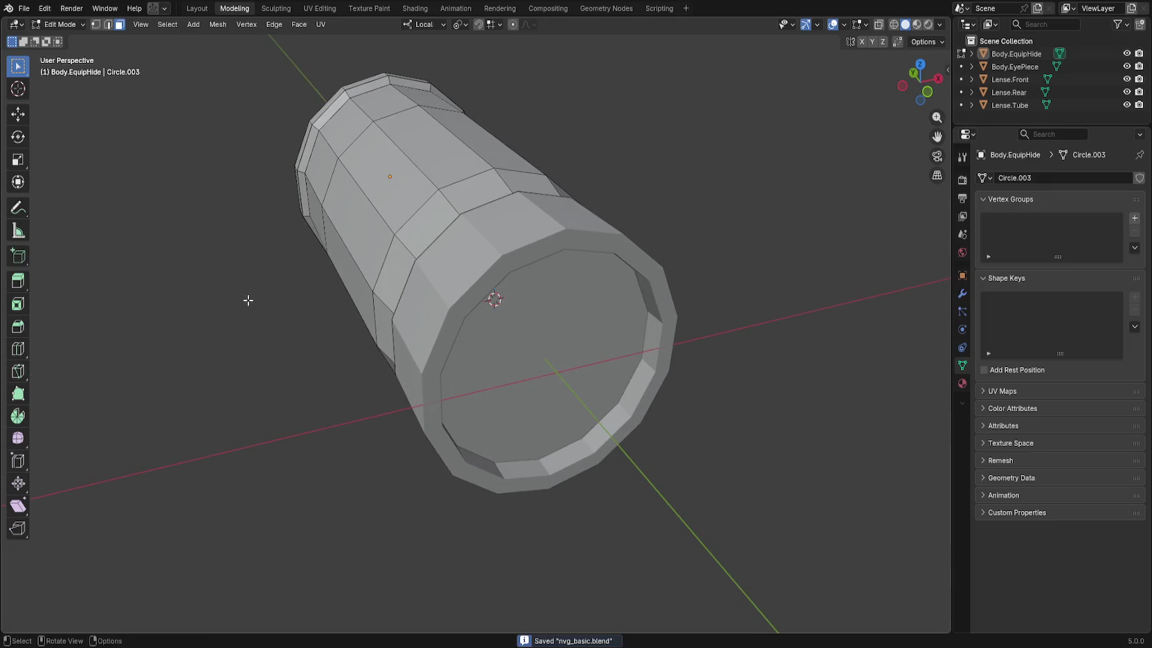
- Export the goggle mesh as glTF 2.0 over nvg_basic.glb, then return to Godot
click(23, 7)
mouse_move(103, 203)
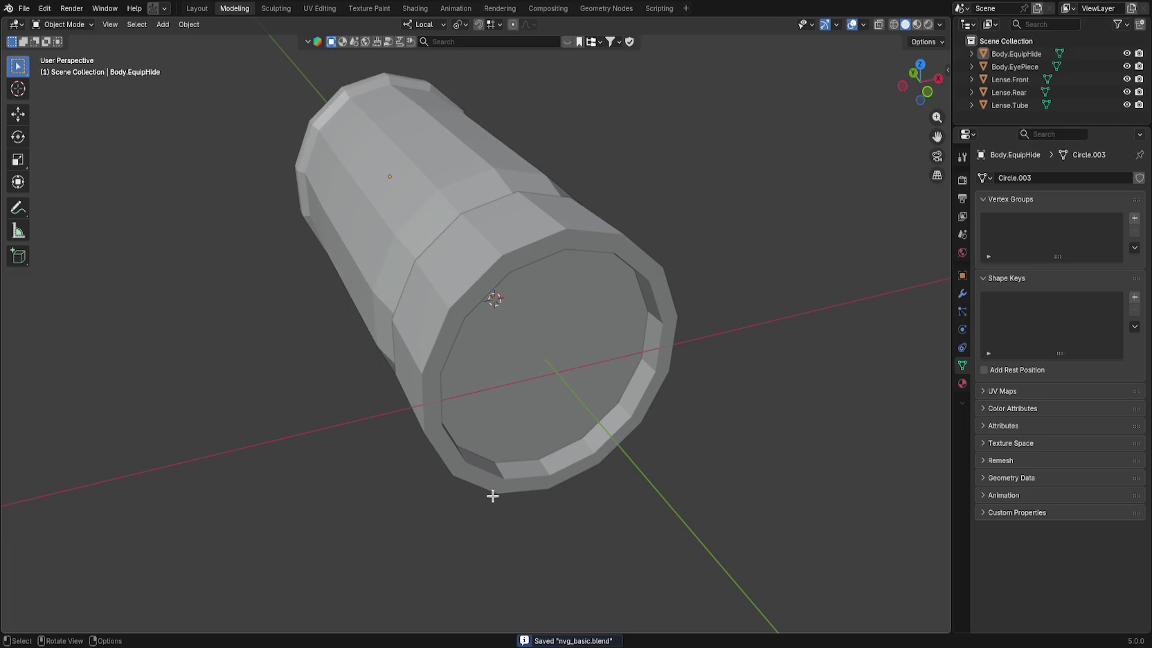
key(alt+Tab)
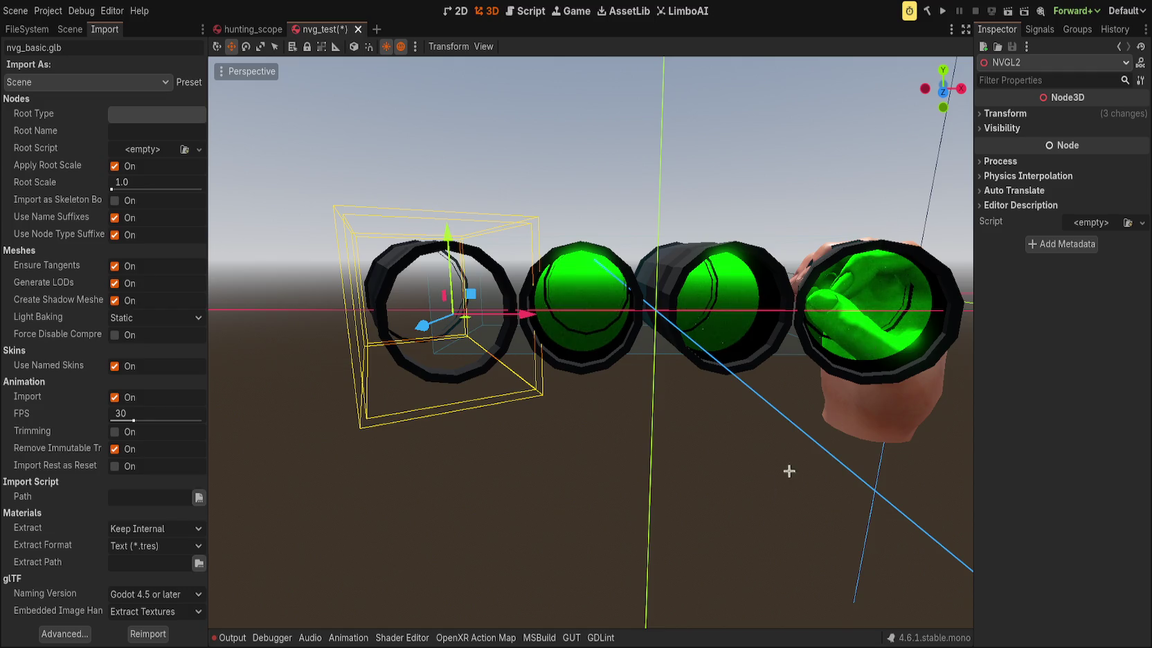
- View the reimported lenses head-on, save nvg_test, and select the NVGL1 tube node
mouse_move(484, 443)
mouse_down()
mouse_move(570, 329)
mouse_move(493, 327)
mouse_move(414, 350)
mouse_move(548, 529)
mouse_move(543, 352)
mouse_move(477, 311)
mouse_move(470, 342)
mouse_move(453, 311)
mouse_move(597, 324)
mouse_move(638, 347)
mouse_move(553, 367)
mouse_move(696, 331)
mouse_move(277, 357)
mouse_move(751, 329)
mouse_move(568, 311)
mouse_move(578, 322)
mouse_up()
scroll(578, 322, up, 2)
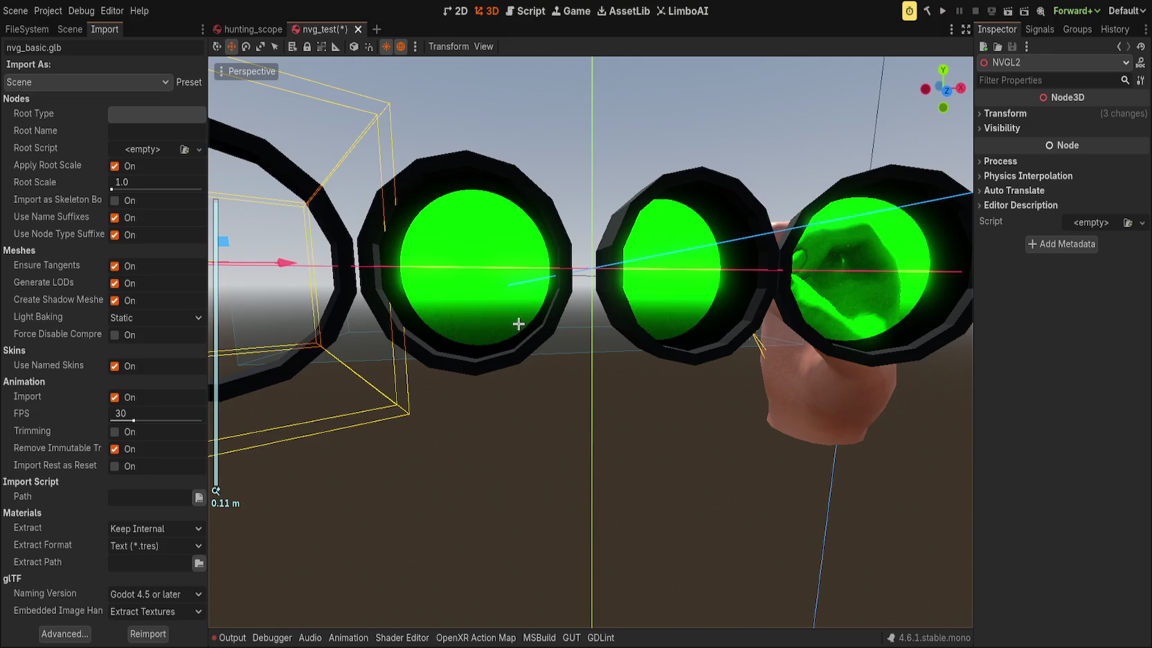
click(70, 29)
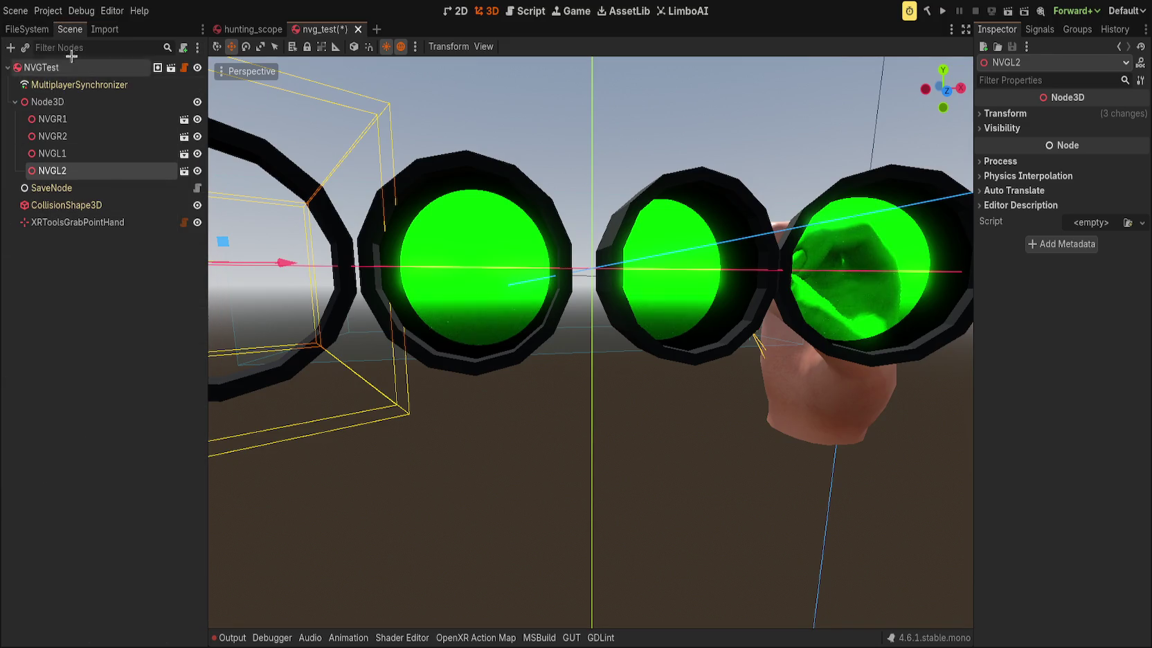
click(26, 30)
key(ctrl+s)
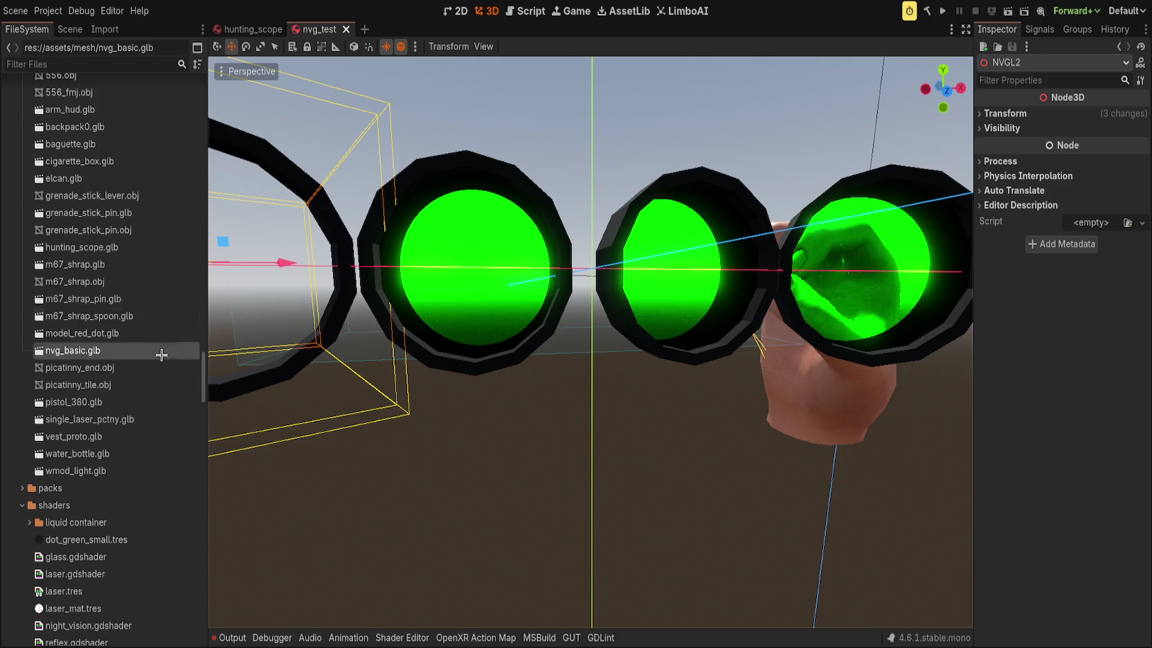
click(70, 29)
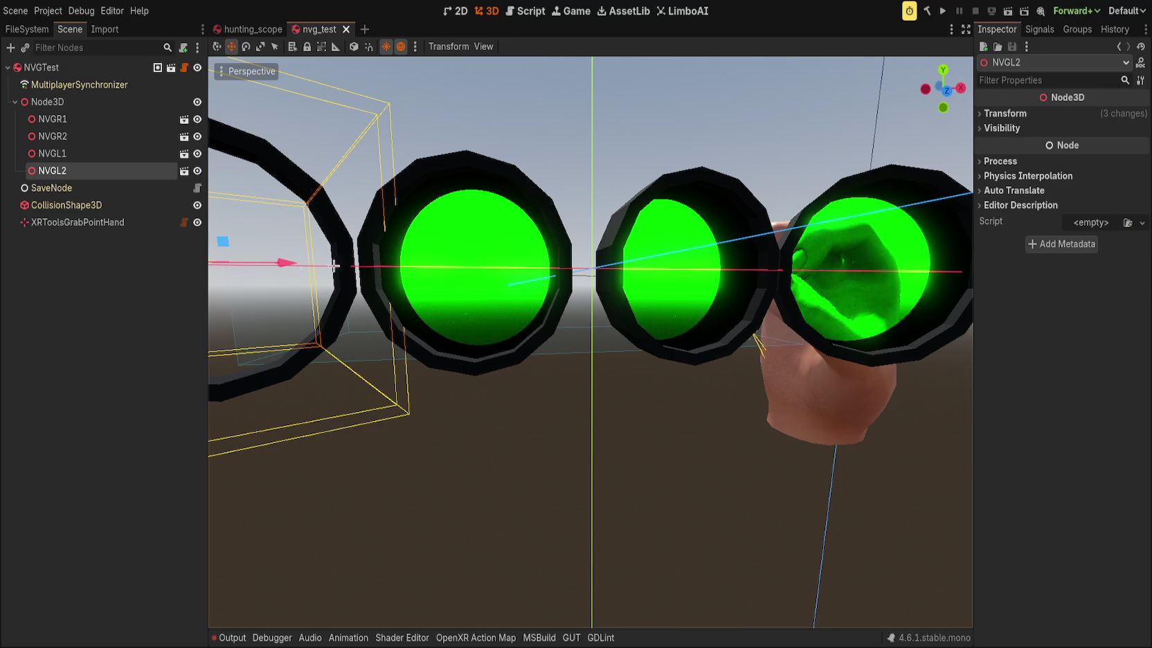
click(401, 237)
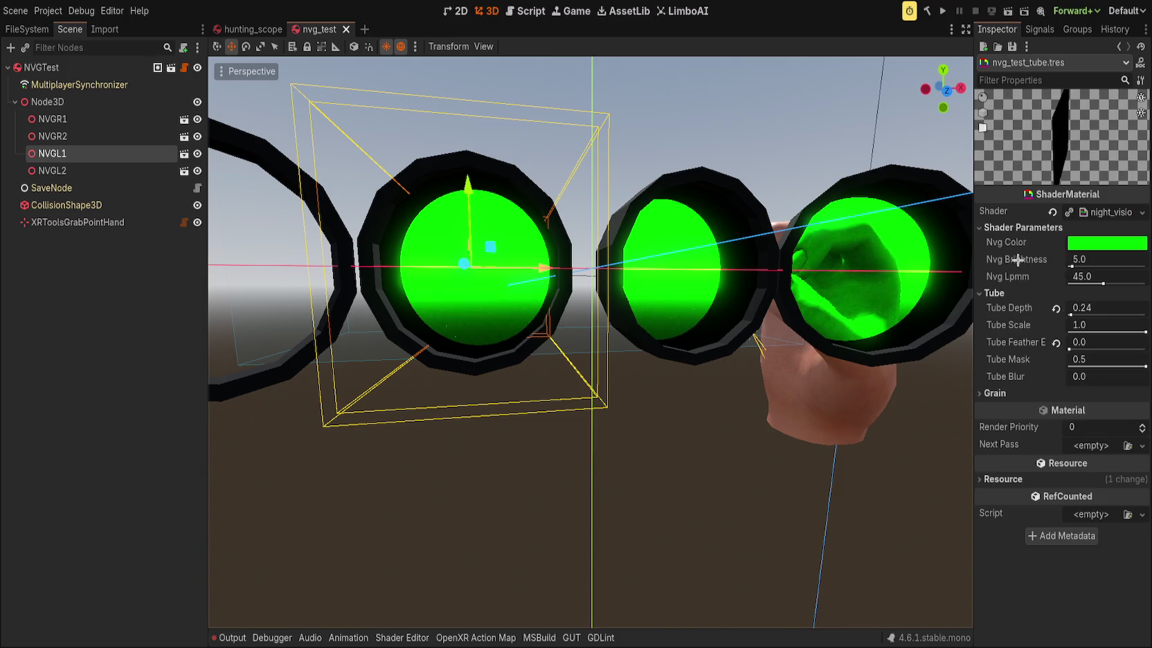
- Set the shader's Tube Depth to 0.2, previewing tube scale before restoring it to 1.0
scroll(808, 286, down, 3)
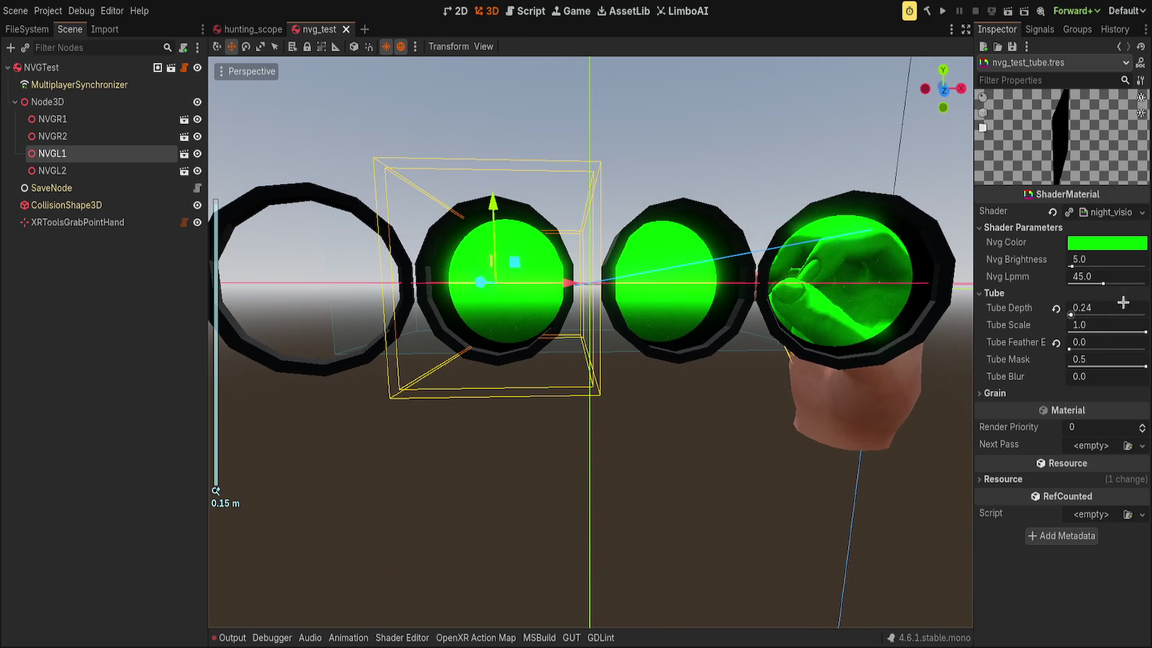
click(1056, 309)
scroll(738, 270, down, 1)
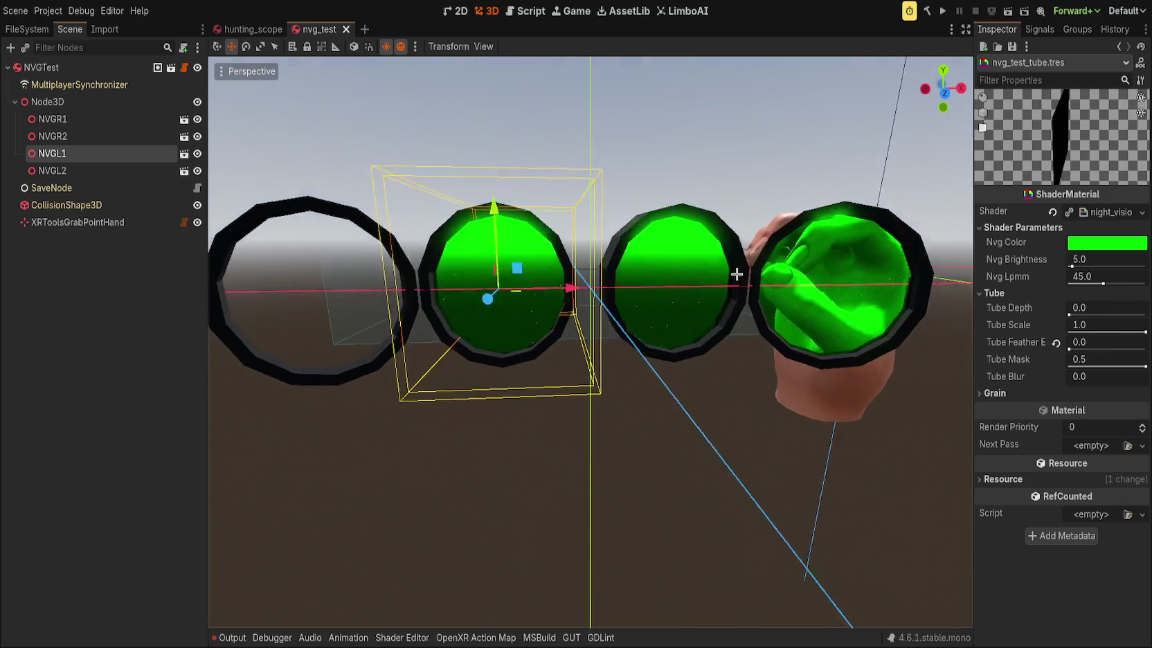
drag(1073, 309, 1079, 308)
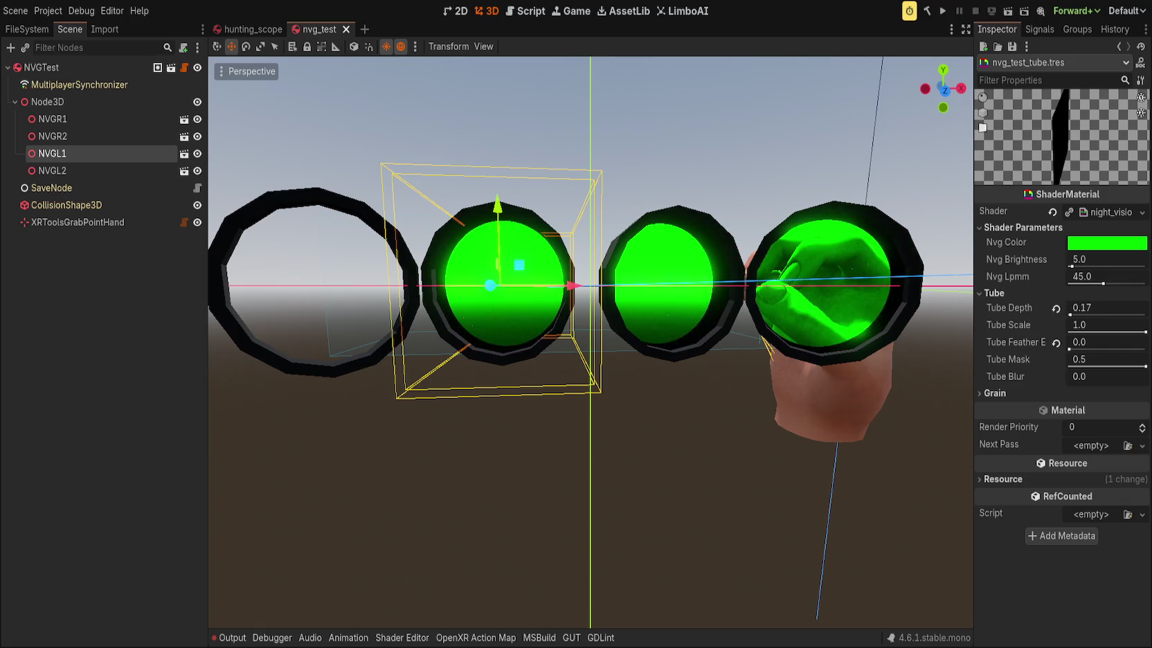
click(1088, 309)
text(0.2)
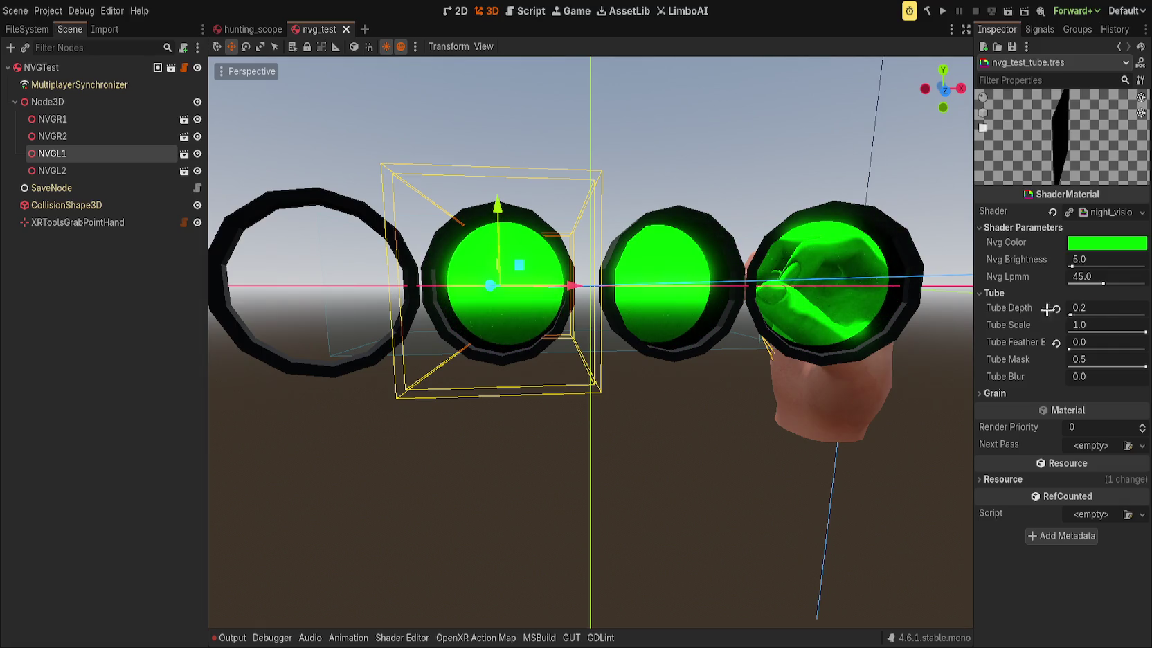
mouse_move(1144, 332)
mouse_down()
mouse_move(1083, 330)
mouse_move(1118, 333)
mouse_up()
mouse_move(914, 320)
mouse_down()
mouse_move(784, 303)
mouse_move(835, 324)
mouse_move(922, 316)
mouse_move(763, 308)
mouse_move(742, 319)
mouse_move(802, 344)
mouse_move(951, 319)
mouse_move(817, 342)
mouse_move(856, 428)
mouse_move(848, 334)
mouse_up()
mouse_move(1056, 325)
mouse_down()
mouse_move(1136, 331)
mouse_move(1054, 350)
mouse_move(1070, 351)
mouse_up()
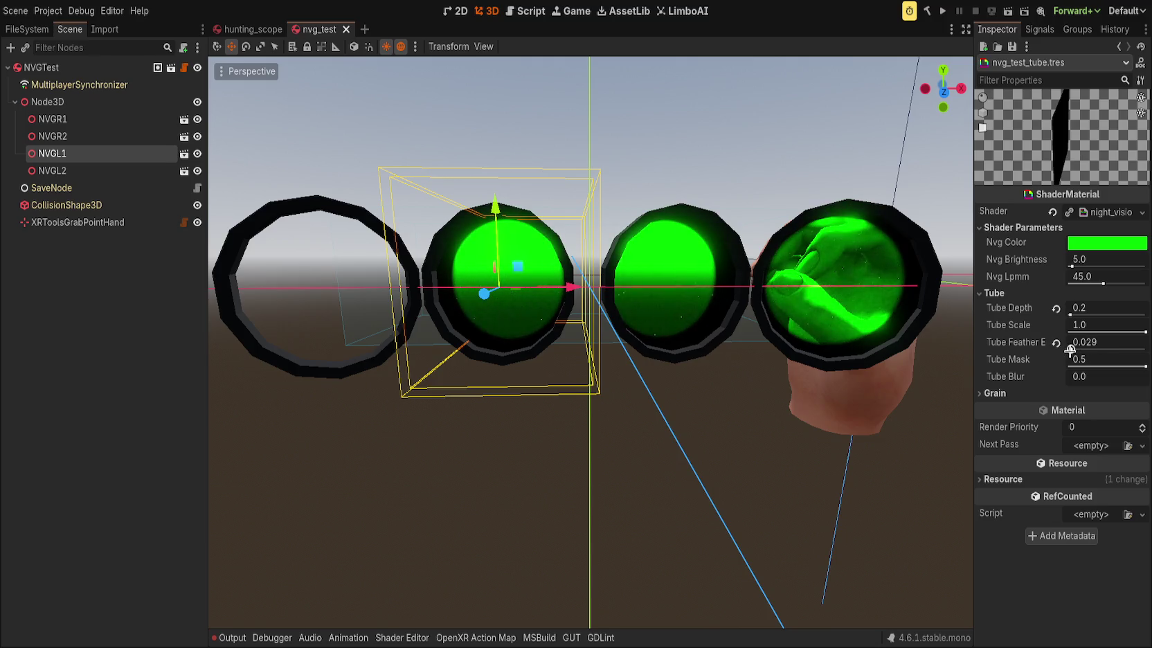
- Set Tube Feather Edge to 0.03, save, then preview and reset the tube mask
click(1096, 342)
text(0.03)
key(Return)
key(ctrl+s)
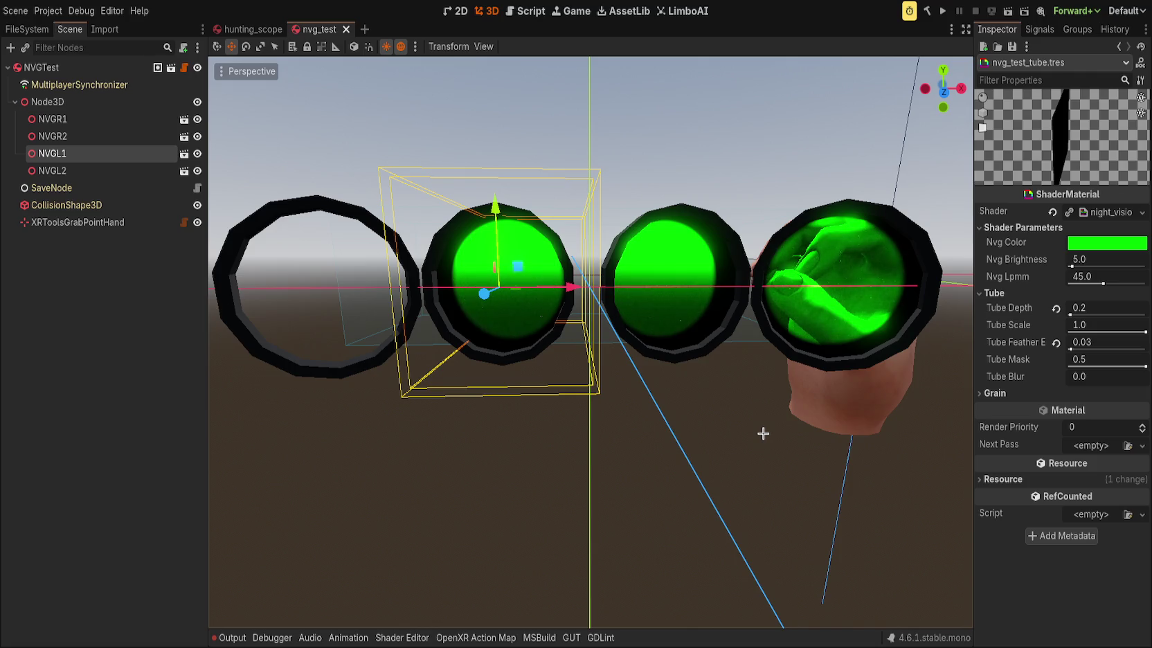
mouse_move(1145, 365)
mouse_down()
mouse_move(1063, 366)
mouse_move(1125, 366)
mouse_move(1082, 378)
mouse_up()
click(1055, 359)
- Expand Grain and trial intensity and luminance range values, then reset both
click(981, 394)
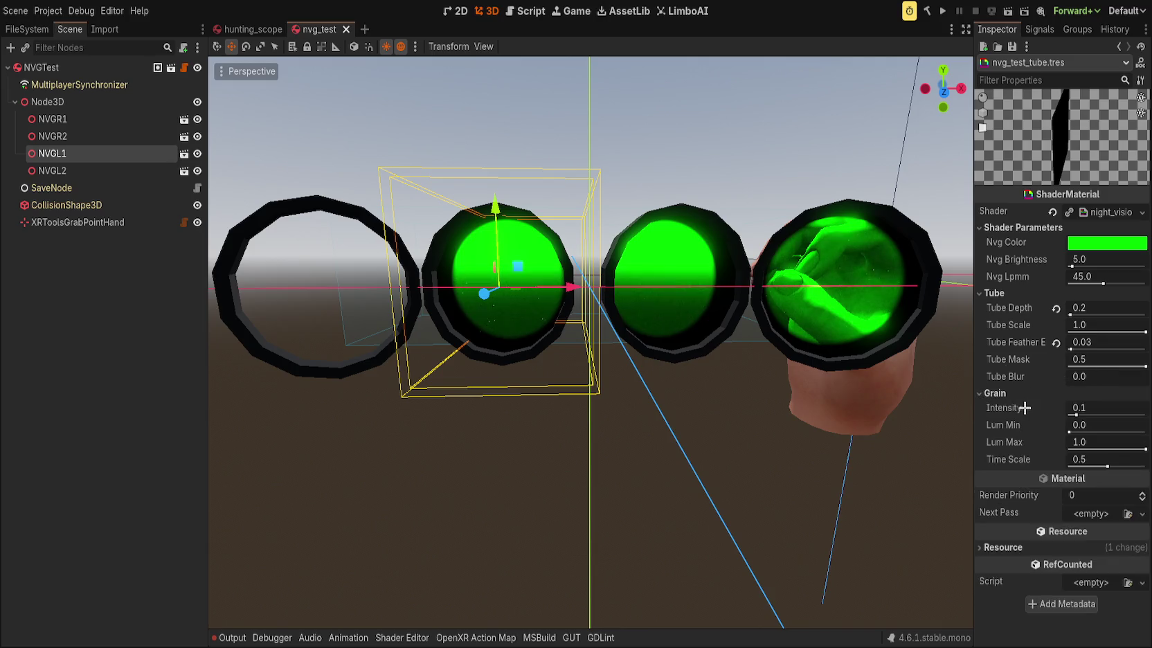
mouse_move(1071, 414)
mouse_down()
mouse_move(1090, 432)
mouse_move(1070, 430)
mouse_up()
drag(1146, 449, 1113, 449)
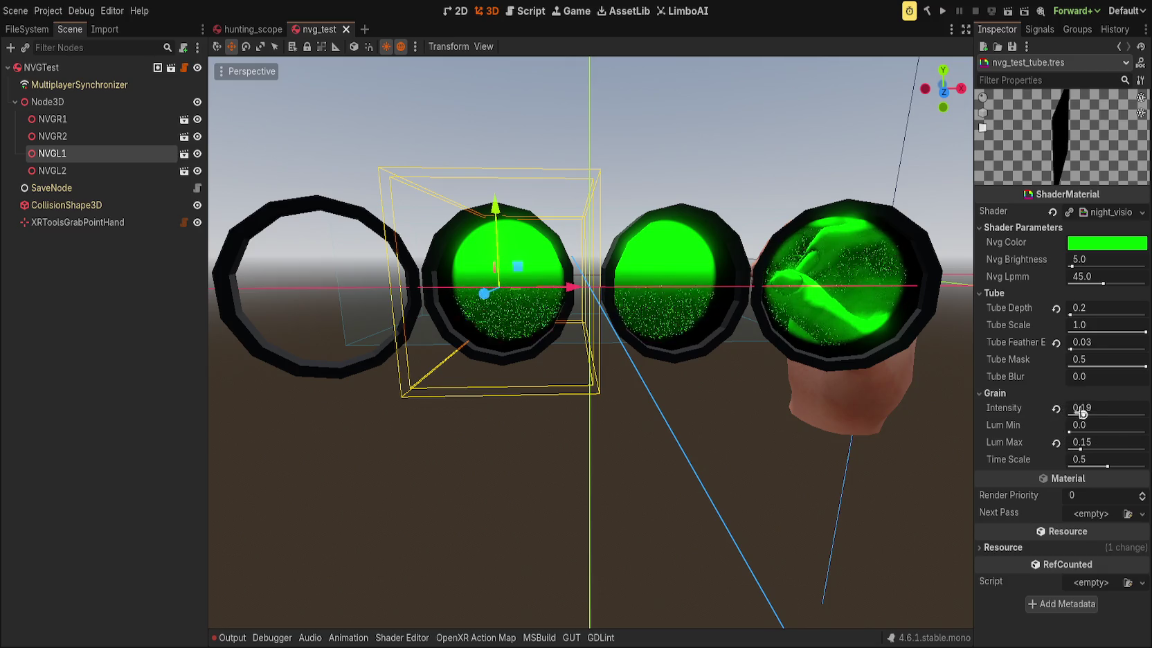
click(1056, 409)
click(1056, 443)
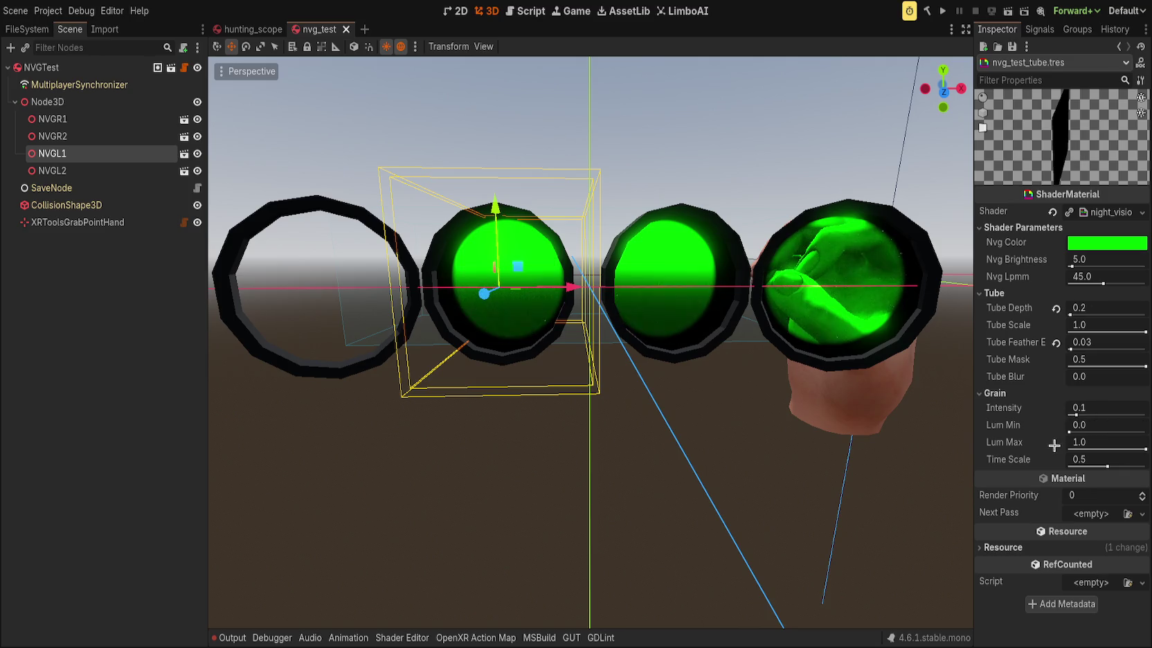
- Set grain Intensity 0.223 and Lum Max 0.58, reset Lum Min, and open the shader code
drag(1078, 407, 1075, 414)
click(1056, 409)
mouse_move(1077, 414)
mouse_down()
mouse_move(1091, 434)
mouse_move(1075, 431)
mouse_up()
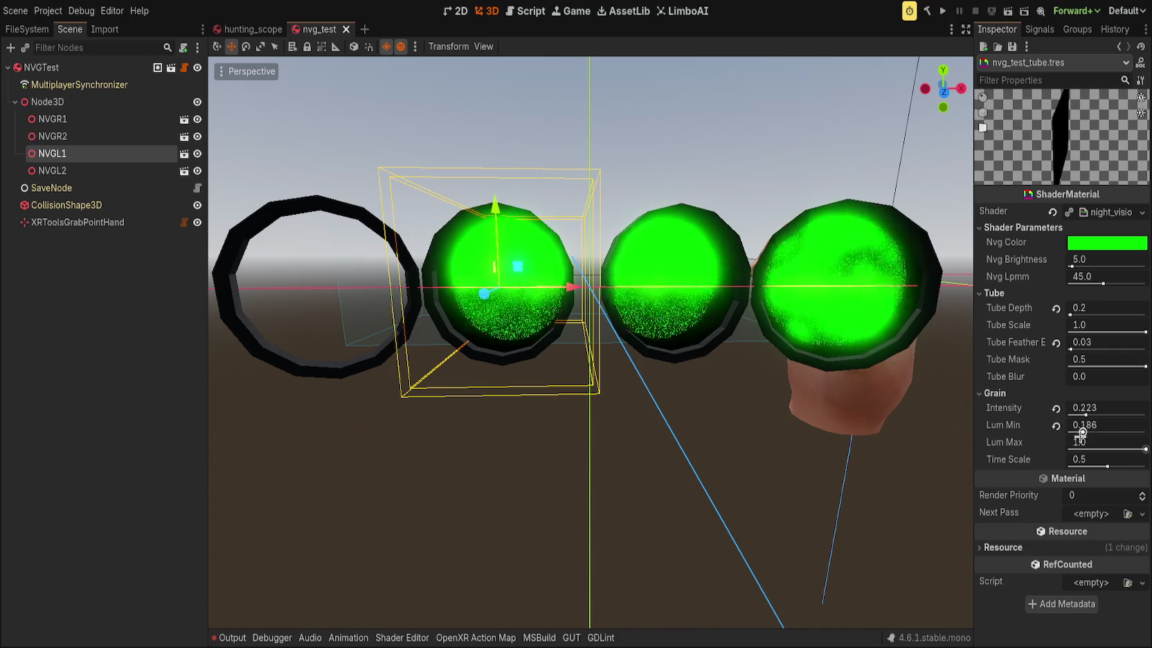
mouse_move(1145, 449)
mouse_down()
mouse_move(1113, 449)
mouse_move(1093, 432)
mouse_move(1106, 433)
mouse_up()
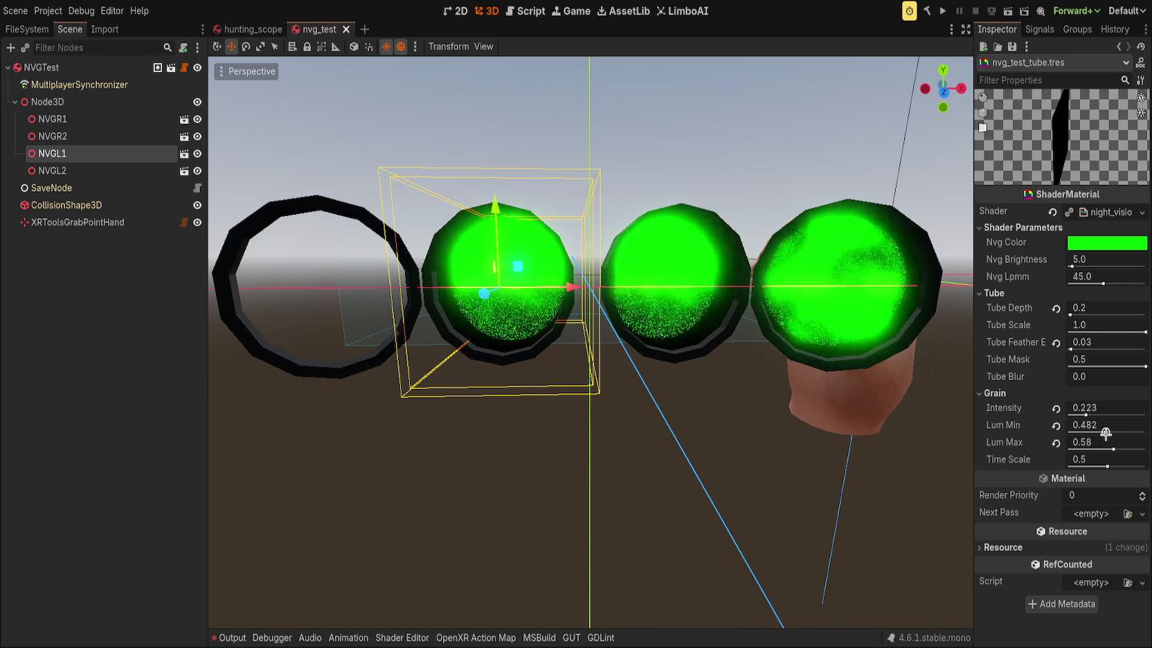
click(1056, 425)
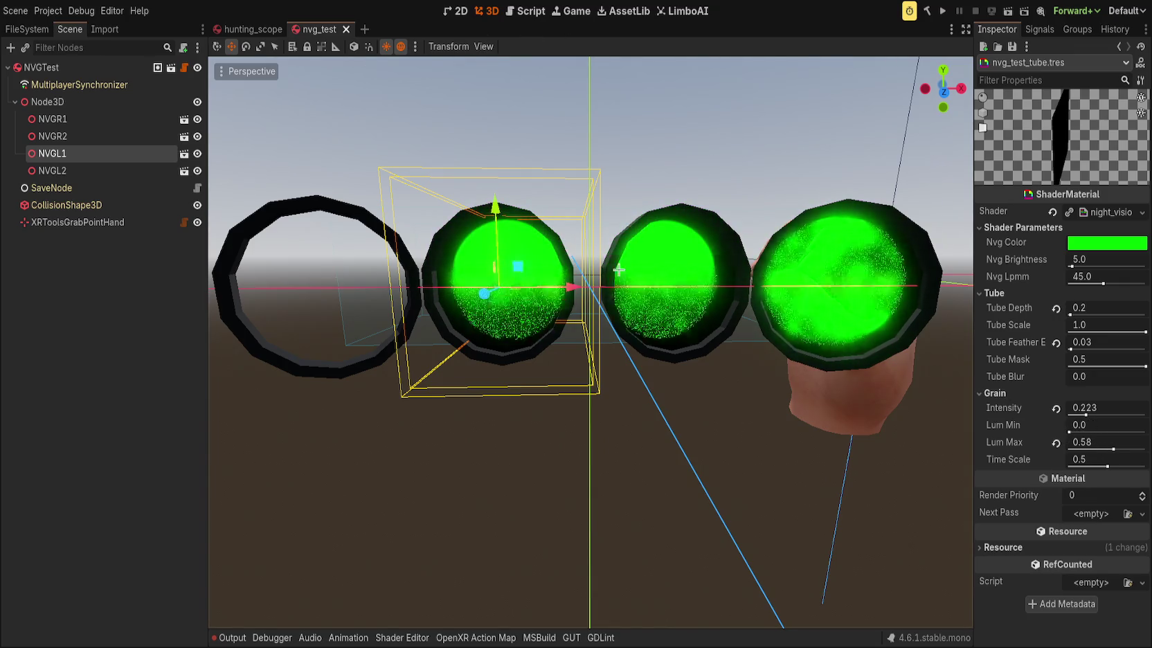
click(1095, 211)
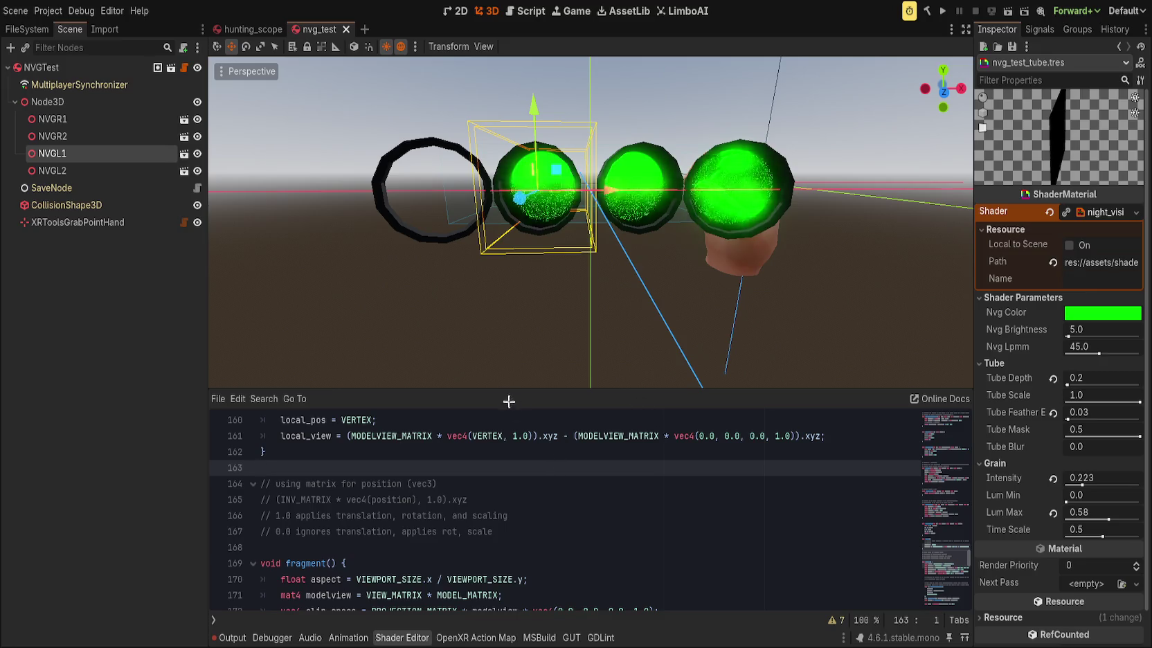
drag(925, 553, 932, 398)
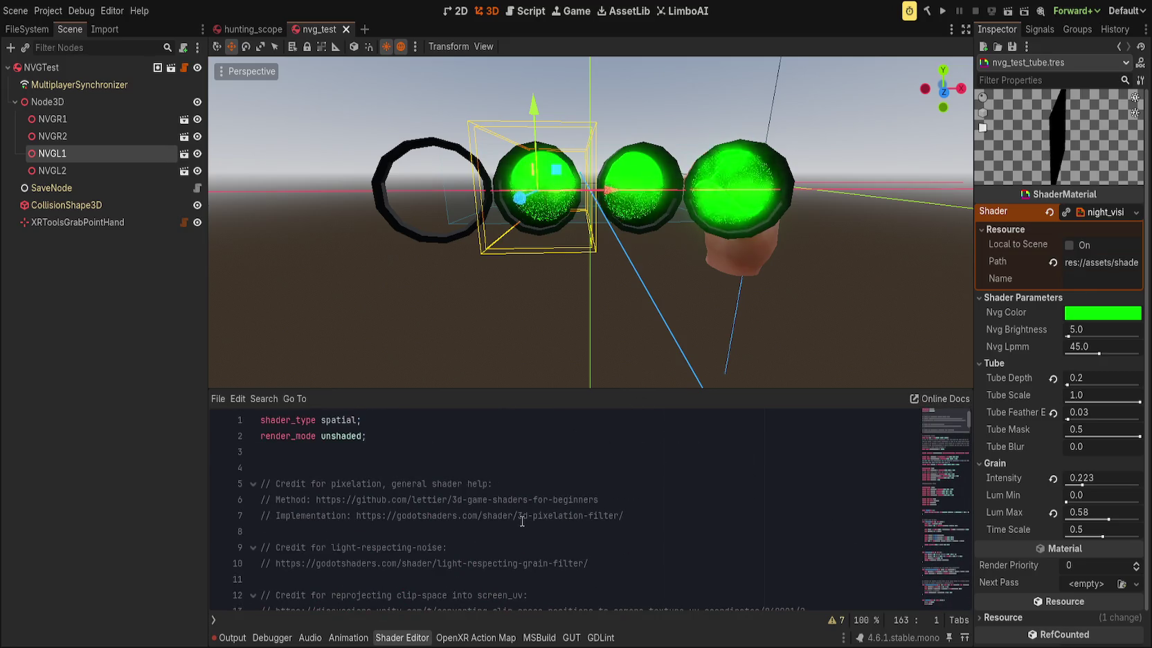
- Save the scene and scroll the shader code to the group_uniforms declarations
key(ctrl+s)
scroll(444, 478, down, 5)
scroll(444, 478, up, 2)
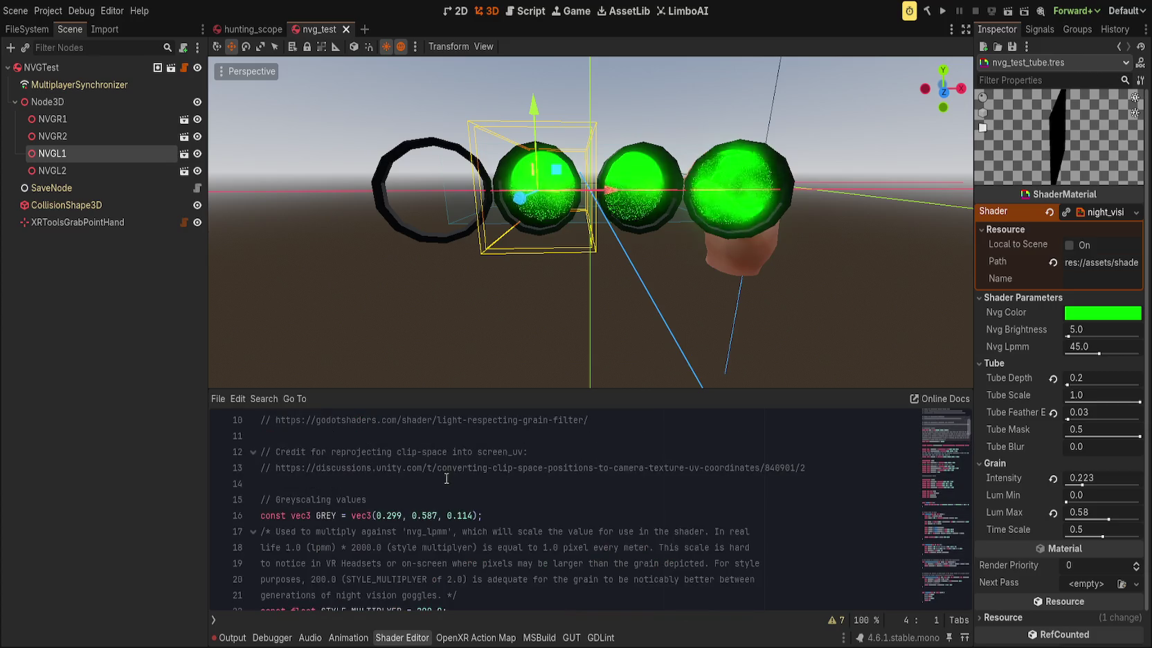
scroll(450, 478, down, 2)
scroll(450, 479, down, 3)
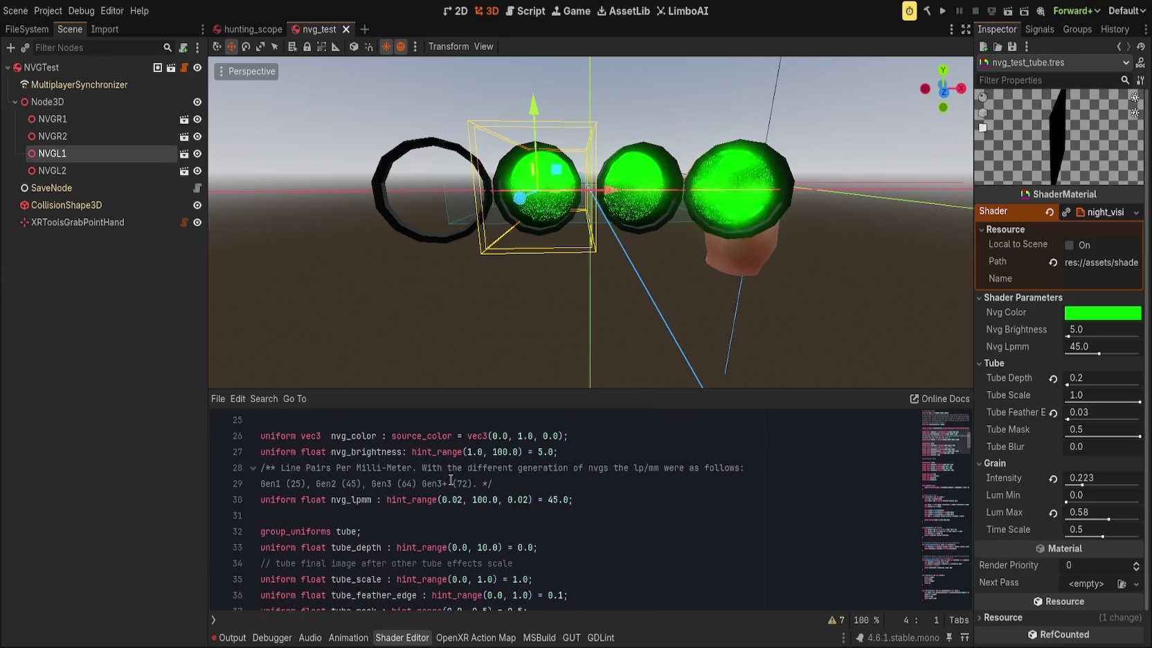
- Enlarge the Shader Editor and review the tube_blur, grain and varying declarations
drag(476, 389, 476, 285)
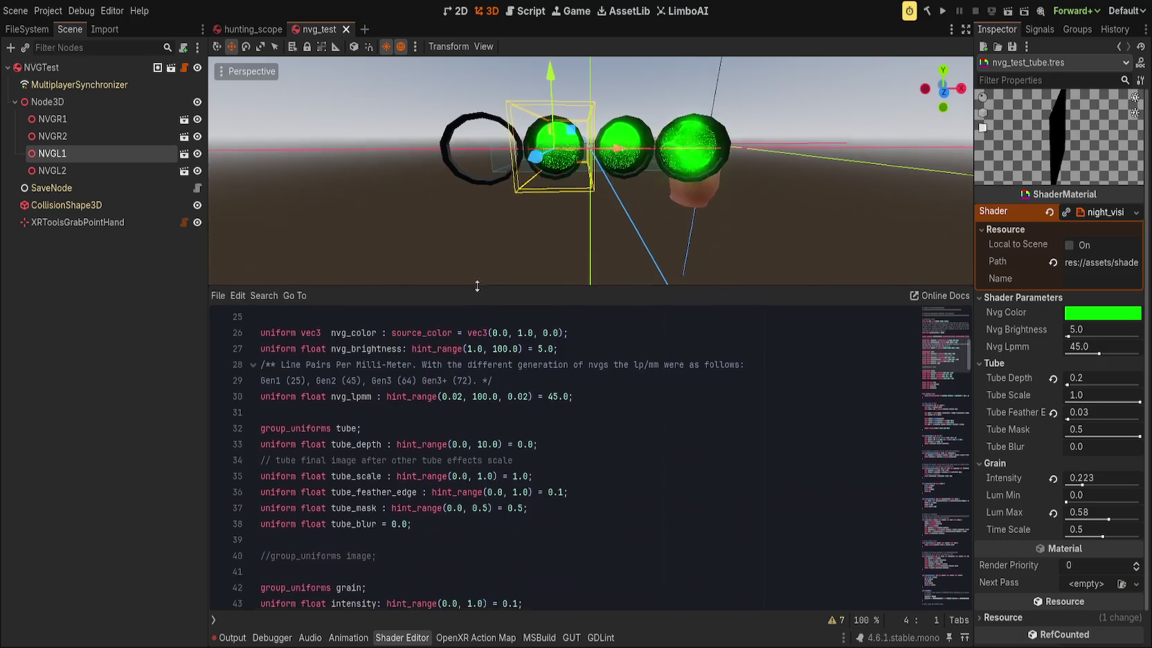
scroll(445, 460, up, 2)
scroll(444, 460, down, 3)
scroll(444, 459, down, 1)
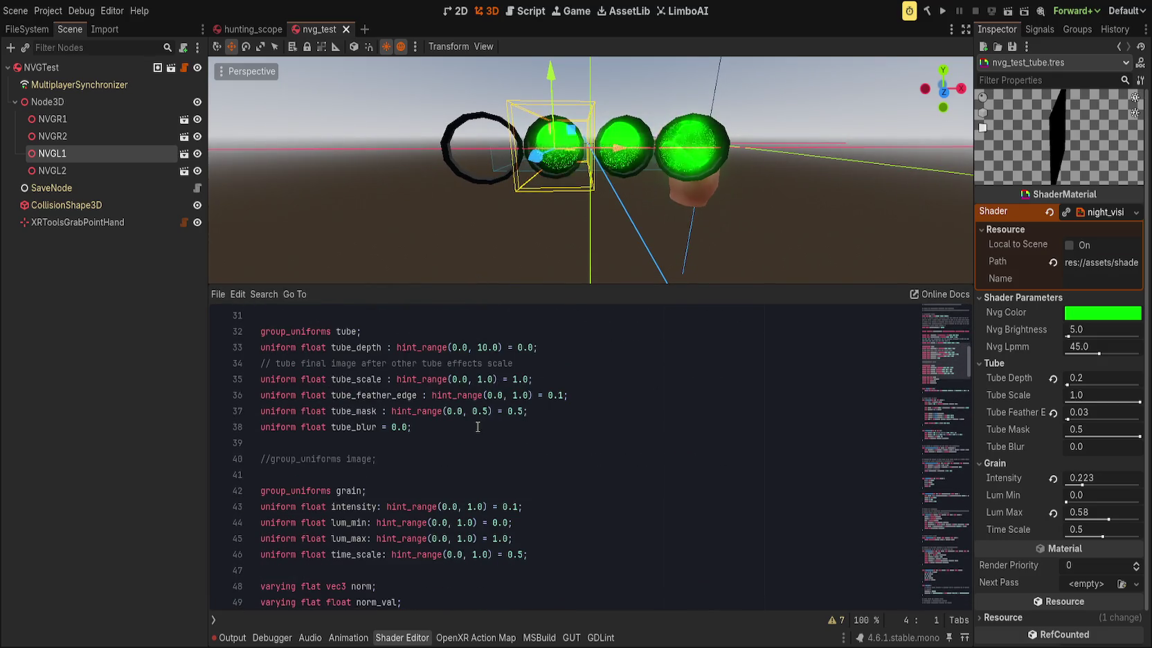
click(477, 427)
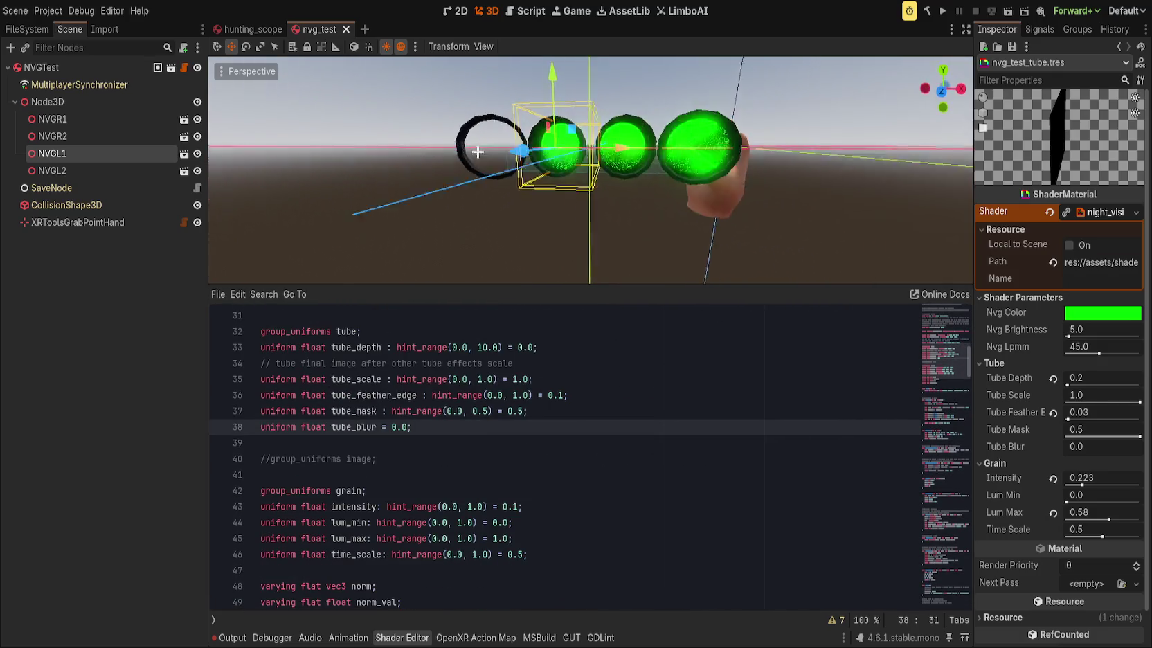
click(452, 474)
scroll(470, 485, down, 2)
click(492, 499)
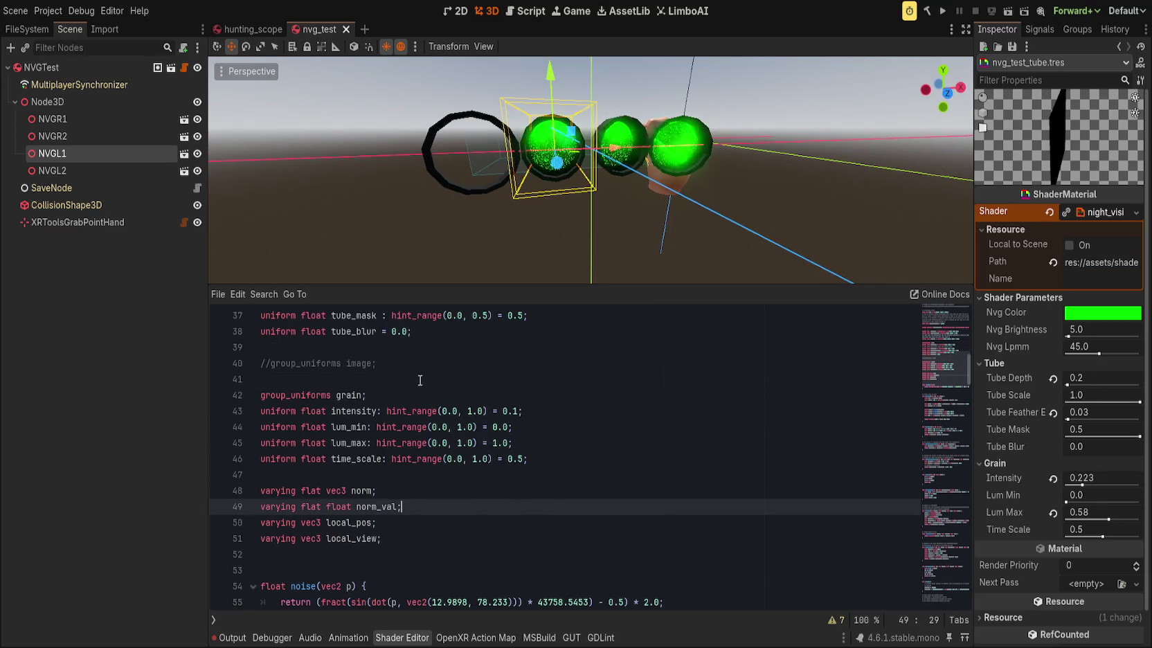
- Rename the grain uniform group to grain_specks so it appears as Grain Specks, and save
double_click(347, 394)
text(g)
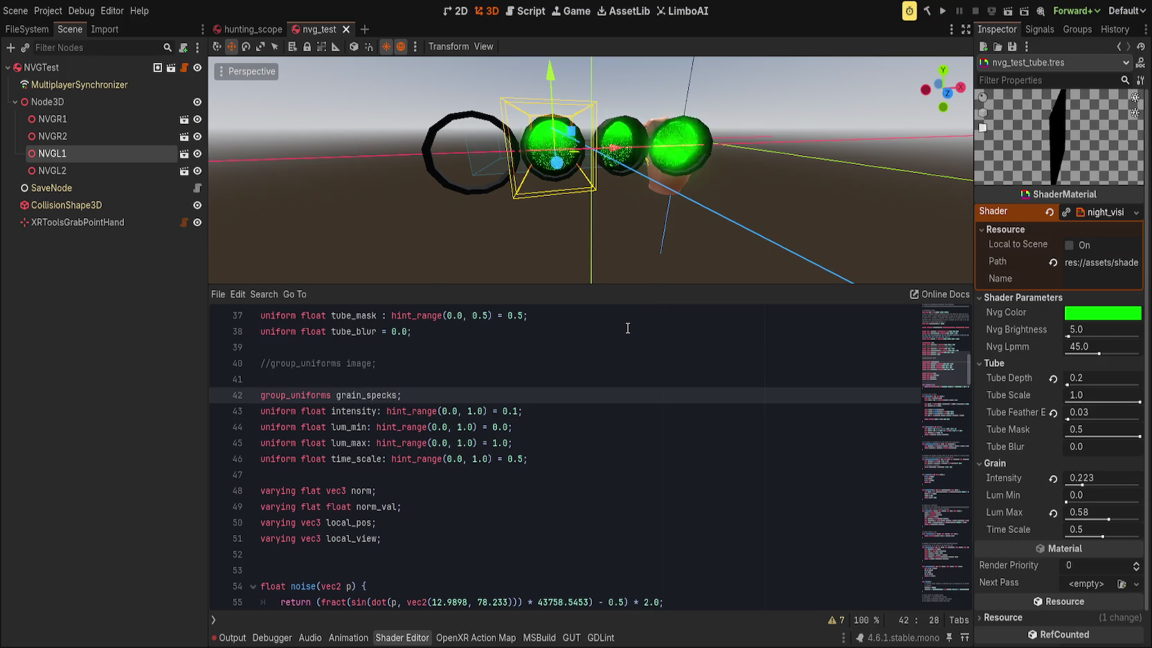
key(Up)
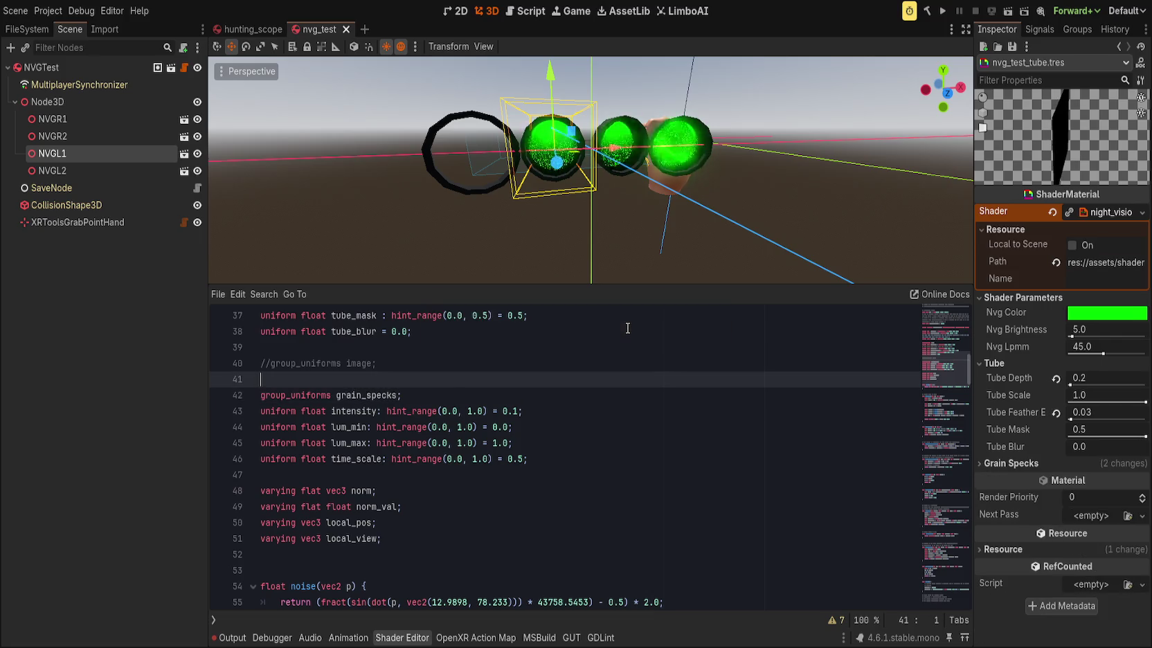
click(1011, 464)
double_click(358, 400)
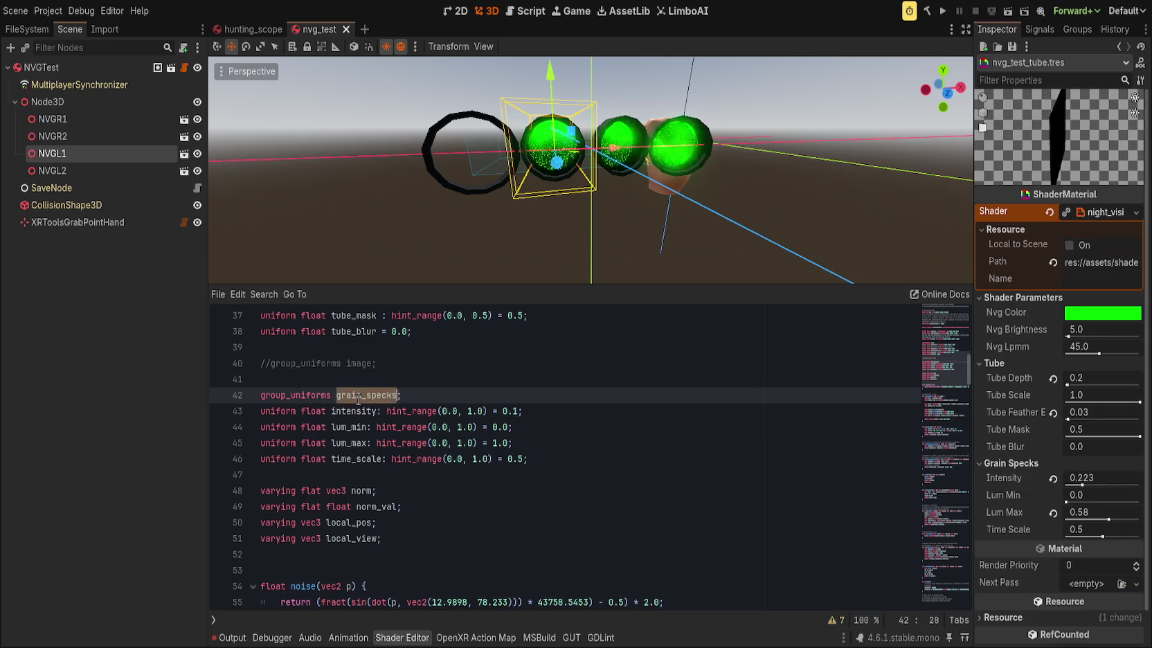
text(specks)
key(End)
key(ctrl+s)
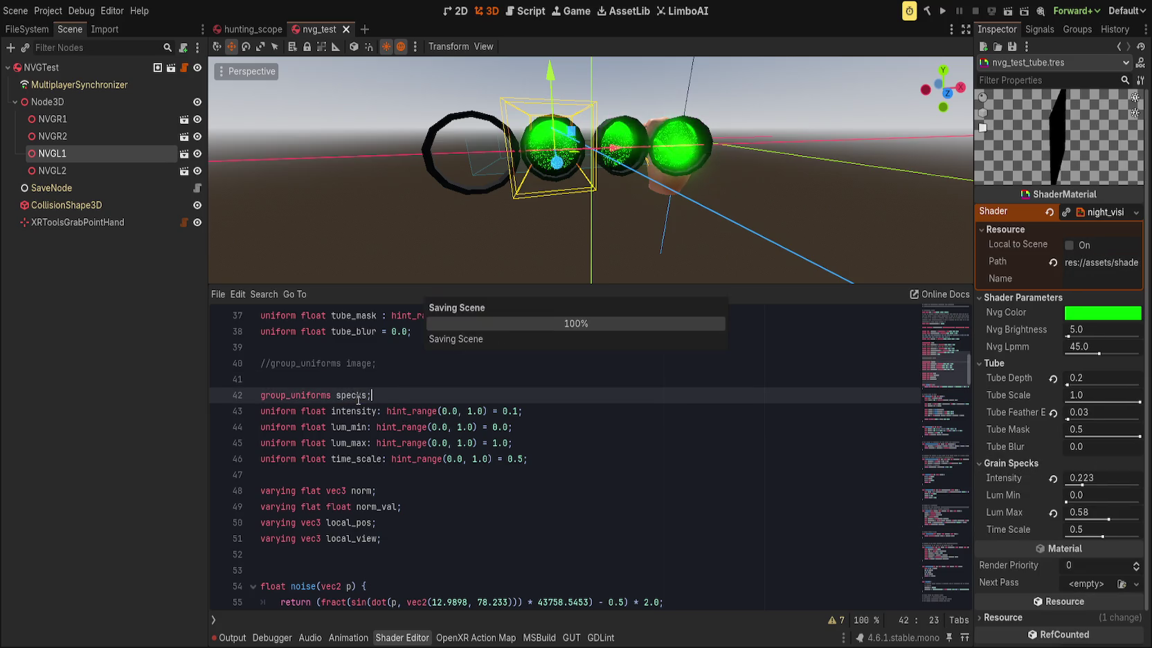
- Re-edit the grain_specks group name on line 42 and save the scene again
click(999, 463)
double_click(349, 396)
text(grain_)
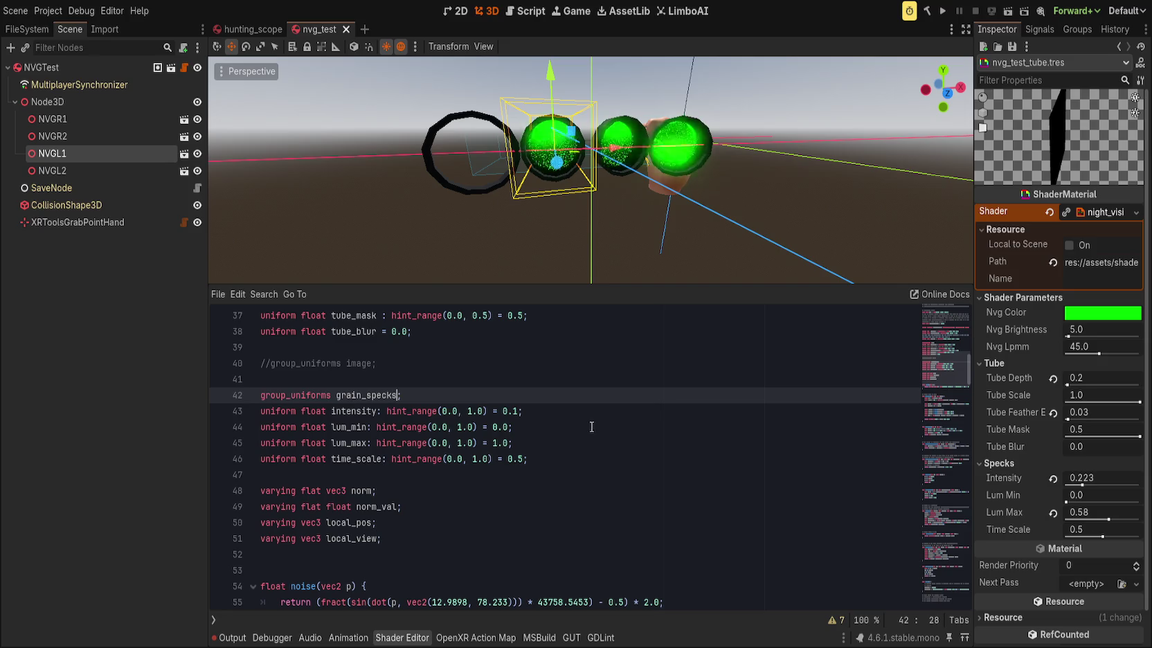
click(695, 427)
key(ctrl+s)
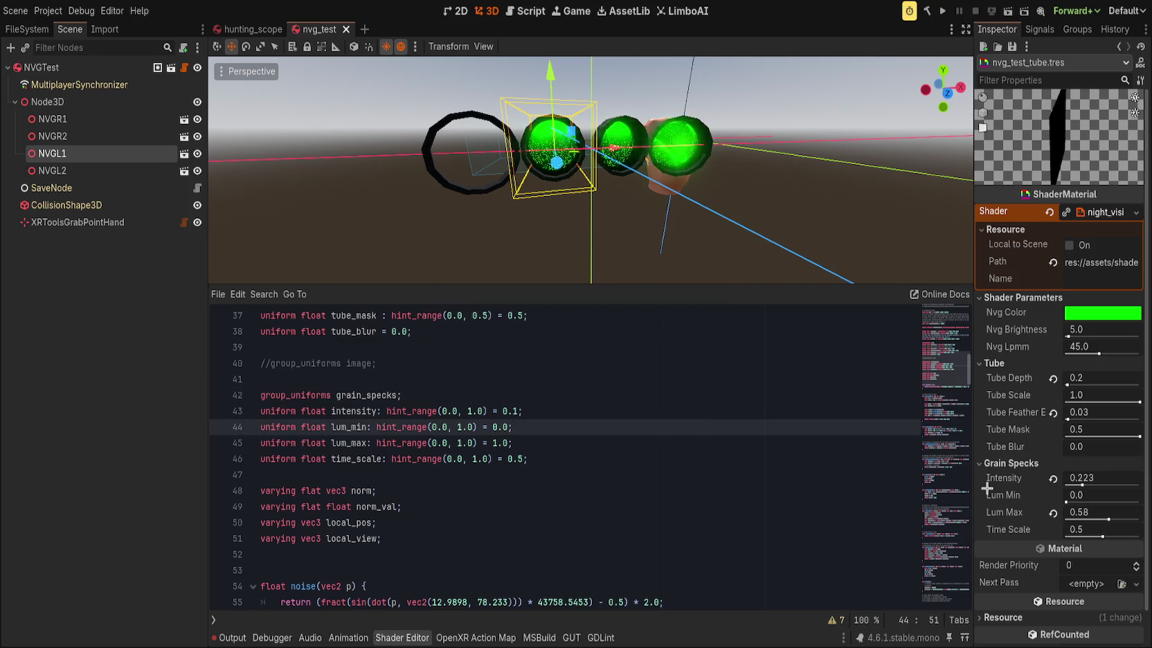
- Reset the grain Intensity to 0.1 and select the NVGR1 tube node
scroll(707, 277, up, 3)
click(1052, 479)
key(f)
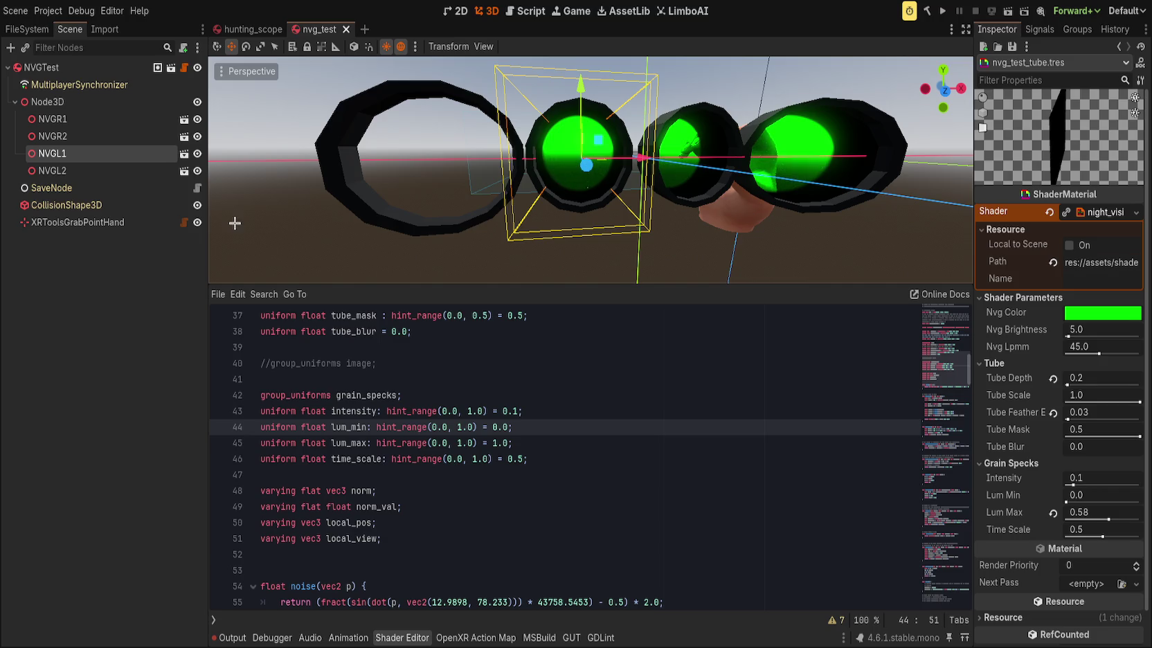
click(94, 121)
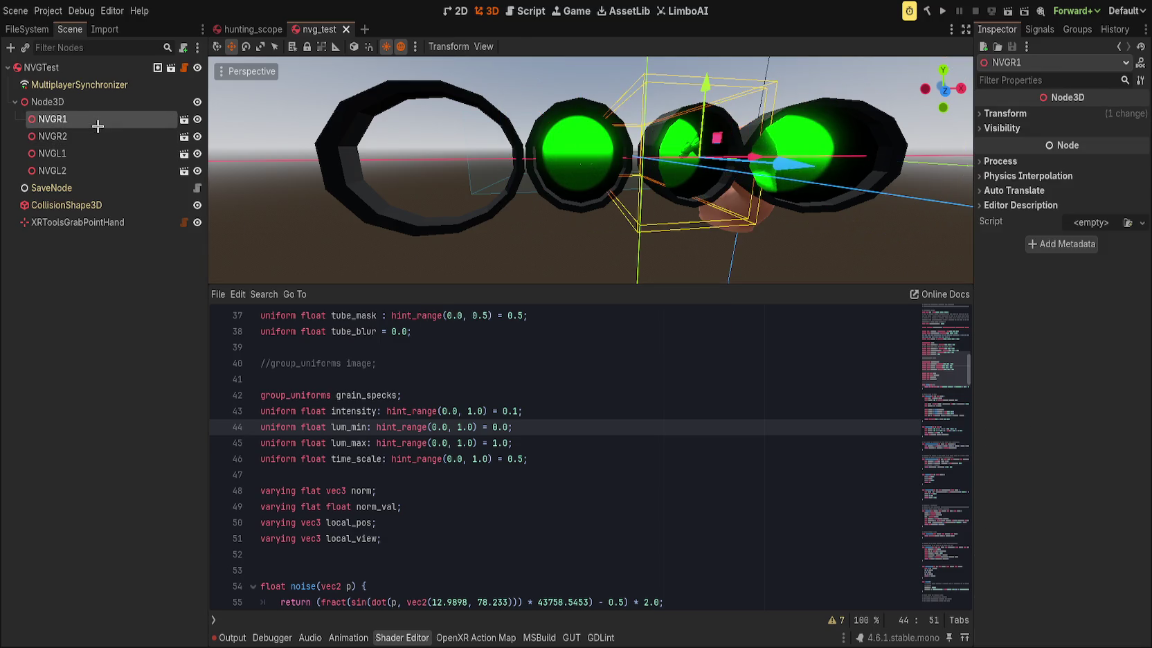
- Move the NVGL1 tube node to the top under Node3D and compare it with NVGL2
scroll(399, 205, down, 1)
click(65, 160)
mouse_move(65, 162)
mouse_down()
mouse_move(65, 112)
mouse_move(95, 166)
mouse_move(94, 151)
mouse_up()
click(75, 120)
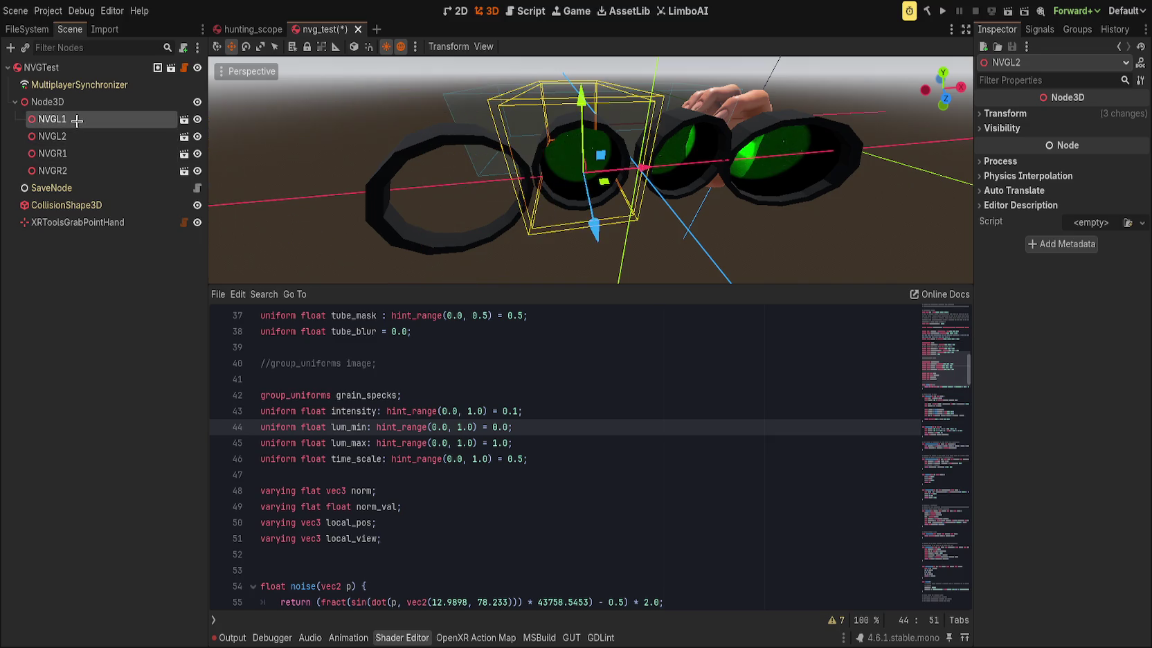
click(89, 139)
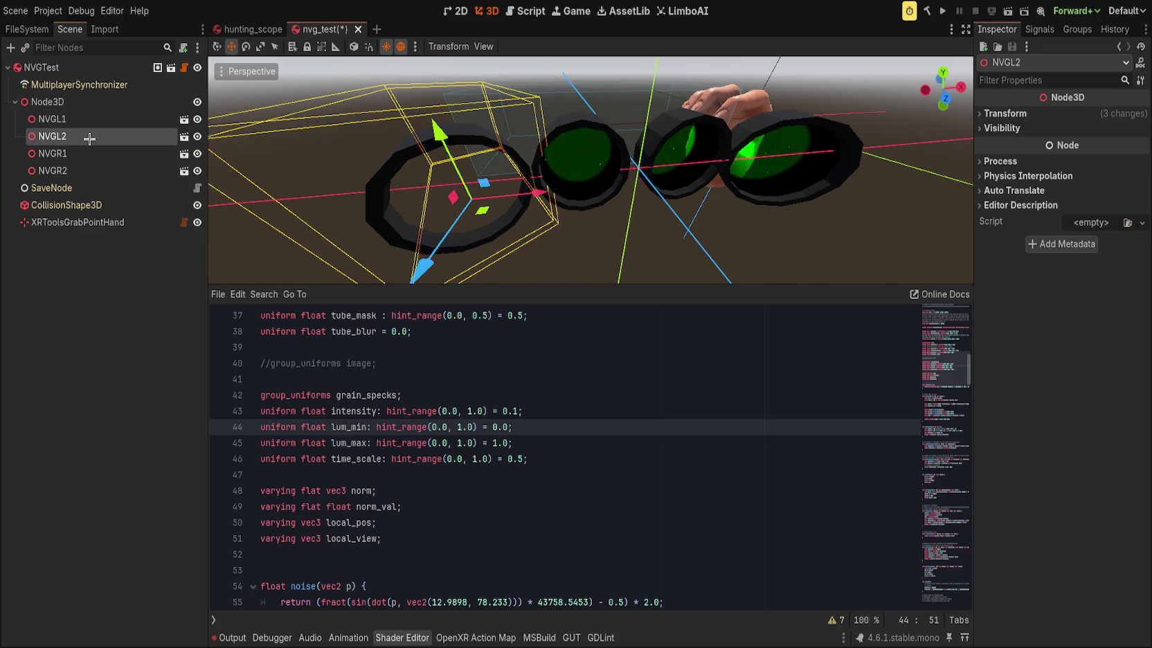
click(93, 117)
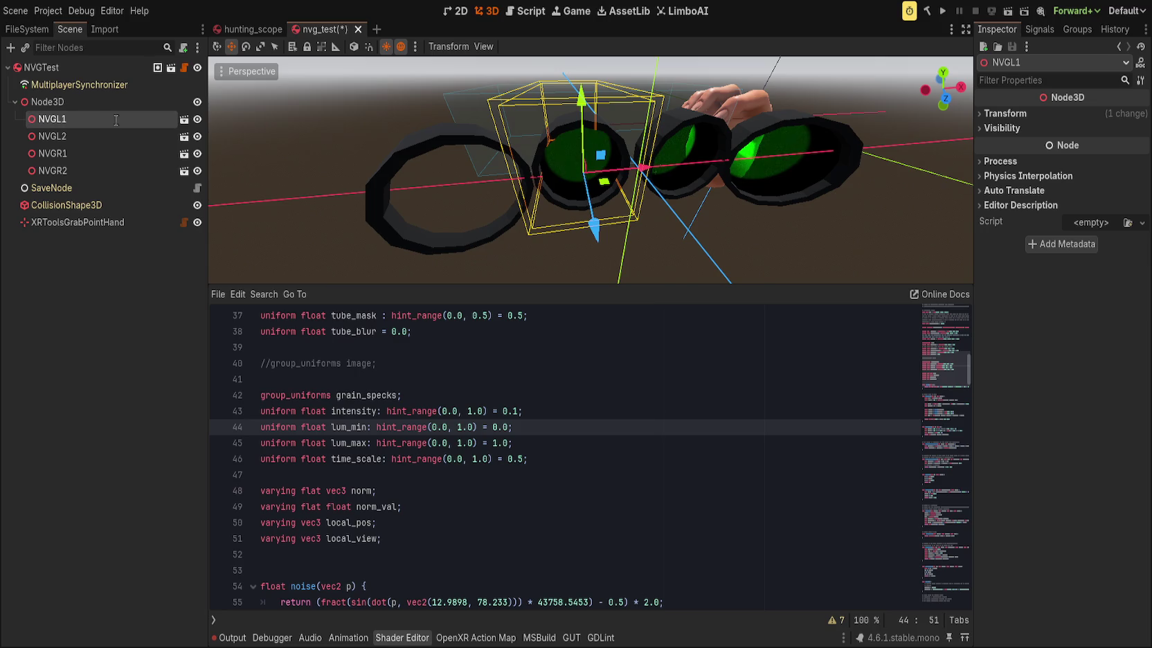
click(112, 137)
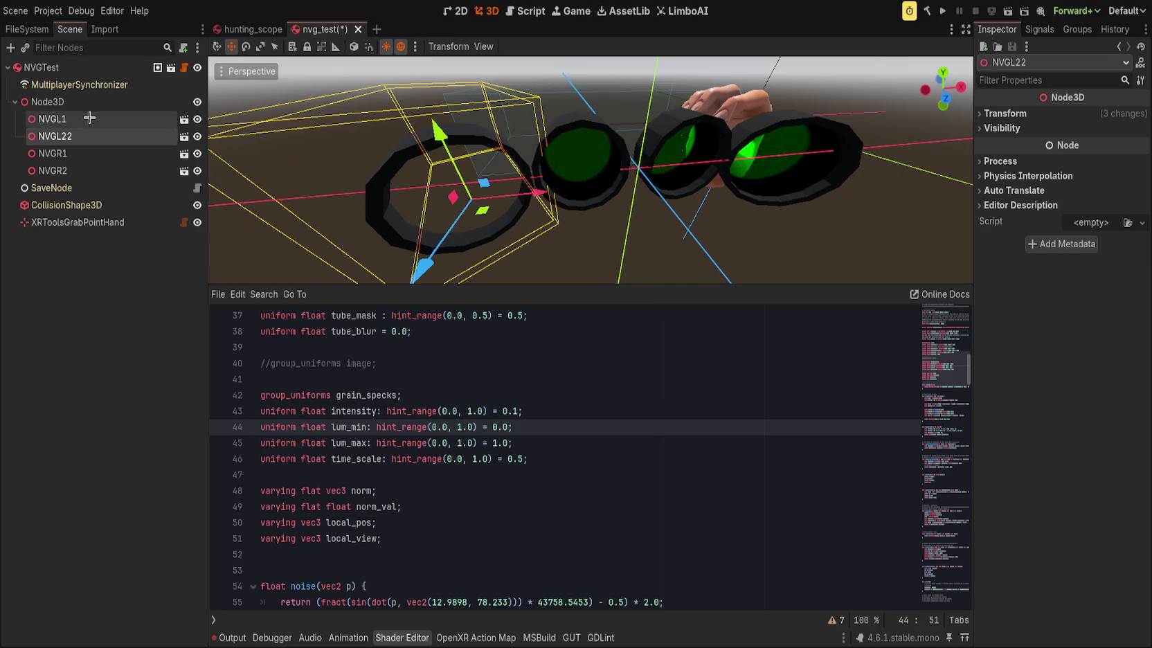
- Name the top tube node NVGL1 and check the NVGR1 and NVGR2 nodes
click(93, 118)
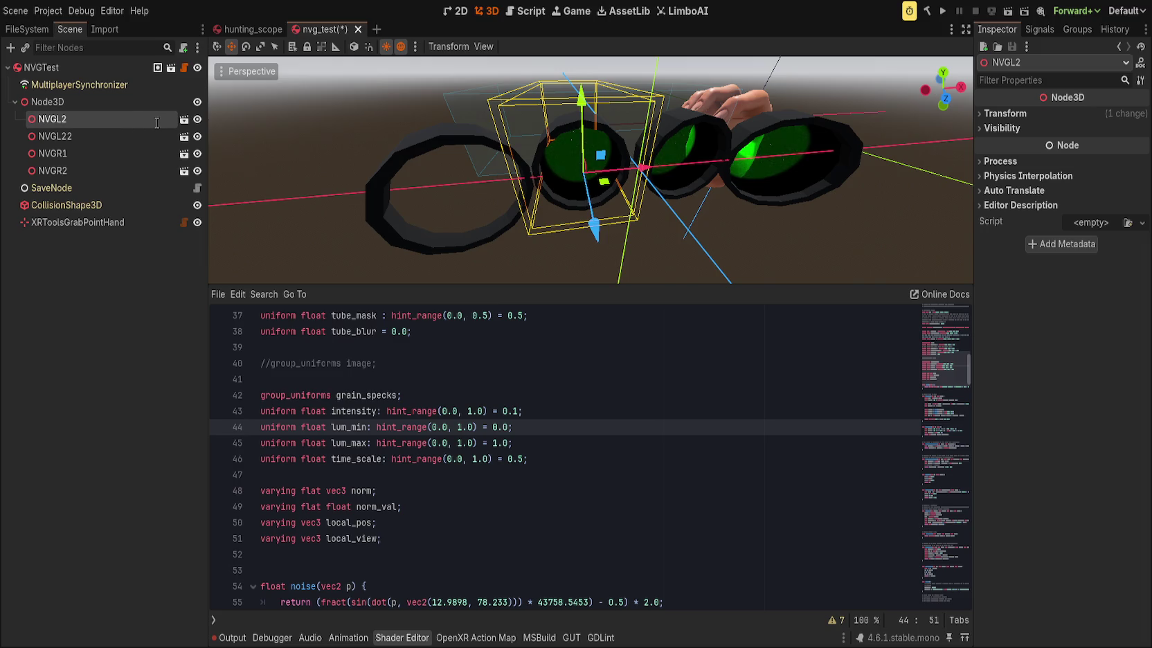
key(Escape)
click(156, 122)
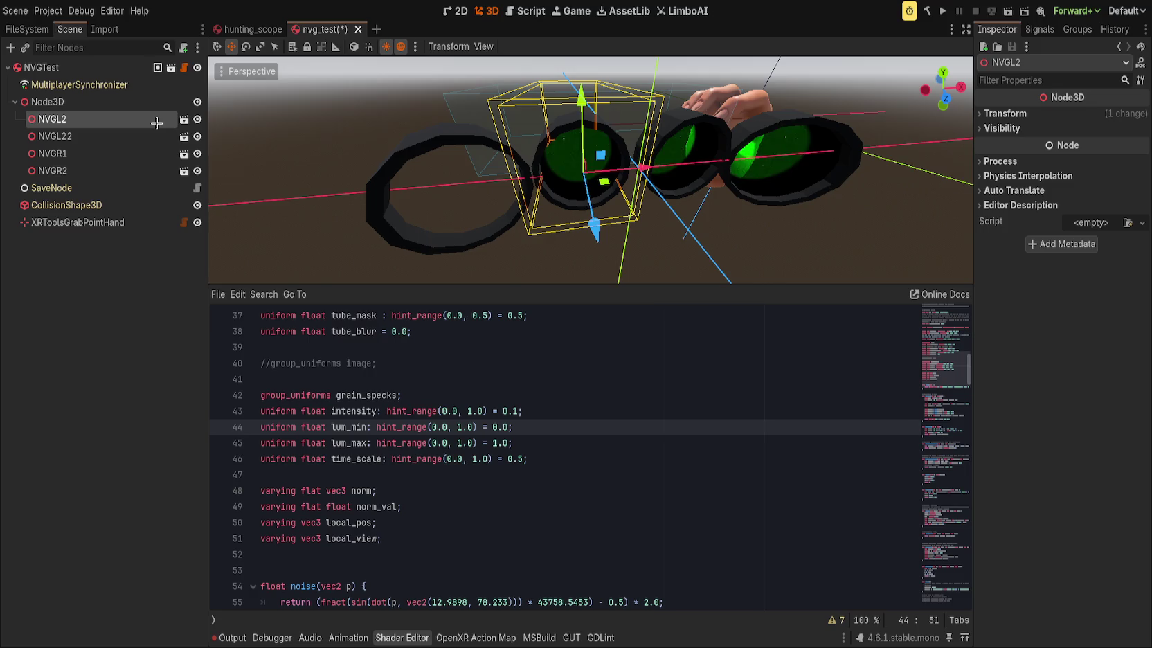
key(ctrl+z)
key(ctrl+z)
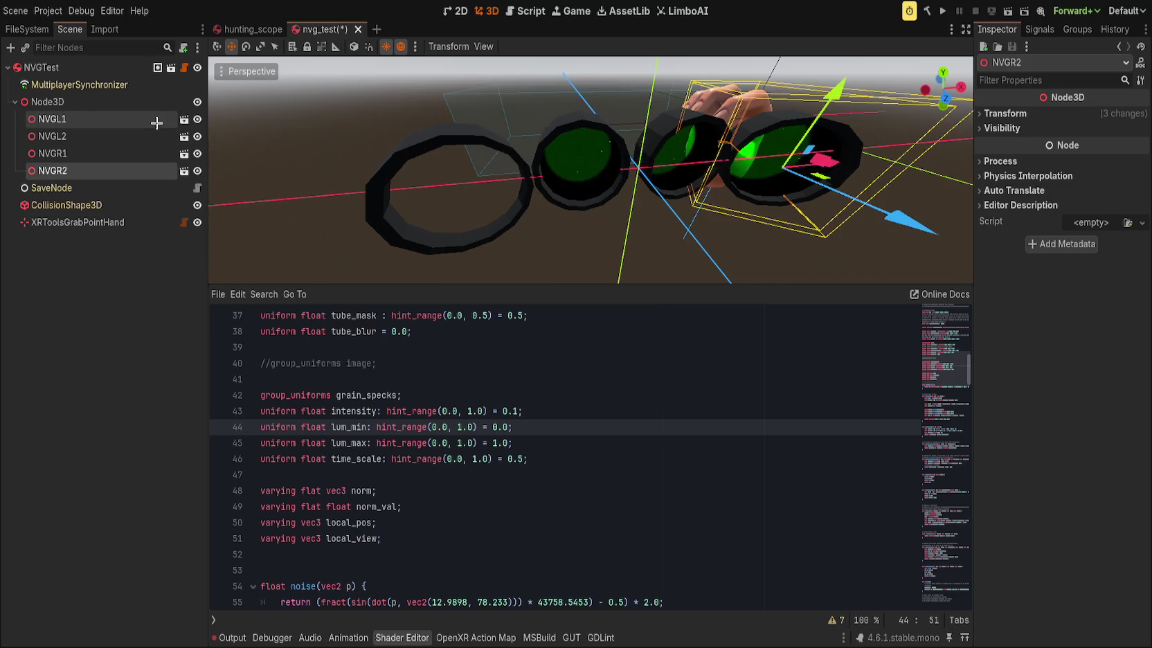
click(129, 154)
click(125, 166)
click(48, 102)
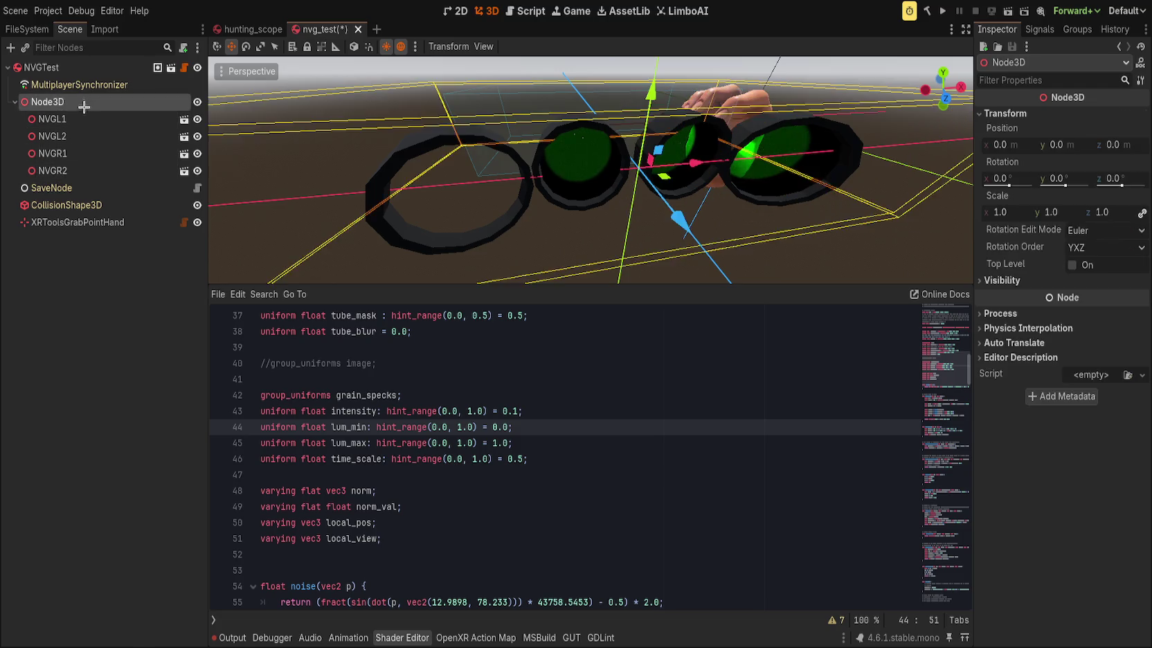
click(52, 119)
- Identify which lens each left node is and rename NVGL1 to NVGL2-2
key(f)
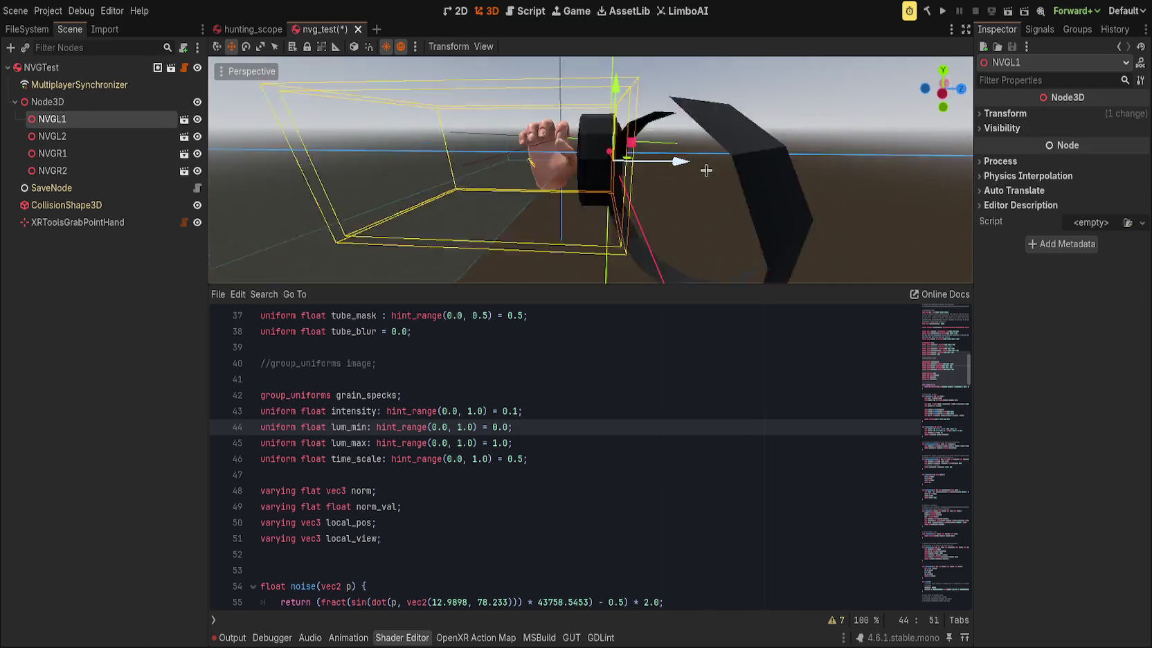
click(76, 136)
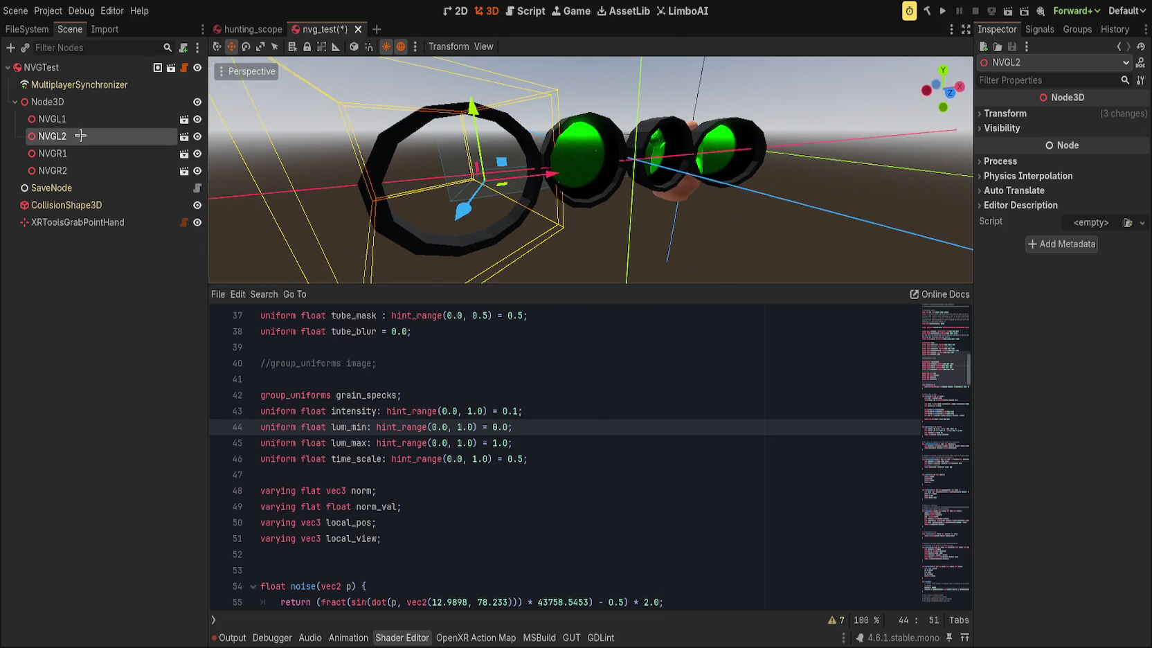
scroll(266, 205, down, 2)
click(266, 205)
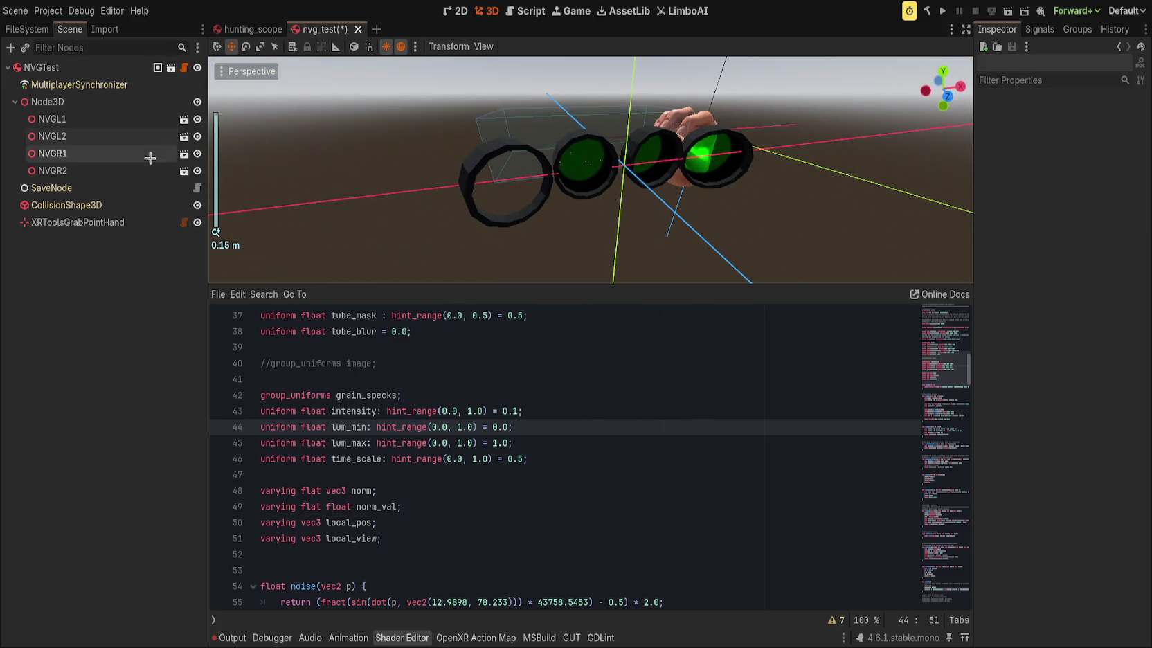
click(111, 120)
key(Down)
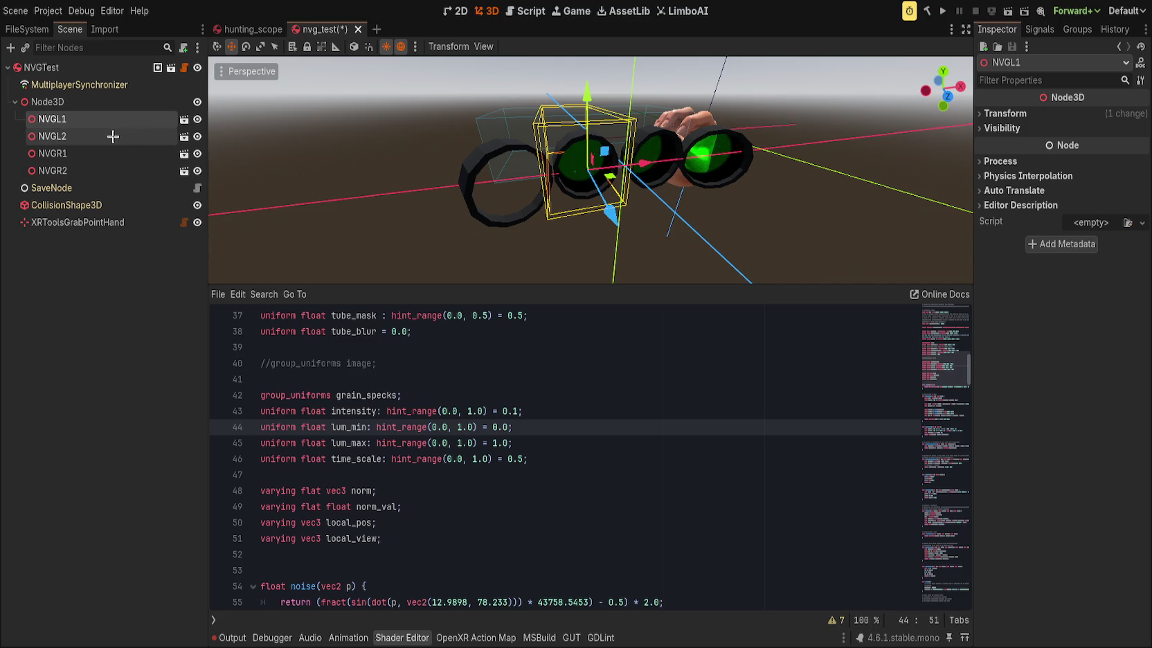
key(Up)
key(BackSpace)
text(2-2)
- Move the outermost ring's node to the top as NVGL1, rename NVGL2-2 to NVGL2, and save
click(140, 137)
drag(140, 137, 90, 120)
click(89, 134)
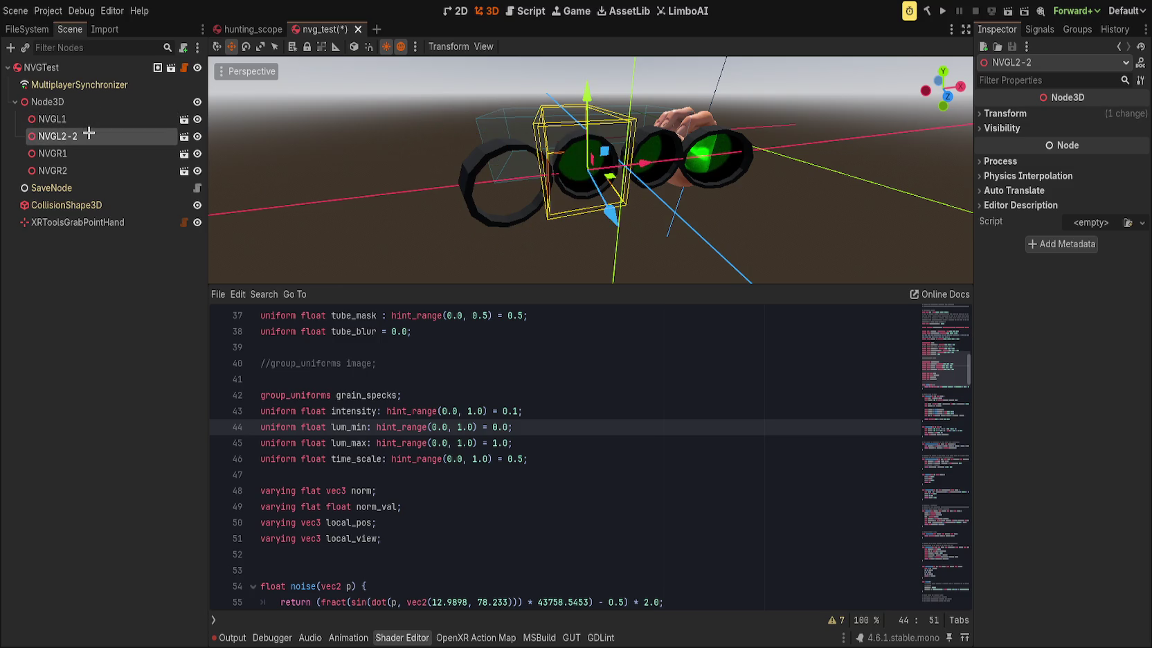
key(BackSpace)
key(BackSpace)
click(69, 255)
key(ctrl+s)
- Check the rings of NVGL1, NVGL2, NVGR1 and NVGR2, then select the left ring NVGL1
click(128, 119)
click(123, 136)
click(117, 154)
click(115, 171)
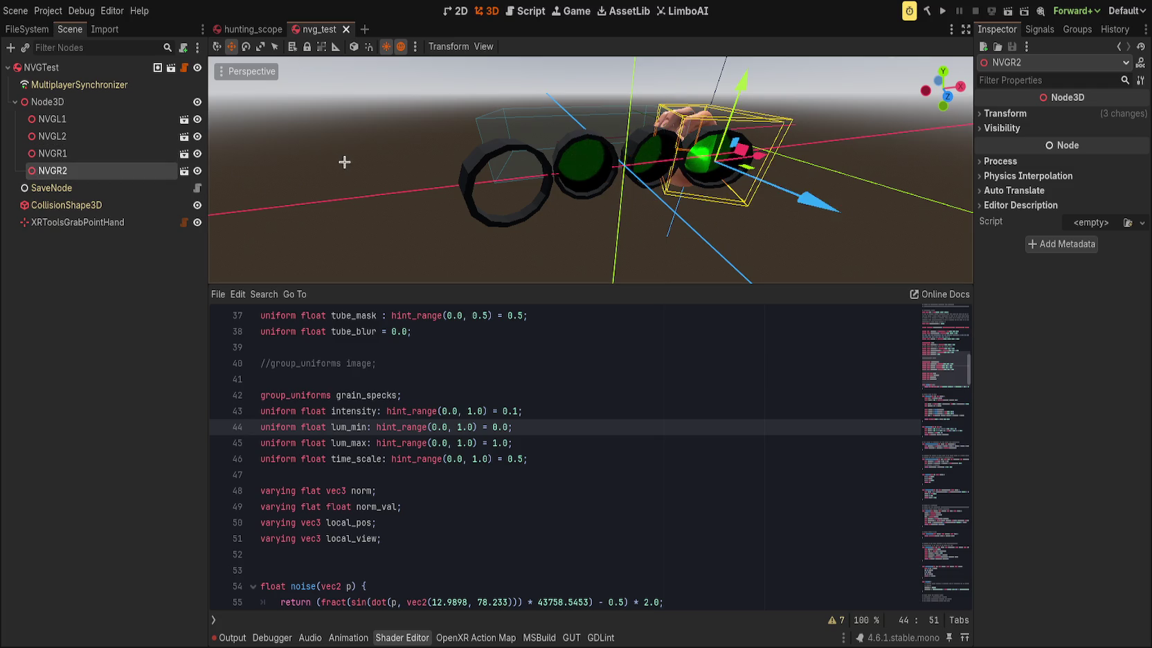
click(337, 167)
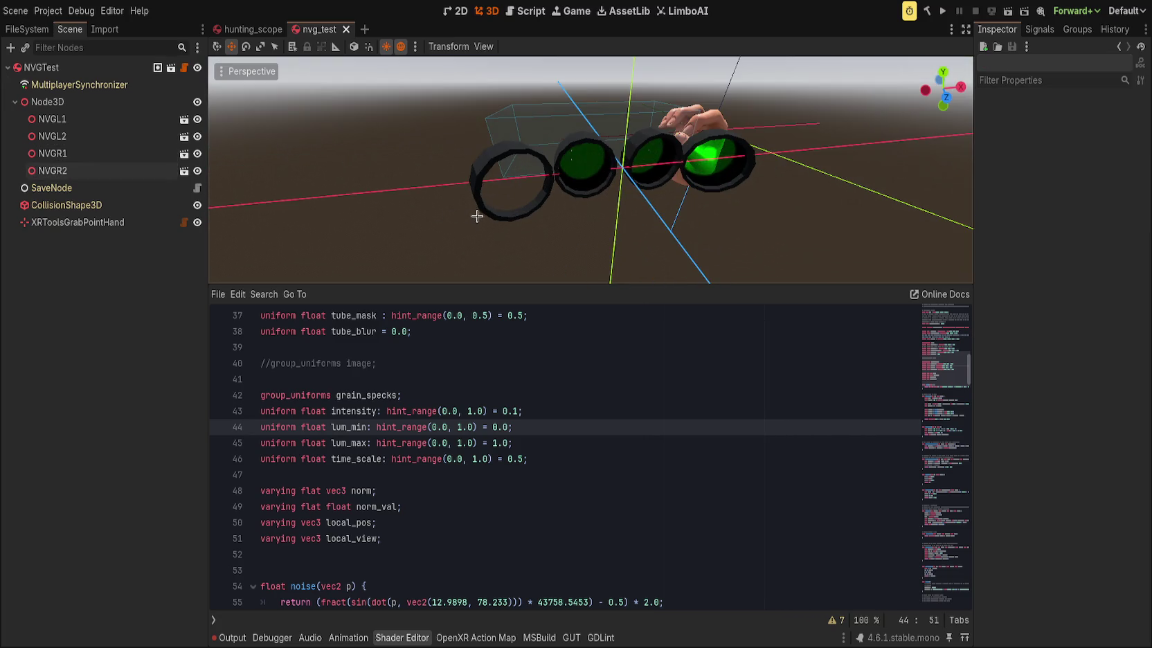
click(478, 213)
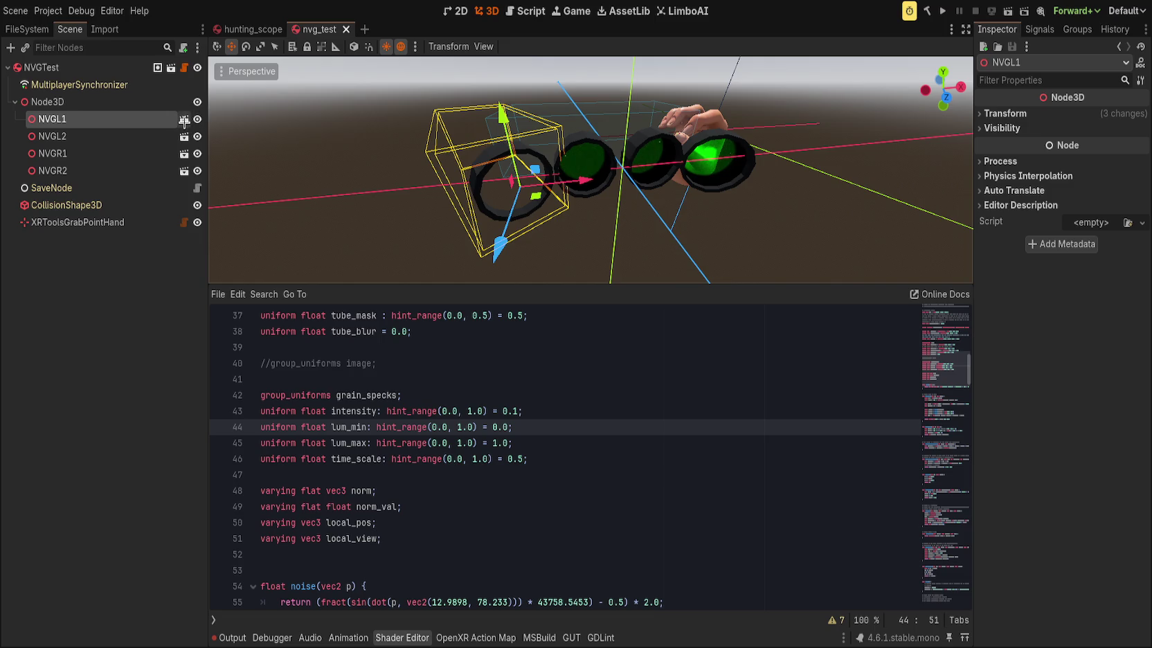
click(104, 29)
click(69, 29)
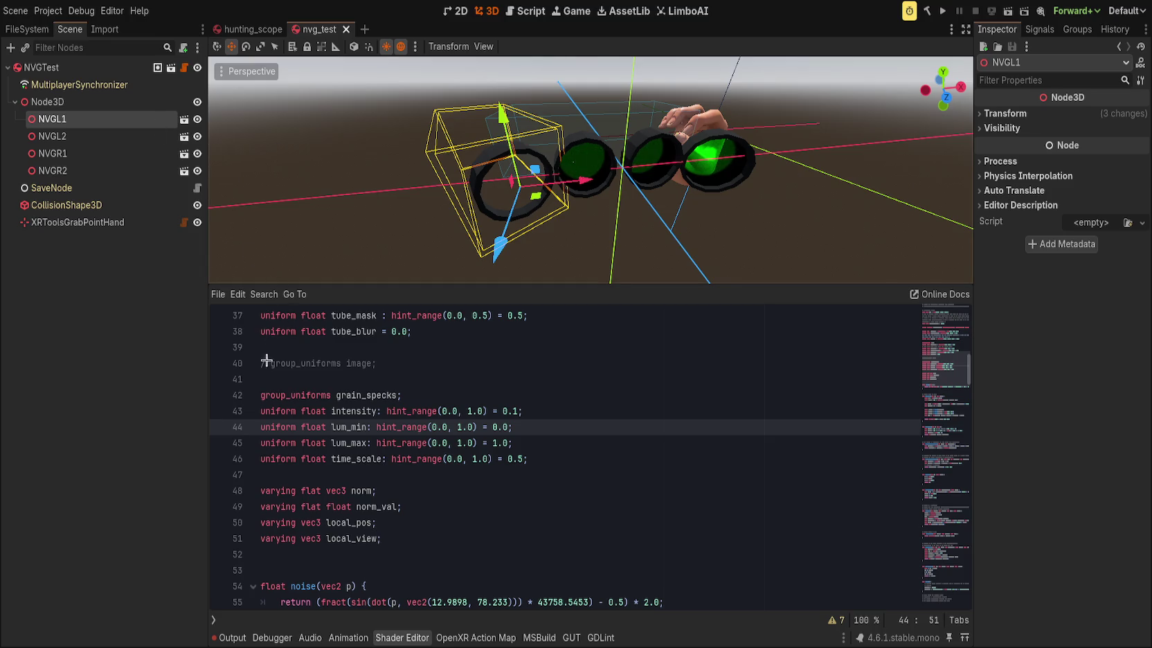
key(alt+shift+f)
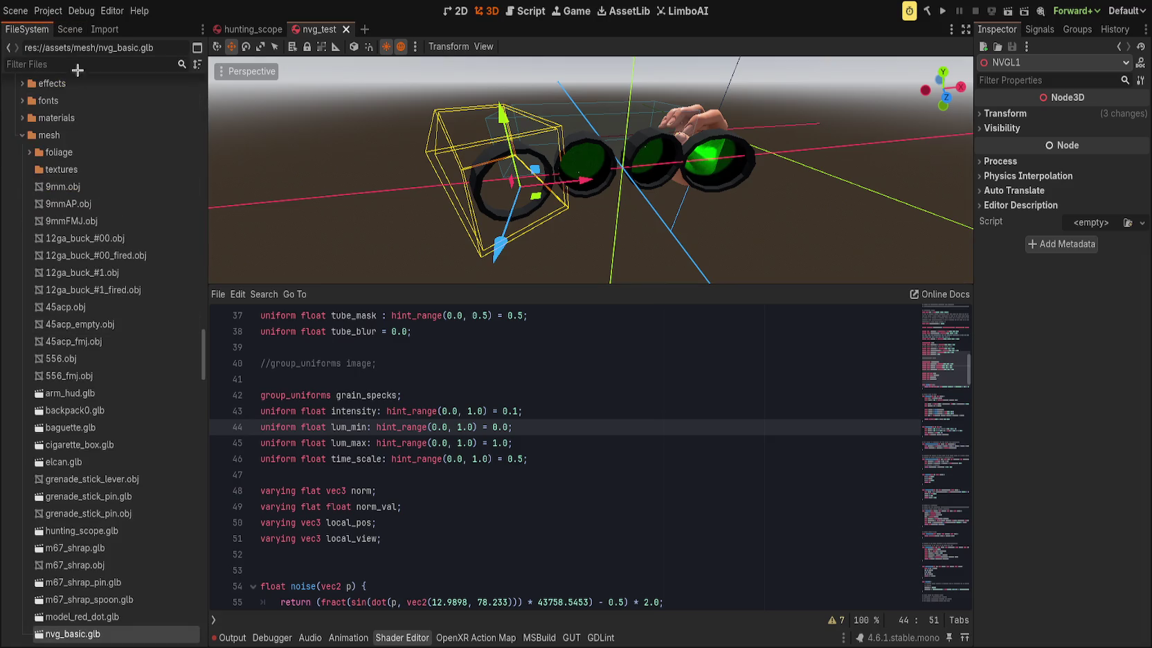
click(105, 29)
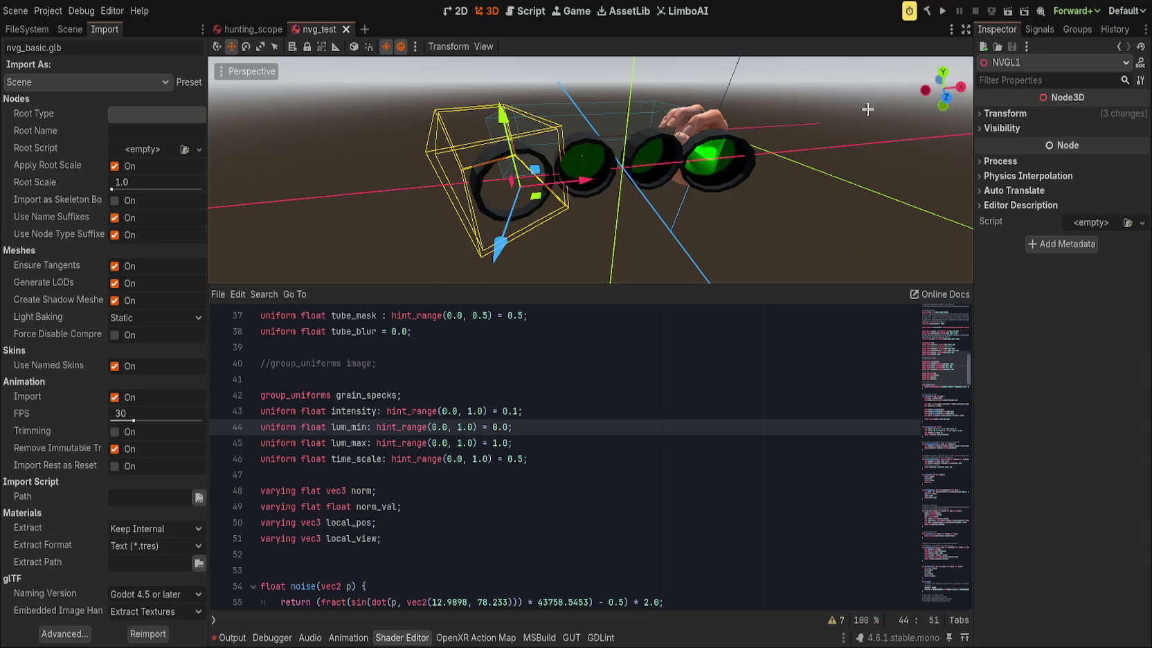
click(70, 29)
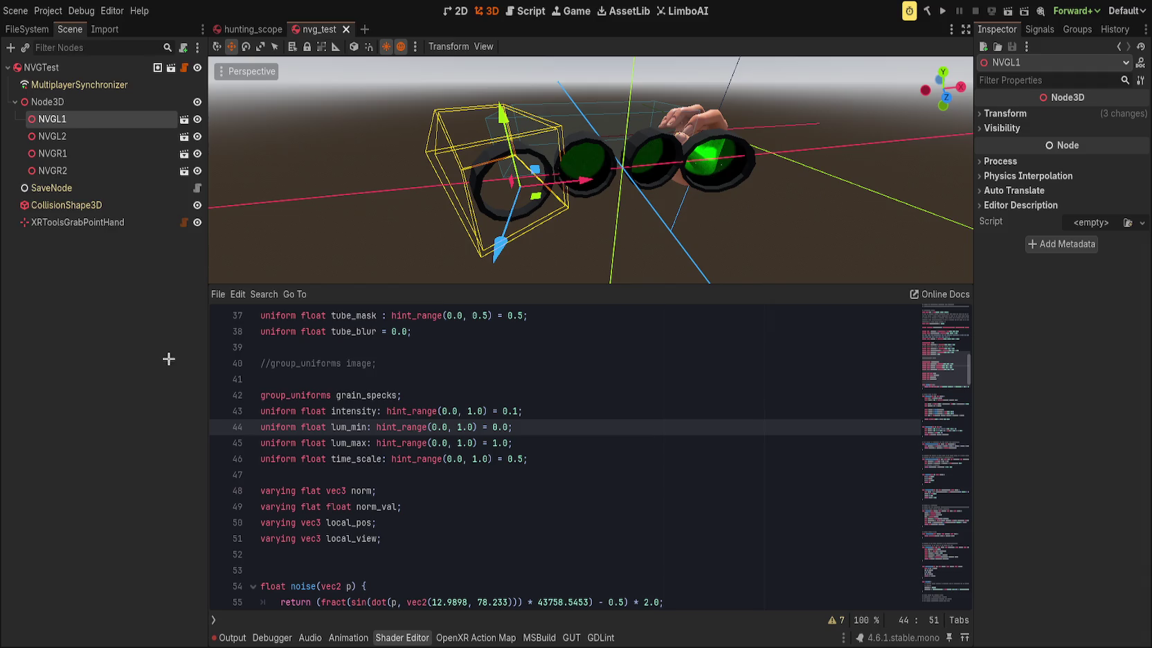
- Expand NVGL1 and make its Lense_Tube and Lense_Rear meshes visible
click(22, 119)
click(70, 136)
click(141, 153)
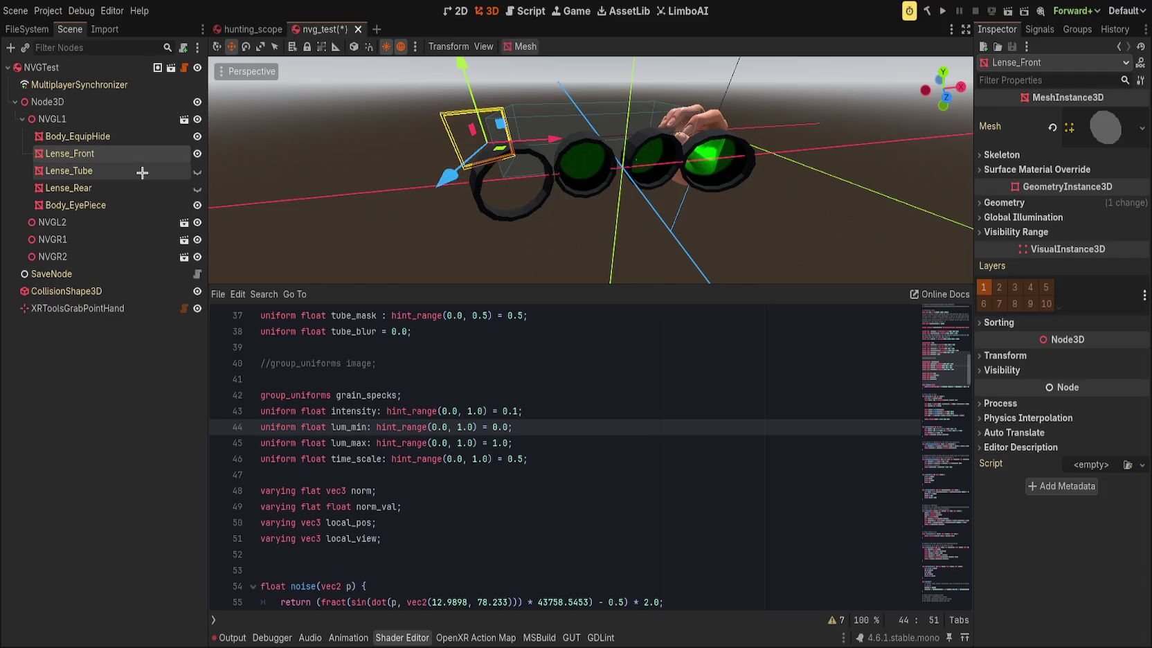
click(197, 171)
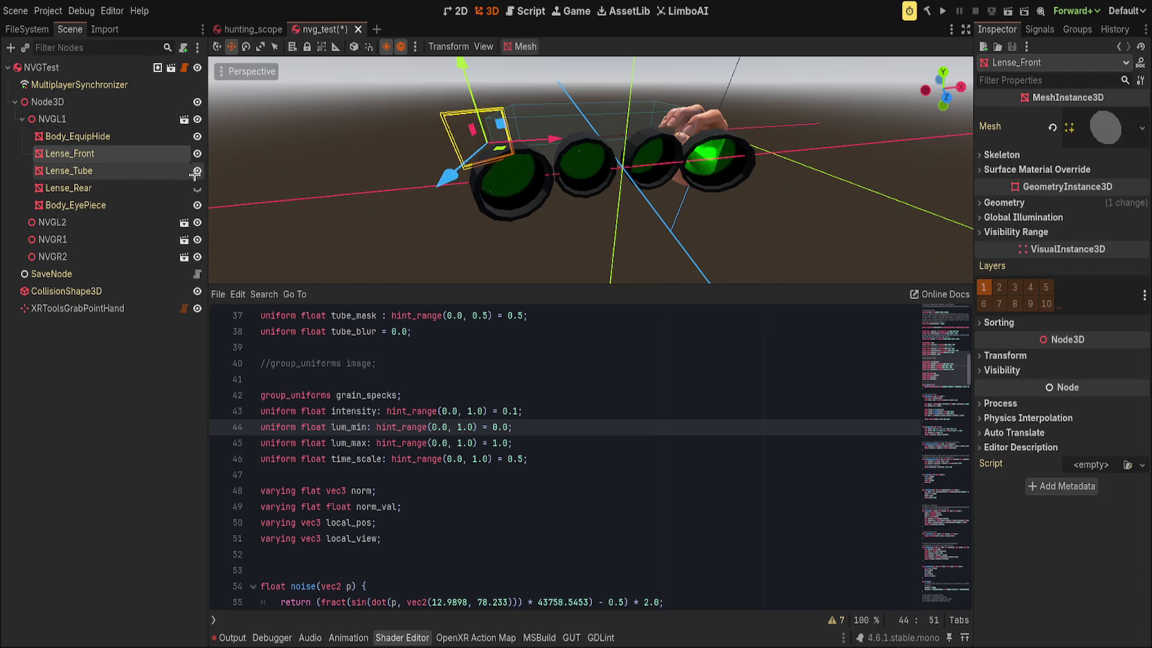
click(196, 188)
key(Left)
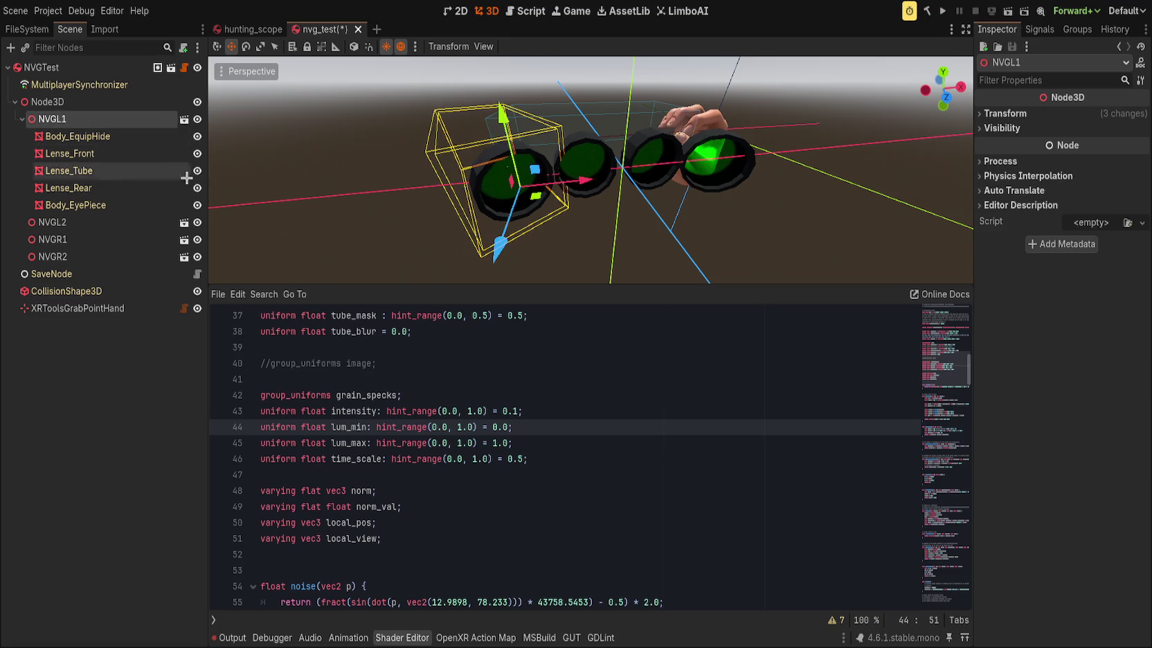
key(f)
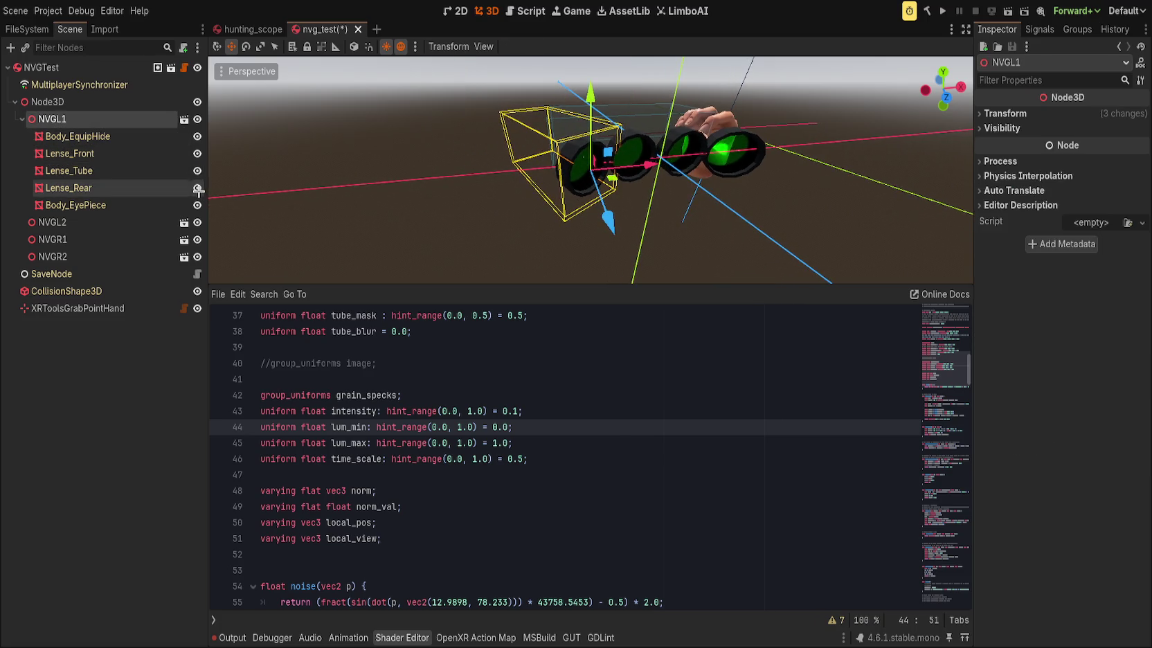
scroll(411, 212, up, 5)
click(197, 188)
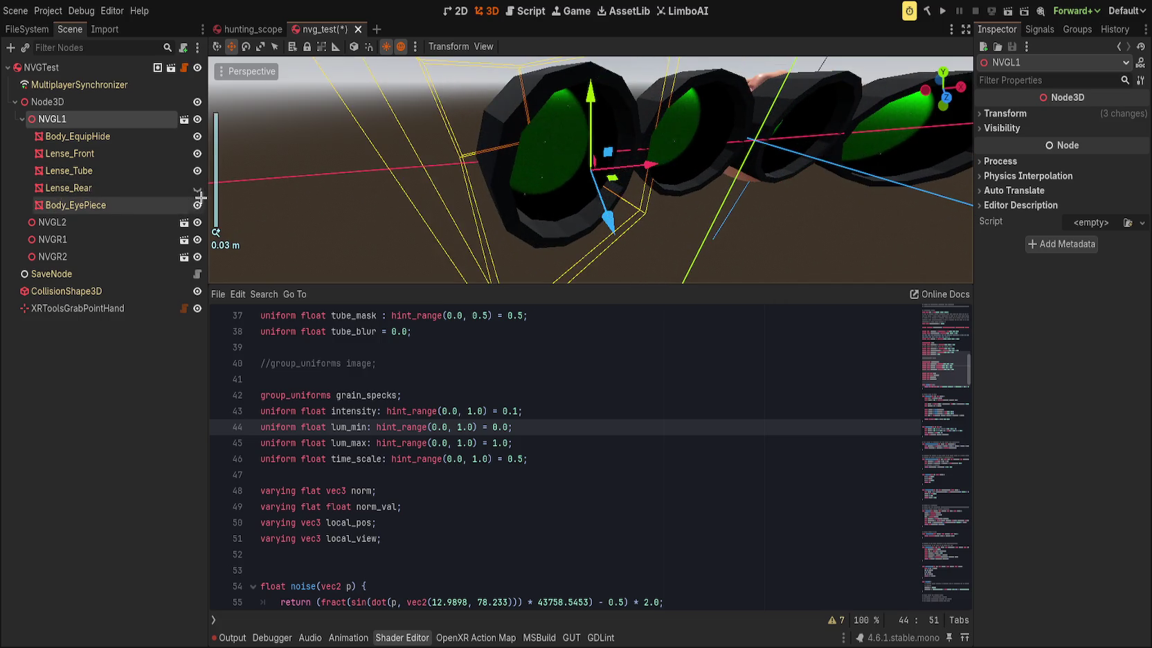
click(197, 188)
click(197, 188)
click(197, 188)
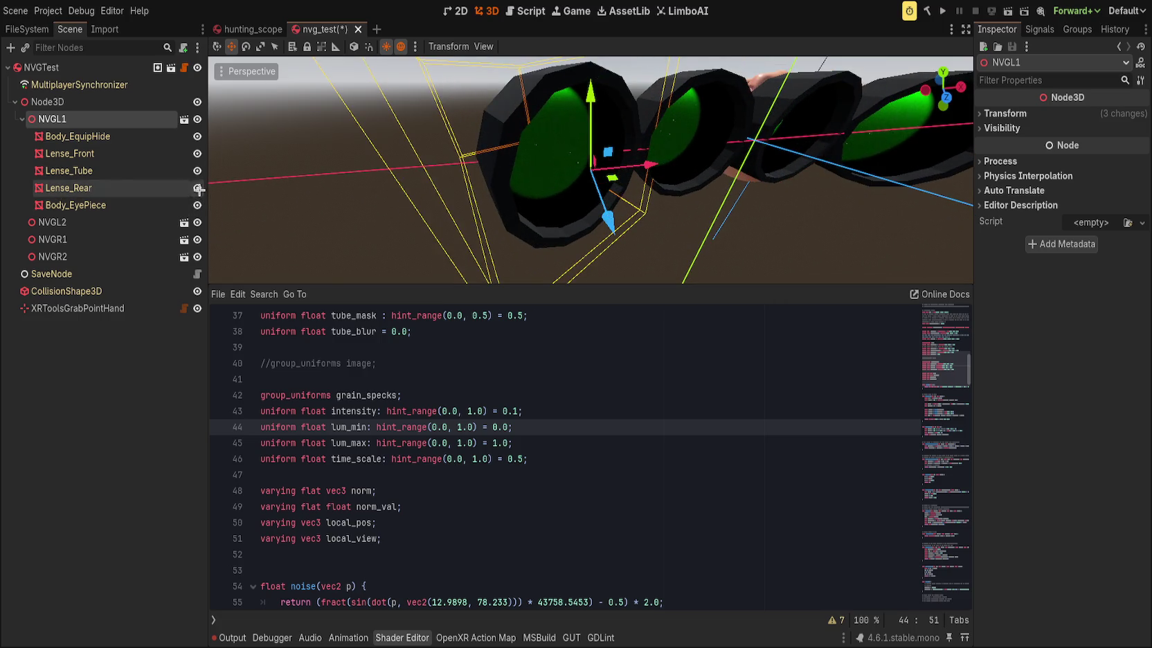
- Show Lense_Rear's material override shader parameters, then bring up nvg_basic.glb's import settings
click(118, 187)
click(1115, 127)
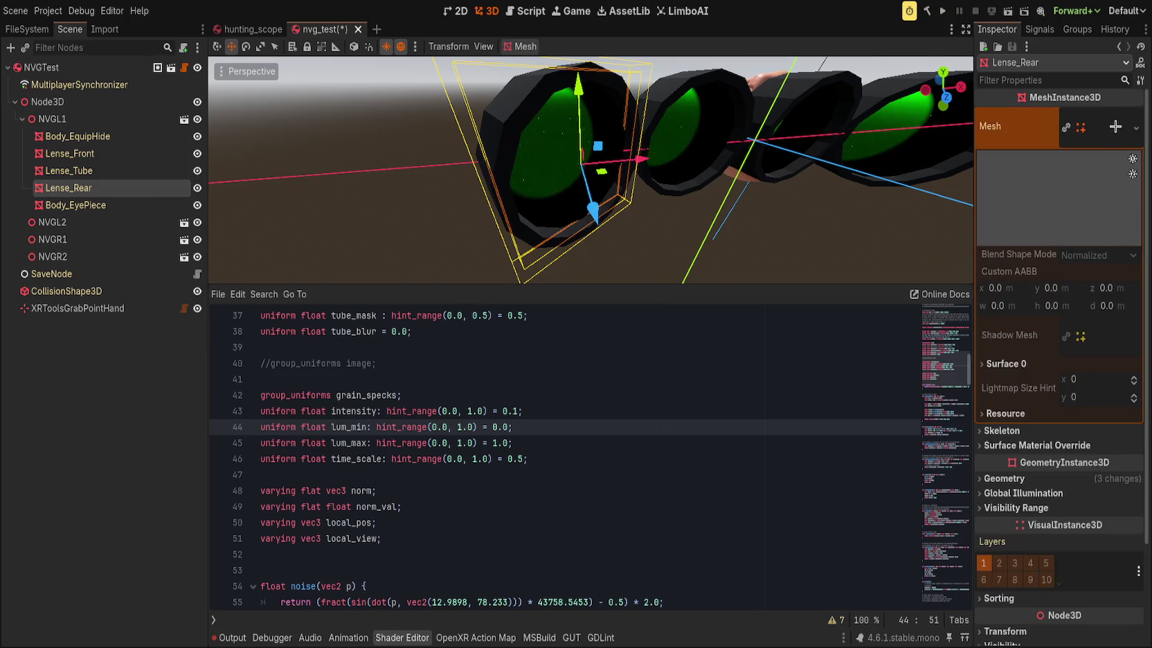
click(1099, 118)
click(1004, 202)
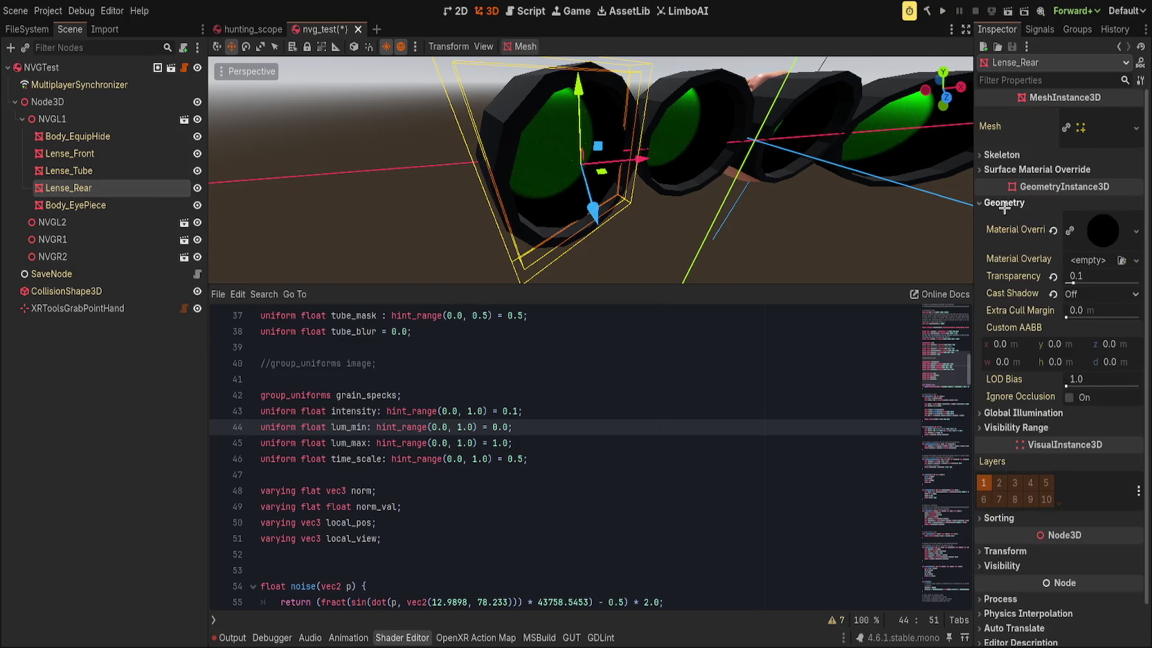
click(1102, 231)
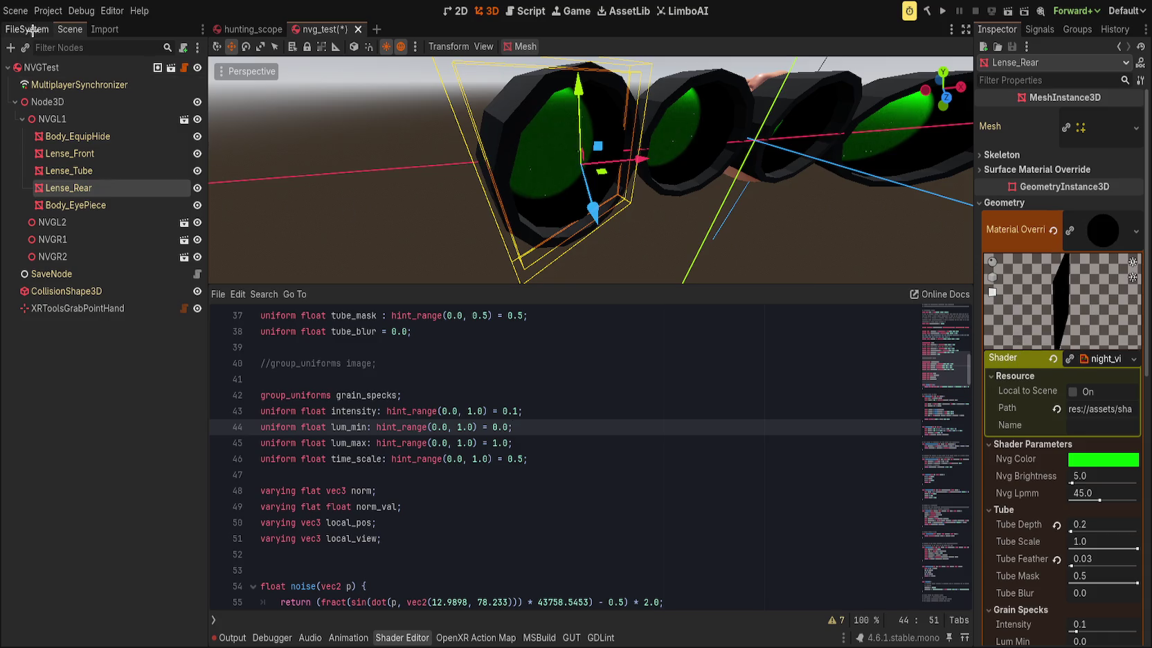
click(111, 29)
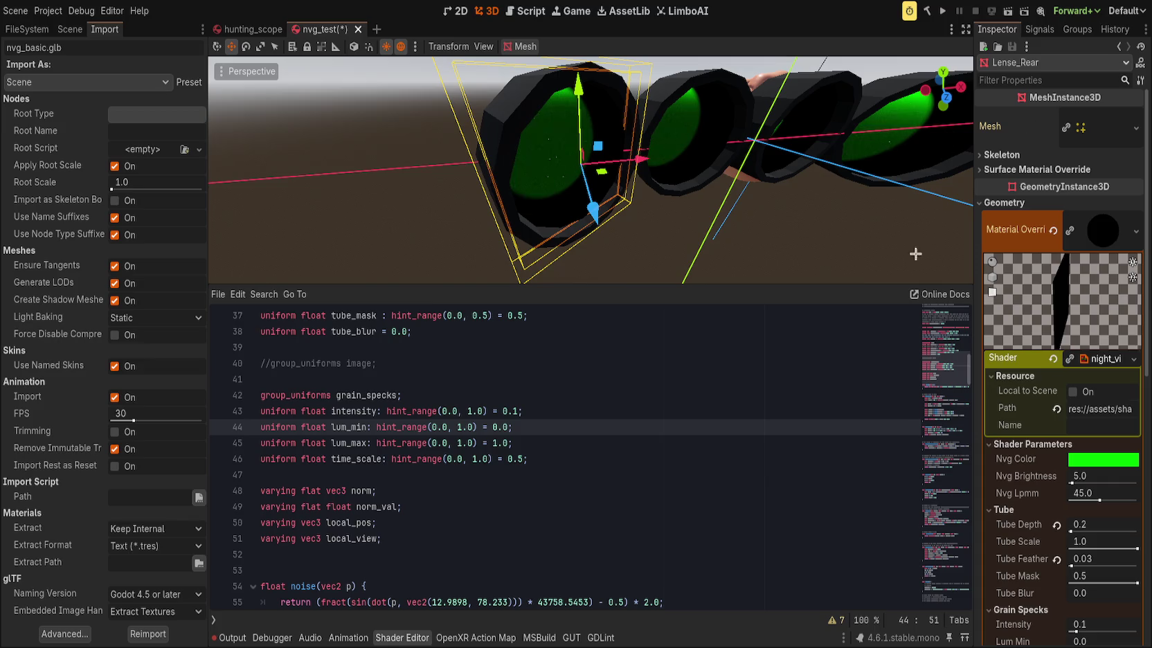
- Clear the rear lens's material override and reimport the nvg_basic model
click(1053, 230)
mouse_move(689, 227)
mouse_down()
mouse_move(727, 257)
mouse_move(734, 207)
mouse_up()
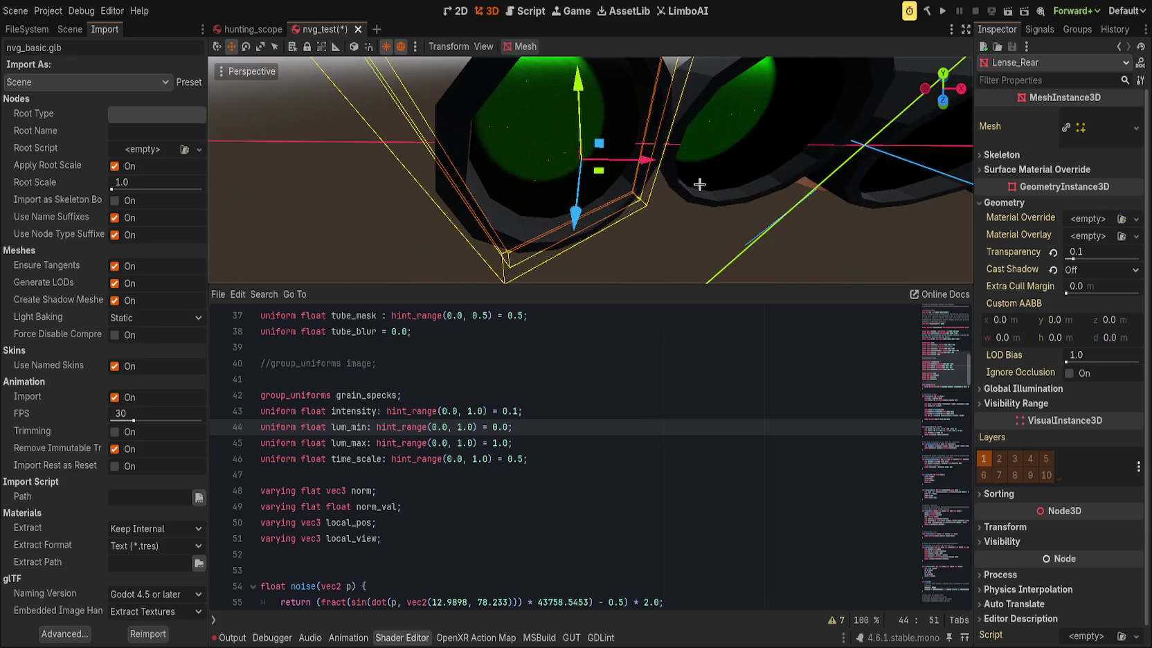
click(735, 159)
click(148, 634)
- Select the rear lens mesh, check its geometry settings, and frame the NVGL2 goggle
click(559, 171)
drag(558, 172, 648, 246)
click(1041, 206)
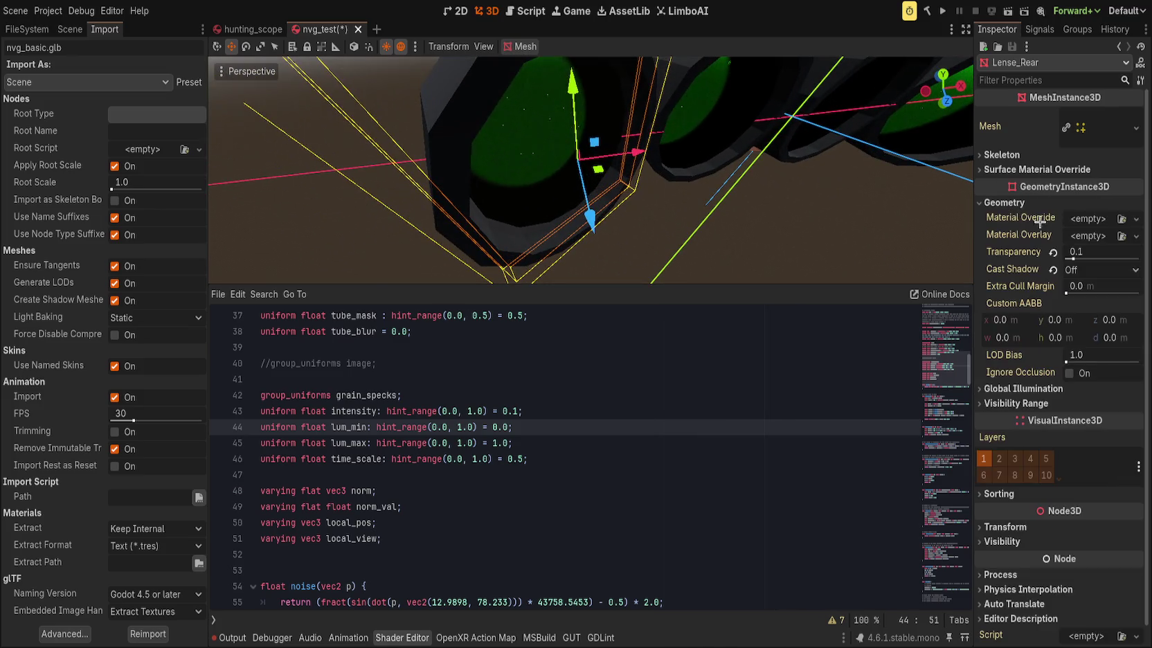
click(1033, 205)
key(ctrl+z)
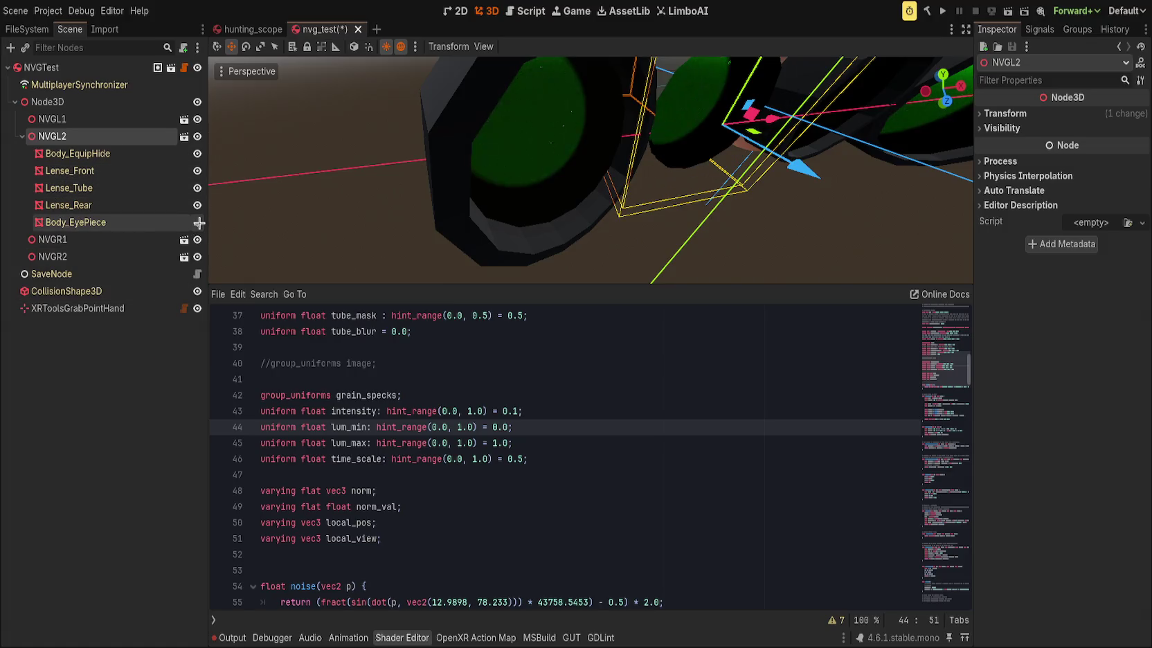
key(f)
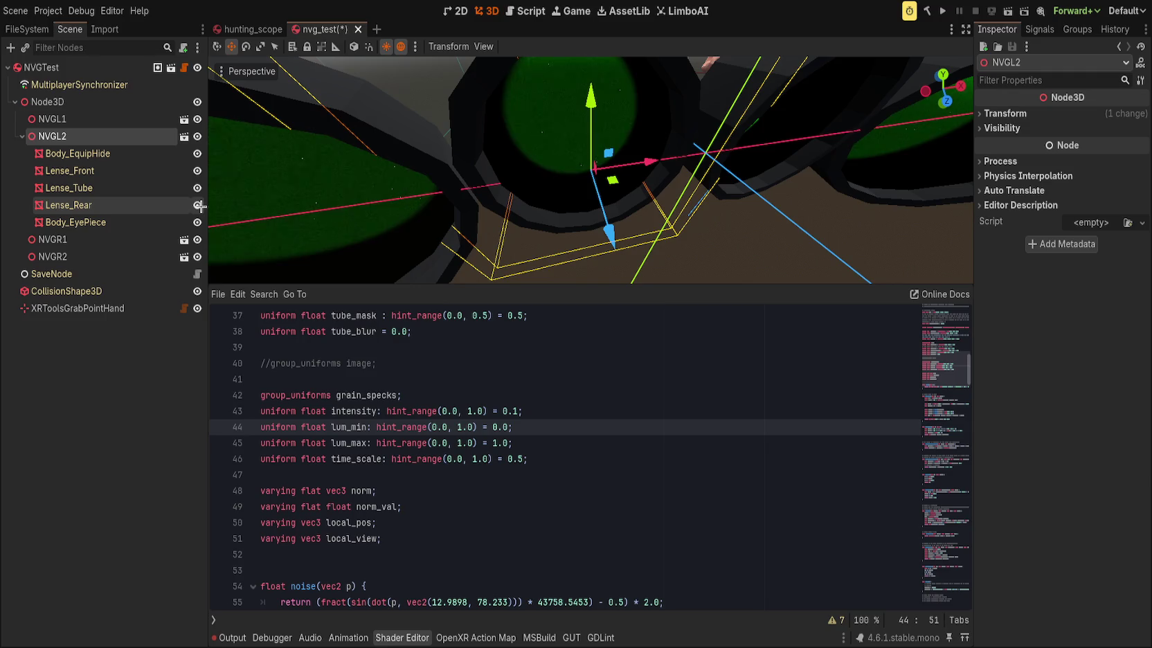
- Toggle Lense_Rear's visibility to compare, then select it and expand its Geometry settings
click(198, 205)
click(198, 206)
click(198, 206)
click(198, 206)
click(198, 206)
click(198, 205)
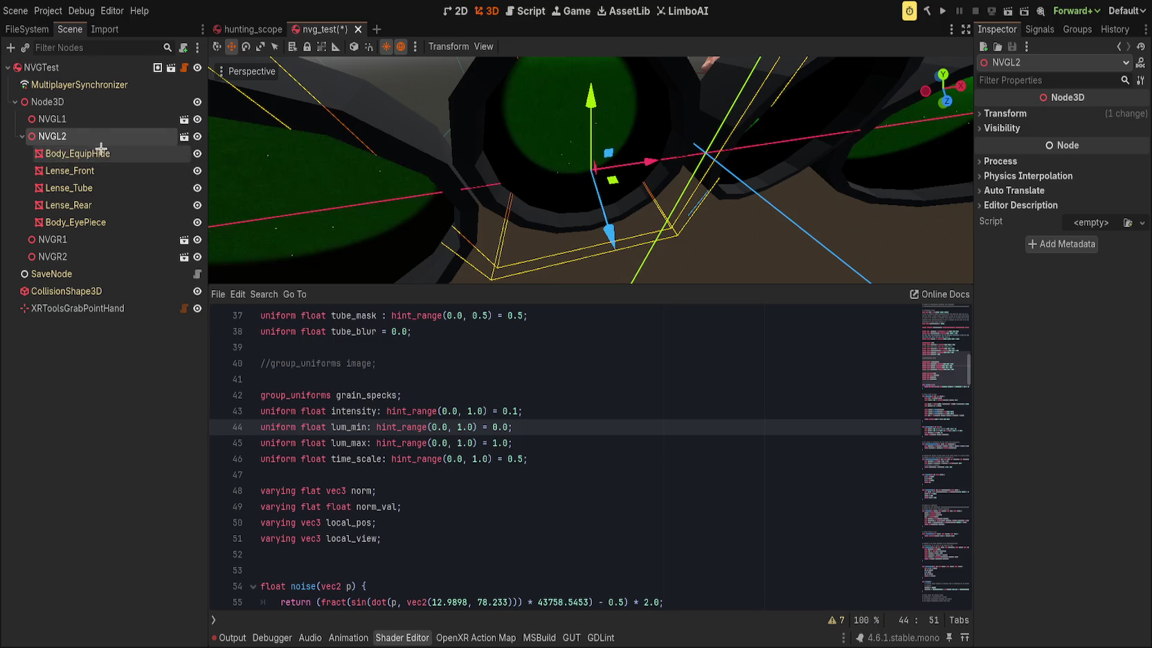
click(104, 206)
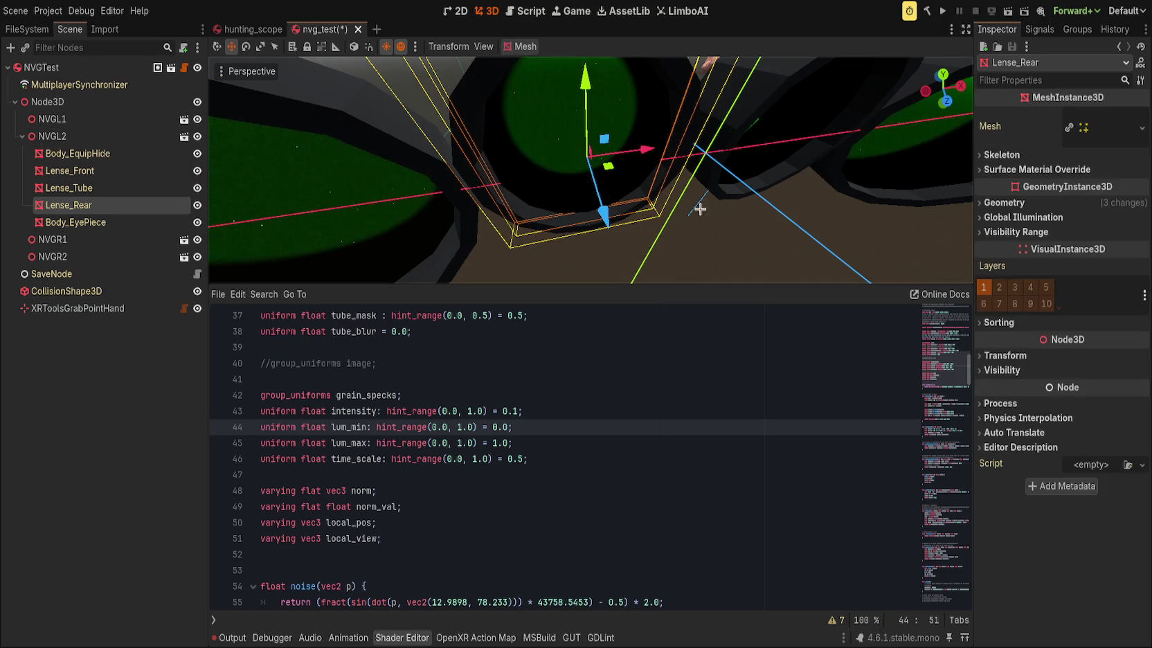
click(1007, 203)
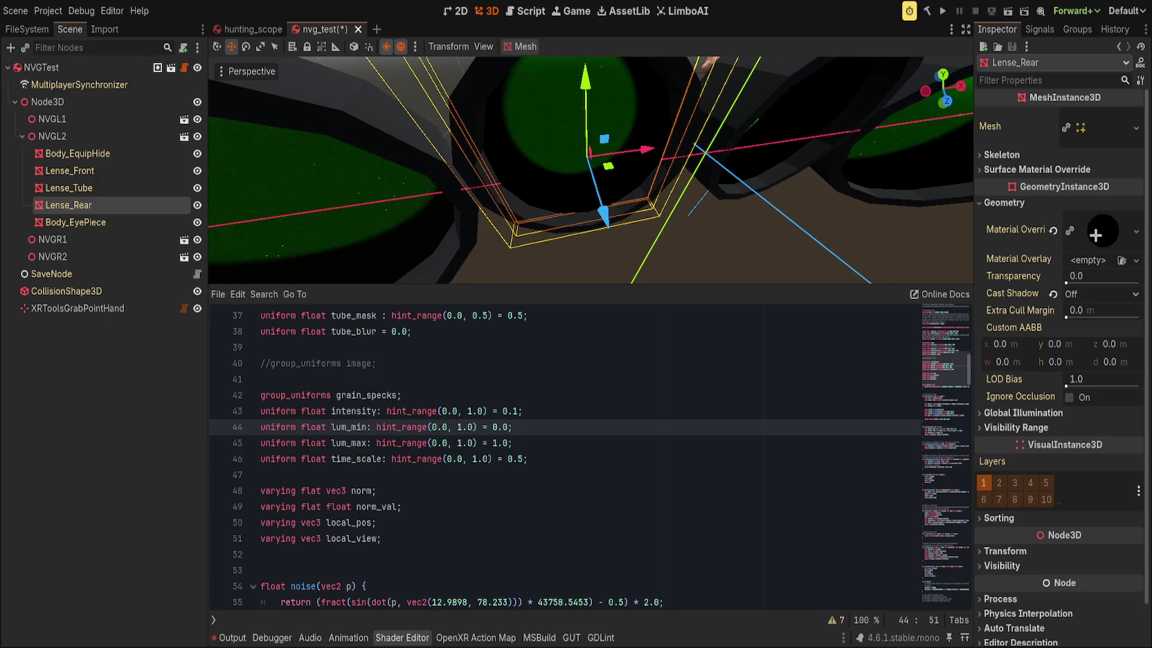
- Clear the rear lens's material override, then undo to restore it
click(1052, 231)
scroll(696, 219, down, 3)
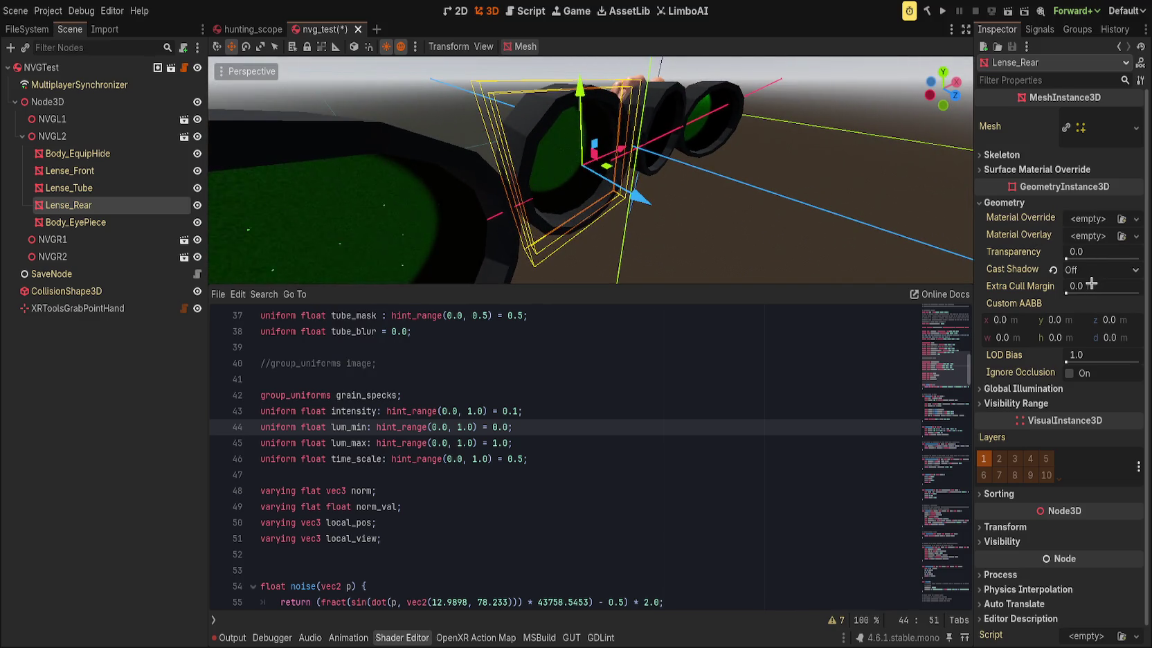
key(ctrl+z)
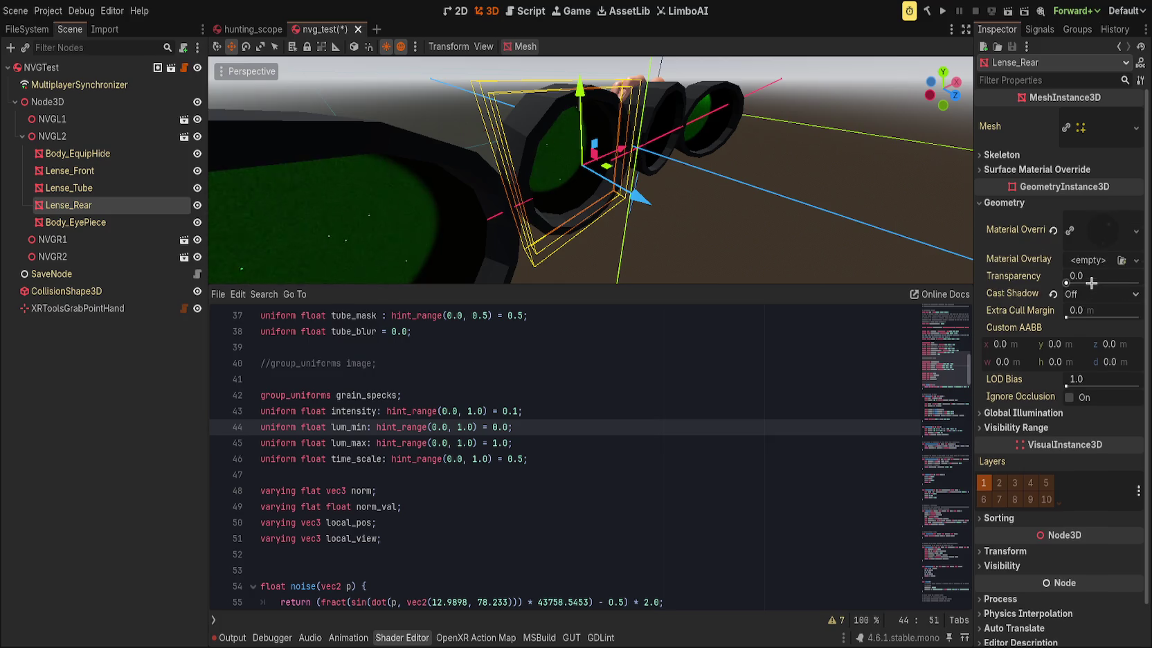
scroll(897, 148, up, 3)
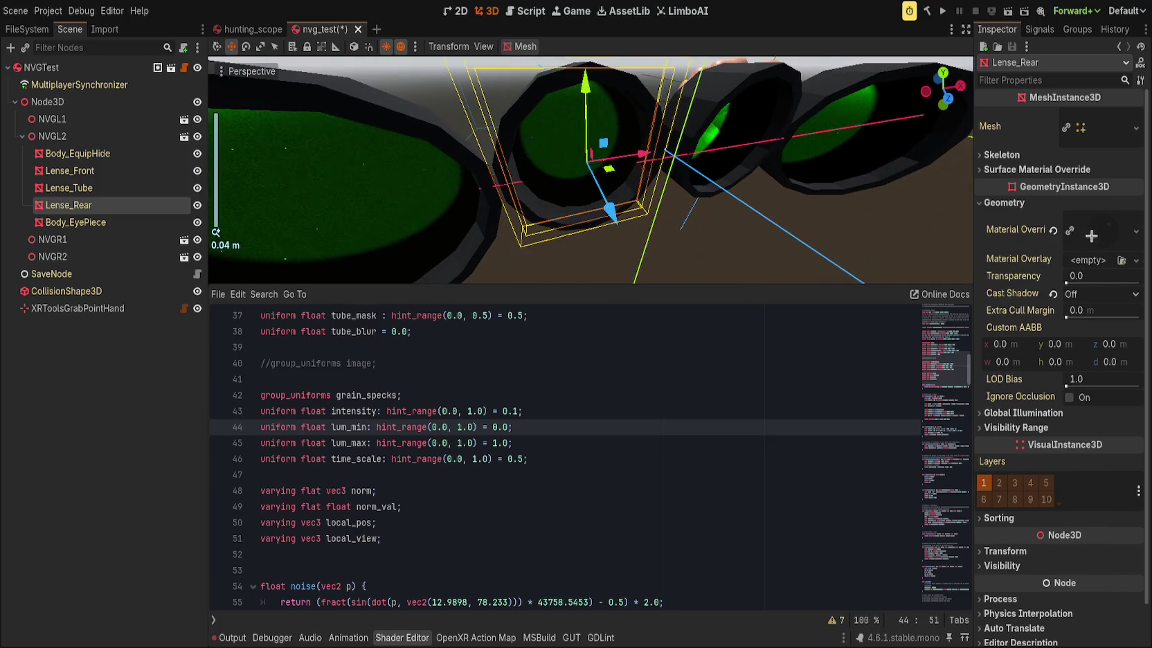
- Inspect the override material's Transparency and Albedo settings
click(1090, 236)
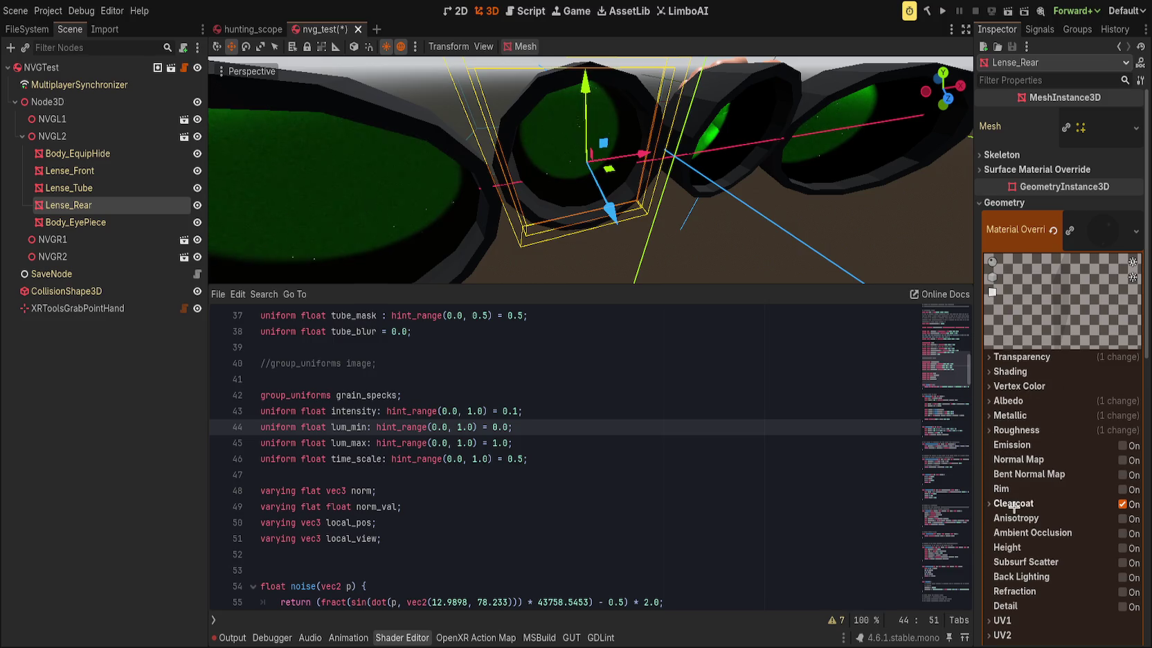
click(1023, 357)
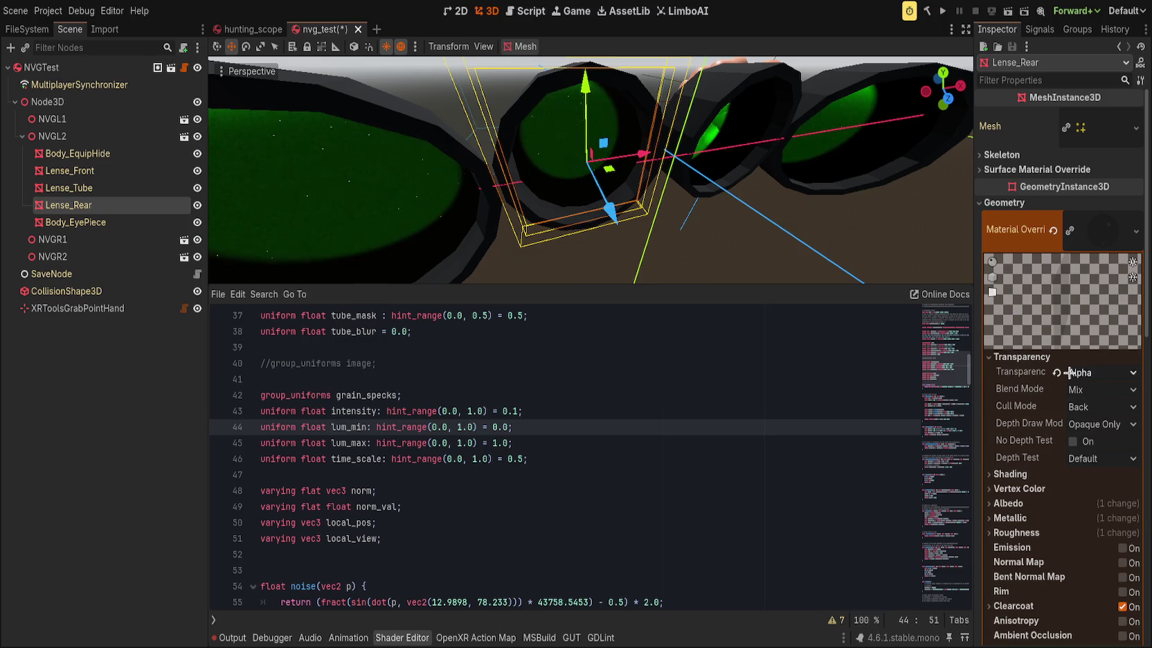
click(1029, 357)
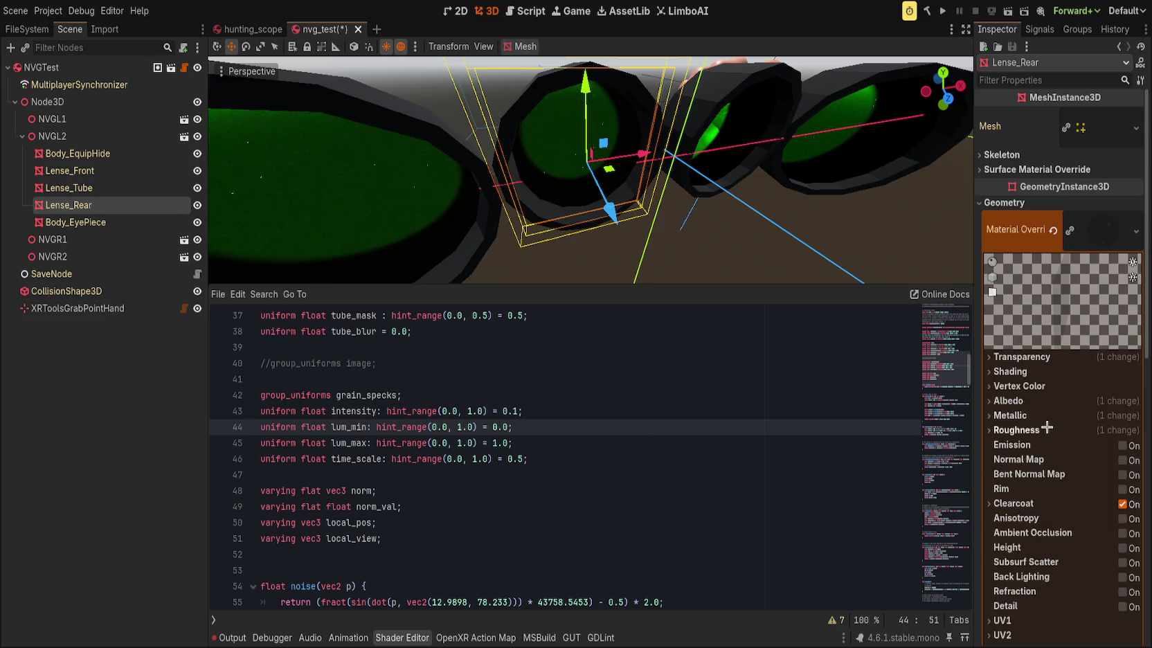
scroll(1030, 433, down, 5)
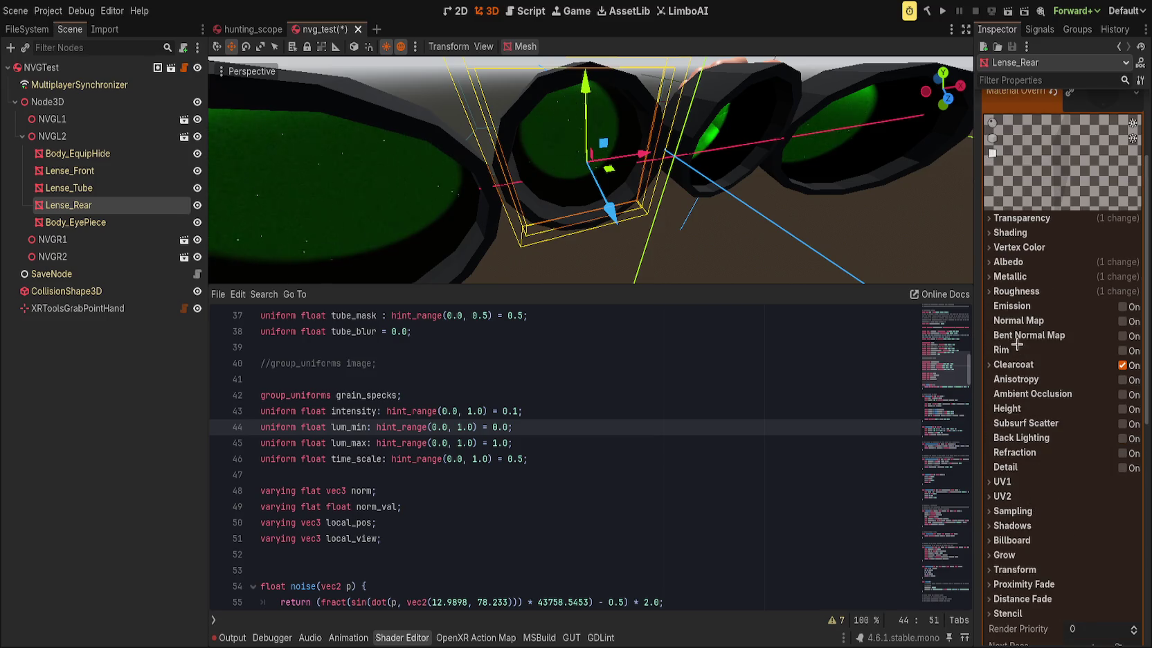
click(1008, 263)
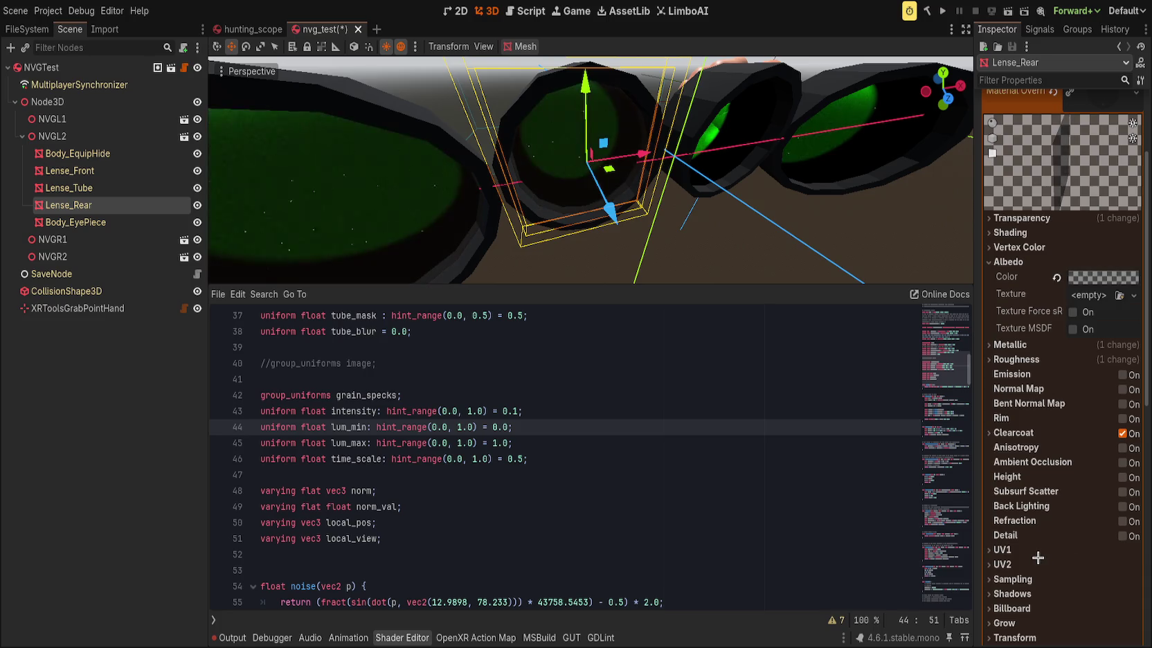
- View the green lenses from the front and at an angle, and save the nvg_test scene
drag(745, 169, 719, 105)
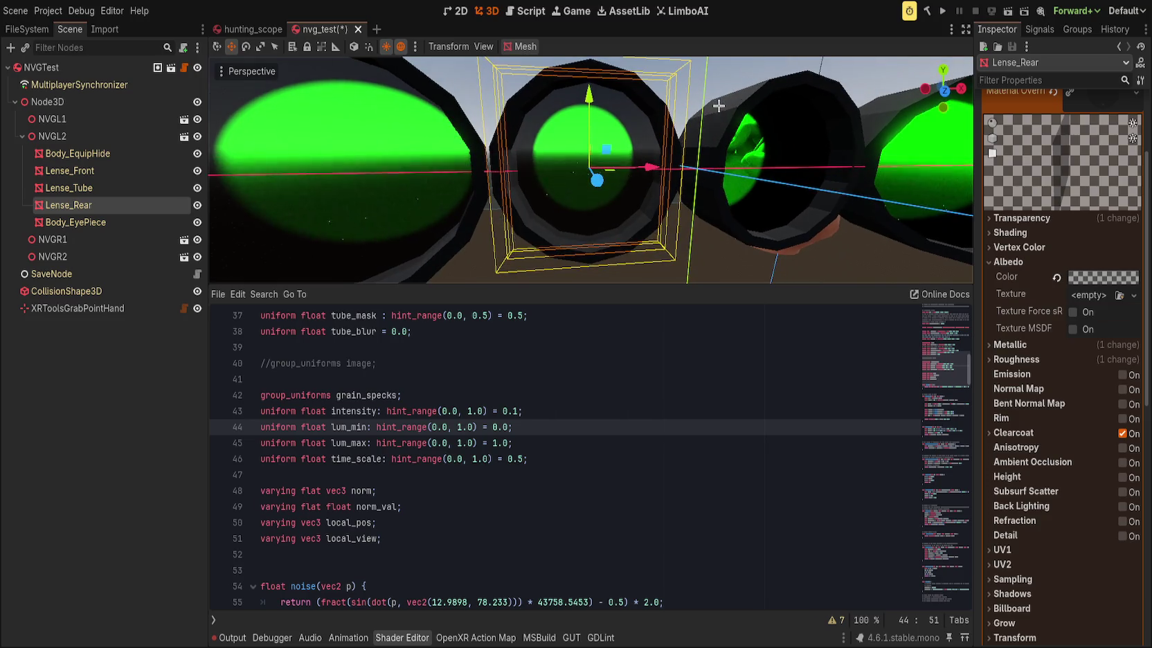
mouse_move(881, 242)
mouse_down()
mouse_move(668, 249)
mouse_move(789, 221)
mouse_up()
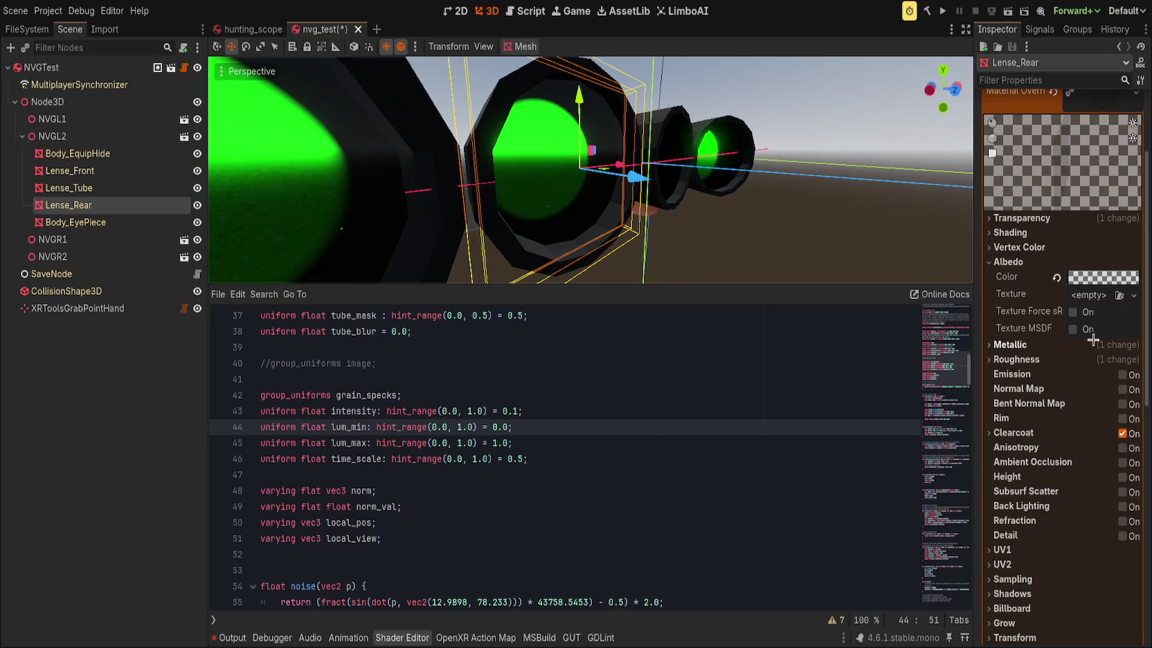
scroll(1082, 342, up, 10)
key(ctrl+s)
mouse_move(734, 221)
mouse_down()
mouse_move(632, 235)
mouse_move(526, 228)
mouse_move(221, 173)
mouse_up()
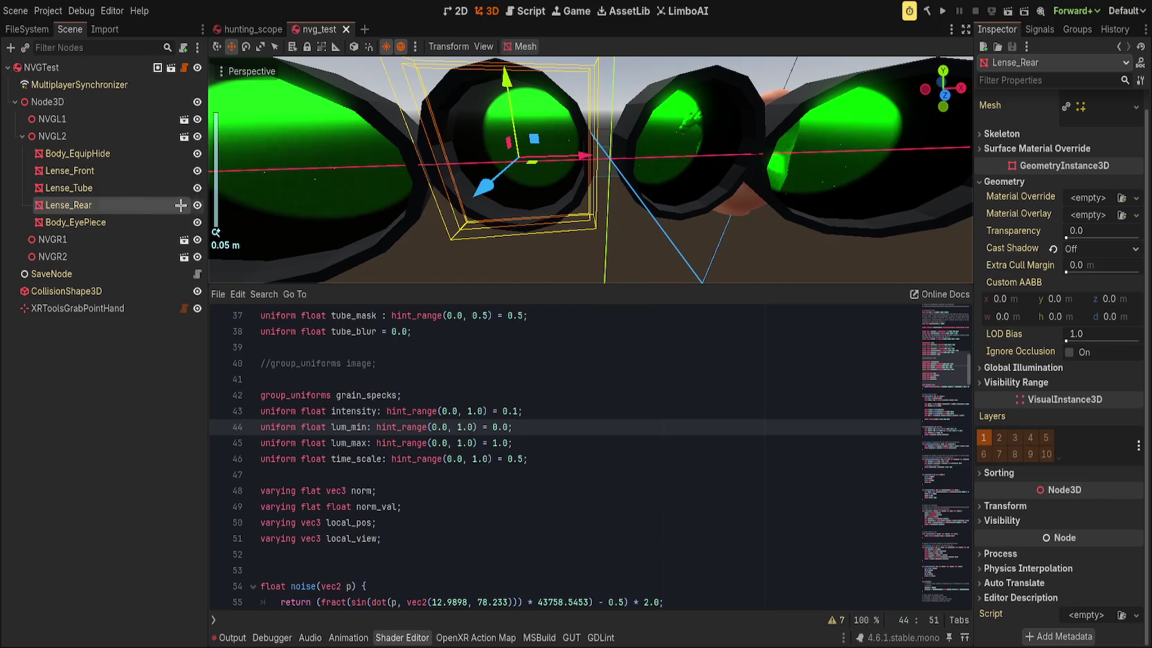
click(63, 119)
- Check Node3D's transform, collapse NVGL2's child meshes and view the goggles head-on
click(47, 102)
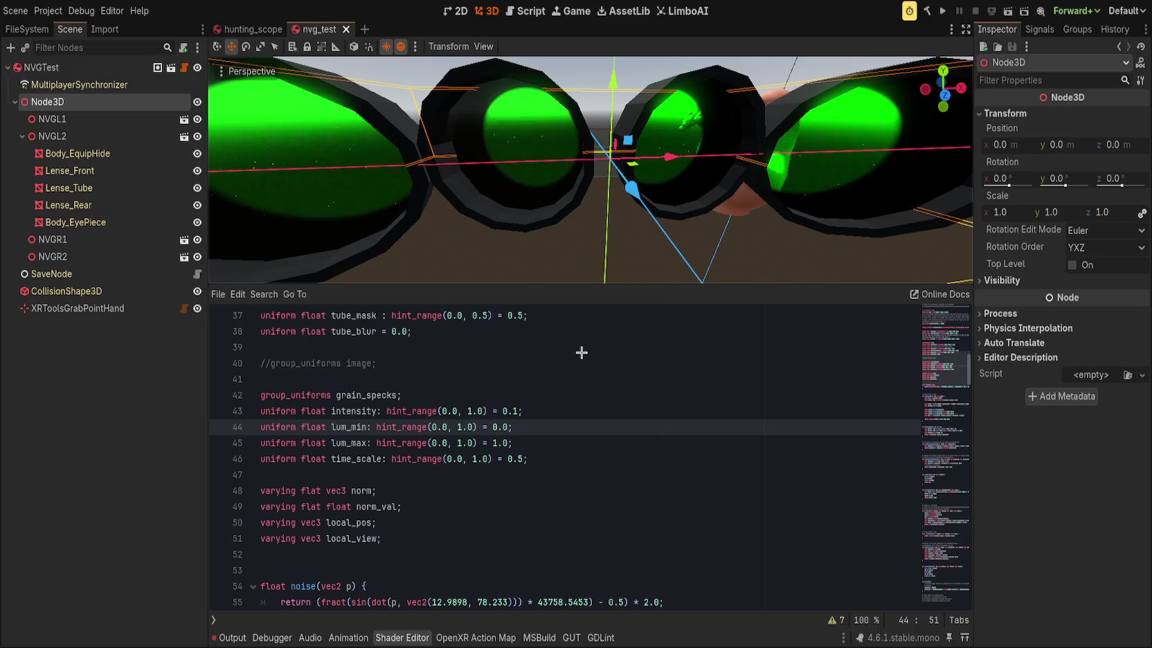
click(83, 138)
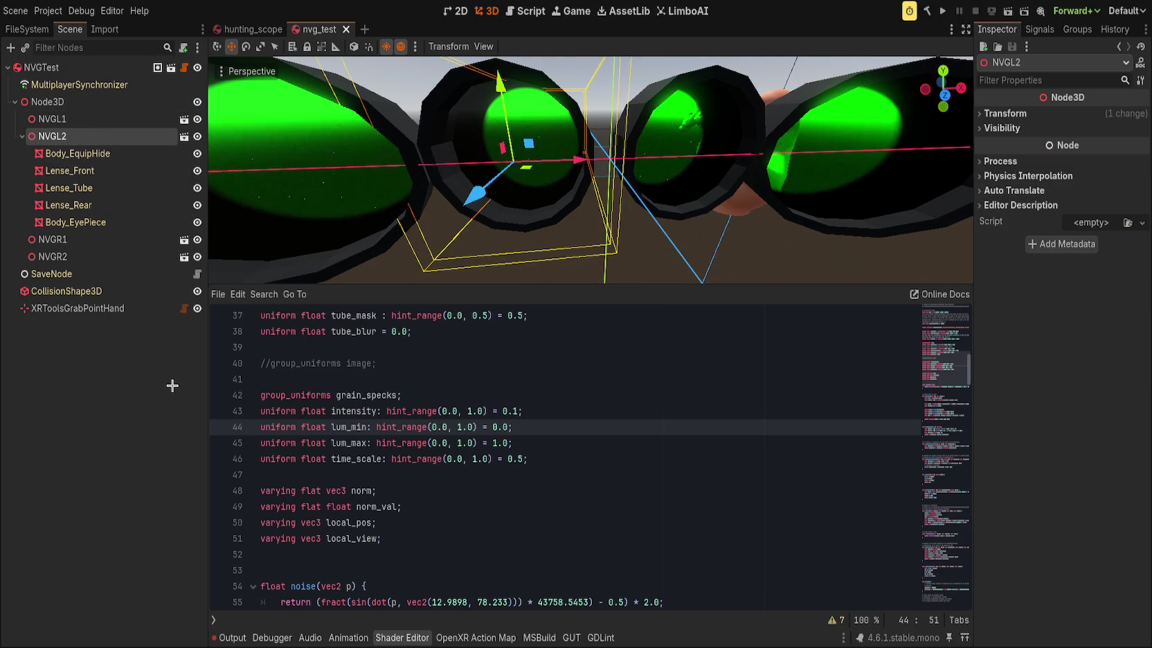
key(Left)
mouse_move(406, 217)
mouse_down()
mouse_move(424, 80)
mouse_move(376, 184)
mouse_move(445, 168)
mouse_move(787, 205)
mouse_up()
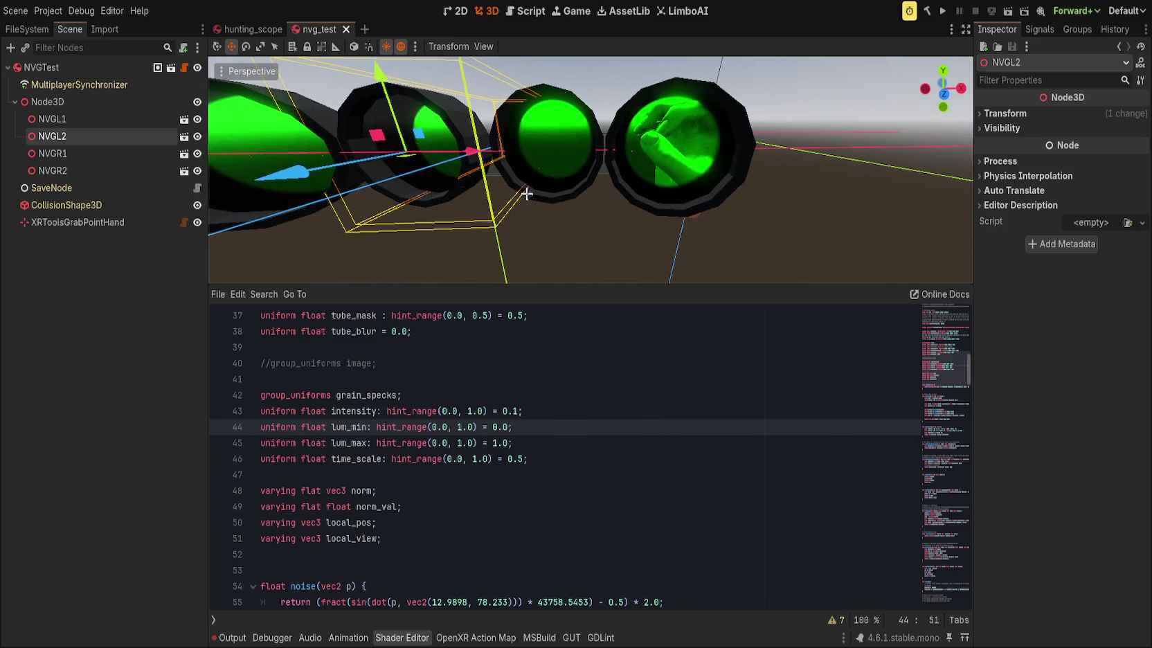
- Select NVGL1, NVGL2, NVGR1 and NVGR2 together and delete them
click(130, 150)
click(111, 119)
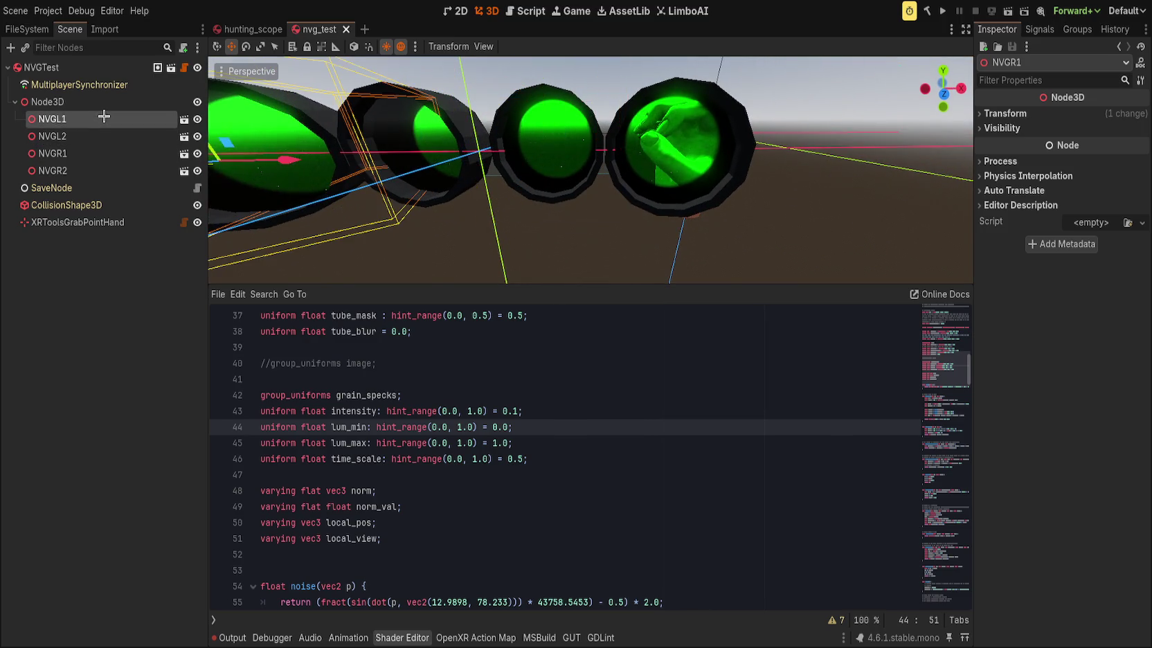
shift+click(111, 188)
click(93, 119)
shift+click(95, 171)
key(Delete)
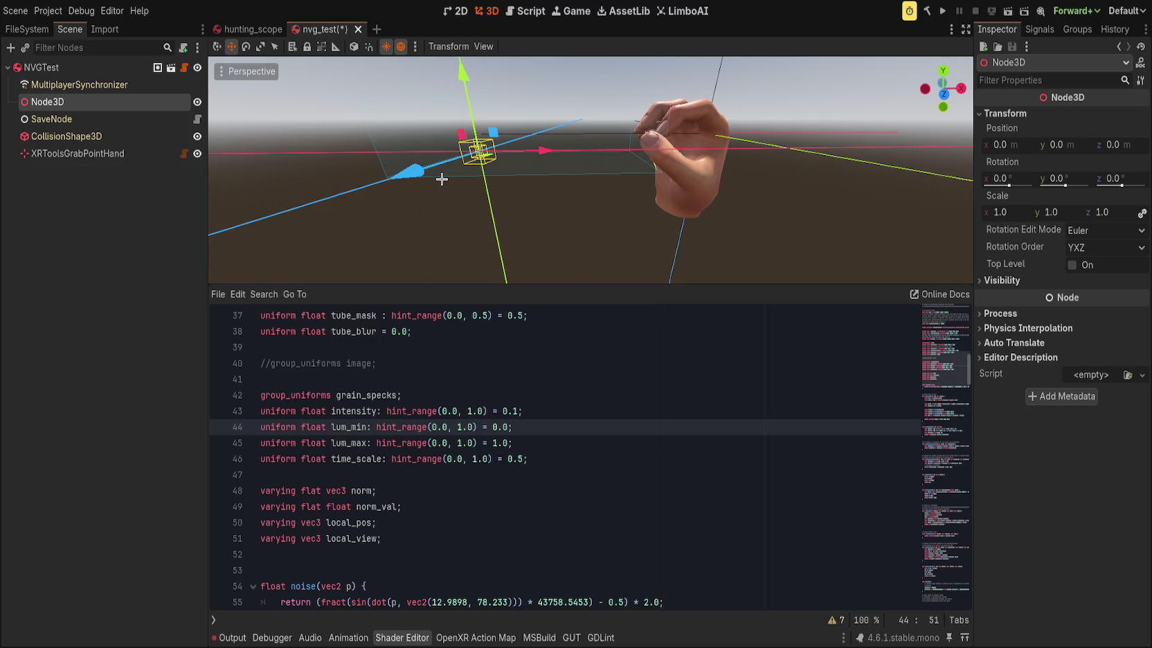
- Rename Node3D to 'Origin' and paste an nvg_basic instance under it
key(F2)
text(Origin)
key(Return)
key(ctrl+v)
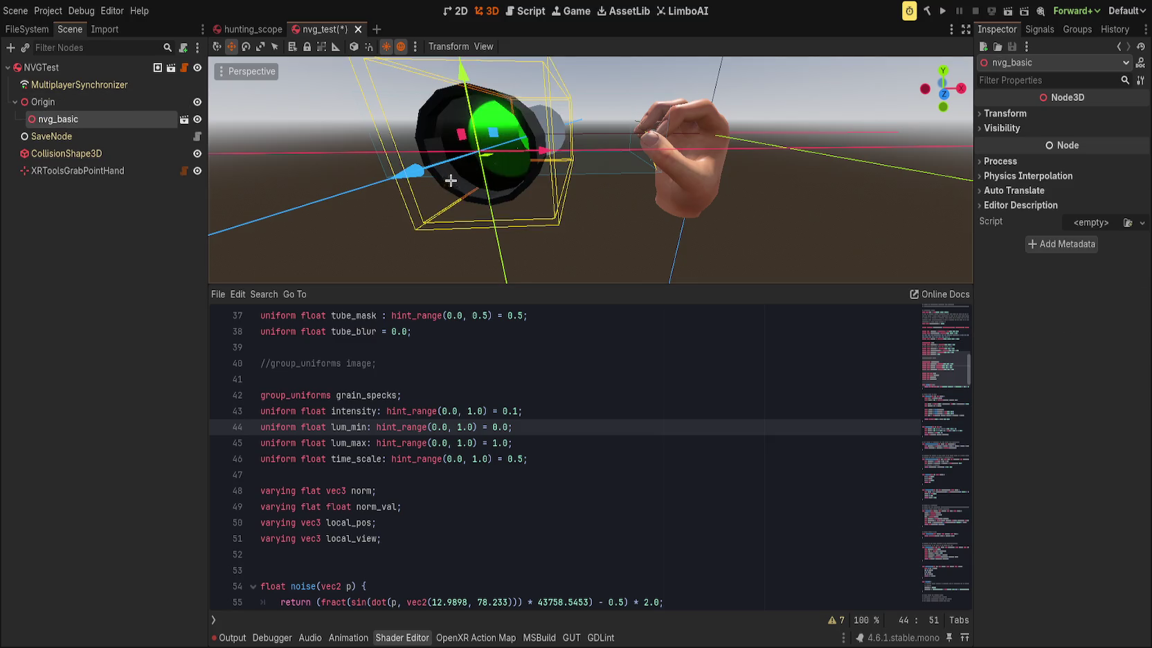
scroll(454, 151, up, 3)
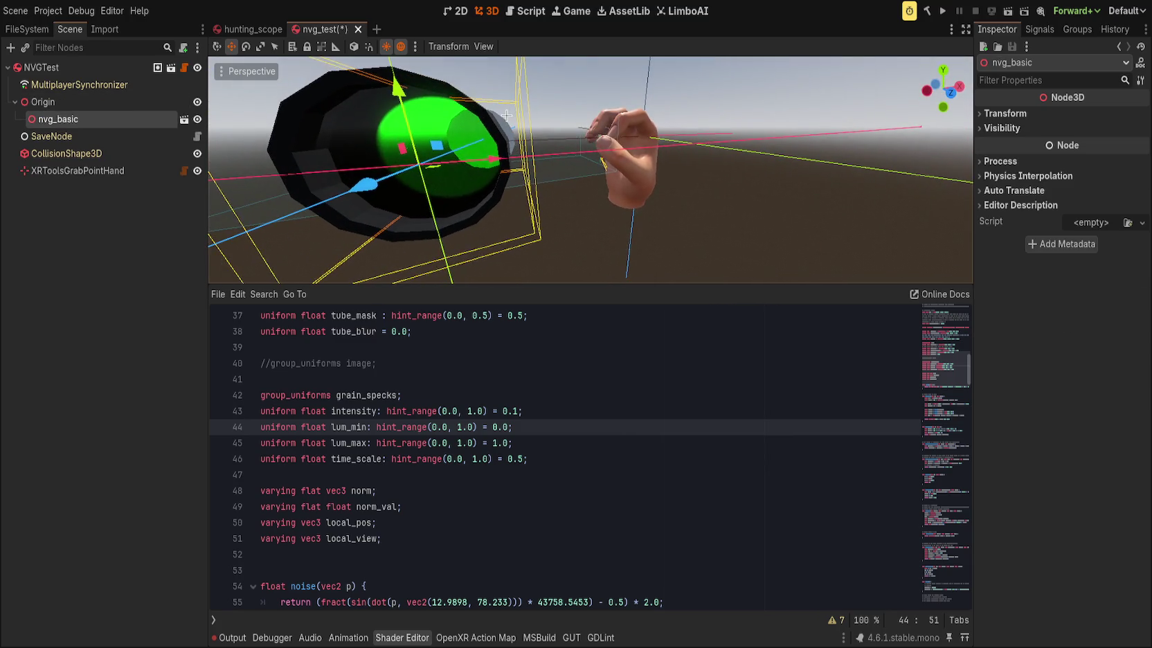
key(f)
scroll(489, 195, down, 1)
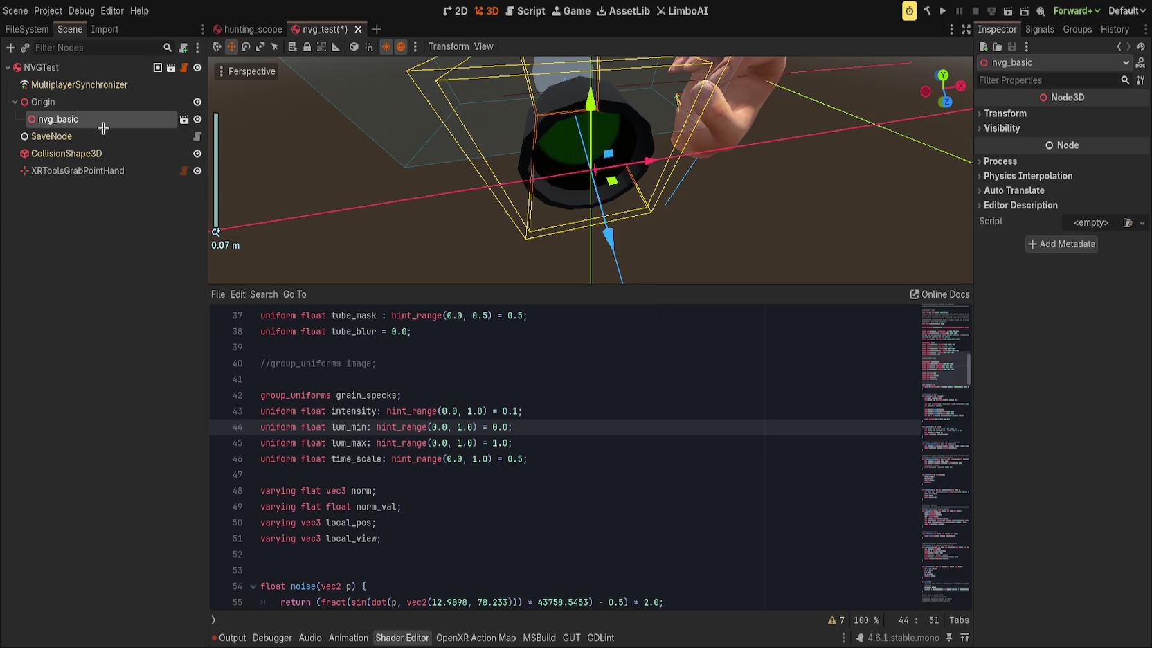
- Rename the instance to 'NVG-1' and duplicate it into NVG-2 through NVG-4
key(ctrl+z)
key(ctrl+d)
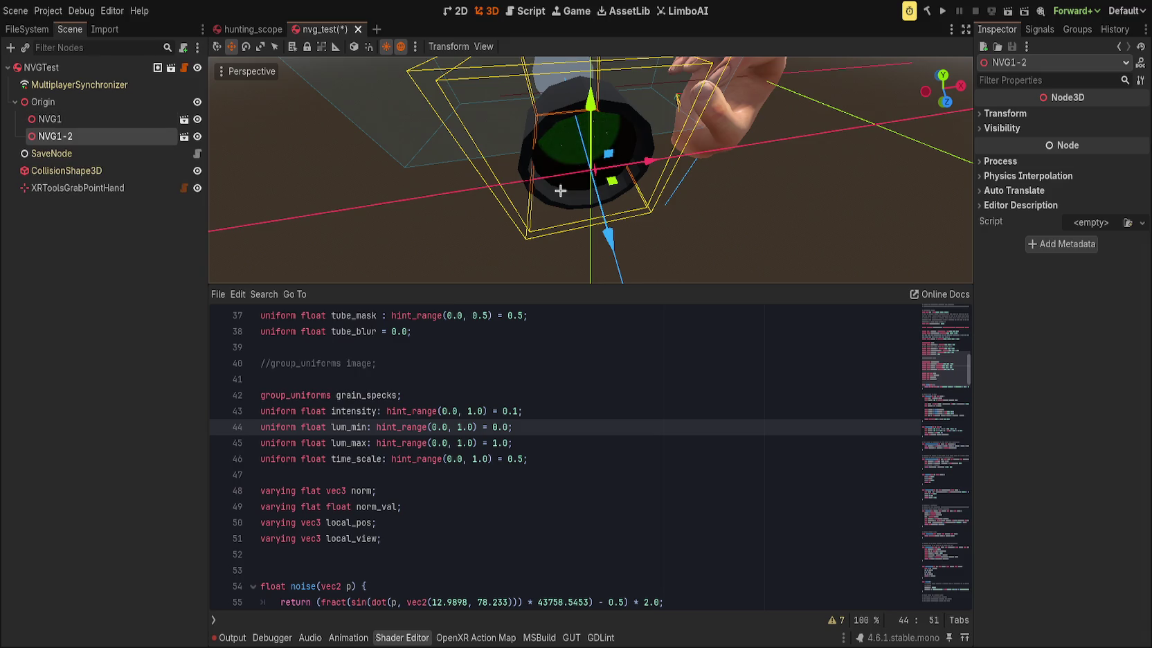
key(ctrl+z)
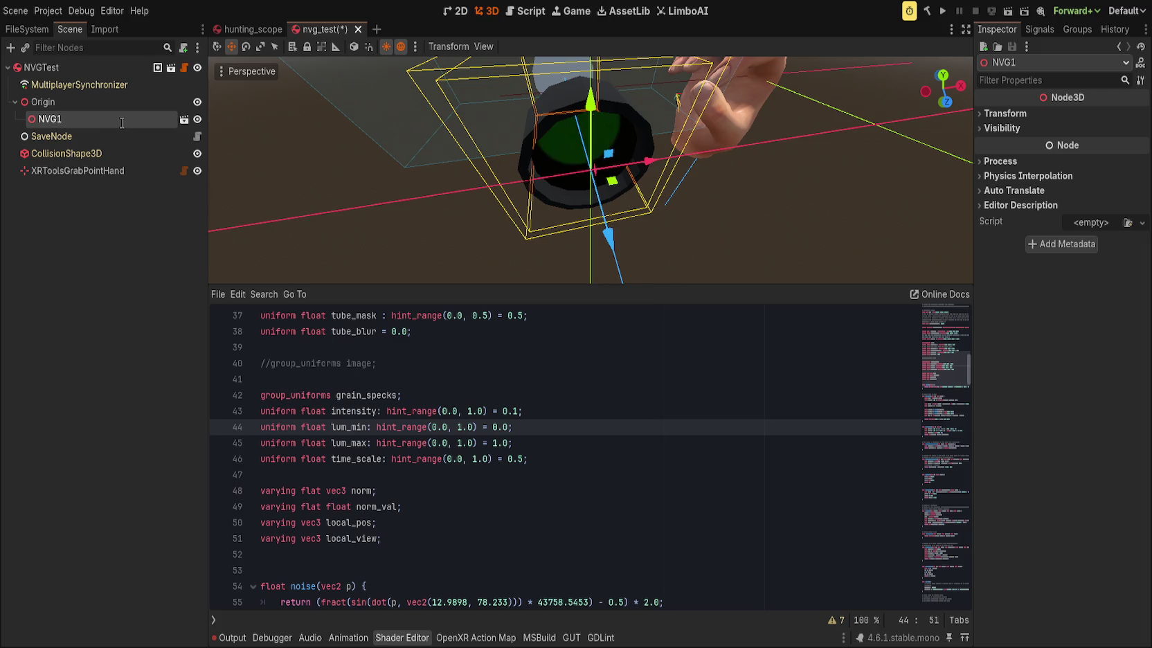
text(-)
key(Return)
key(ctrl+d)
key(ctrl+d)
key(ctrl+d)
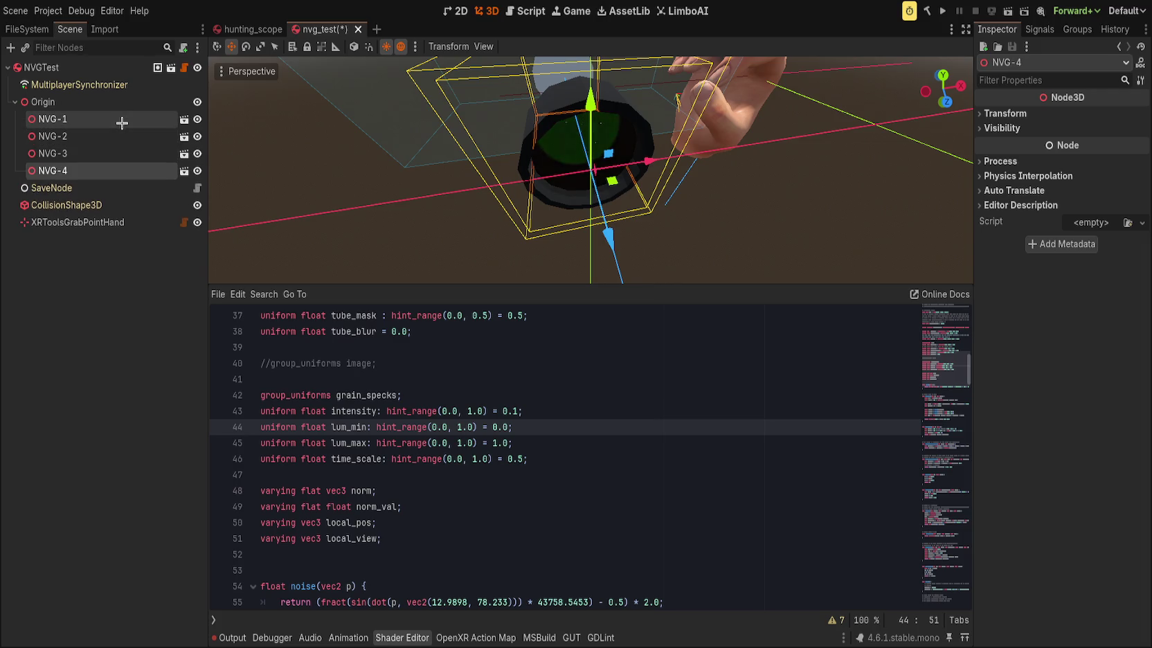
click(104, 119)
scroll(373, 147, down, 3)
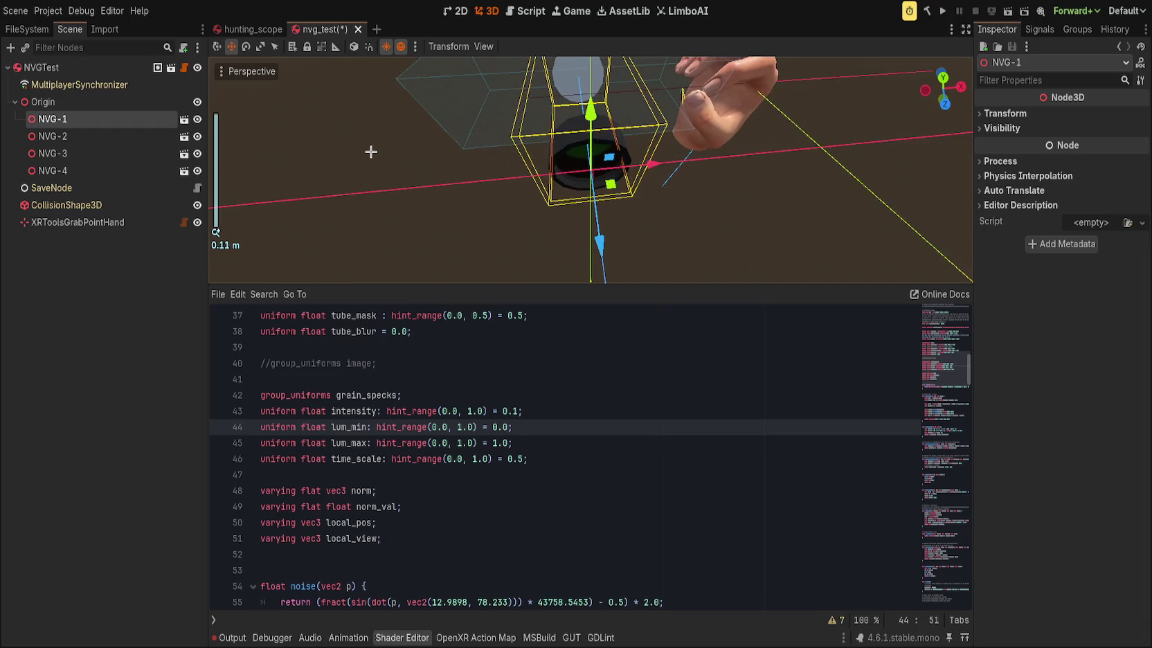
key(f)
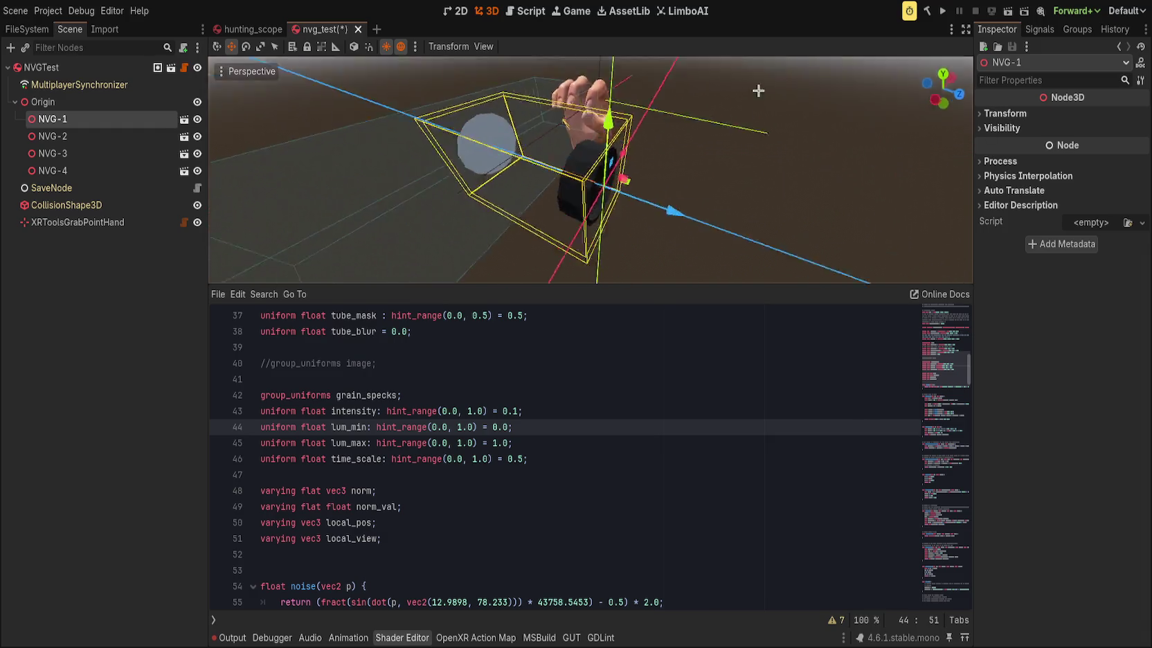
scroll(550, 245, down, 3)
- Shift NVG-1 to x -0.095 and rotate it 30° around y
drag(553, 249, 425, 277)
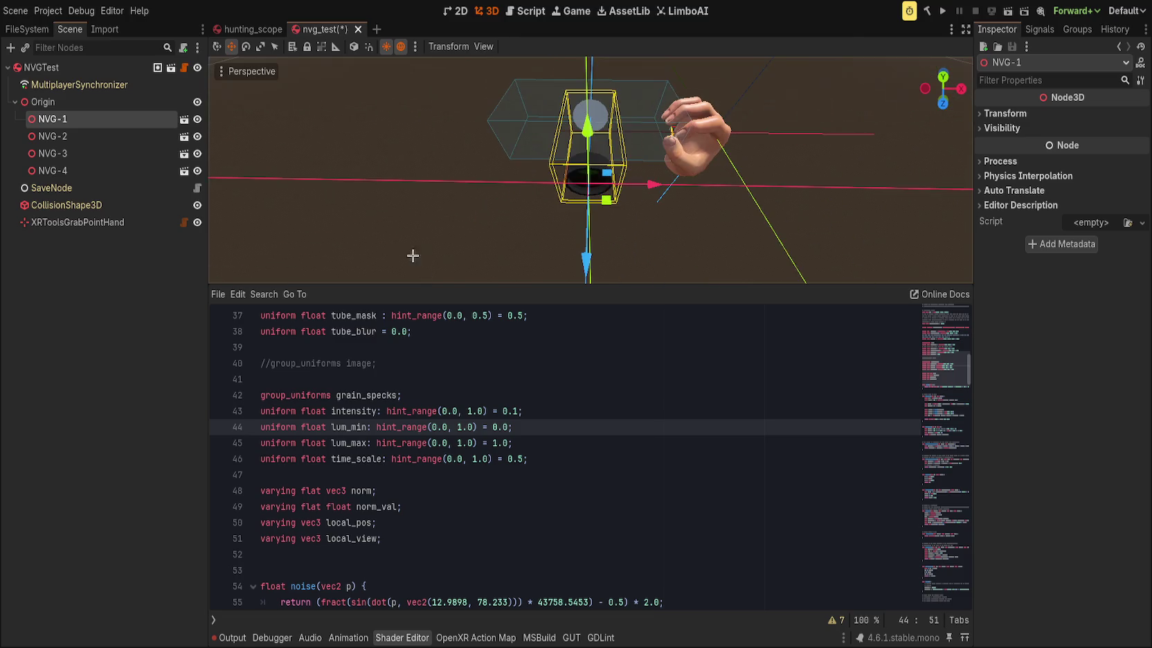
click(1008, 112)
drag(1012, 148, 987, 148)
click(1050, 179)
text(30)
key(Return)
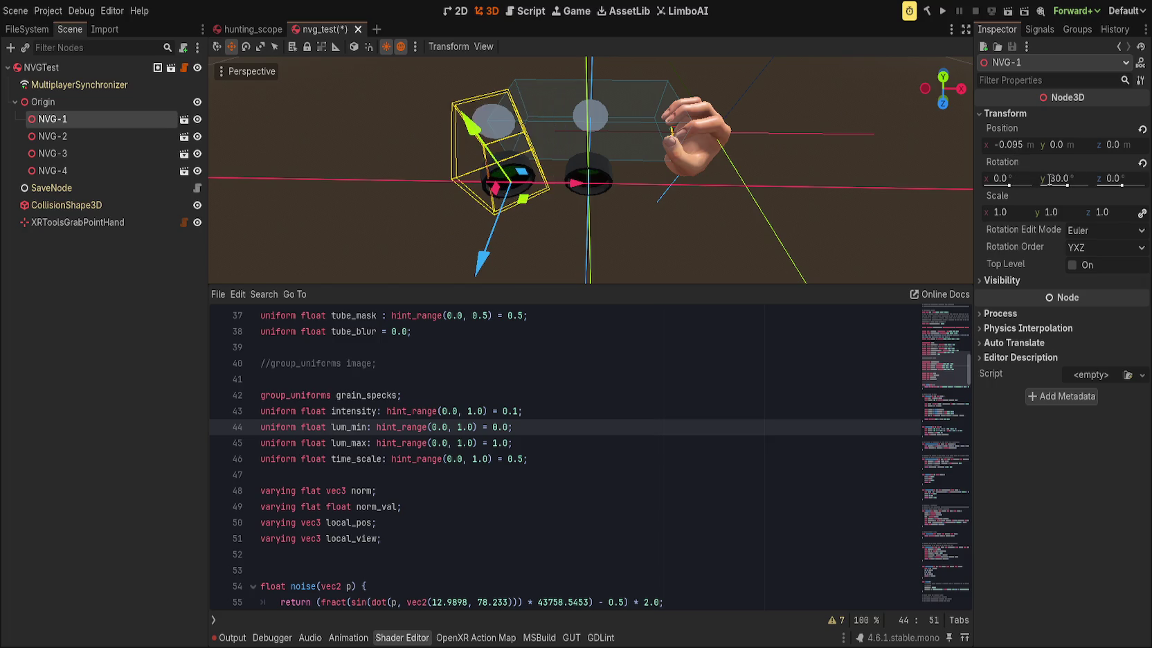
- Change NVG-3's x position offset
click(599, 175)
click(992, 114)
click(1014, 145)
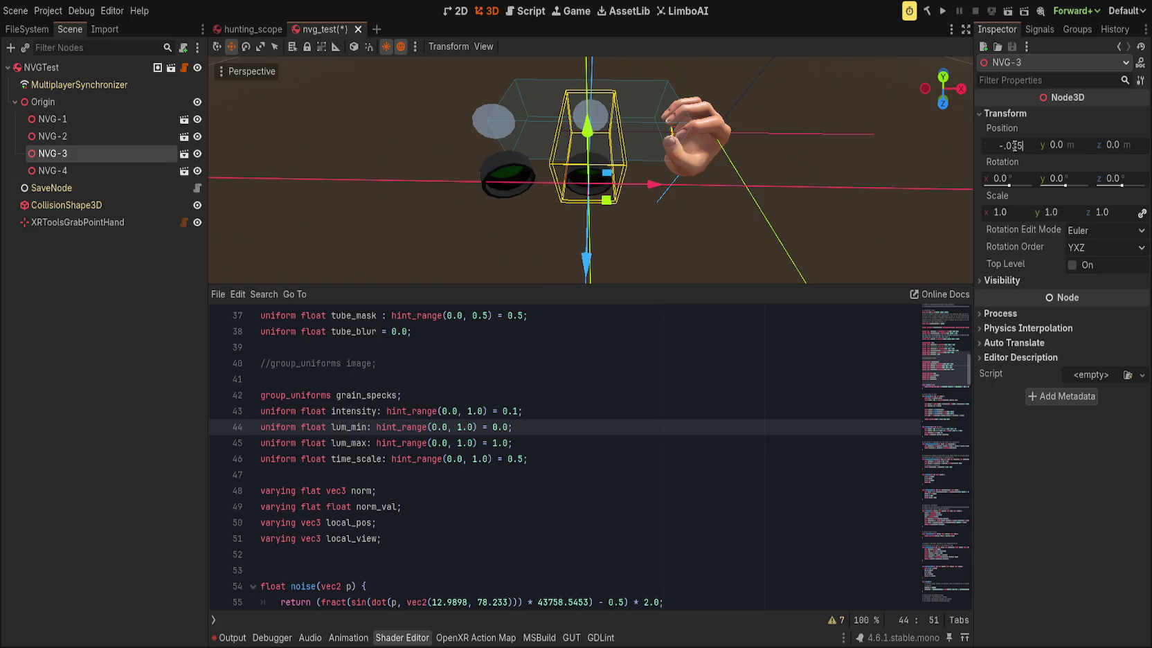
key(Return)
scroll(665, 180, up, 8)
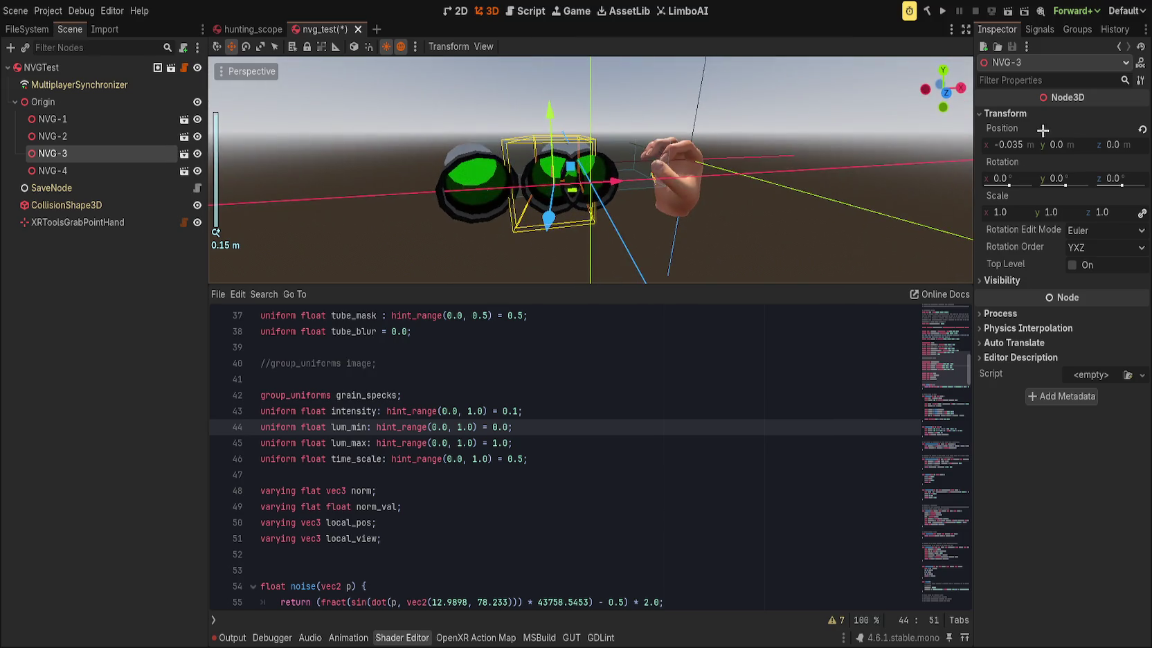
- Compare the tubes' transforms, then give NVG-2 a negative x position offset
click(118, 170)
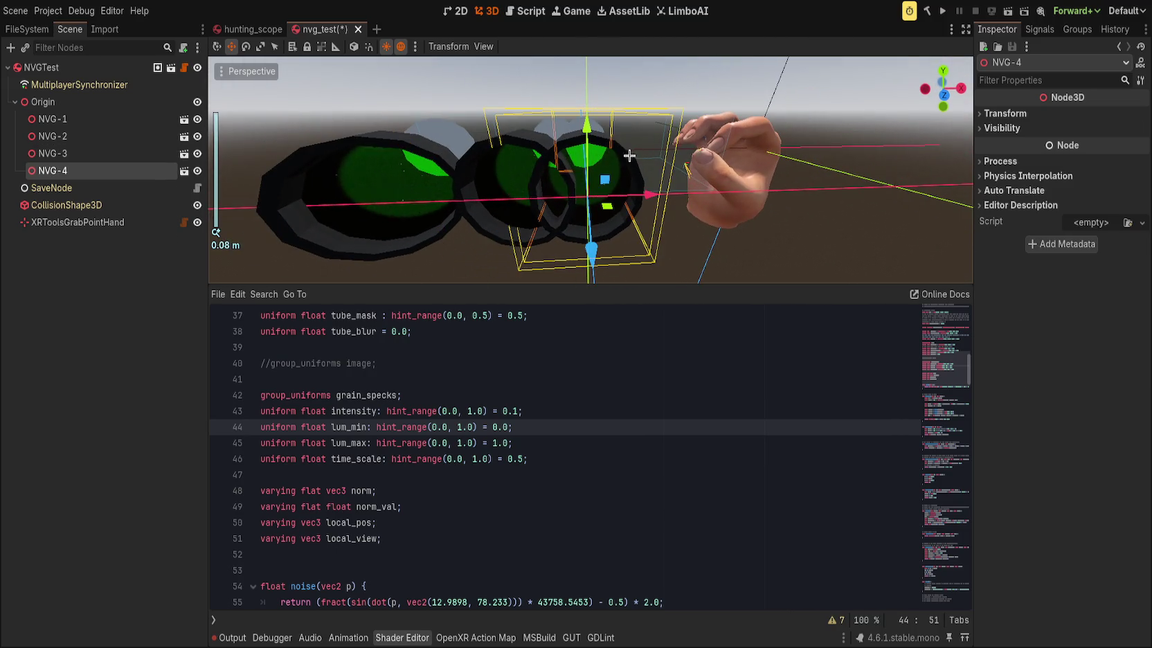
click(115, 154)
click(127, 139)
click(135, 121)
click(134, 136)
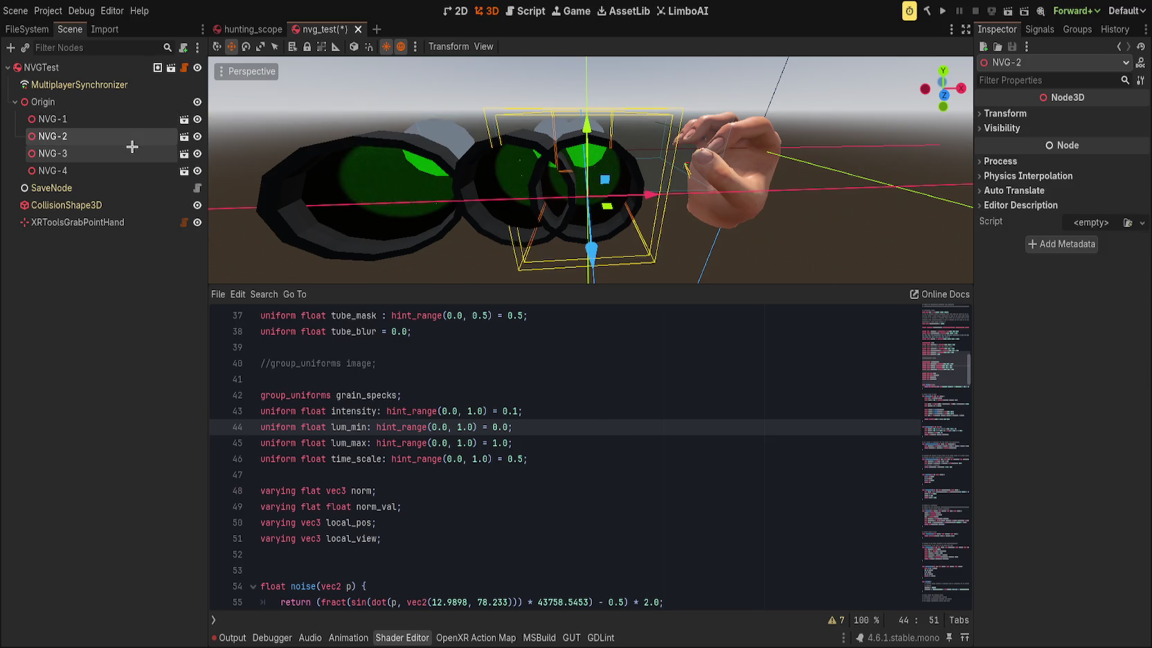
click(132, 153)
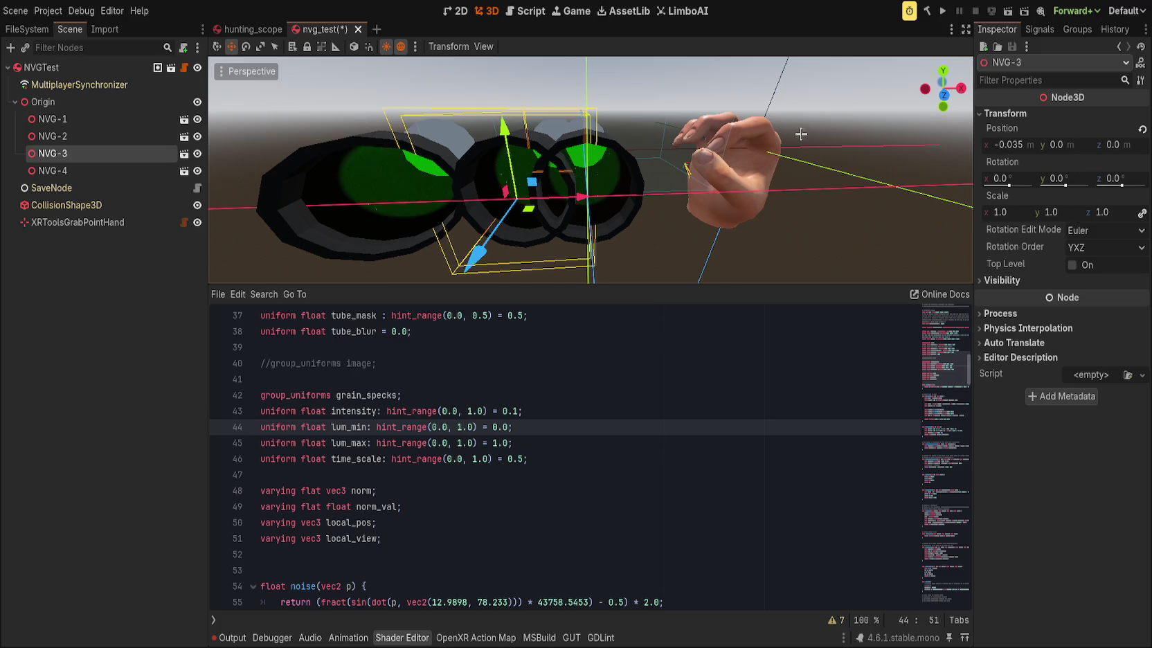
click(150, 140)
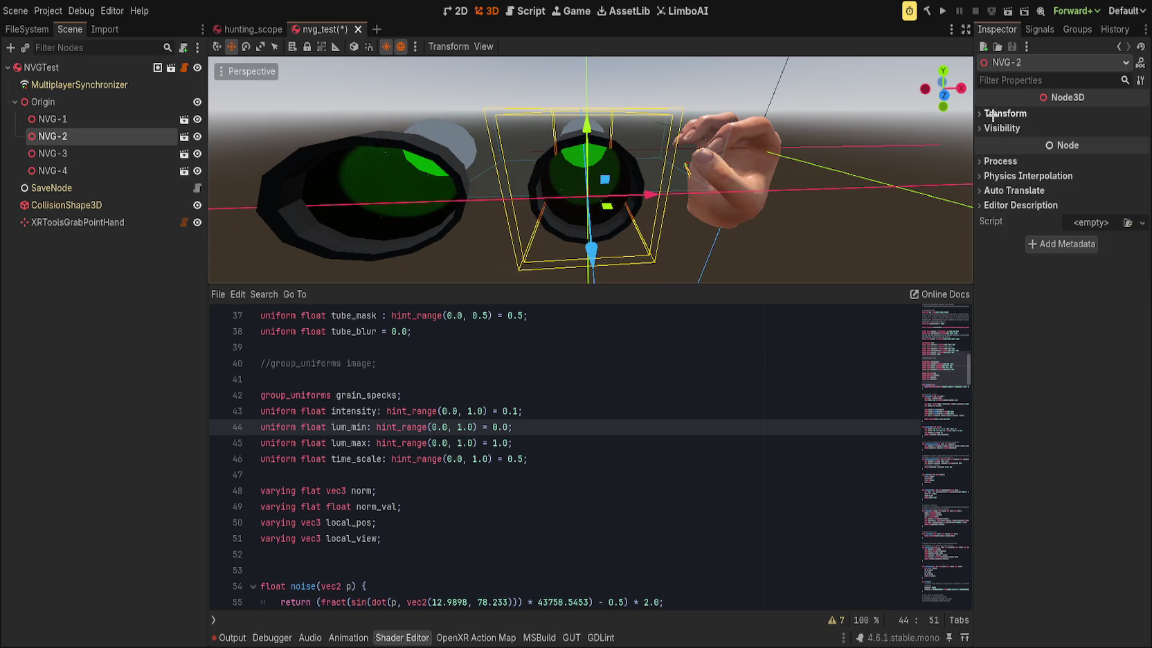
click(1010, 146)
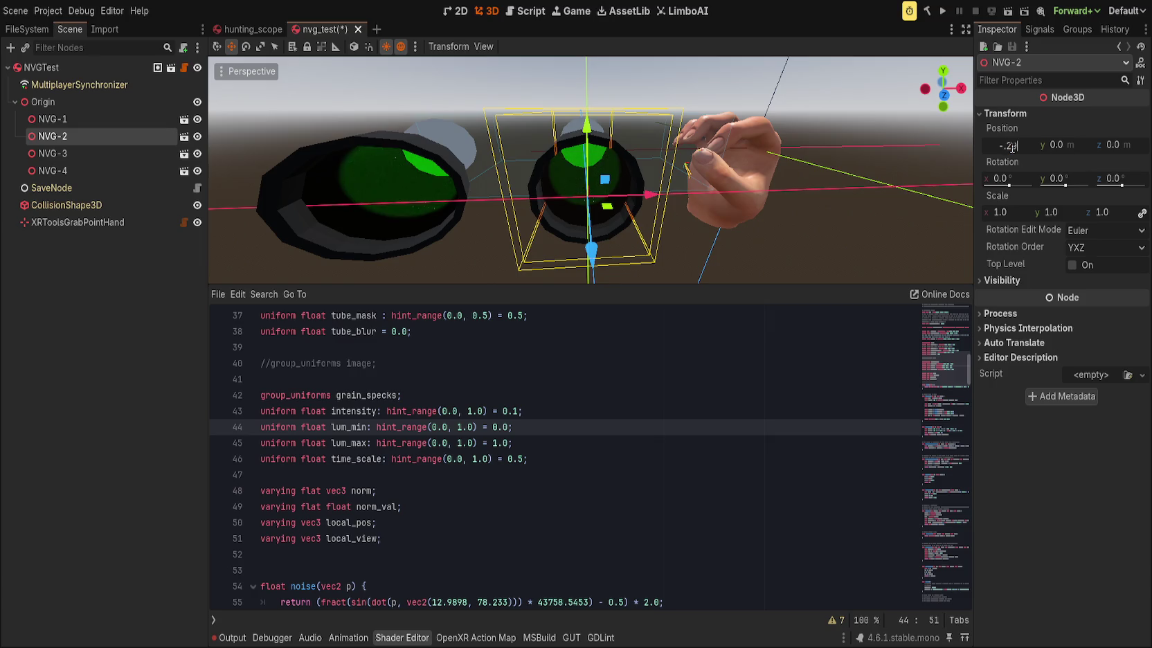
key(Return)
click(1012, 146)
text(-)
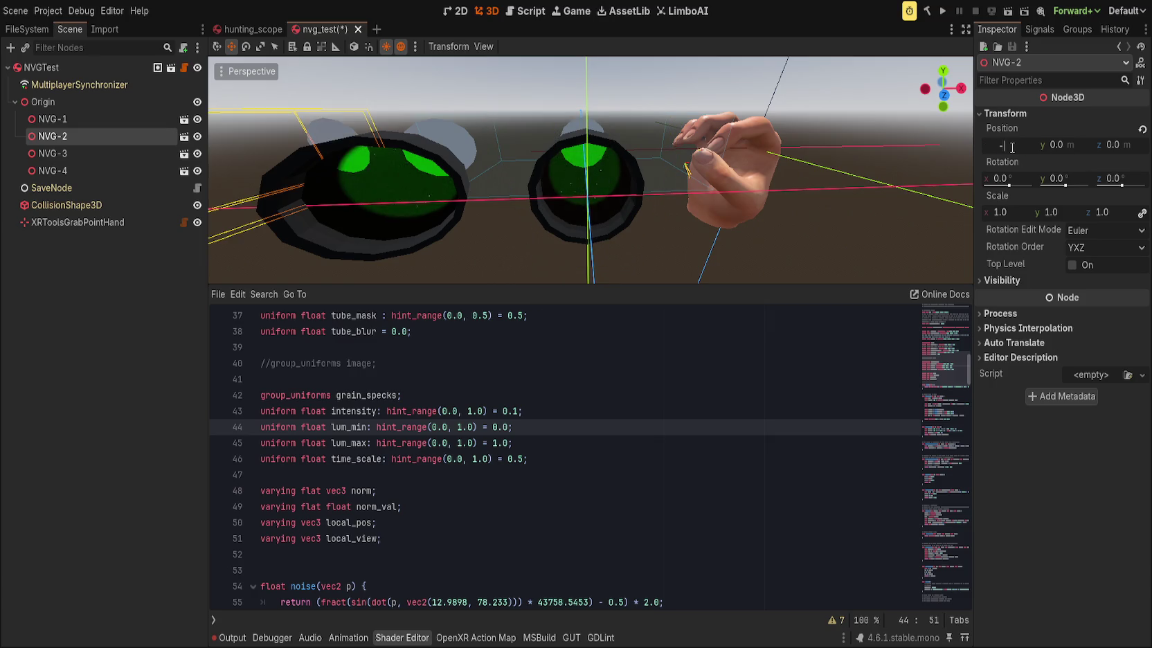
key(Return)
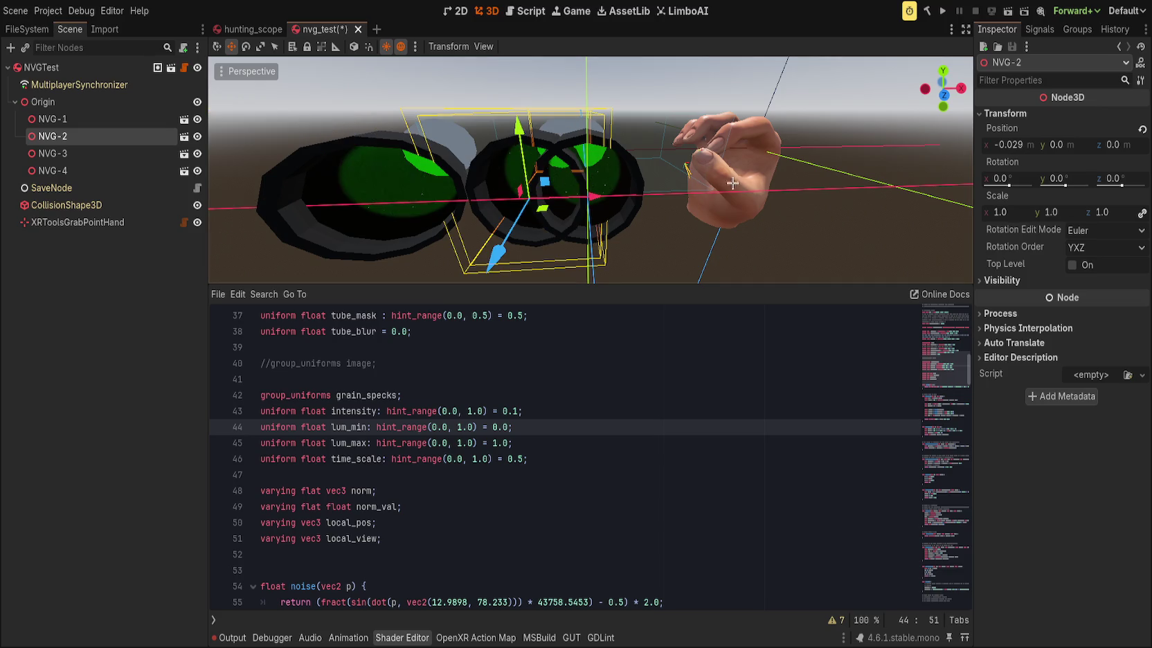
- Set NVG-3's x to 0.029 and rotate NVG-4 -30° around y
click(188, 154)
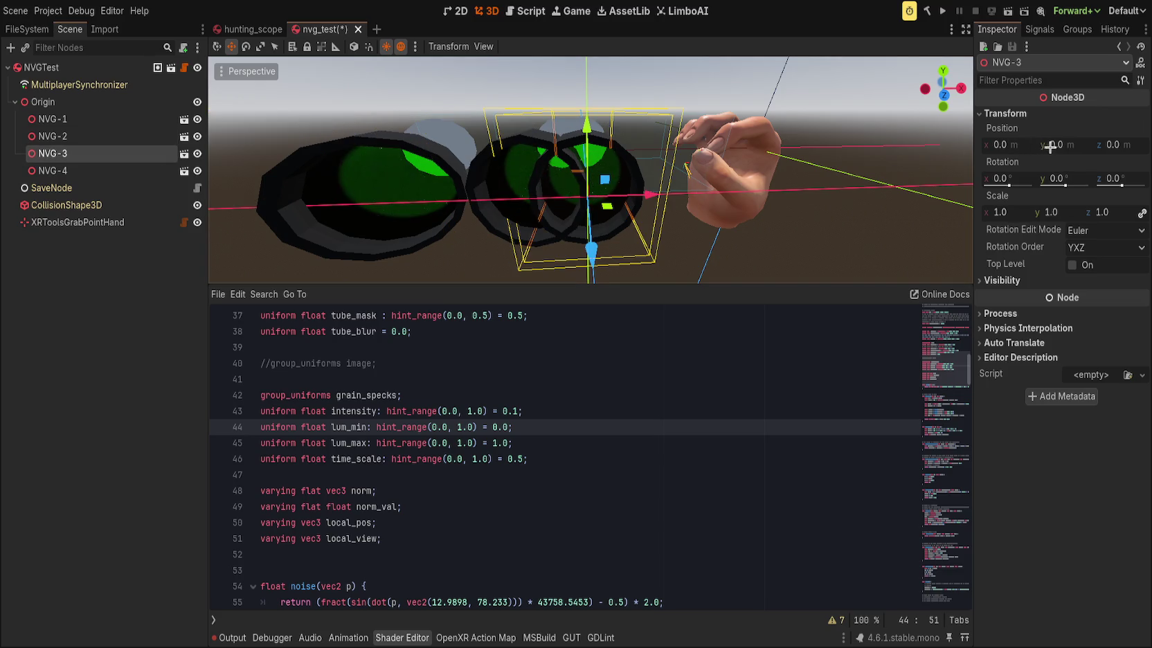
click(999, 145)
key(Return)
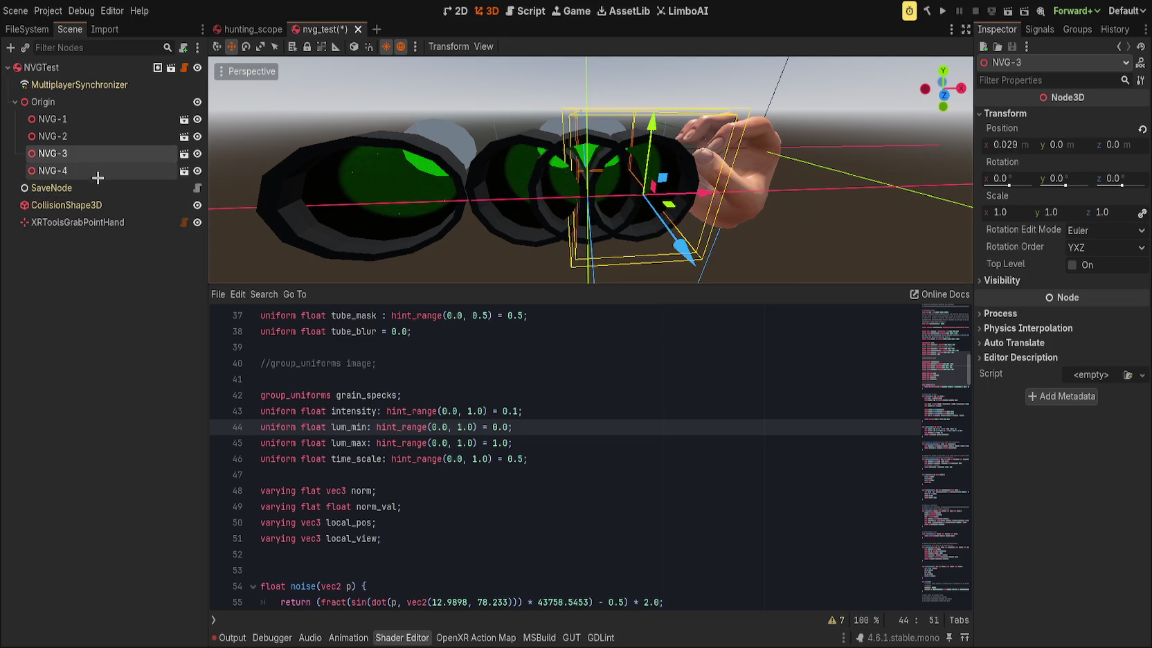
click(48, 170)
click(1057, 179)
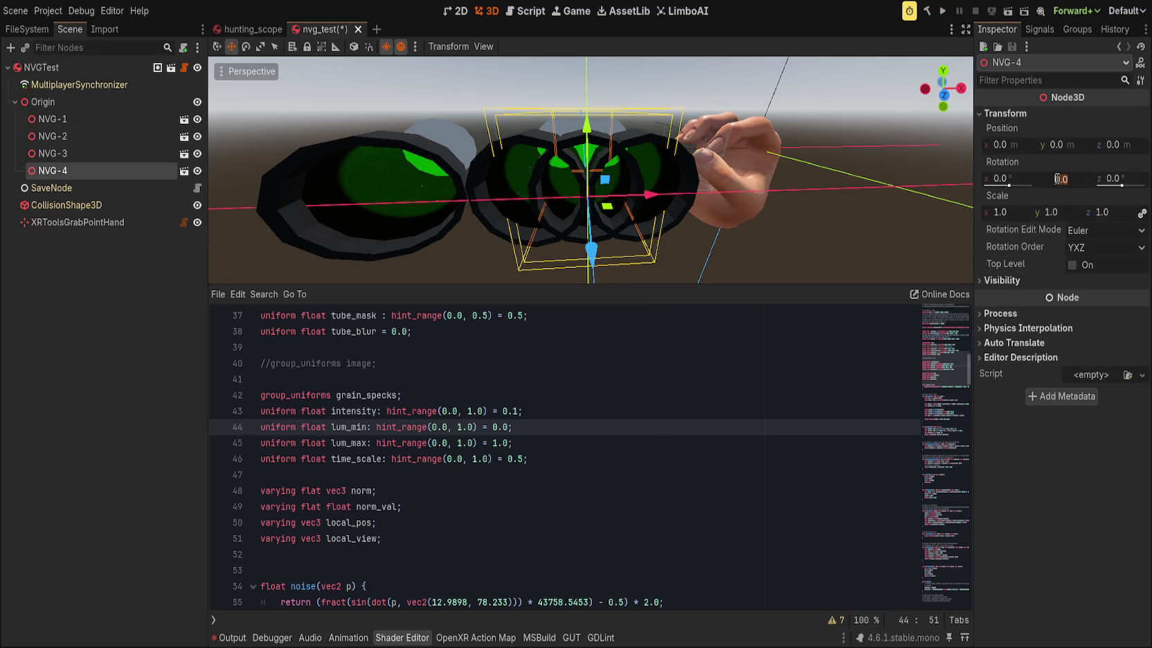
text(20)
key(Return)
click(1057, 179)
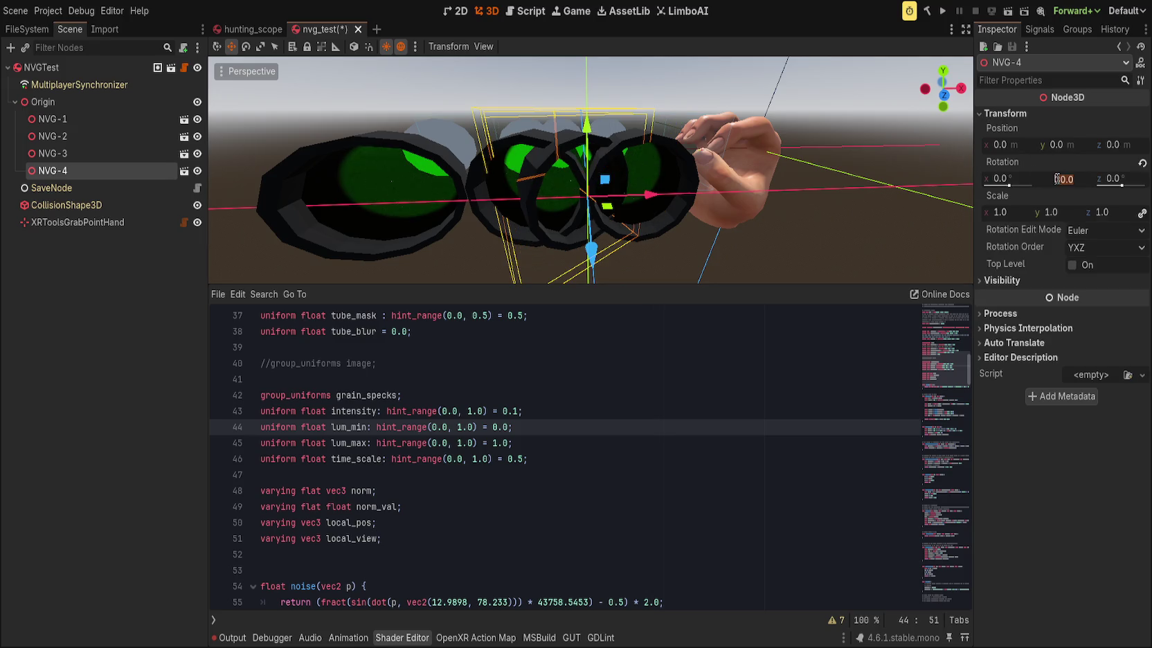
text(-30)
key(Return)
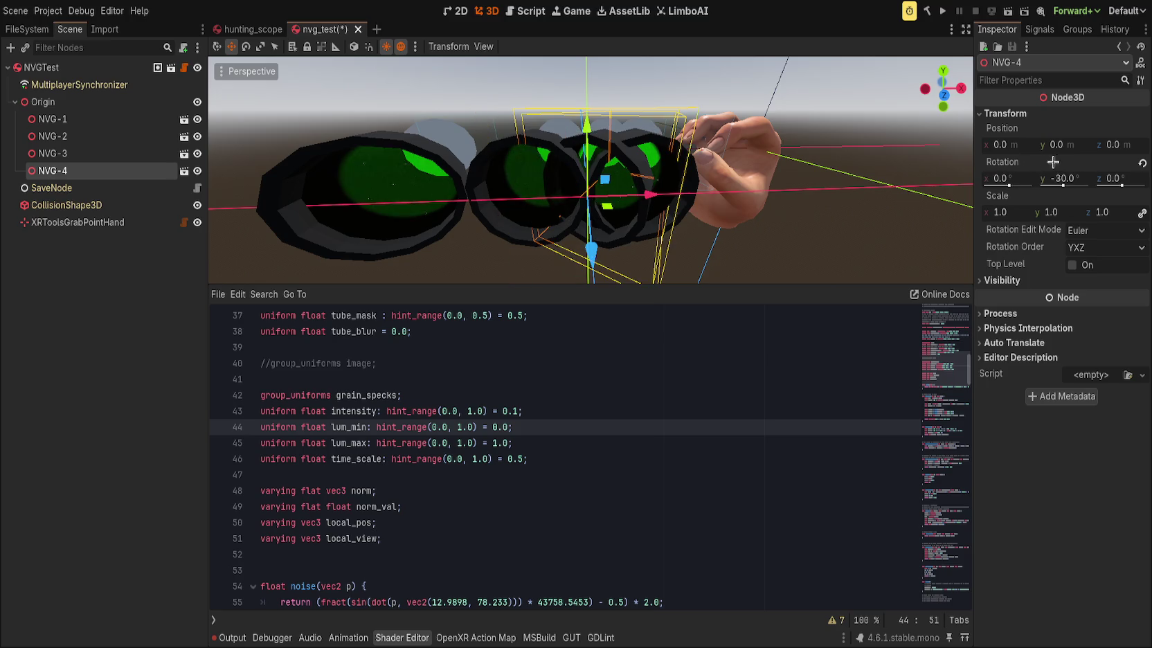
- Move NVG-4 to x 0.09 with a z offset of 0.014
drag(647, 194, 826, 207)
drag(890, 177, 781, 124)
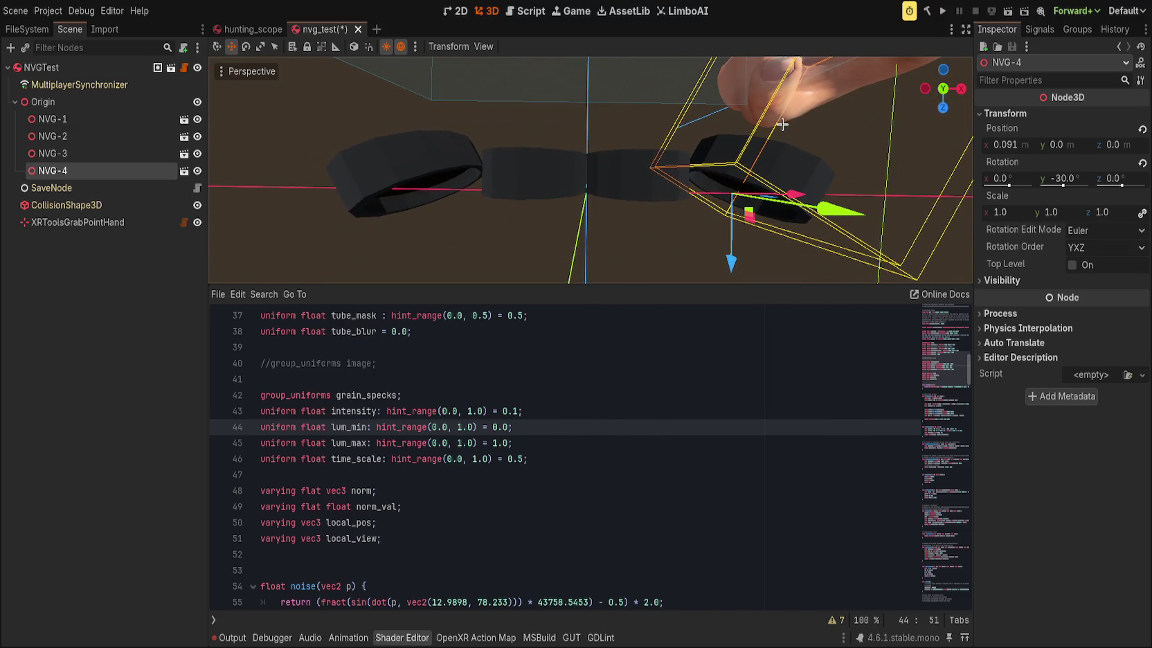
drag(846, 145, 816, 160)
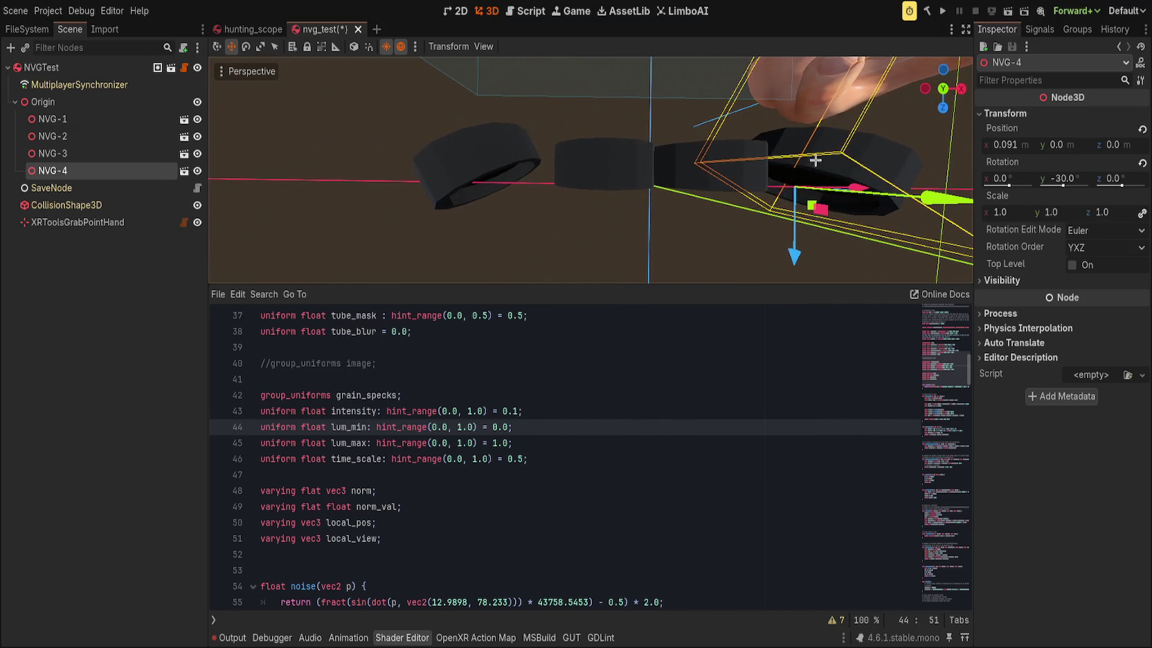
drag(528, 131, 539, 141)
click(1023, 145)
text(0.09)
key(Tab)
key(Tab)
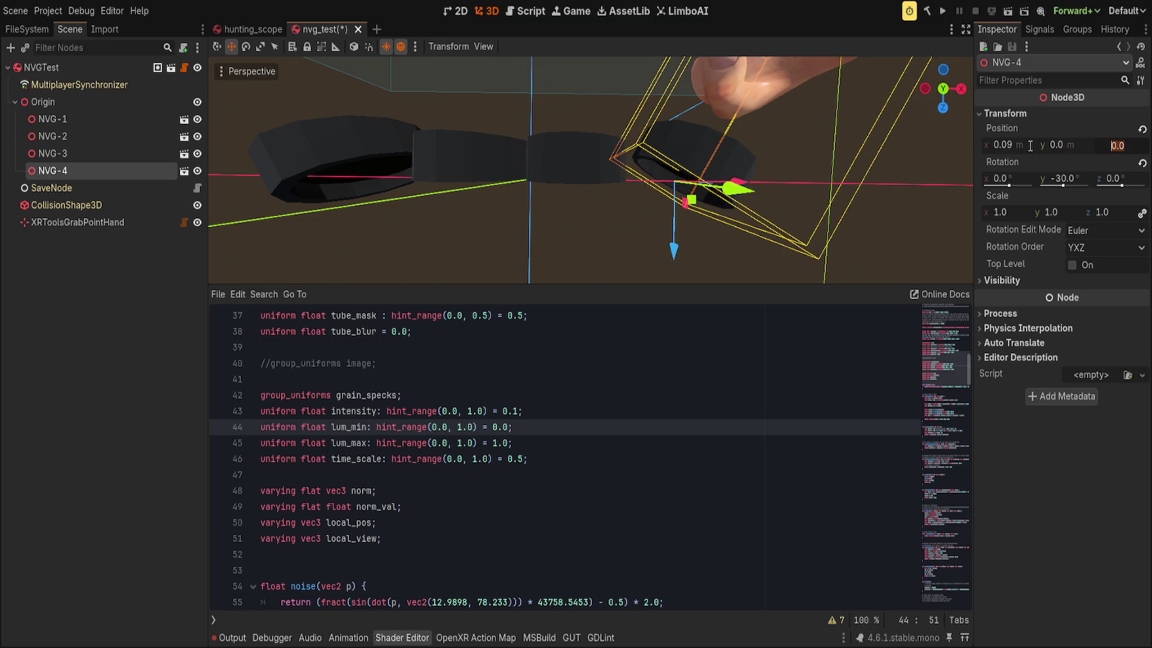
text(4)
key(Return)
- Set NVG-3's x to 0.015 and NVG-2's x to -0.035
drag(624, 174, 553, 167)
click(552, 169)
click(1008, 146)
key(BackSpace)
text(015)
key(Return)
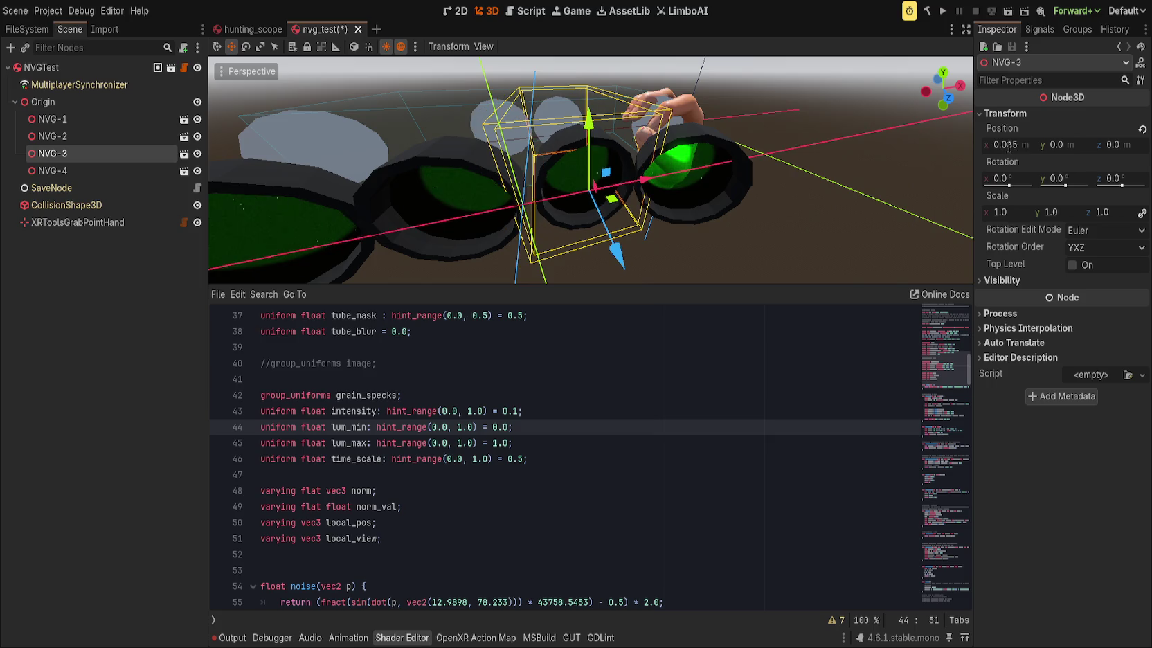
click(52, 136)
click(1013, 146)
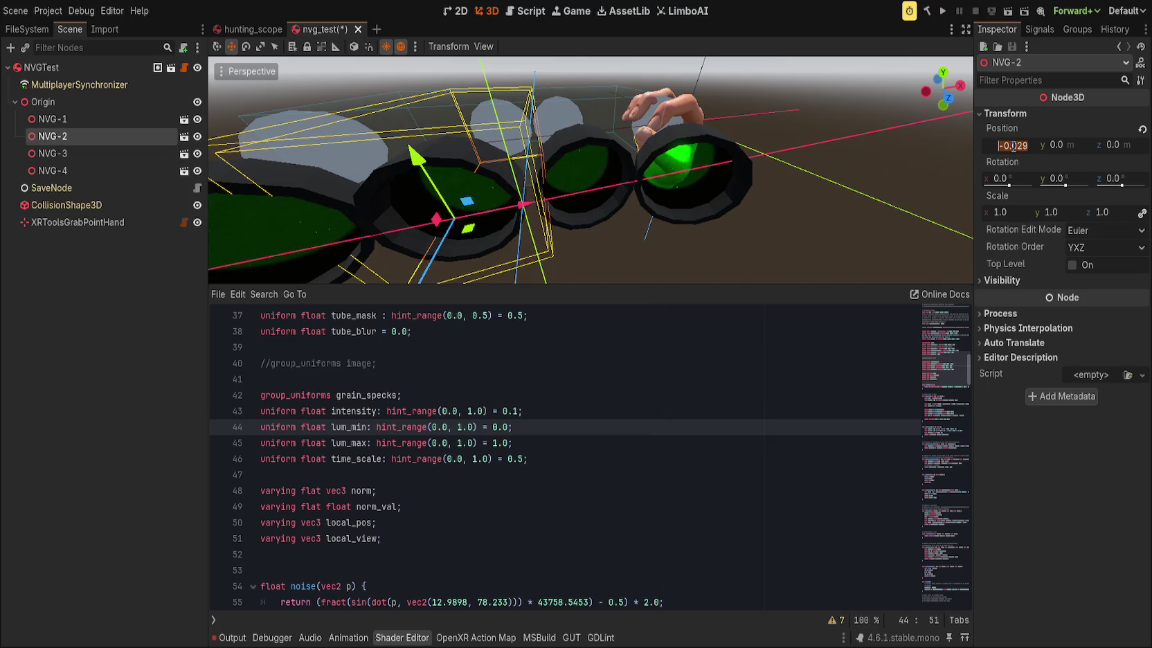
text(.0)
key(Return)
- From the front view, set NVG-2's x to -0.035 and NVG-3's x to 0.03
scroll(608, 108, up, 5)
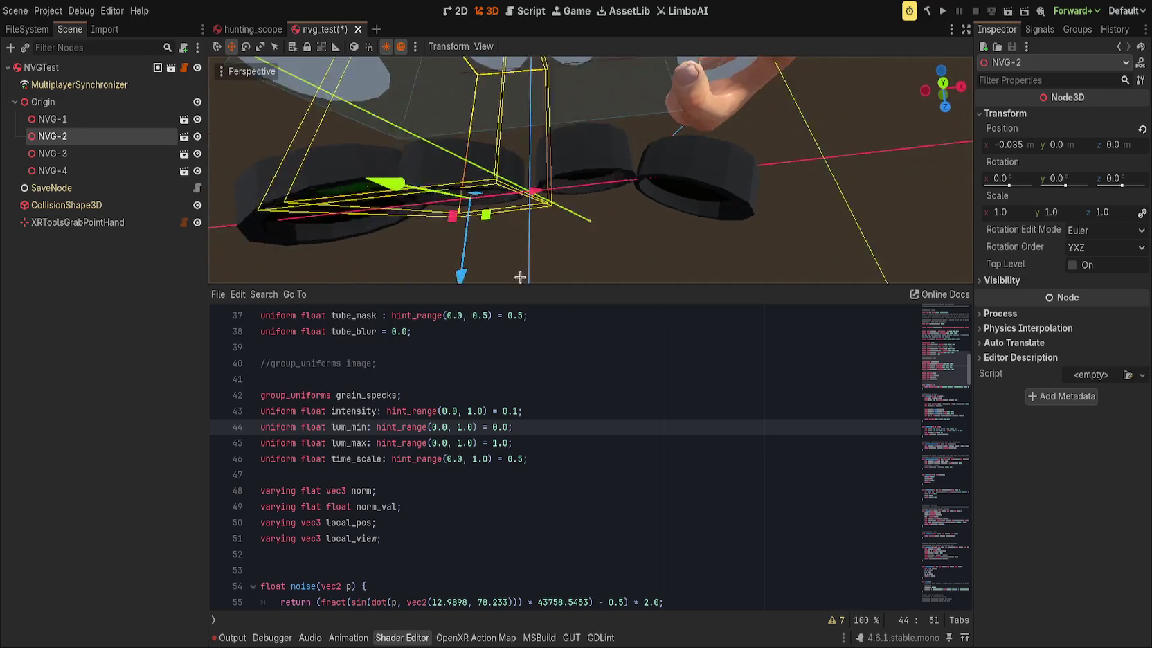
scroll(609, 108, up, 3)
key(KP_1)
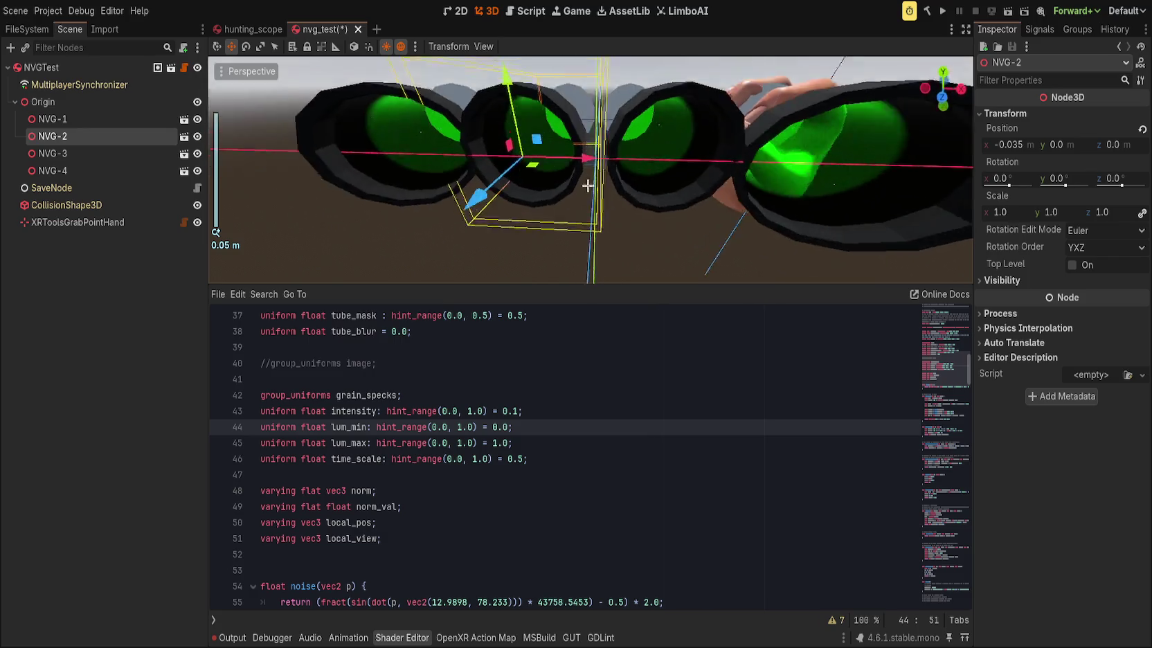
drag(593, 178, 598, 184)
click(1029, 146)
text(-0.035)
key(Return)
click(669, 155)
click(1007, 144)
text(0.03)
key(Return)
- Nudge NVG-4 slightly left to x 0.085
drag(883, 138, 699, 257)
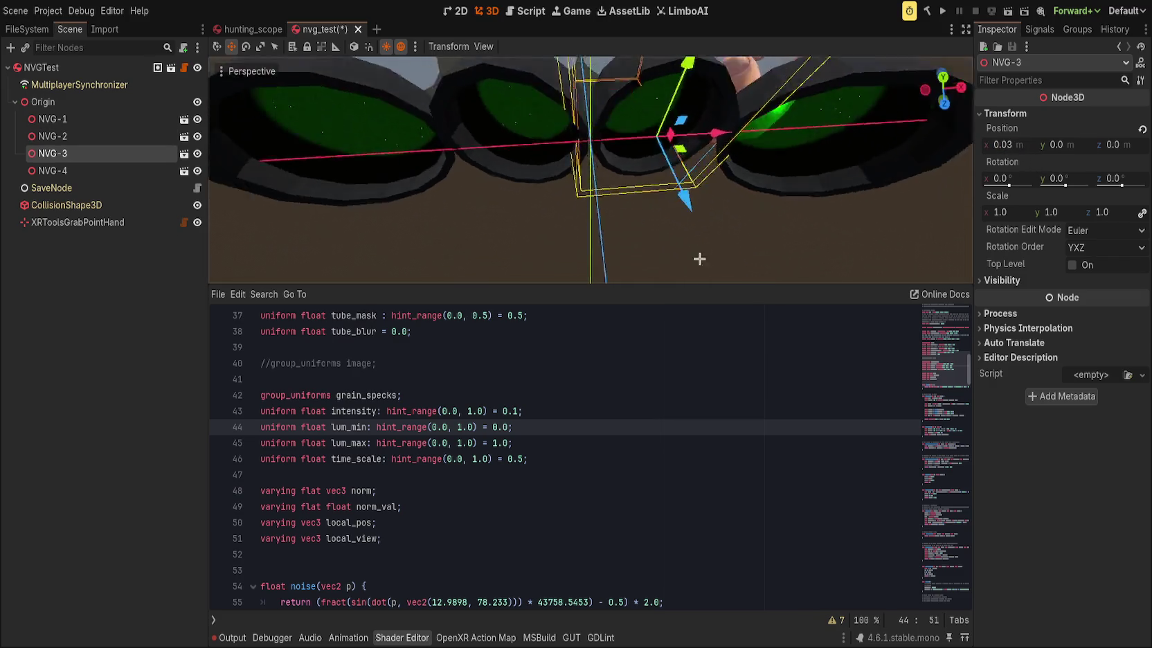
scroll(671, 128, up, 5)
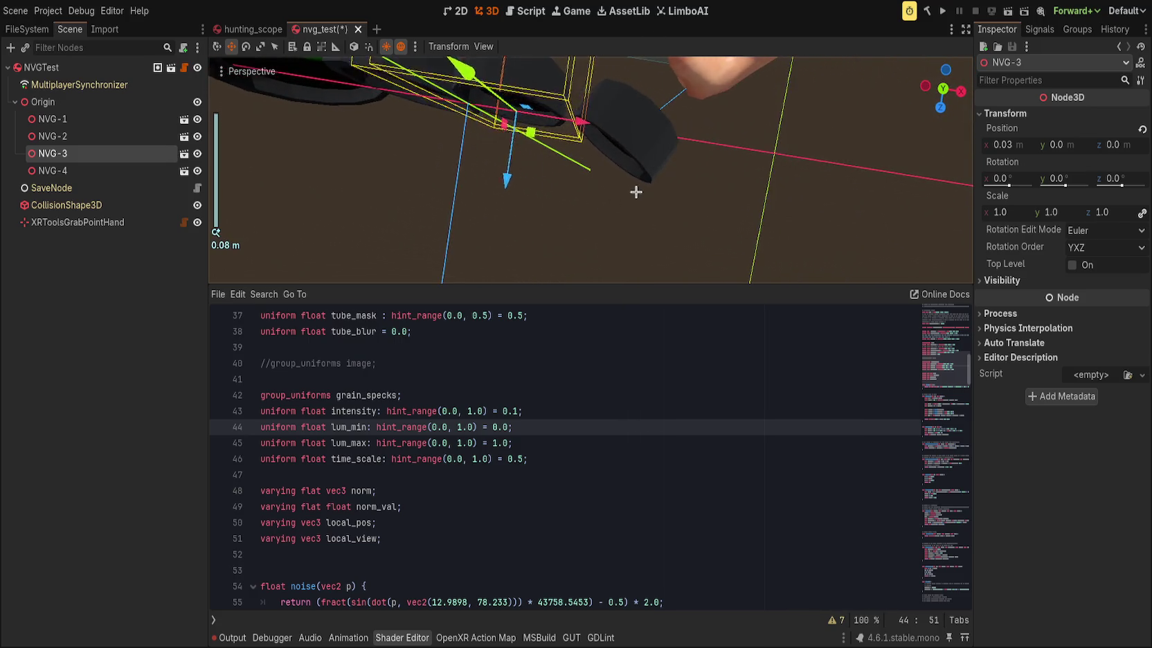
click(609, 123)
drag(661, 121, 649, 123)
- Nudge NVG-4's z to 0.015, then set NVG-1 to x -0.085 and z 0.015
click(943, 88)
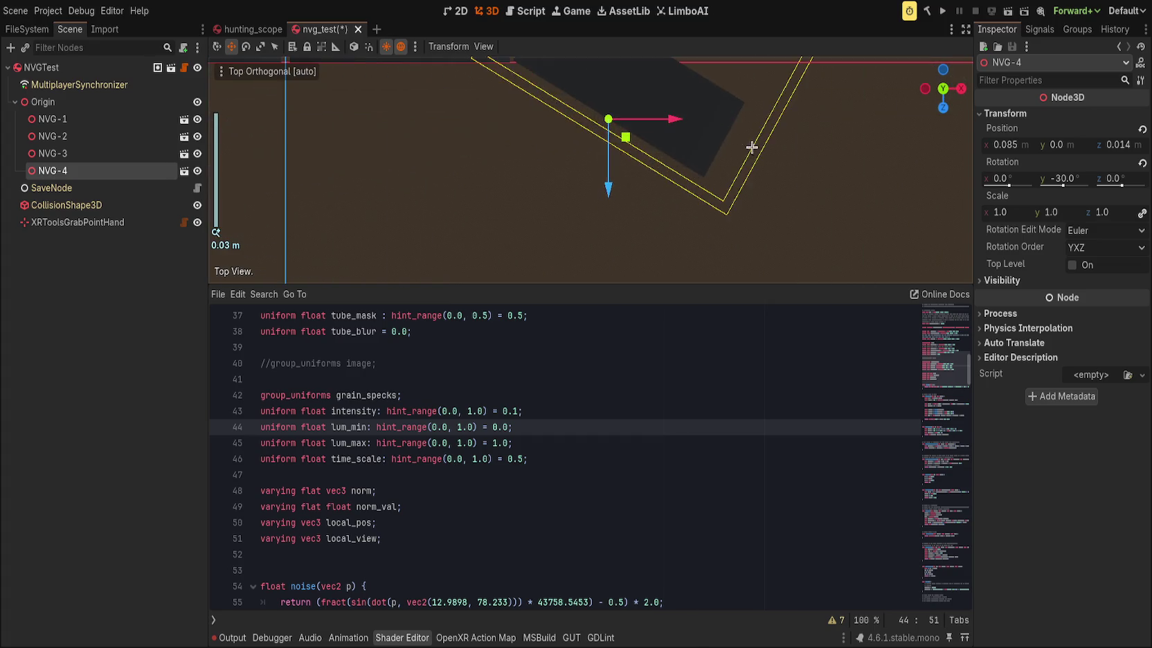
drag(678, 253, 678, 255)
click(409, 125)
drag(411, 115, 418, 156)
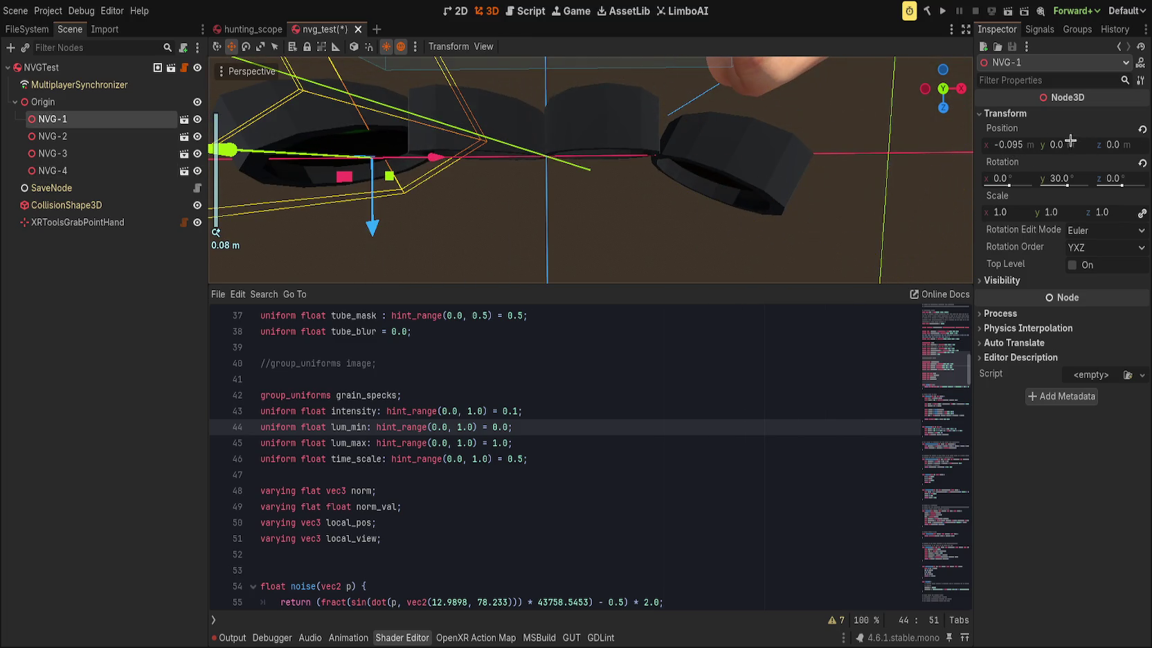
click(1023, 146)
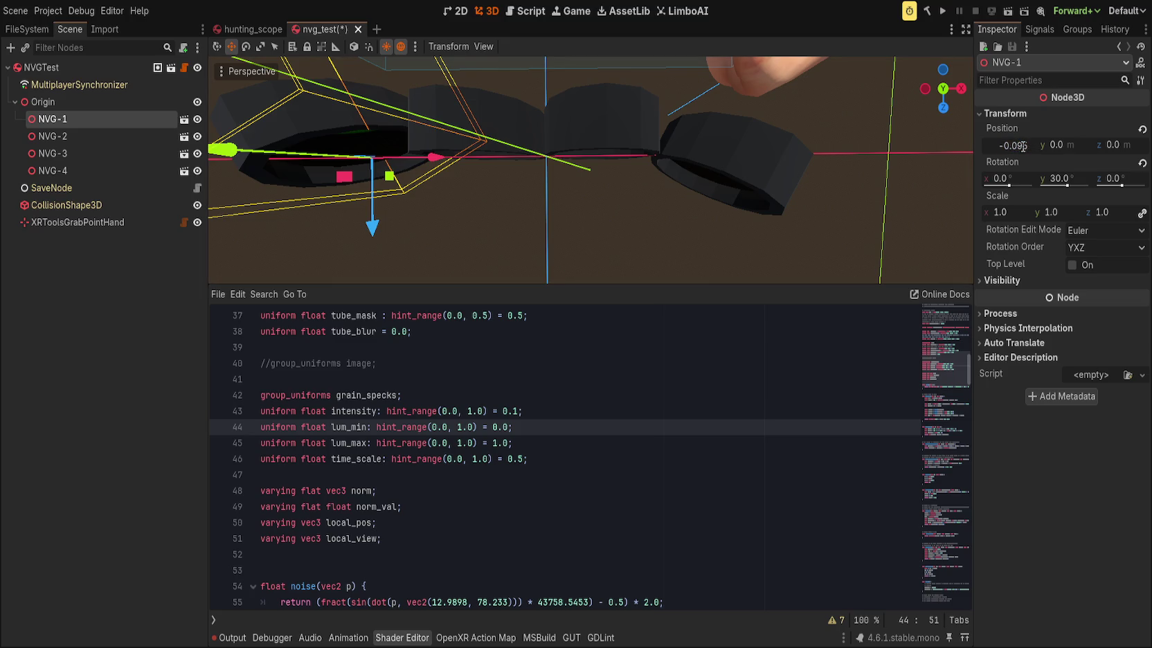
key(Tab)
key(Tab)
text(.)
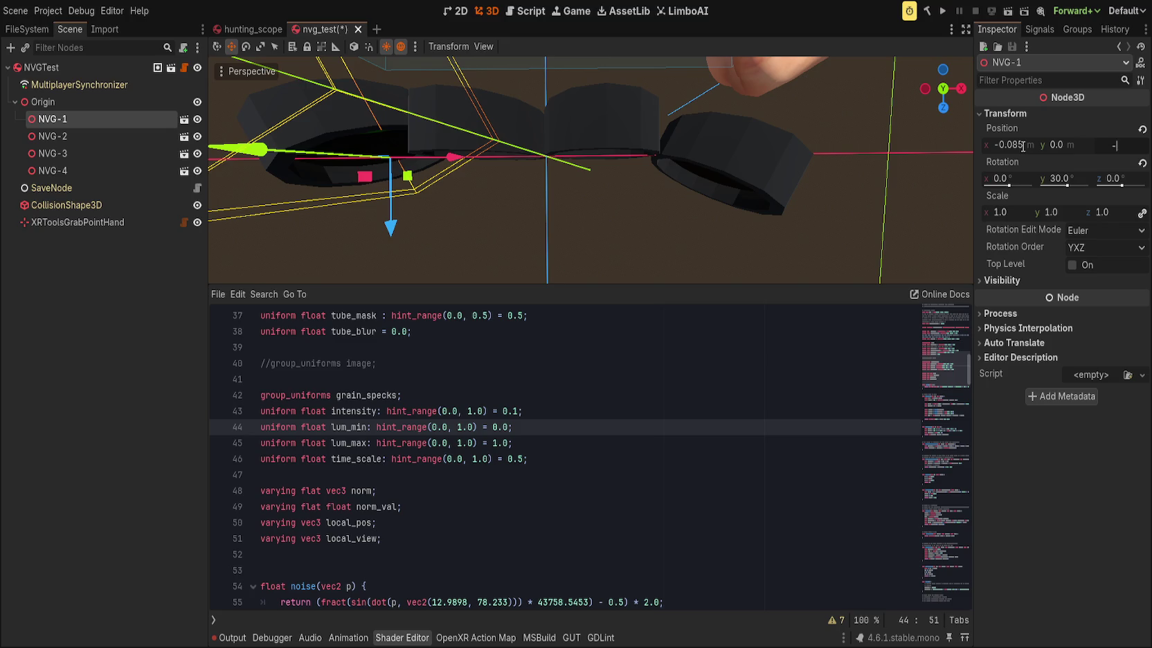
text(15)
key(Return)
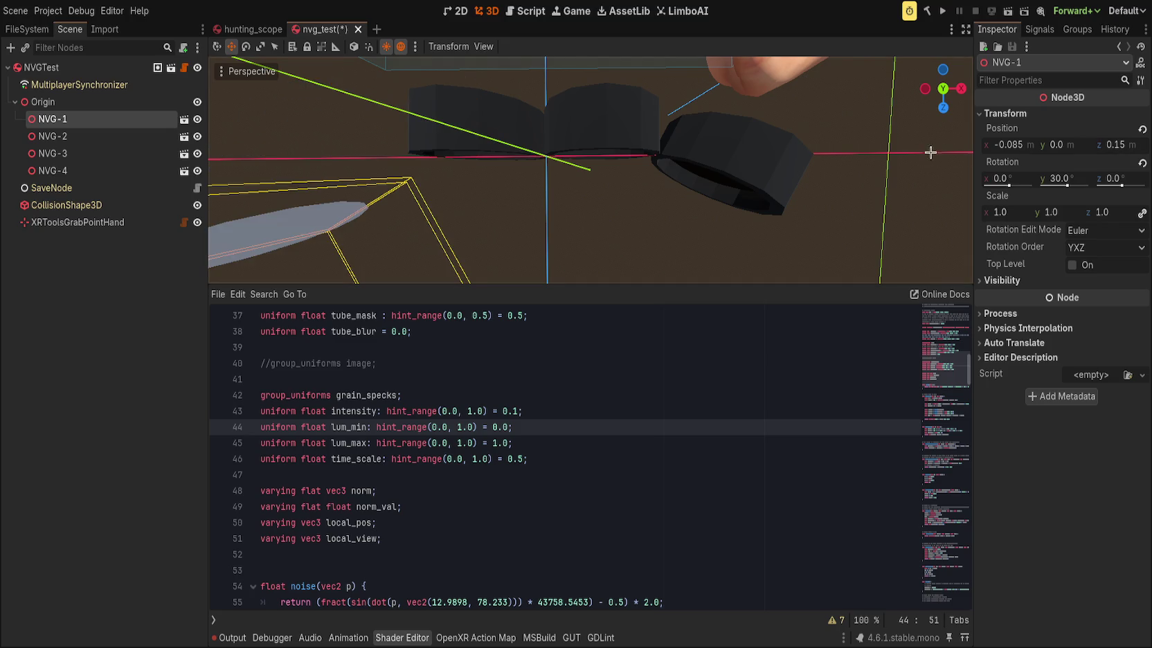
text(0.015)
key(Return)
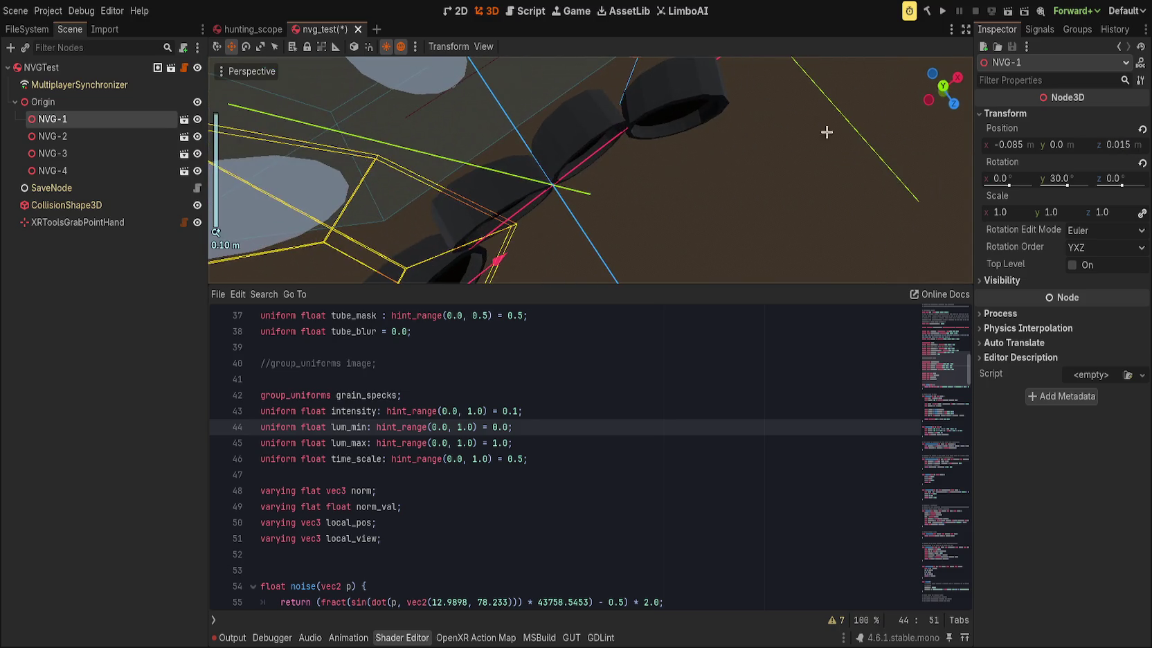
- Compare the angles of the NVG-1 and NVG-4 tubes in the top orthogonal view
click(943, 89)
click(557, 207)
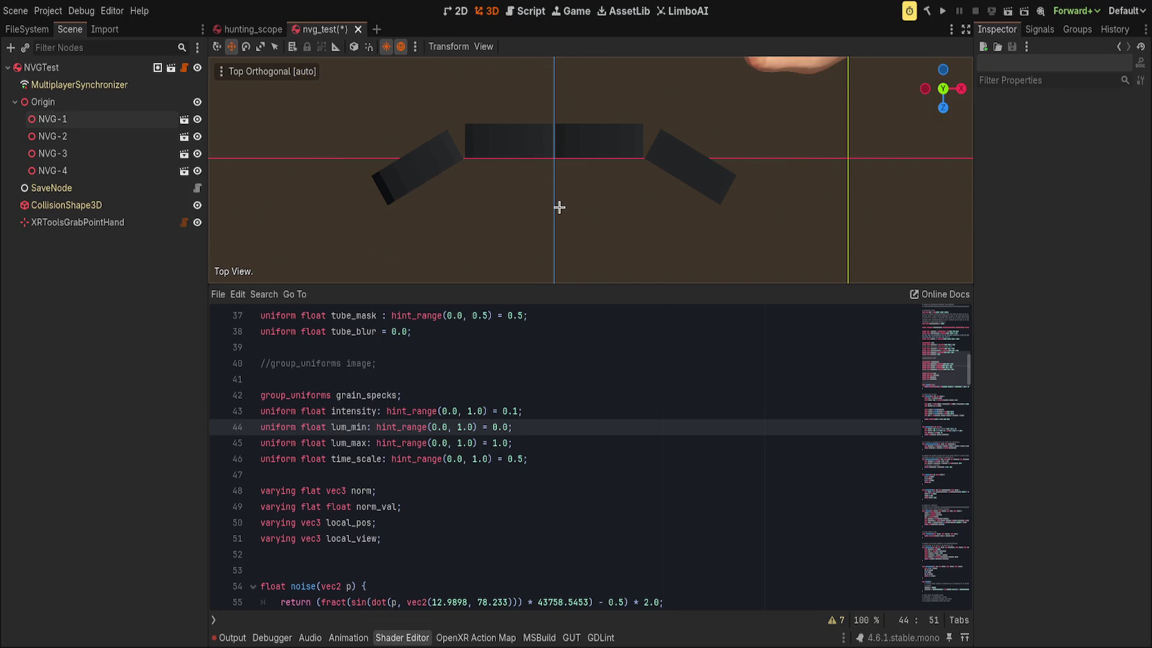
scroll(551, 207, up, 10)
drag(544, 207, 613, 213)
click(275, 144)
click(905, 156)
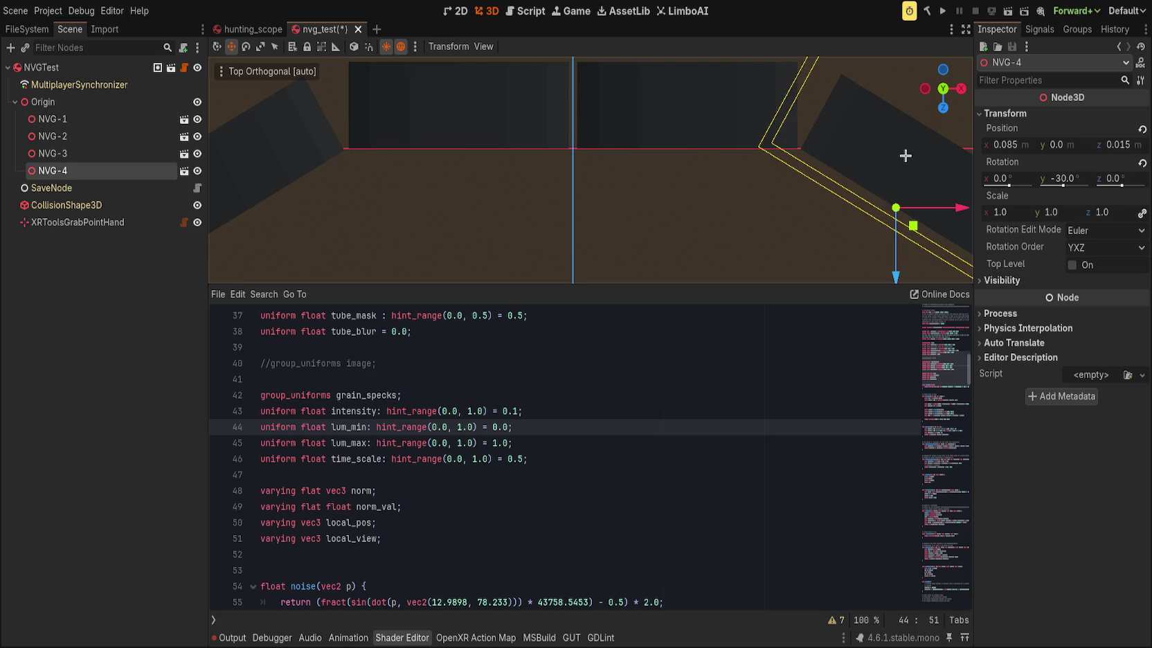
click(284, 153)
click(886, 167)
click(600, 221)
click(915, 167)
click(619, 234)
- Return to perspective, save the nvg_test scene, orbit to a front view, and select Body.EquipHide
key(KP_5)
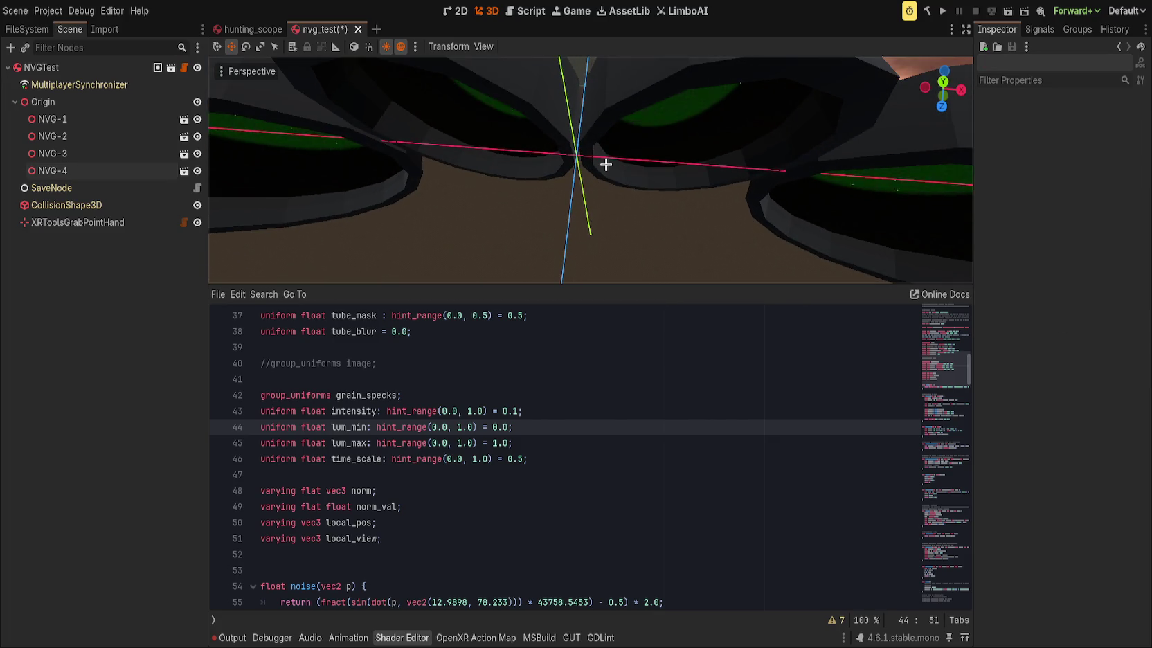
scroll(605, 162, down, 5)
key(ctrl+s)
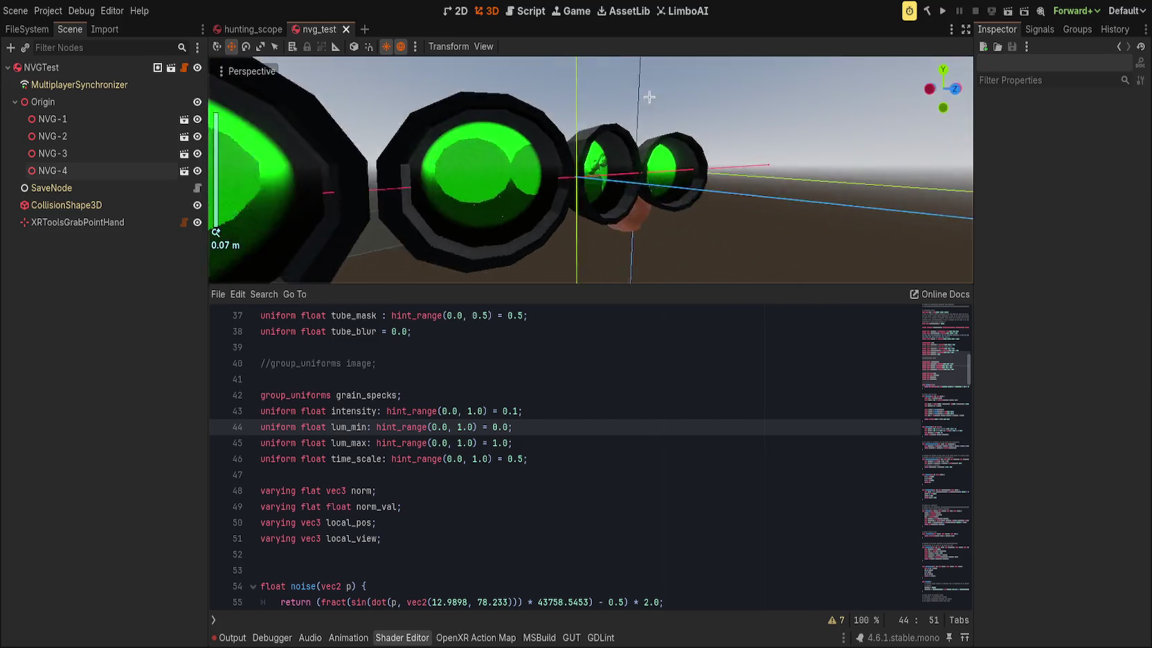
drag(650, 96, 334, 232)
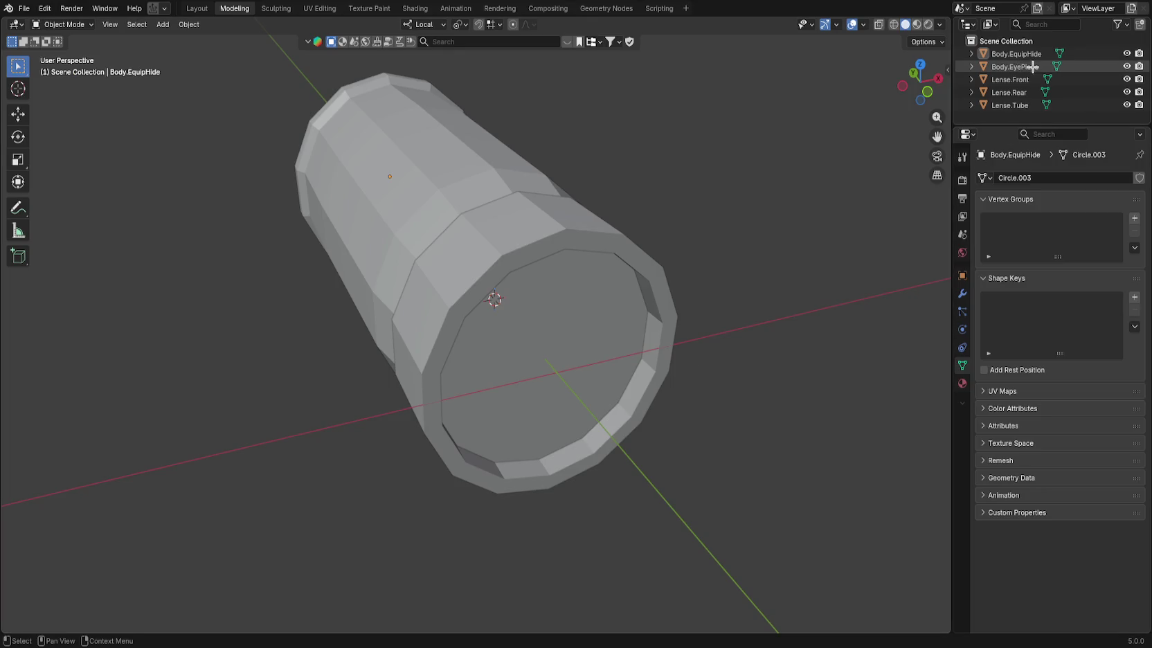
click(1034, 58)
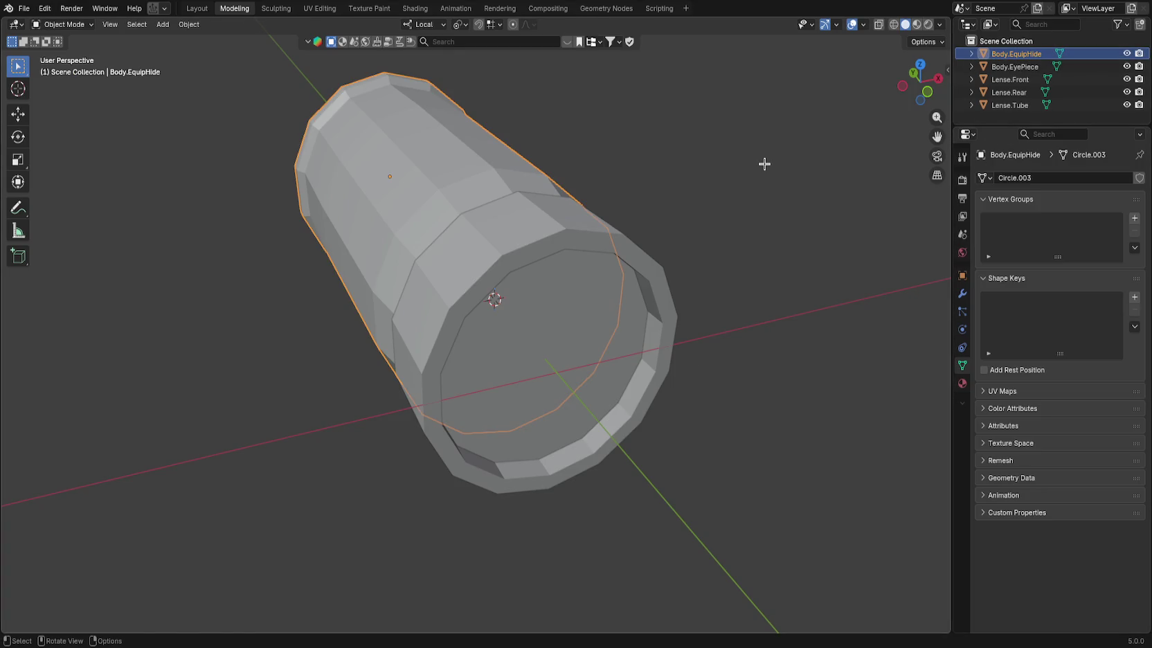
- Rename Body.EquipHide to Body and look over the Body.EyePiece and Lense.Front parts
key(F2)
text(Body)
key(Return)
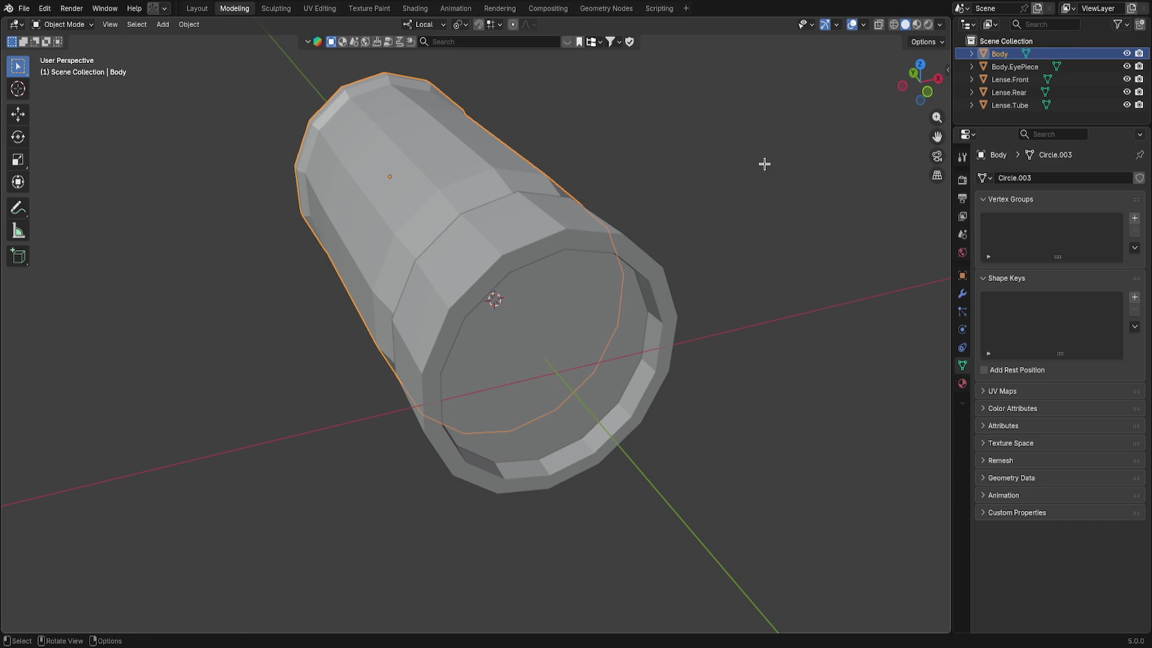
click(1032, 65)
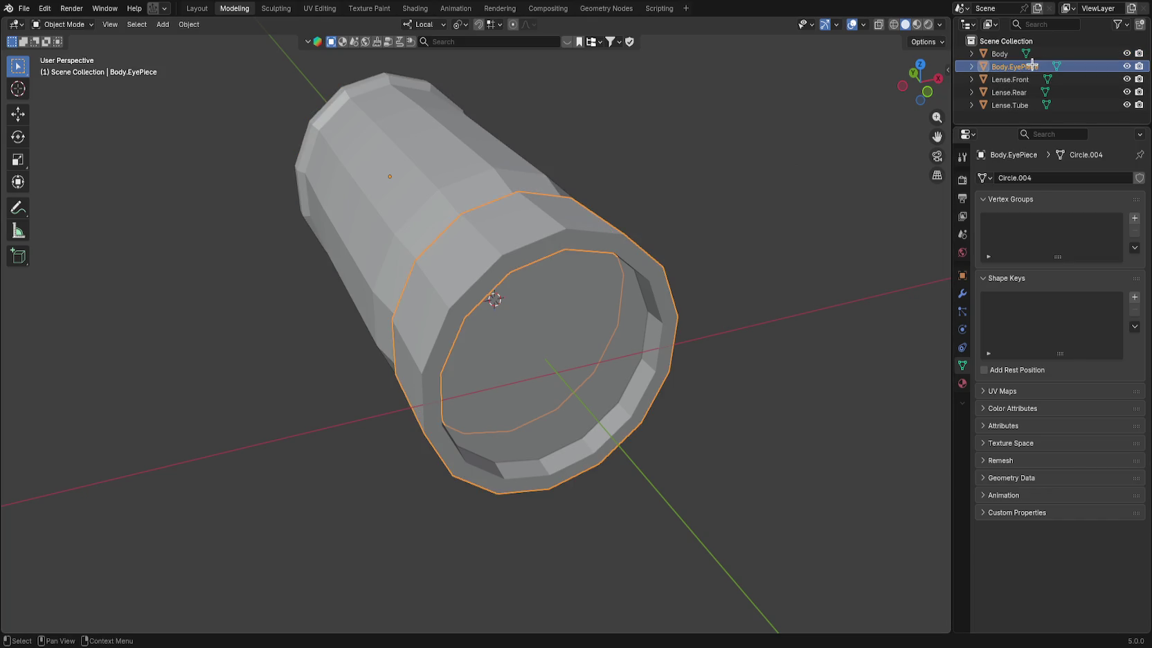
key(Down)
key(Down)
key(Up)
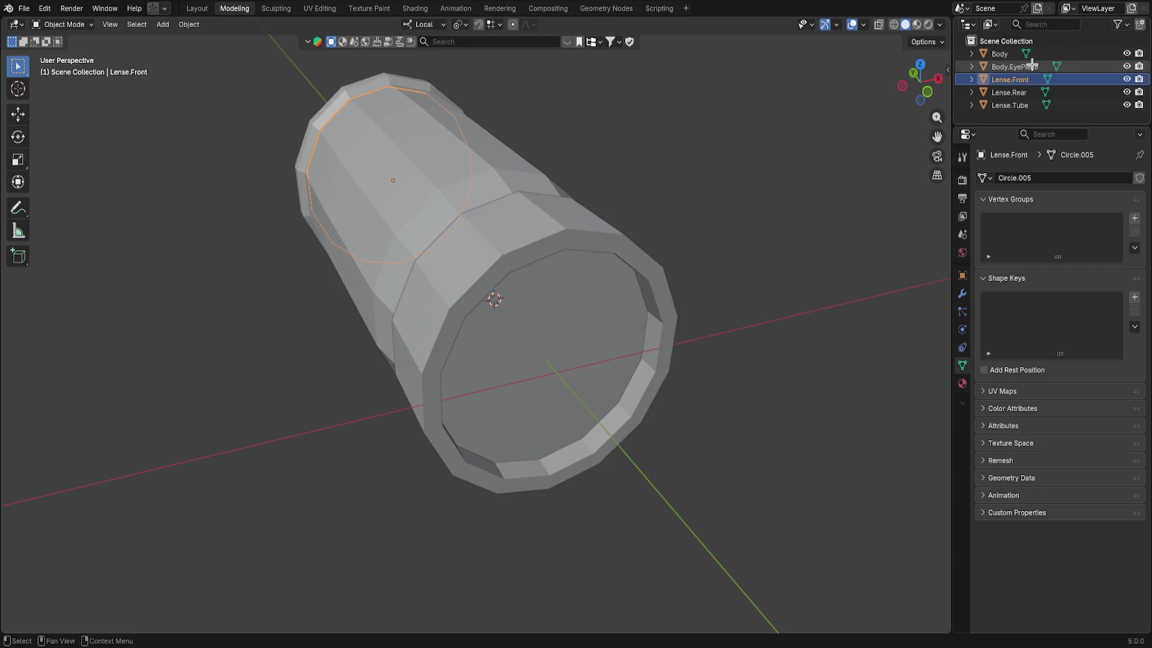
click(807, 160)
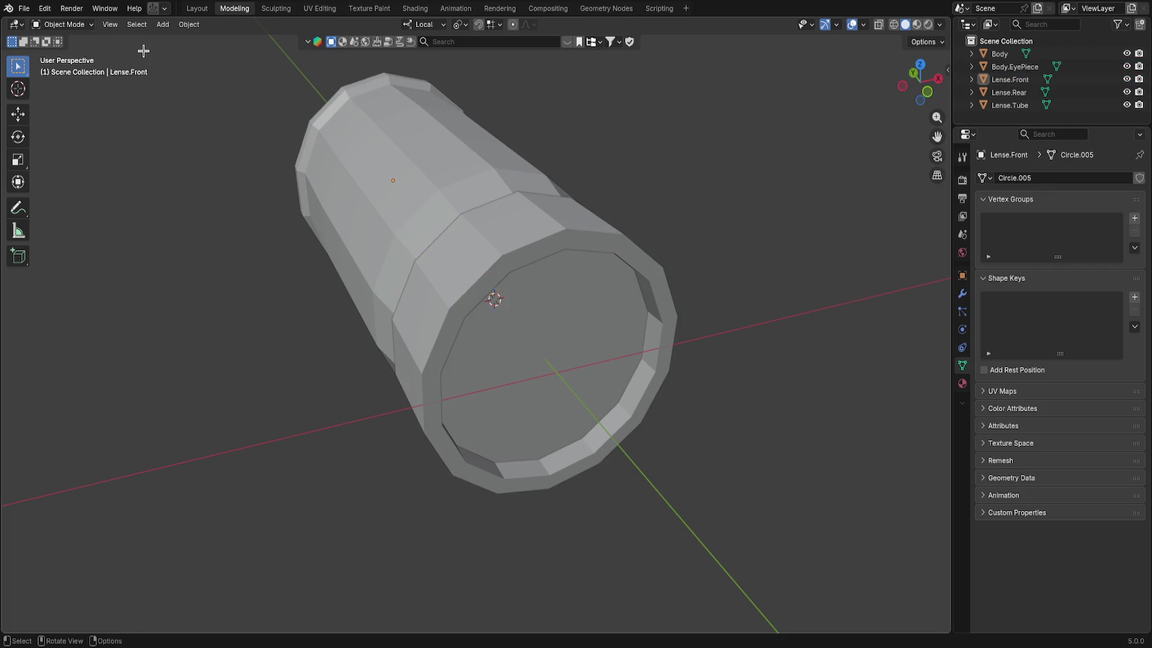
- Save nvg_basic.blend and return to Godot
key(ctrl+s)
click(24, 9)
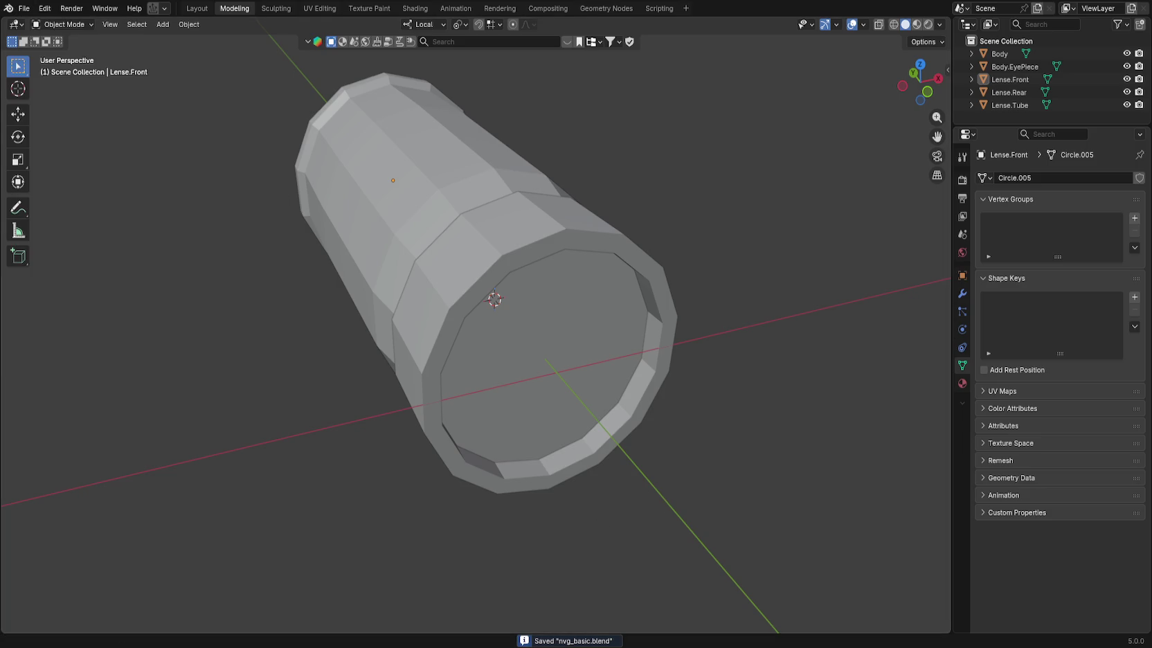
key(alt+Tab)
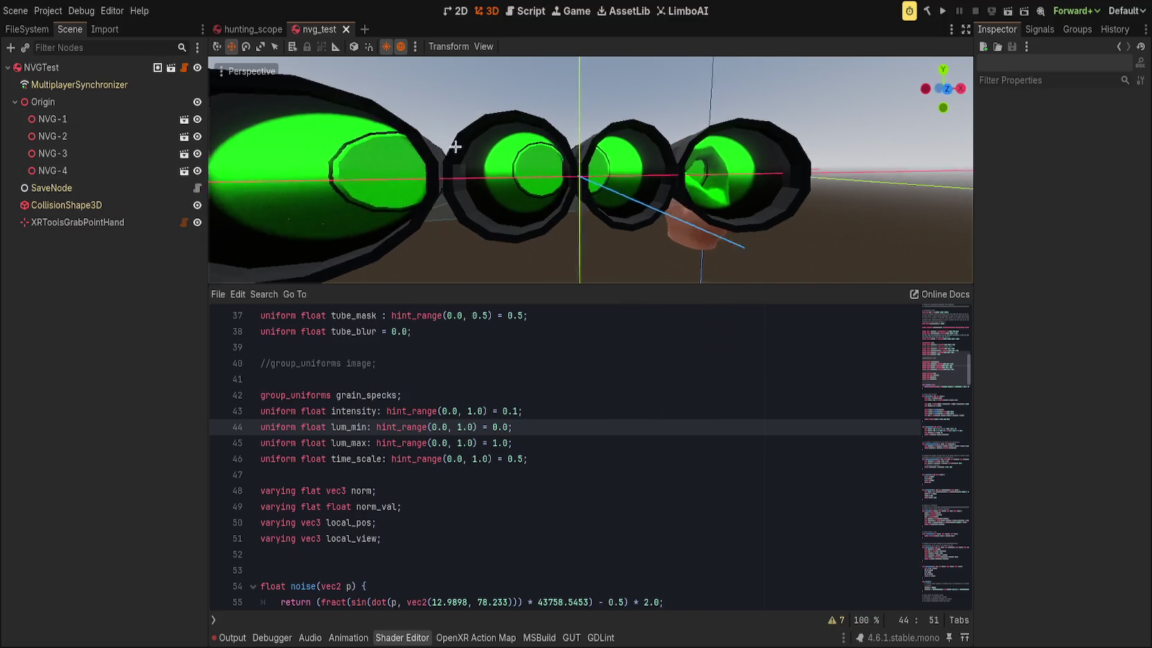
- Set NVG-2's Position X to -0.035 in the Inspector
mouse_move(449, 176)
mouse_down()
mouse_move(509, 201)
mouse_move(378, 226)
mouse_move(416, 208)
mouse_move(393, 212)
mouse_move(841, 190)
mouse_move(296, 193)
mouse_move(429, 193)
mouse_move(330, 217)
mouse_move(484, 208)
mouse_up()
scroll(526, 220, up, 5)
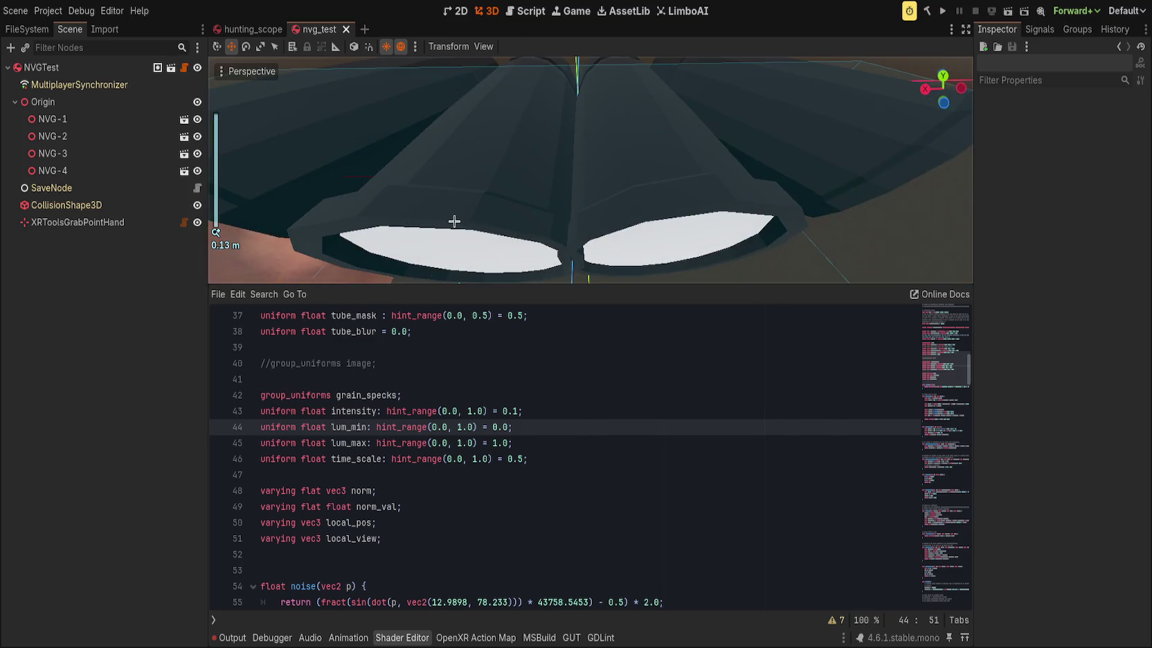
click(594, 173)
drag(546, 89, 552, 90)
click(1005, 113)
click(1034, 146)
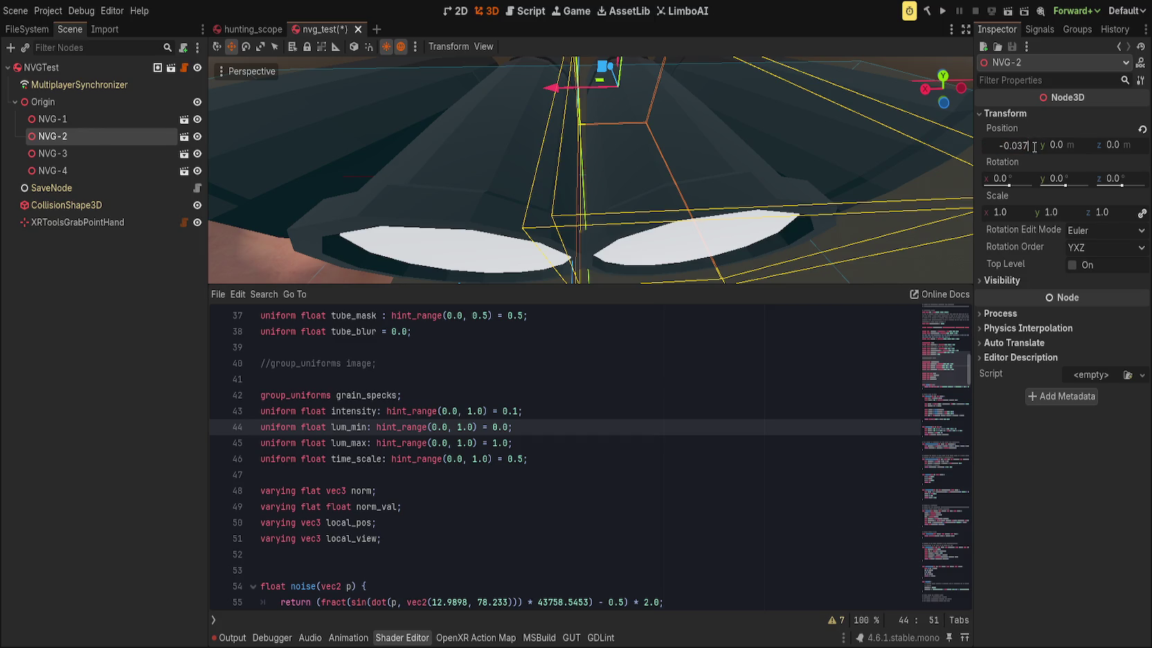
key(Return)
- Set NVG-3's Position X to 0.035 to mirror NVG-2
click(481, 190)
click(1004, 113)
click(1014, 144)
key(Return)
text(54)
key(Return)
- Check the tubes from a low front view and select the Origin node
scroll(753, 233, up, 5)
drag(753, 232, 537, 216)
click(53, 170)
ctrl+click(53, 173)
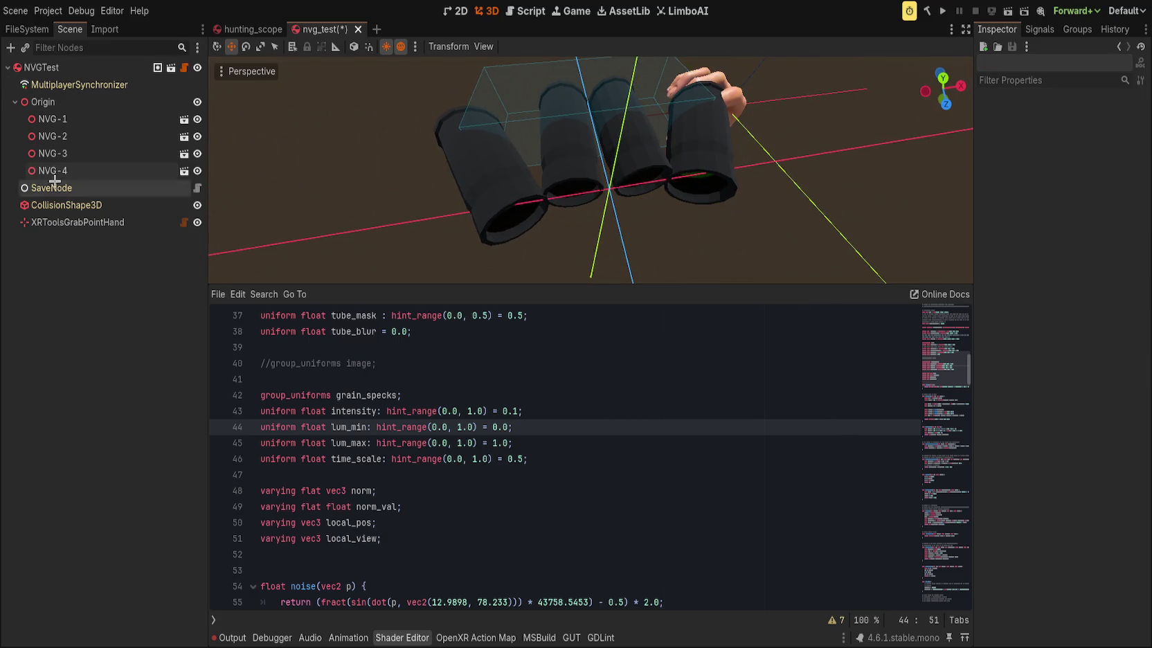
click(32, 106)
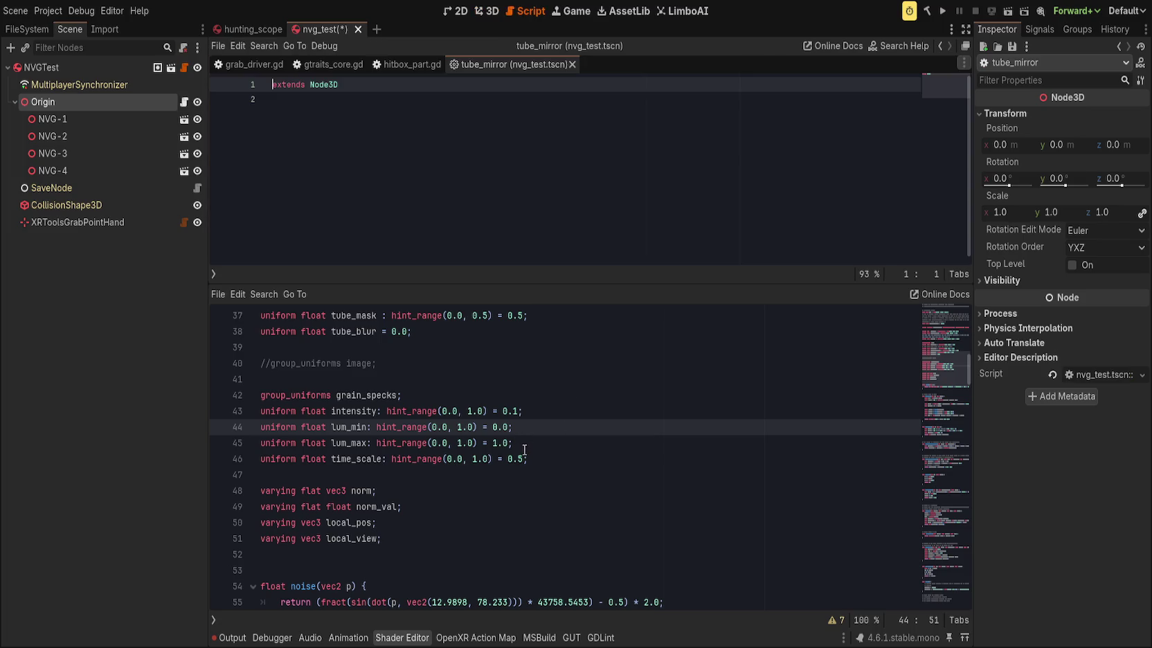
text(@tool)
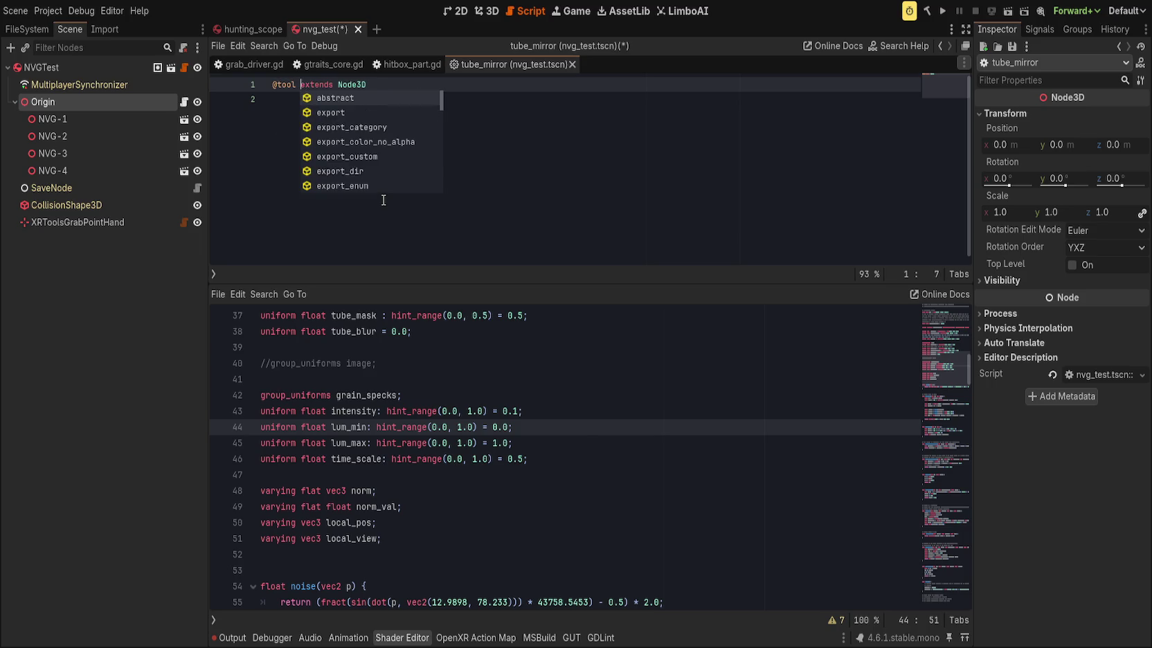
key(Return)
key(ctrl+BackSpace)
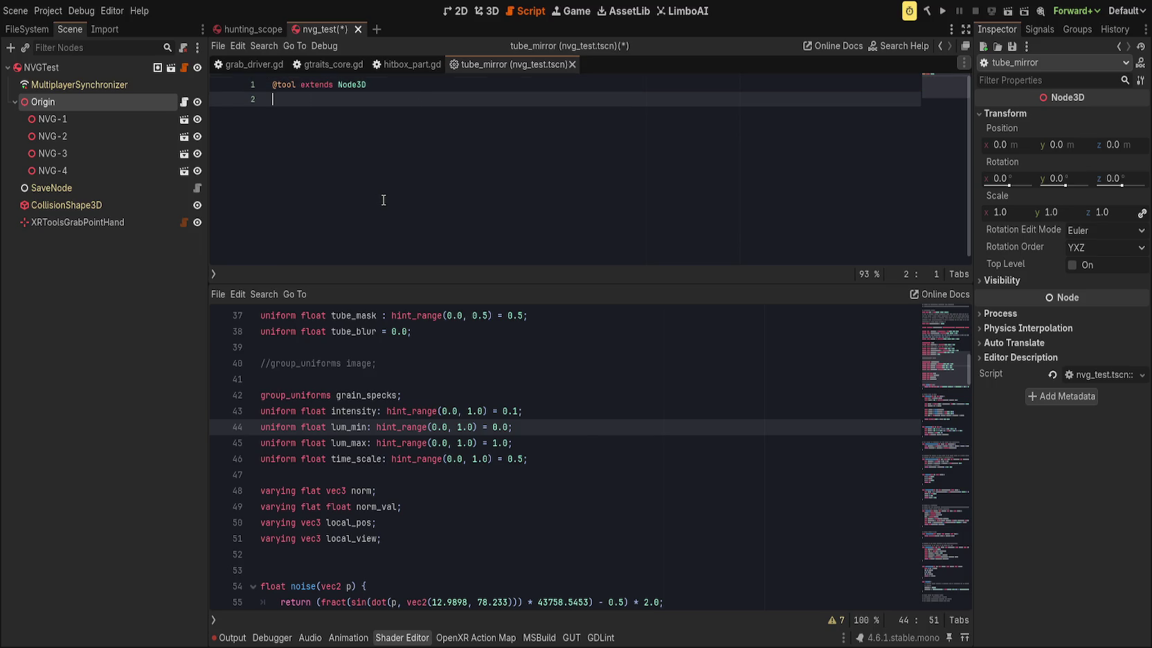
key(Return)
text(@ex)
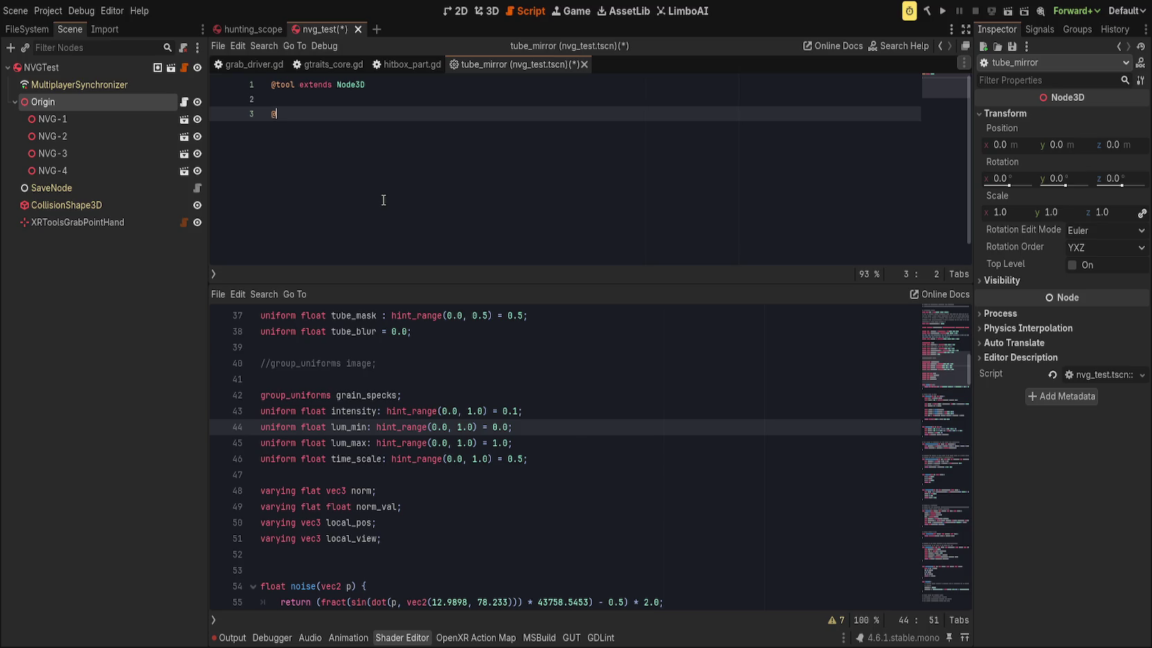
text(port var no)
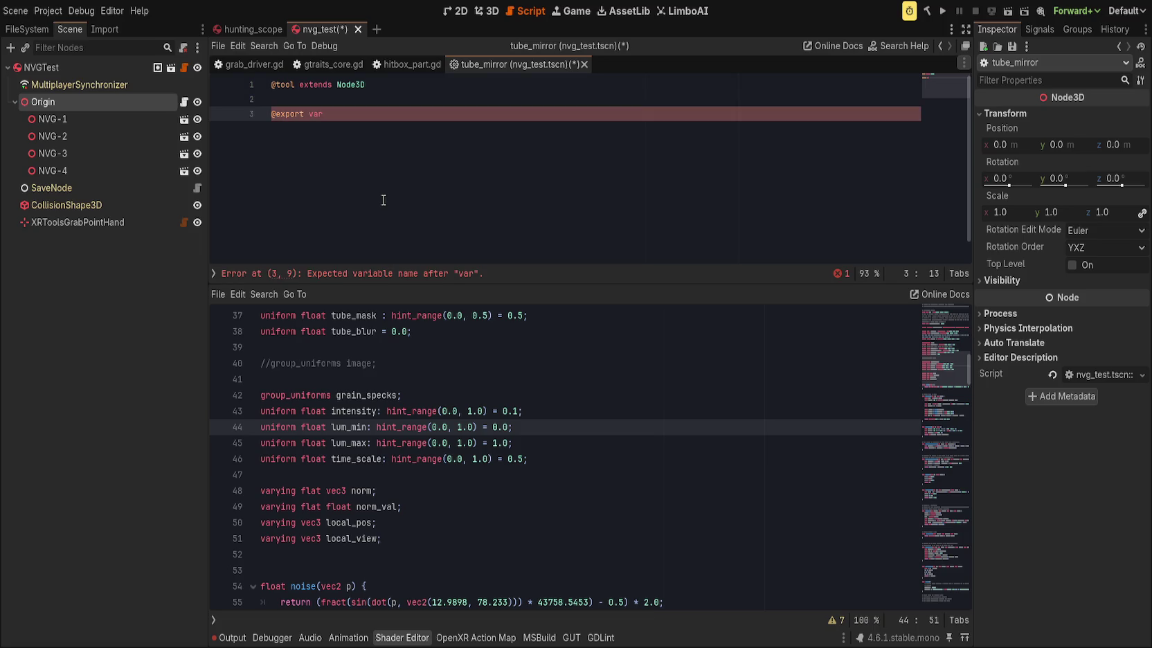
text(des)
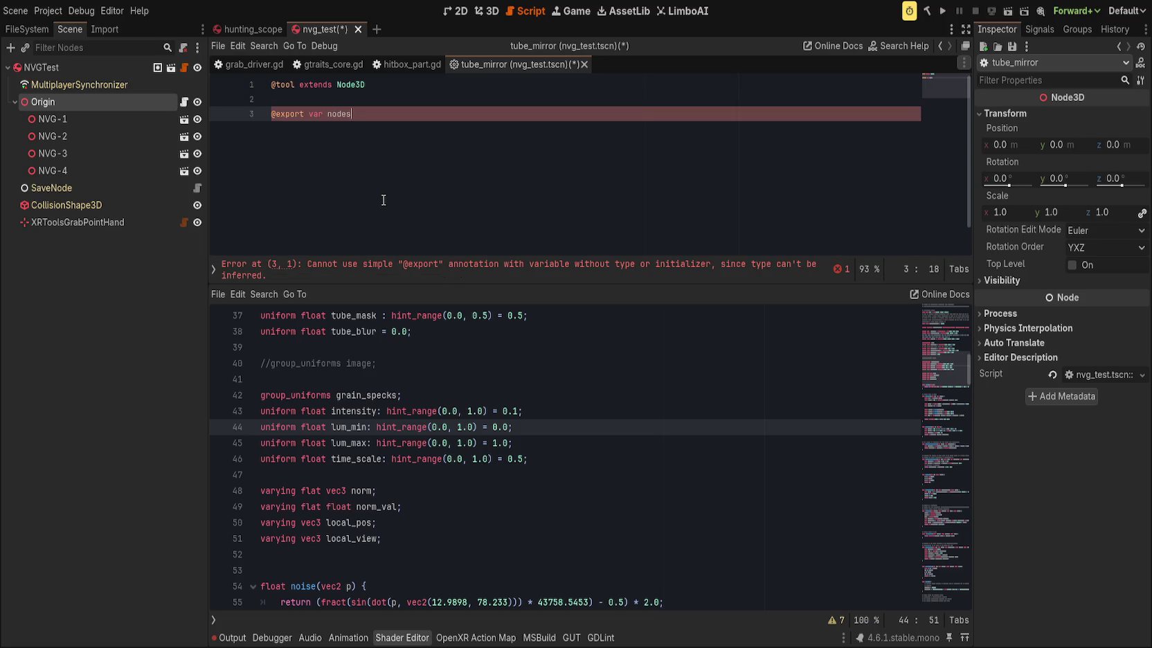
text(: Node3D)
key(ctrl+BackSpace)
text(Array)
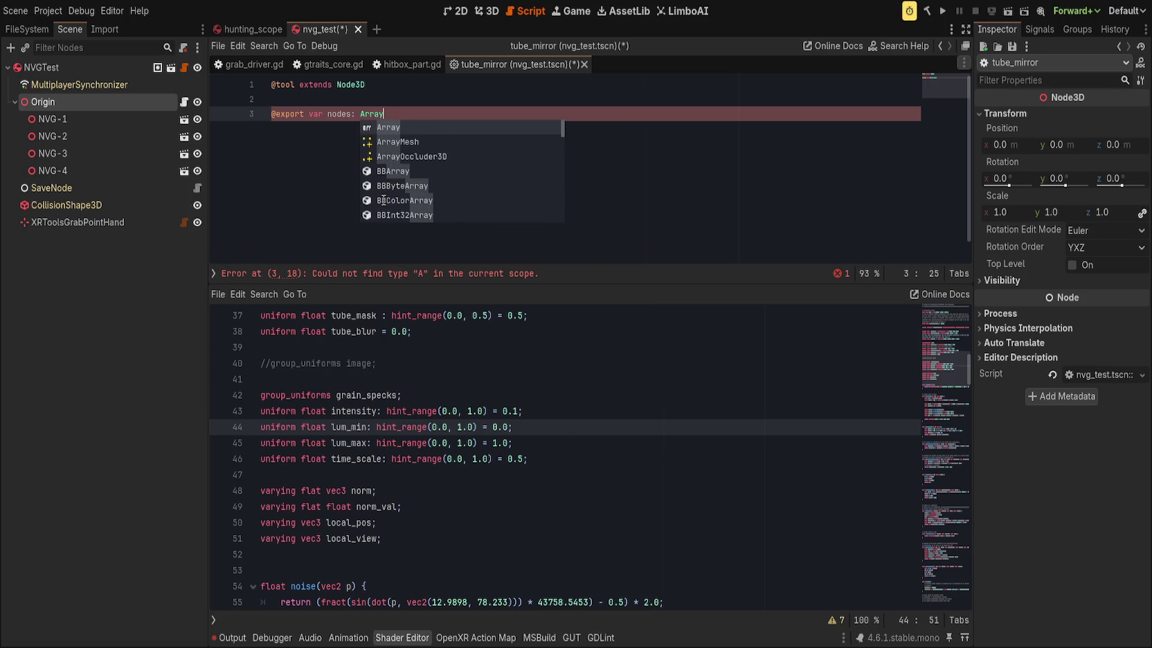
text([Node3D])
key(Return)
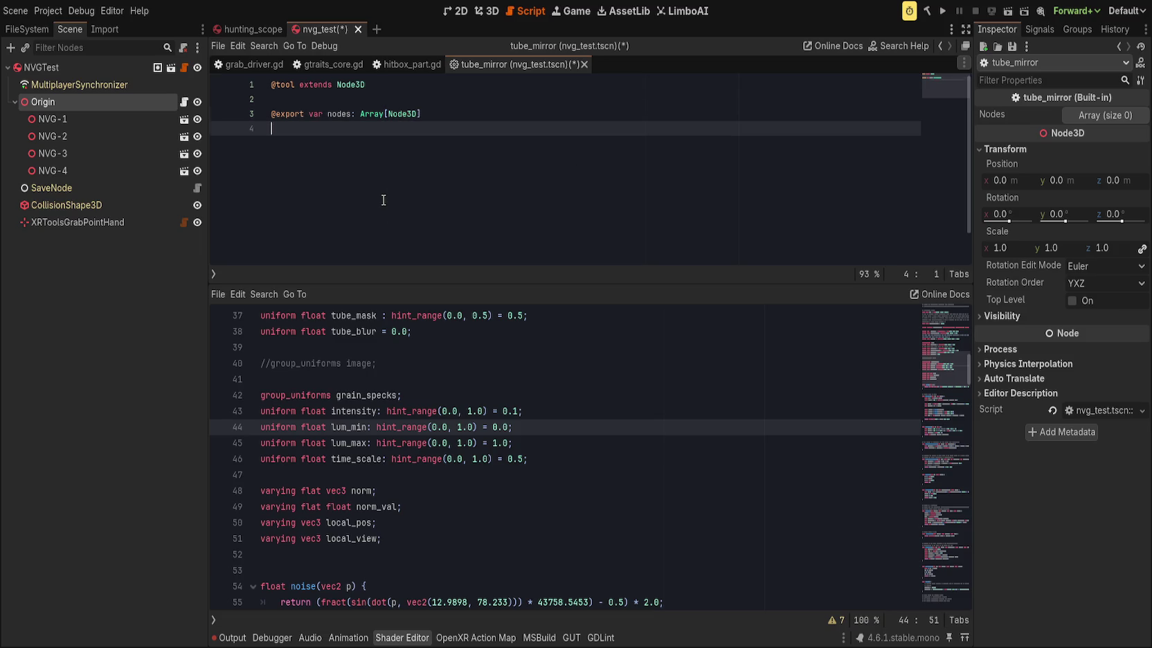
- Add an exported float property named distance
text(@export)
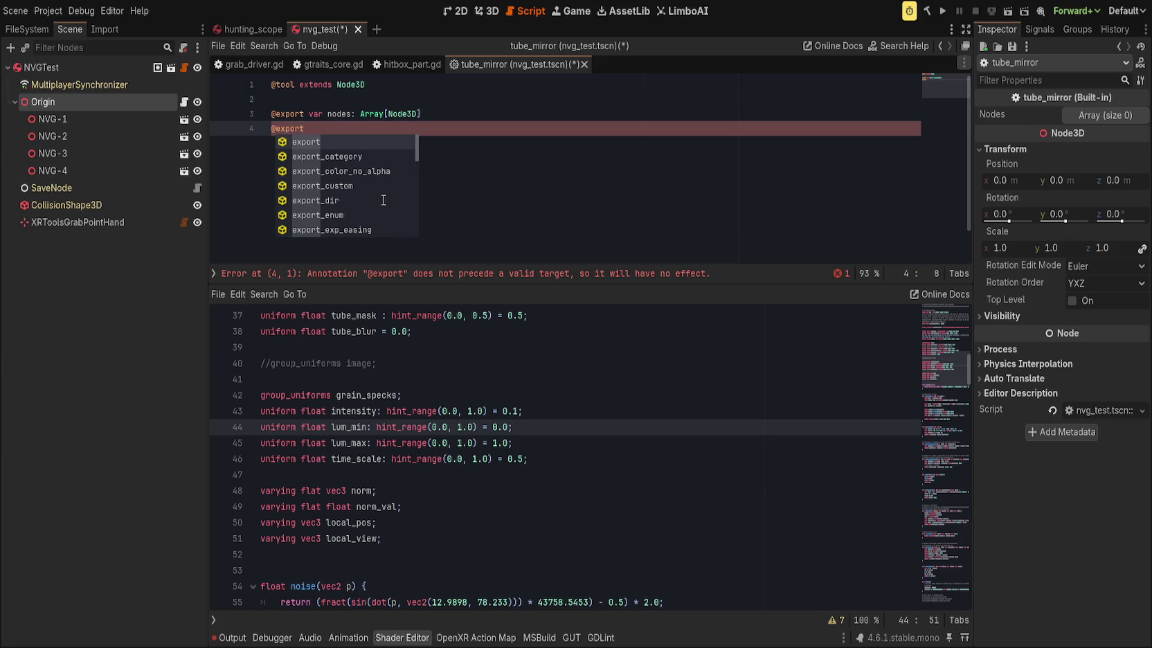
text( var distance: v)
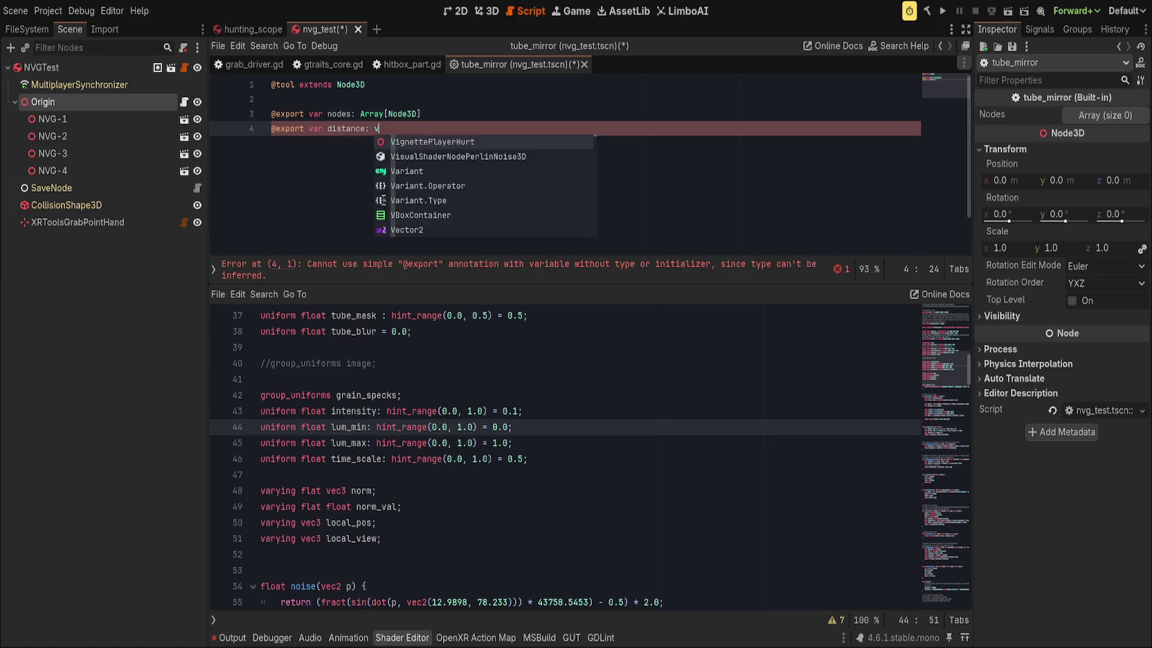
key(BackSpace)
text(Vector3)
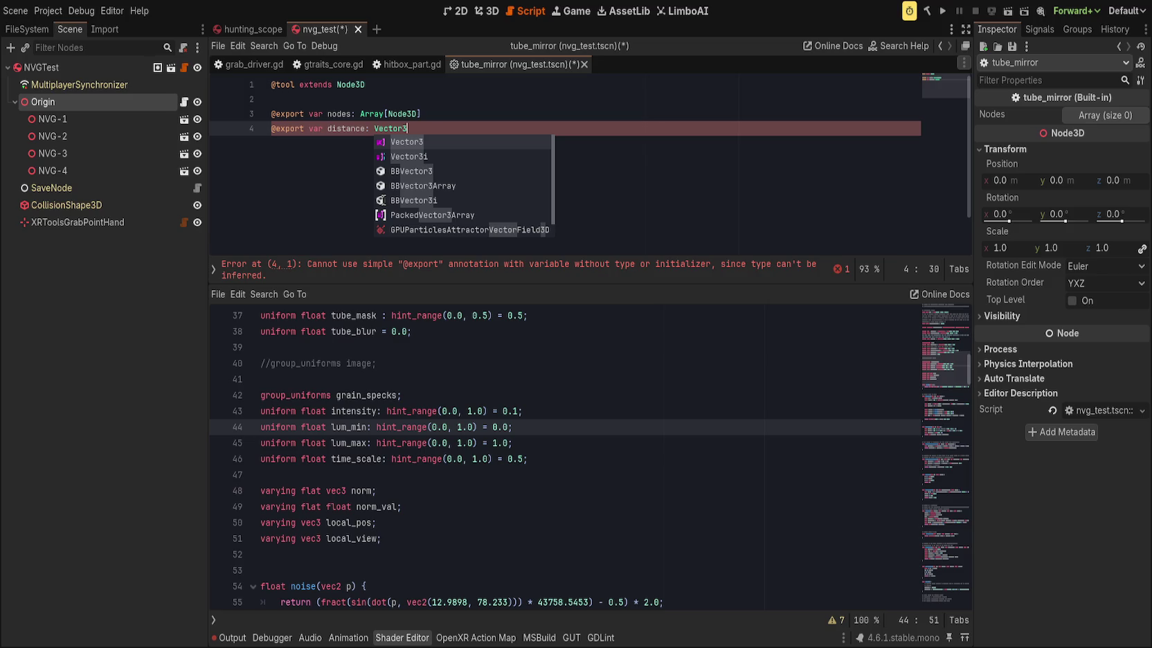
key(BackSpace)
key(BackSpace)
key(BackSpace)
text(float)
key(Return)
key(Return)
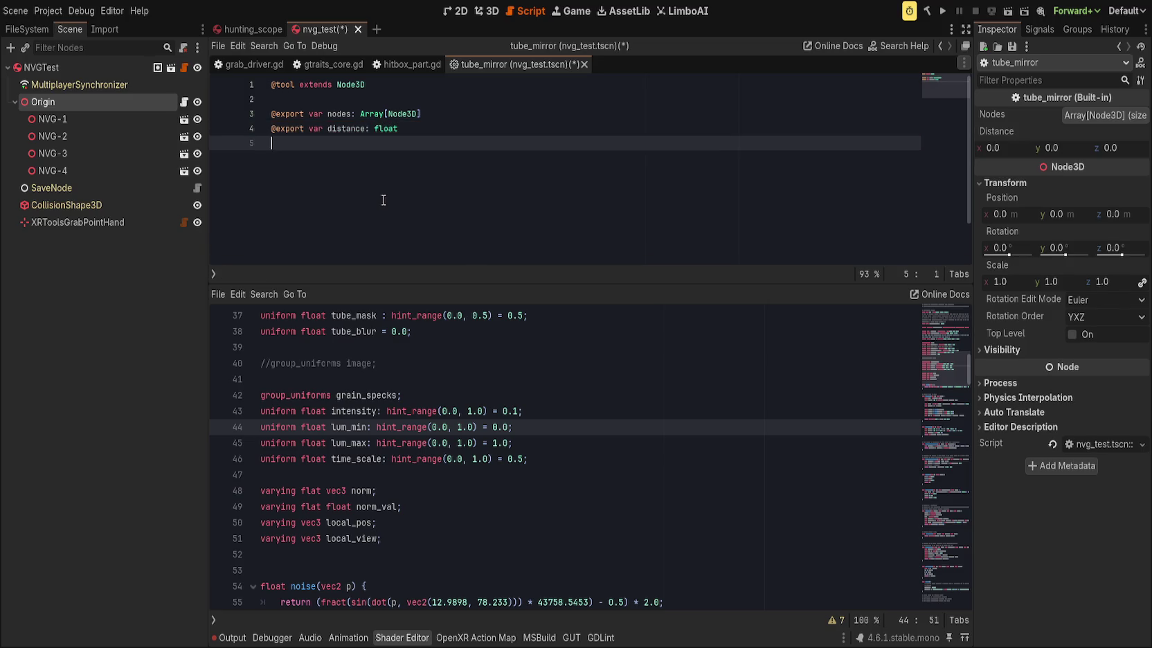
- Rename the distance property to inner_distance
text(@export var)
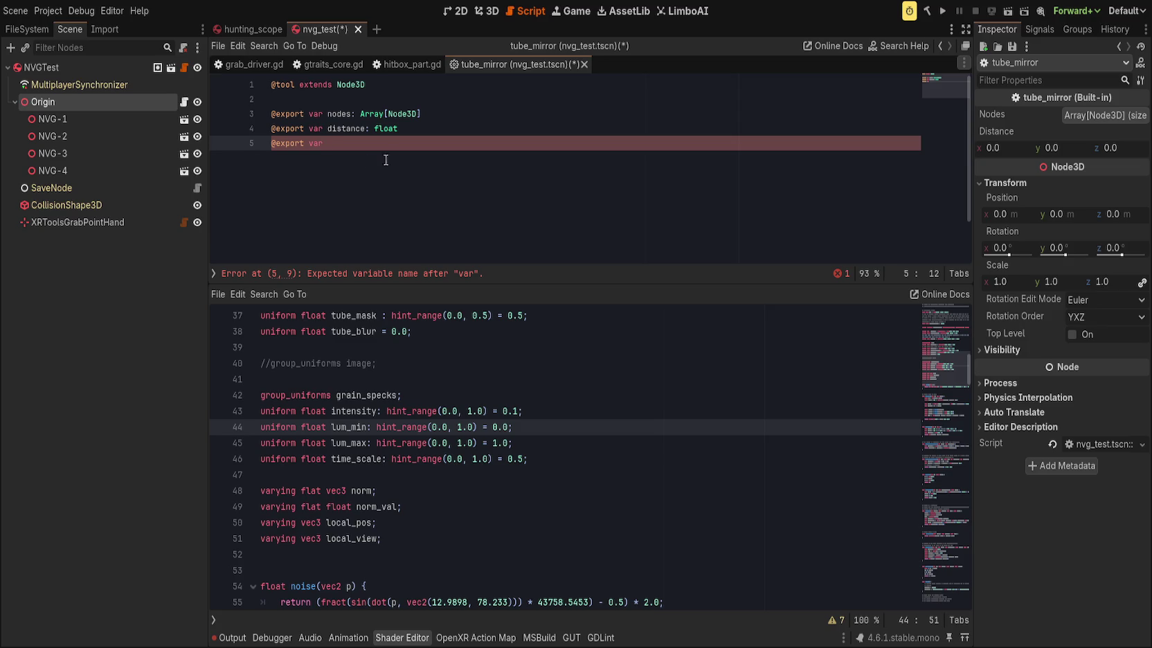
click(450, 135)
click(504, 162)
double_click(353, 128)
text(front_distance)
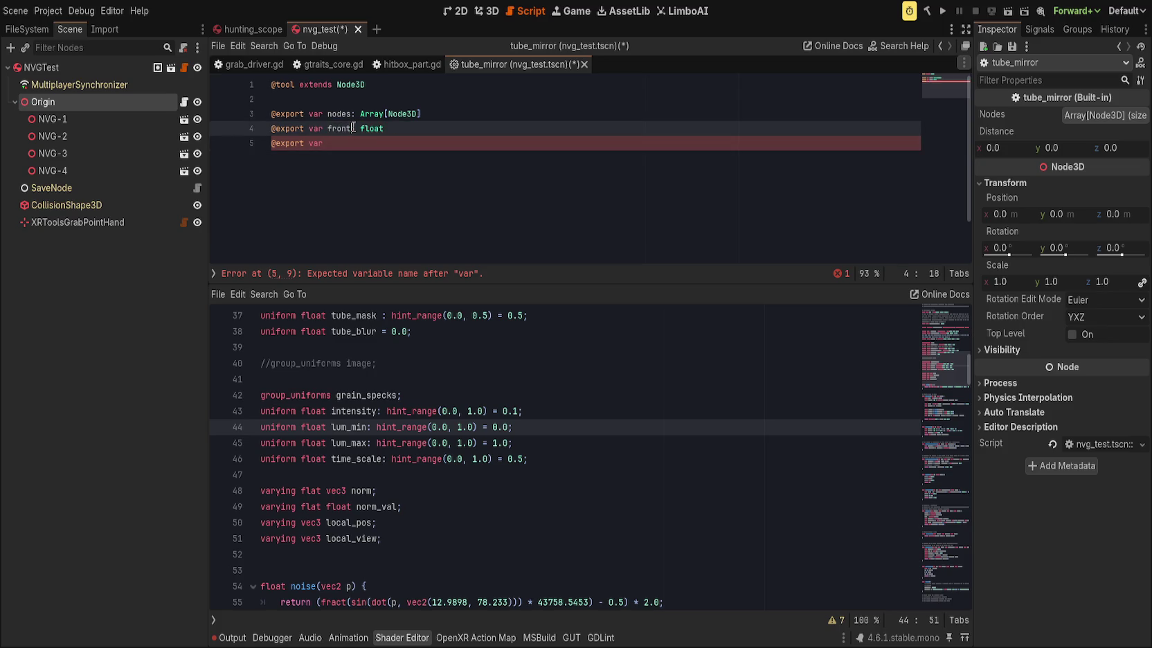
key(Down)
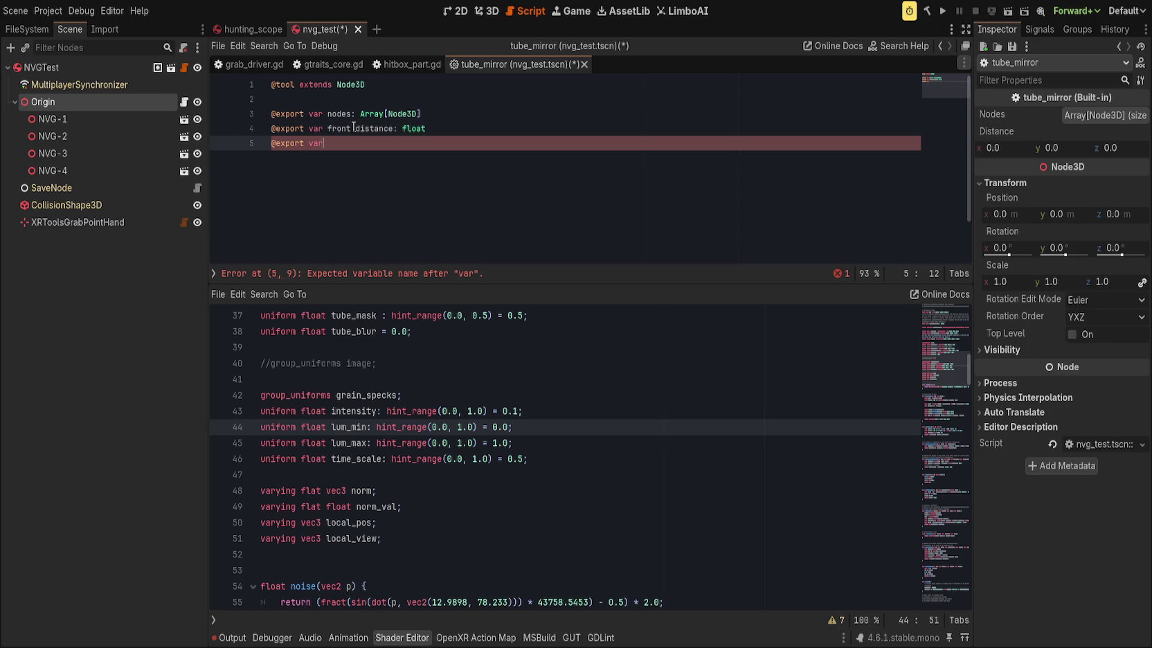
click(353, 128)
double_click(353, 128)
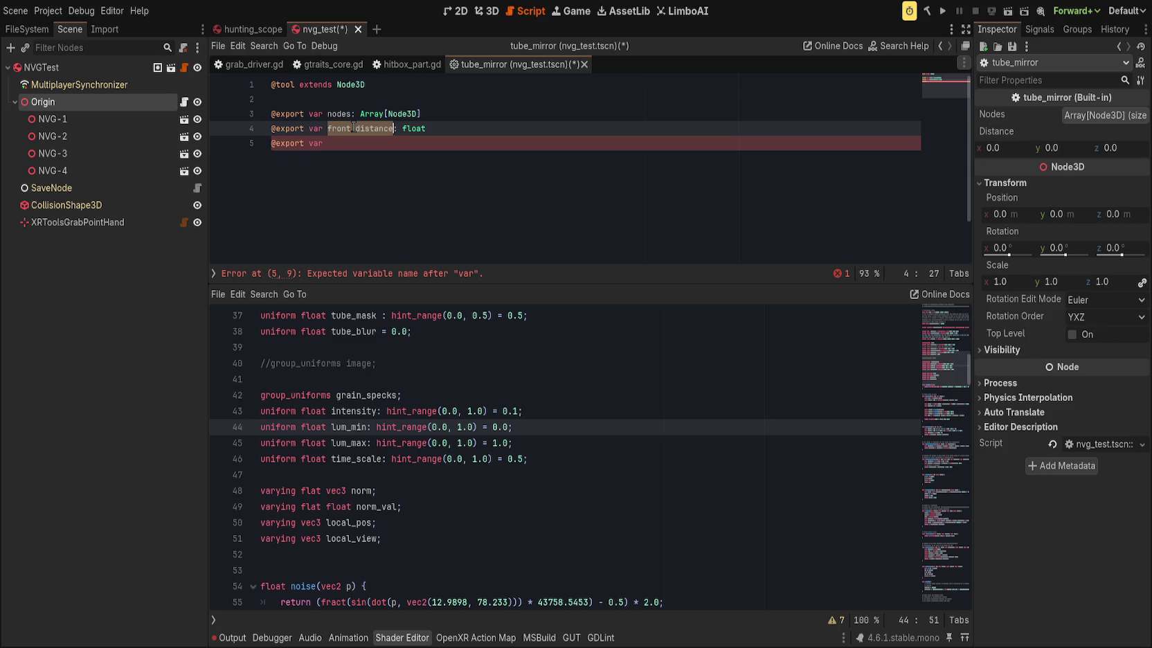
text(inner)
text(_distance)
key(Down)
- Add an exported inner_angle property of type float
text(inner)
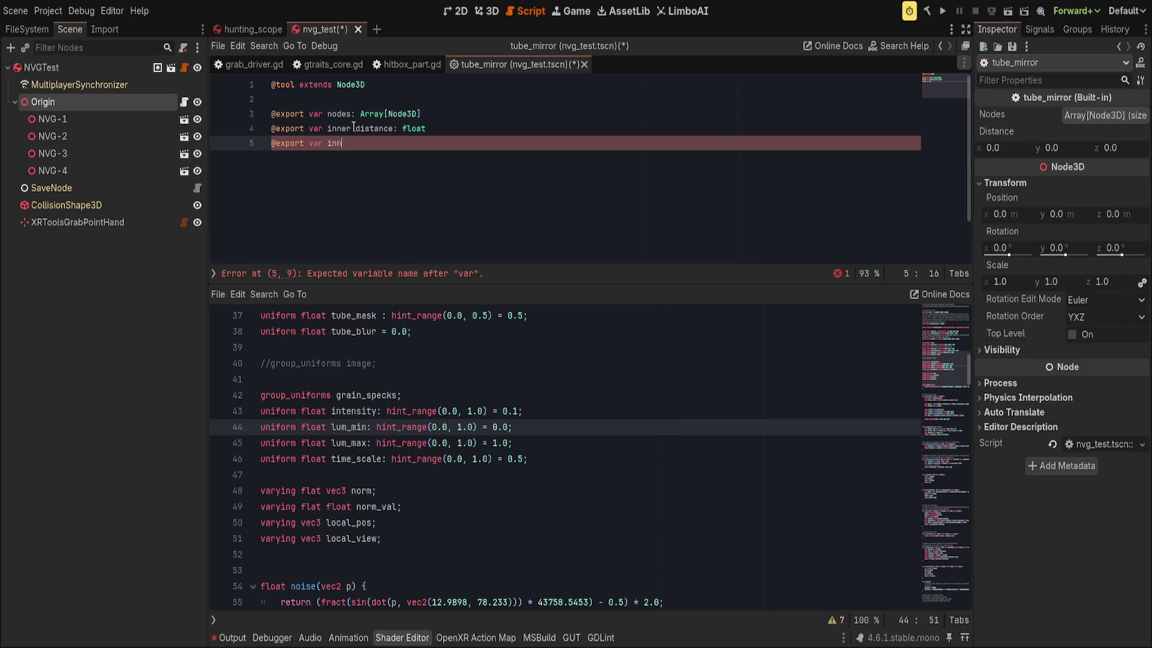
text(_an)
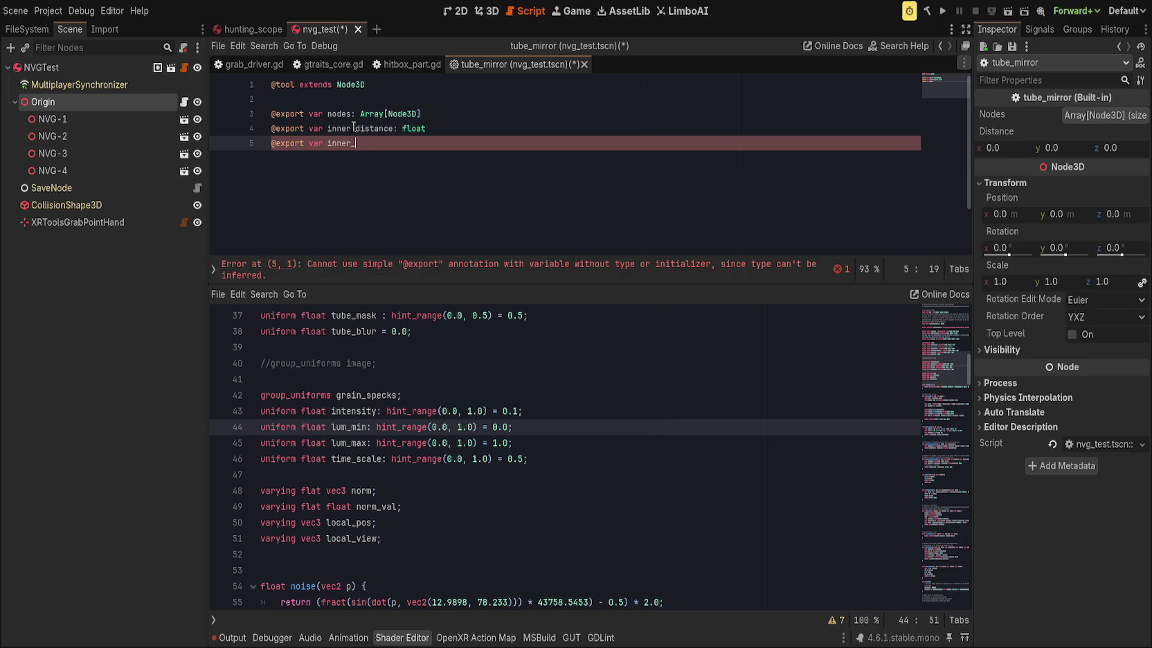
text(gle)
key(BackSpace)
key(BackSpace)
key(BackSpace)
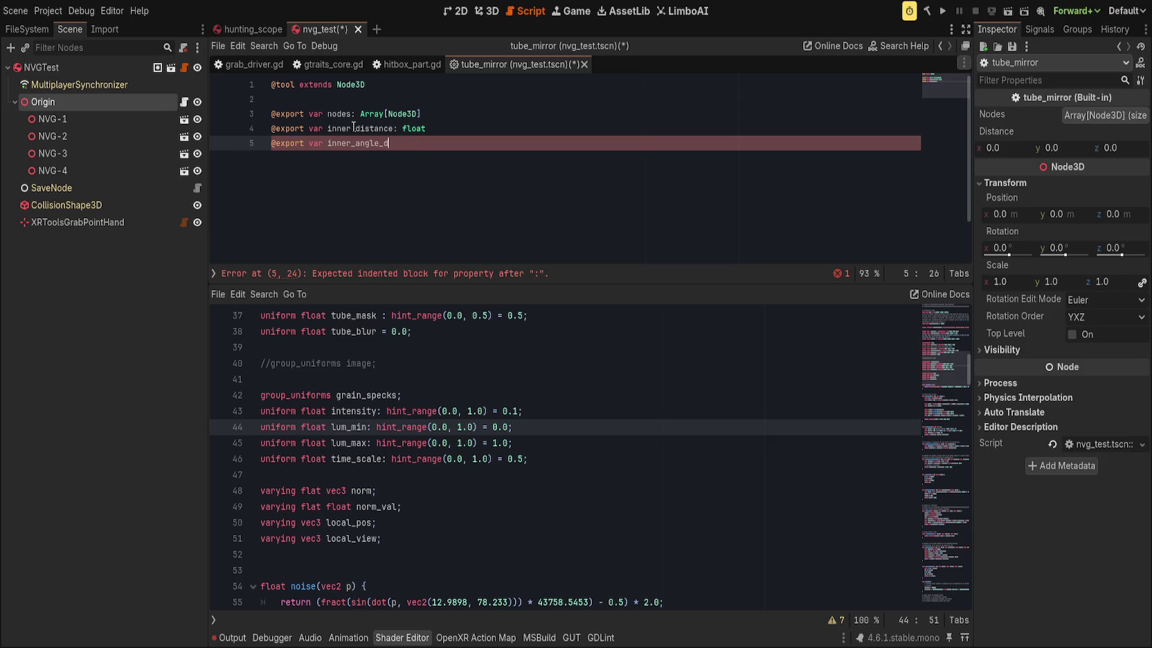
key(BackSpace)
key(BackSpace)
text(laot)
key(BackSpace)
key(BackSpace)
key(BackSpace)
text(oat)
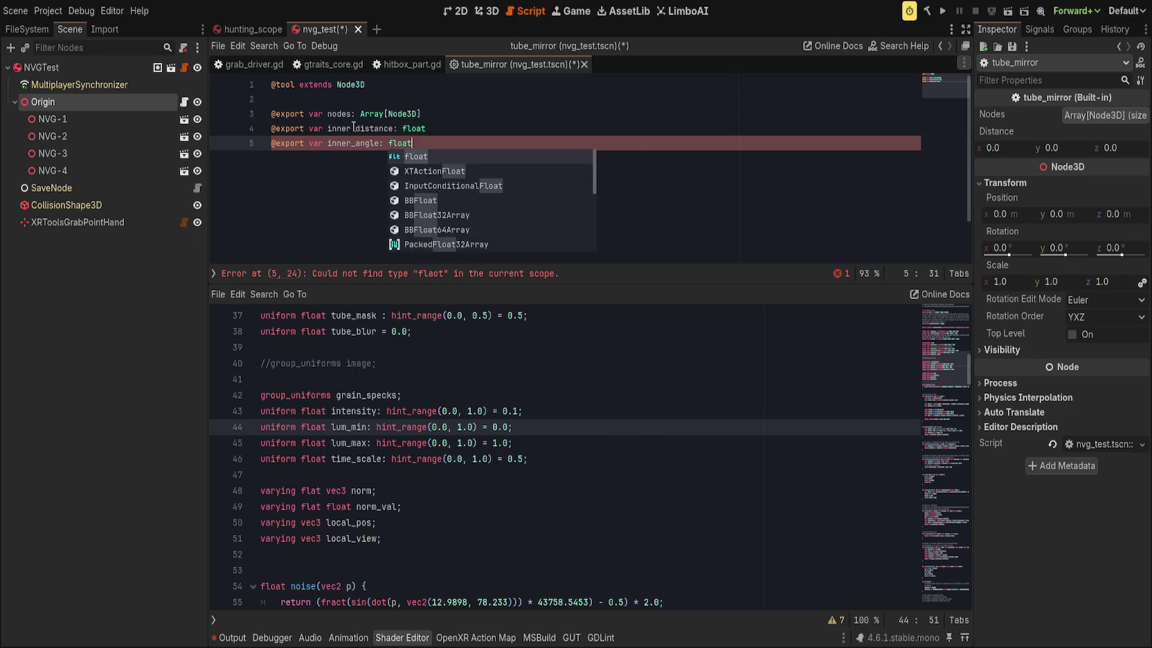
key(Return)
key(Return)
- Add exported outer_distance and outer_angle float properties
text(@export var )
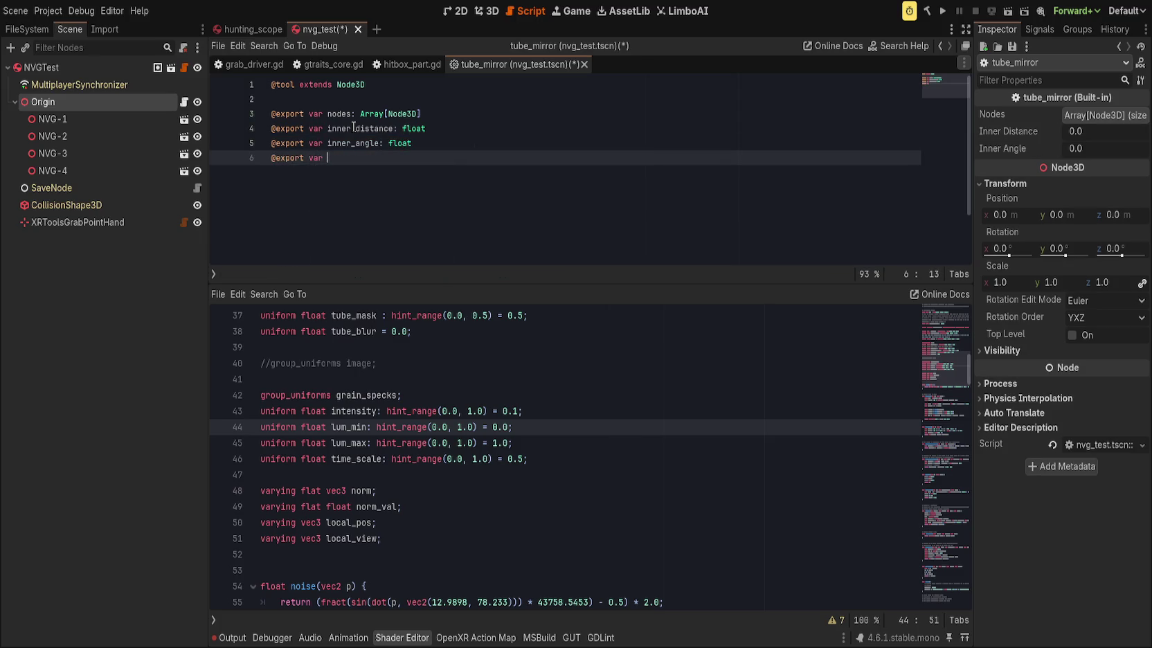
text(outer)
text(_distance: f)
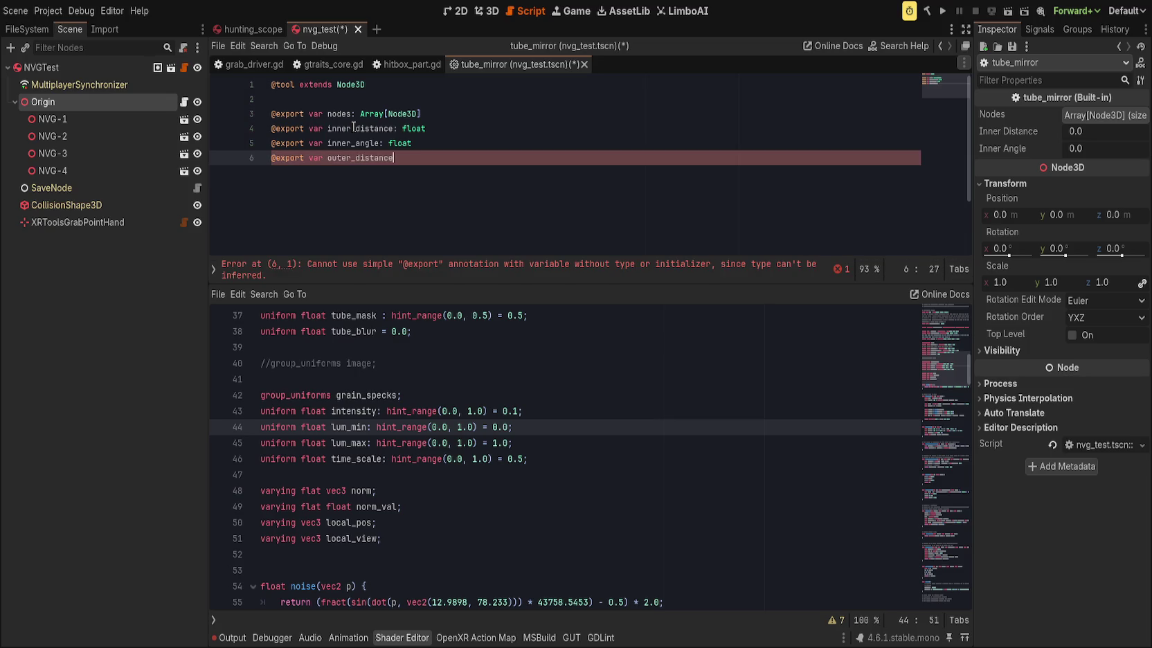
text(loat)
key(Return)
key(Return)
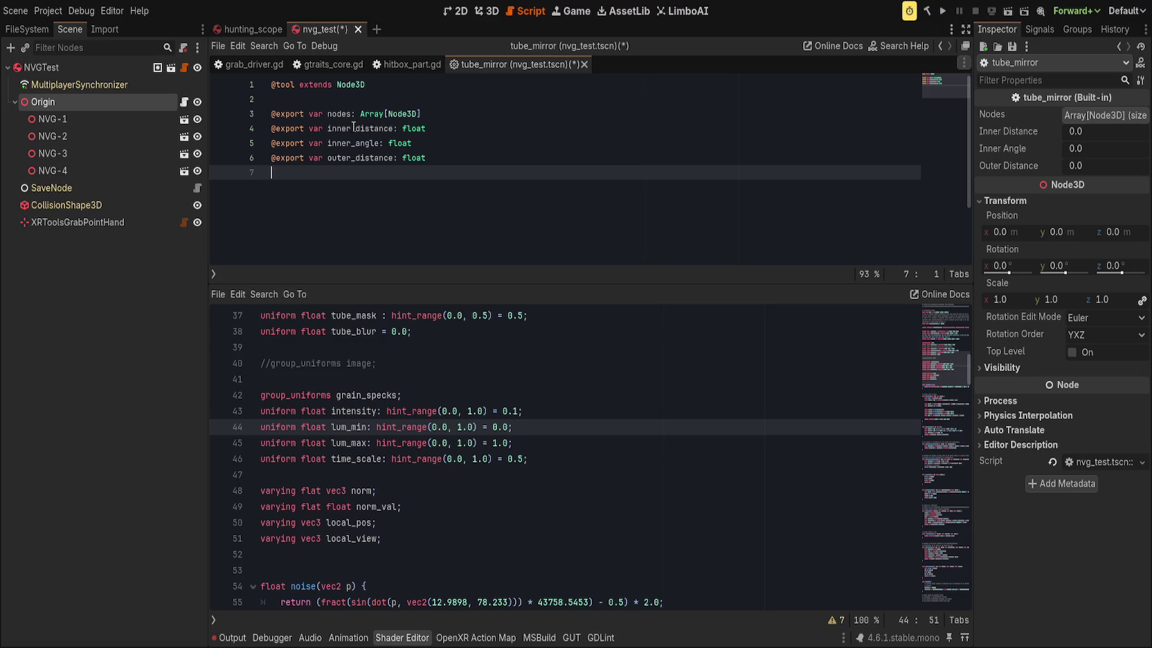
text(@export var outer)
text(_angle: float)
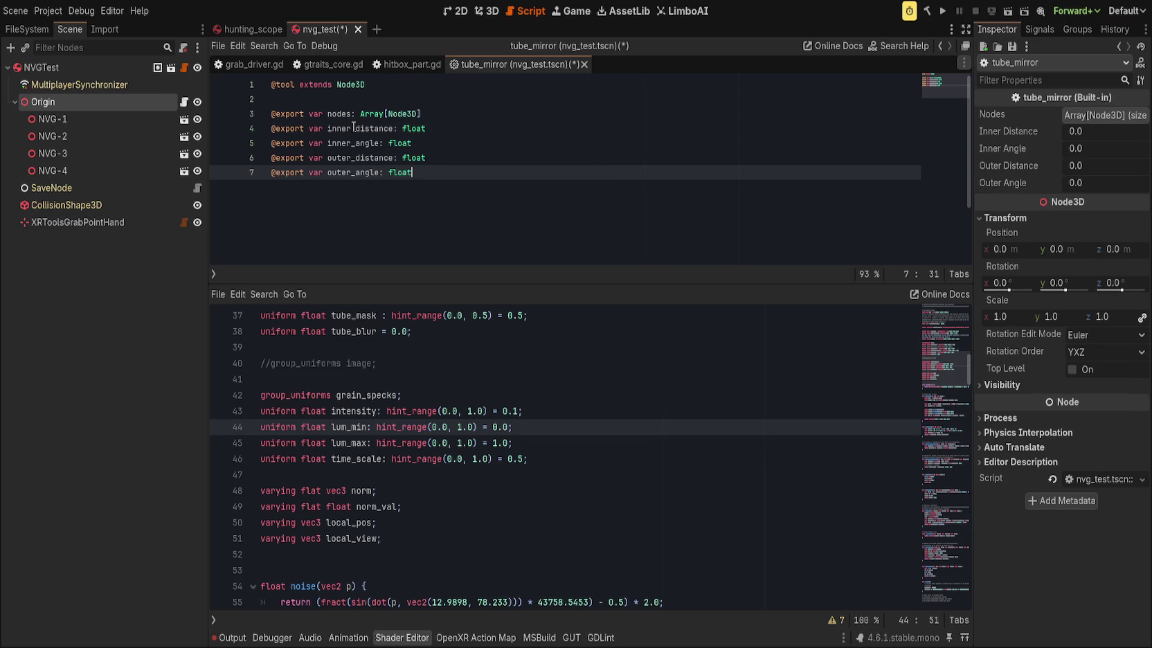
click(464, 131)
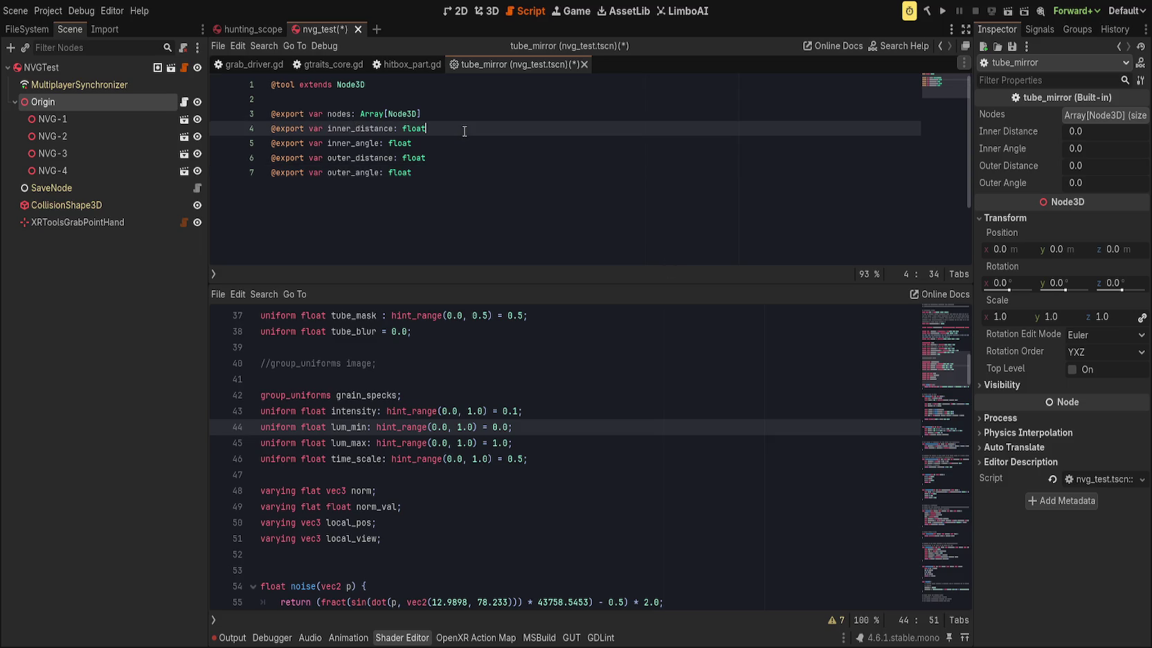
click(468, 160)
click(471, 174)
- Add an _update_tubes() -> void function stub containing pass below the exported properties
key(Return)
key(Return)
text(func _u)
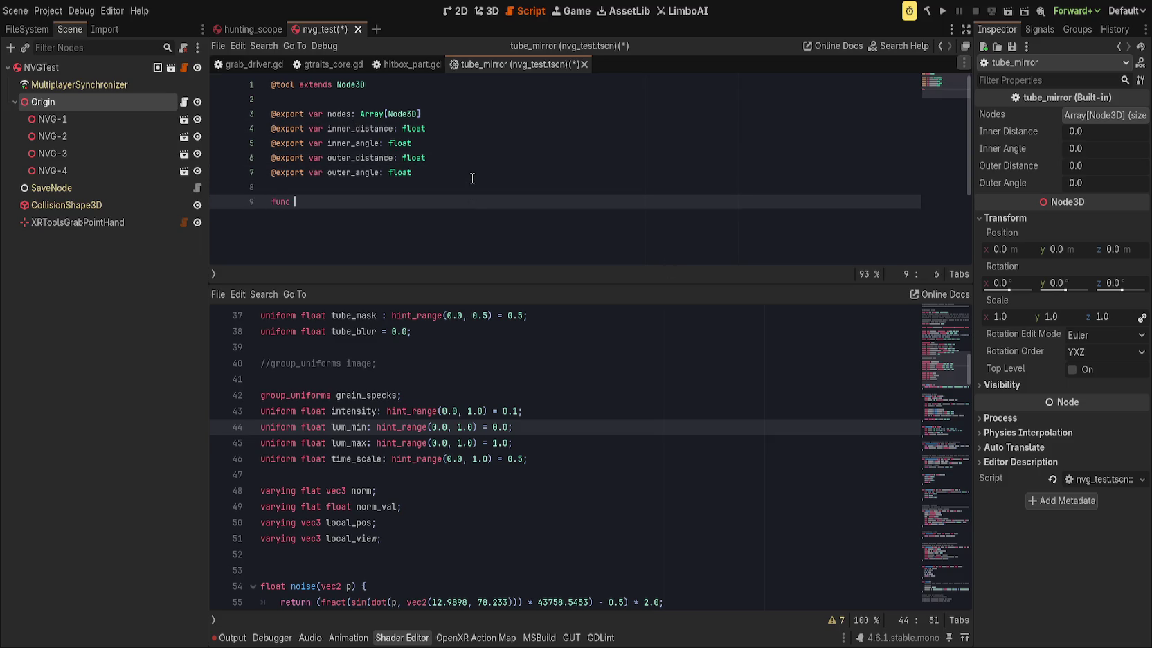
text(pdate_)
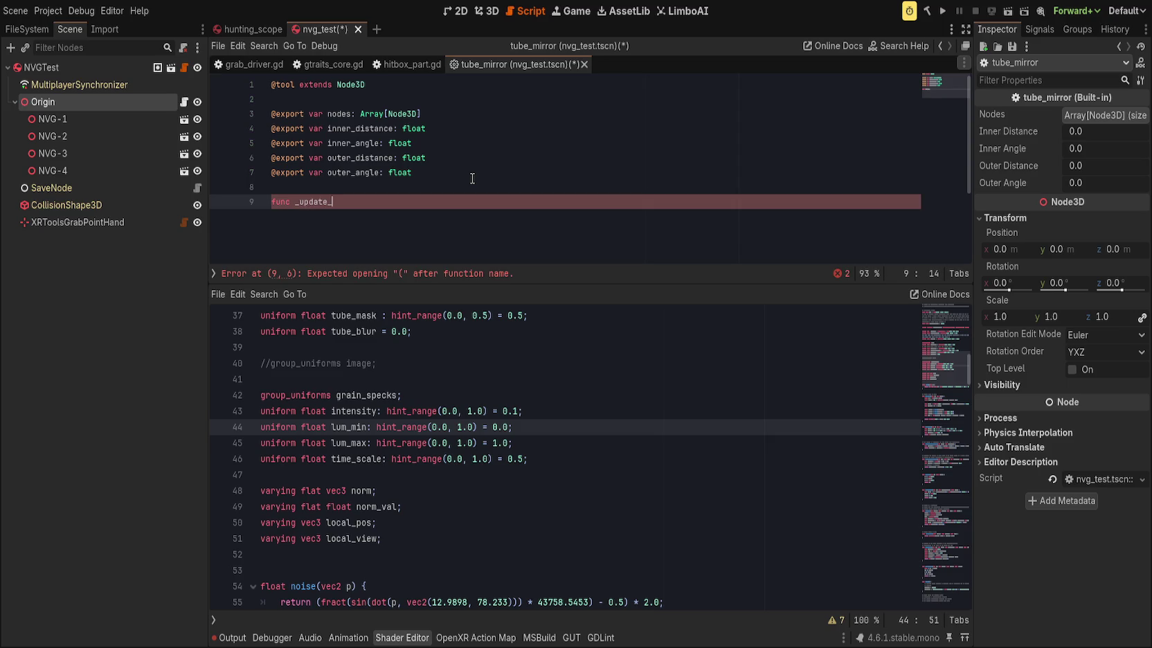
text(tubes() -> void:)
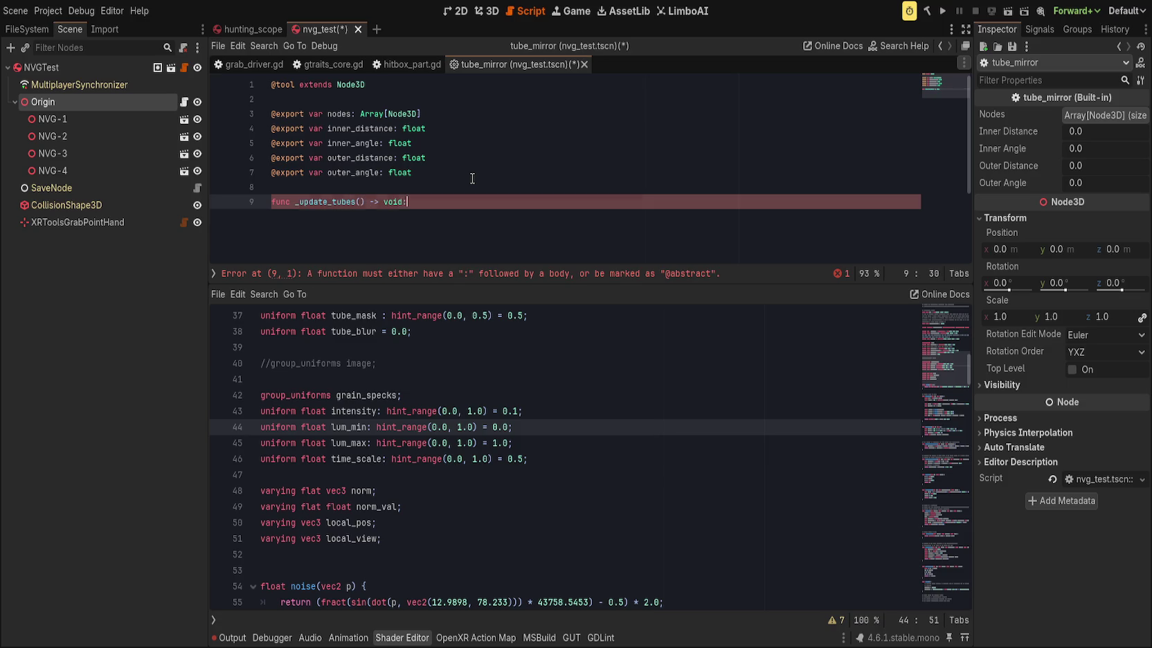
key(Return)
text(pass)
- Add a 'set = _update_tubes' setter line under the inner_distance and inner_angle declarations
click(317, 201)
double_click(318, 200)
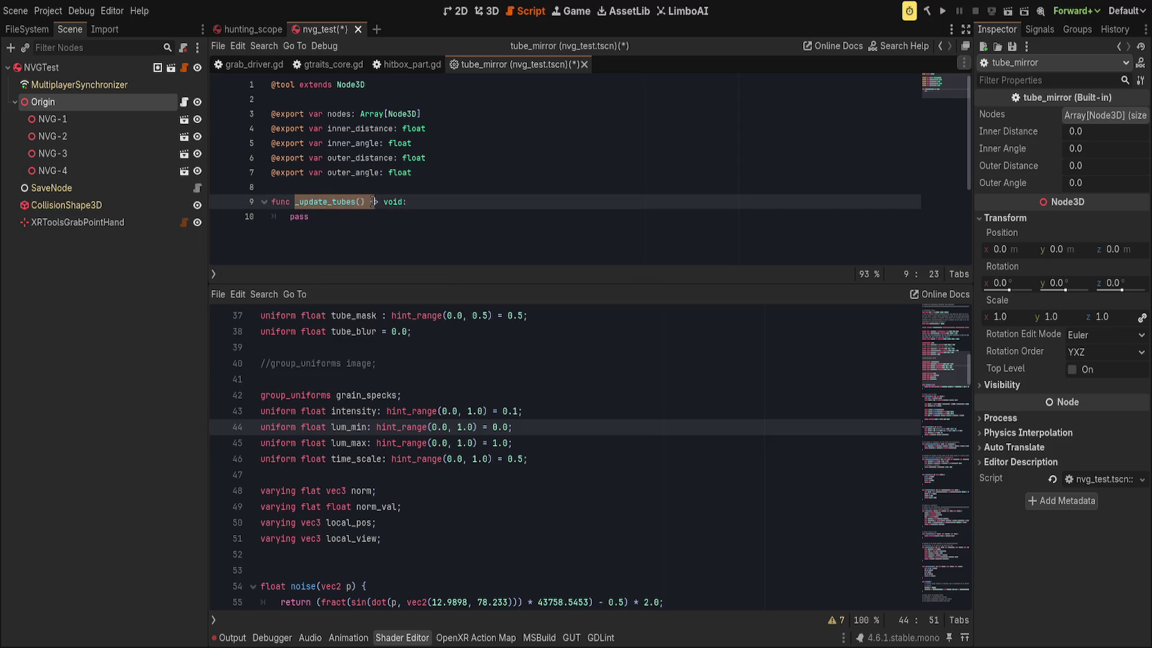
click(480, 130)
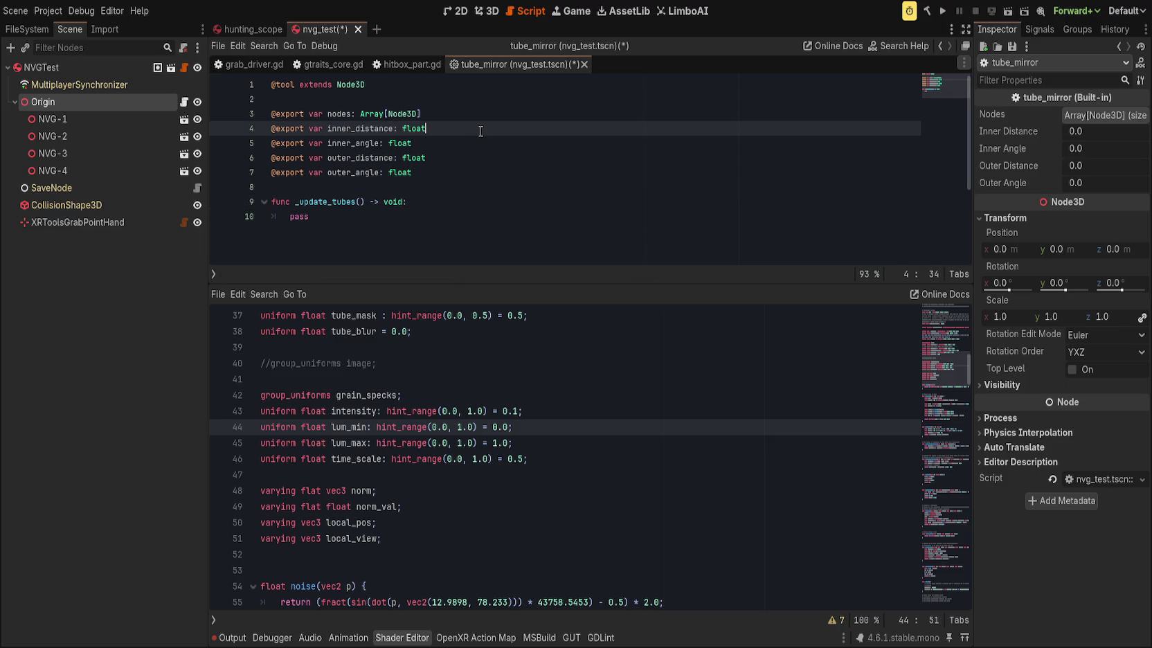
text(:)
key(Return)
text(set)
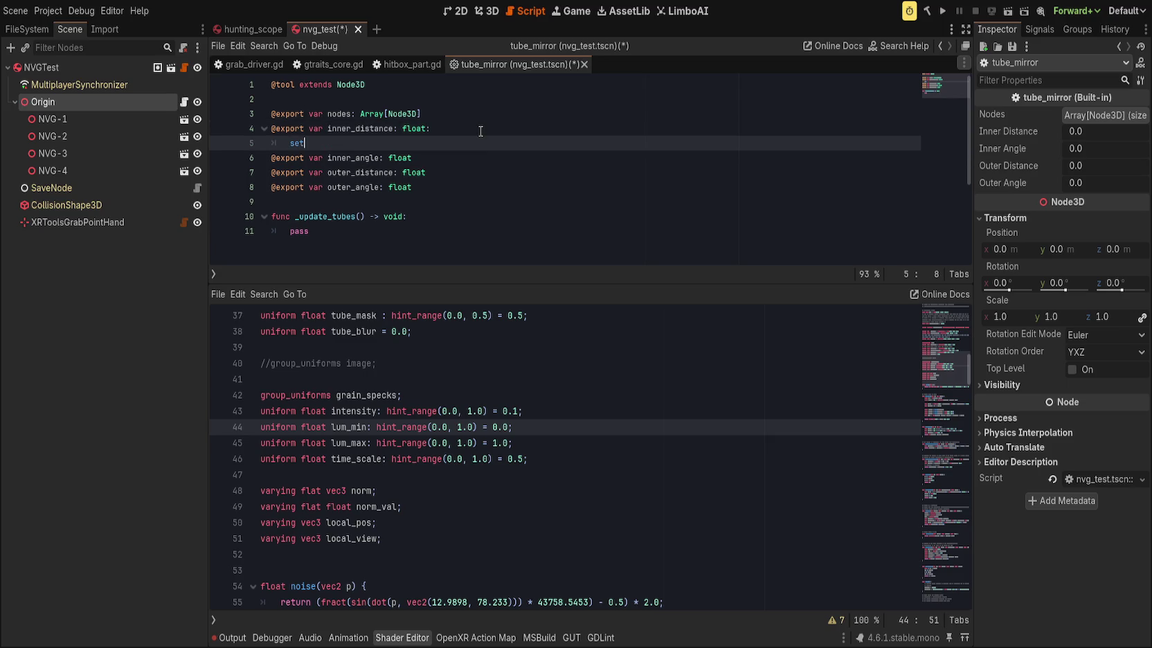
text( = _update_tubes)
click(484, 152)
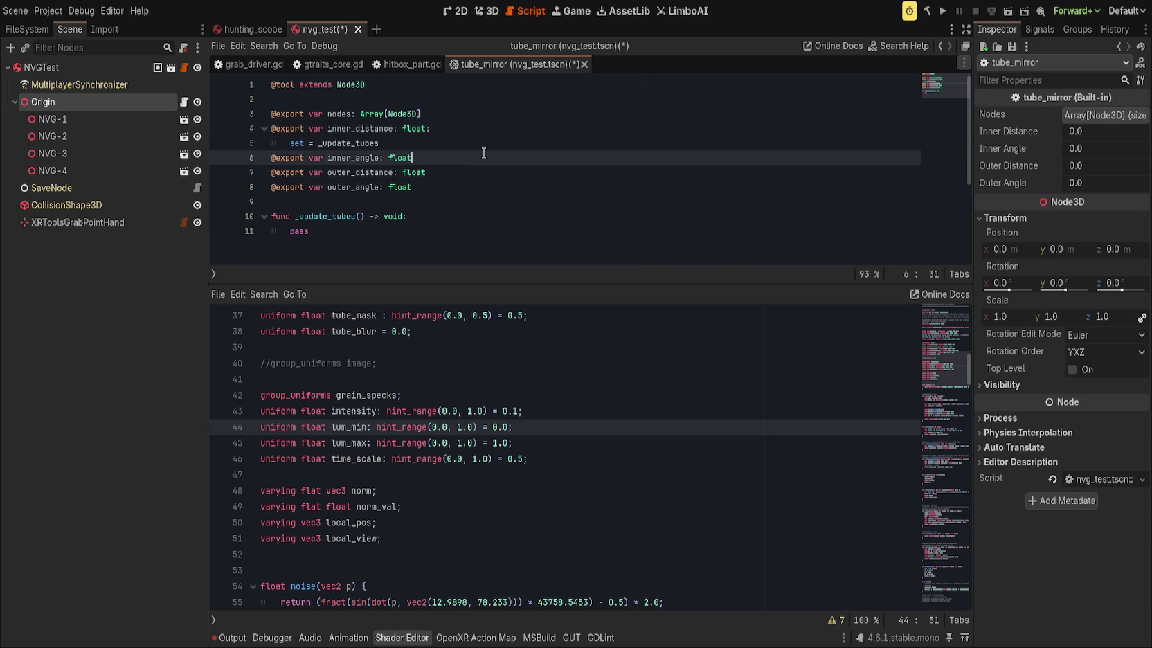
text(:)
key(Return)
text(set = _update_tubes)
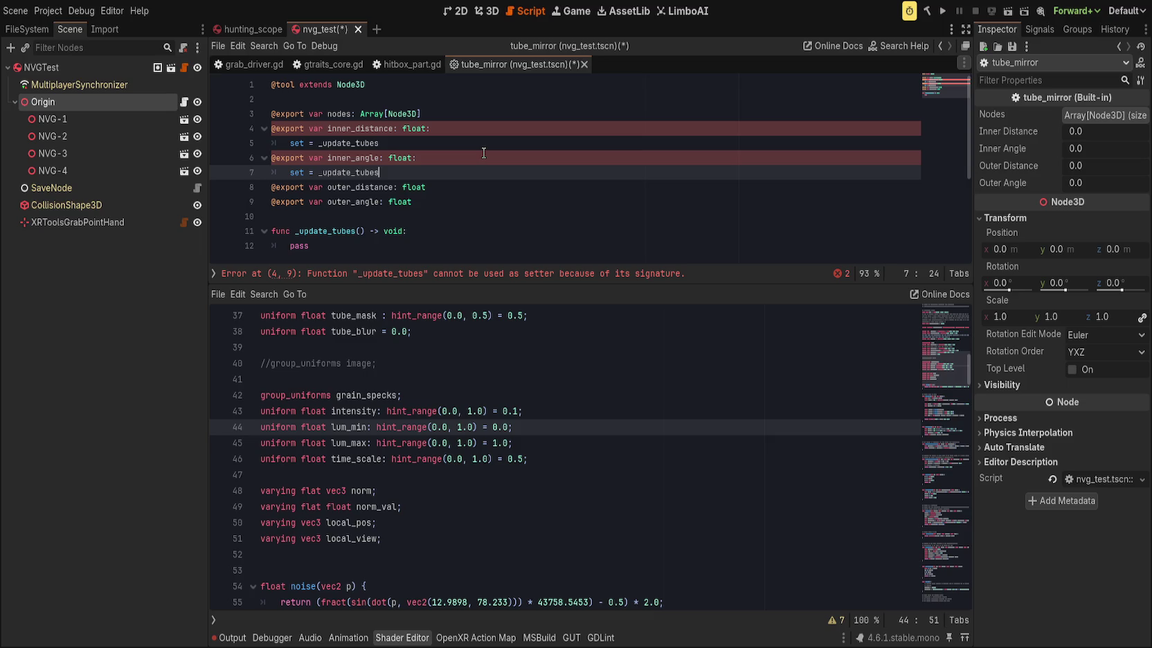
- Rewrite the inner_distance setter as set(v) assigning inner_distance = v, then calling _update_tubes()
click(361, 231)
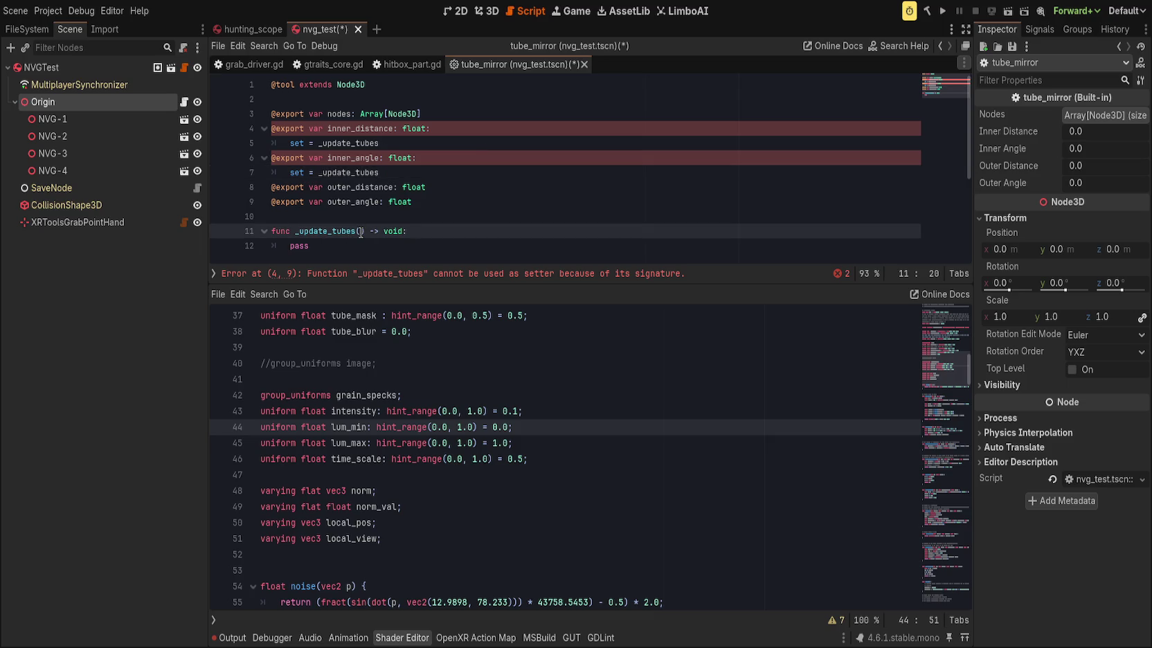
click(450, 145)
key(shift+Home)
text(set(v))
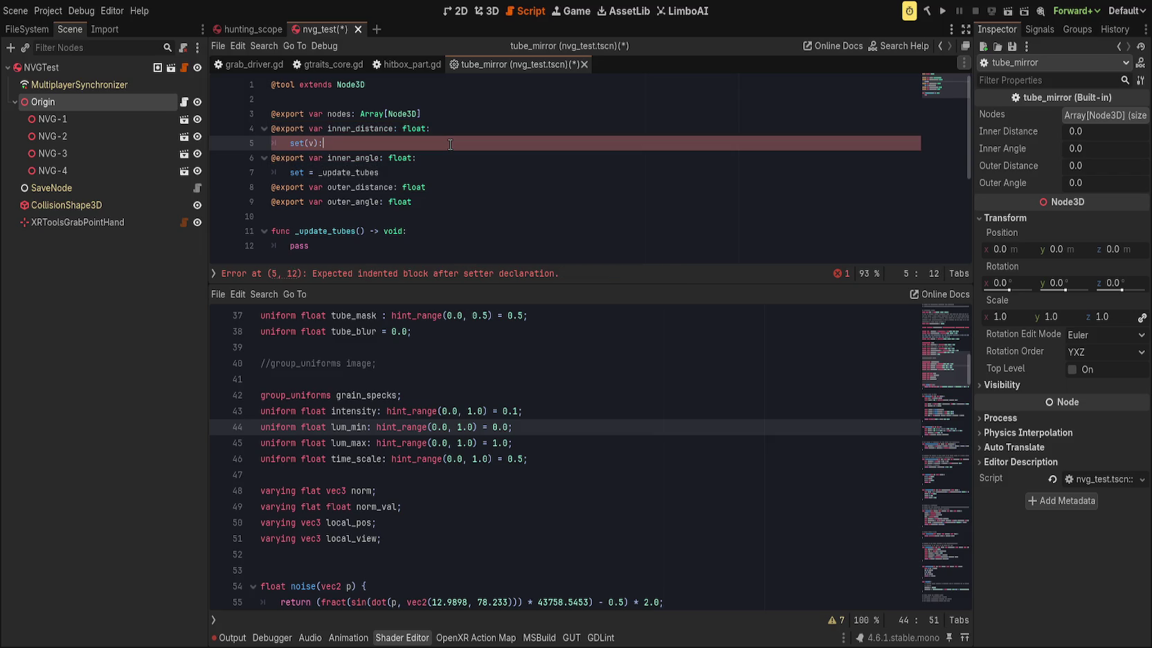
key(Return)
text(inner_distance)
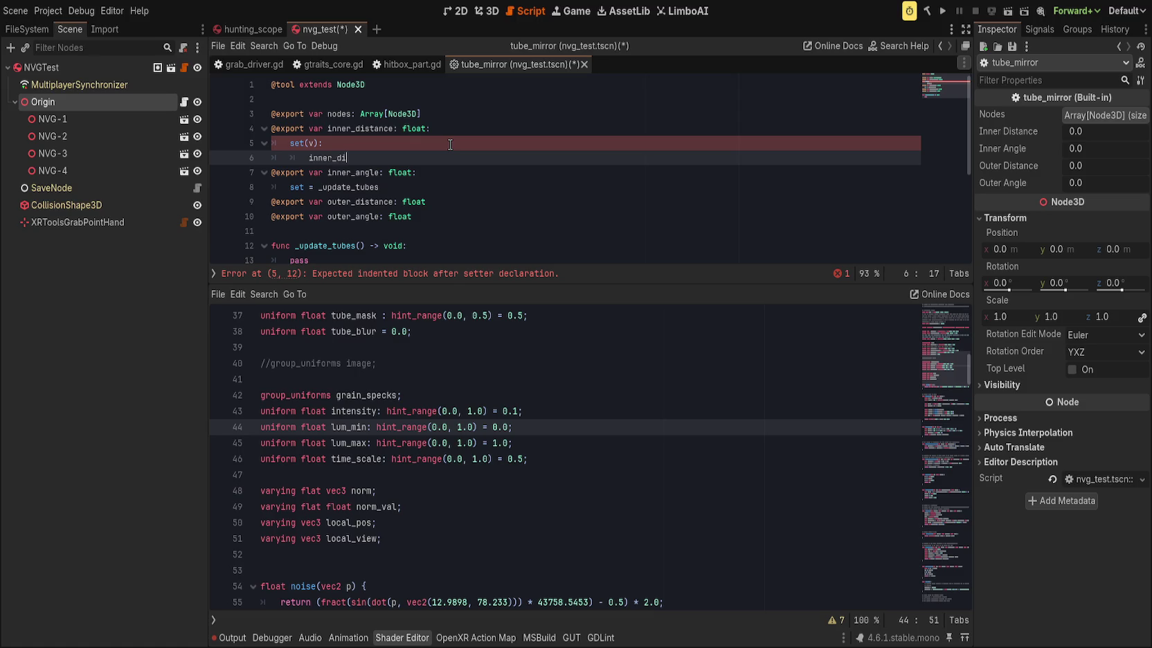
text( = v;)
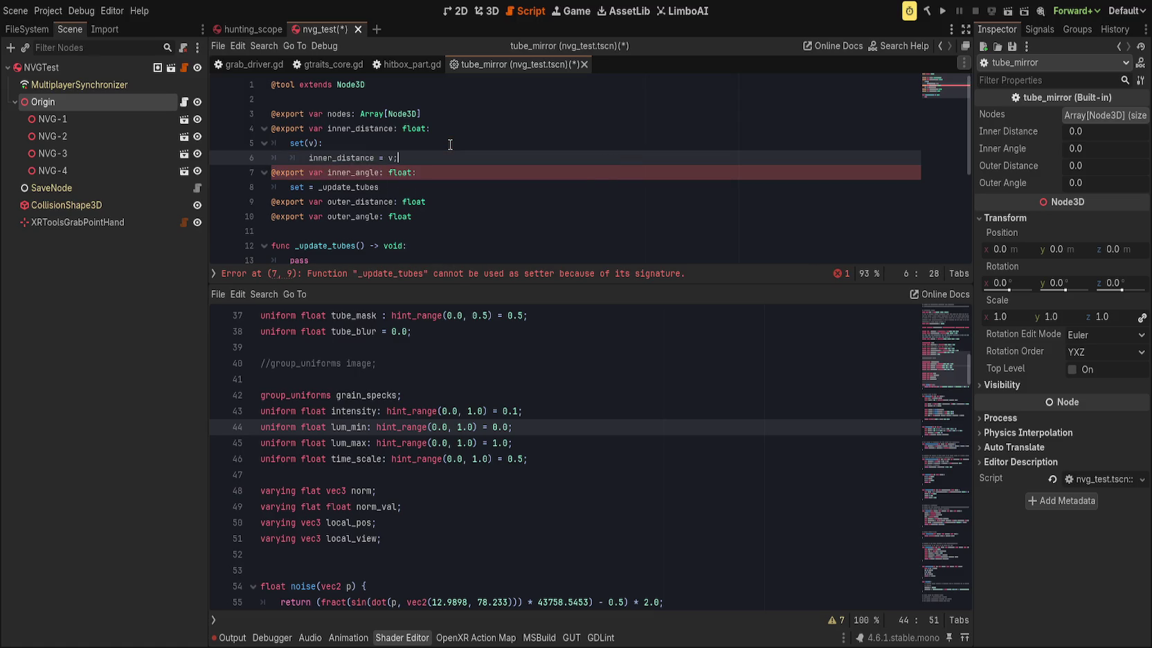
key(Return)
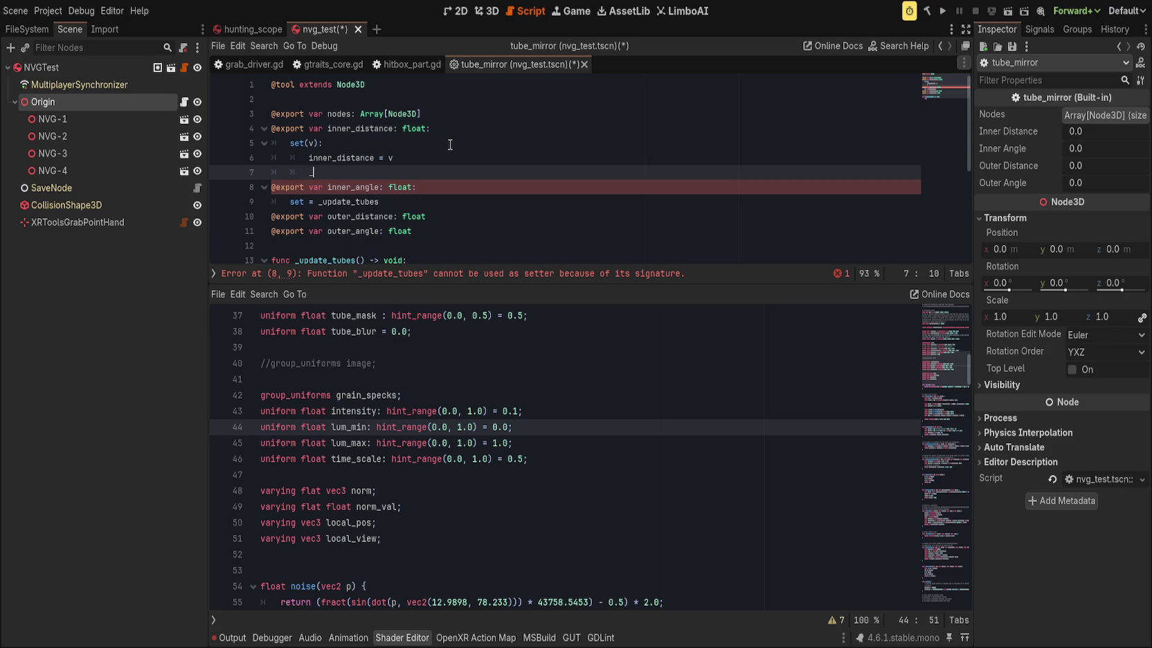
text(_)
key(Return)
- Rewrite the inner_angle setter as set(v): inner_angle = v followed by _update_tubes()
click(398, 205)
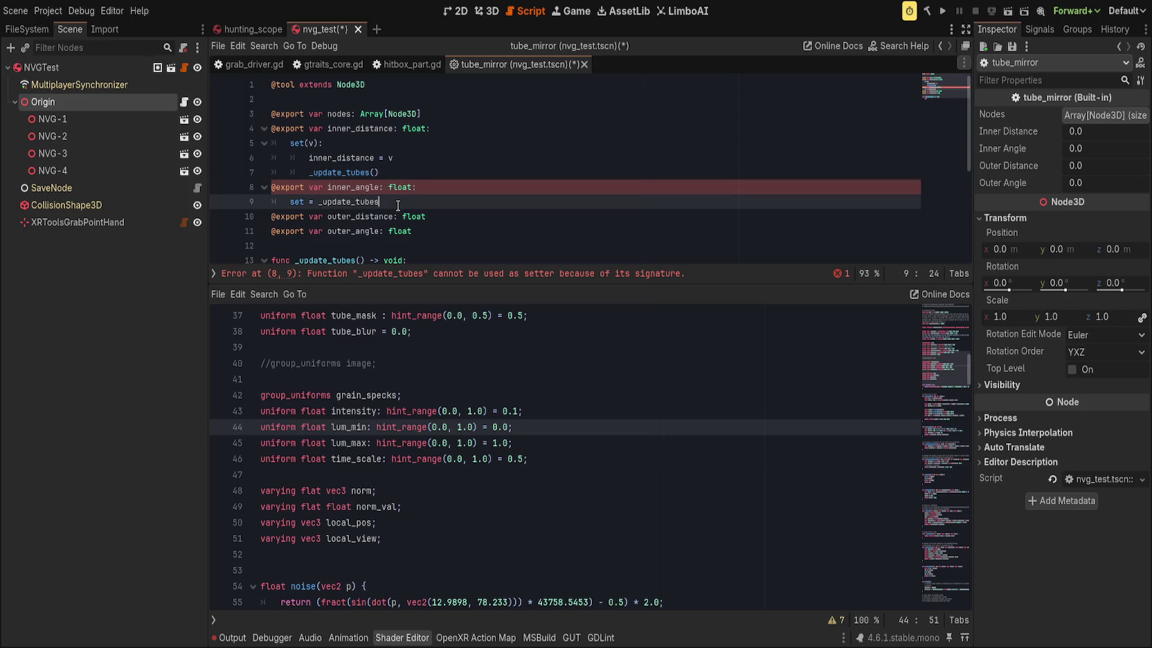
key(shift+Home)
text(set(v):)
key(Return)
text(inner_angle = v)
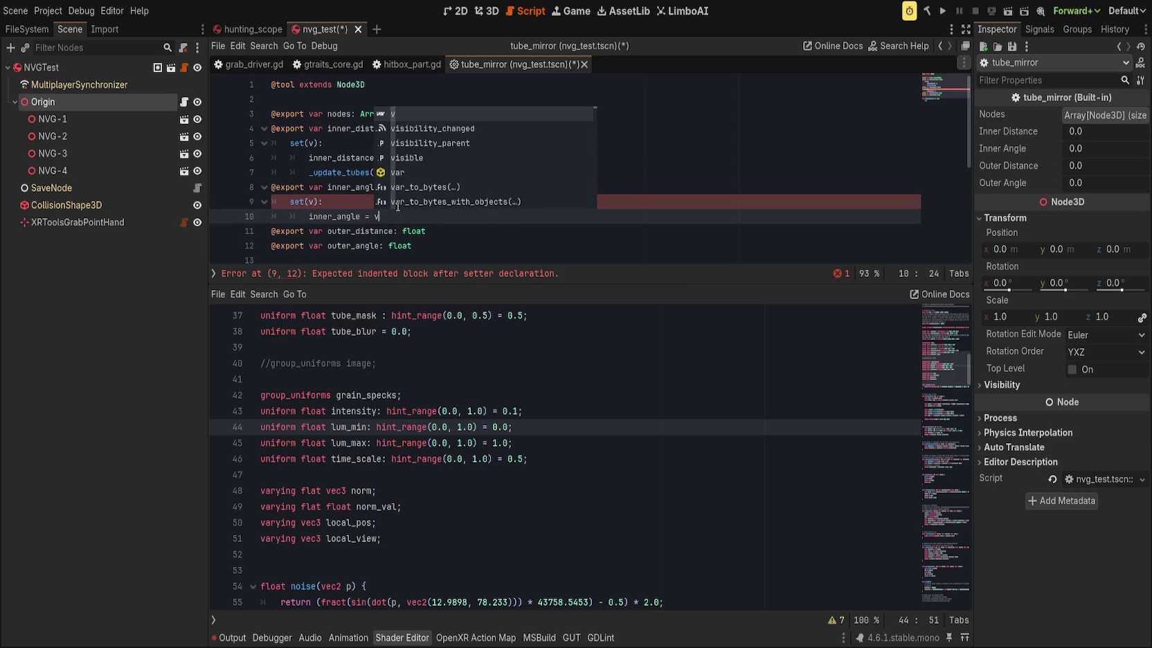
key(Return)
text(update_tube)
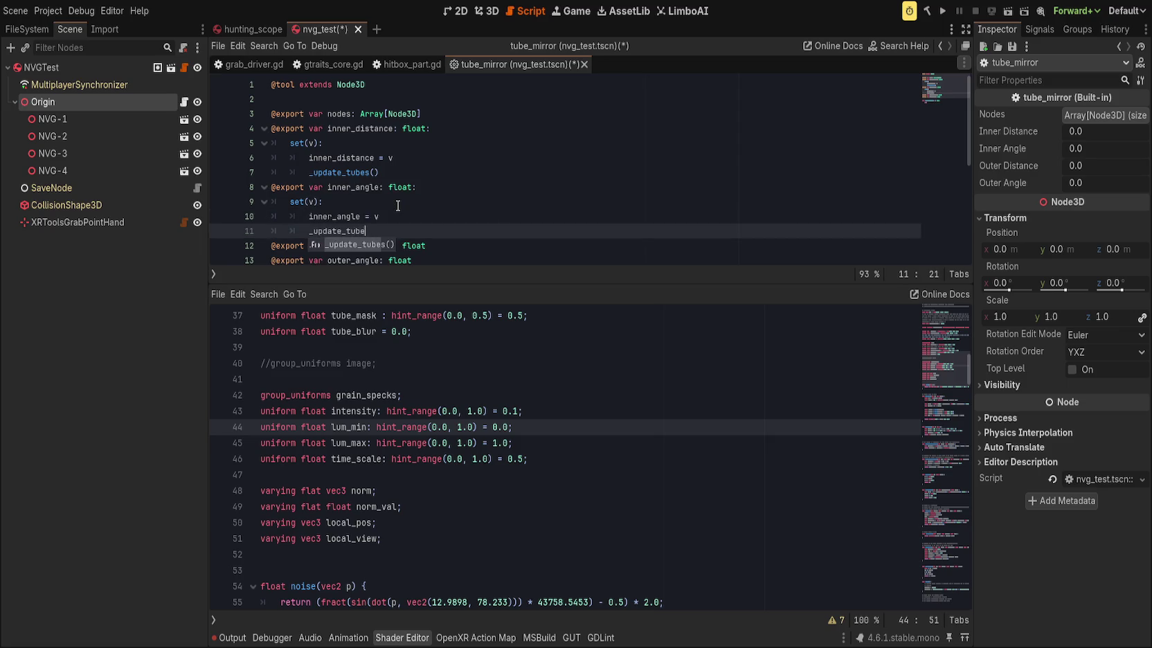
key(Return)
- Open a set(v) setter block under the outer_distance declaration
key(Down)
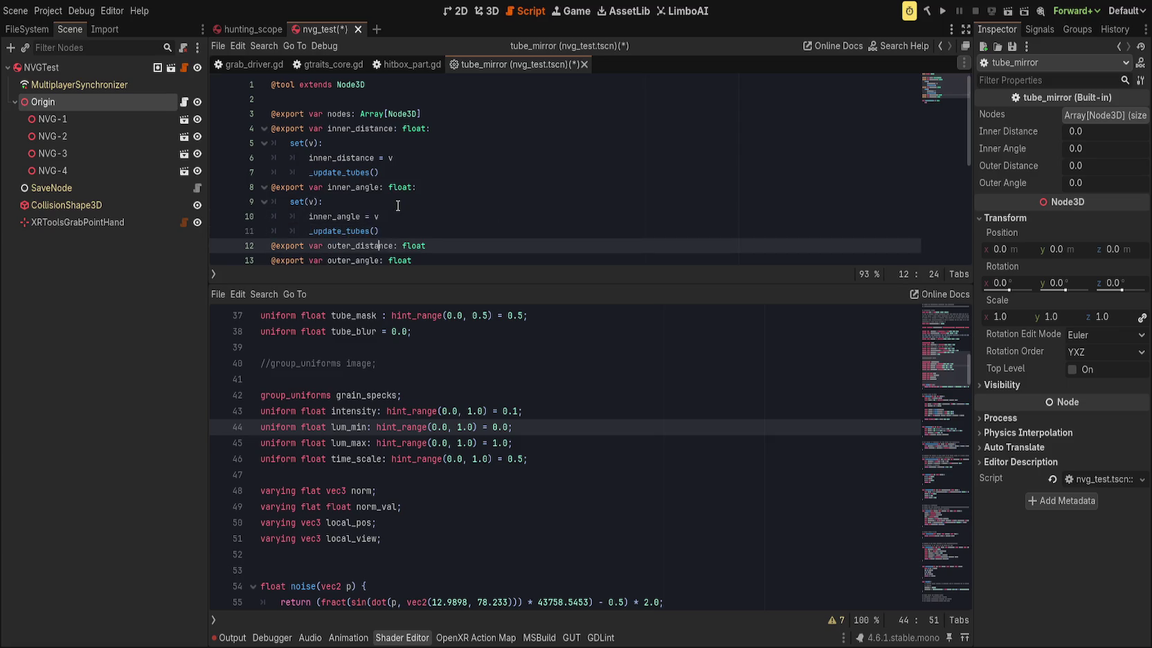
scroll(542, 210, down, 1)
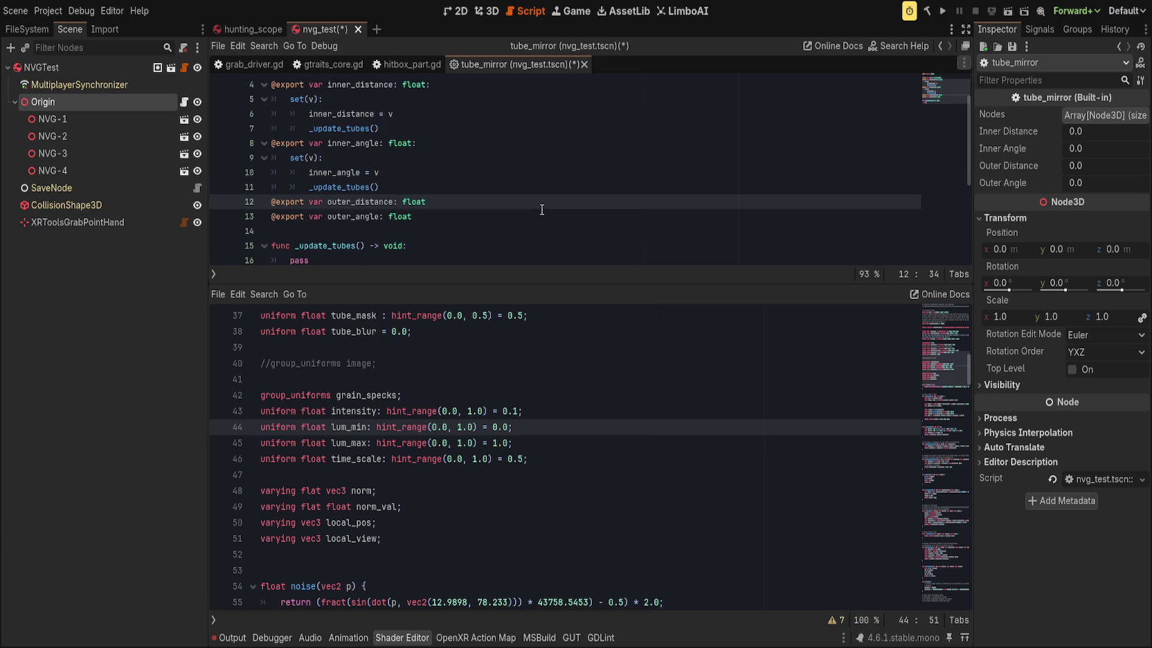
key(Return)
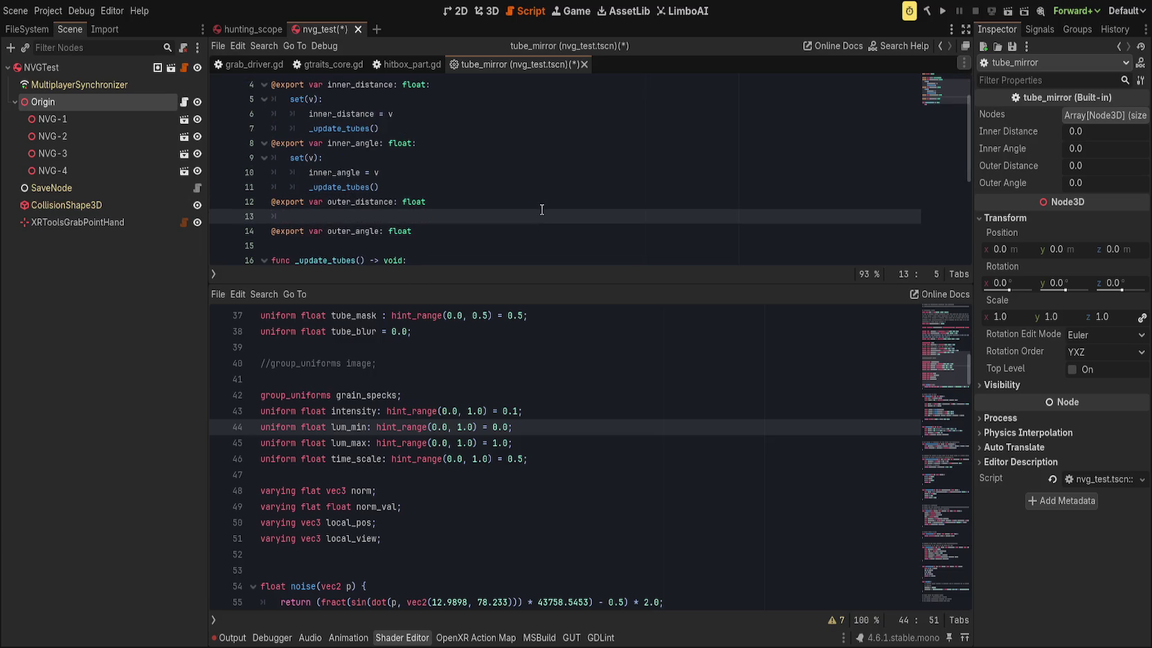
key(Up)
key(End)
text(:)
key(Down)
text(set(v)
key(Return)
- Fill the outer_distance setter with outer_distance = v and an _update_tubes() call
text(outer)
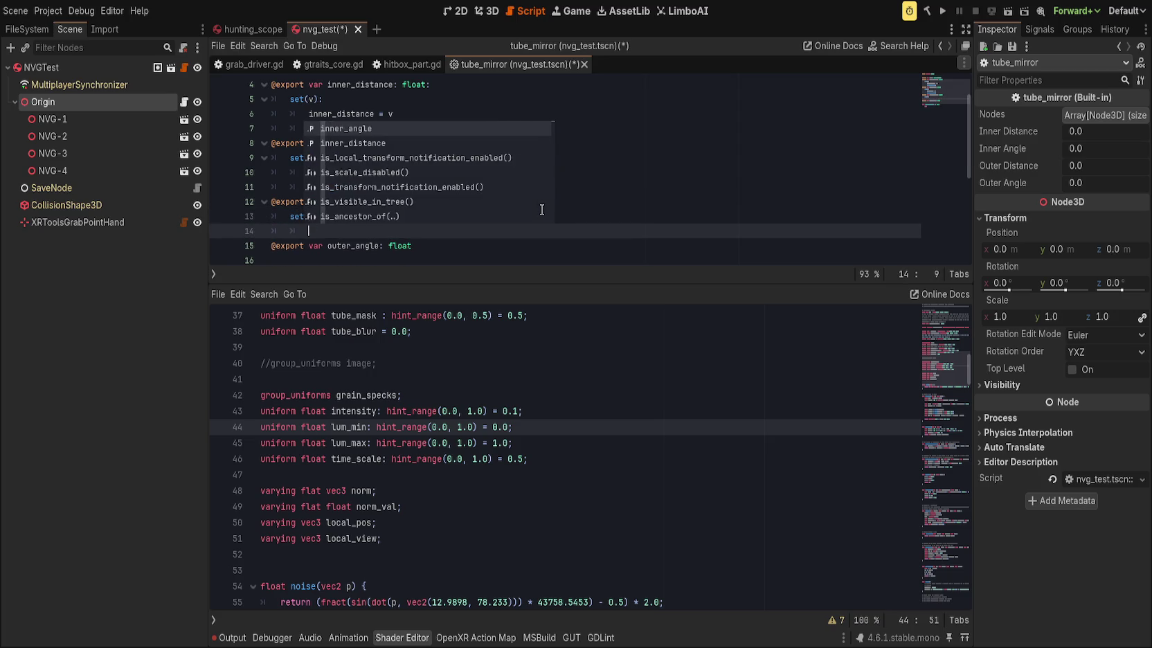
text(_angle)
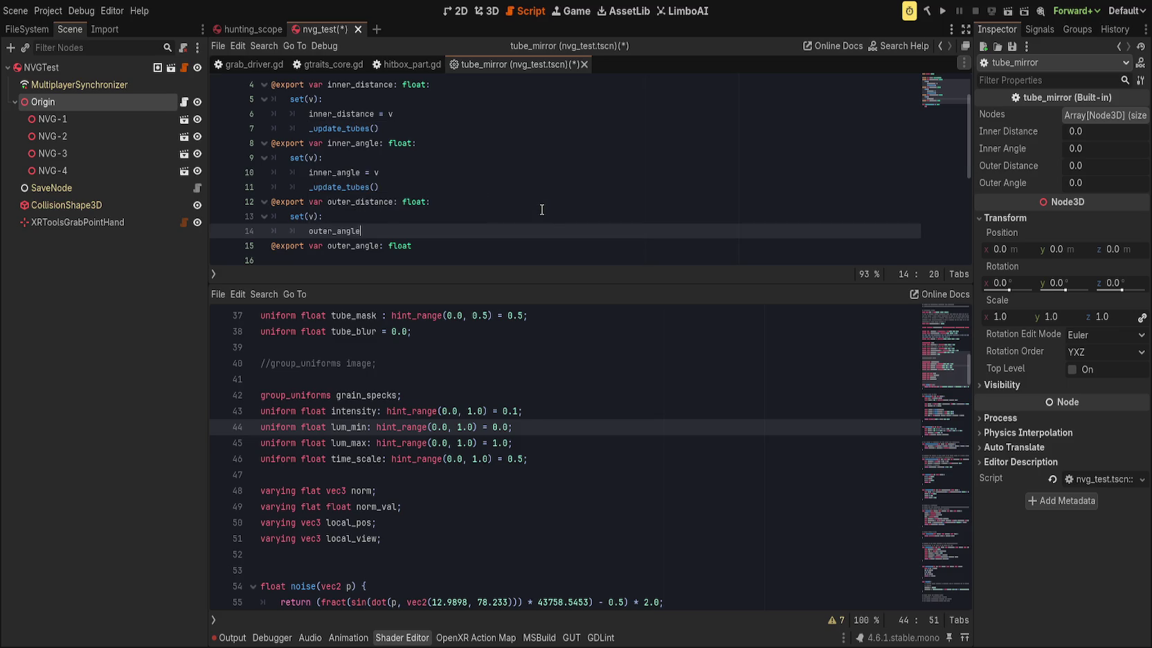
text(dista)
key(Return)
key(Return)
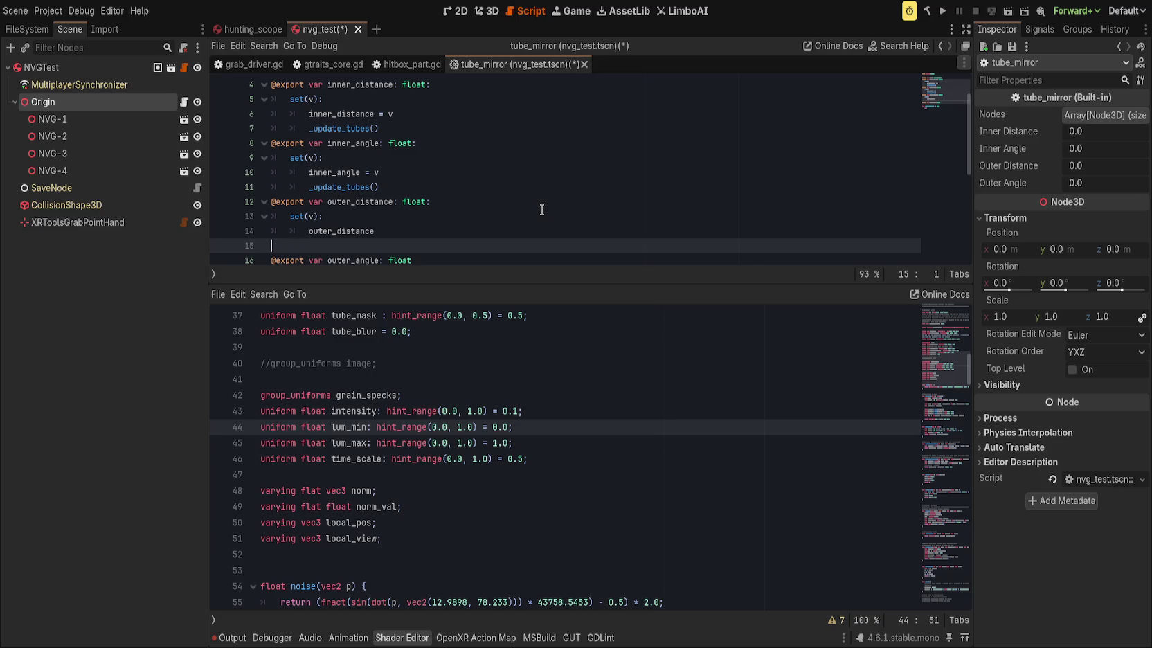
key(BackSpace)
text(=)
key(BackSpace)
key(BackSpace)
text(v)
key(Escape)
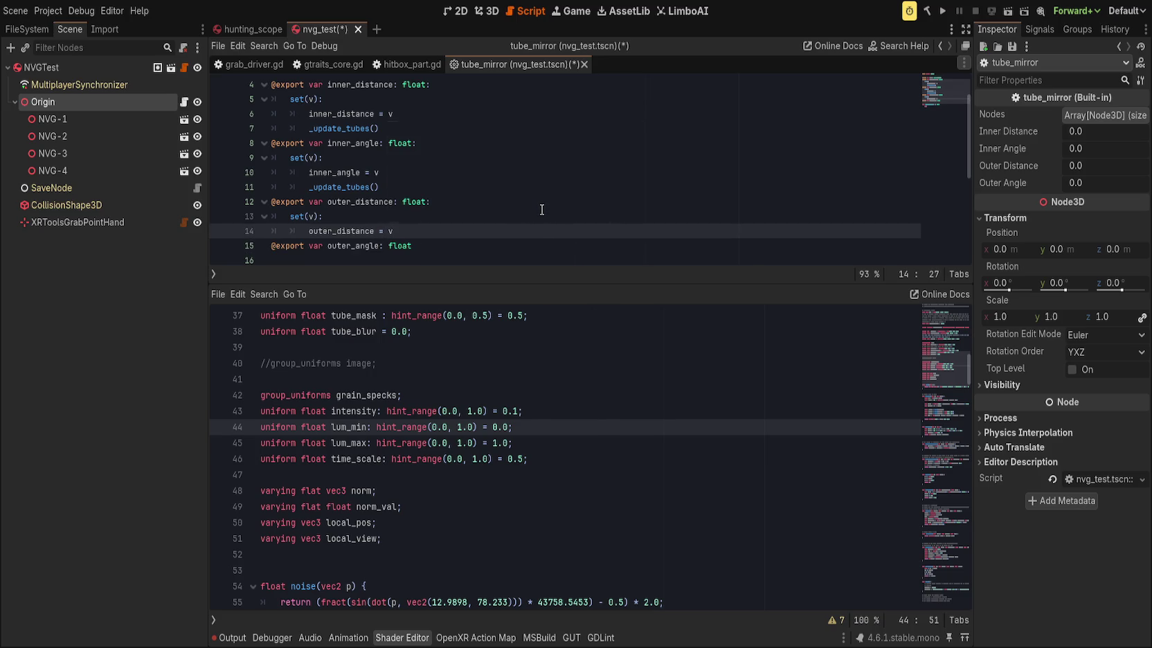
key(Return)
text(_update_)
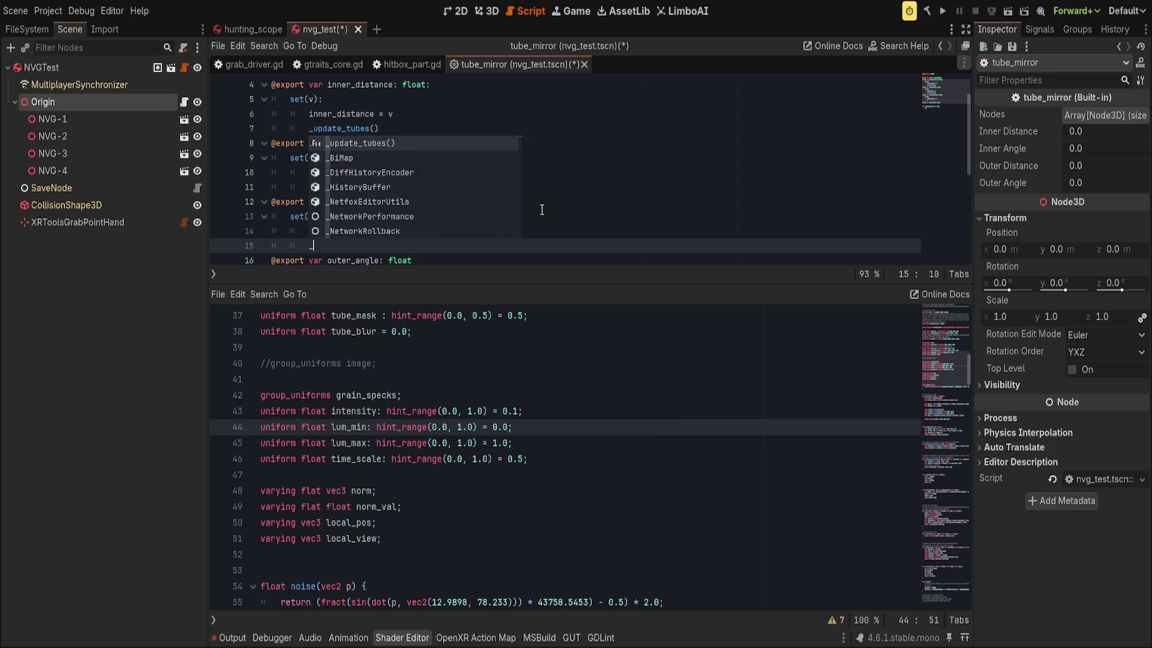
key(Return)
- Give outer_angle a set(v): setter assigning outer_angle and calling _update_tubes()
key(Down)
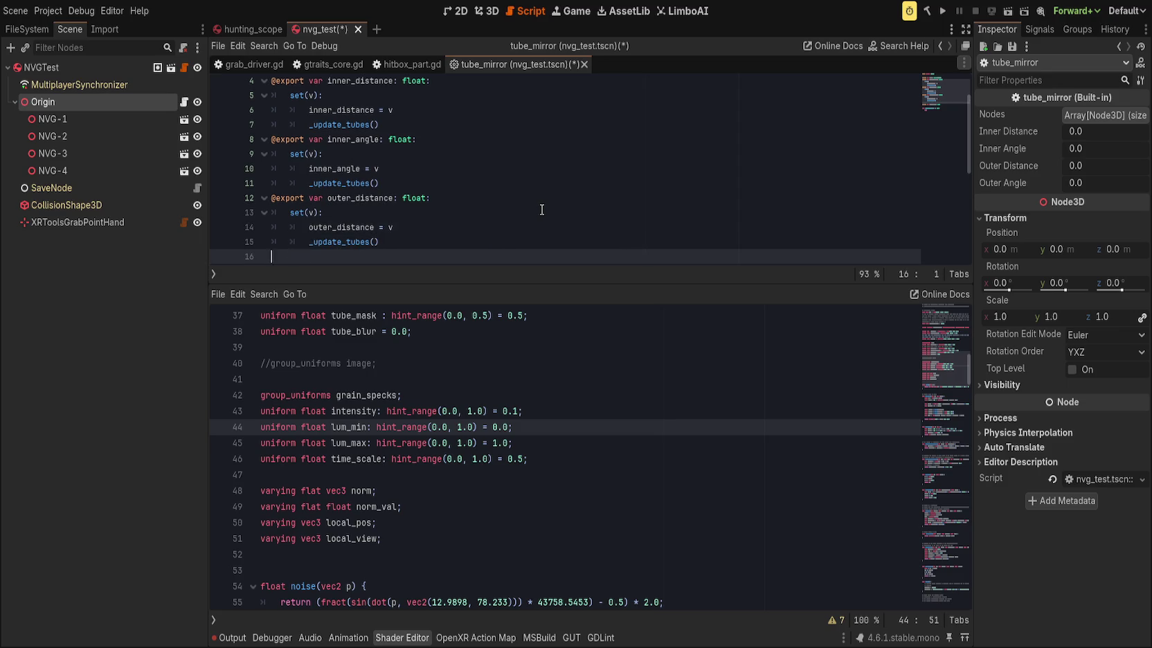
key(End)
key(Return)
key(BackSpace)
text(:)
key(Return)
text(set(v):)
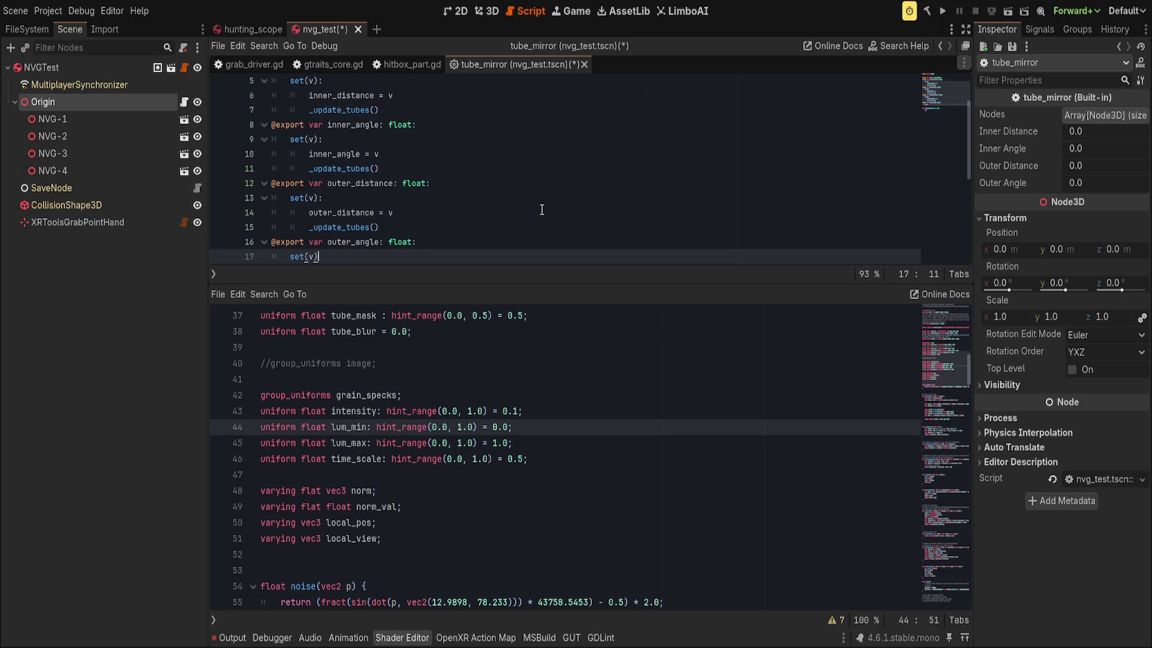
key(Return)
text(outer_angle = v)
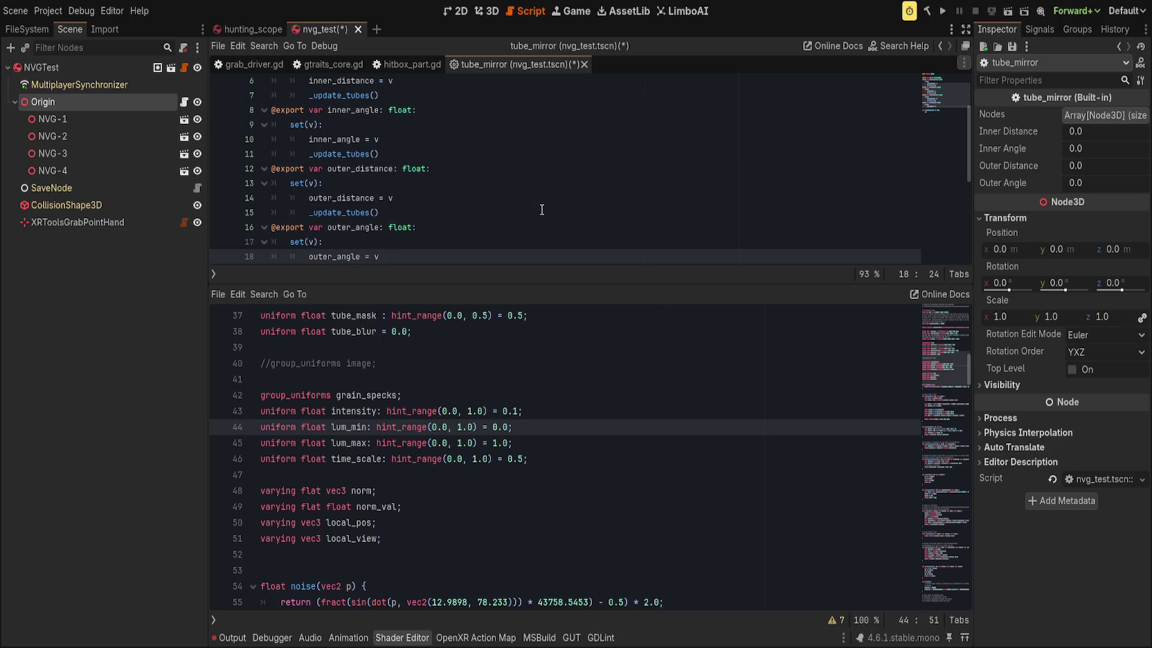
key(Return)
text(_update_tubes())
- Save the tube_mirror script and hide the bottom Shader Editor panel with Ctrl+J
scroll(459, 229, down, 1)
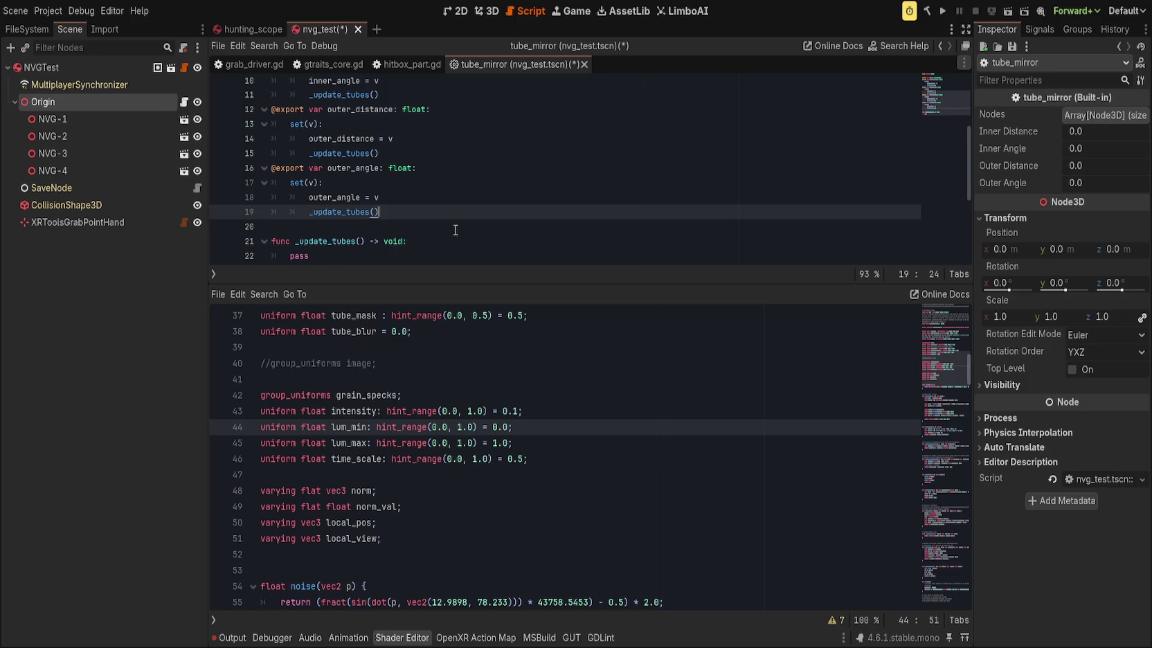
key(ctrl+s)
click(468, 153)
key(Right)
key(Down)
key(Down)
key(Down)
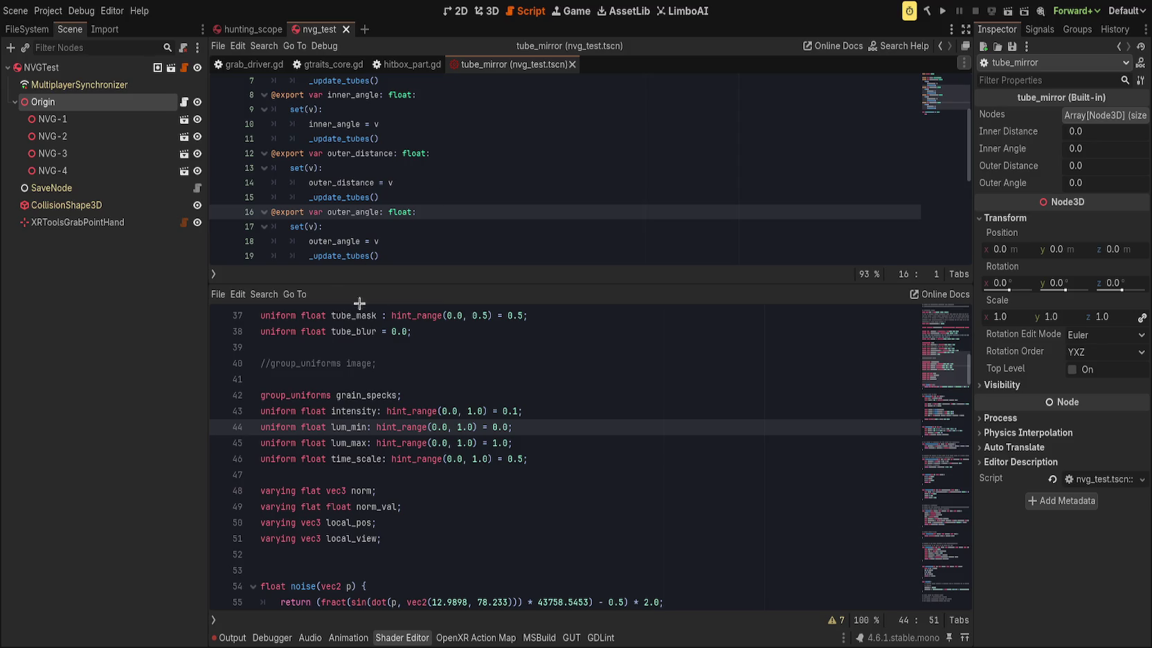
key(ctrl+j)
- Select the _update_tubes function name and bring up the search bar for it
click(468, 393)
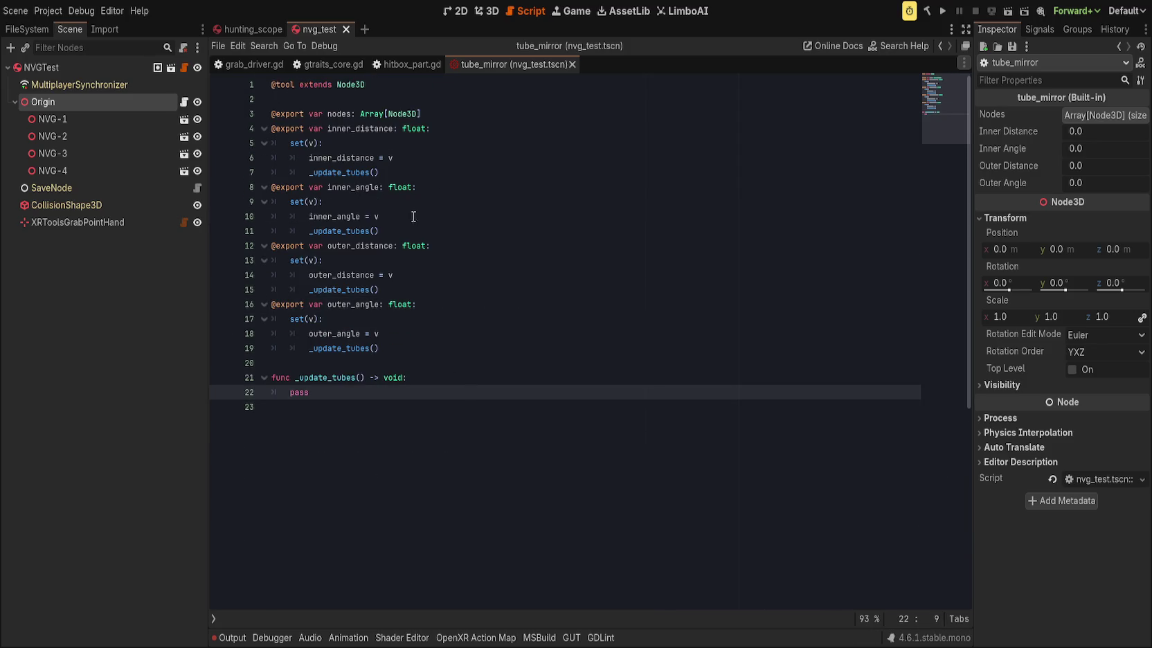
double_click(337, 375)
key(ctrl+f)
- Replace all five _update_tubes occurrences with _update_bodies
text(update_tubes)
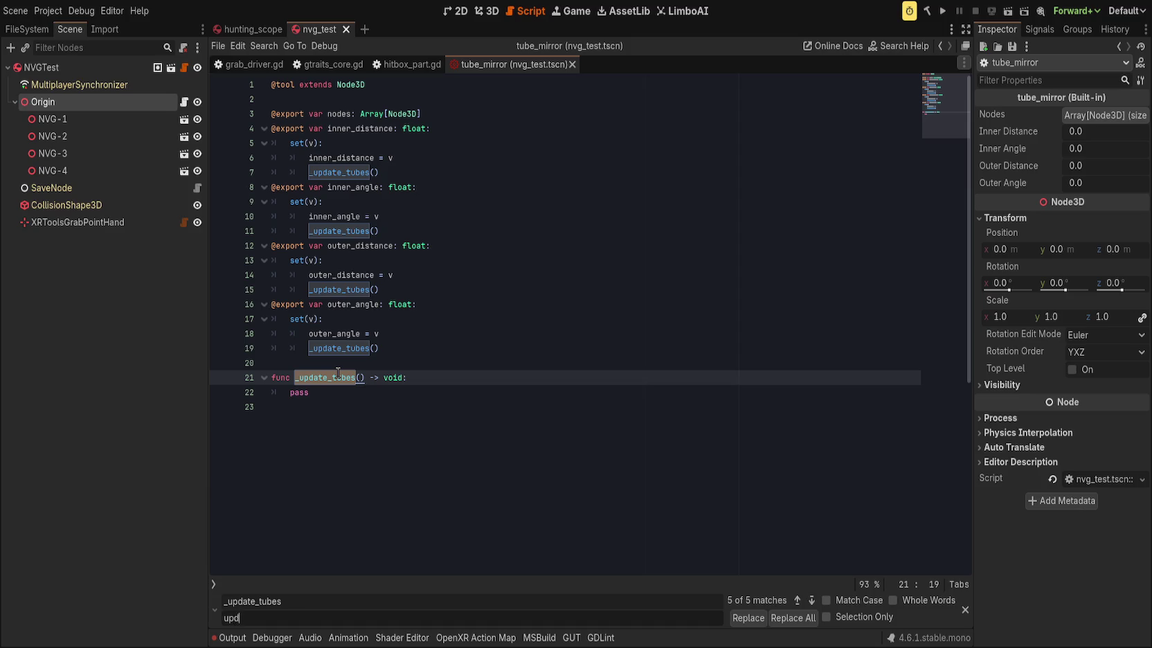
key(BackSpace)
key(BackSpace)
key(BackSpace)
text(date_bodies)
click(793, 618)
key(Escape)
click(486, 479)
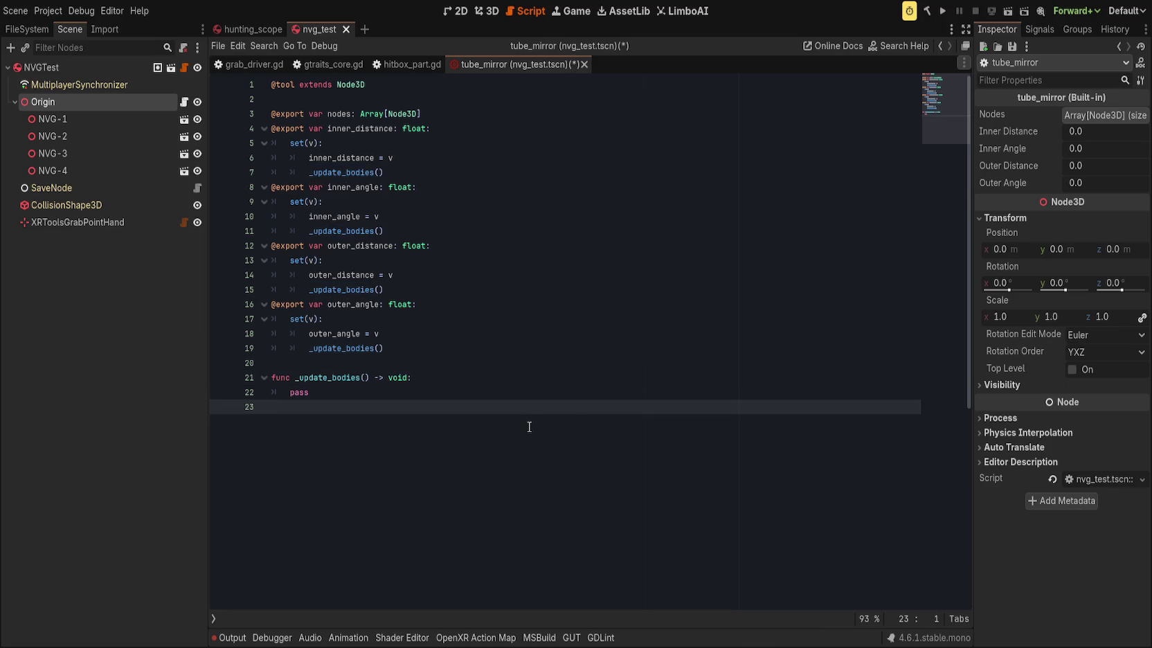
- Delete the pass statement from the _update_bodies function
click(418, 396)
key(BackSpace)
key(BackSpace)
key(BackSpace)
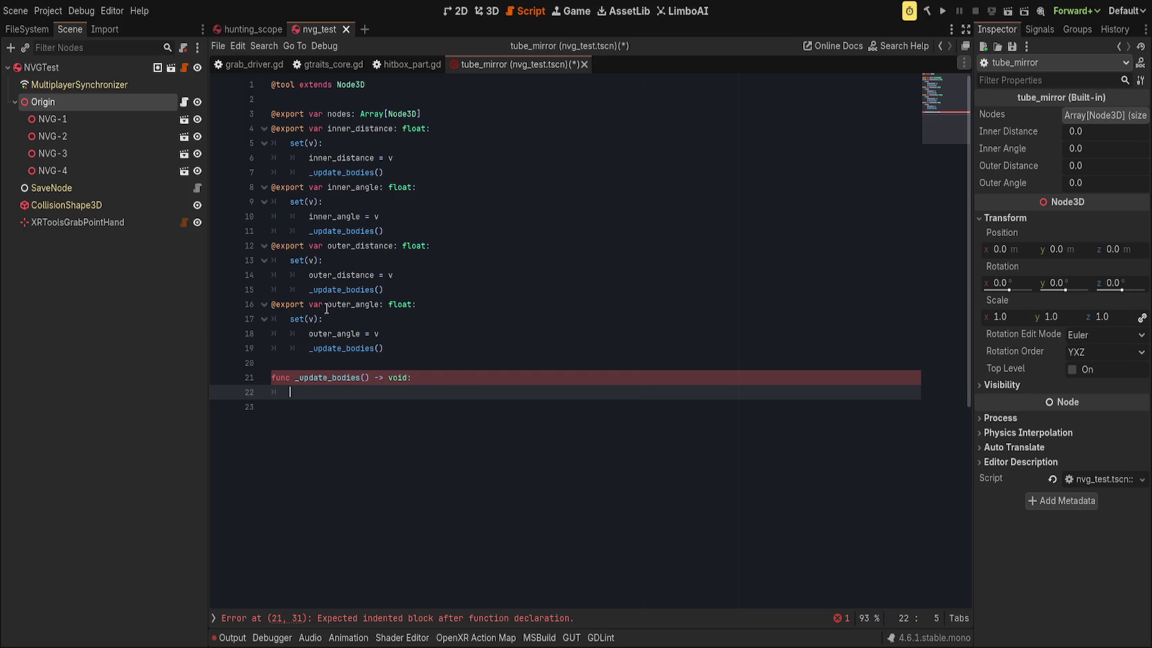
click(121, 117)
- Expand the Origin node's Nodes array in the Inspector and add four empty elements
click(123, 103)
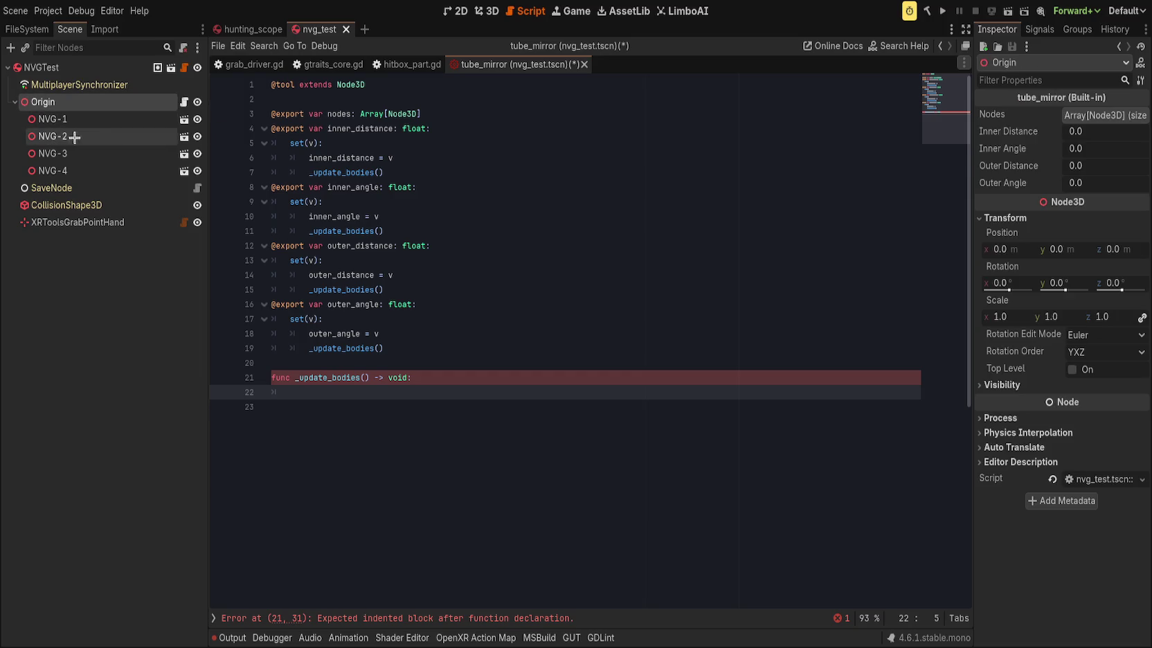
click(80, 119)
click(105, 104)
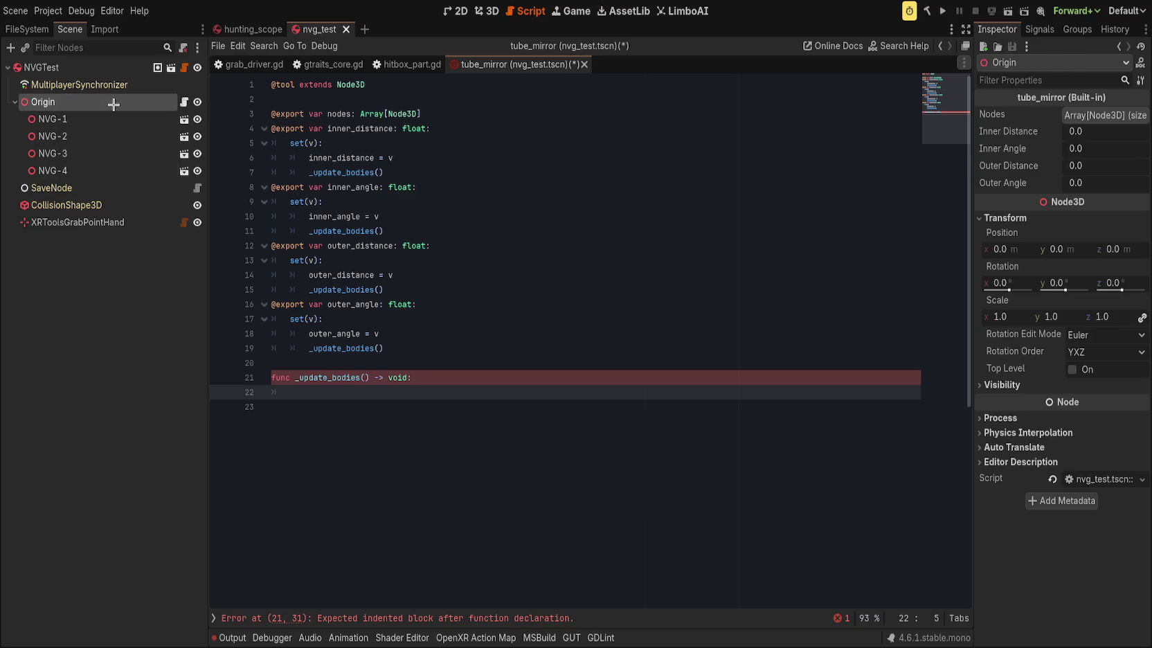
click(1100, 115)
click(1050, 151)
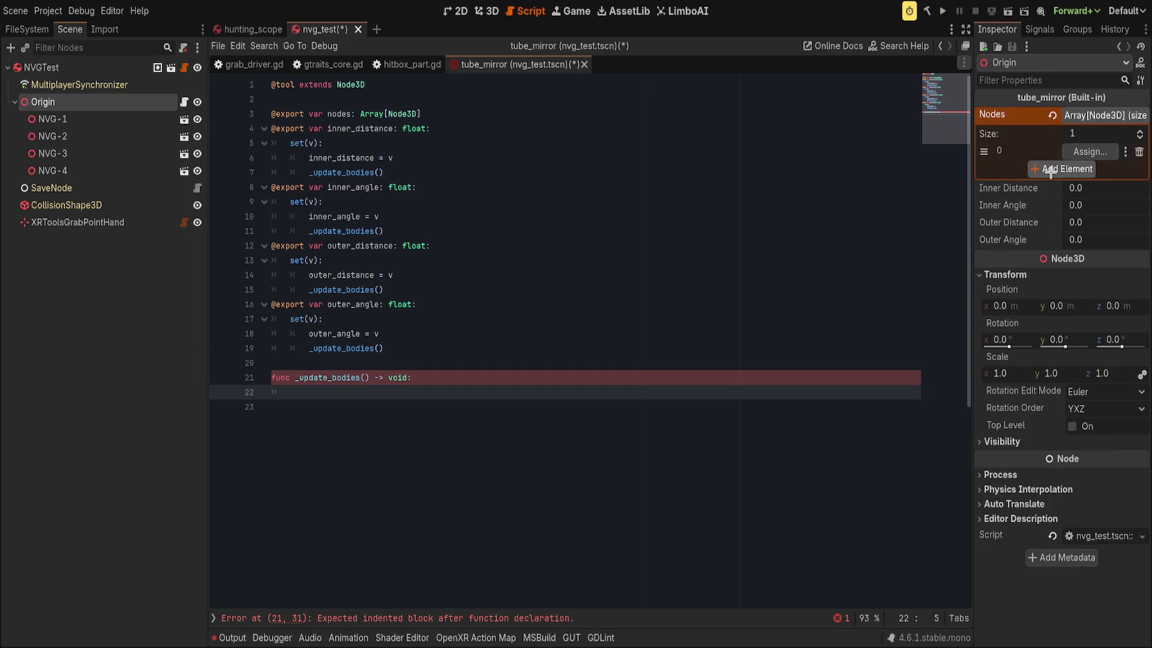
click(1050, 169)
click(1050, 186)
click(1050, 203)
- Drag NVG-1, NVG-2, NVG-3 and NVG-4 into the four Nodes array slots
click(52, 119)
shift+click(75, 168)
mouse_move(75, 164)
mouse_down()
mouse_move(851, 198)
mouse_move(92, 131)
mouse_up()
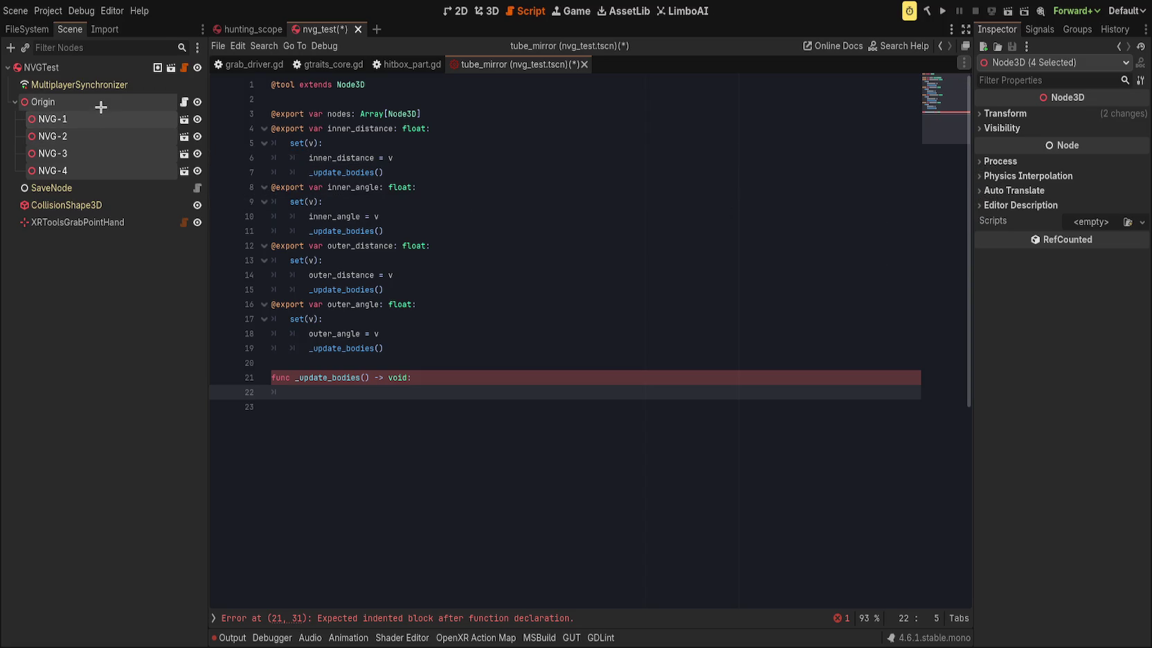
click(101, 104)
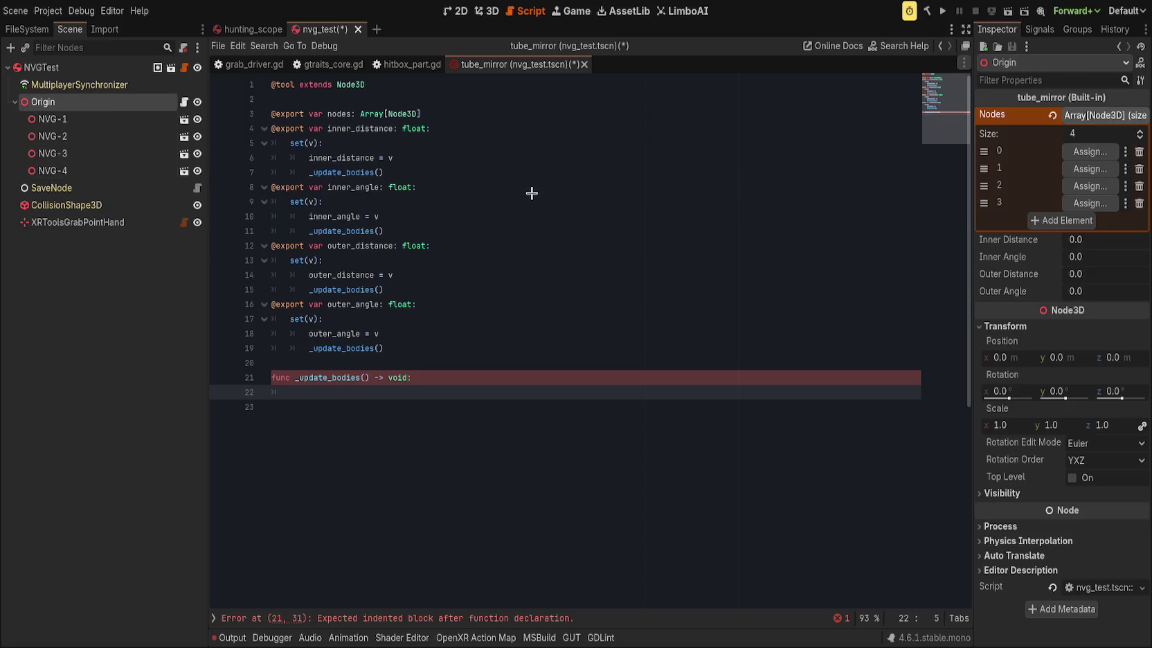
mouse_move(533, 193)
mouse_down()
mouse_move(596, 522)
mouse_move(543, 540)
mouse_move(1090, 151)
mouse_up()
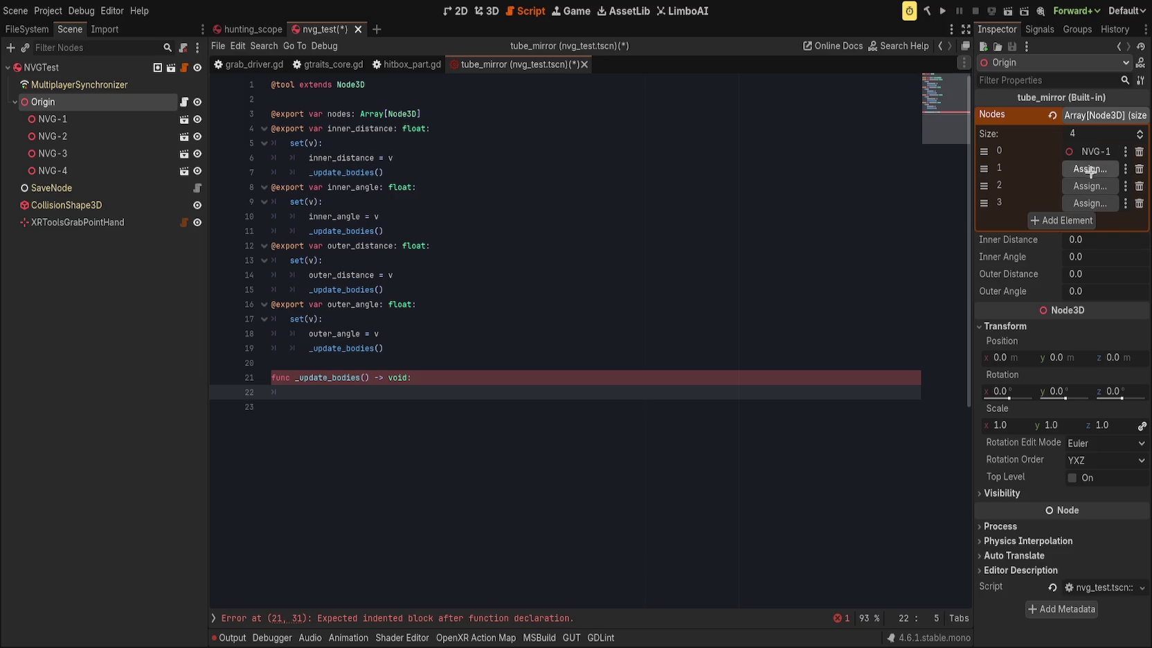
mouse_move(536, 225)
mouse_down()
mouse_move(556, 445)
mouse_move(1090, 168)
mouse_up()
mouse_move(547, 226)
mouse_down()
mouse_move(545, 509)
mouse_move(1090, 185)
mouse_up()
mouse_move(556, 230)
mouse_down()
mouse_move(526, 547)
mouse_move(1090, 203)
mouse_up()
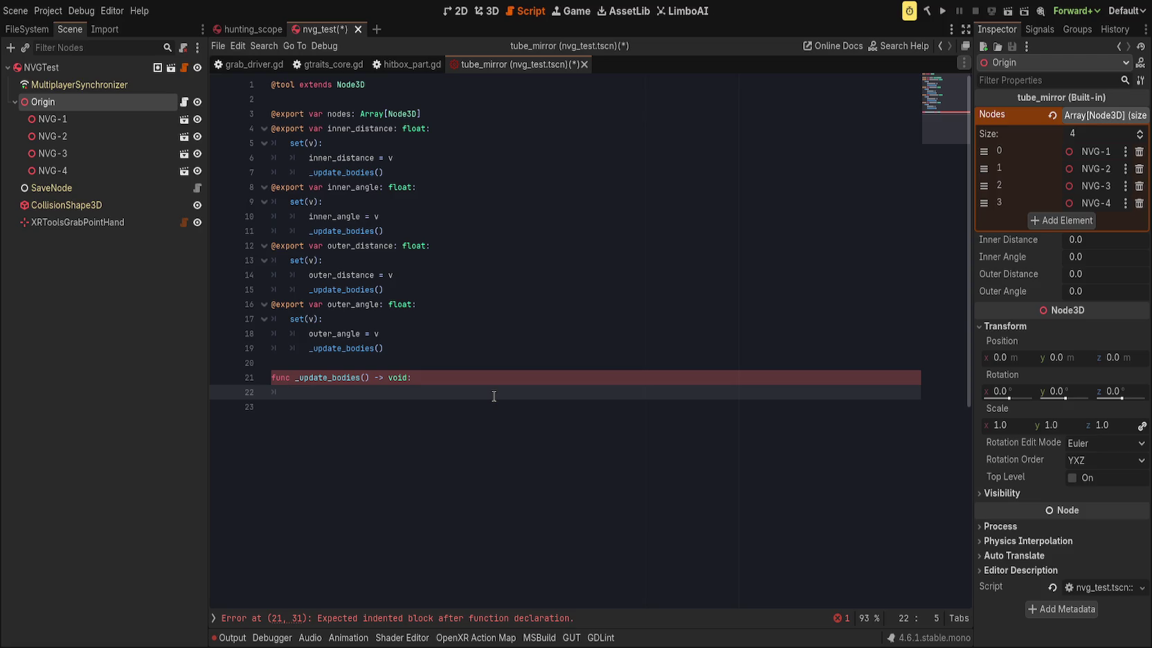
click(505, 113)
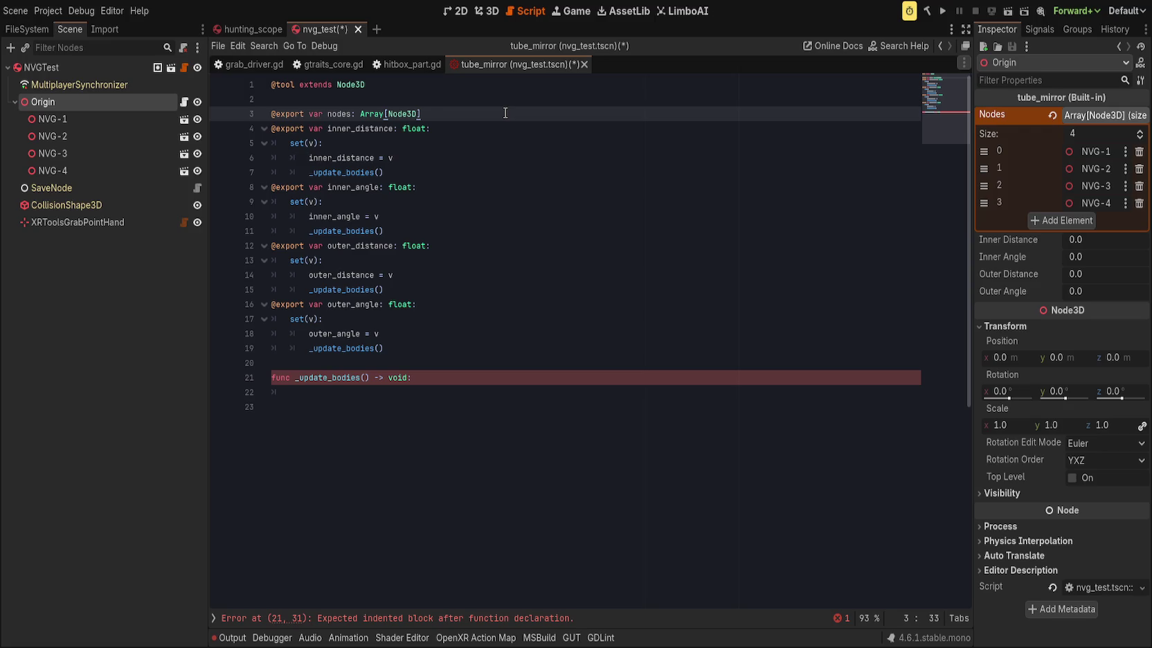
key(shift+Home)
text(@export inner_l)
text(eft: N)
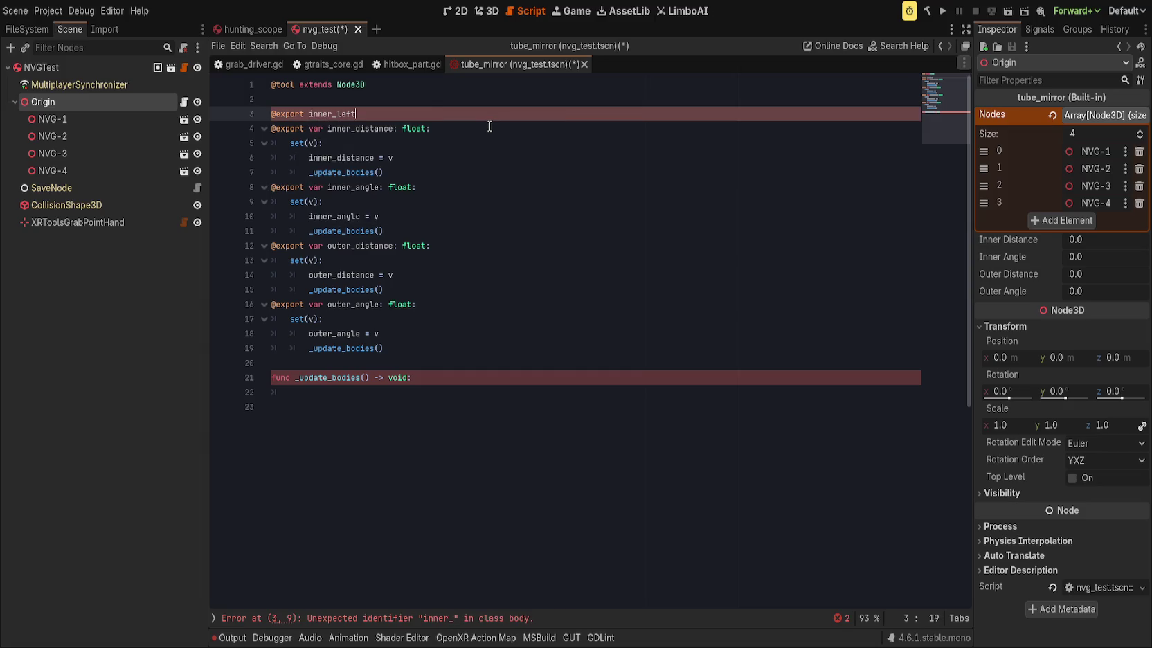
text(ode3D)
key(Return)
text(xport var)
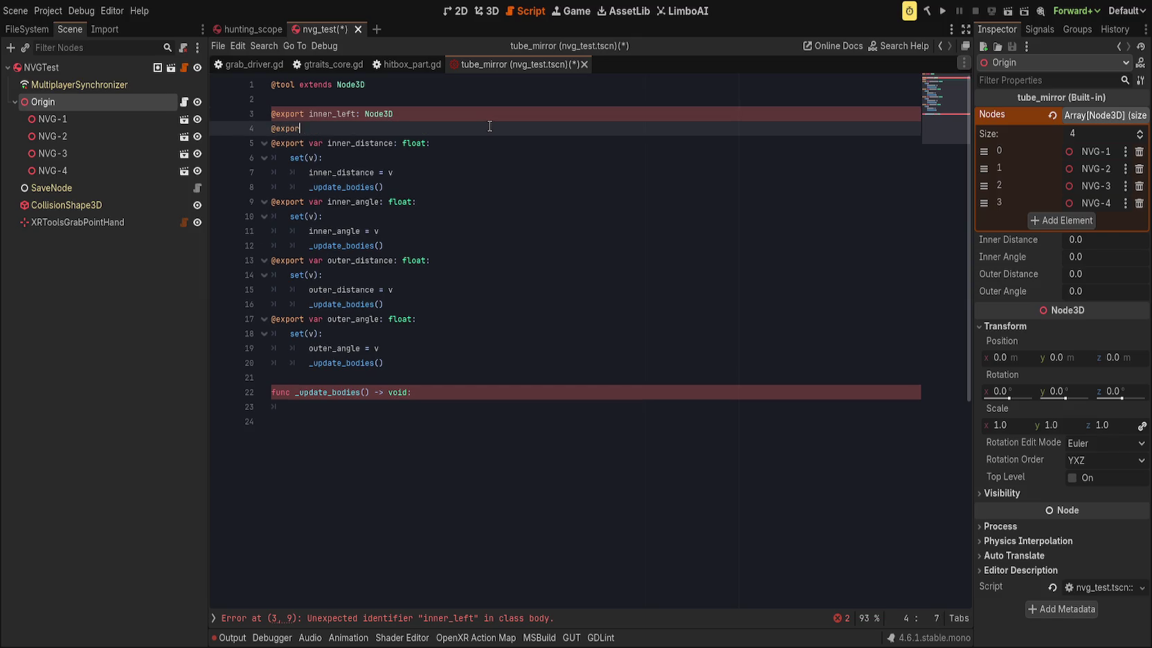
key(Up)
text(var)
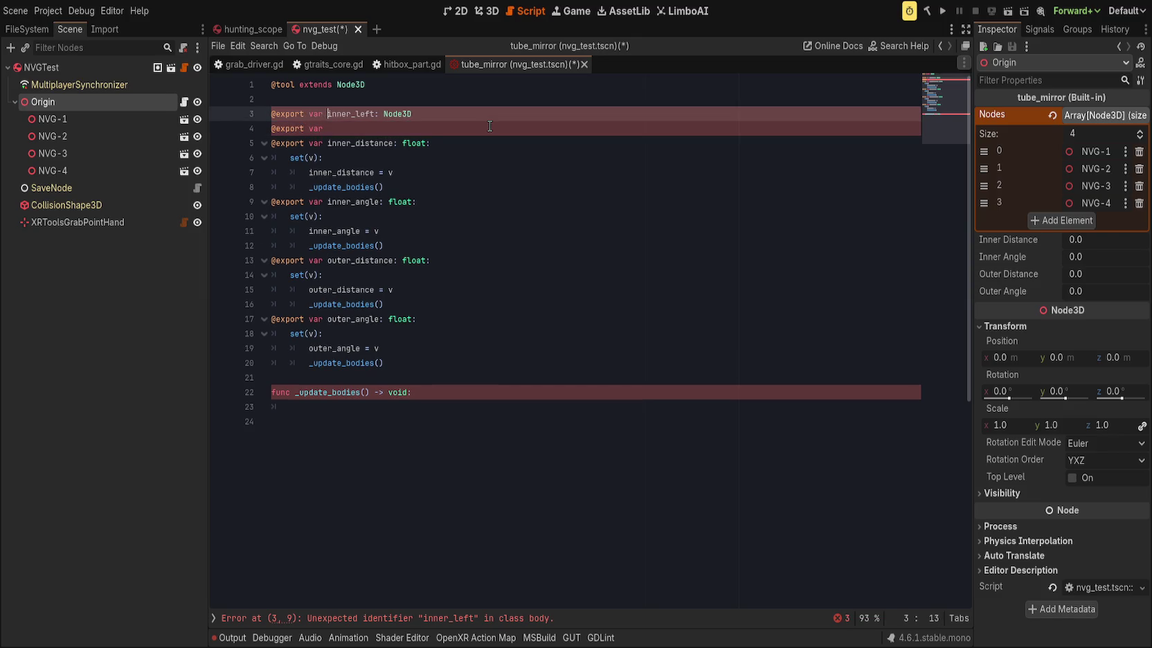
key(Down)
text(inner_right: N)
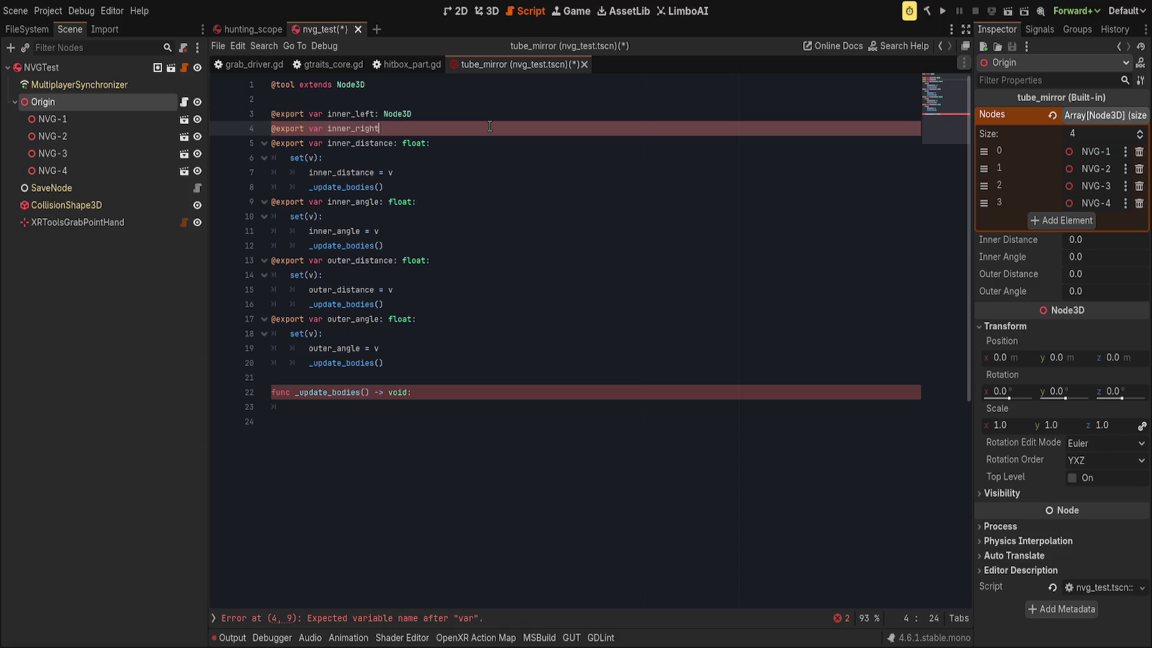
text(ode3D)
key(Return)
key(Return)
- Add outer_left and outer_right Node3D exports, ordering outer_left first, and save
text(xport var outer_r)
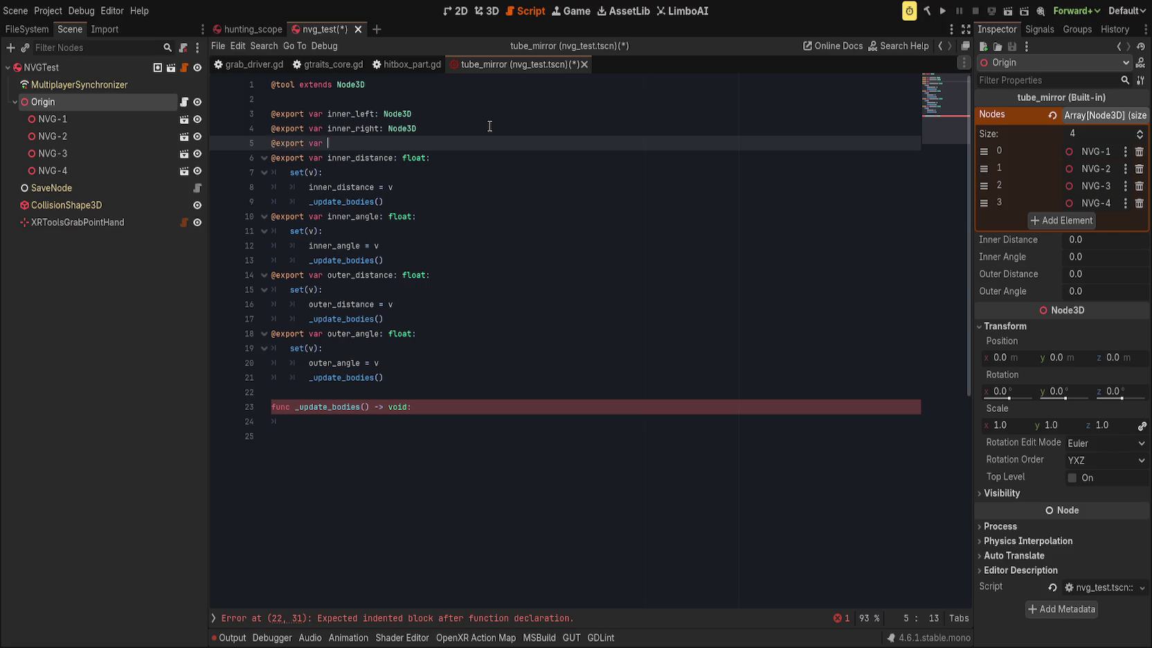
text(ight: Node3D)
key(Return)
key(Return)
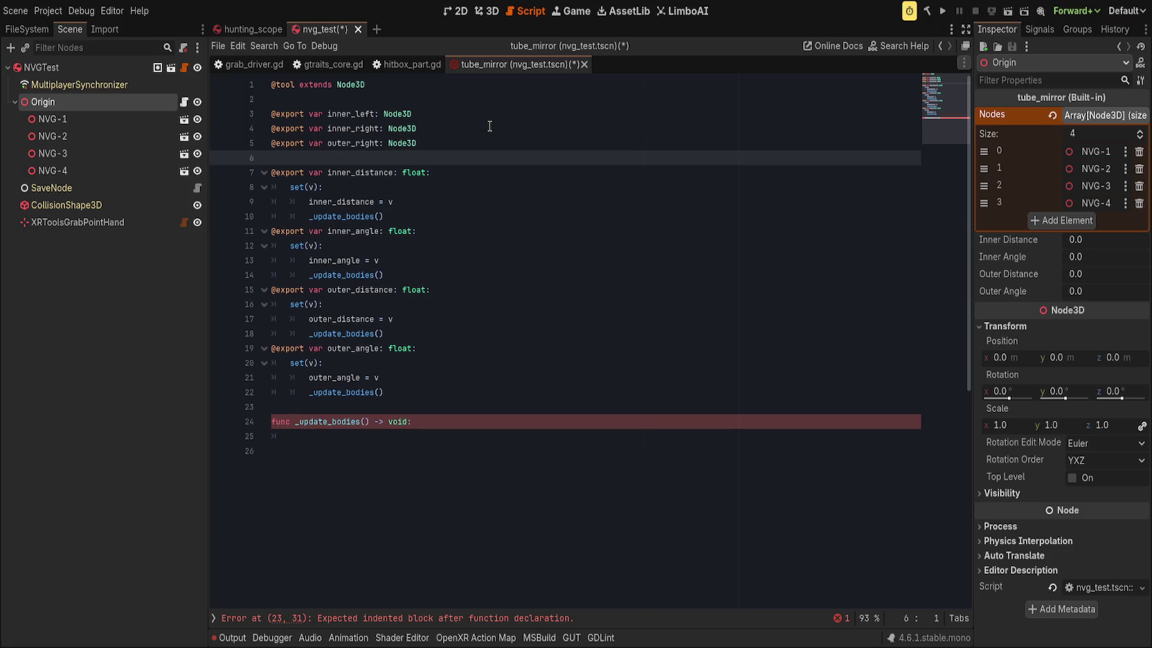
text(@export var outer)
text(_left)
key(alt+Up)
text(Node3D)
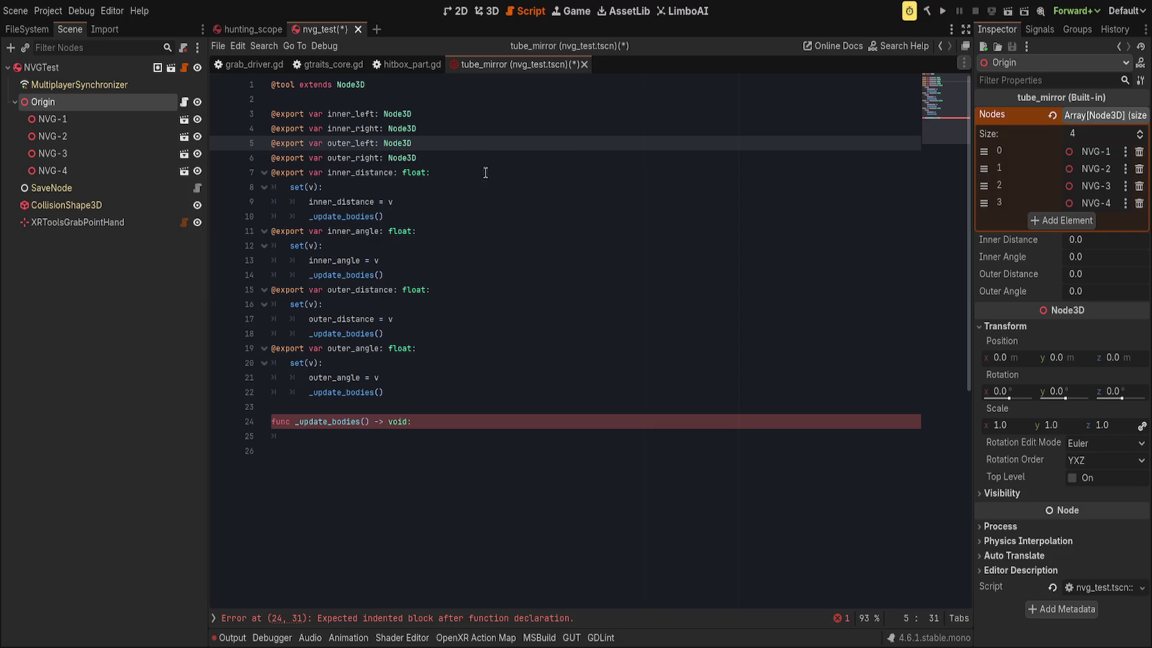
key(ctrl+s)
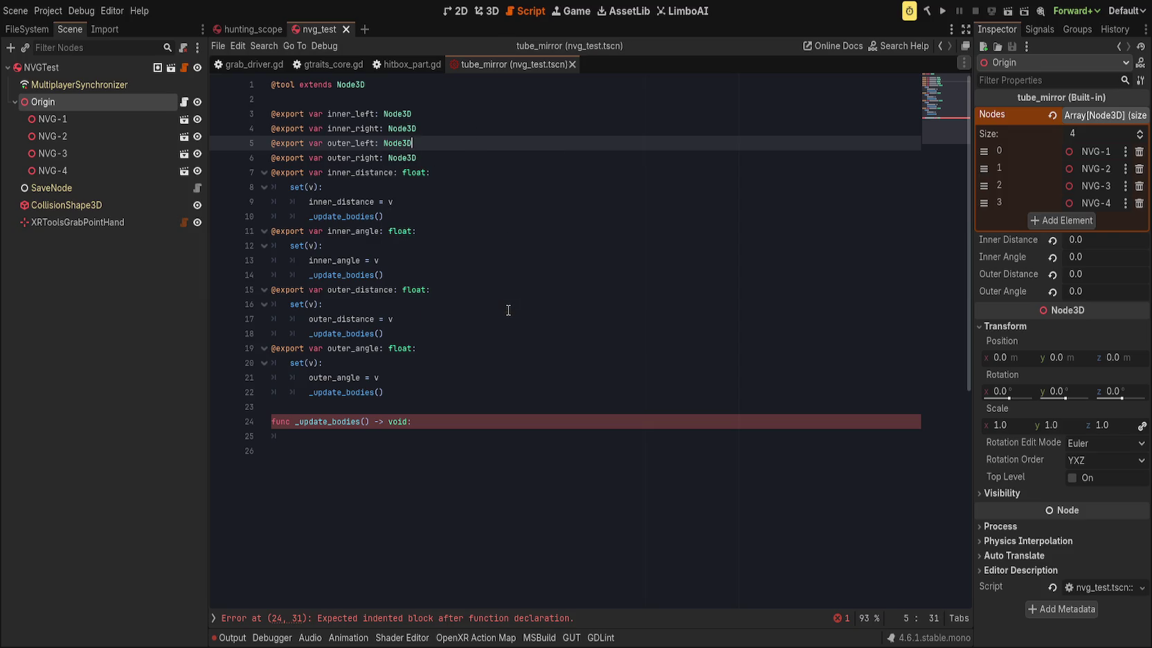
- Revert Nodes, Inner Distance, Inner Angle, Outer Distance and Outer Angle to defaults in the Inspector
click(1052, 114)
click(1053, 171)
click(1052, 187)
click(1052, 206)
click(1051, 223)
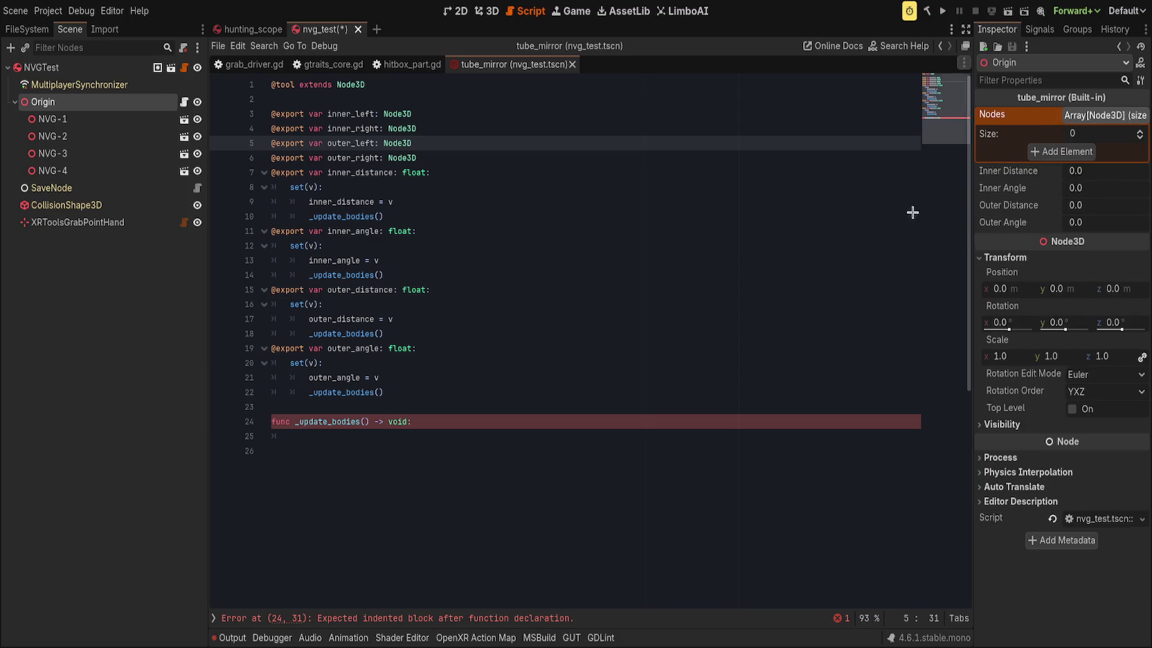
key(ctrl+s)
- Put pass back into the _update_bodies body and save the script
click(538, 452)
key(BackSpace)
text(pass)
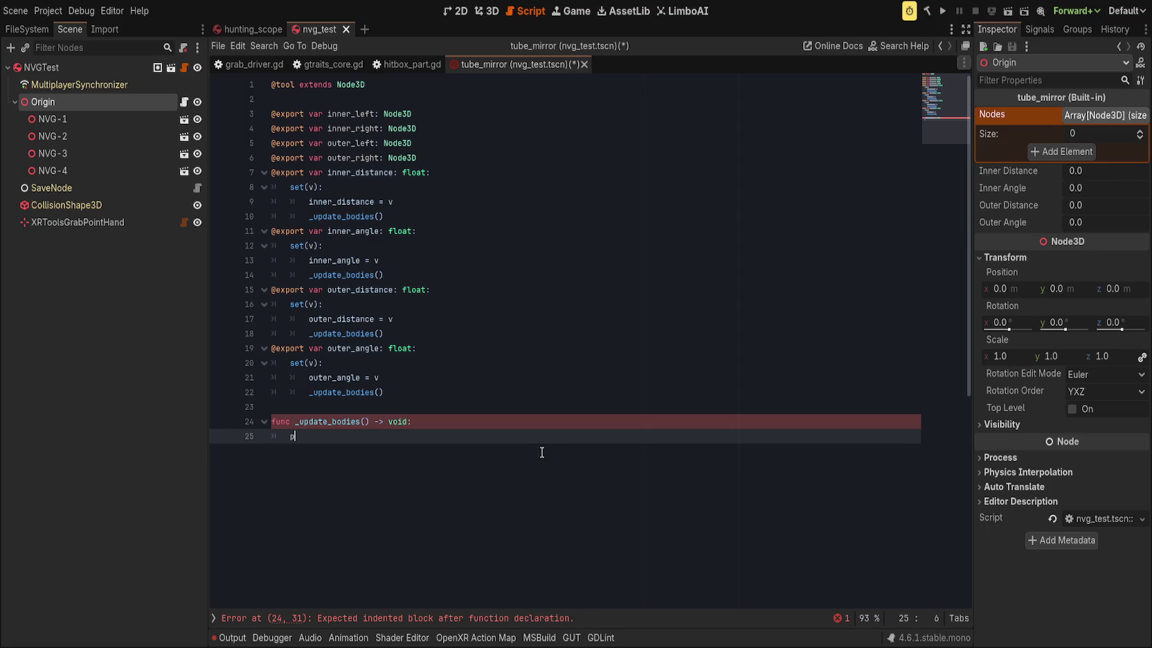
click(771, 319)
key(ctrl+s)
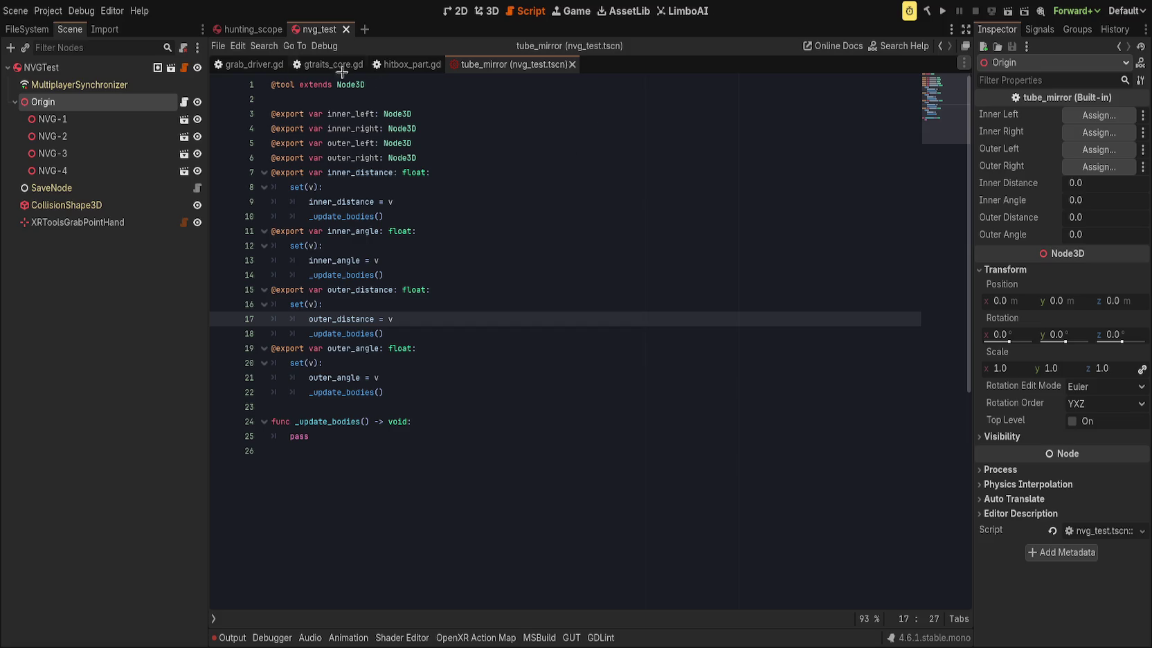
click(153, 119)
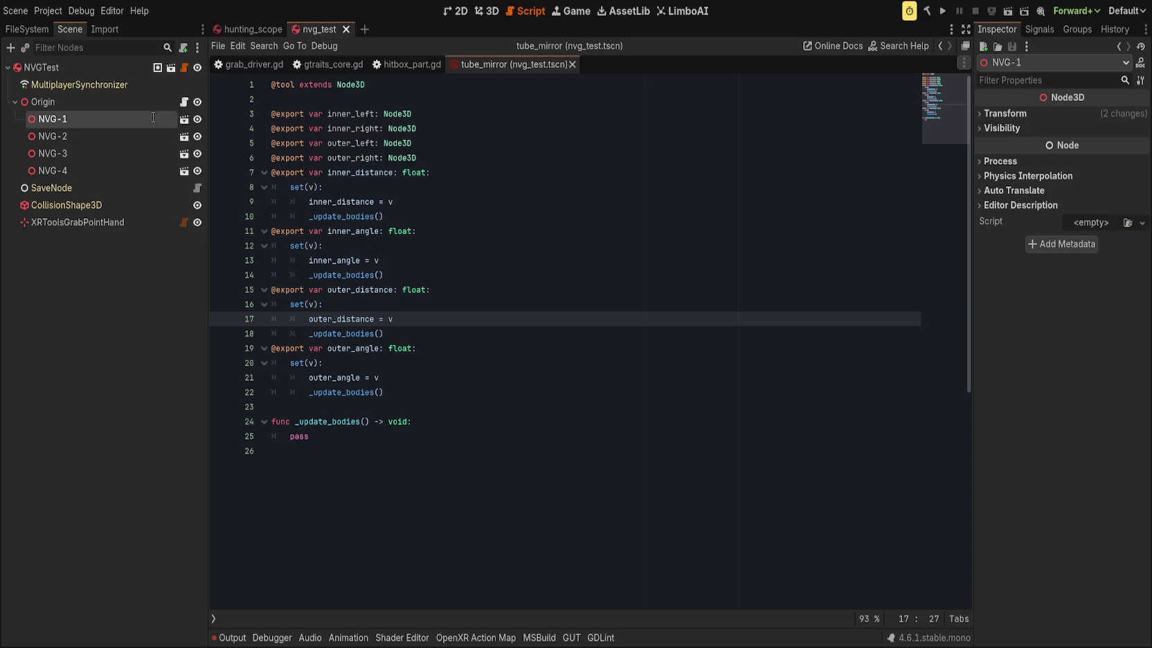
- Rename NVG-1 to NVG-OL and NVG-2 to NVG-IL
text(NVG-OL)
key(Return)
key(Down)
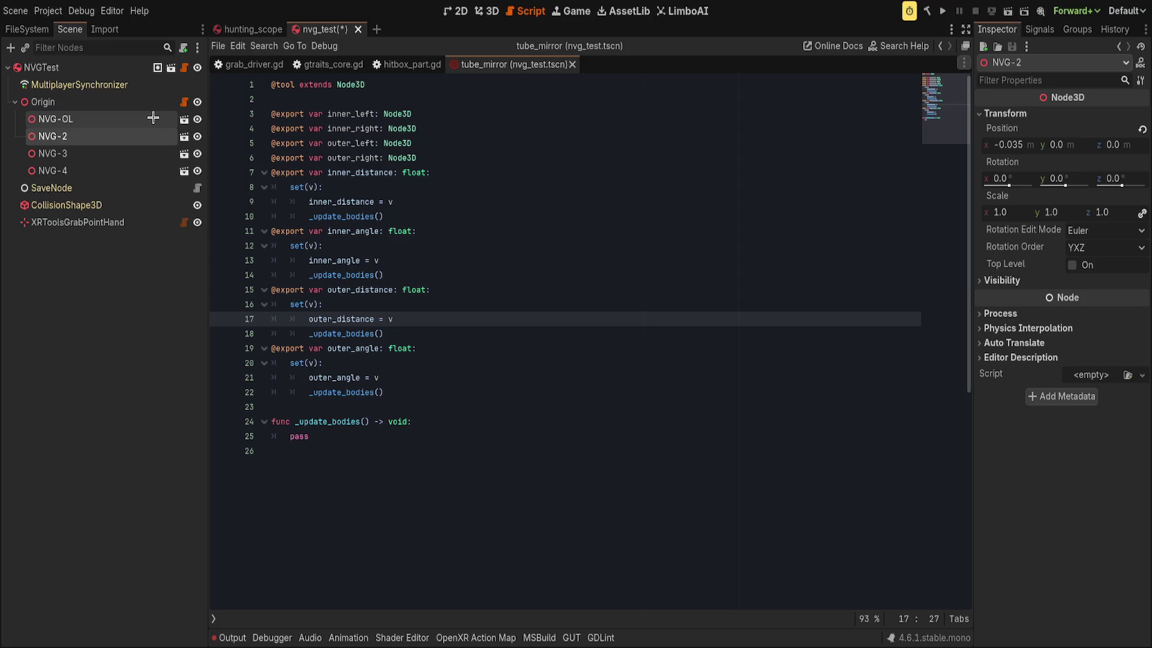
key(F2)
text(NVG-IL)
key(Return)
key(Down)
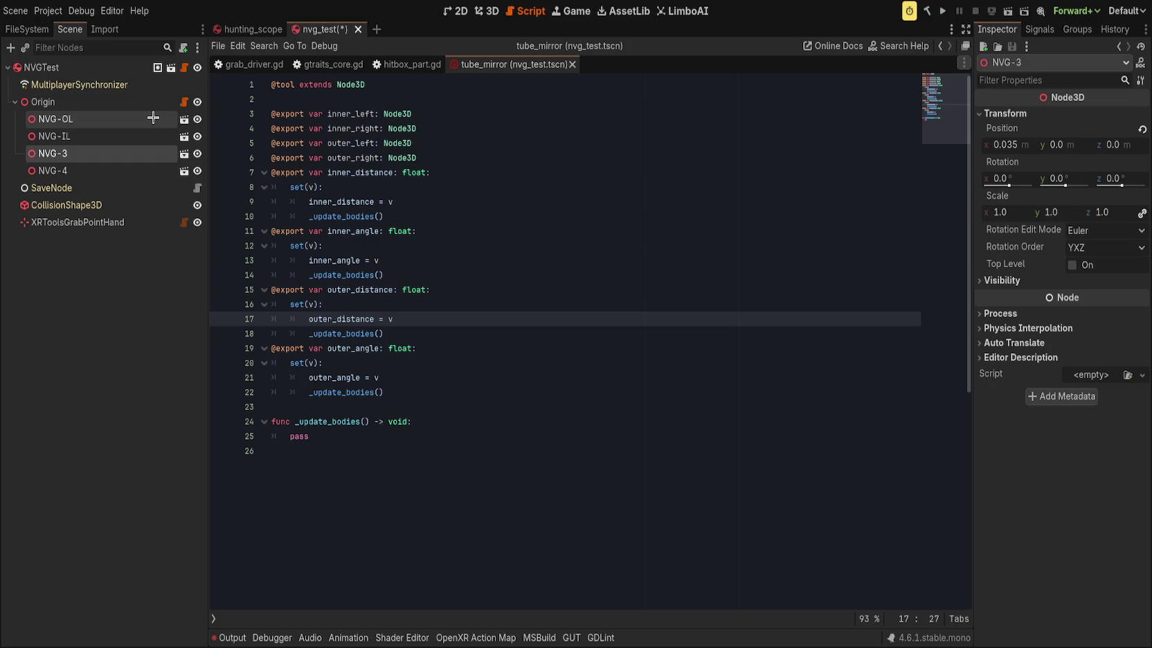
- Rename NVG-3 to NVG-IR and NVG-4 to NVG-OR
key(F2)
text(NVG-IR)
key(Return)
key(Down)
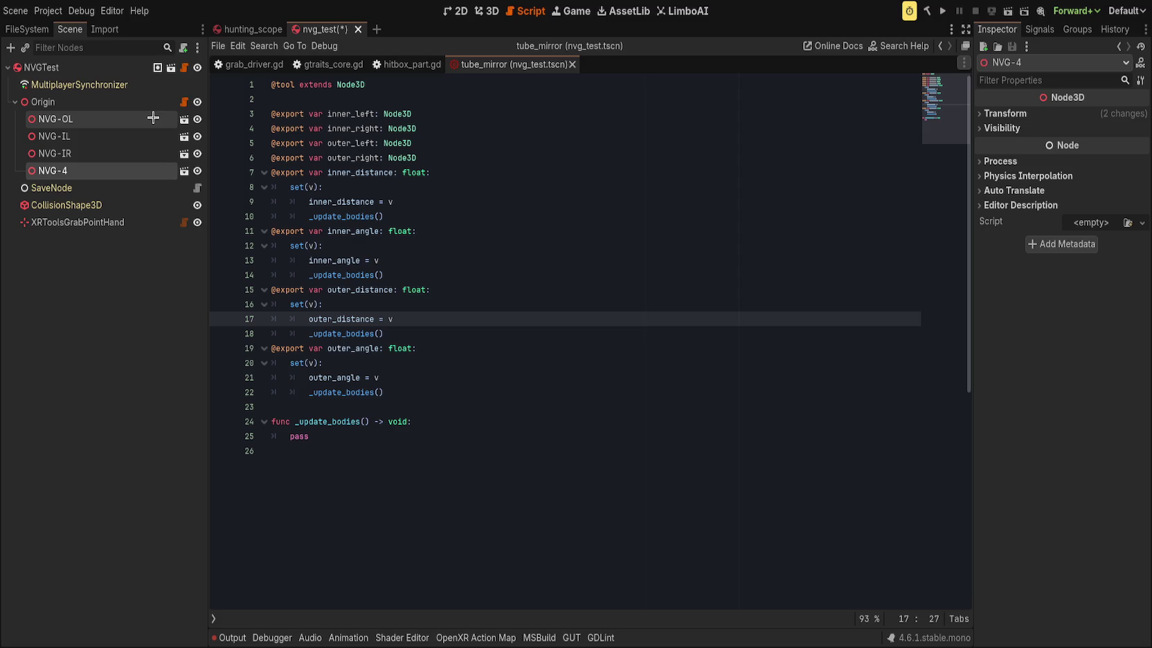
key(F2)
text(NVG-OR)
key(Return)
click(52, 119)
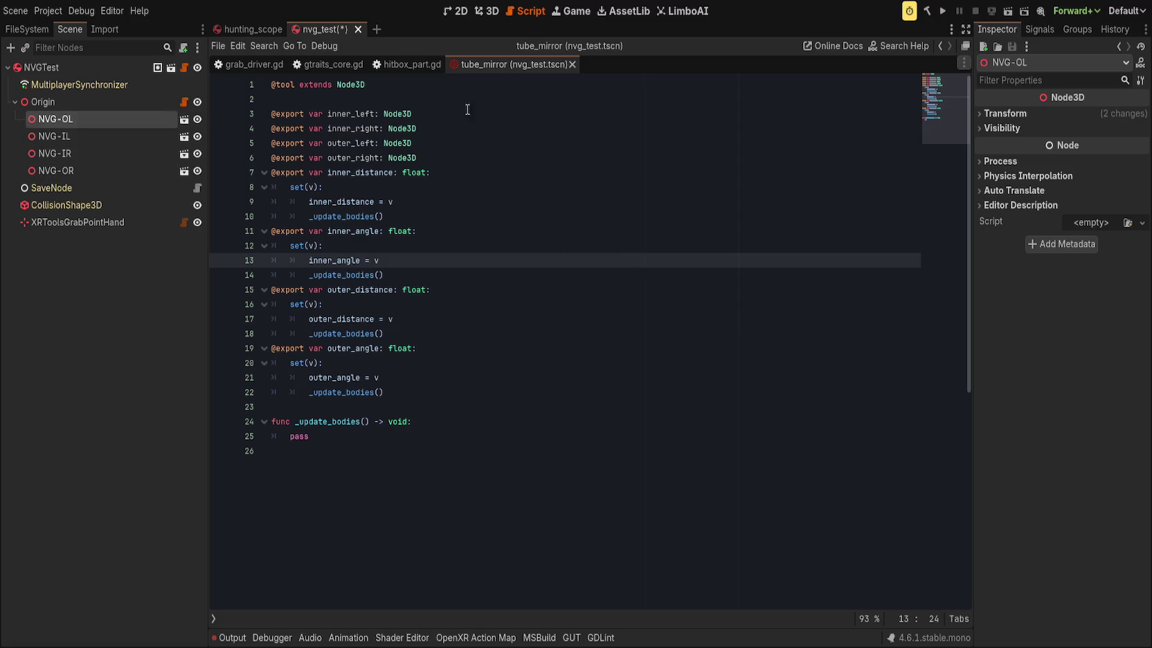
- Move the outer_left export declaration to the top of the exports and save the script
click(41, 102)
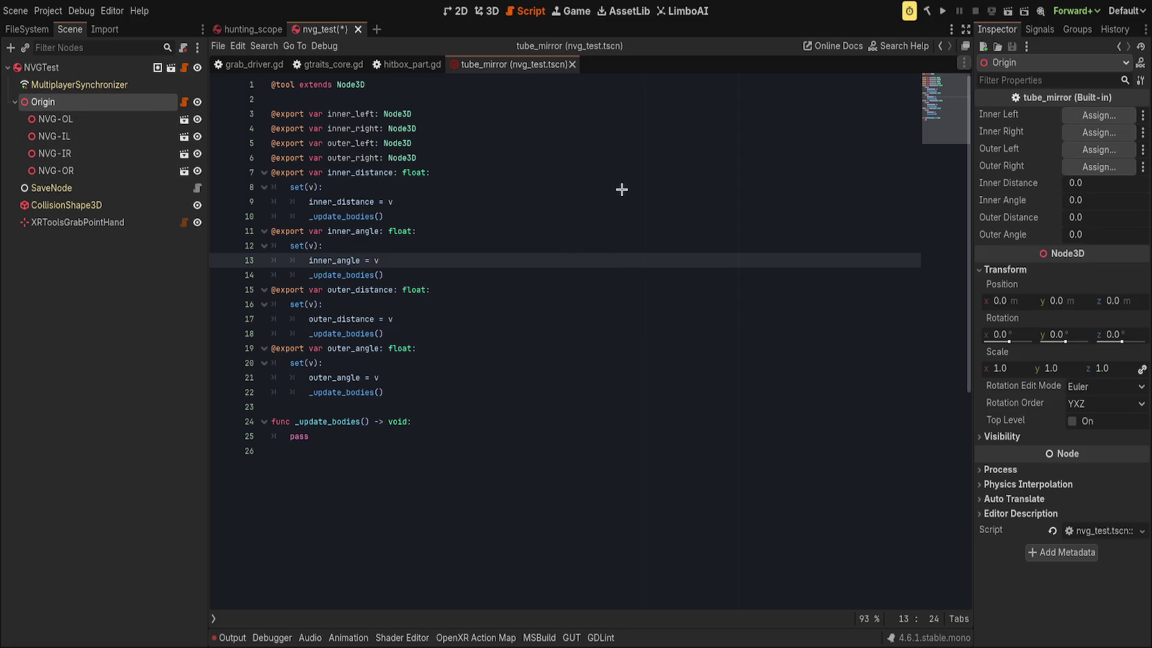
click(432, 137)
key(alt+Up)
key(alt+Up)
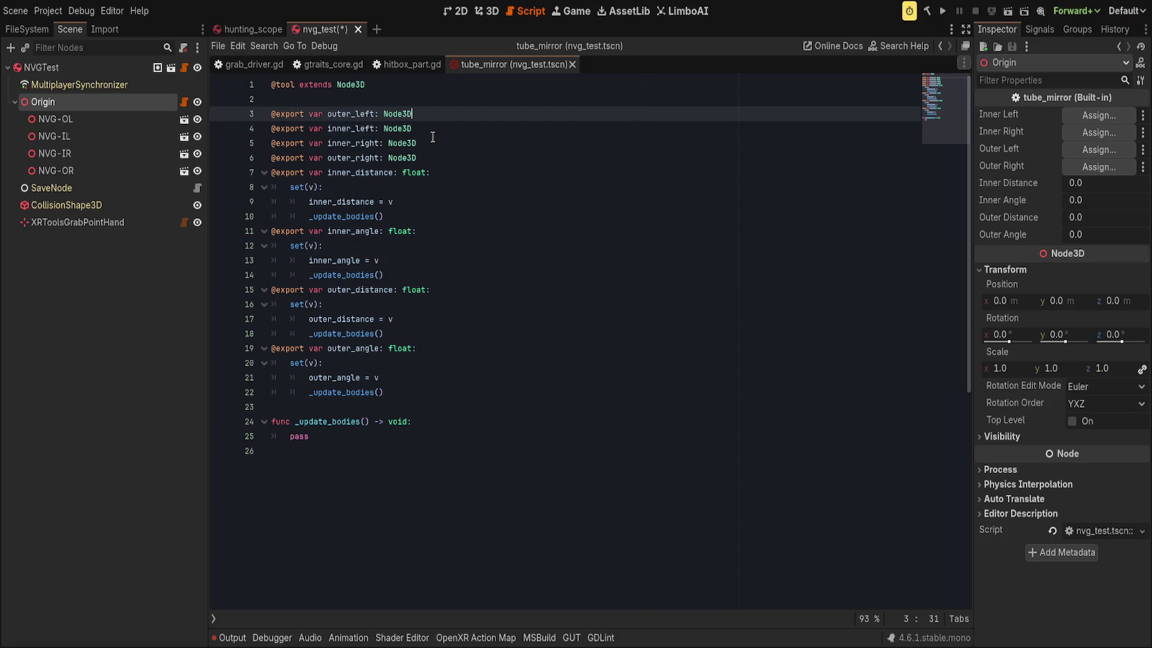
key(Down)
key(Down)
key(Down)
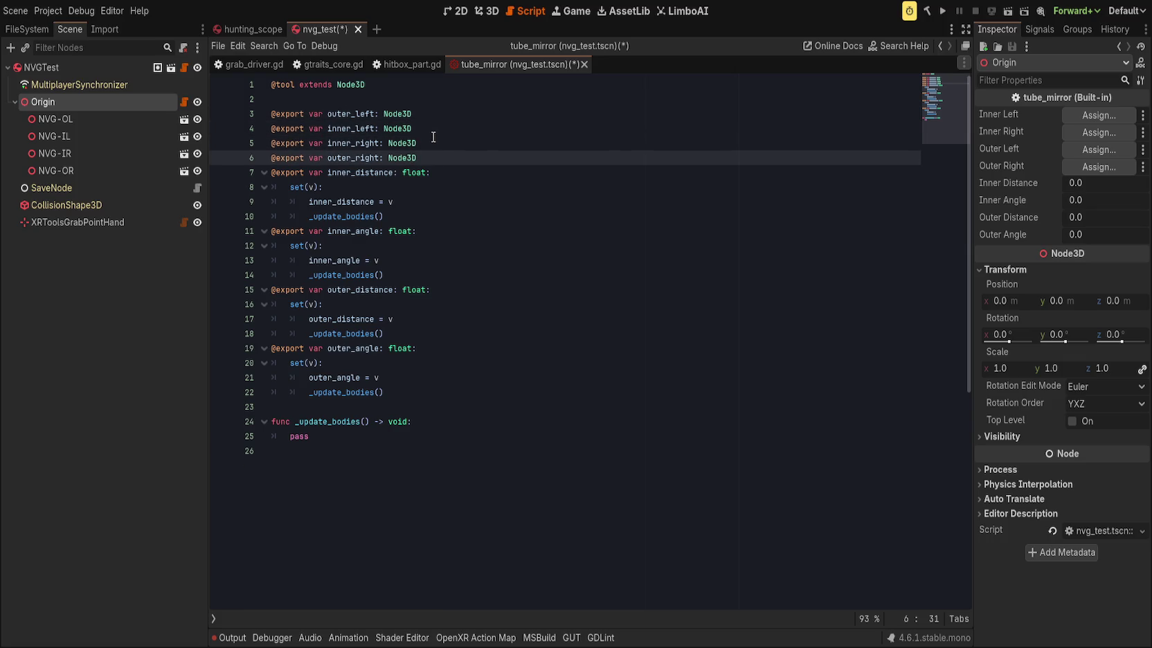
key(ctrl+s)
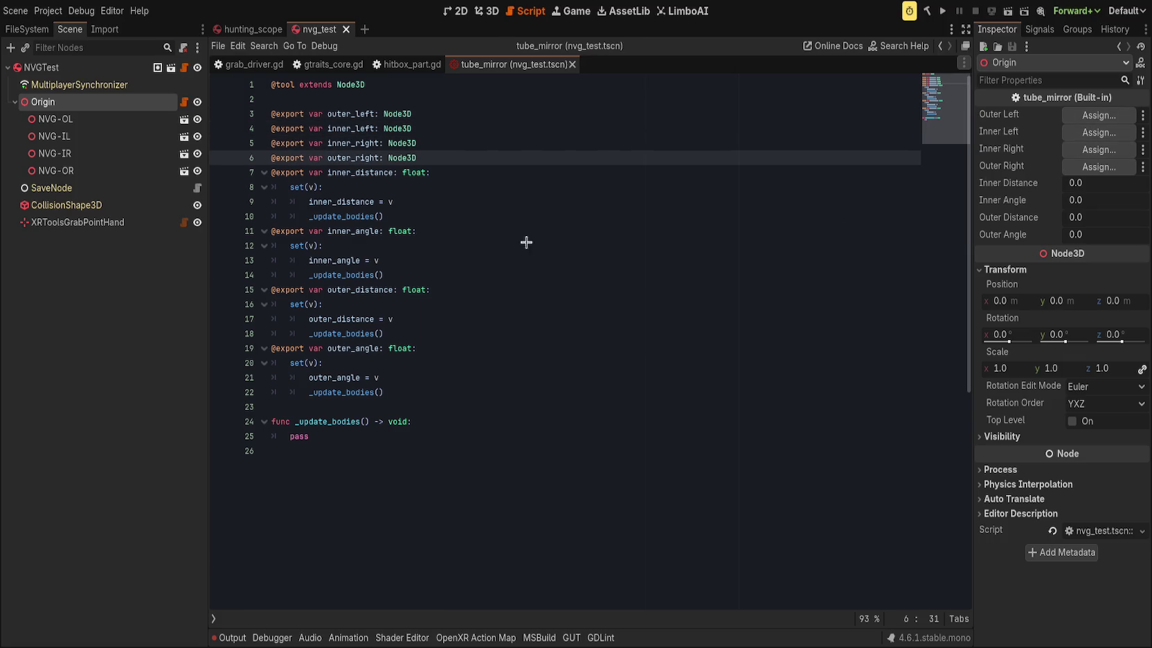
- Assign NVG-IL, NVG-IR and NVG-OR to Origin's Inner Left, Inner Right and Outer Right slots, and save
double_click(569, 201)
click(1099, 150)
double_click(586, 223)
click(1072, 168)
click(689, 237)
key(ctrl+s)
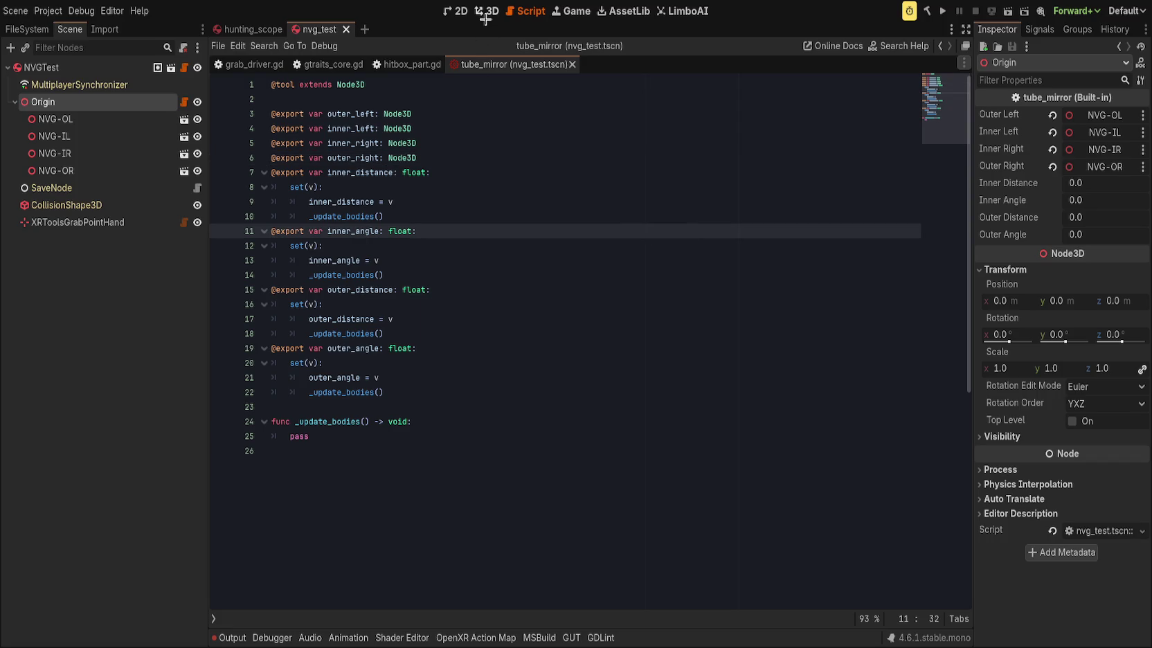
click(511, 435)
- Replace pass in _update_bodies with an 'if outer_left:' check
key(ctrl+BackSpace)
text(if outer_le)
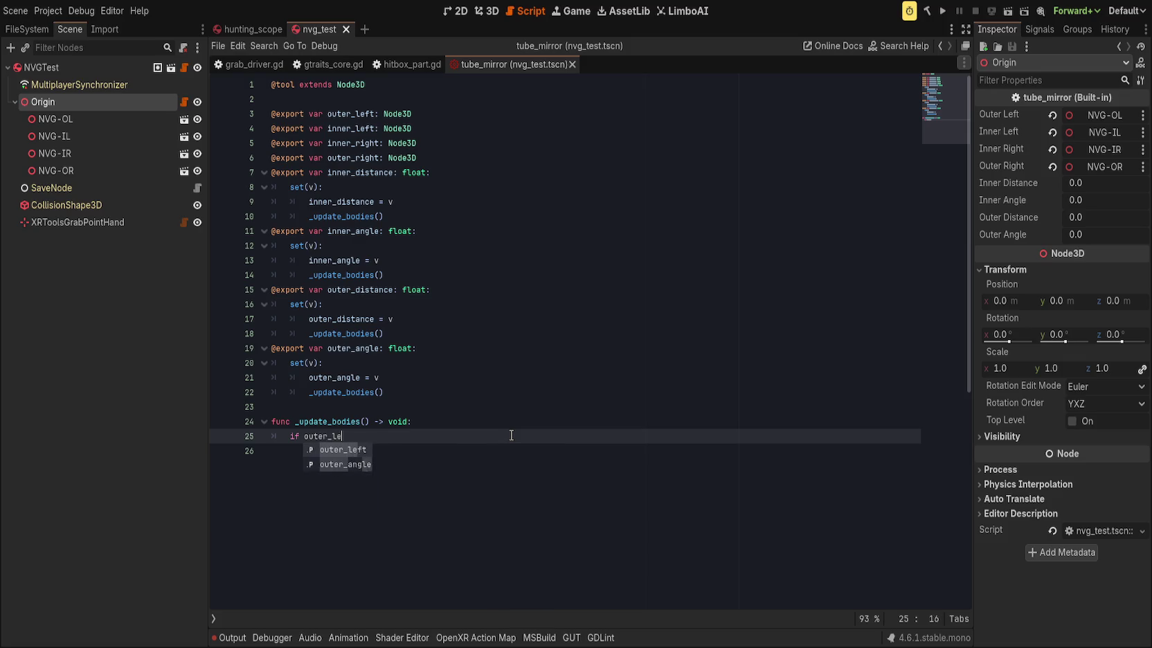
key(Return)
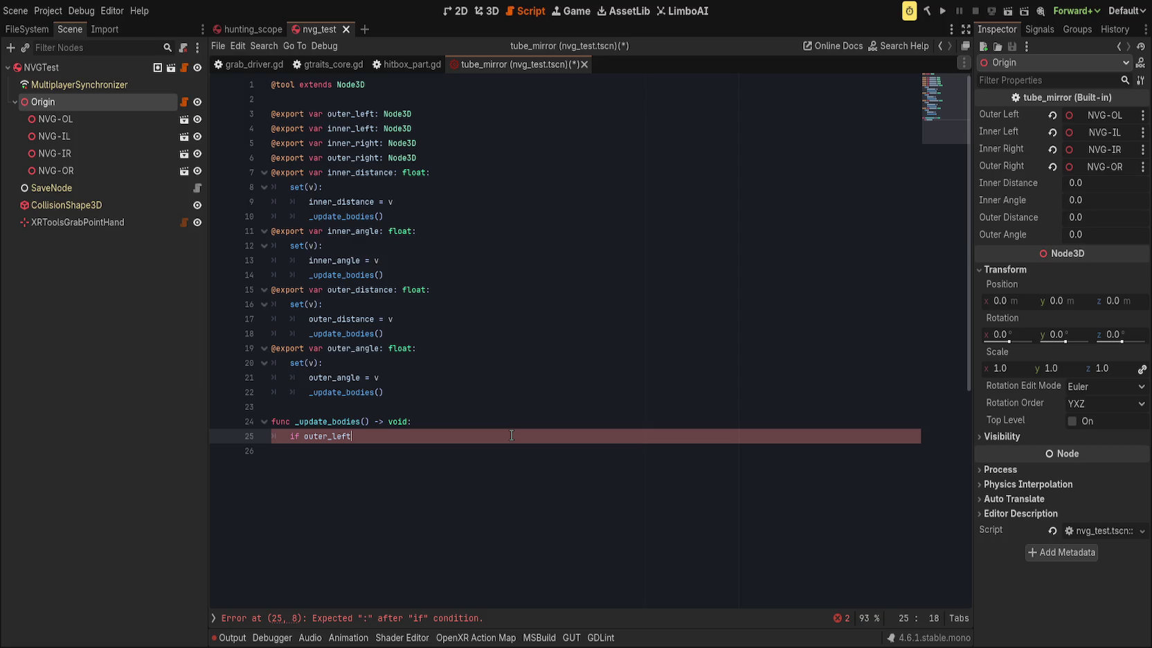
text(:)
key(Return)
- Add 'outer_left.position.x = -outer_distance' inside the outer_left check
text(outer_left.)
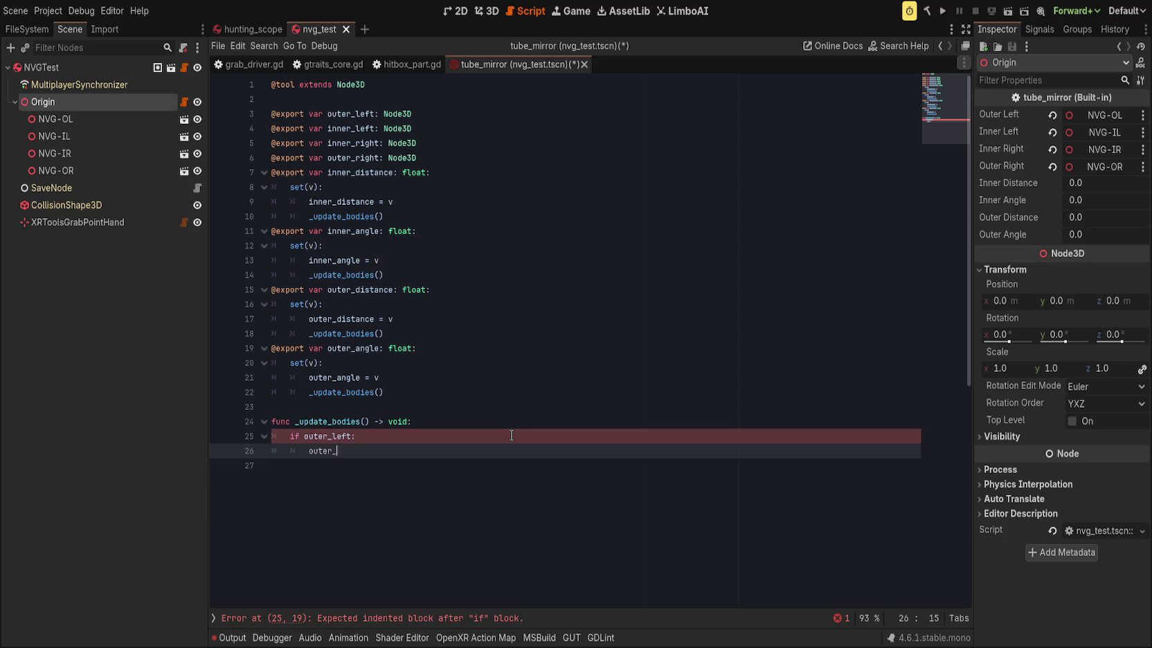
text(position = )
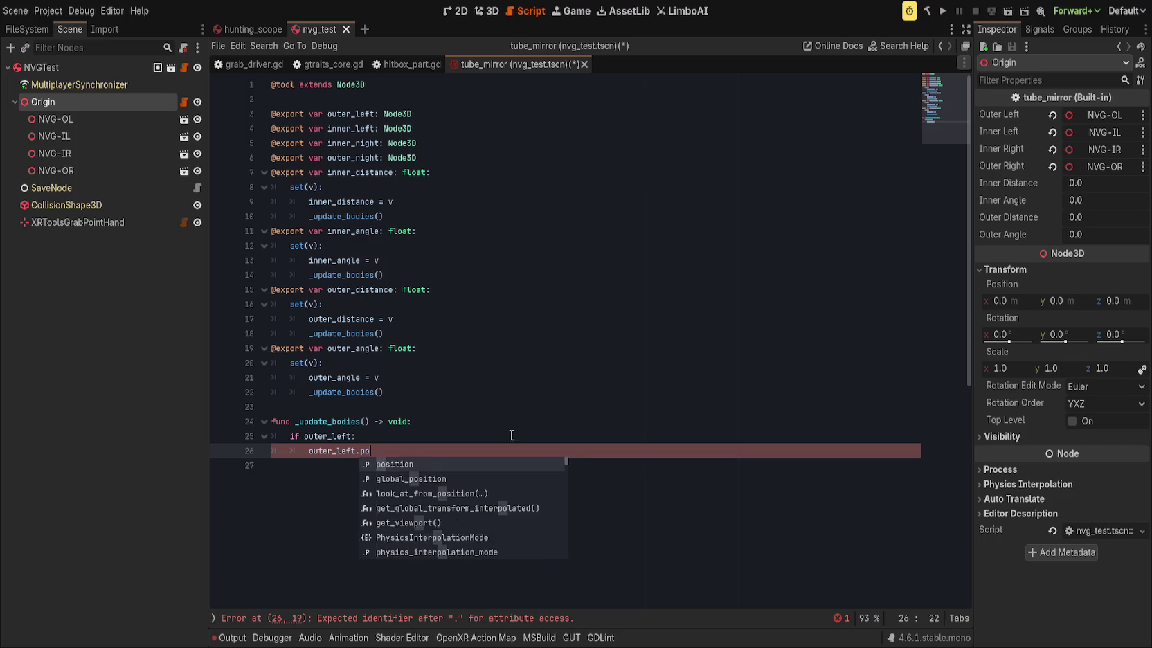
text(-)
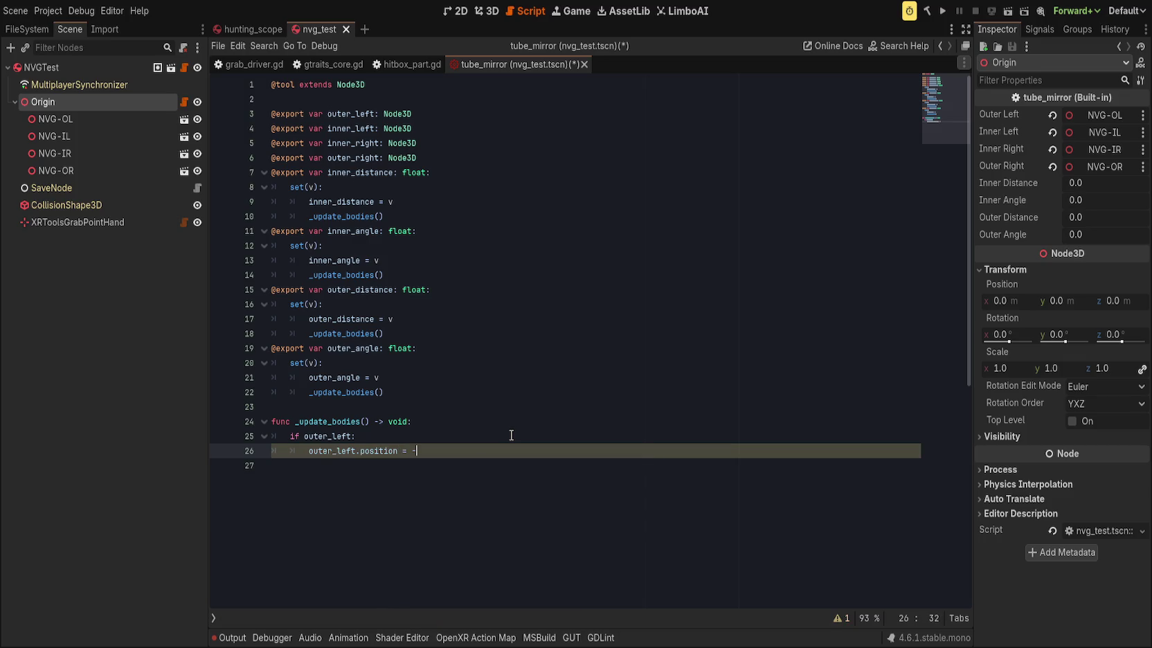
key(BackSpace)
key(BackSpace)
key(BackSpace)
text(.x -)
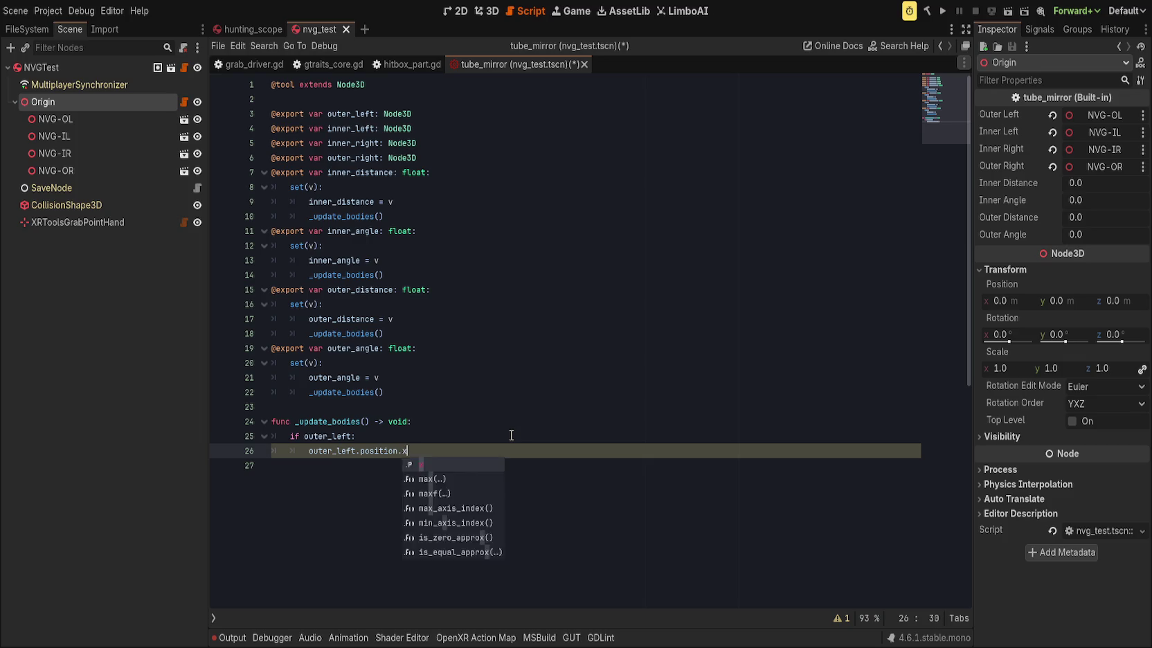
key(BackSpace)
text(= -)
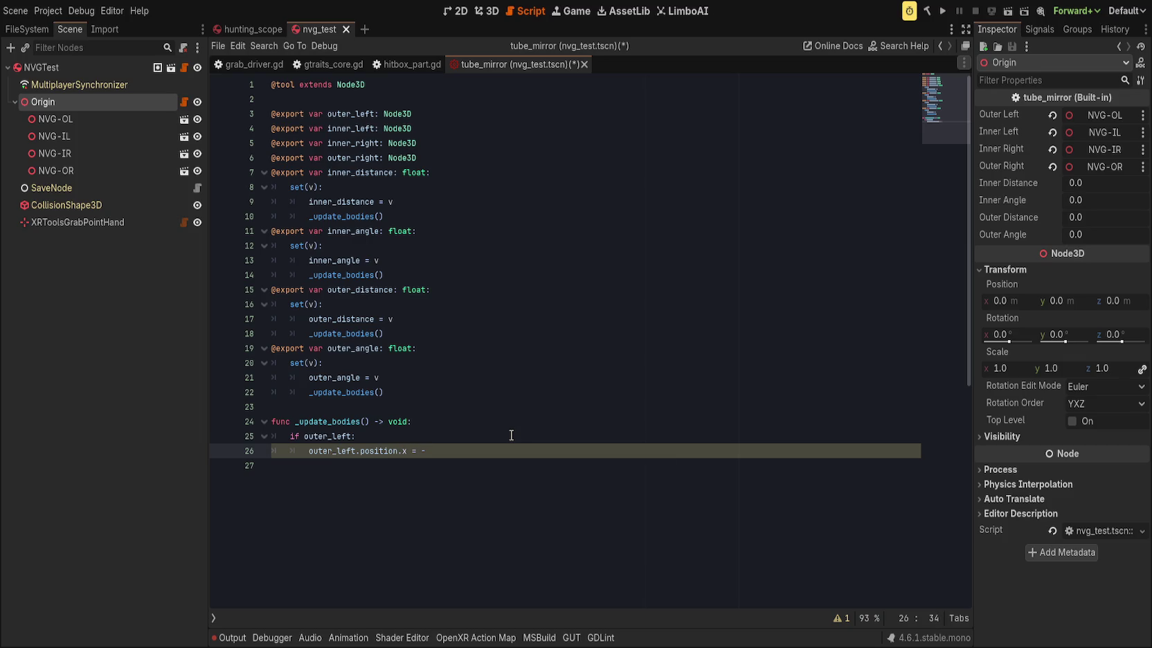
text(outer_)
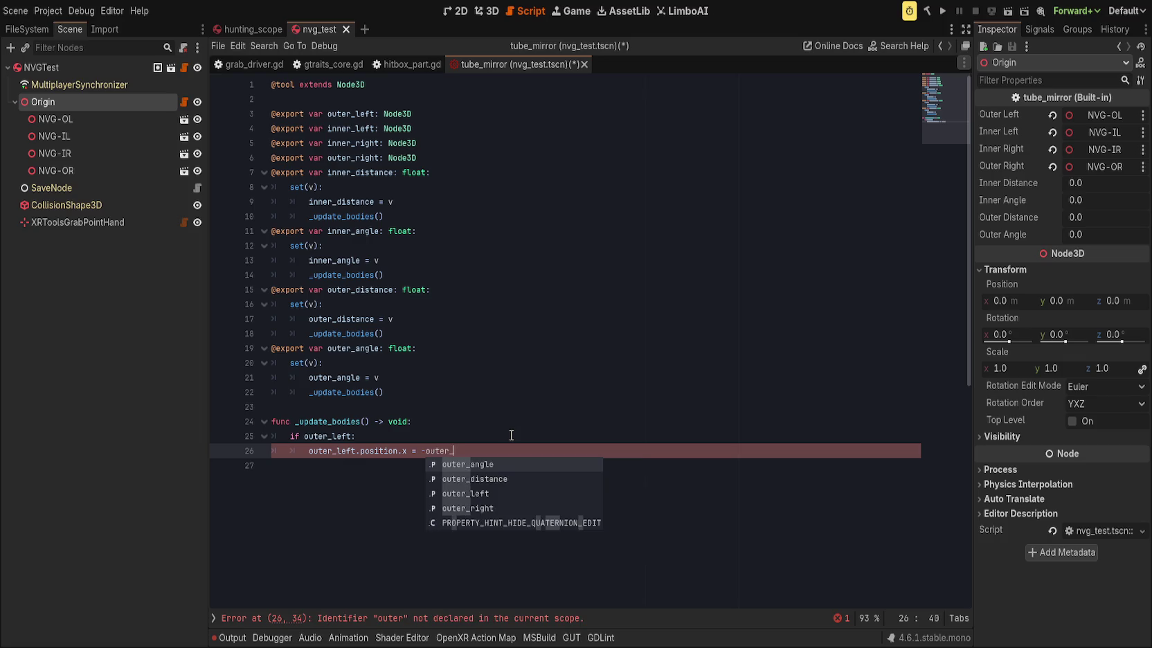
click(457, 479)
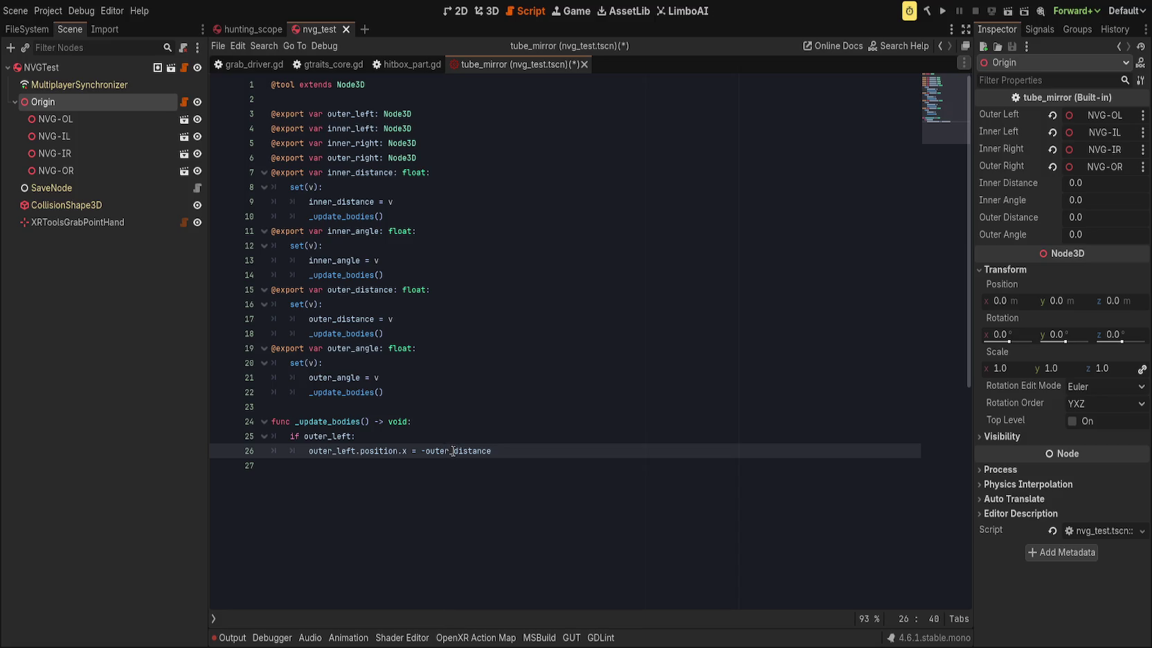
click(453, 260)
click(492, 182)
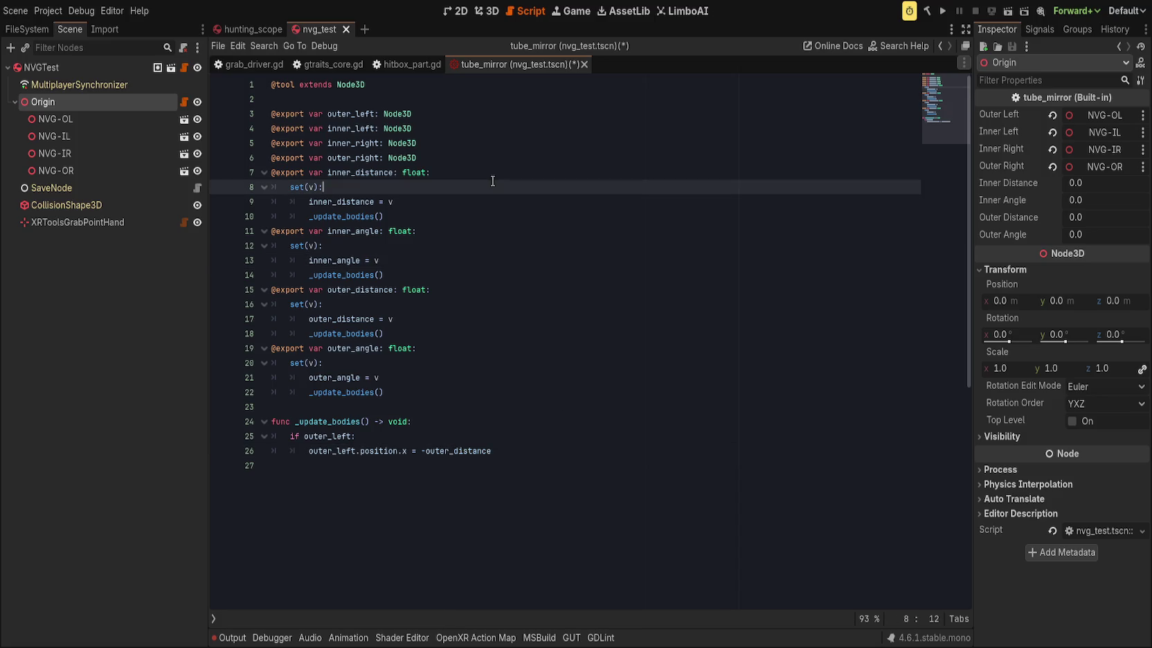
click(496, 159)
click(464, 289)
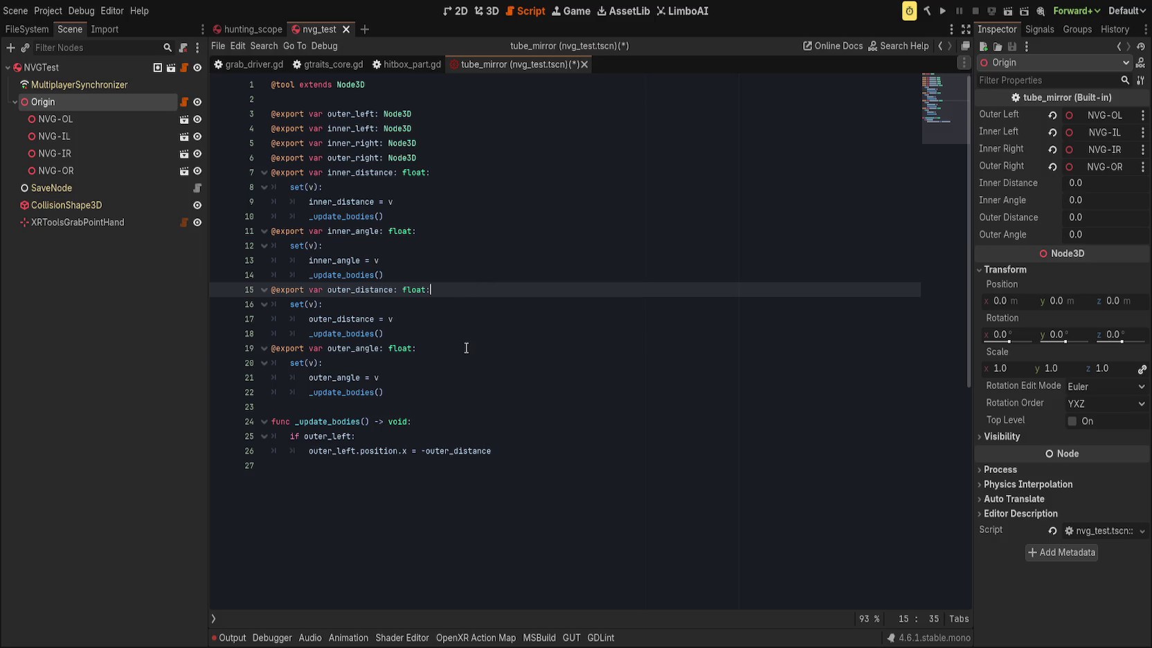
click(466, 348)
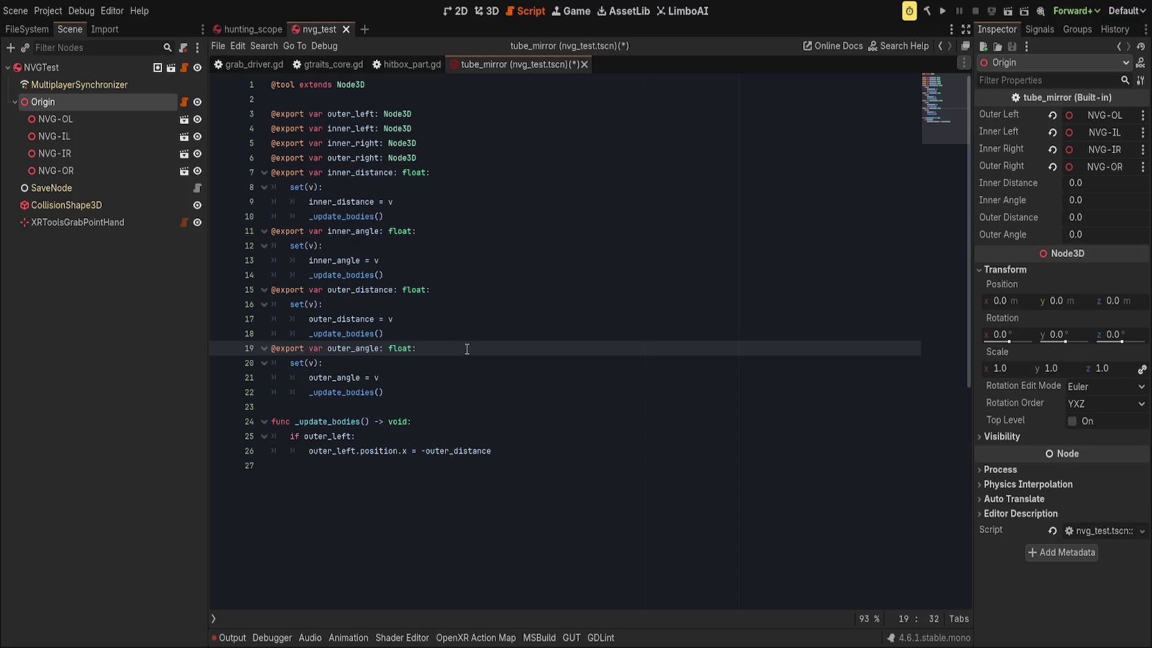
- Rename the outer_distance export to outer_x and duplicate its property block
drag(355, 290, 392, 291)
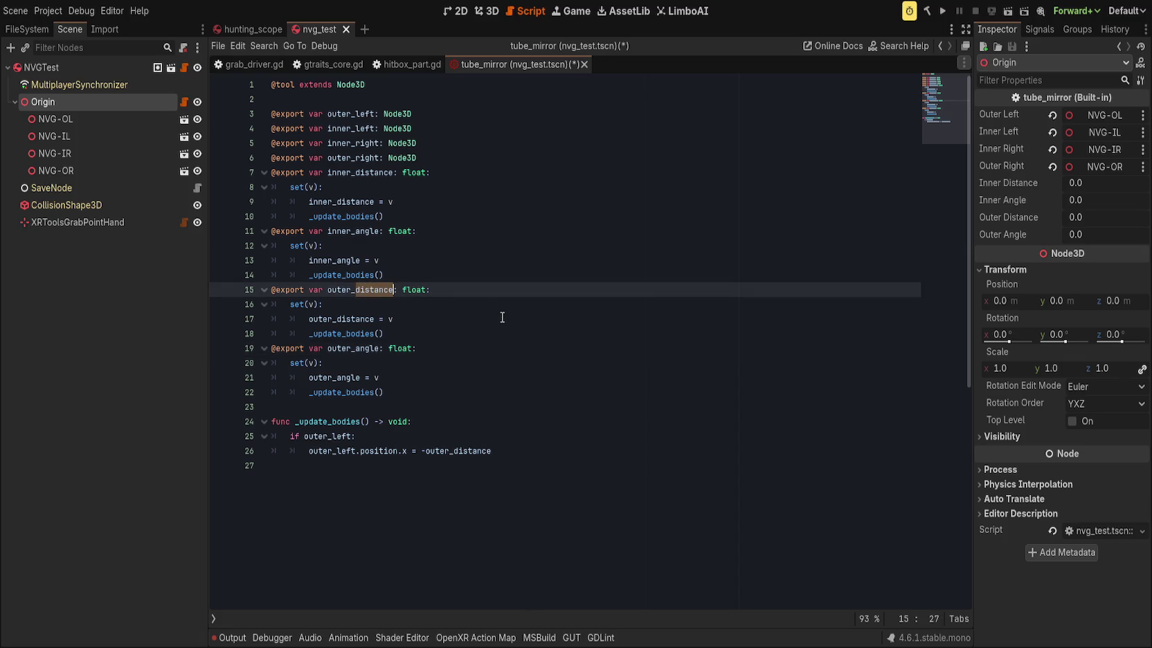
text(x)
mouse_move(383, 333)
mouse_down()
mouse_move(299, 320)
mouse_move(299, 289)
mouse_up()
key(ctrl+shift+d)
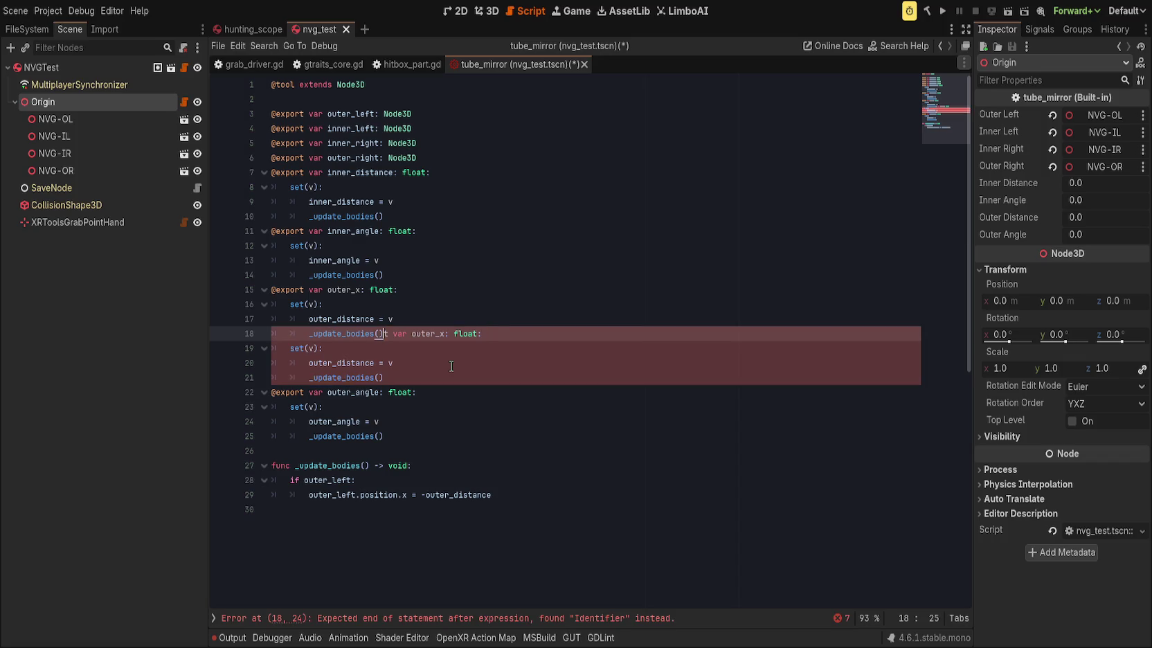
key(BackSpace)
key(Delete)
key(Return)
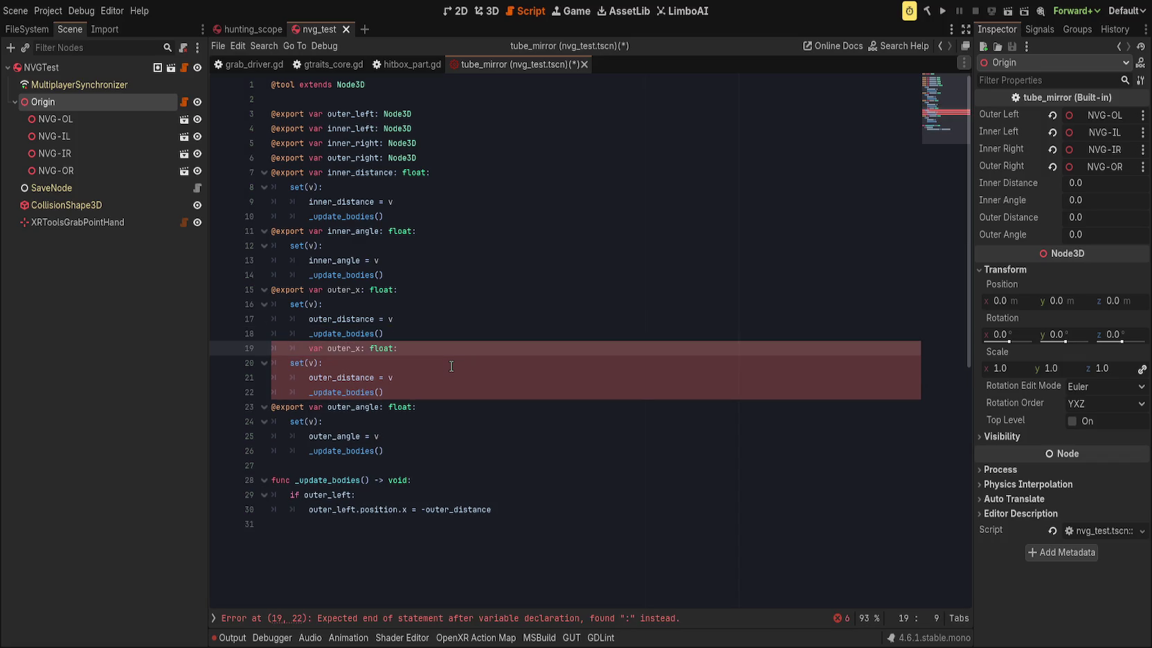
key(ctrl+z)
key(ctrl+z)
key(ctrl+z)
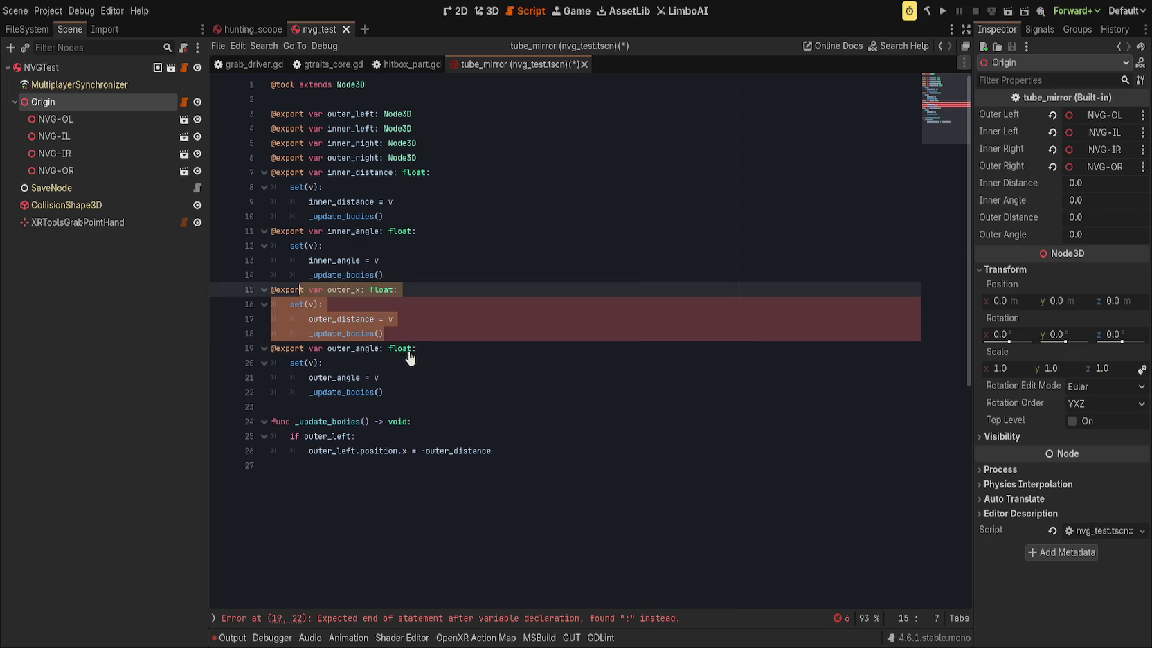
key(ctrl+shift+z)
key(ctrl+shift+z)
key(ctrl+shift+z)
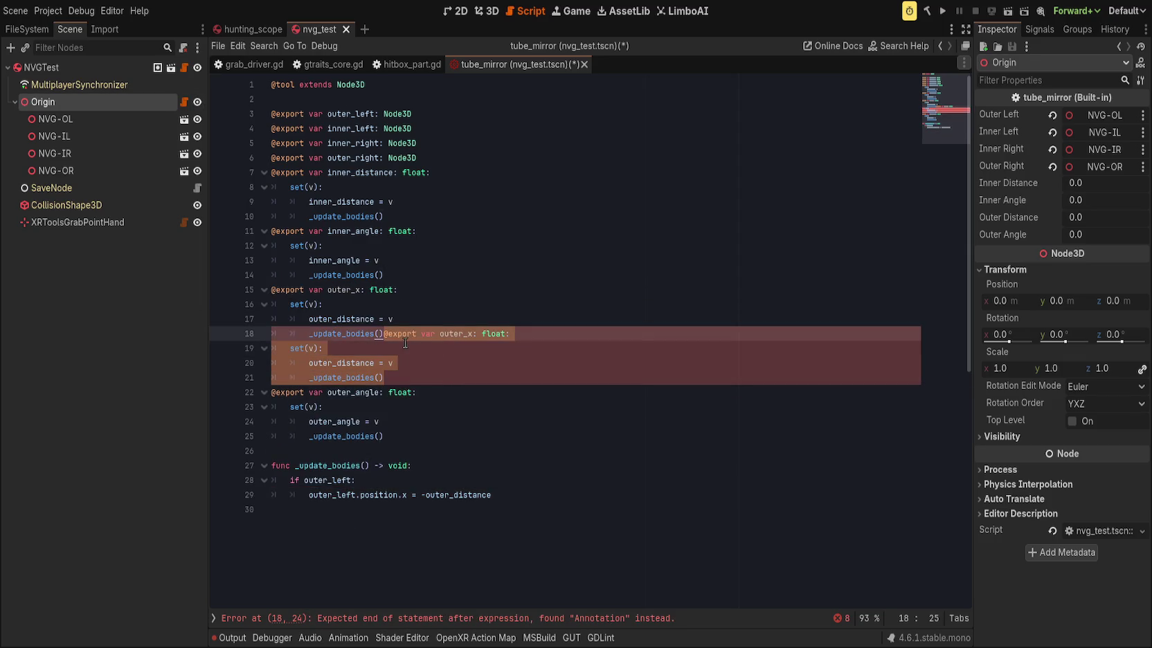
key(BackSpace)
key(BackSpace)
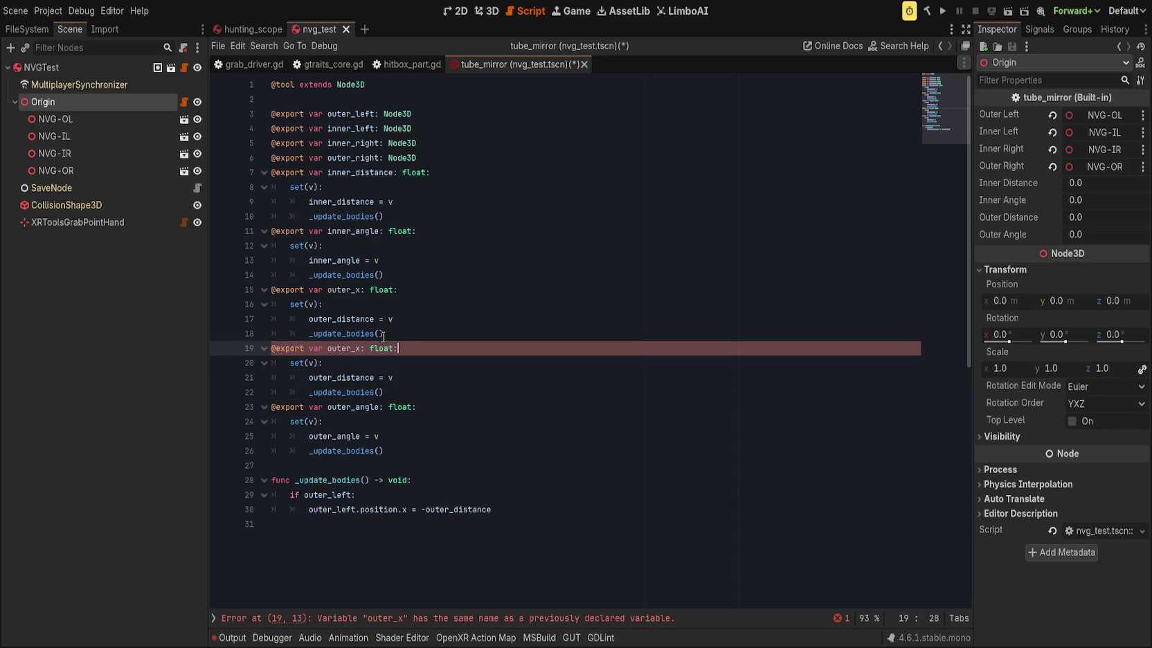
- Rename the duplicated property to outer_z
click(357, 349)
key(Delete)
text(z)
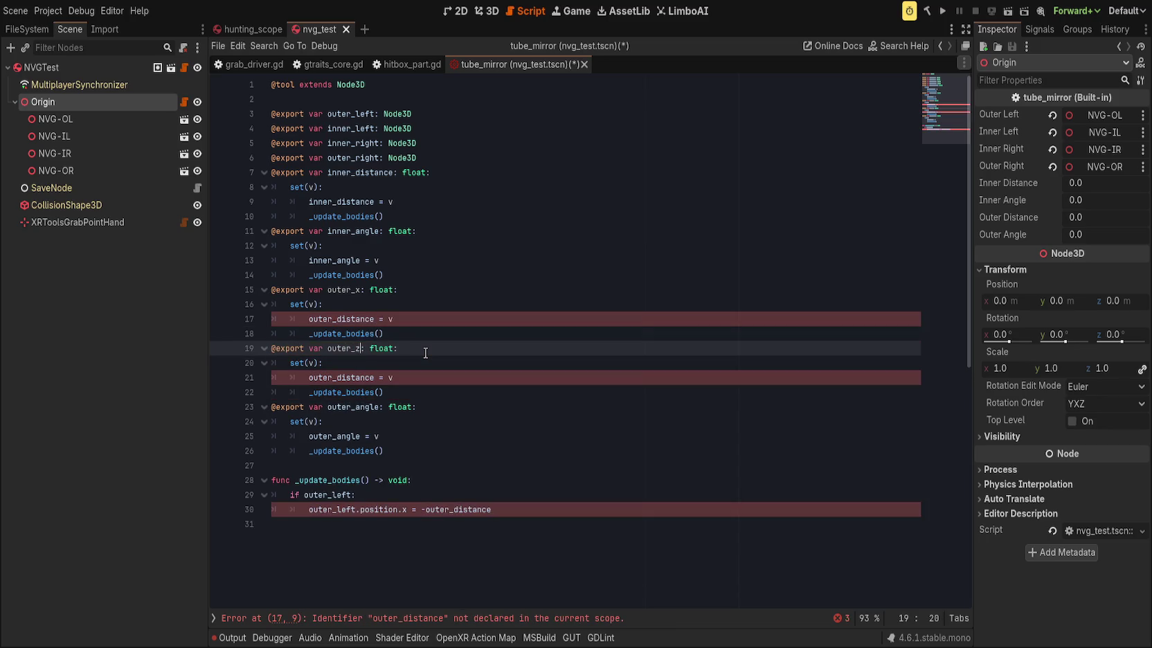
click(410, 395)
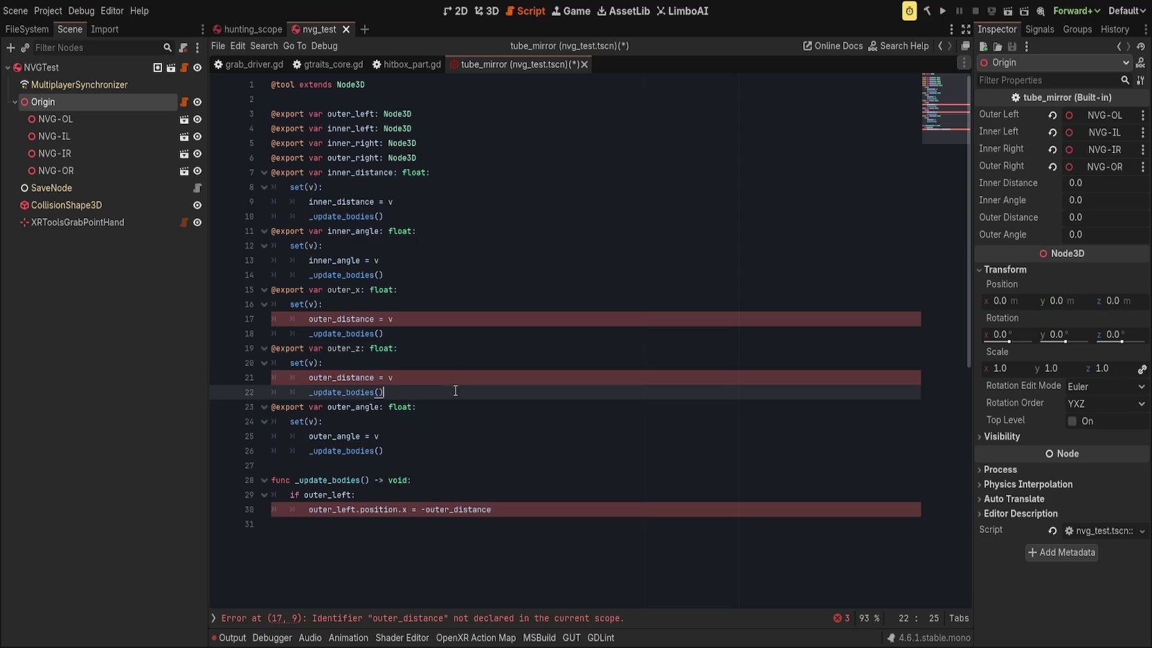
- Replace every inner_distance with inner_x using find and replace
double_click(344, 174)
key(ctrl+r)
text(inner)
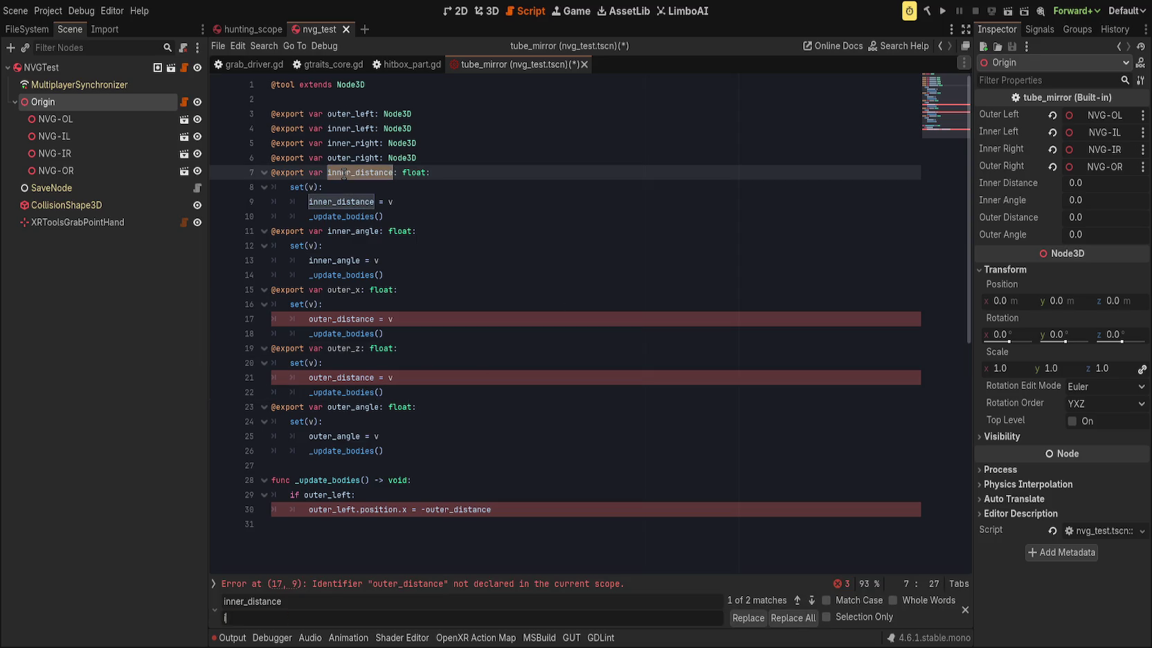
click(793, 618)
key(Escape)
click(506, 304)
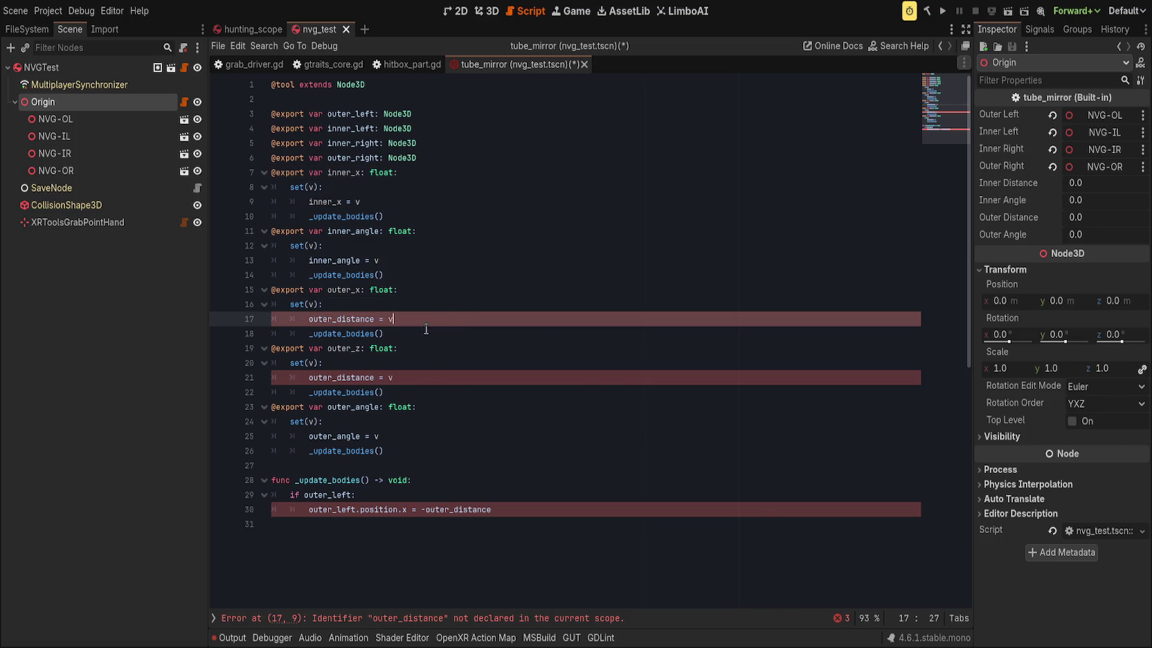
- Replace the outer_distance references on lines 17 and 21 with outer_x and outer_z
double_click(338, 290)
double_click(340, 320)
key(ctrl+v)
double_click(340, 349)
key(ctrl+c)
double_click(349, 379)
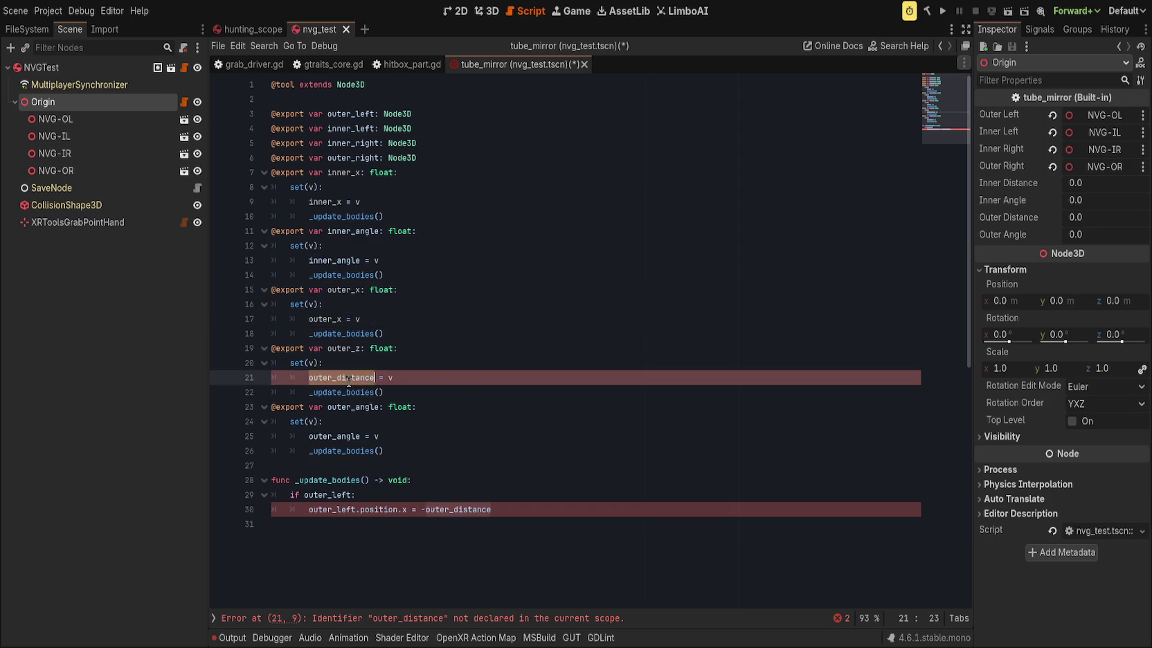
key(ctrl+v)
- Change line 30 to read outer_left.position.x = -outer_x
click(457, 521)
double_click(485, 510)
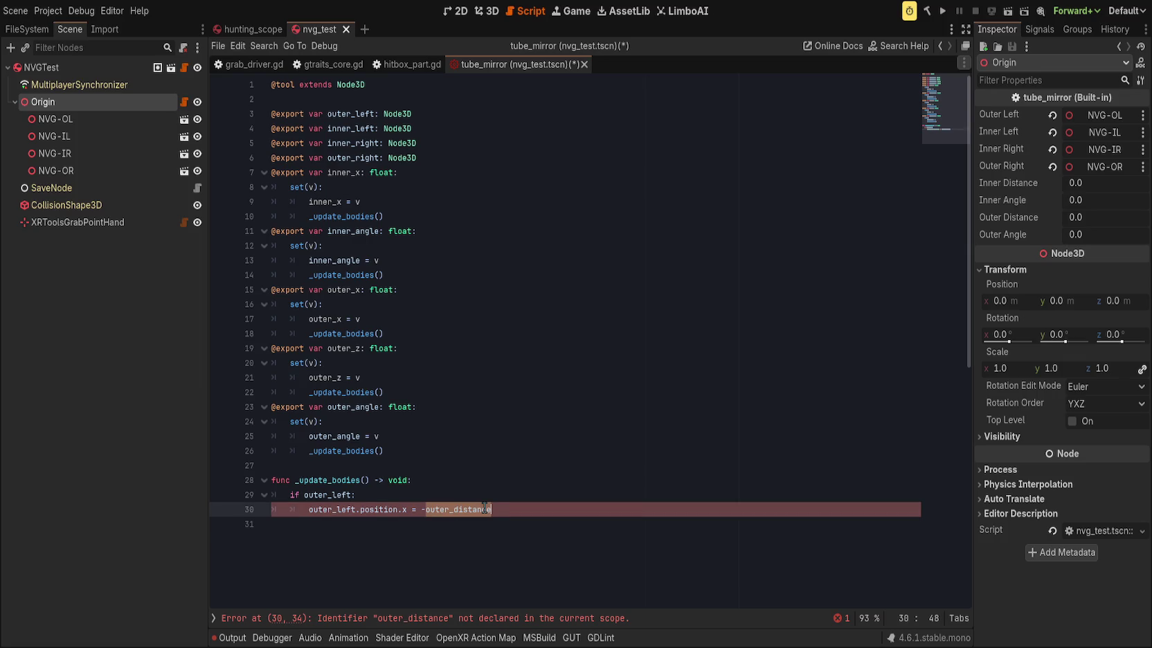
text(outer_x)
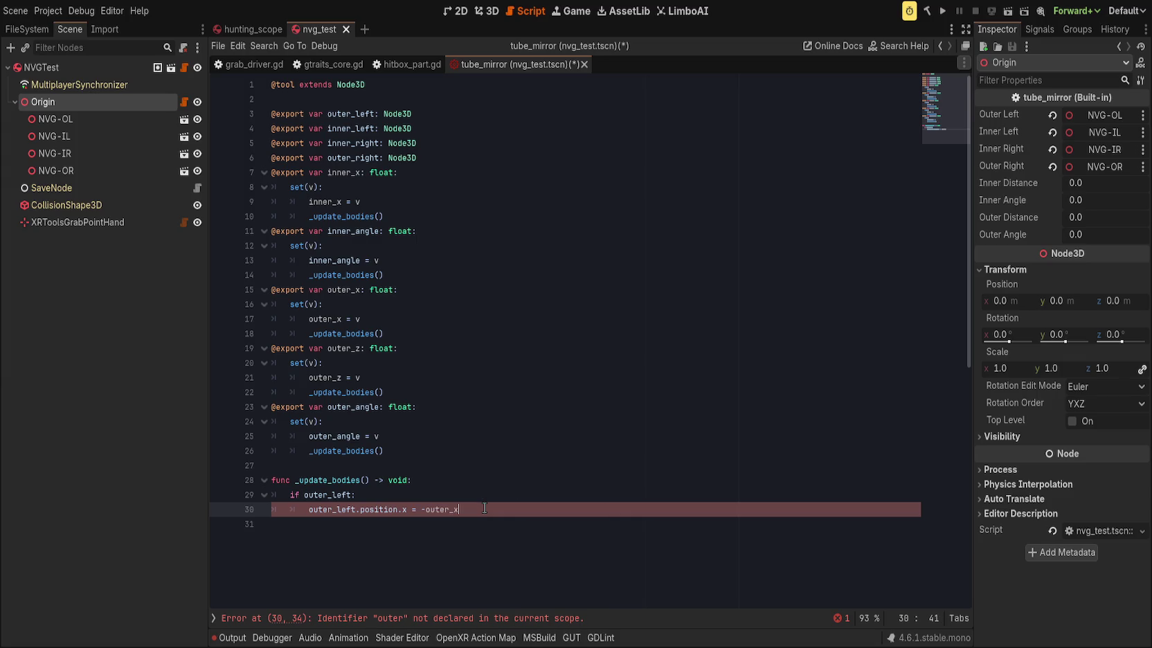
key(Return)
- Add 'if inner_right:' setting inner_right.position.x = inner_x, with extra blank space before func
text(if )
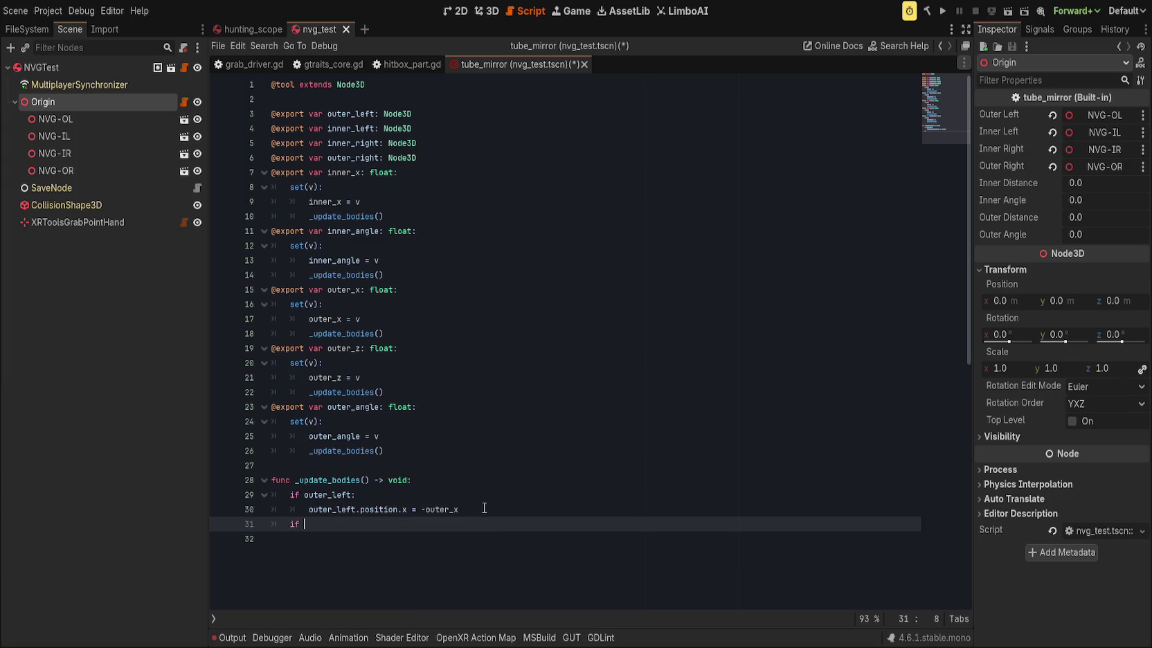
text(inner_right)
text(:)
key(Return)
text(inner_right.position.x = )
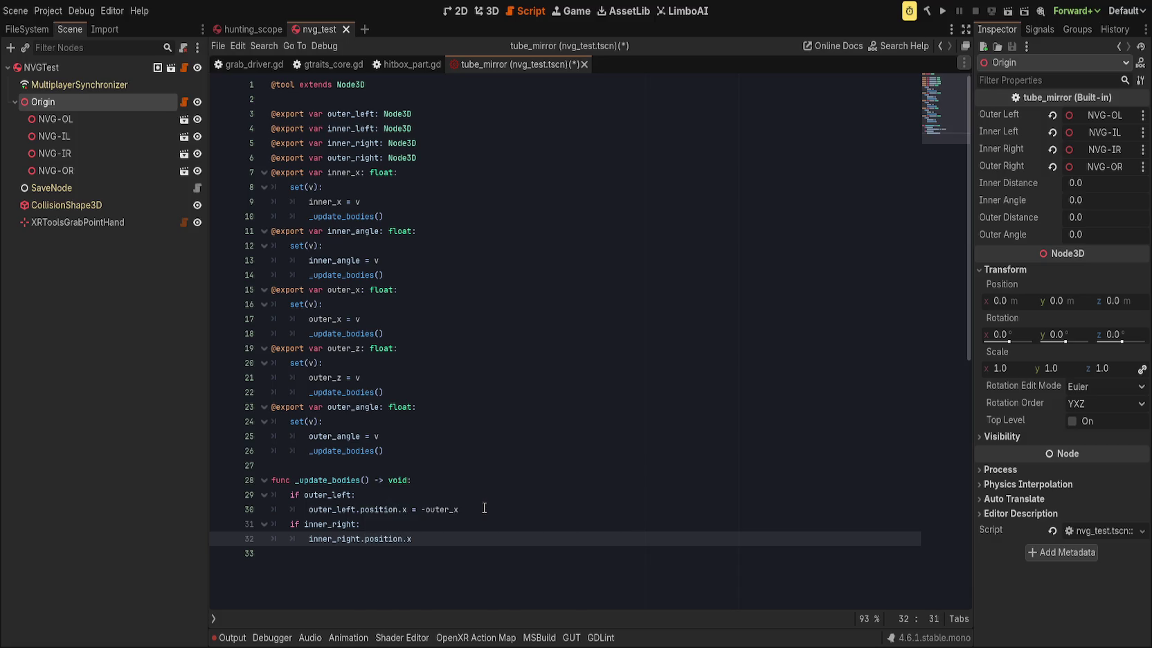
text(inner_x)
click(486, 465)
key(Return)
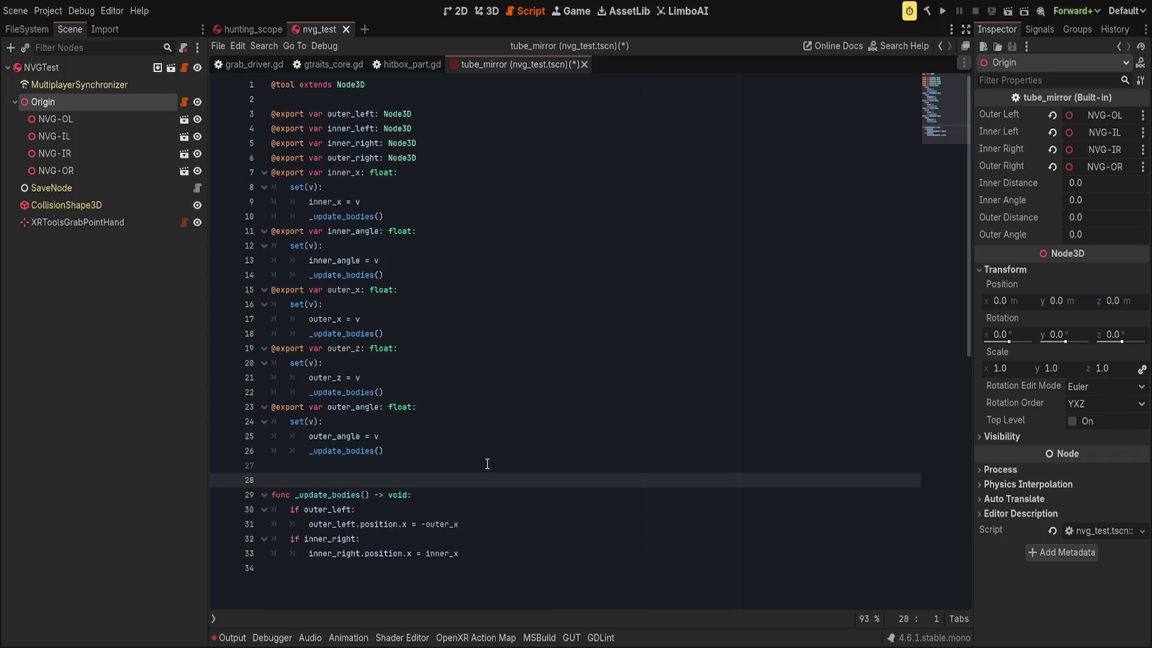
- Add 'outer_left.rotation_degrees.y = outer_angle' inside the outer_left block
click(542, 519)
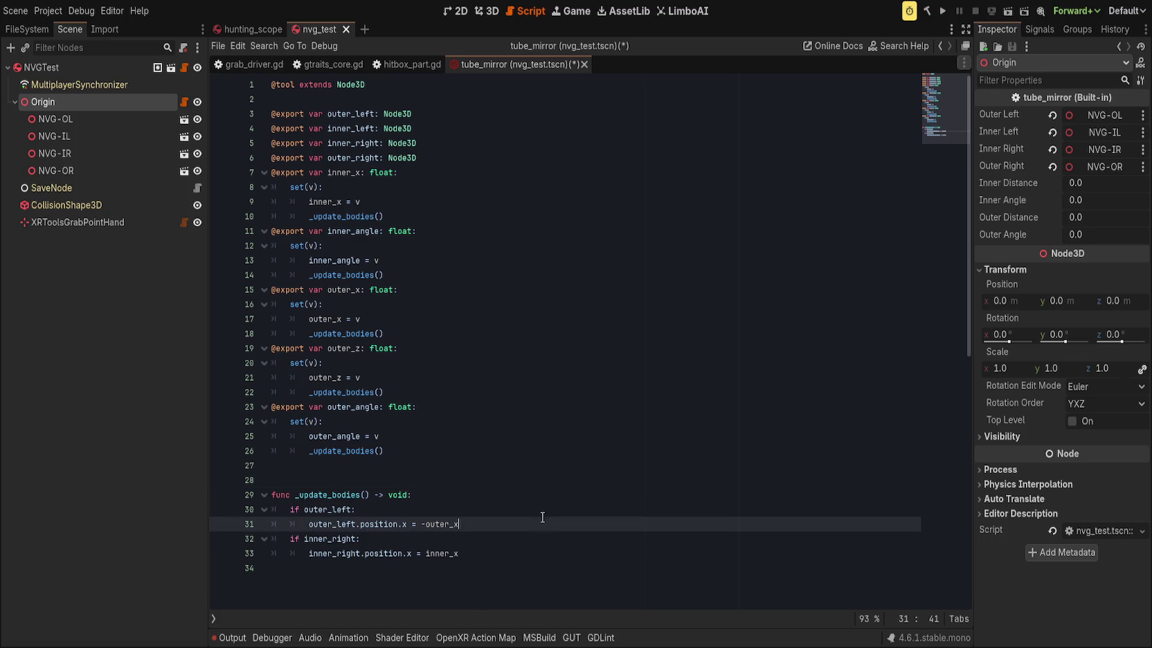
key(Return)
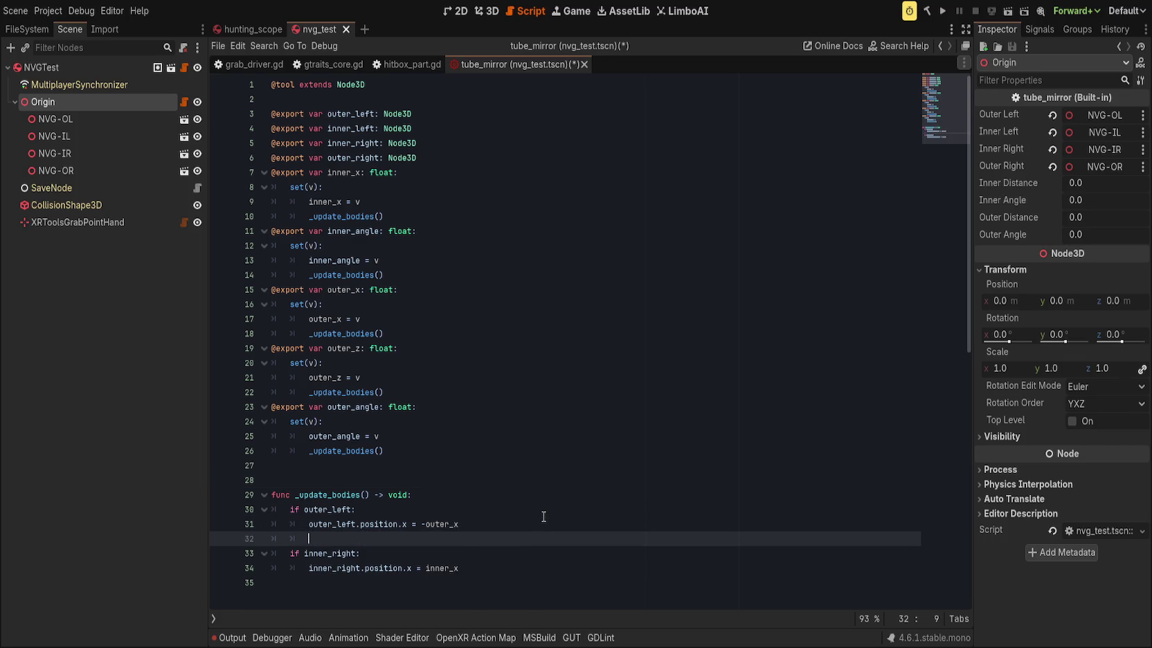
text(outer_l)
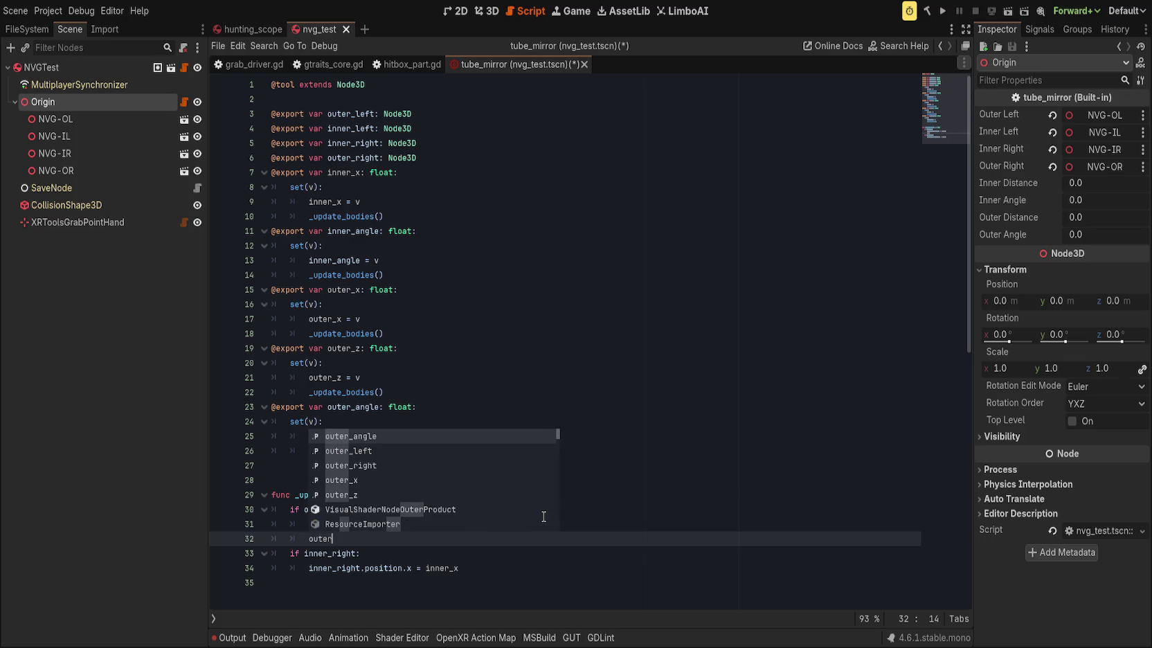
text(eft.)
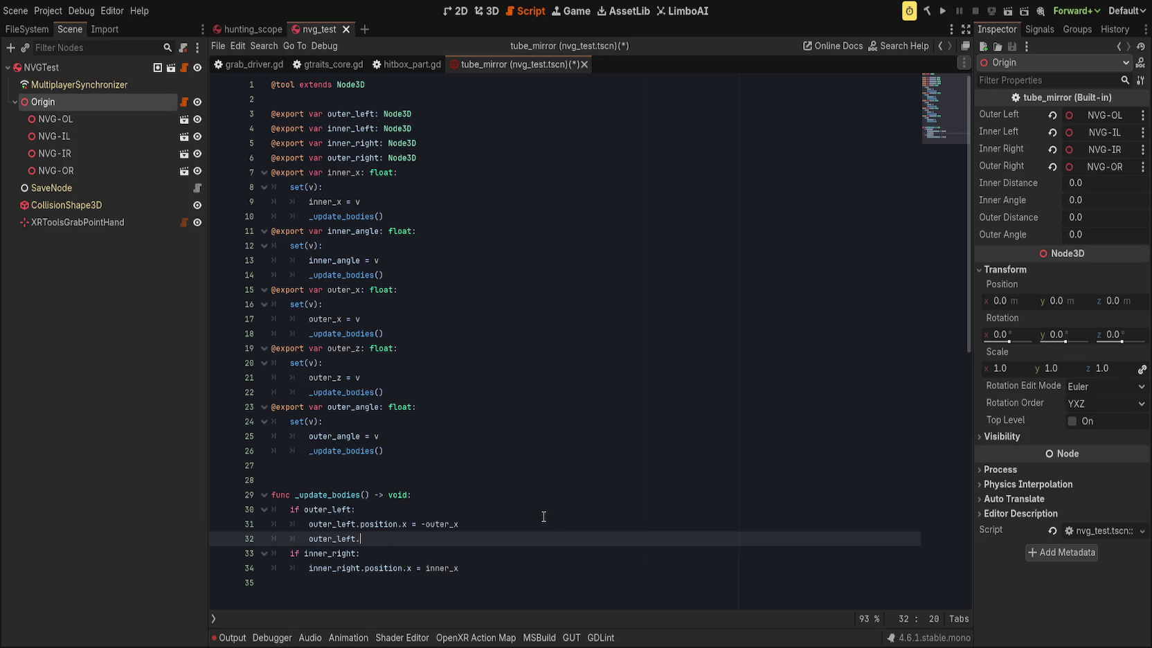
text(rotation_d)
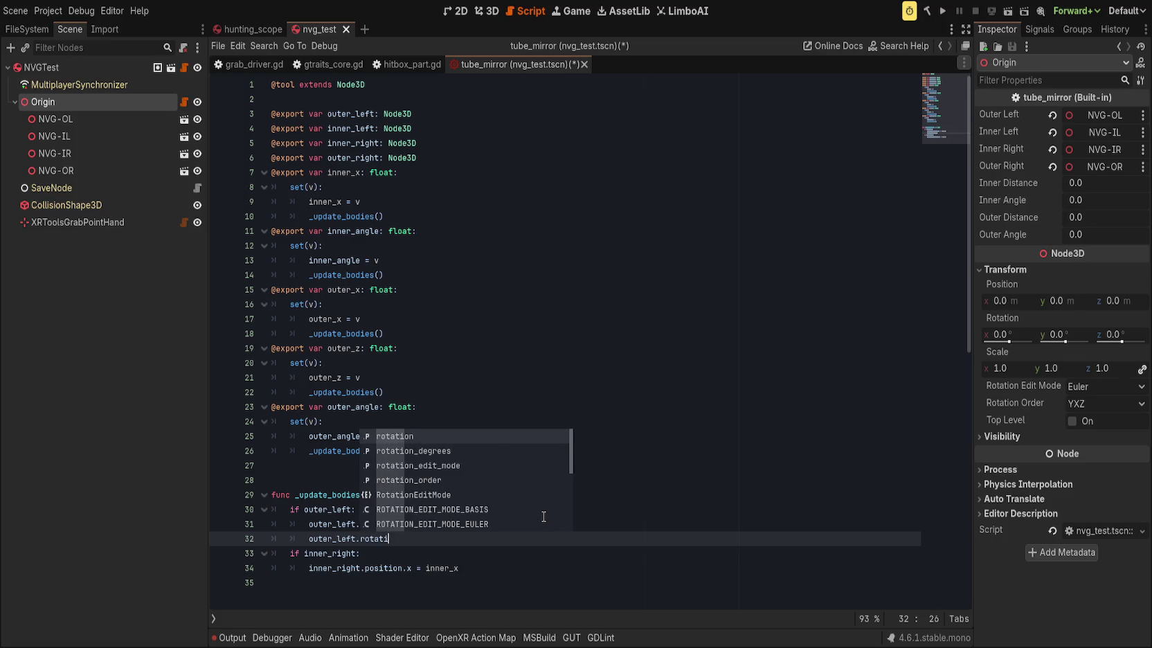
key(Return)
text(.)
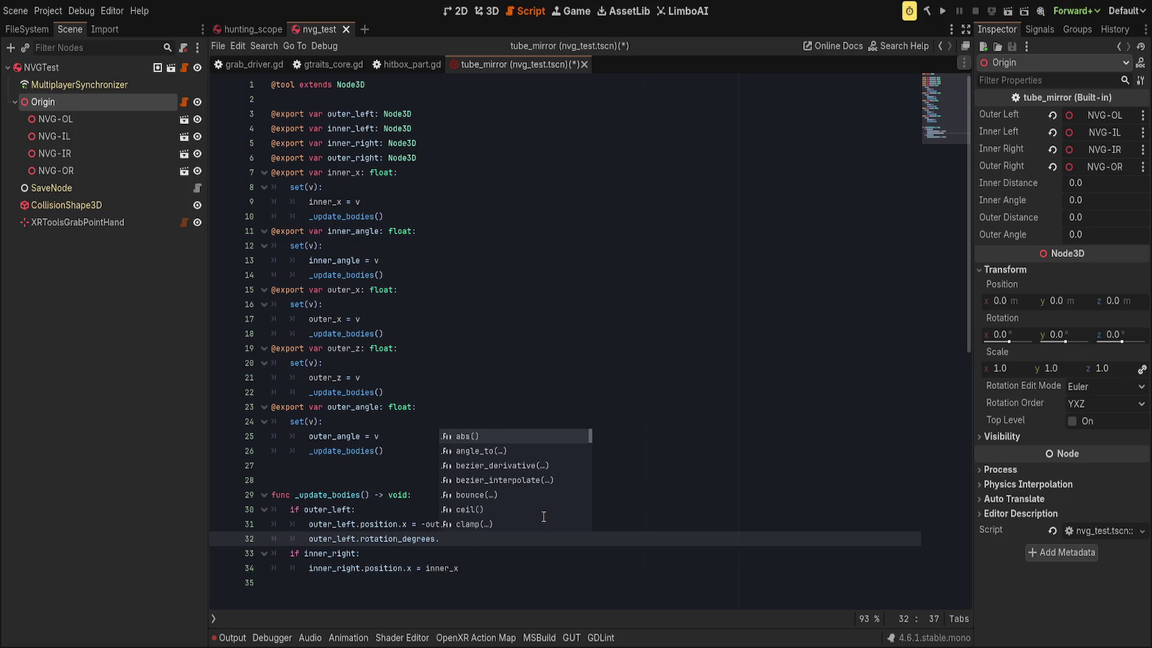
text(y)
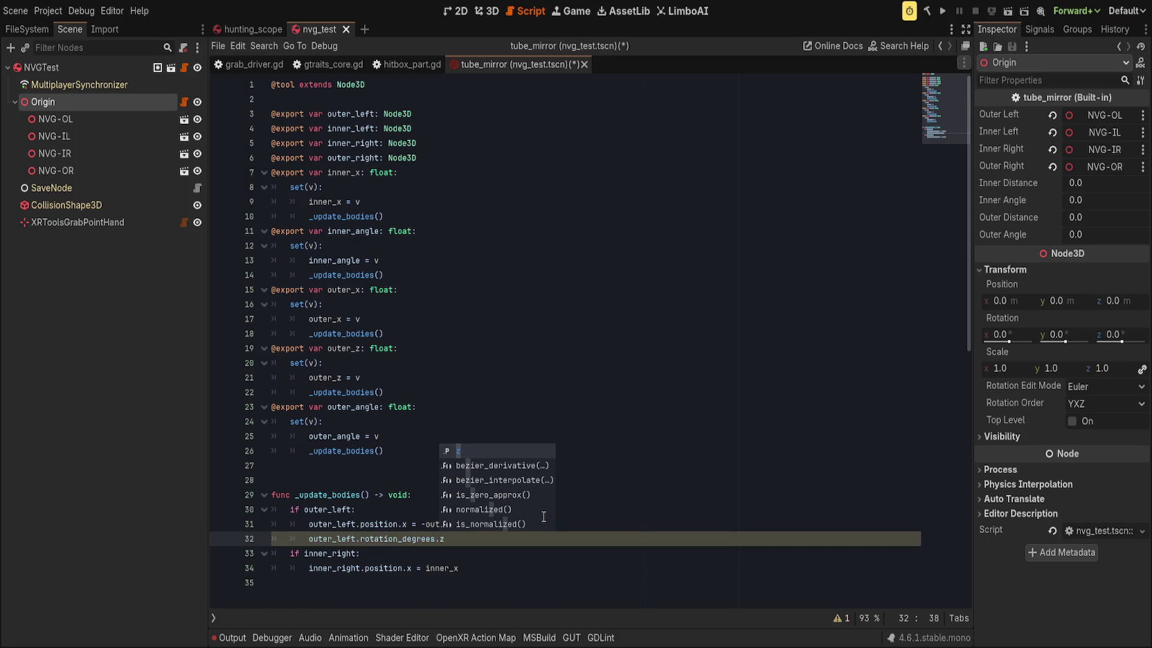
key(Escape)
text(= out)
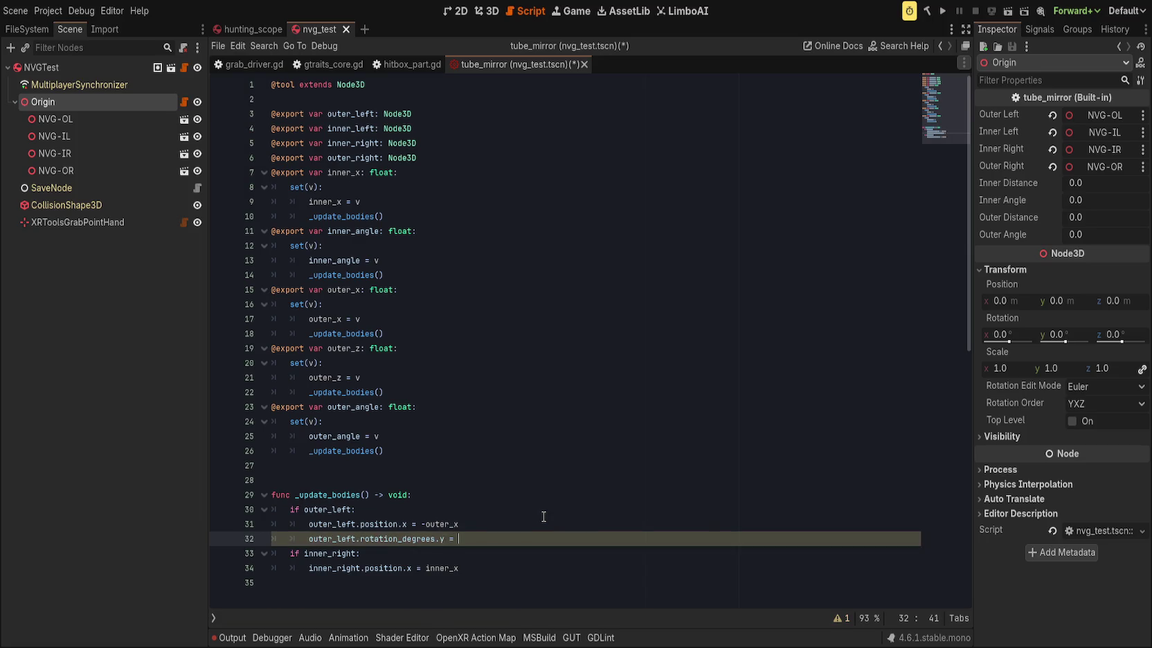
key(Return)
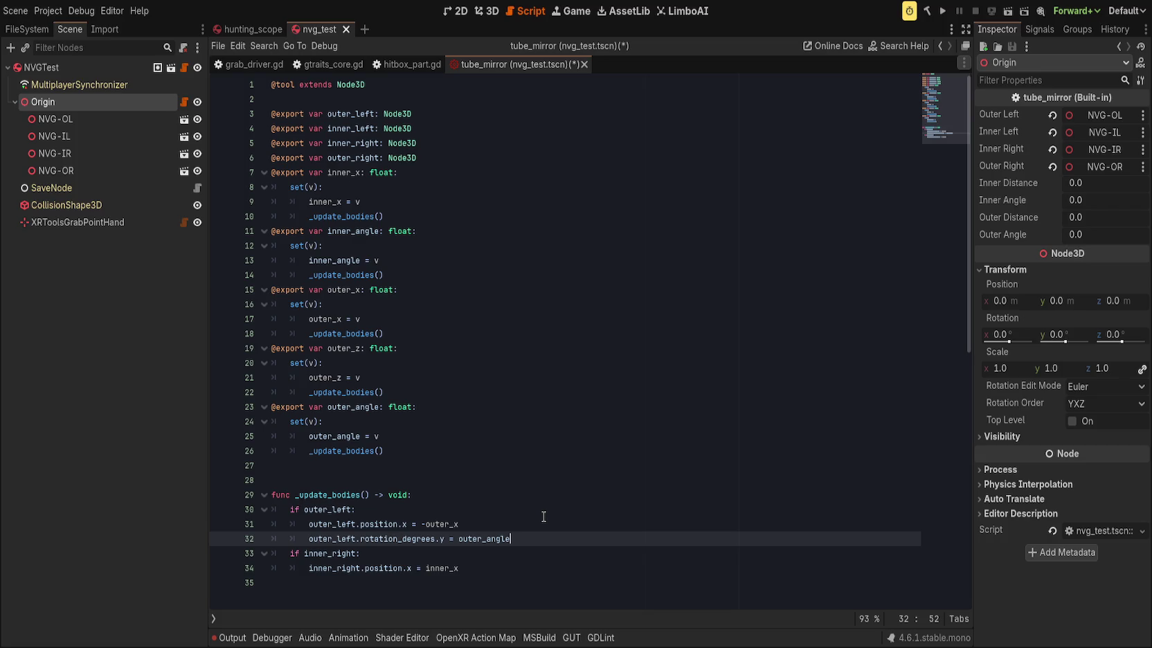
click(110, 120)
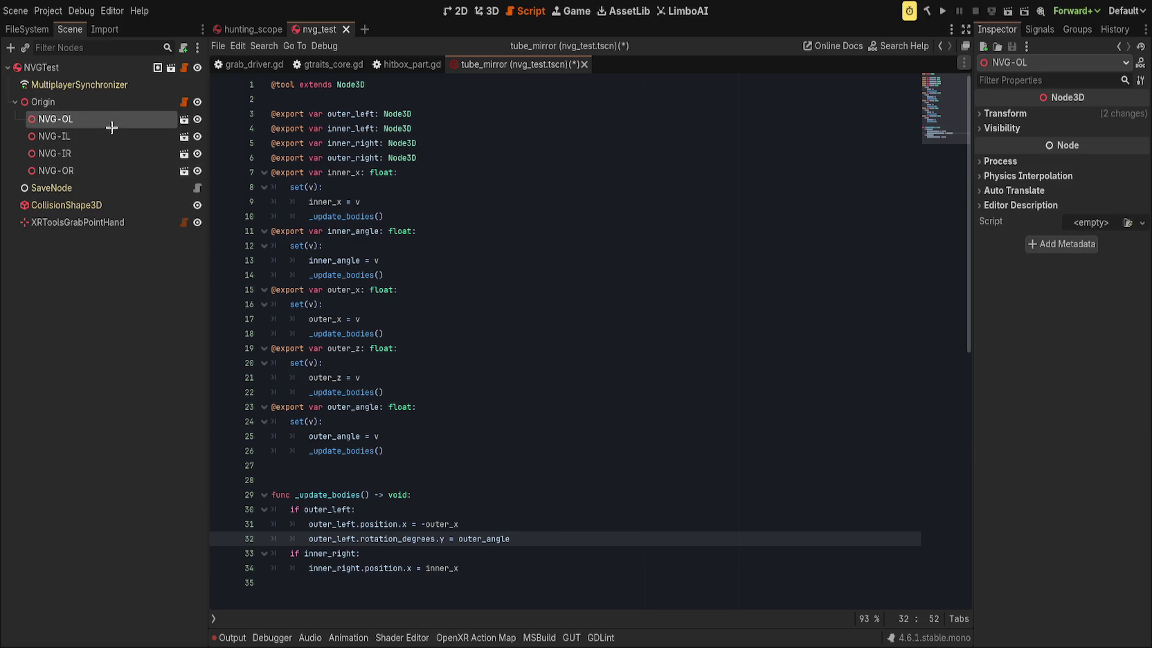
- Add 'inner_right.rotation_degrees.y = inner_angle' to the inner_right block
click(1016, 115)
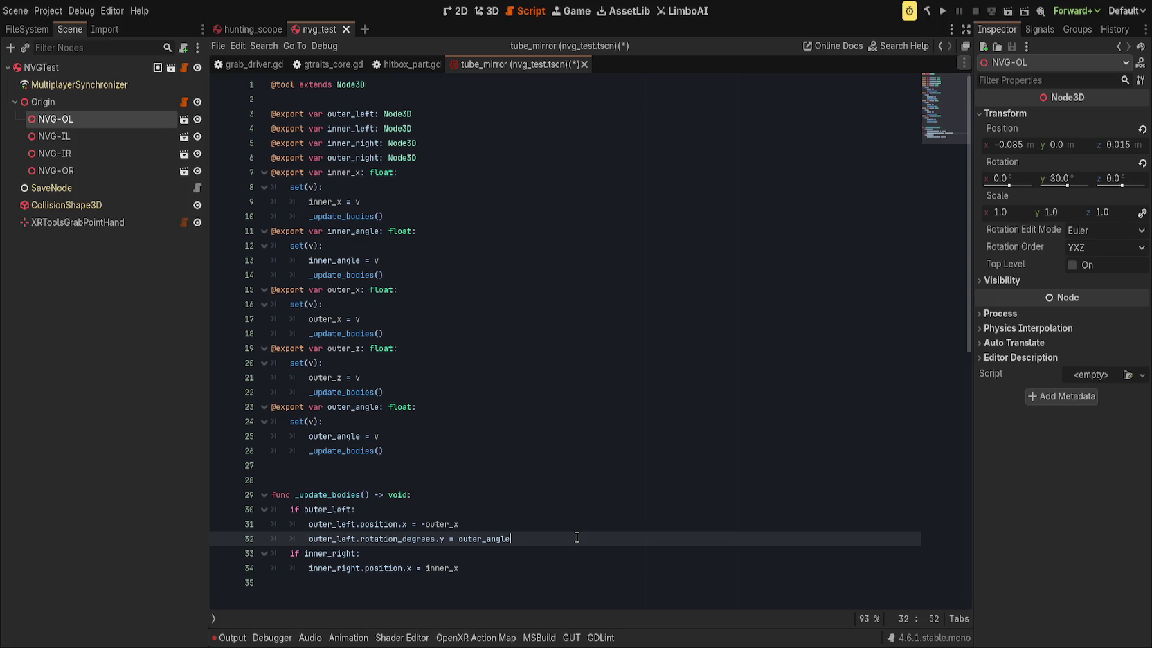
key(Down)
key(Down)
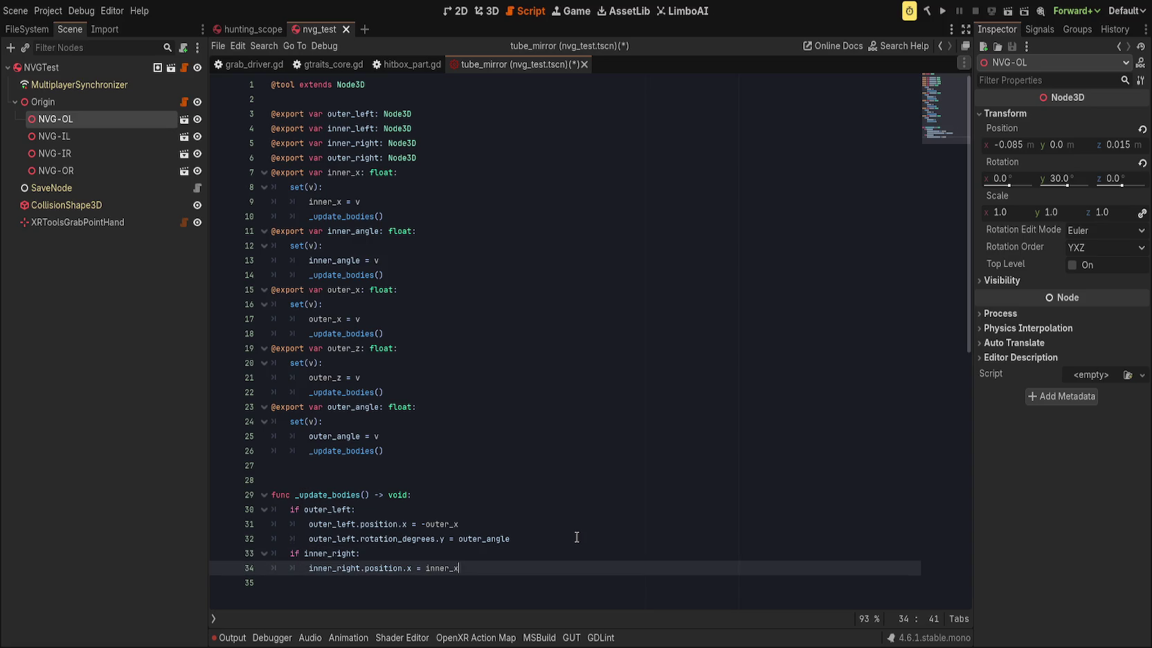
key(Return)
text(inner_right.)
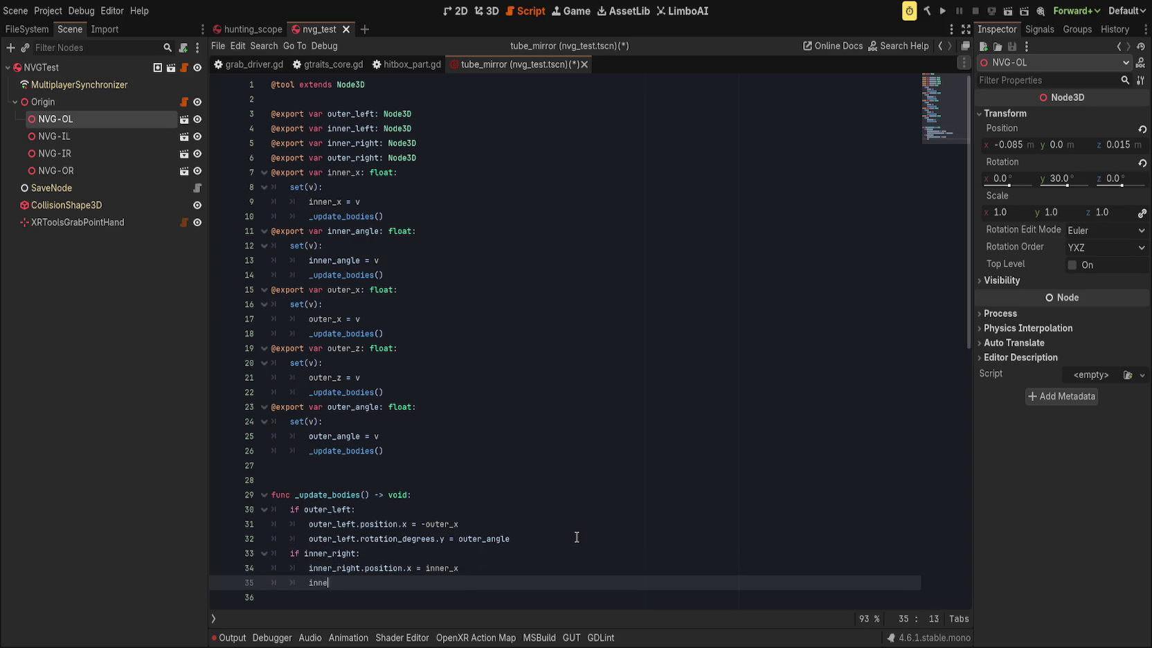
text(rotation_de)
key(Return)
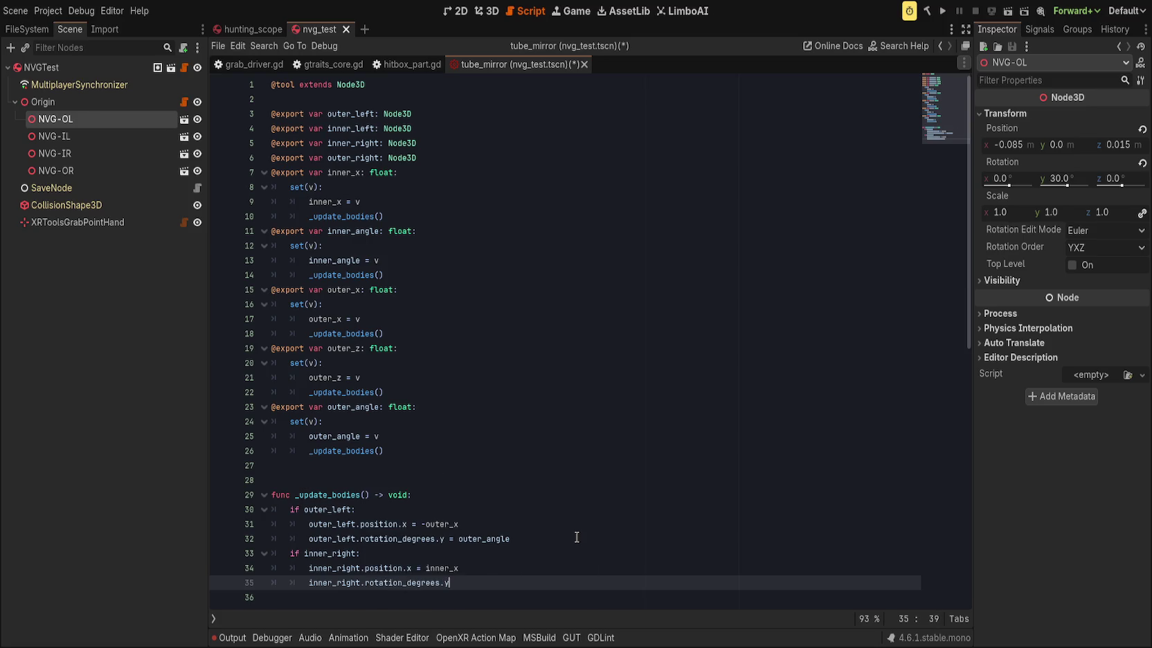
text(inner)
key(Return)
key(Return)
- Begin an inner_left check and copy the inner_right block to reuse it
key(BackSpace)
text(if )
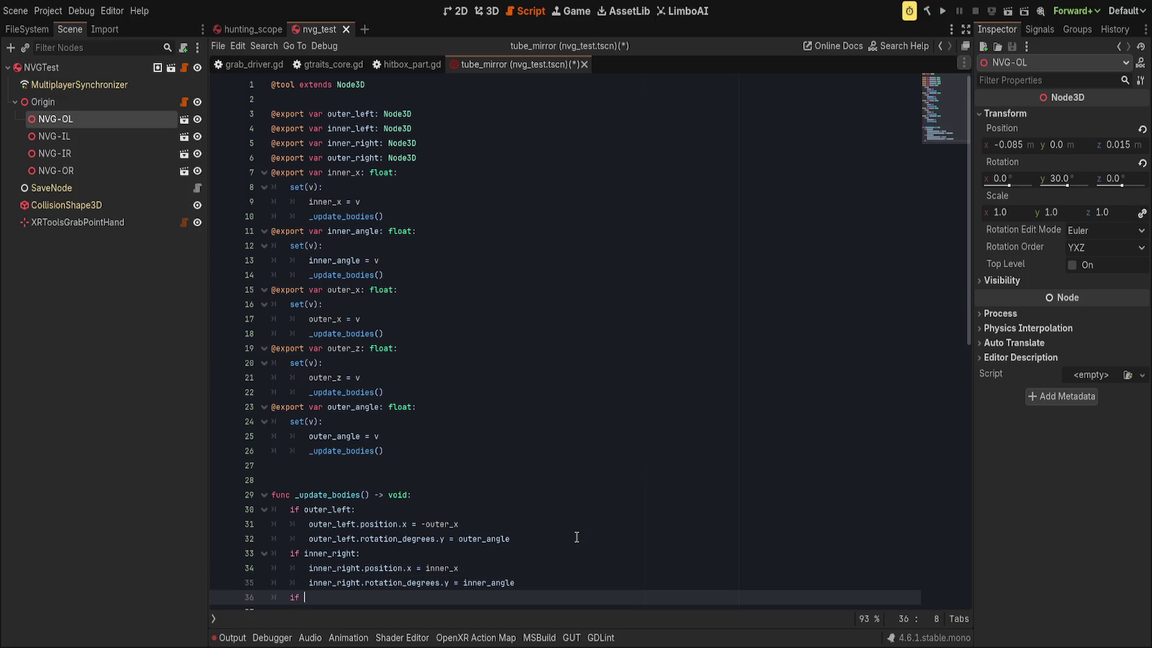
text(inner_le)
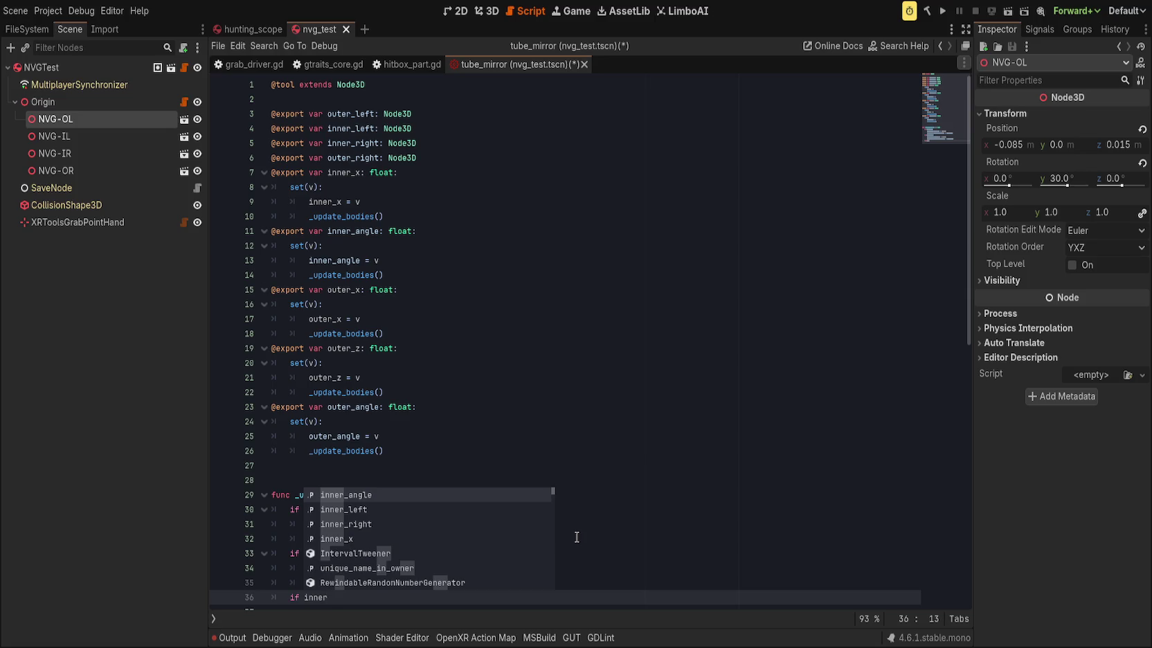
key(Return)
double_click(330, 553)
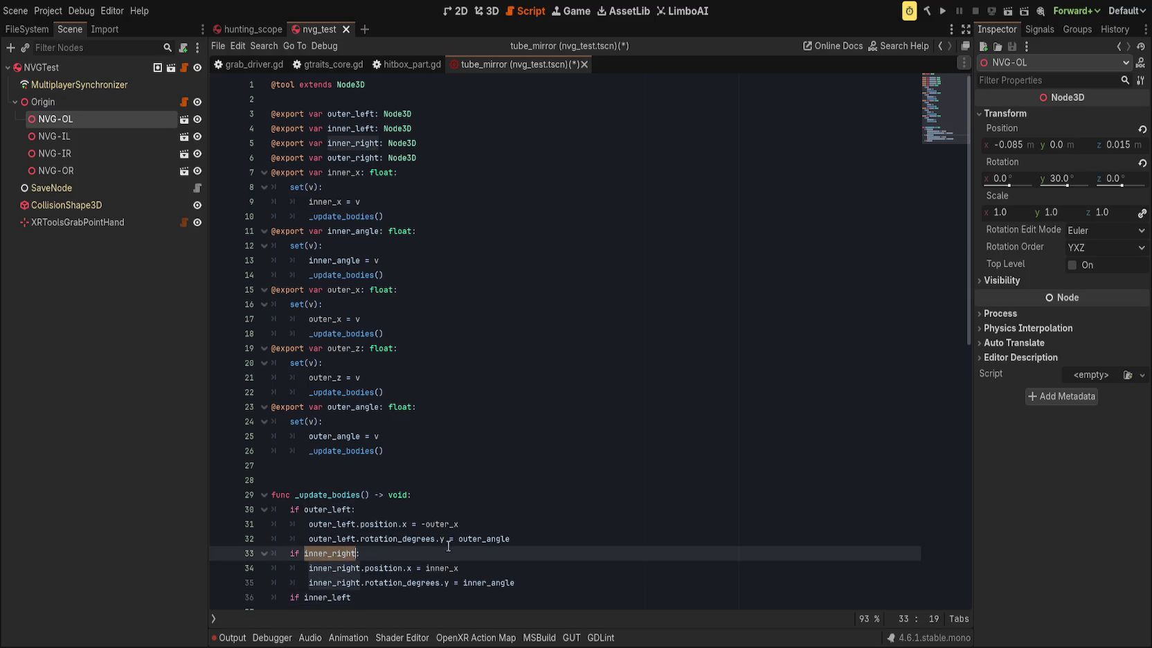
mouse_move(516, 583)
mouse_down()
mouse_move(287, 569)
mouse_move(288, 556)
mouse_up()
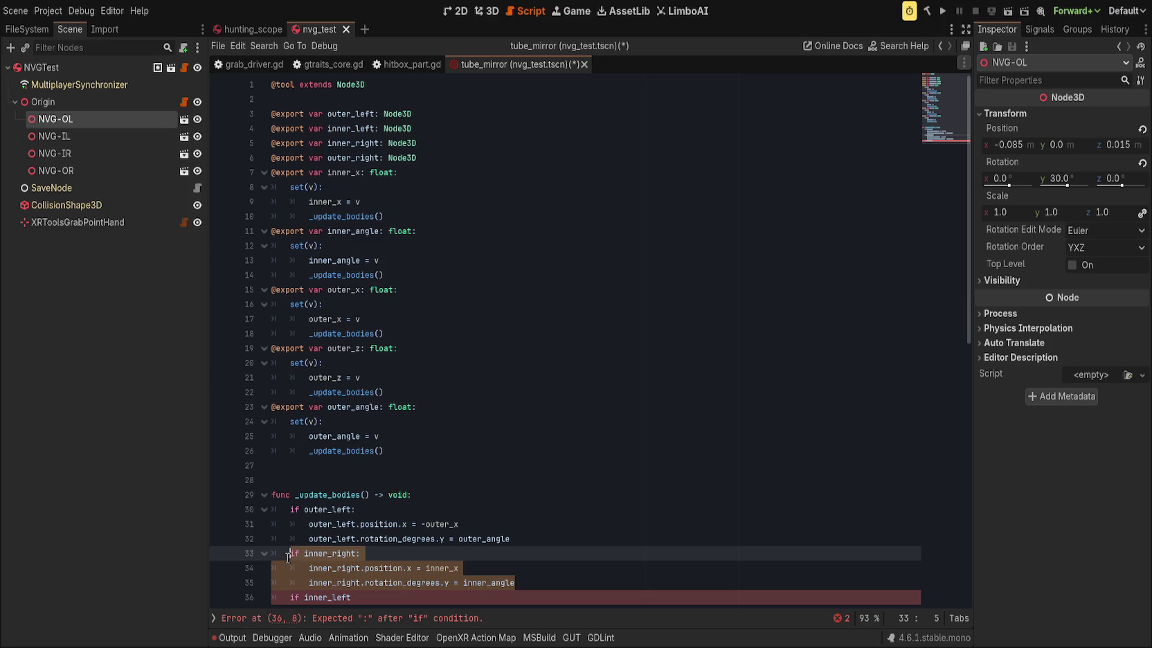
scroll(297, 558, down, 1)
click(390, 557)
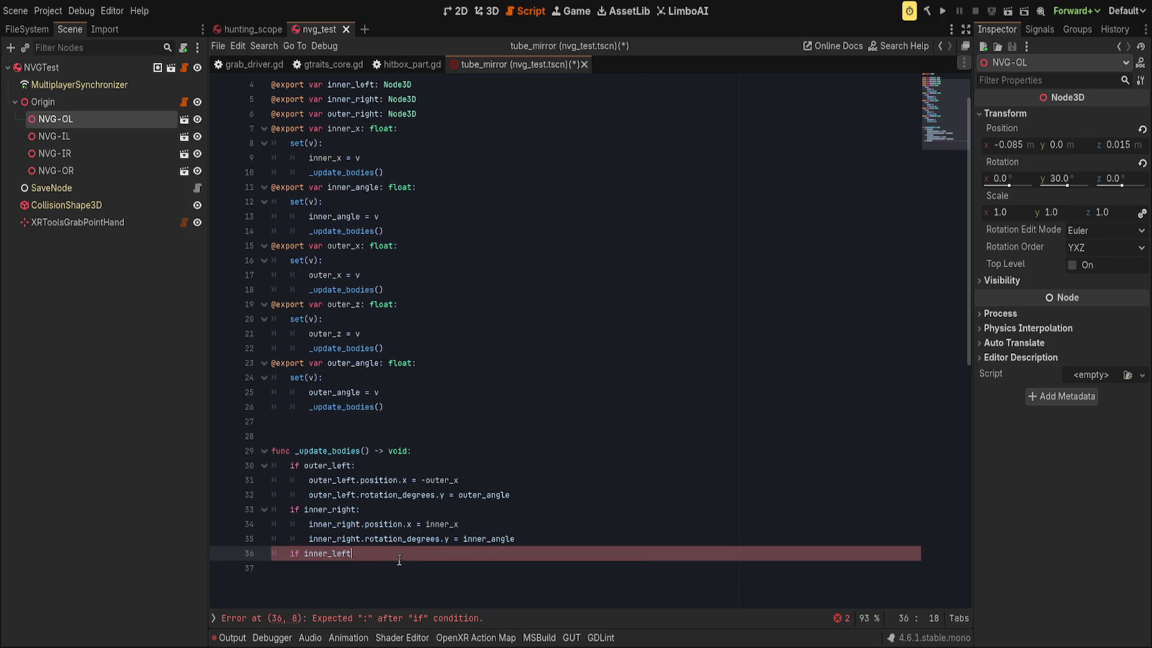
key(ctrl+z)
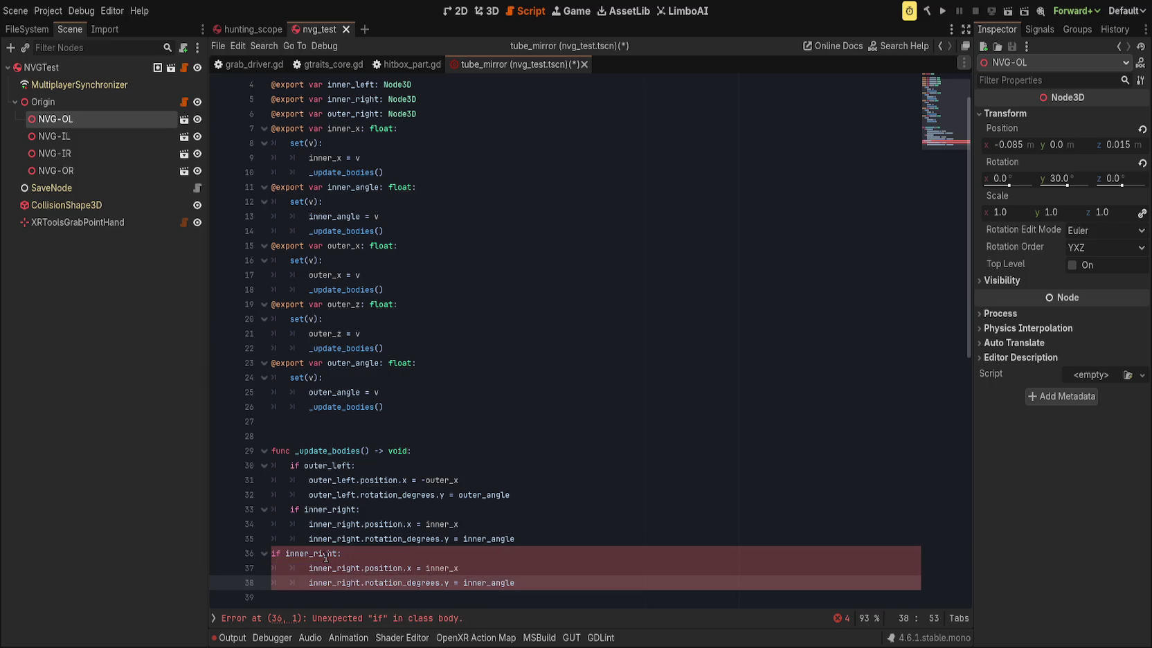
- Change the copied block's condition, position and rotation lines to use inner_left
click(427, 568)
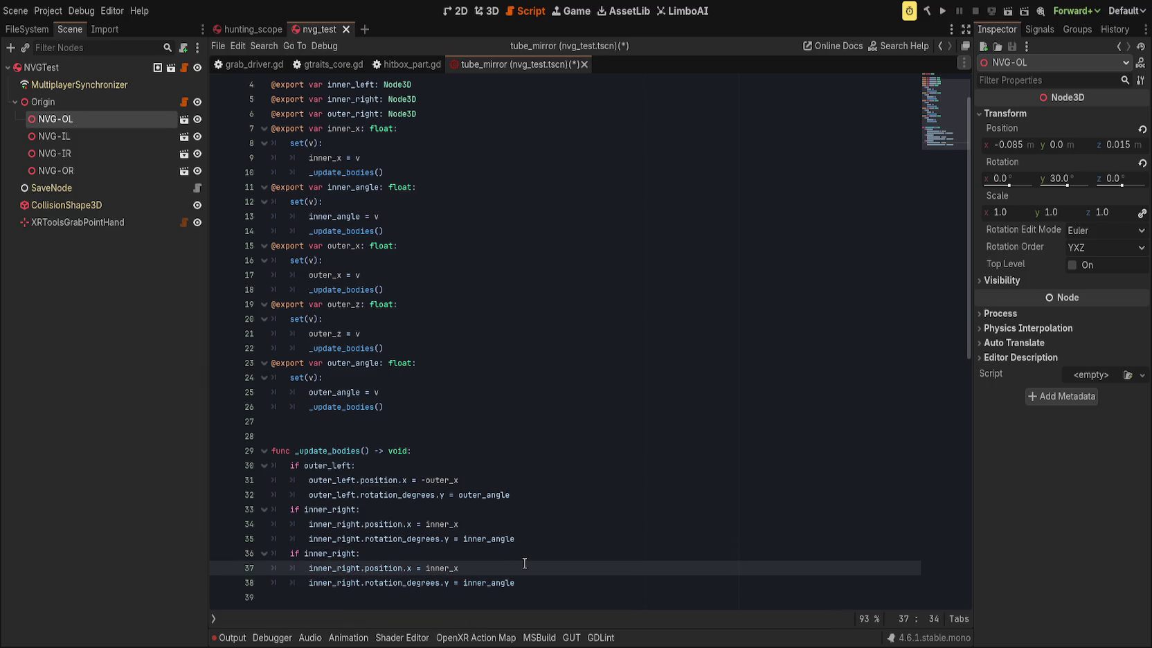
key(Up)
key(Up)
key(Up)
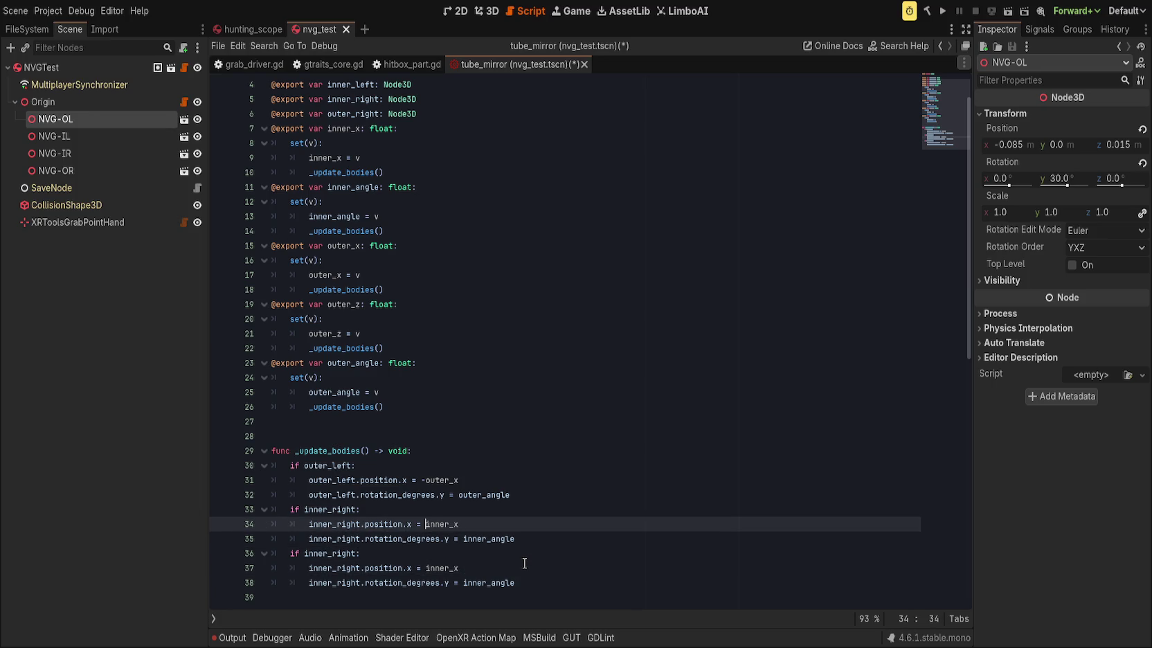
key(Up)
key(BackSpace)
key(BackSpace)
key(BackSpace)
text(left)
key(ctrl+shift+Left)
key(ctrl+c)
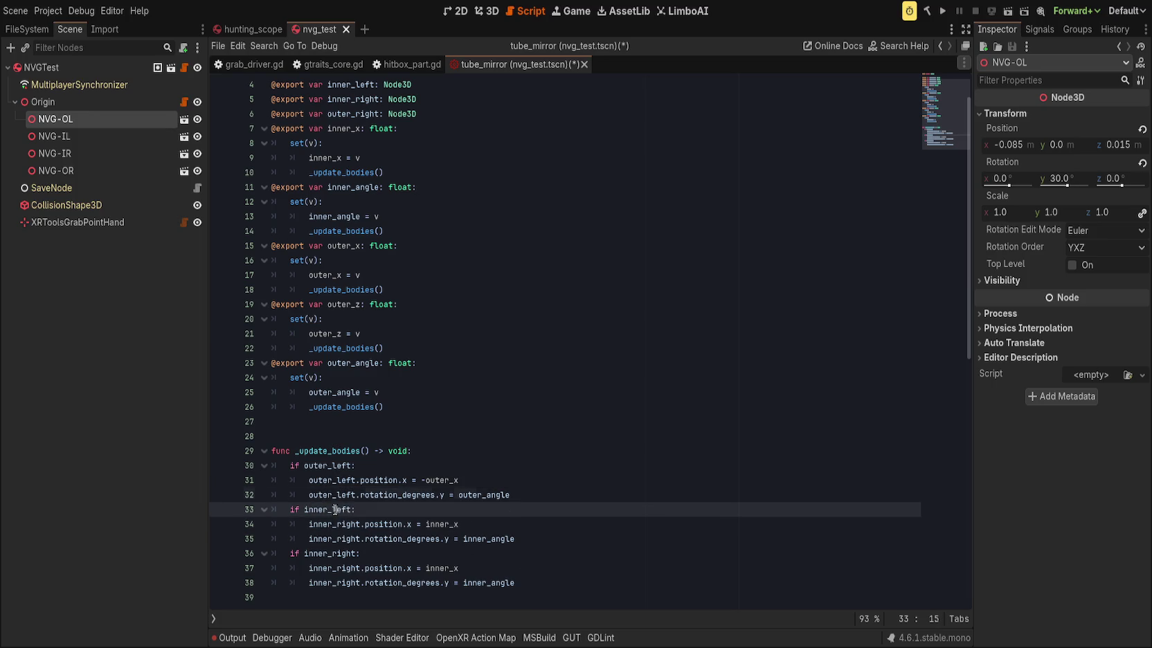
double_click(339, 524)
key(ctrl+v)
click(340, 540)
double_click(340, 539)
key(ctrl+v)
click(501, 526)
- Negate inner_x for inner_left's position and inner_angle for inner_right's rotation
click(421, 524)
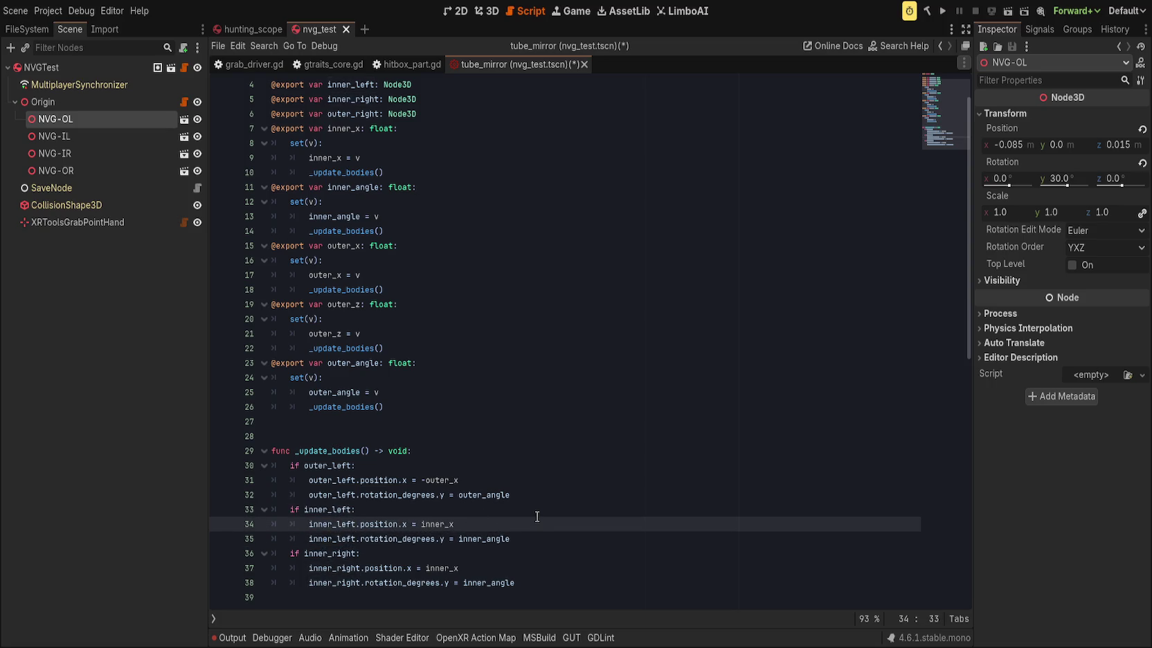
text(-)
key(Down)
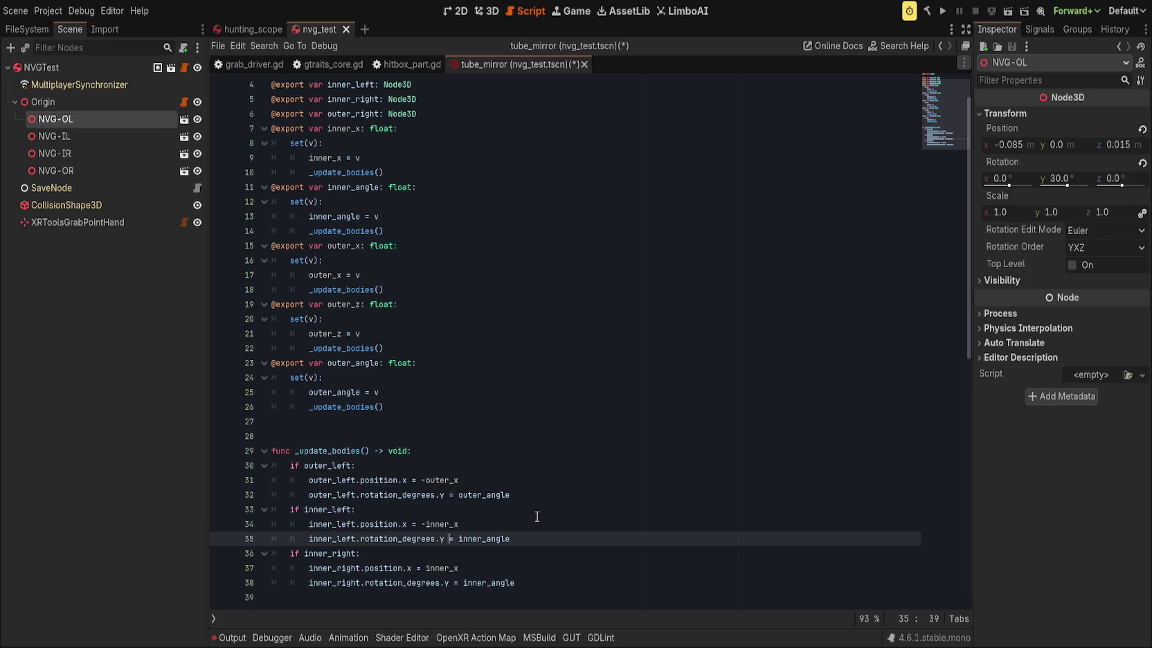
key(Down)
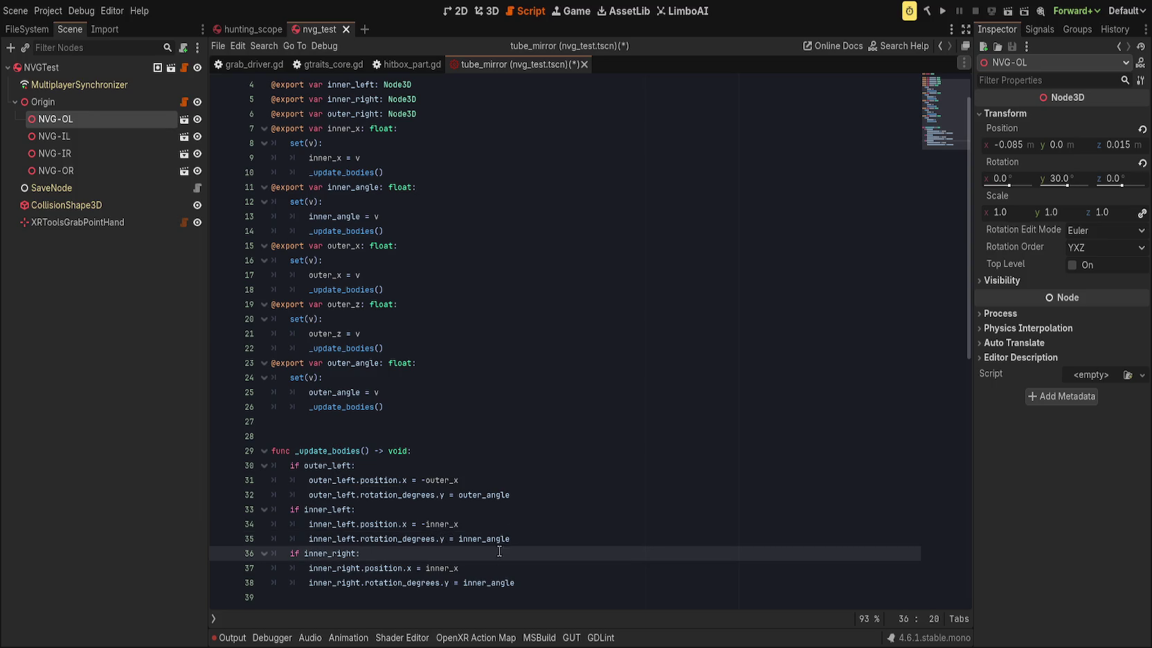
key(Down)
key(Down)
key(Right)
text(-)
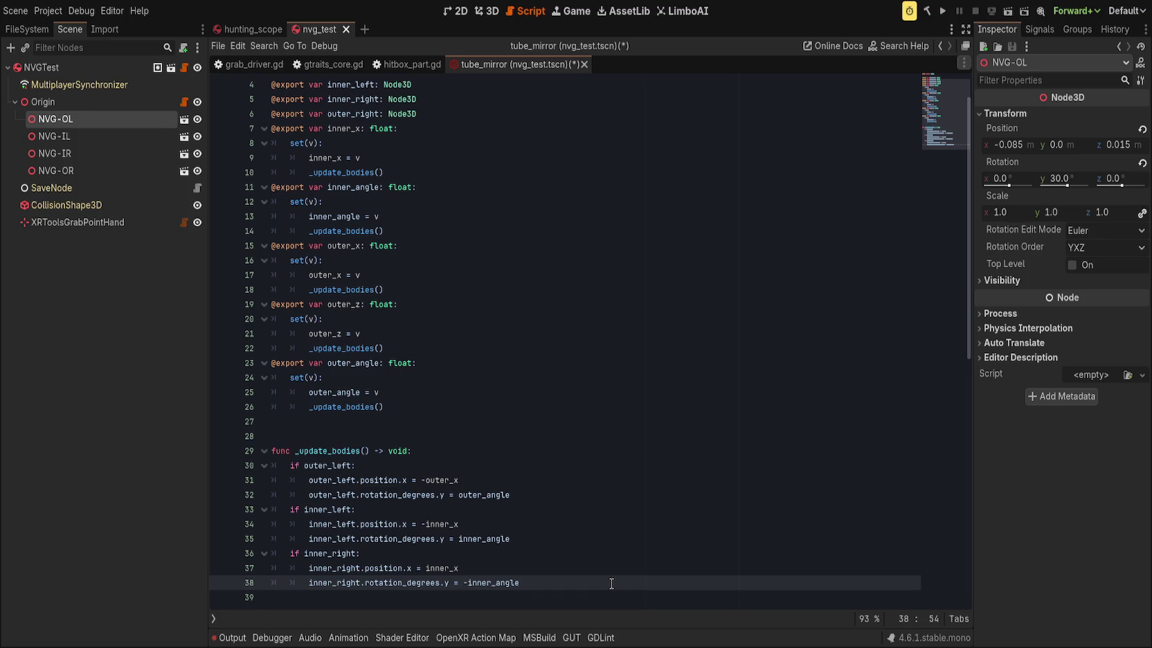
- Start an 'if outer_right:' branch after the inner-right block
key(Return)
key(BackSpace)
text(if outer)
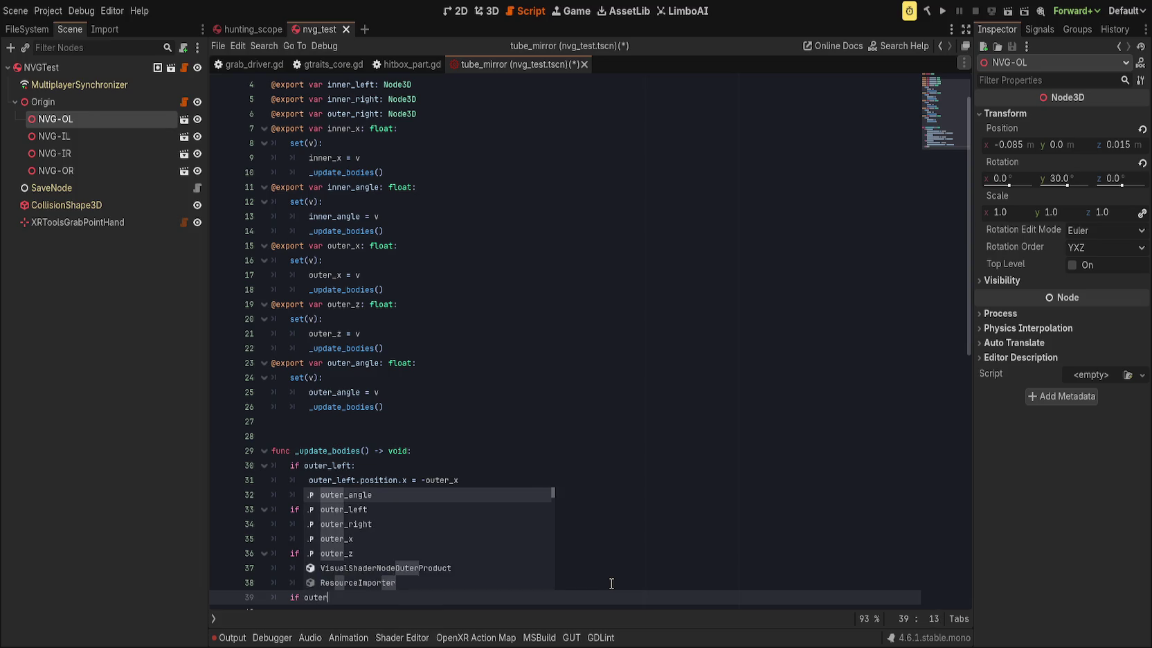
text(_right:)
- Give the outer_right branch position.x = outer_x and rotation_degrees.y = -outer_angle
key(Return)
text(outer_right.position.x = oute)
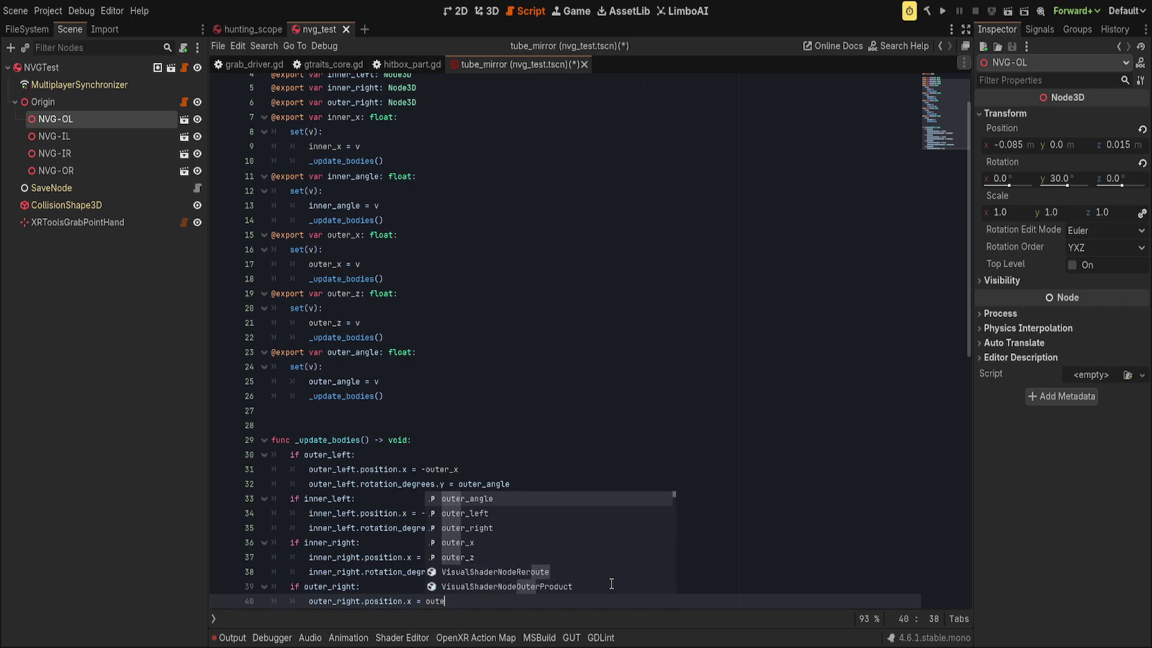
text(r_x)
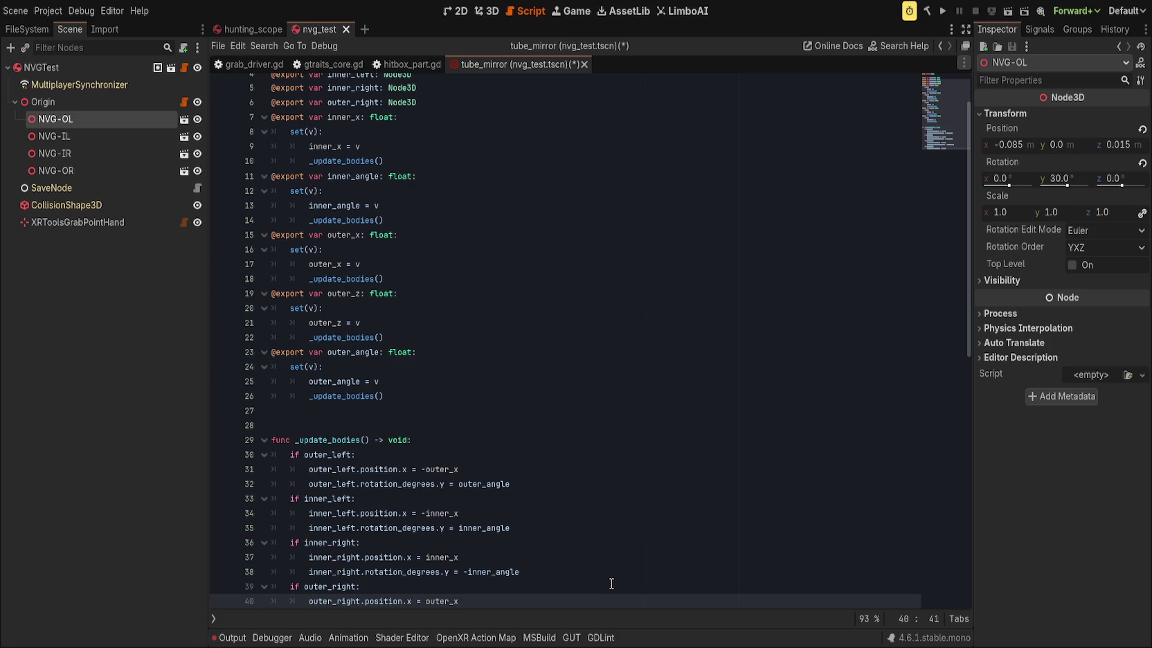
key(Return)
text(outer_right.)
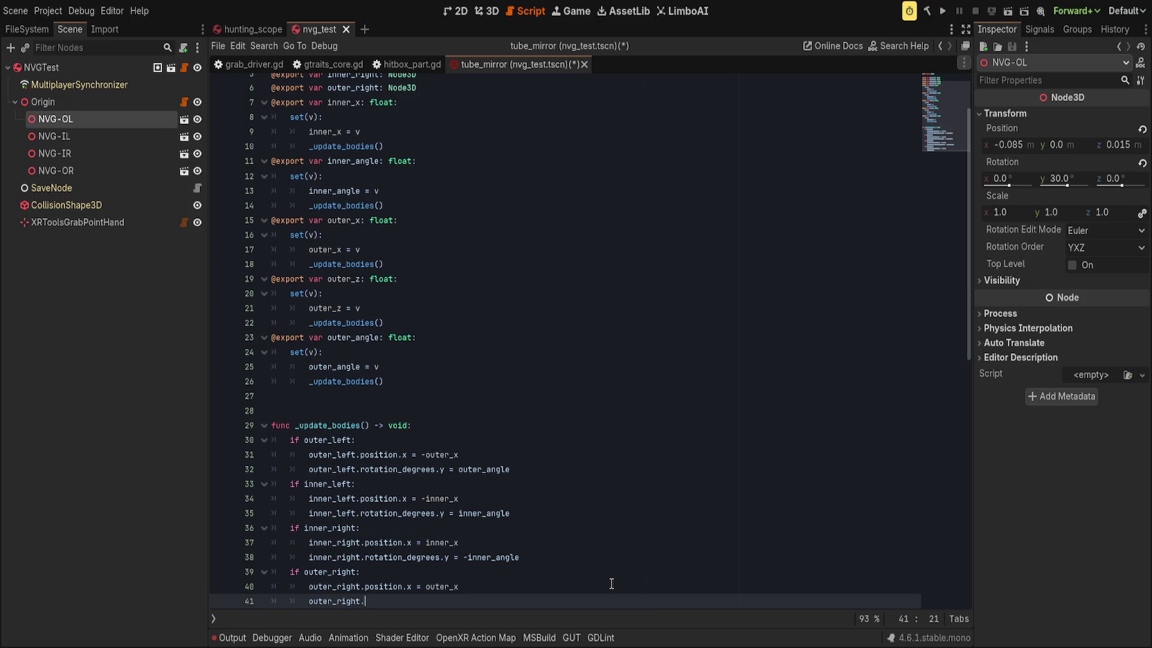
text(rotation_degrees)
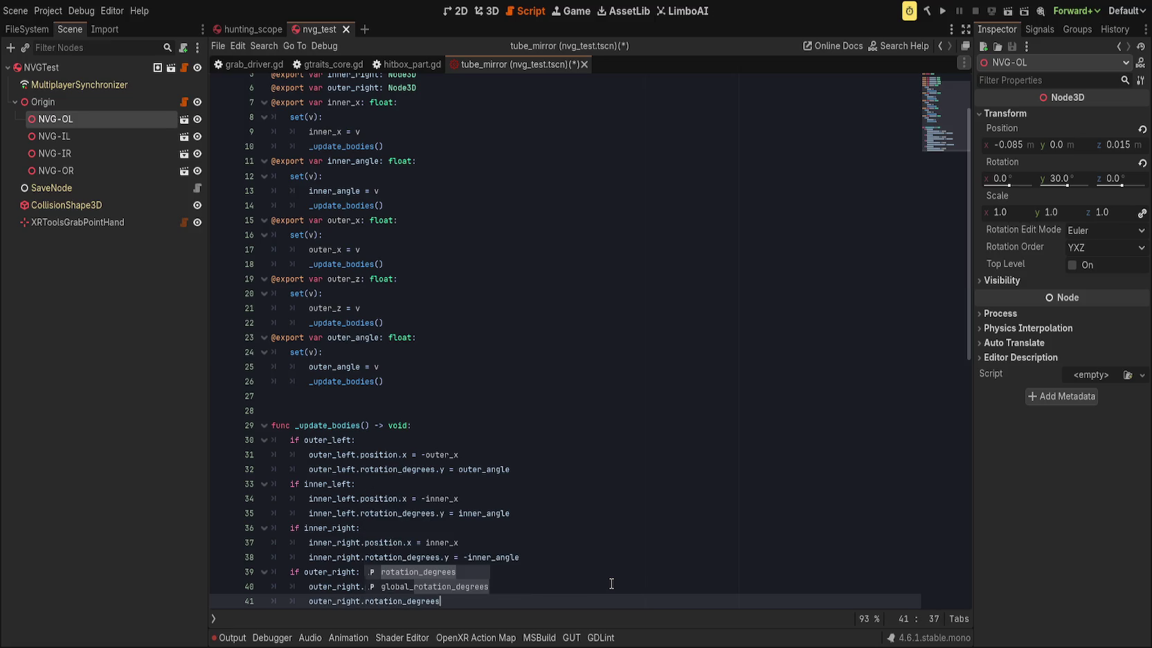
text(.y = -)
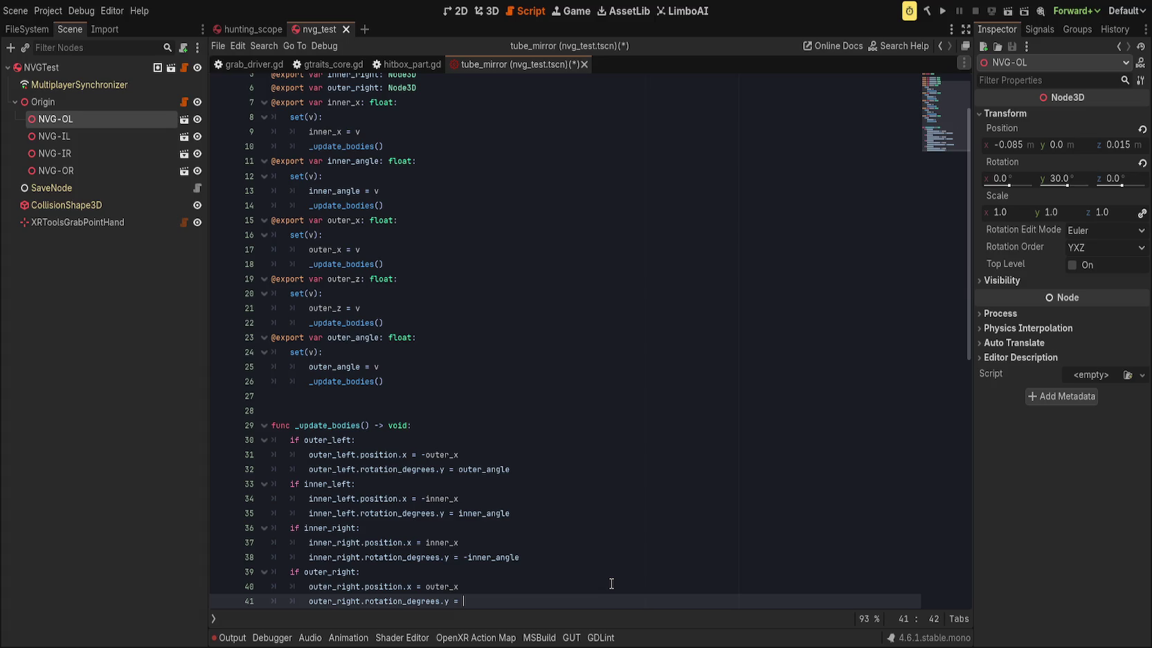
text(outer_angle)
- Save the script and scene, then return to the 3D scene view
scroll(611, 583, down, 2)
key(ctrl+s)
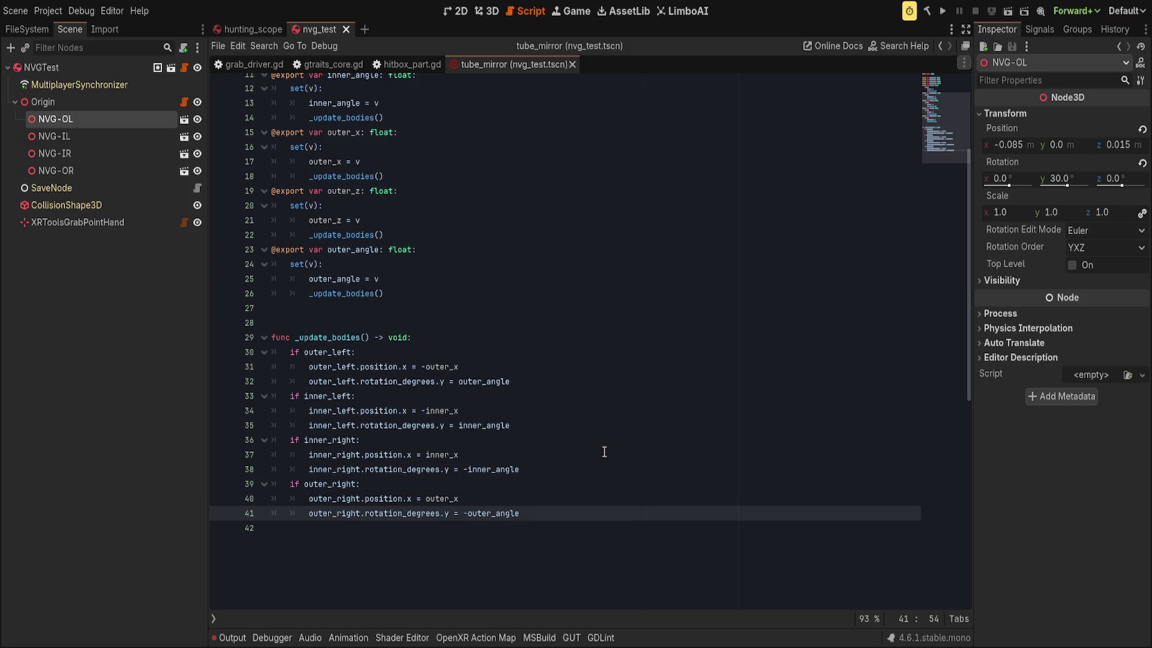
click(604, 452)
click(503, 338)
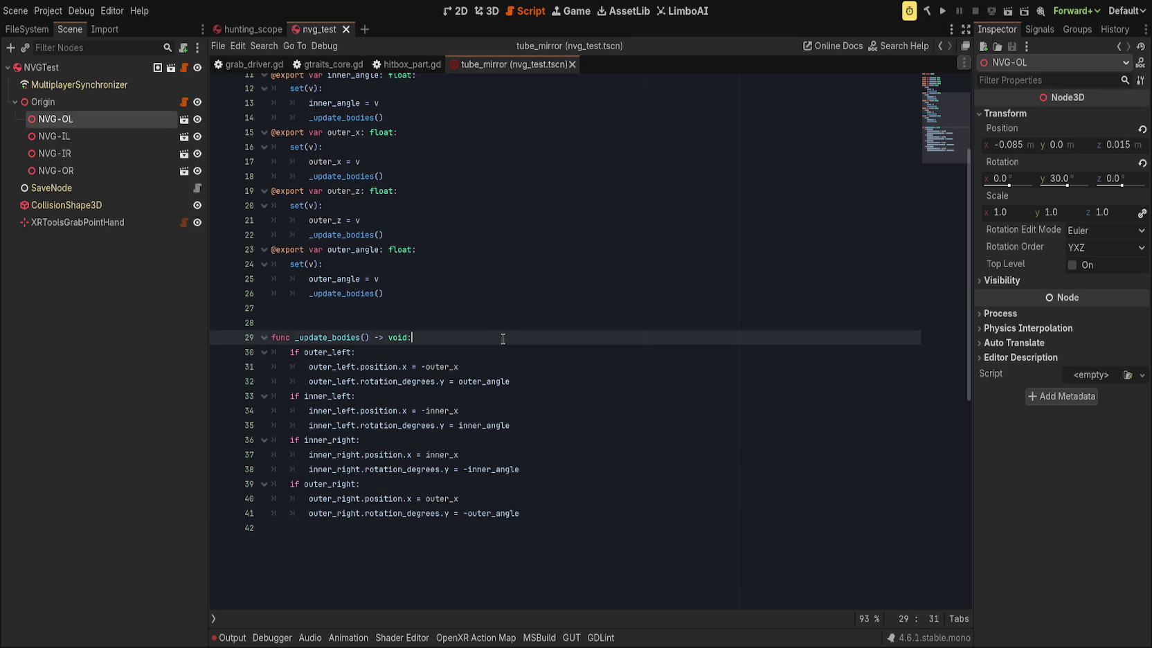
scroll(497, 376, up, 4)
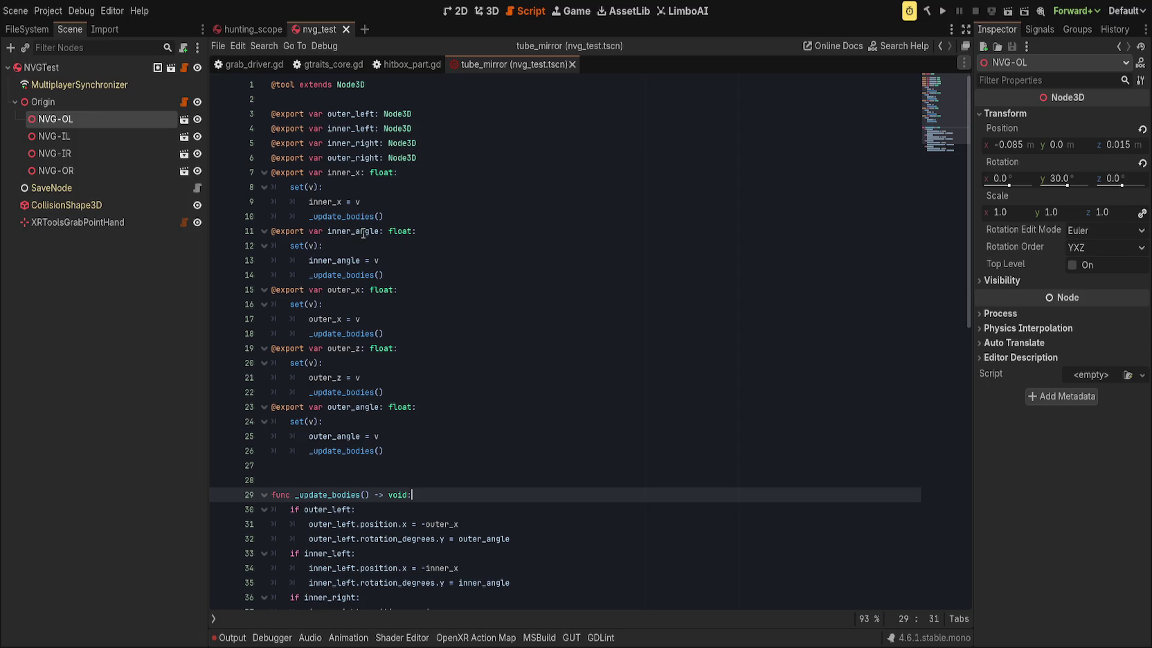
click(104, 103)
- Select the Origin node and trial Inner X adjustments, undoing the test changes
click(488, 11)
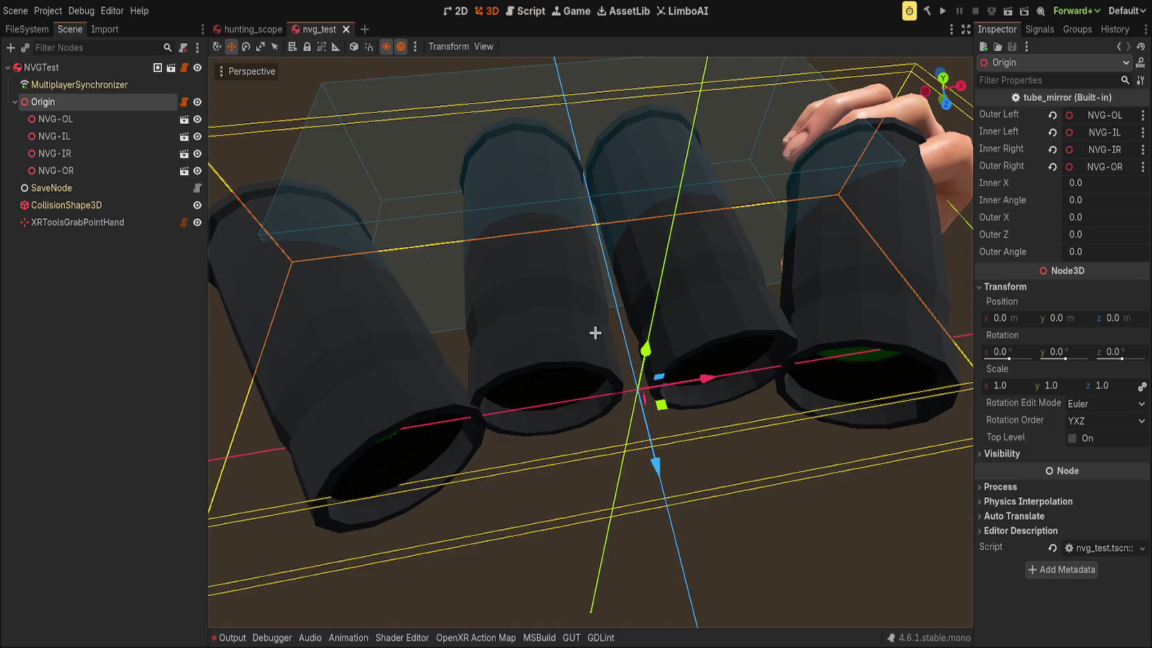
scroll(594, 331, down, 3)
drag(1092, 182, 1080, 181)
click(1052, 183)
key(ctrl+s)
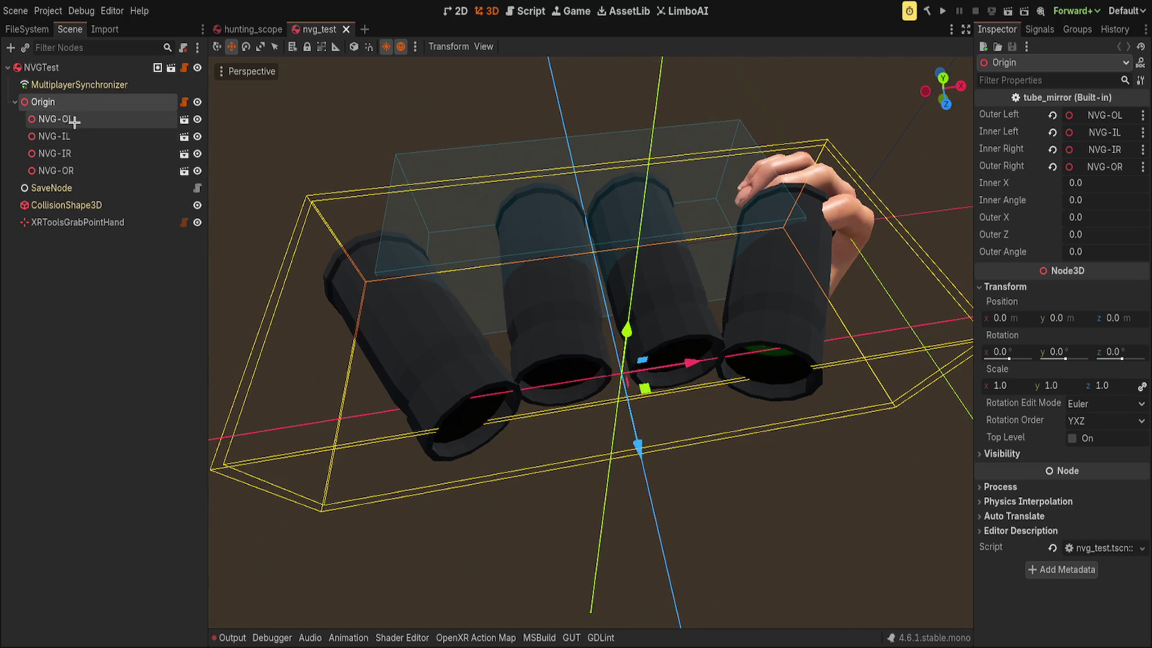
click(111, 120)
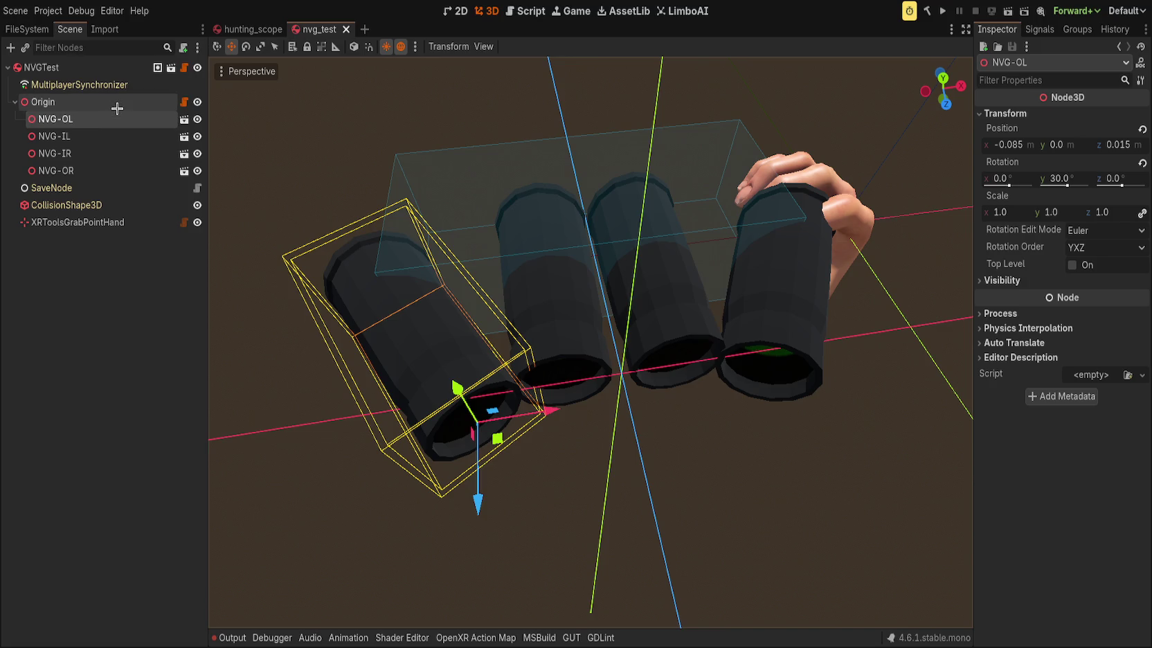
click(110, 102)
mouse_move(1080, 183)
mouse_down()
mouse_move(1107, 182)
mouse_move(1093, 183)
mouse_up()
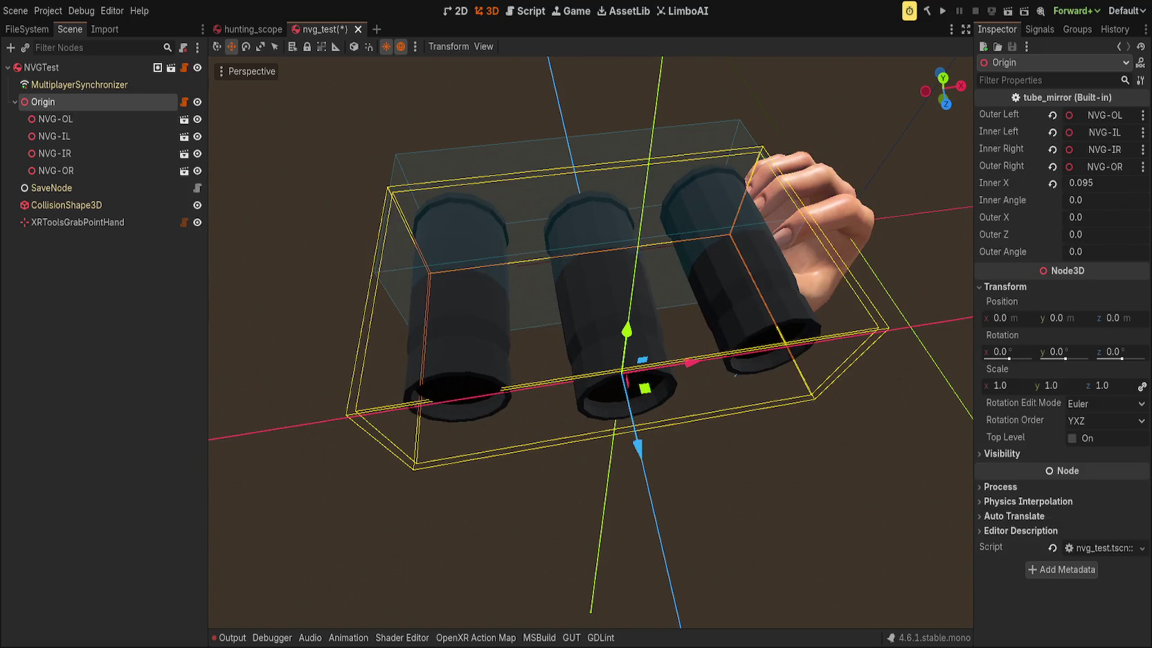
key(ctrl+z)
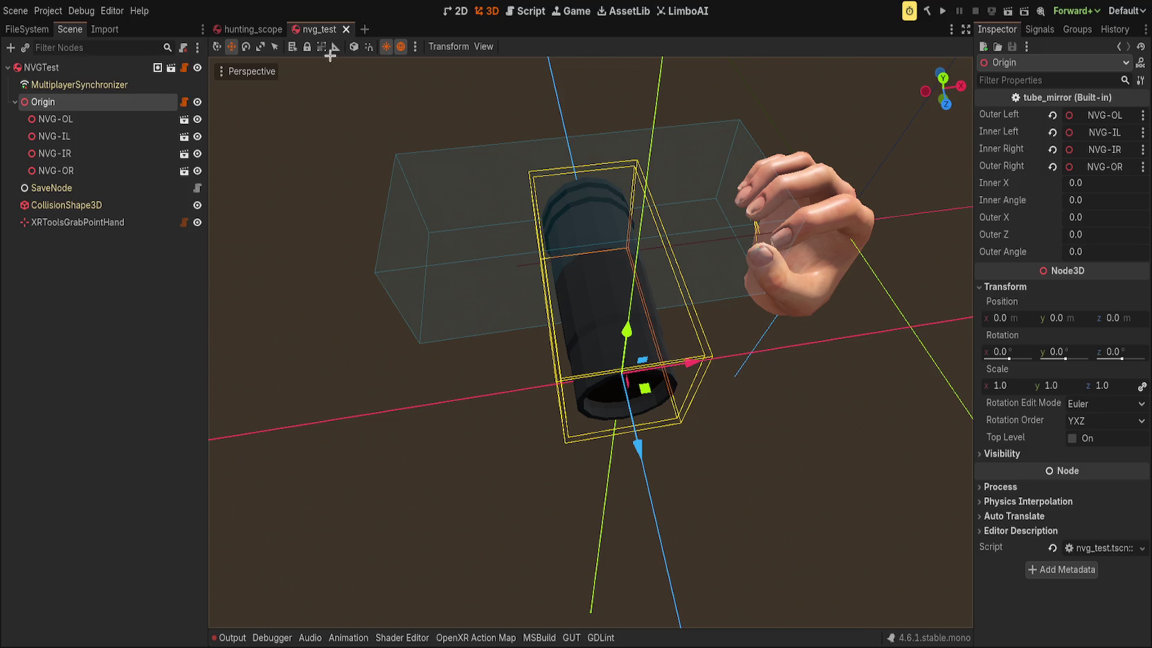
- Group Origin's children, then set Inner X to 0.035 and Inner Angle to 0
click(323, 47)
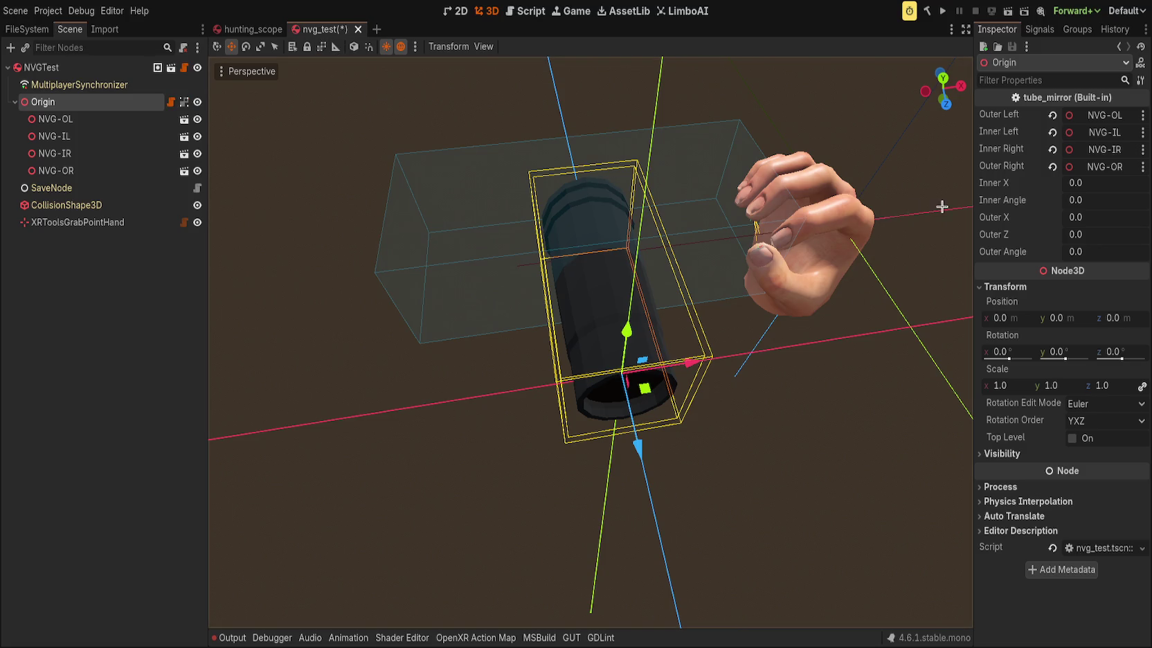
mouse_move(1088, 189)
mouse_down()
mouse_move(1114, 188)
mouse_move(1094, 200)
mouse_move(1125, 200)
mouse_up()
click(1104, 184)
text(.035)
key(Return)
click(1094, 201)
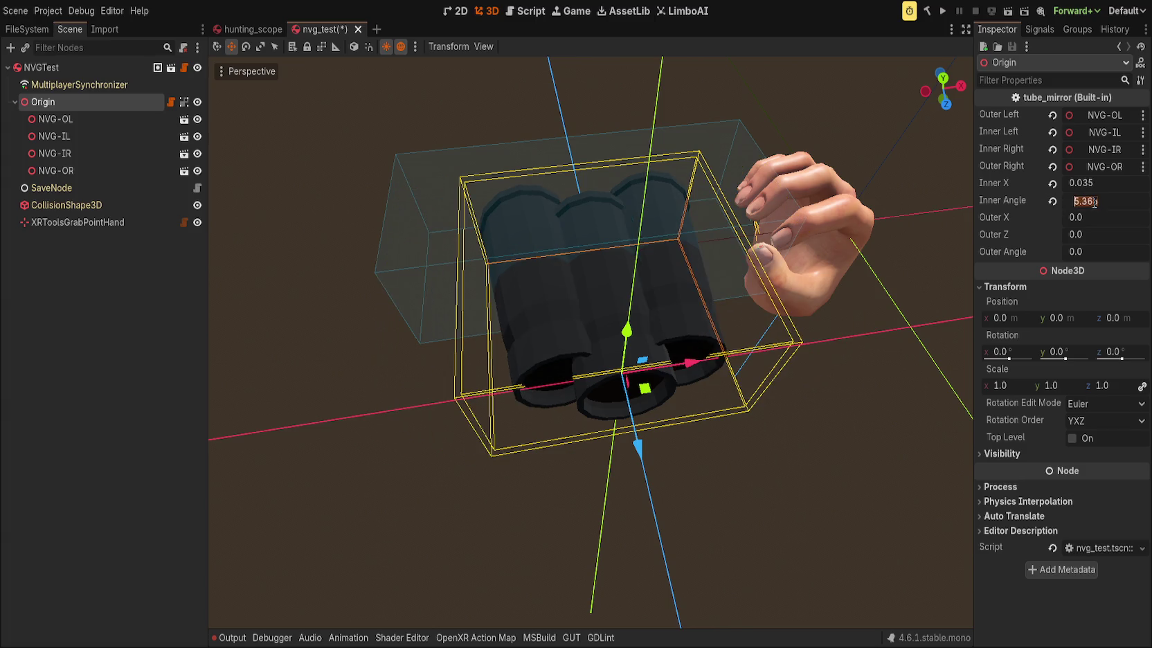
text(0)
key(Return)
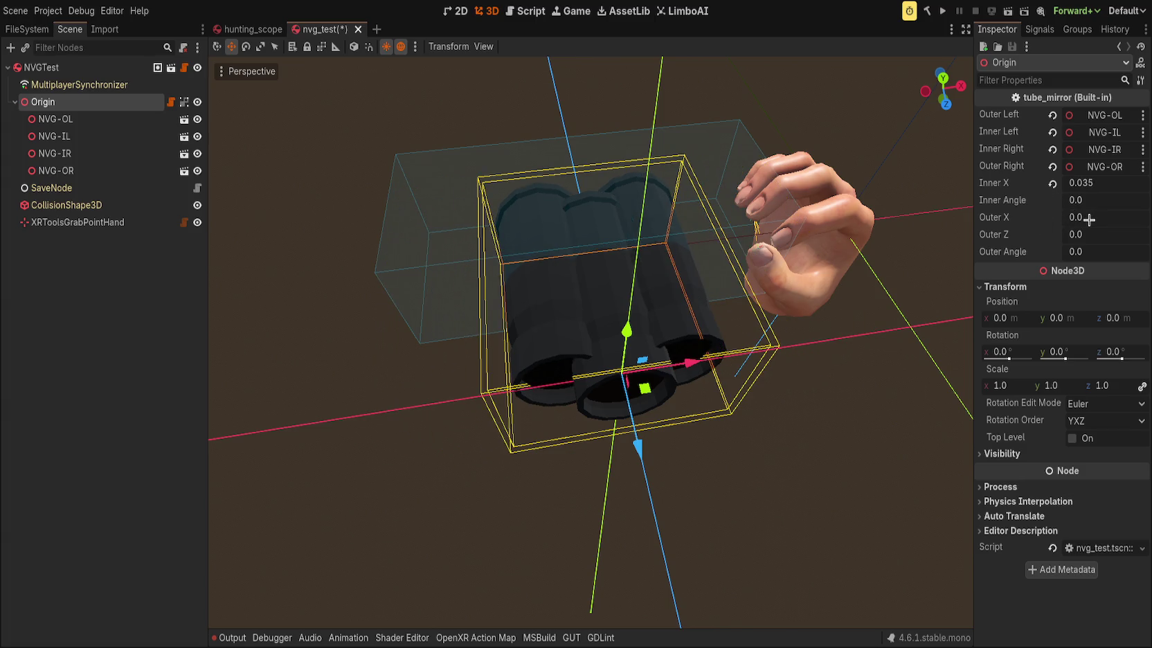
- Set Outer X to 0.09, Outer Z to 3.555 and Outer Angle to 30 degrees
drag(1084, 218, 1102, 228)
text(1)
drag(776, 290, 804, 223)
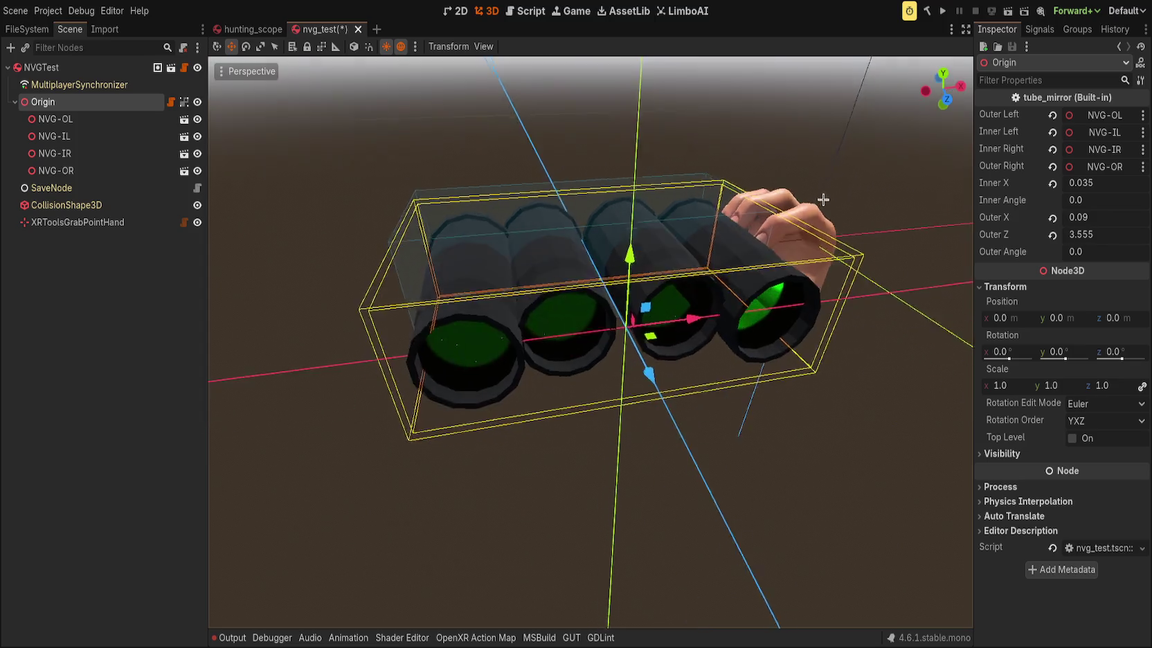
click(1100, 252)
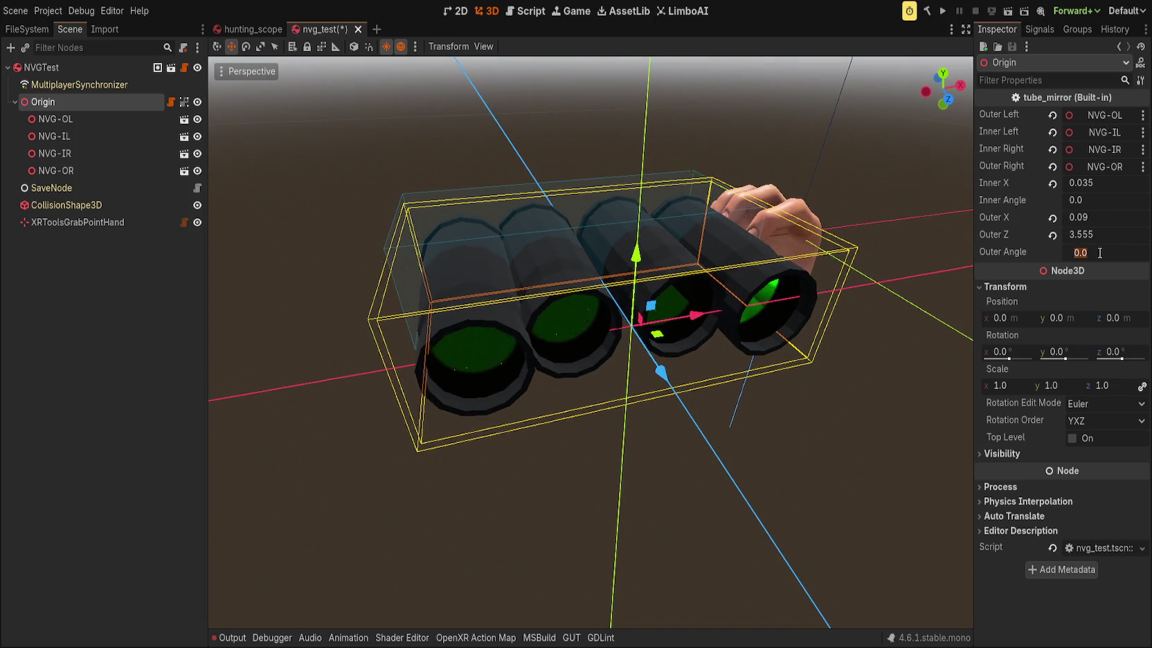
text(30)
key(Return)
scroll(596, 358, up, 6)
drag(597, 358, 681, 198)
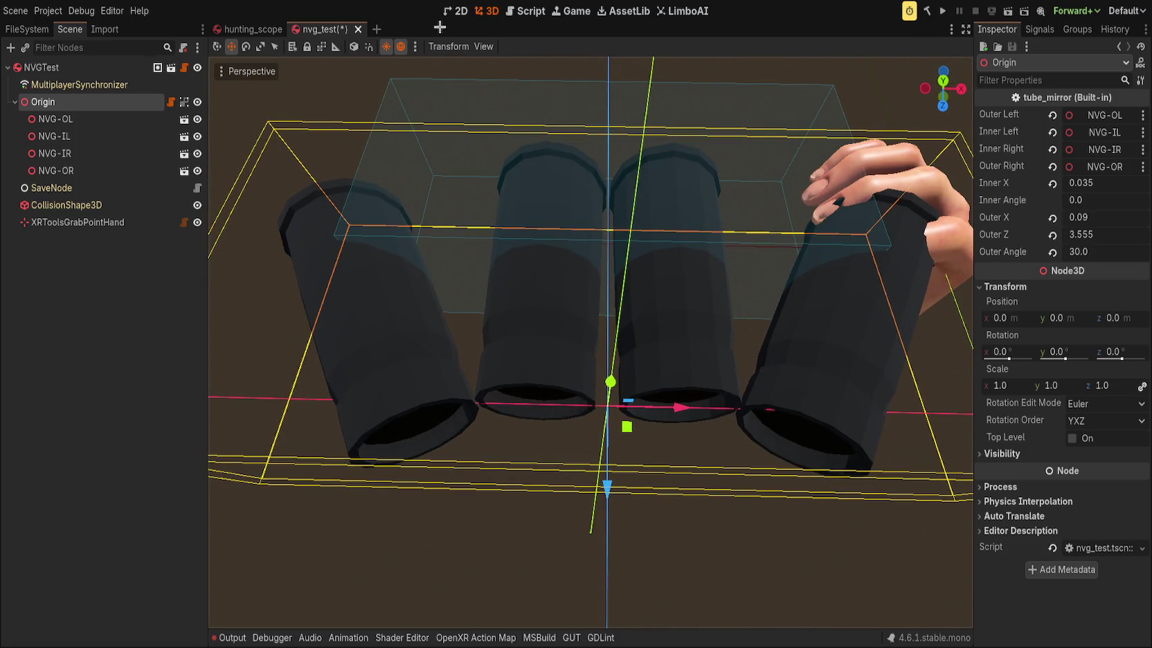
- Open the built-in tube_mirror script in the Script editor
click(528, 11)
scroll(359, 327, down, 1)
click(178, 104)
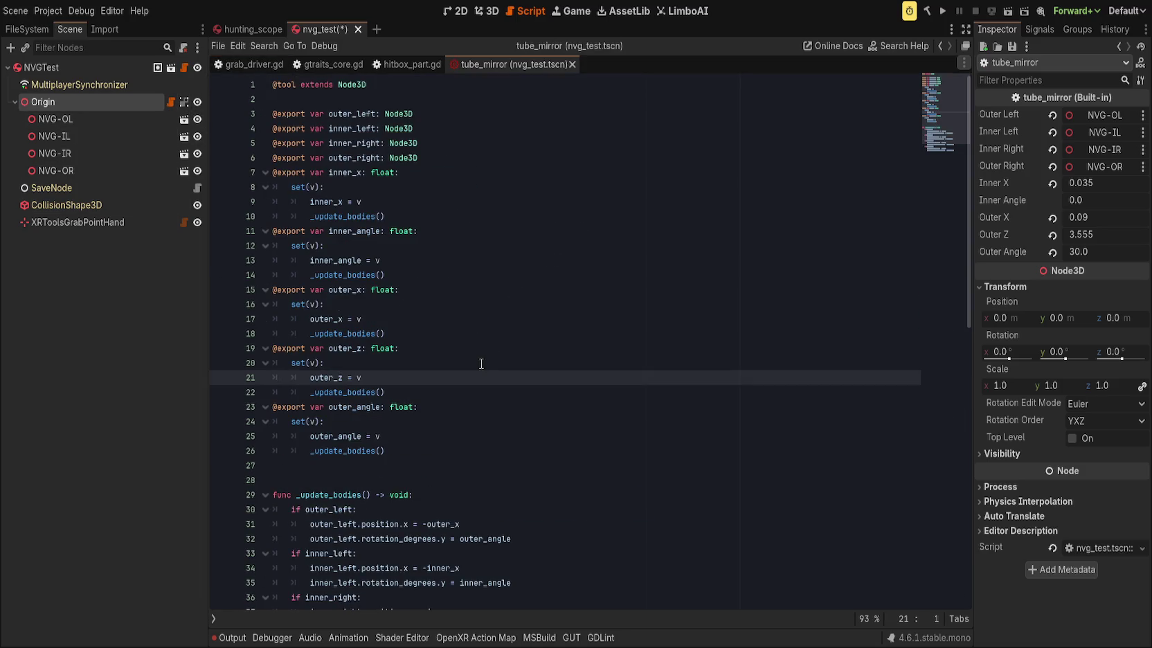
- Add outer_left.position.z = outer_z to the outer-left branch of _update_bodies
scroll(327, 379, down, 4)
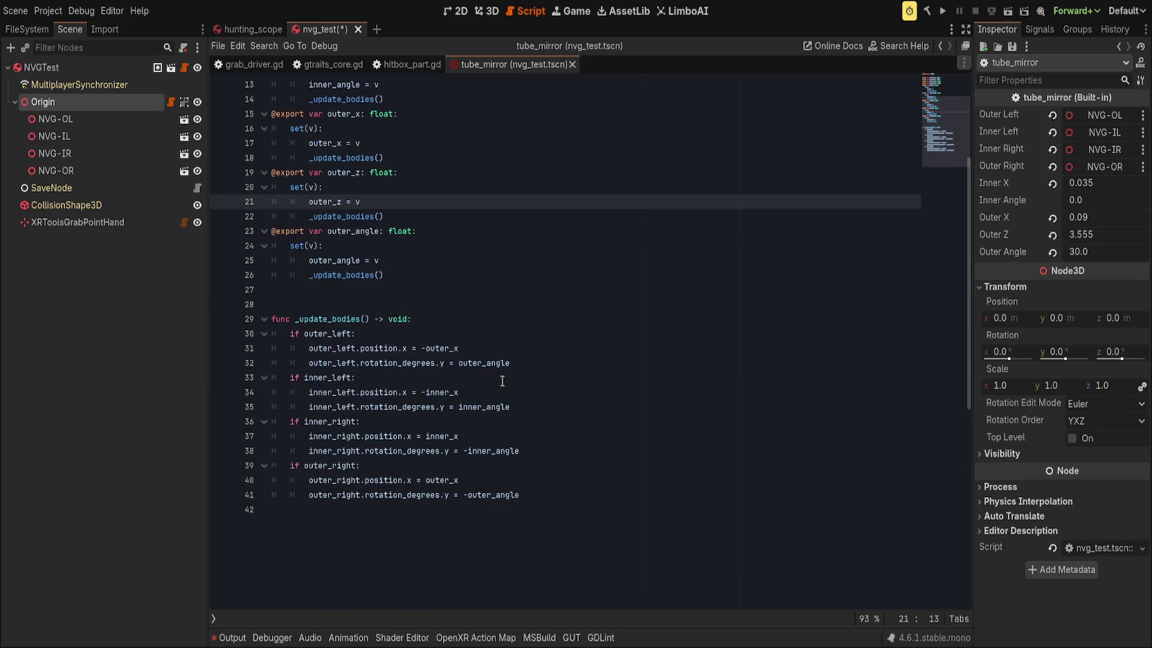
click(572, 359)
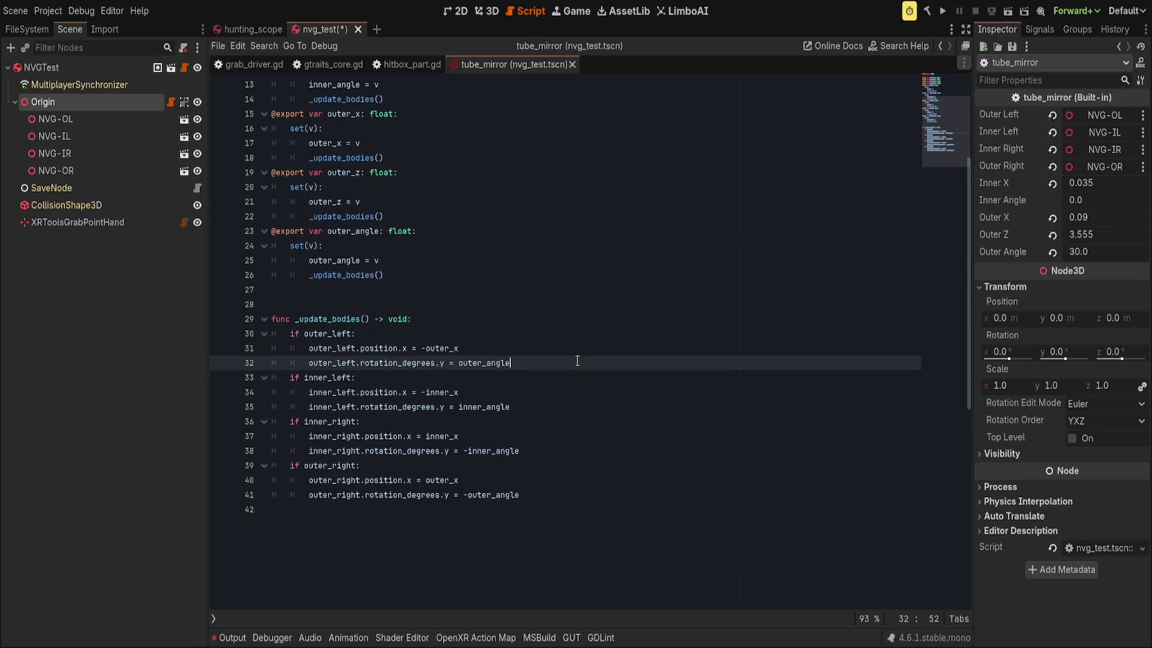
key(Return)
text(outer_)
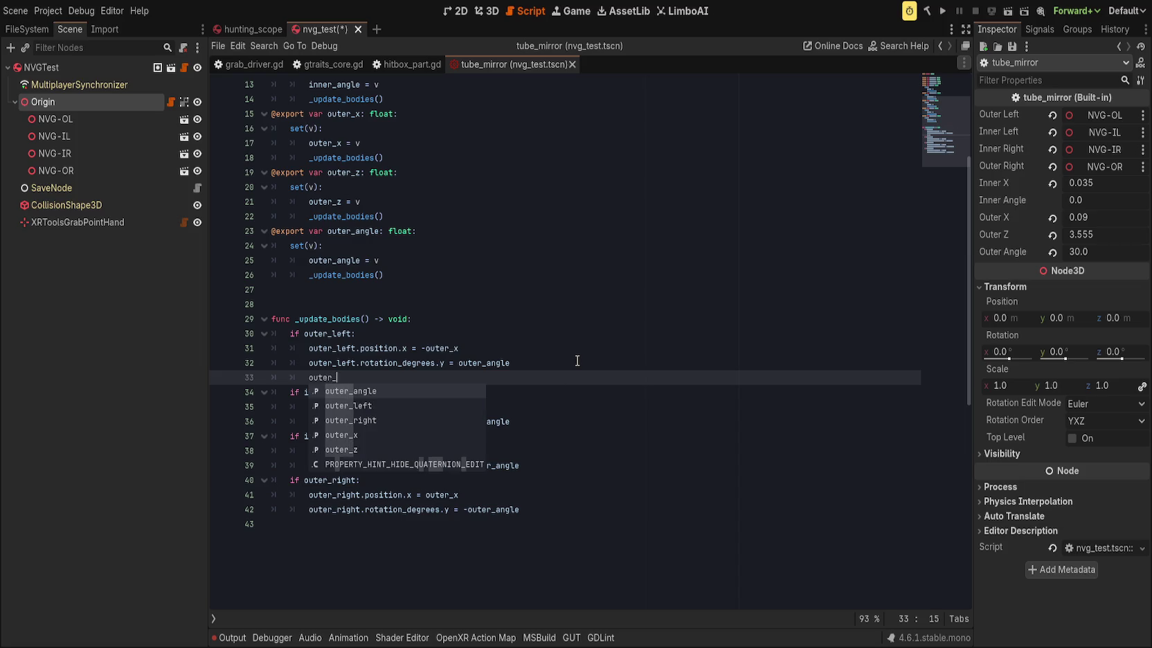
text(lef)
key(Return)
key(alt+Up)
text(.p)
key(Return)
text(.z = )
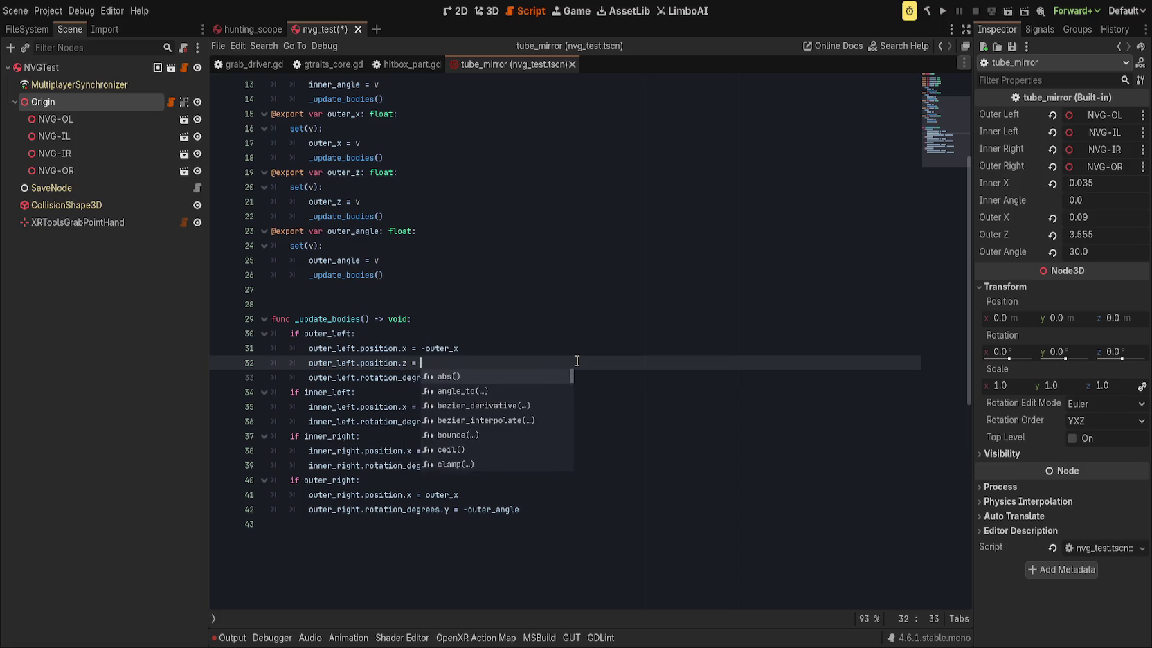
text(outer_z)
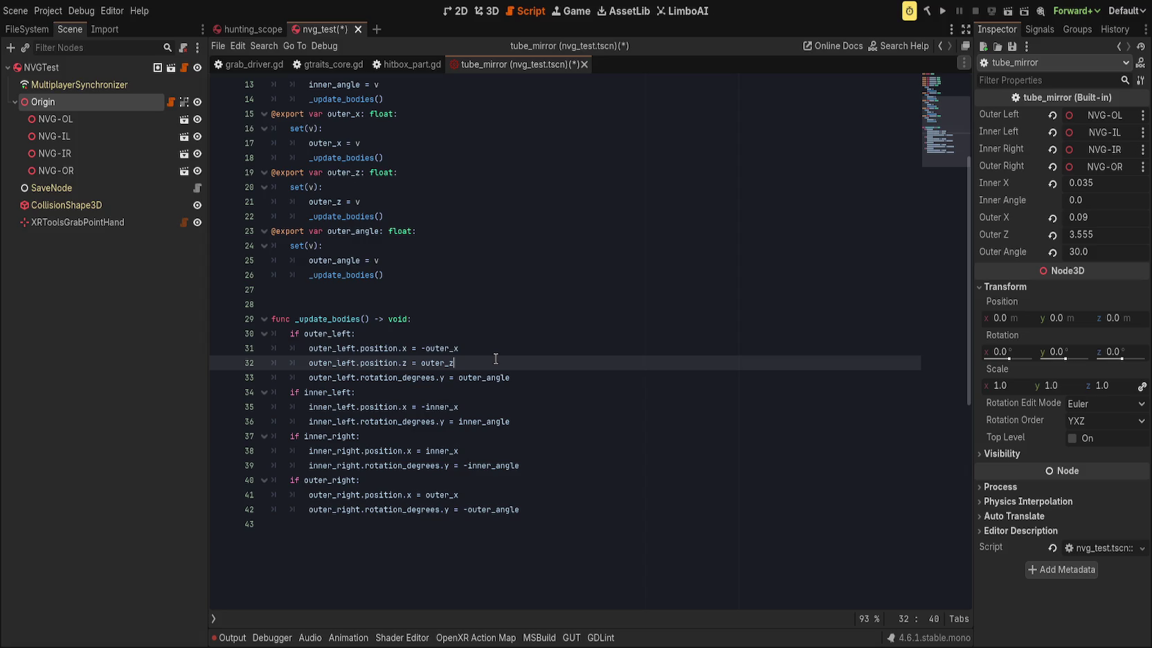
- Add outer_right.position.z = outer_z to the outer-right branch and save the script
click(528, 509)
text(outer_left.position.z = outer_z)
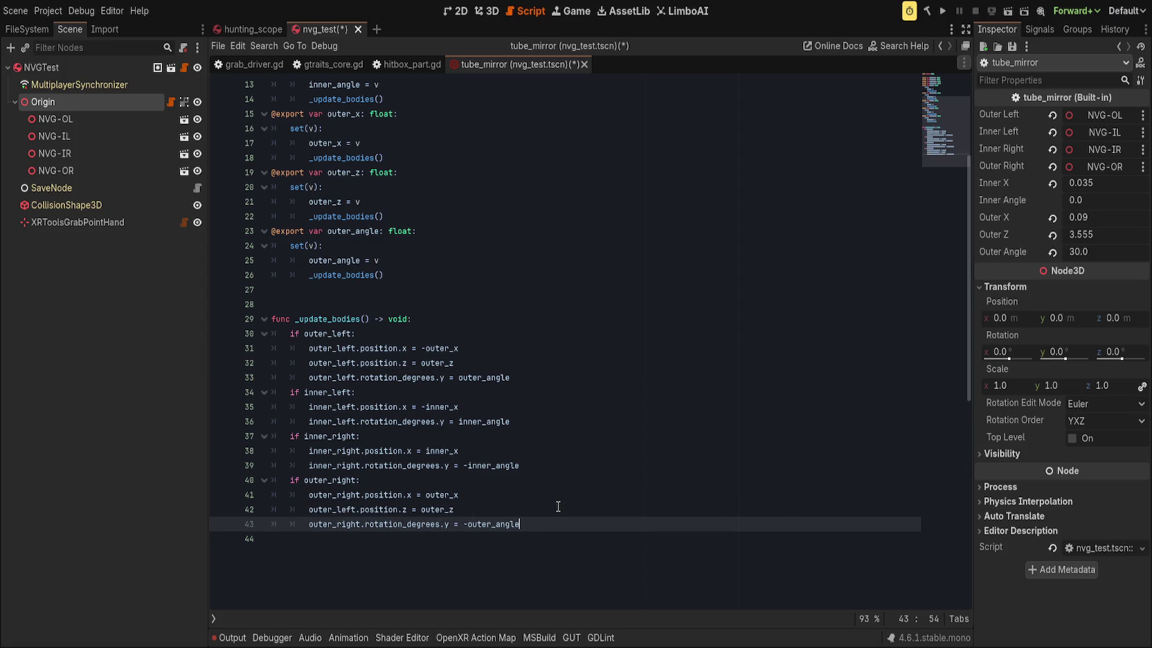
double_click(335, 495)
key(ctrl+c)
double_click(334, 509)
key(ctrl+v)
click(469, 495)
key(ctrl+s)
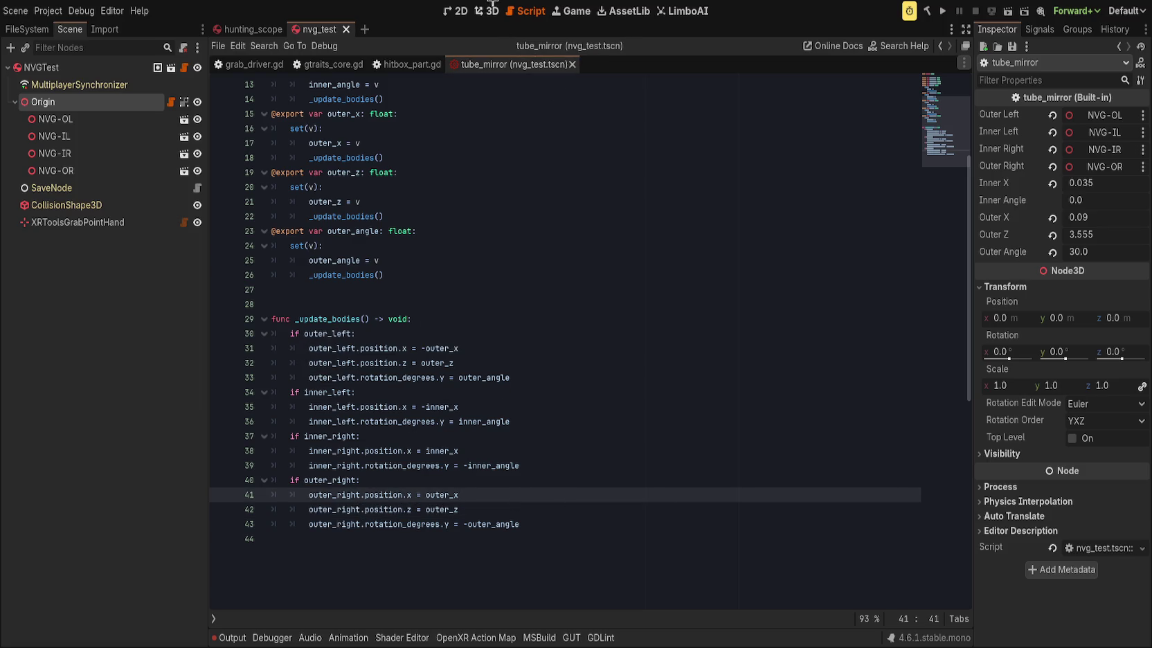
click(488, 11)
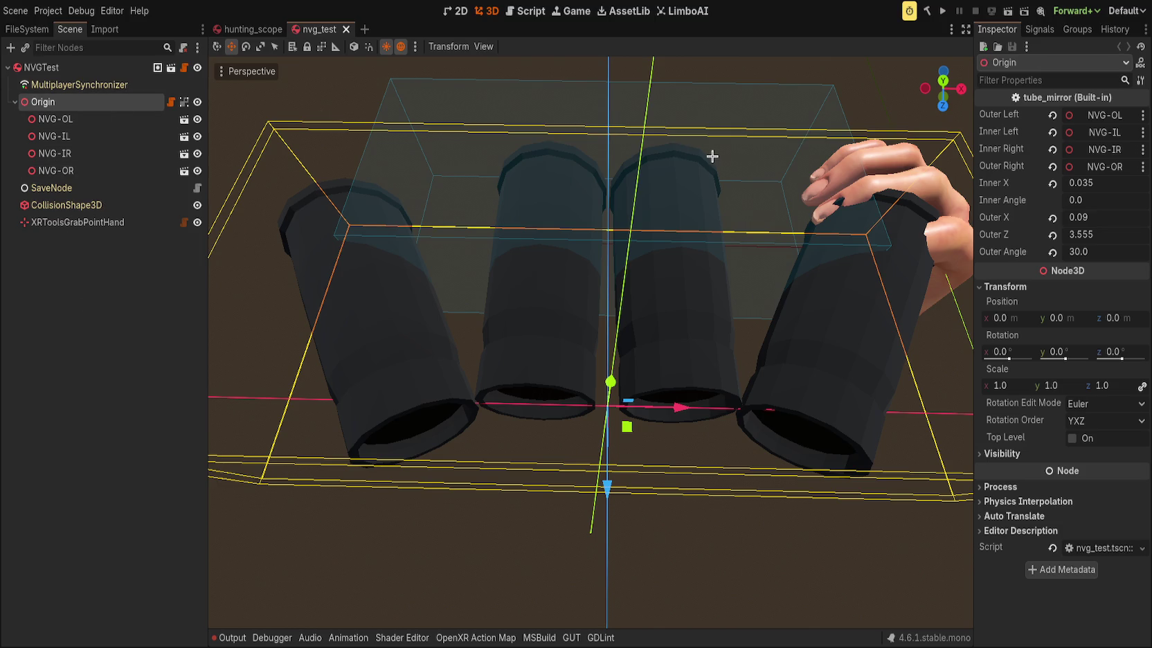
- Collapse the Origin node's children in the Scene tree
click(14, 102)
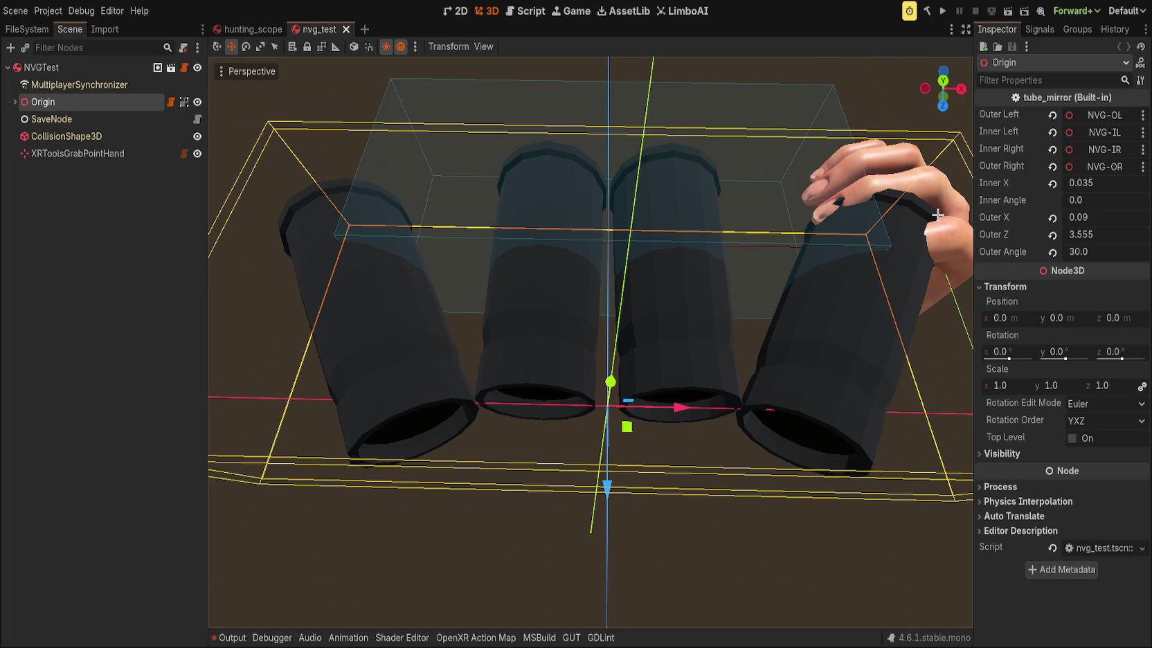